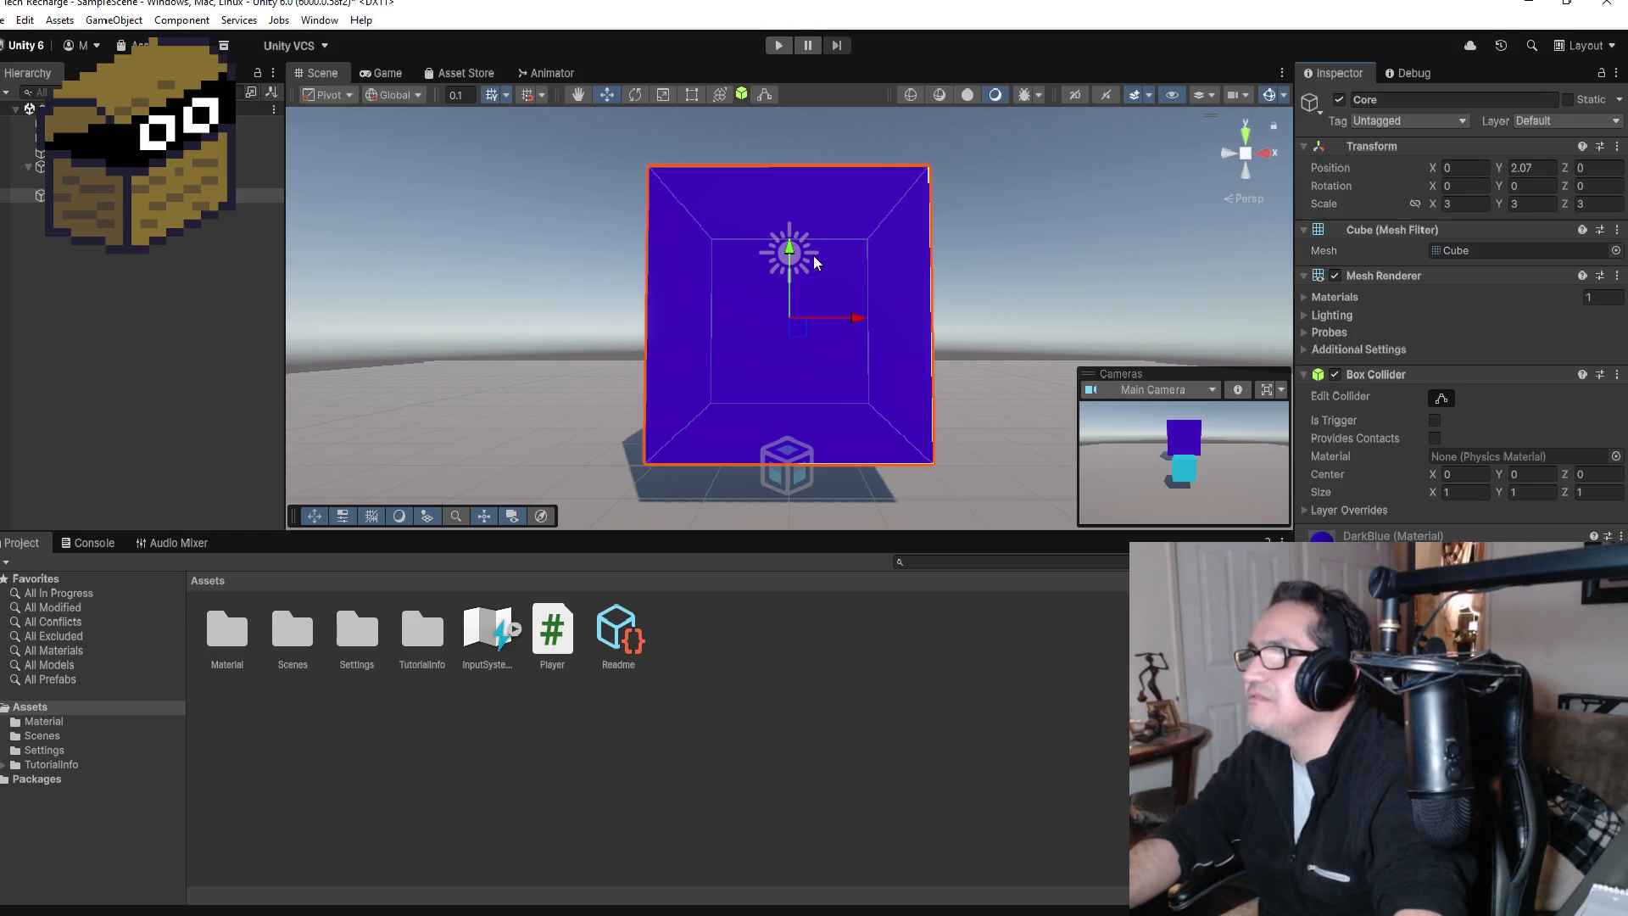
Step: Lower the Core cube to Y 1.49 and view it from an angled overhead position
drag(789, 248, 790, 295)
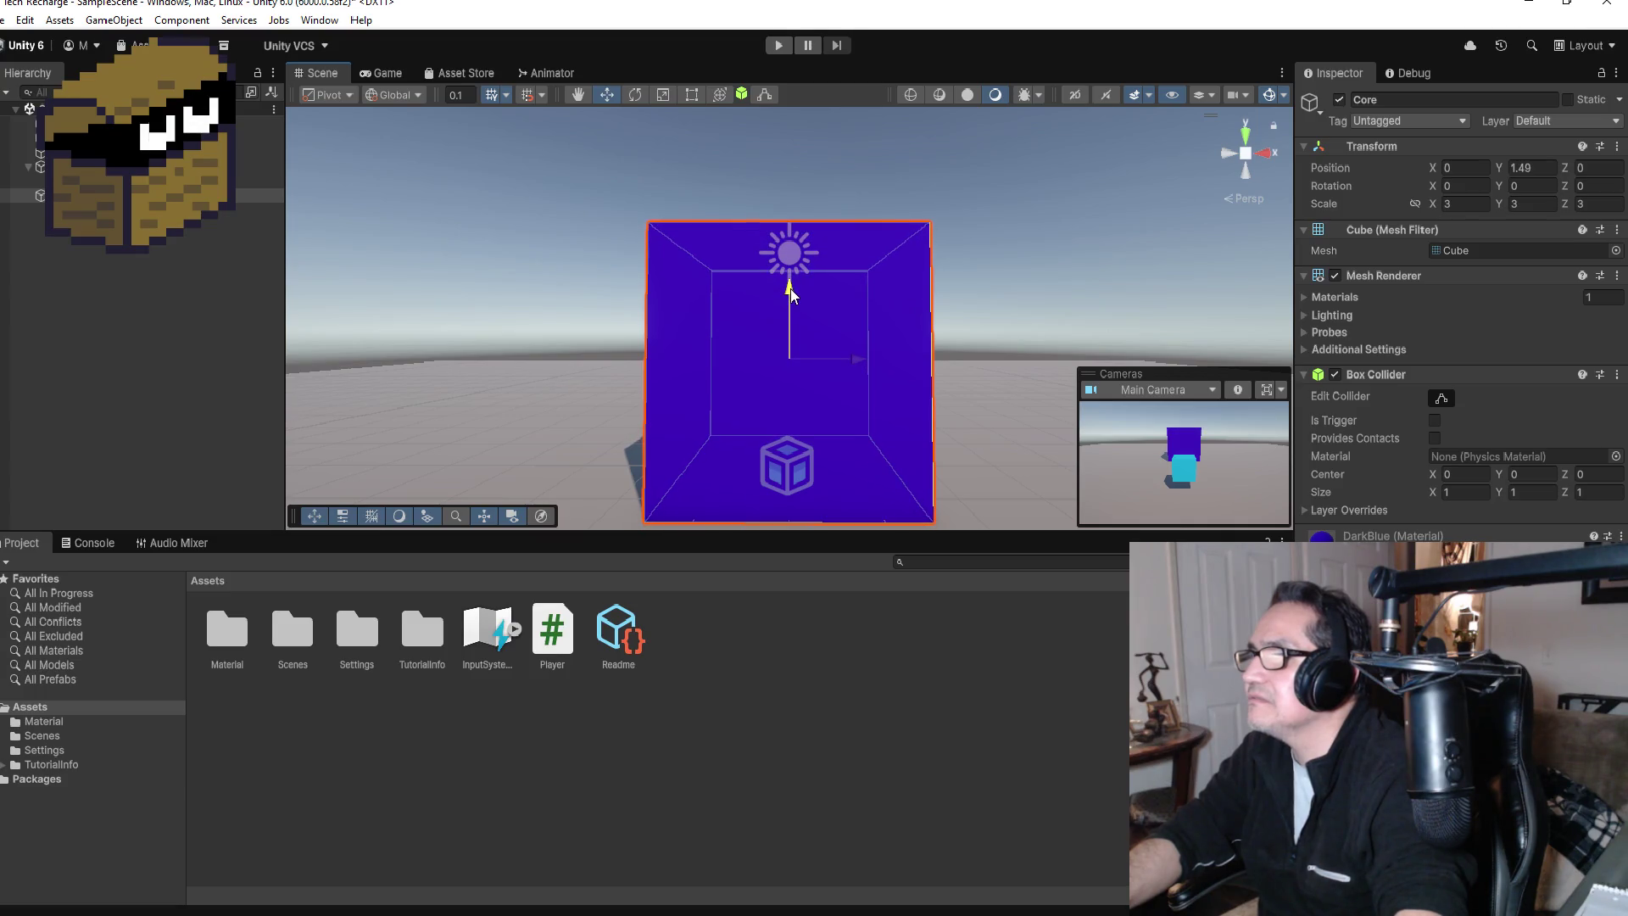
scroll(973, 366, down, 3)
mouse_move(1024, 285)
mouse_down()
mouse_move(543, 387)
mouse_move(981, 363)
mouse_up()
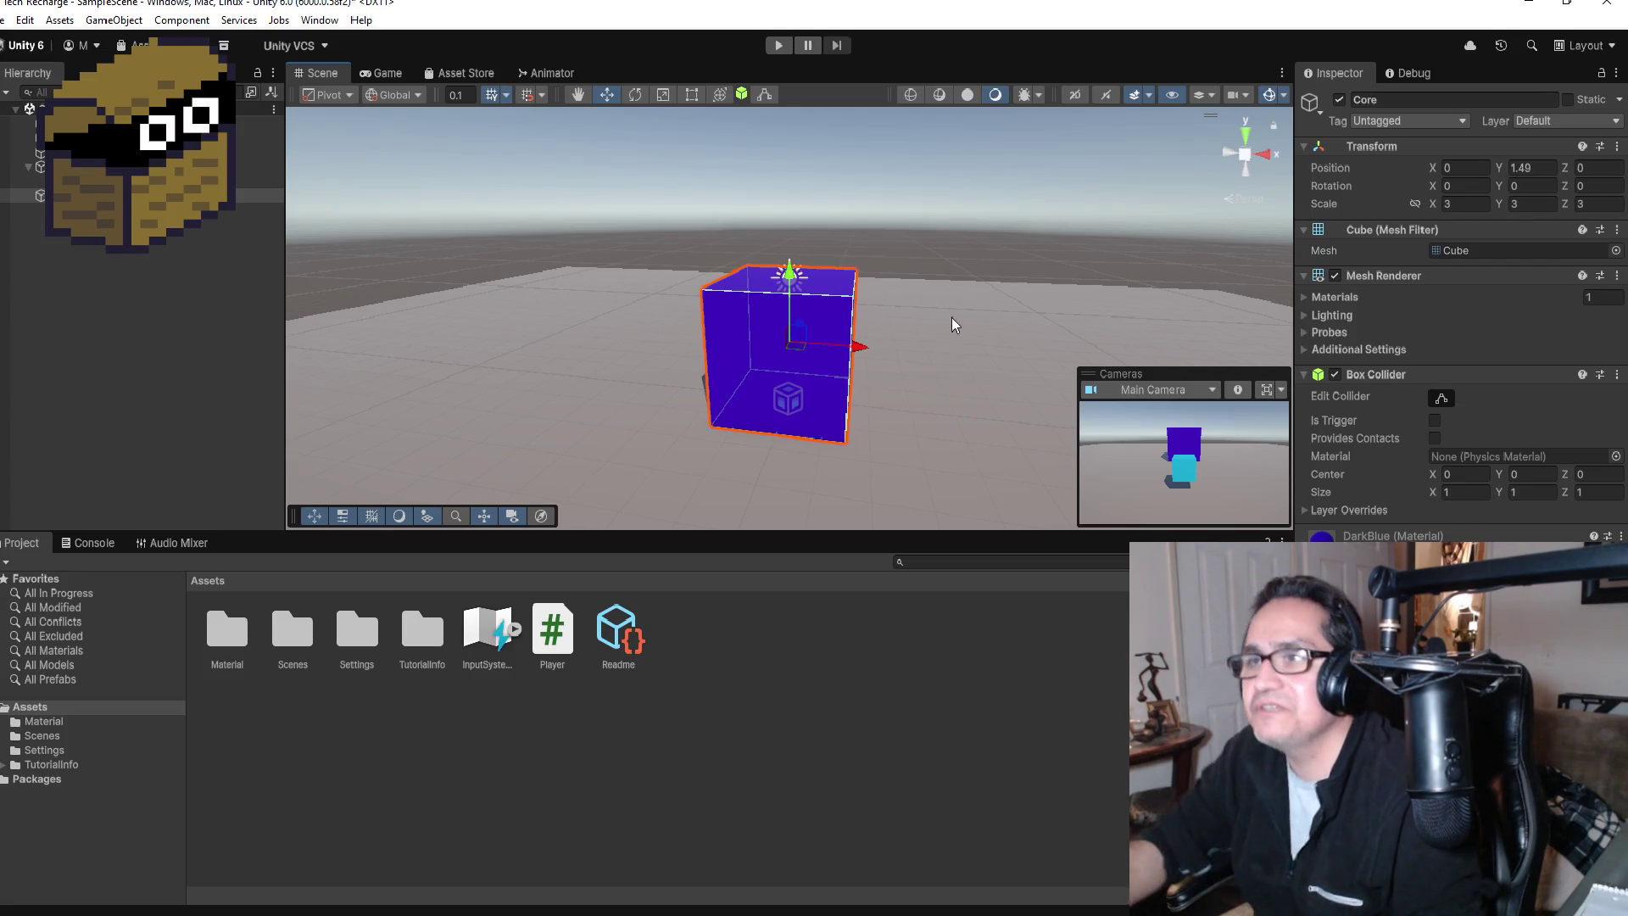
Step: Save the scene and switch to the Recharge planning board in Chrome
click(2, 20)
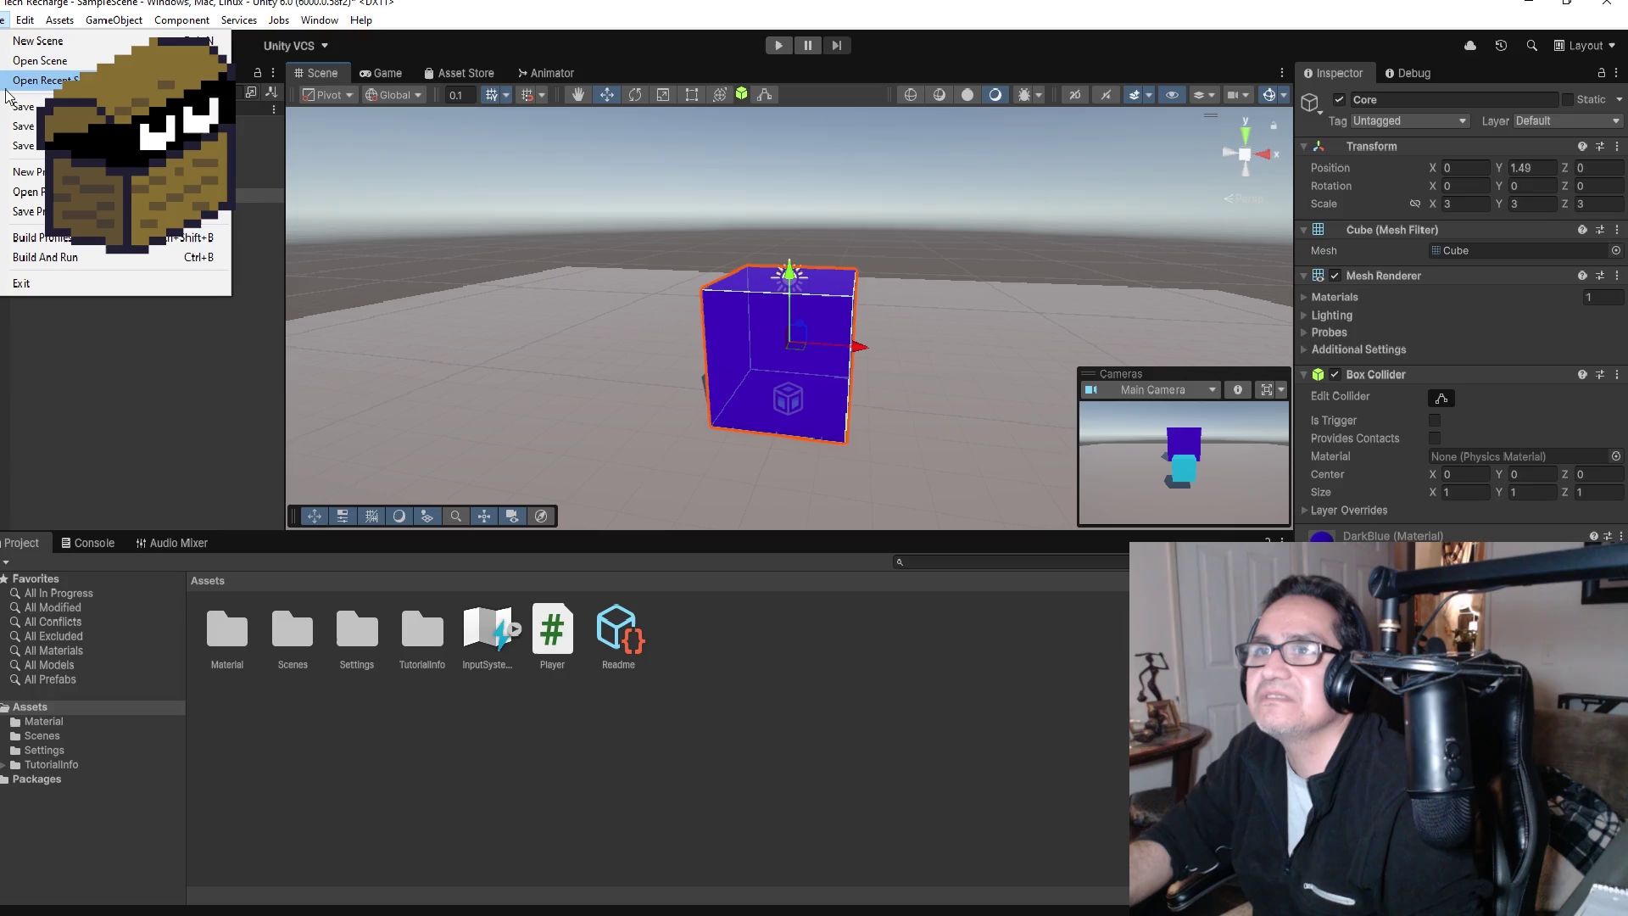
click(31, 108)
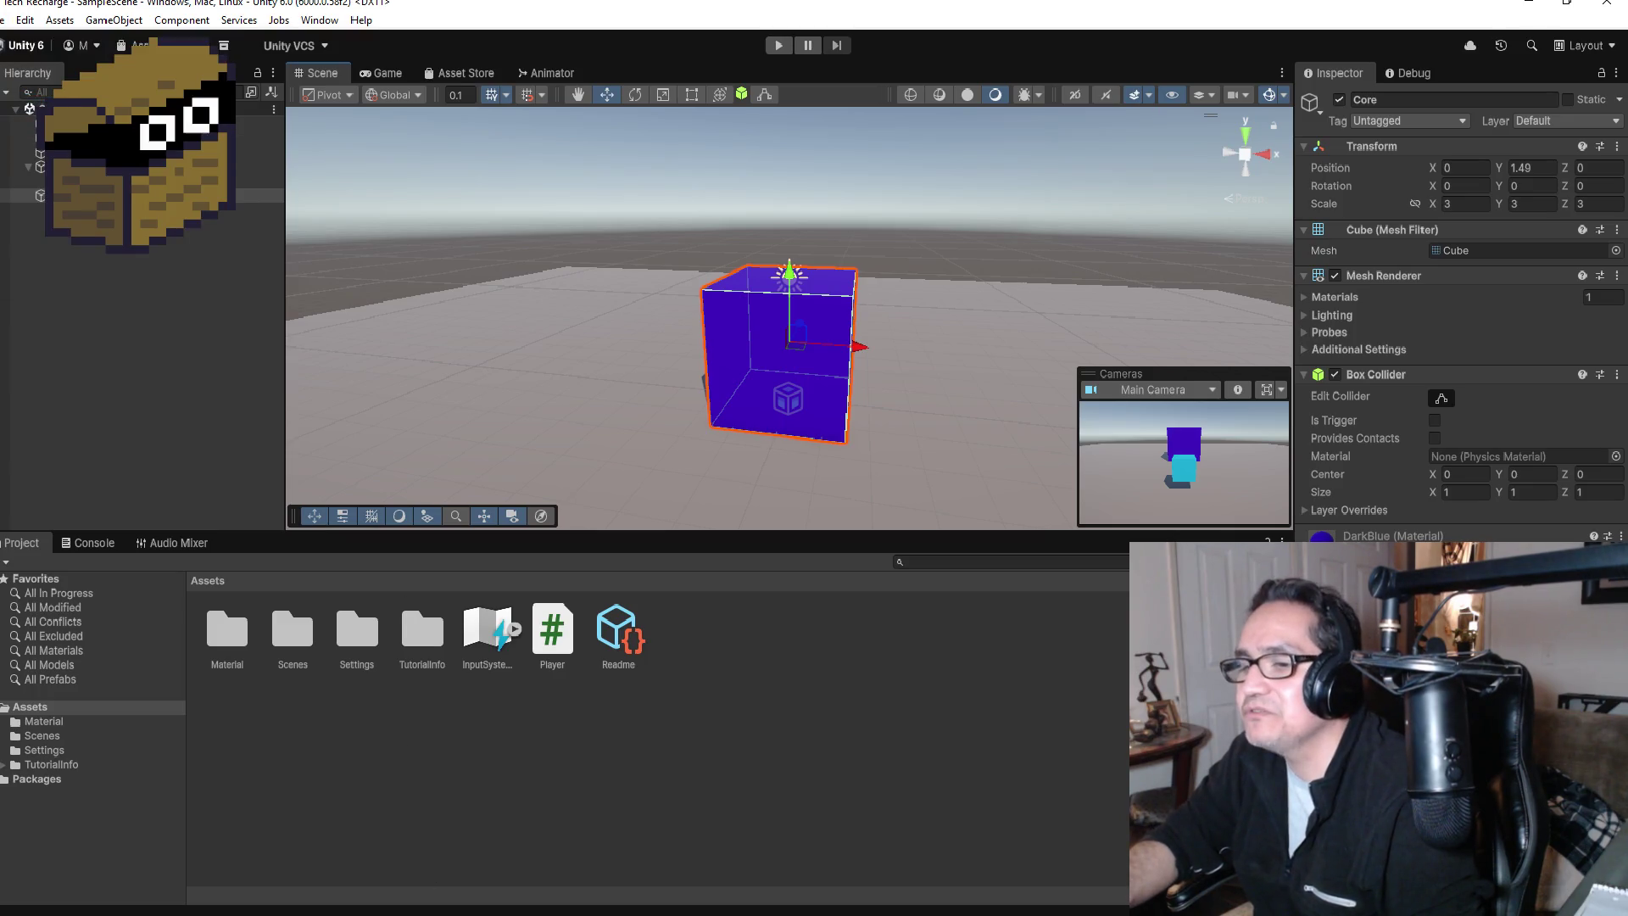
mouse_move(297, 909)
click(382, 848)
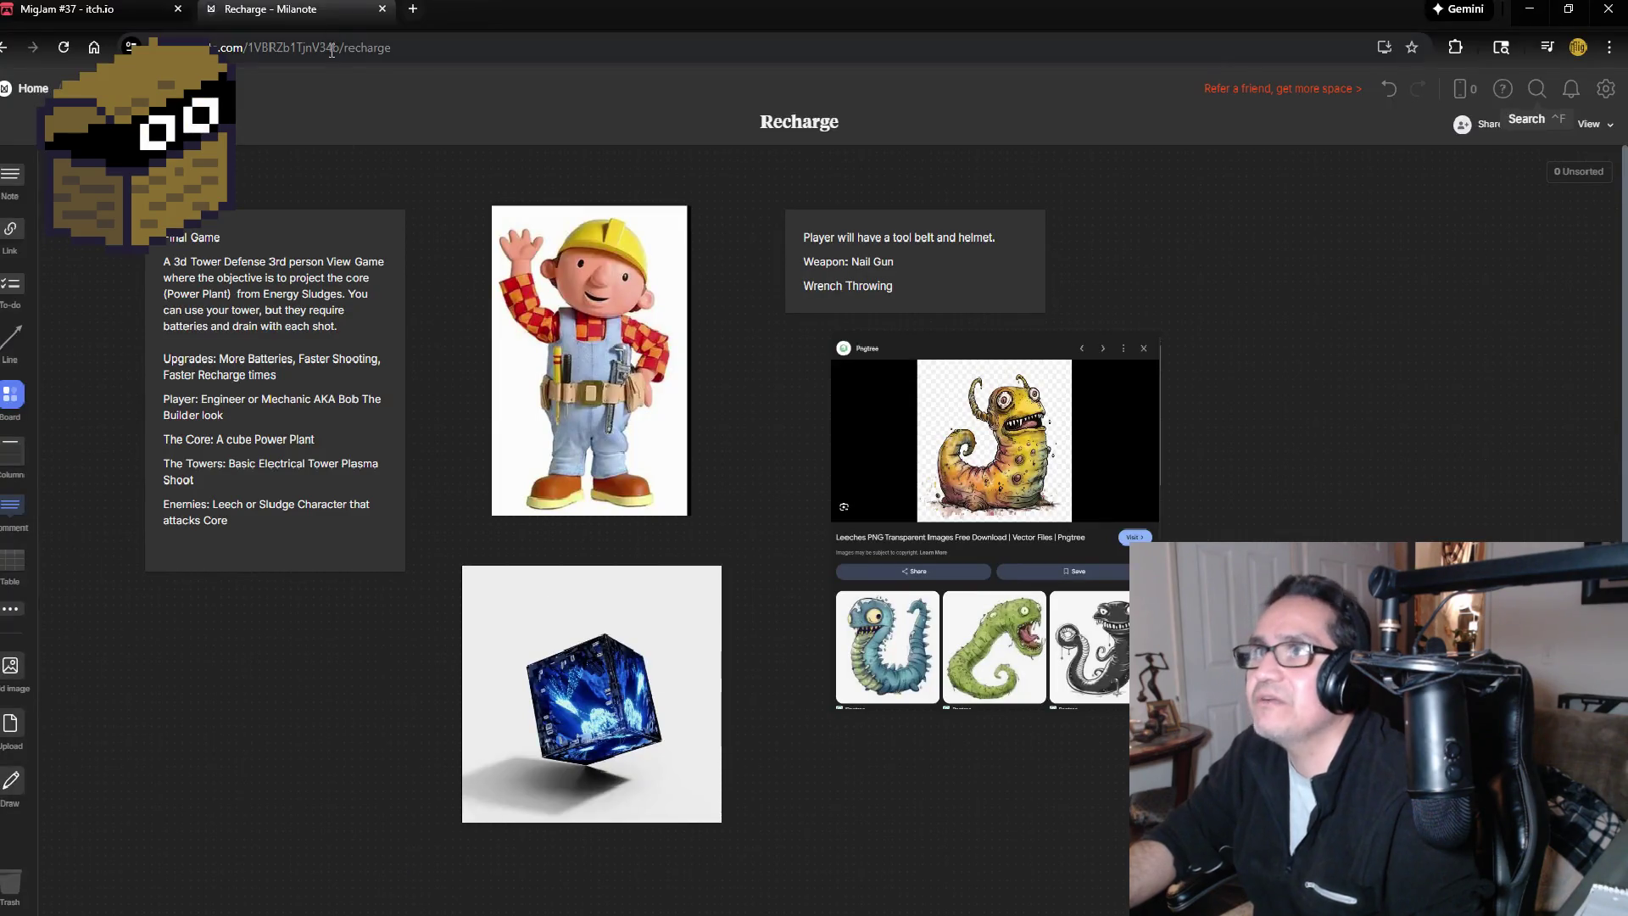
Step: Search Google for 'laser tower defense' in a new tab
click(413, 9)
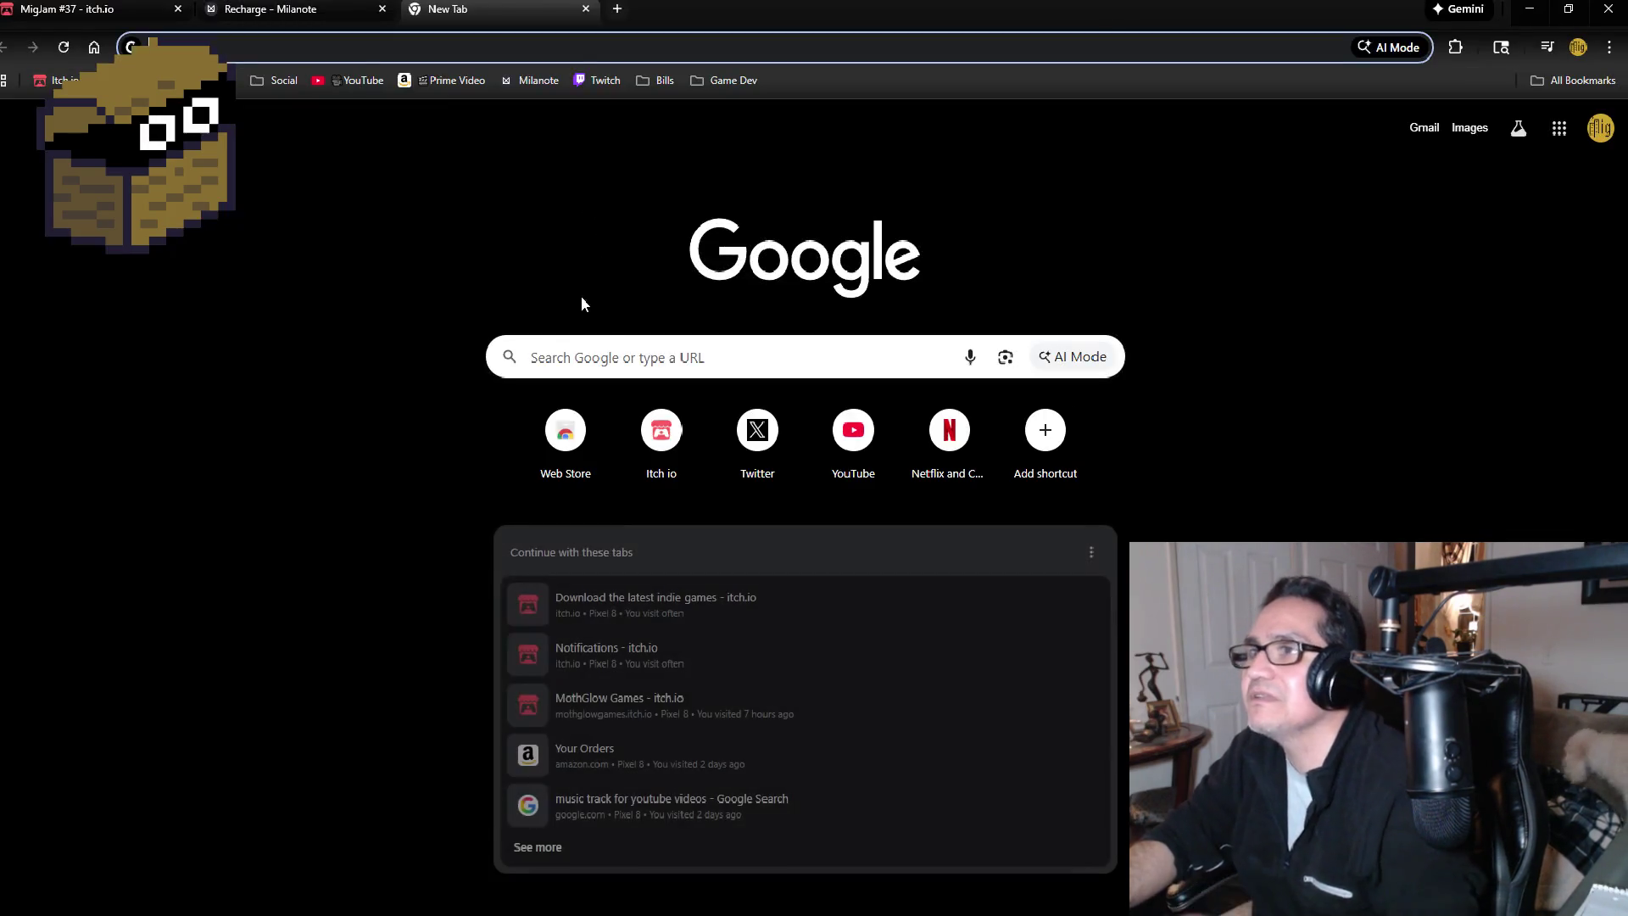
click(627, 359)
text(.a)
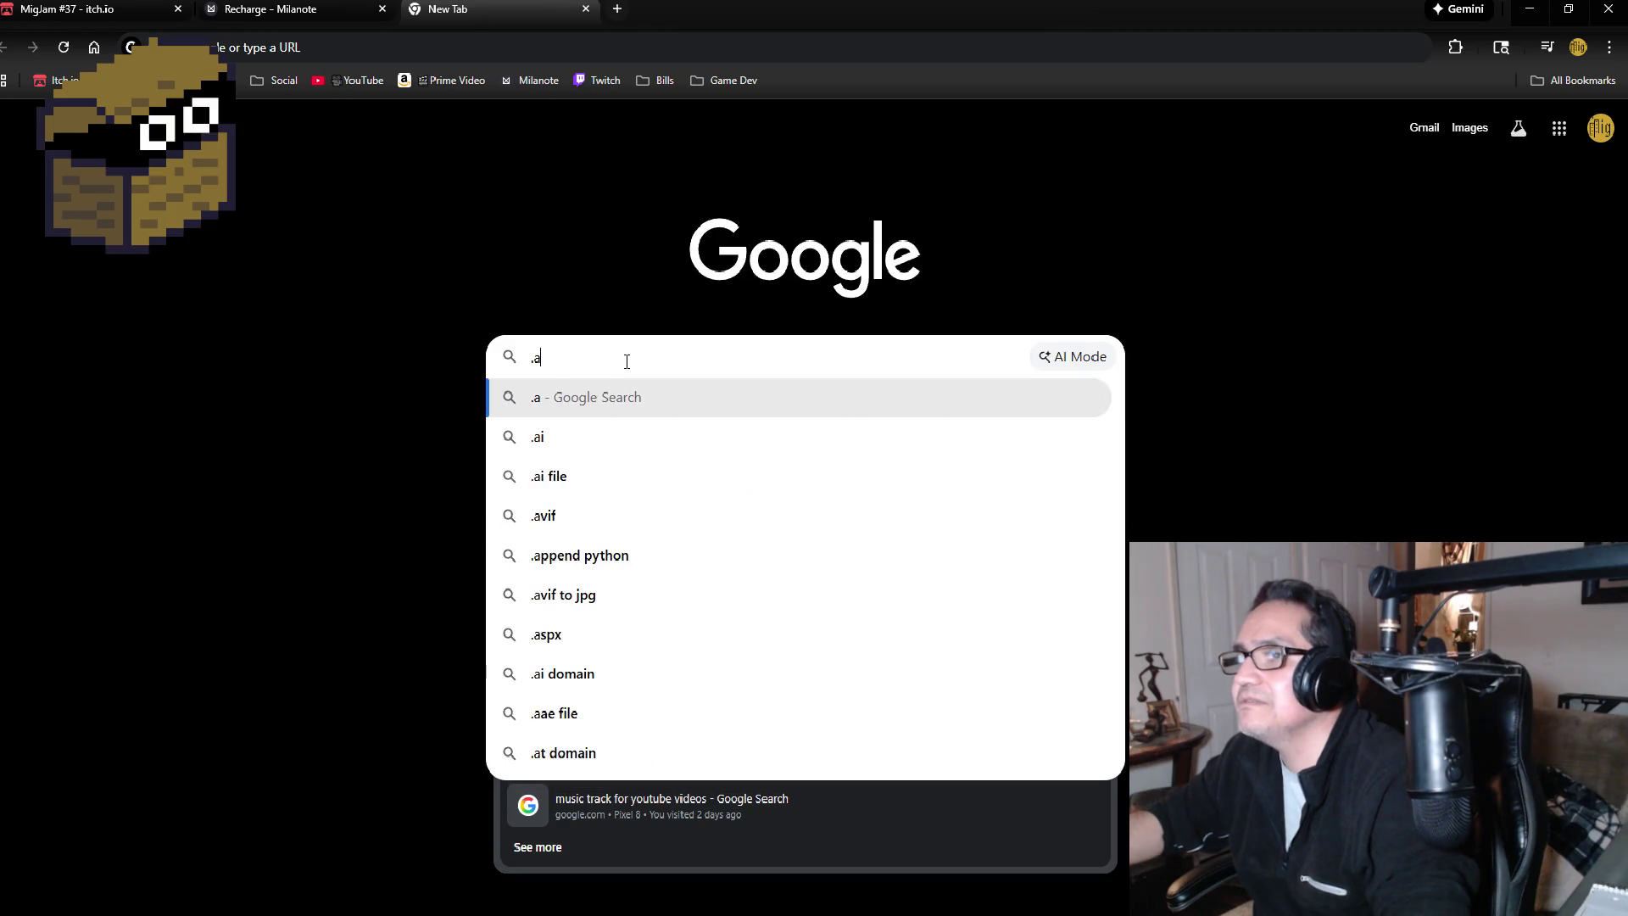
key(BackSpace)
key(BackSpace)
text(lazer tow)
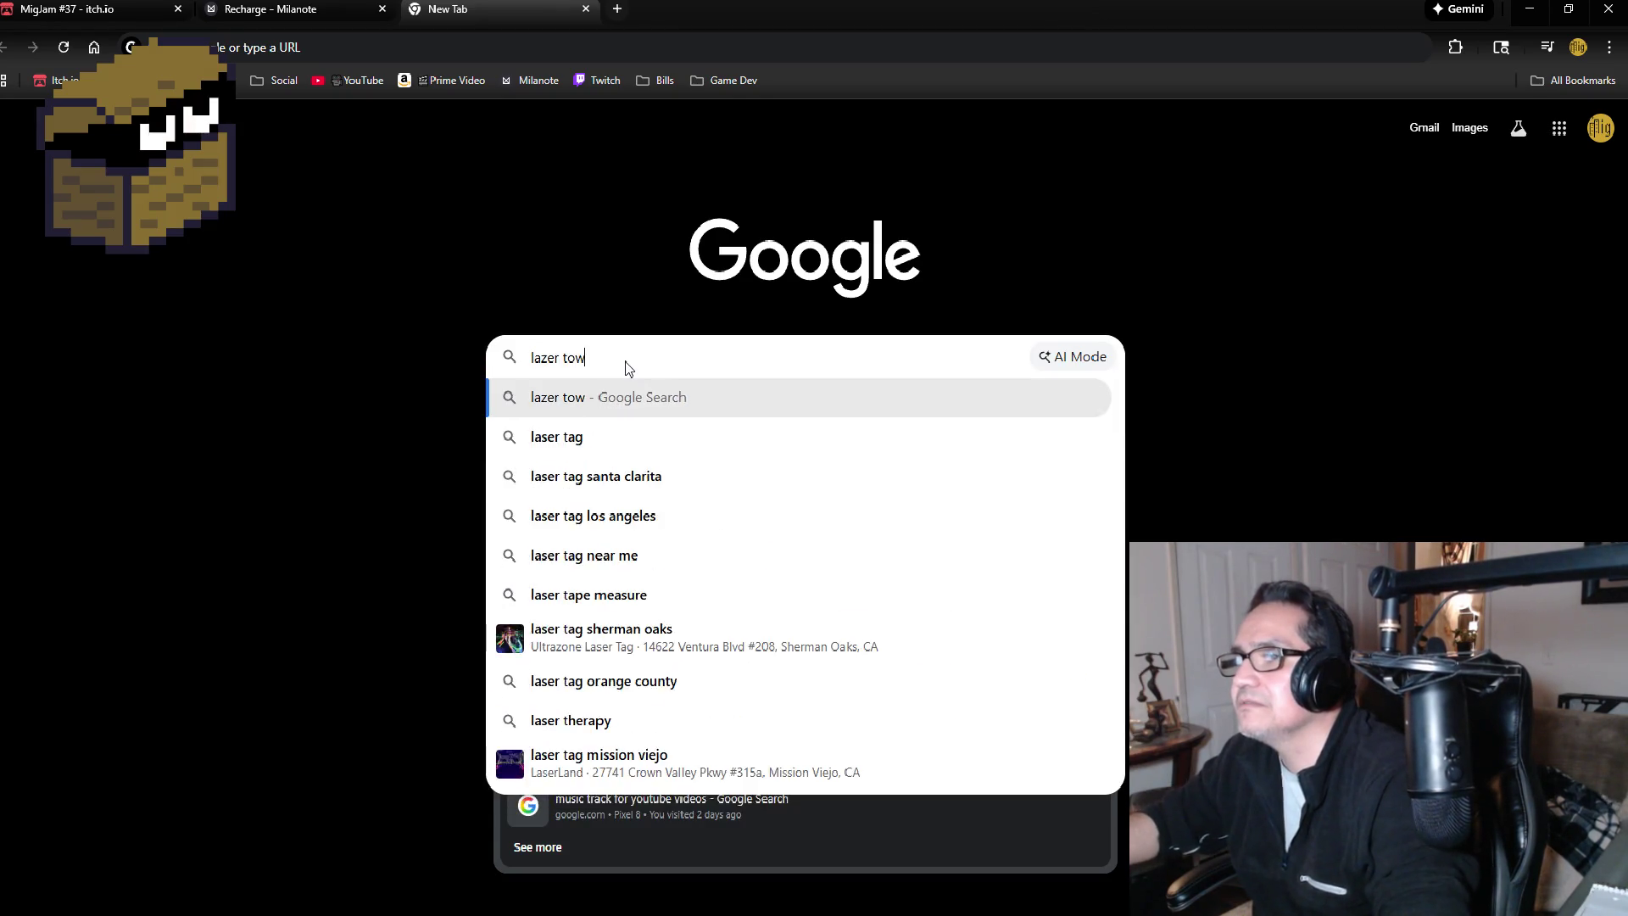
text(er)
key(Down)
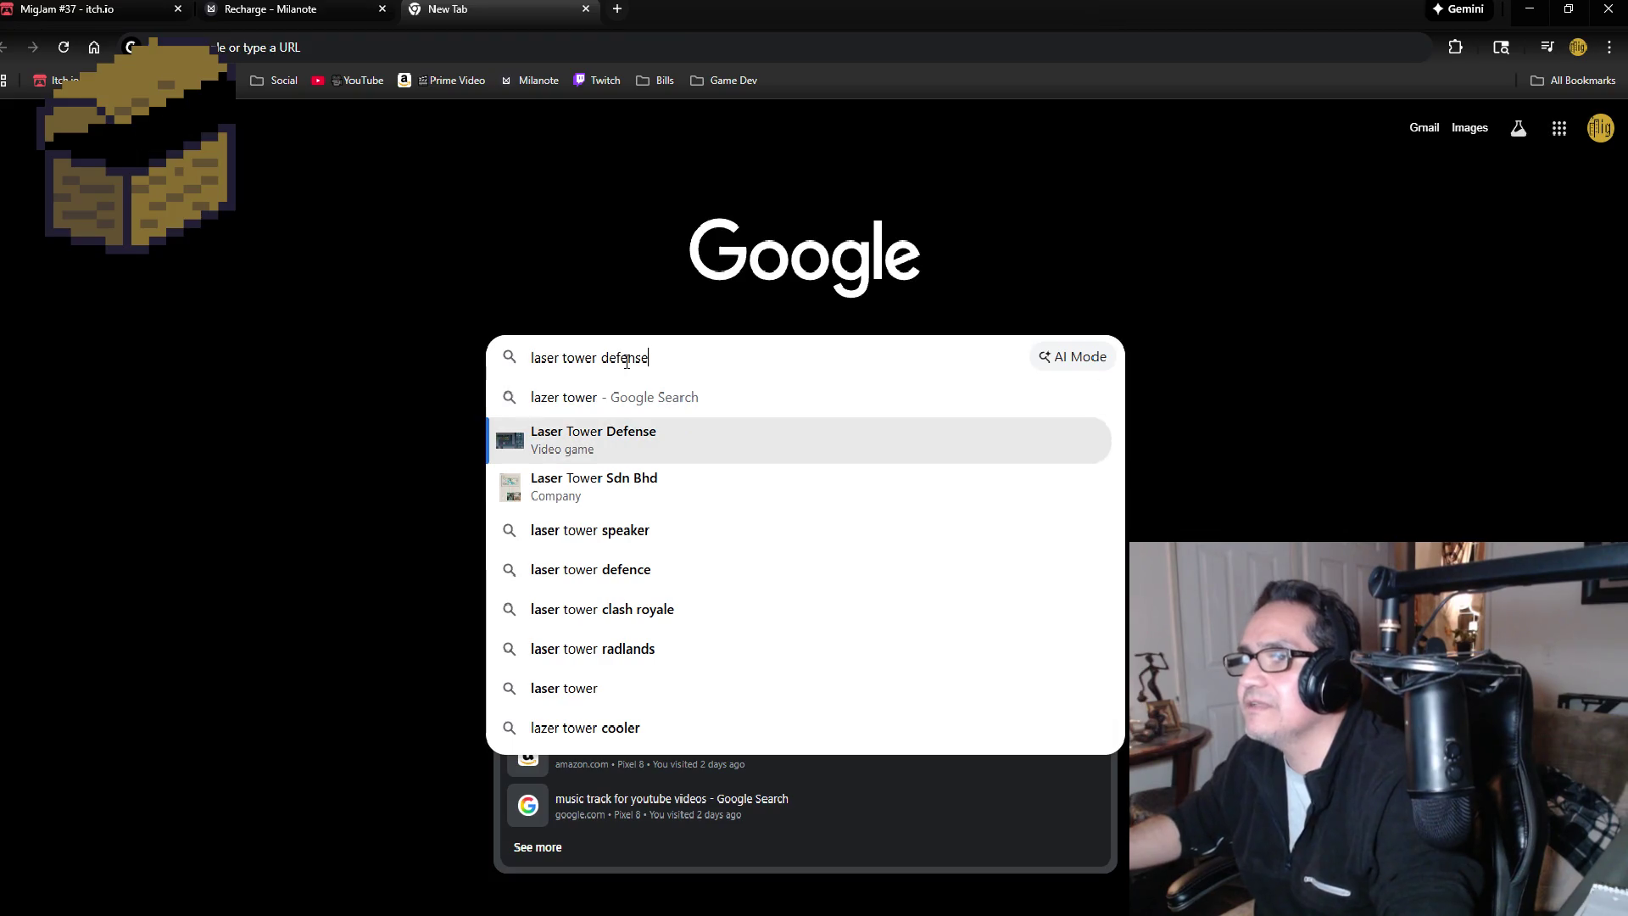
text(im)
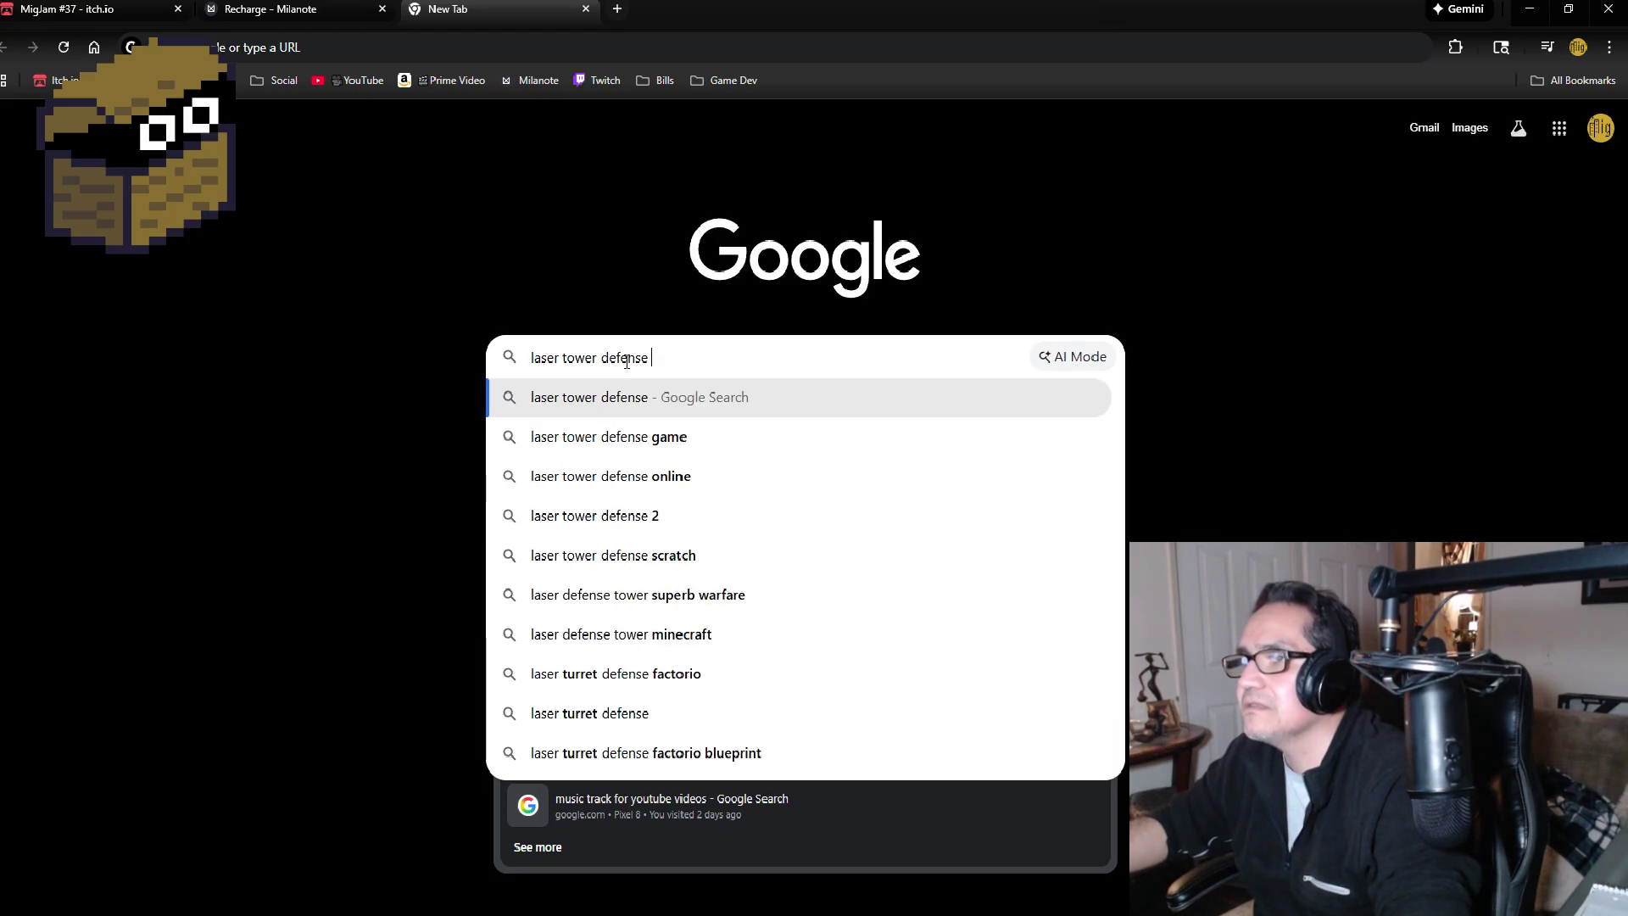
text(g)
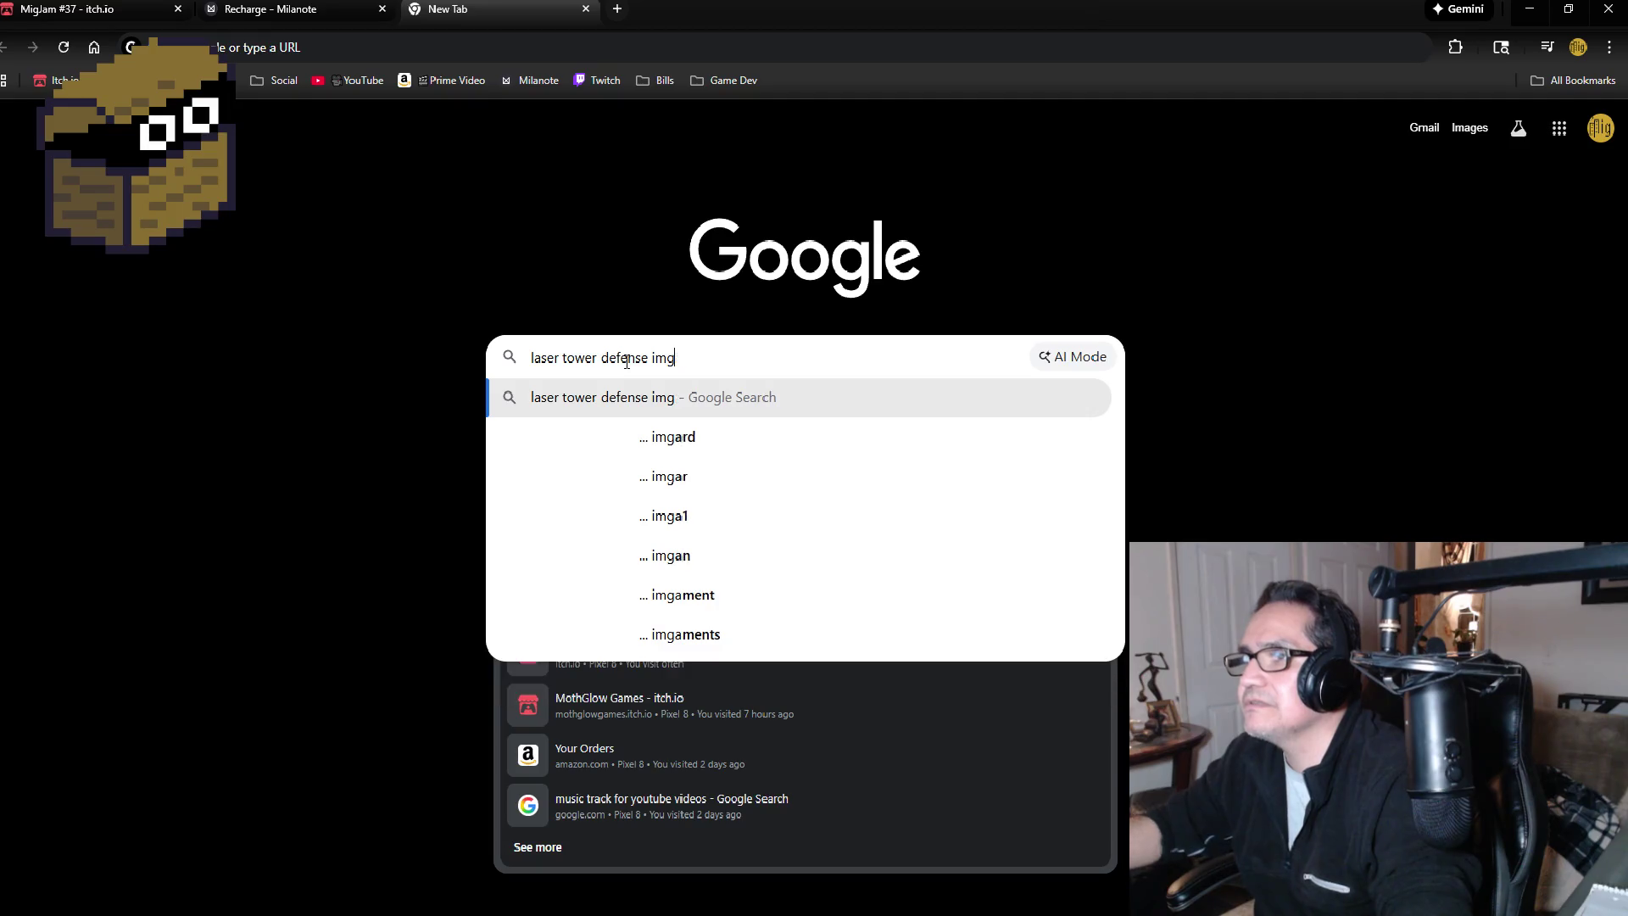
key(BackSpace)
key(BackSpace)
key(BackSpace)
key(Return)
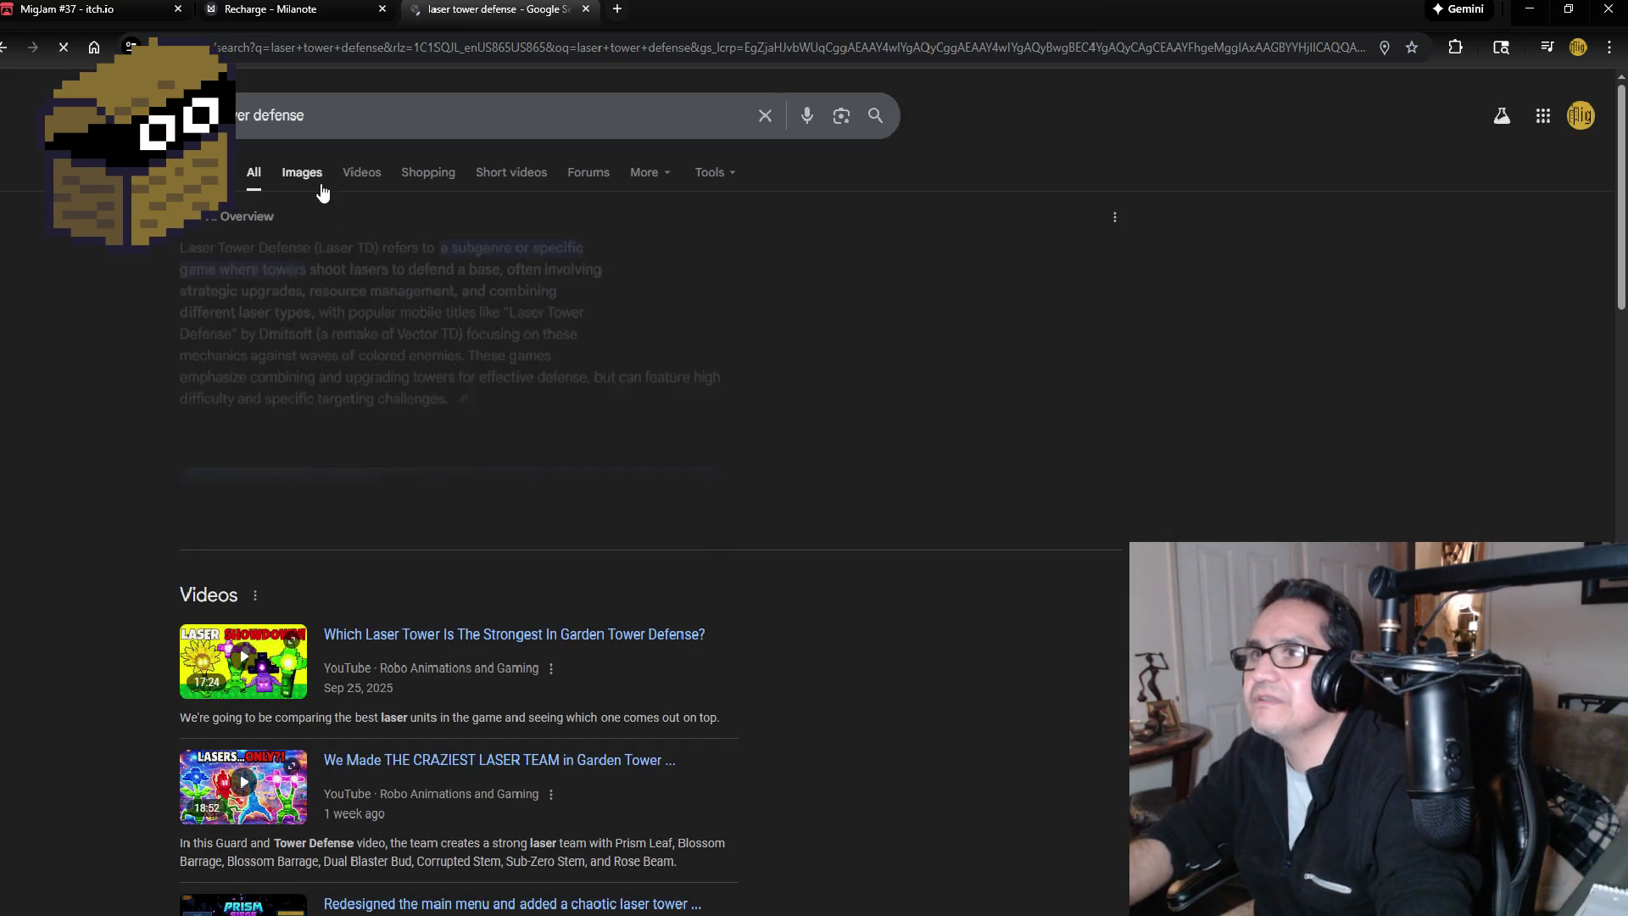
Step: Switch to image results and refine the query to 'laser tower defense low poli'
click(318, 171)
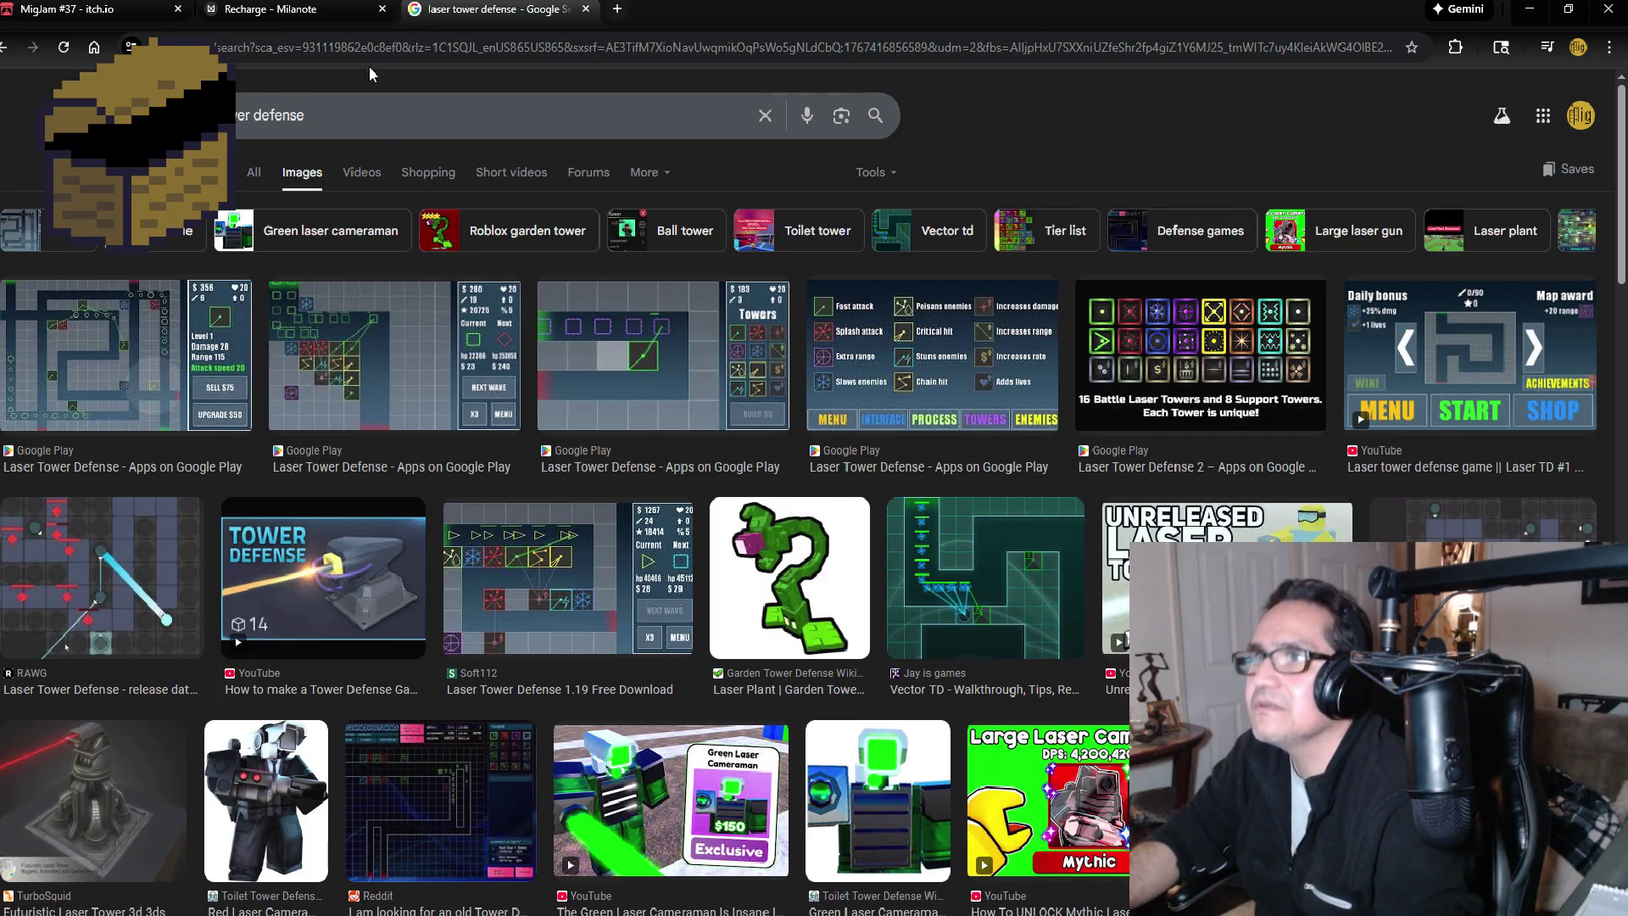
click(359, 106)
text(low )
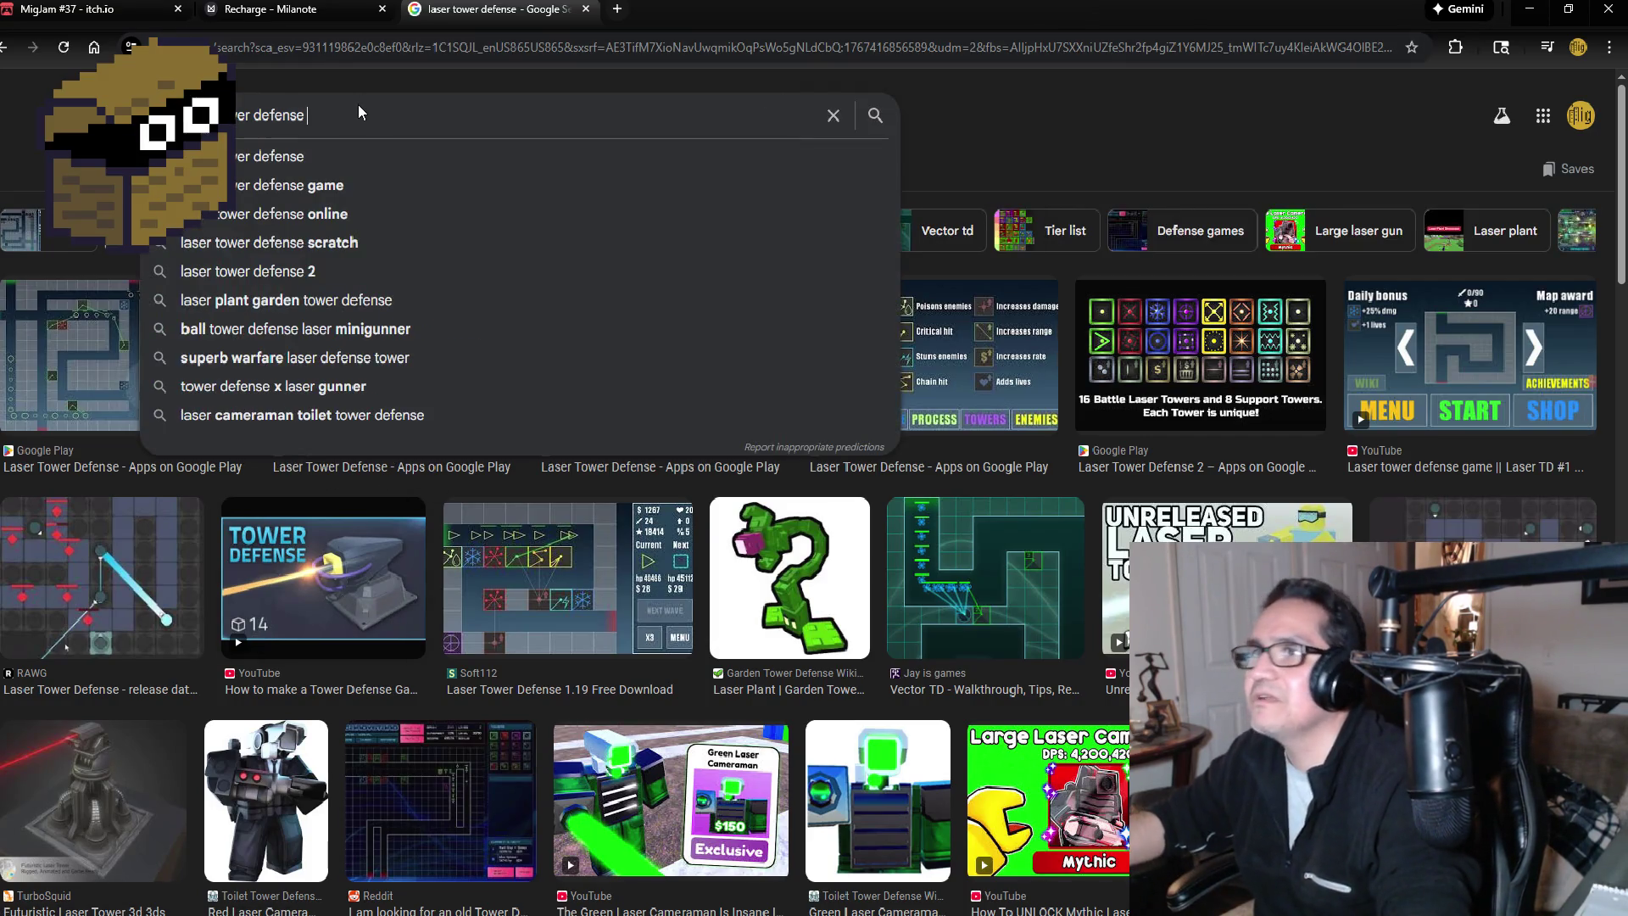
text(poli)
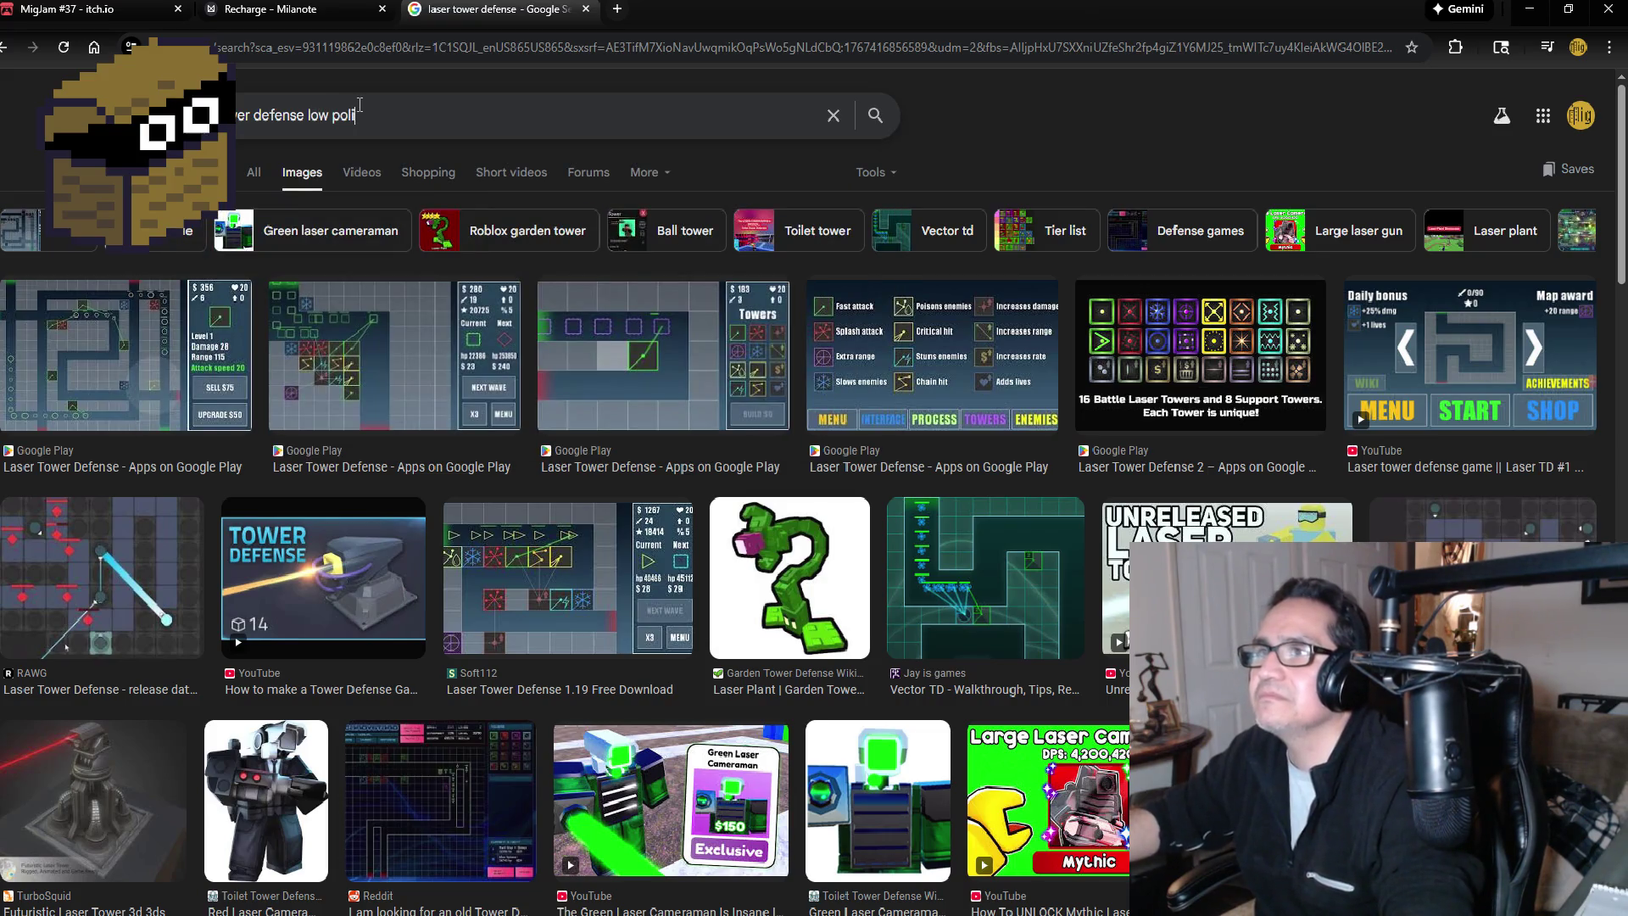
key(Return)
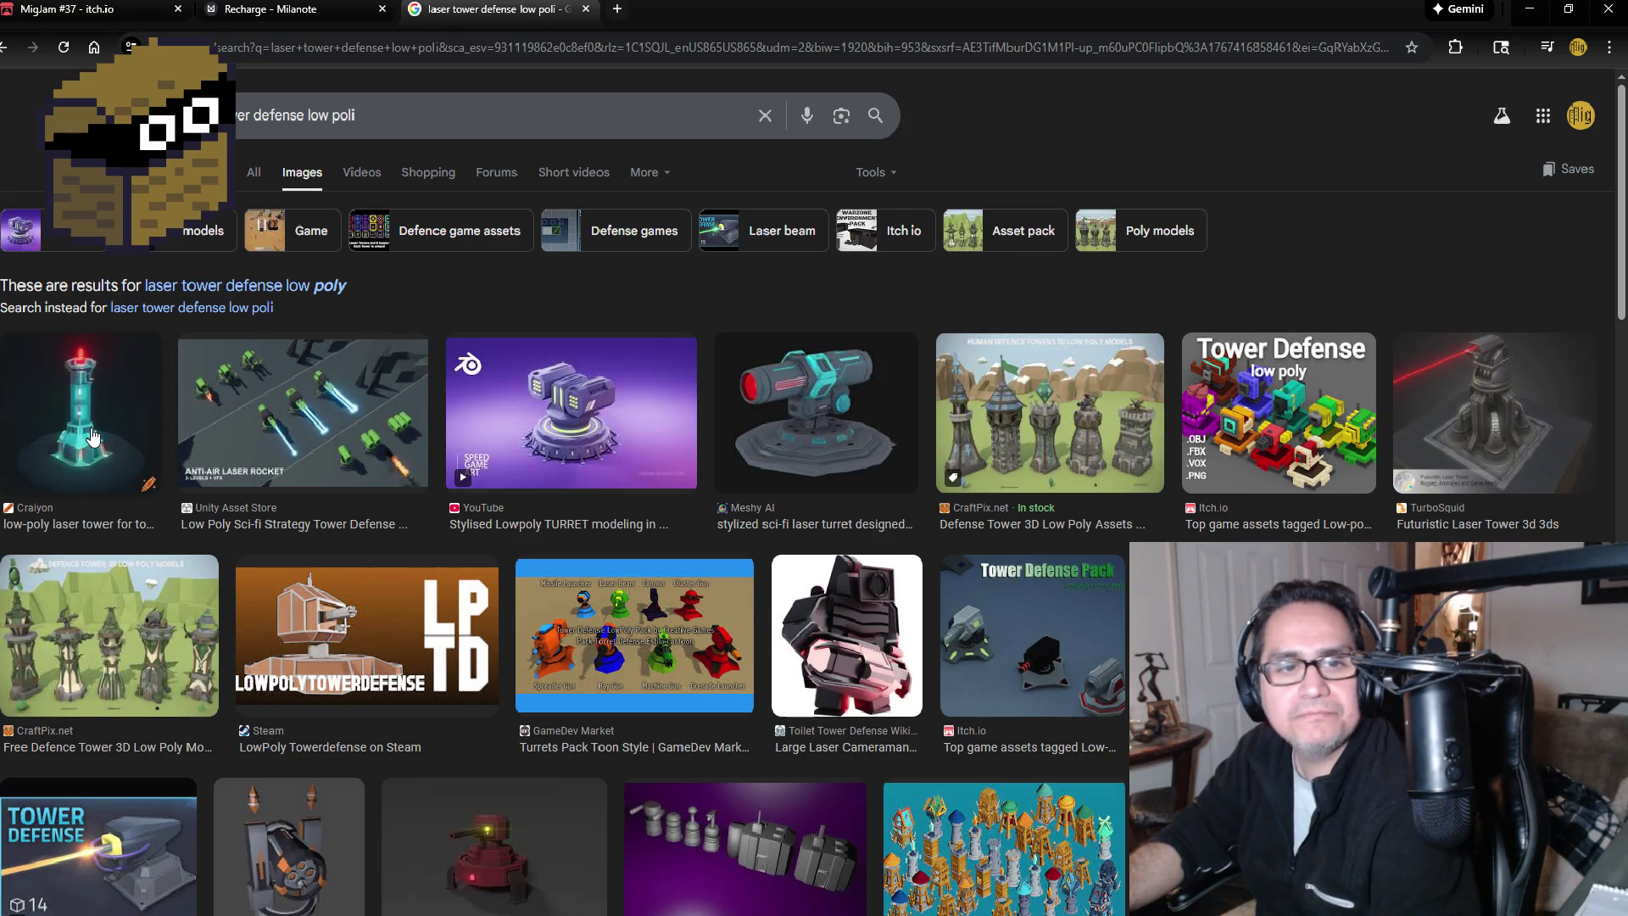
Step: Preview the stylised turret, Meshy AI laser turret, CraftPix and Wildenza low-poly tower images
click(559, 414)
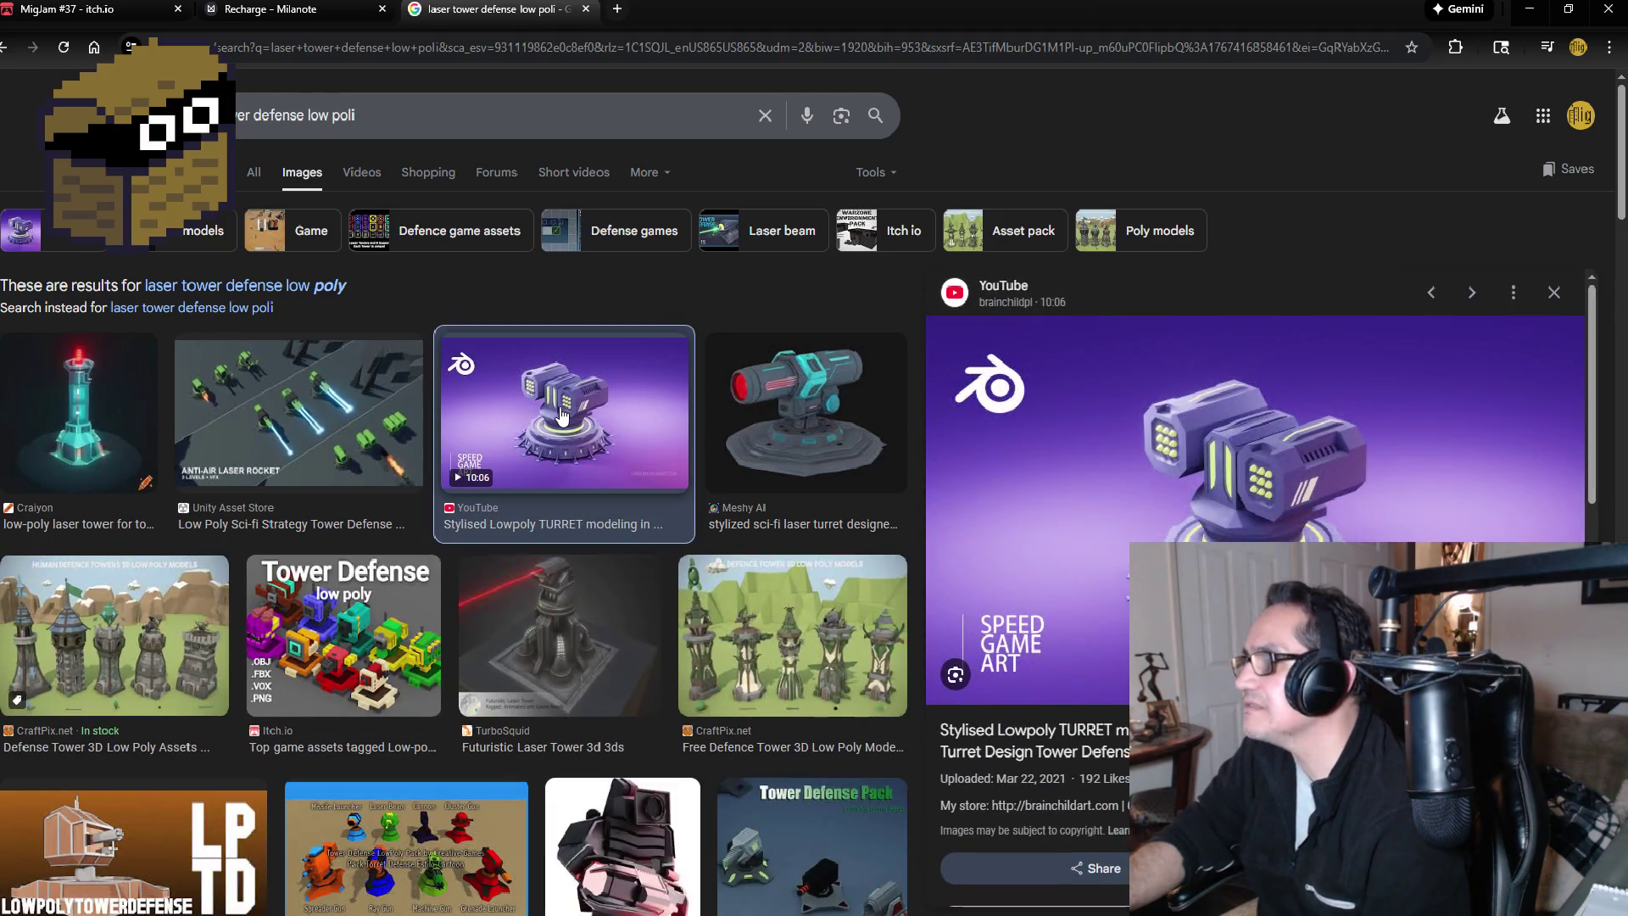
click(798, 415)
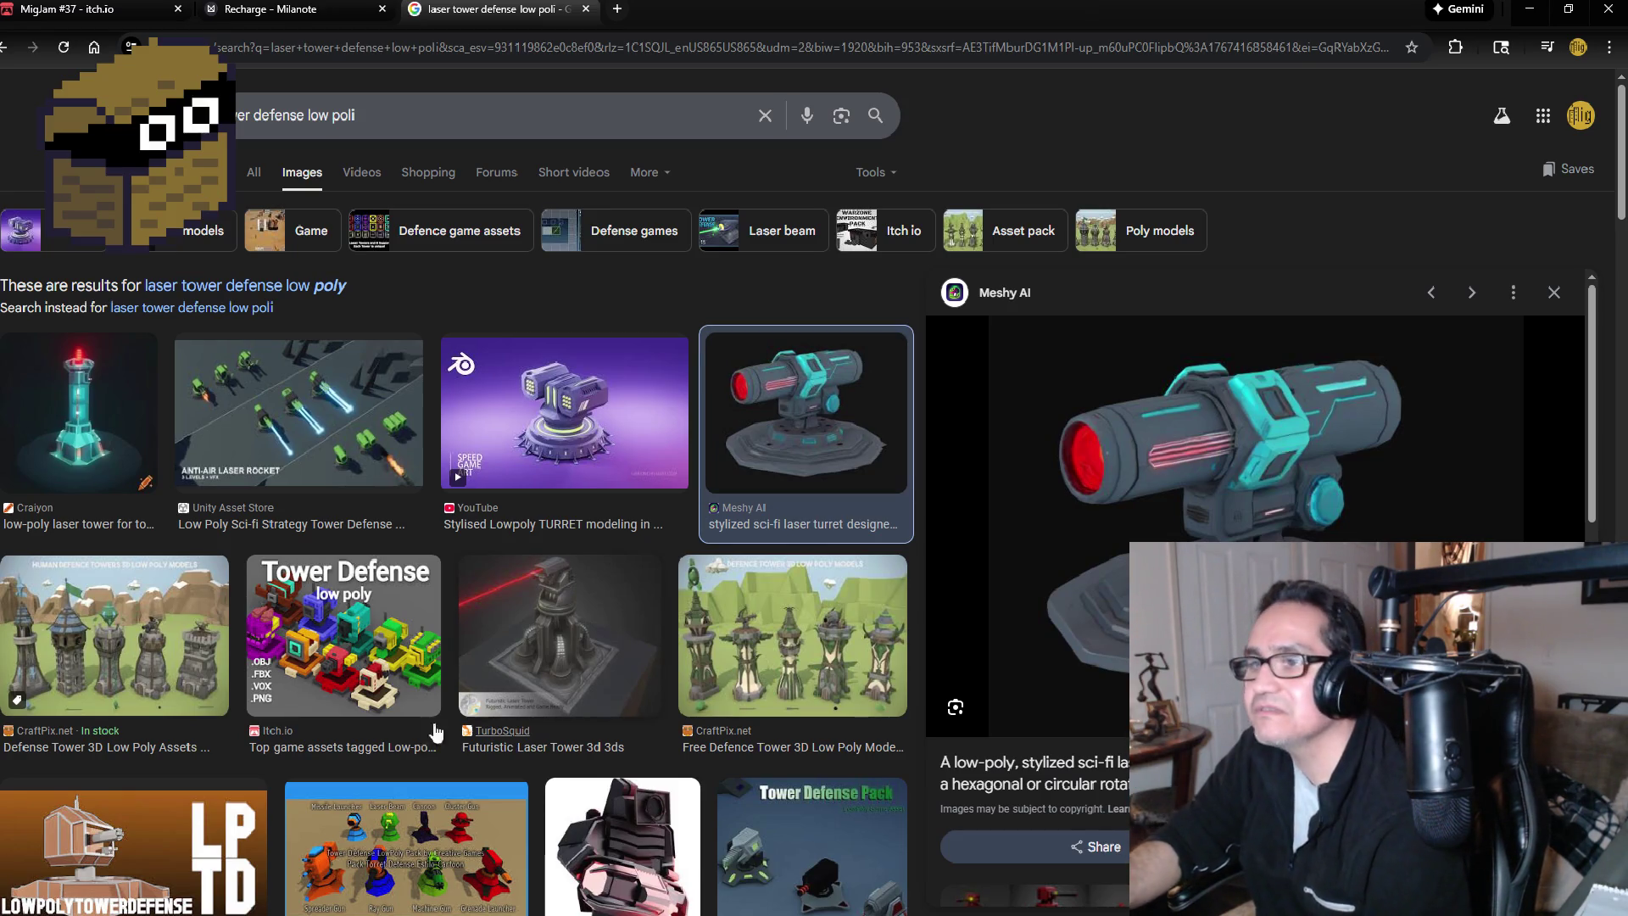
scroll(547, 668, down, 2)
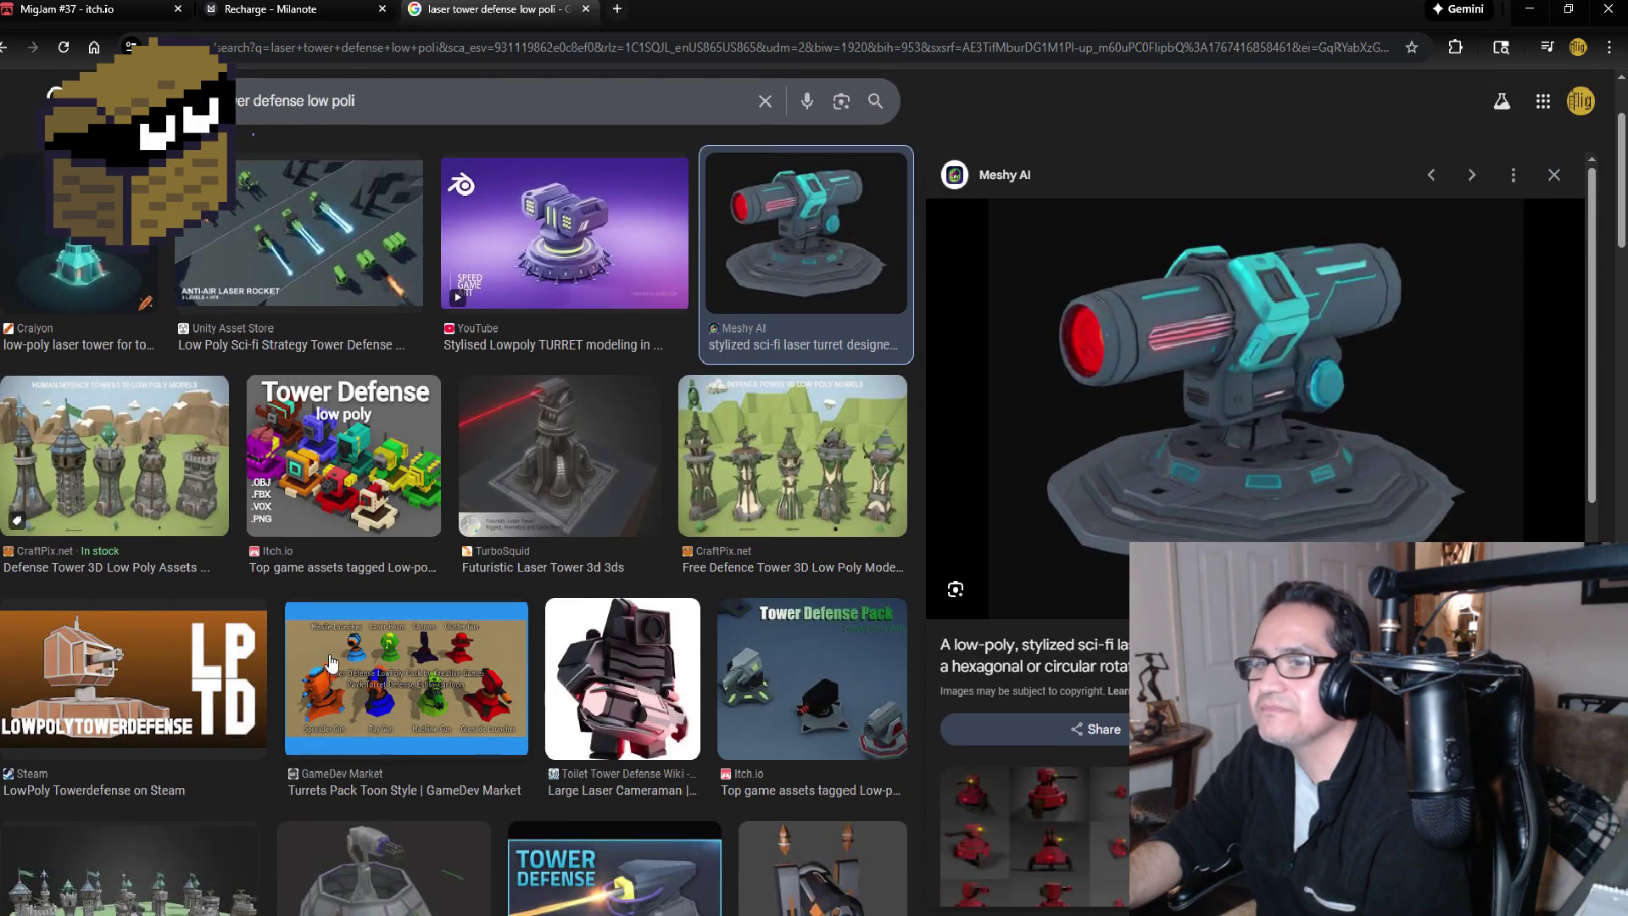
scroll(471, 699, down, 2)
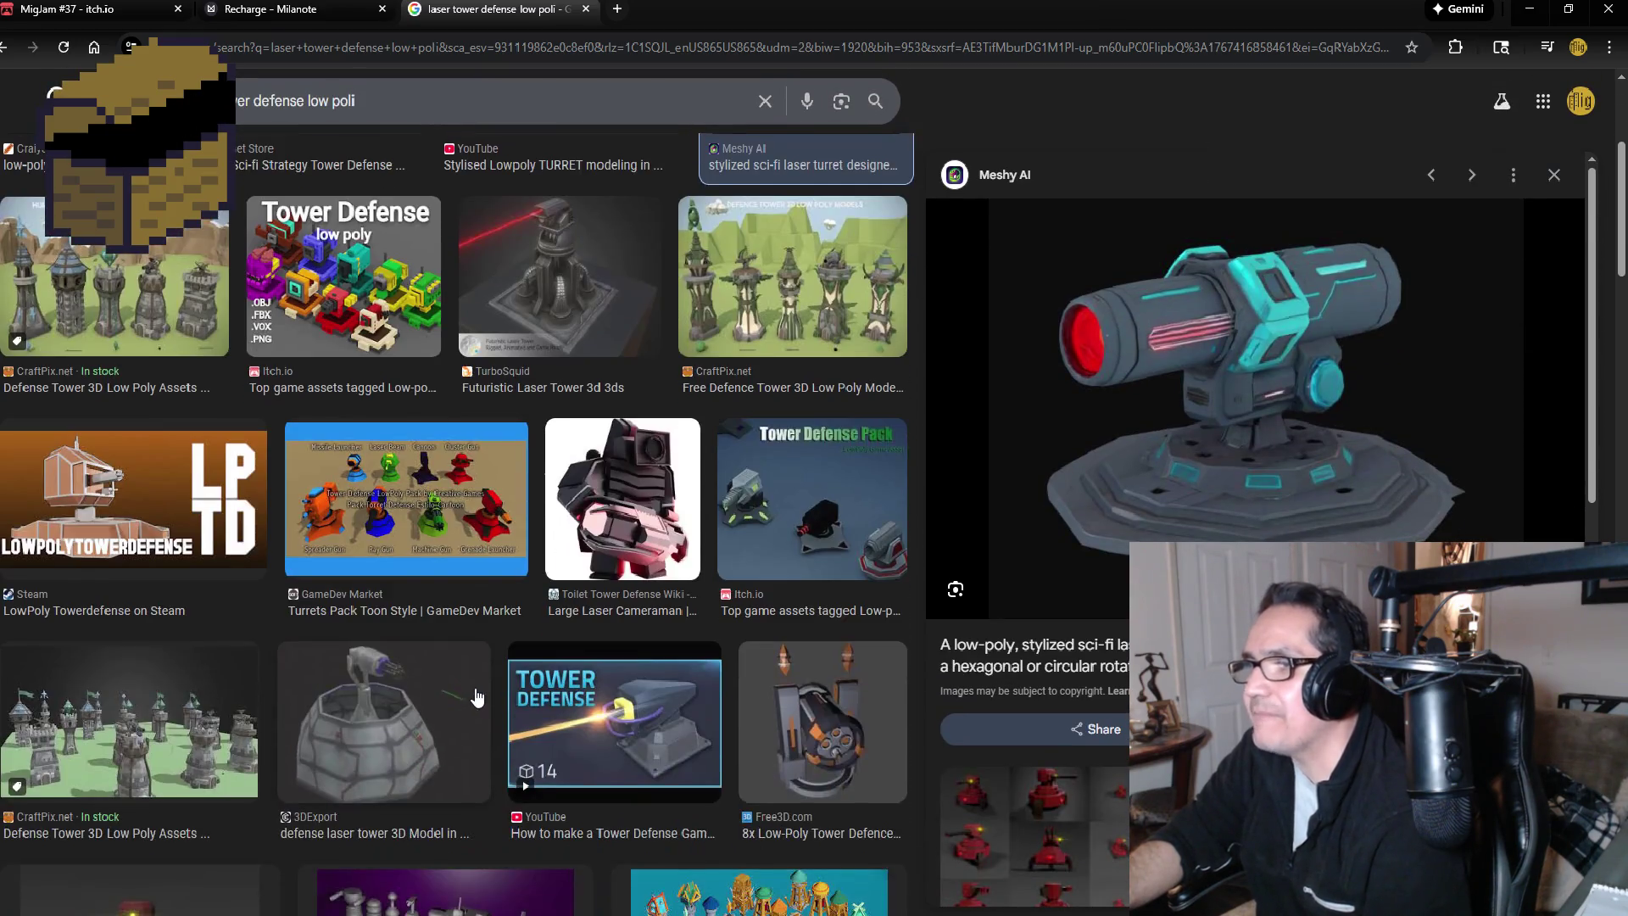
scroll(477, 697, down, 1)
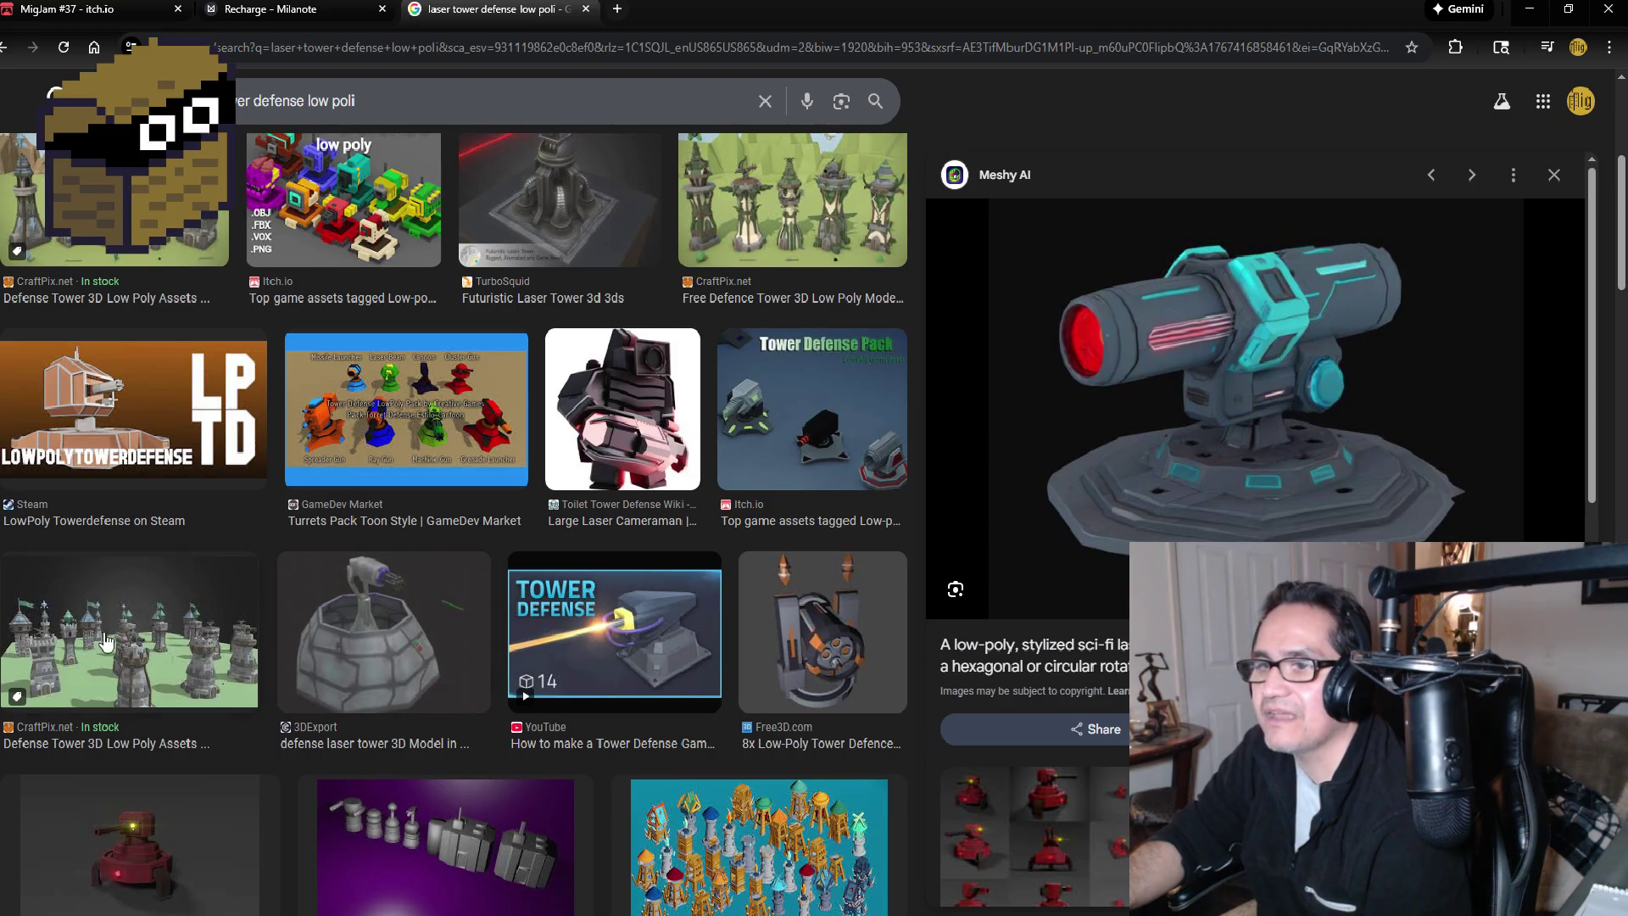
click(108, 636)
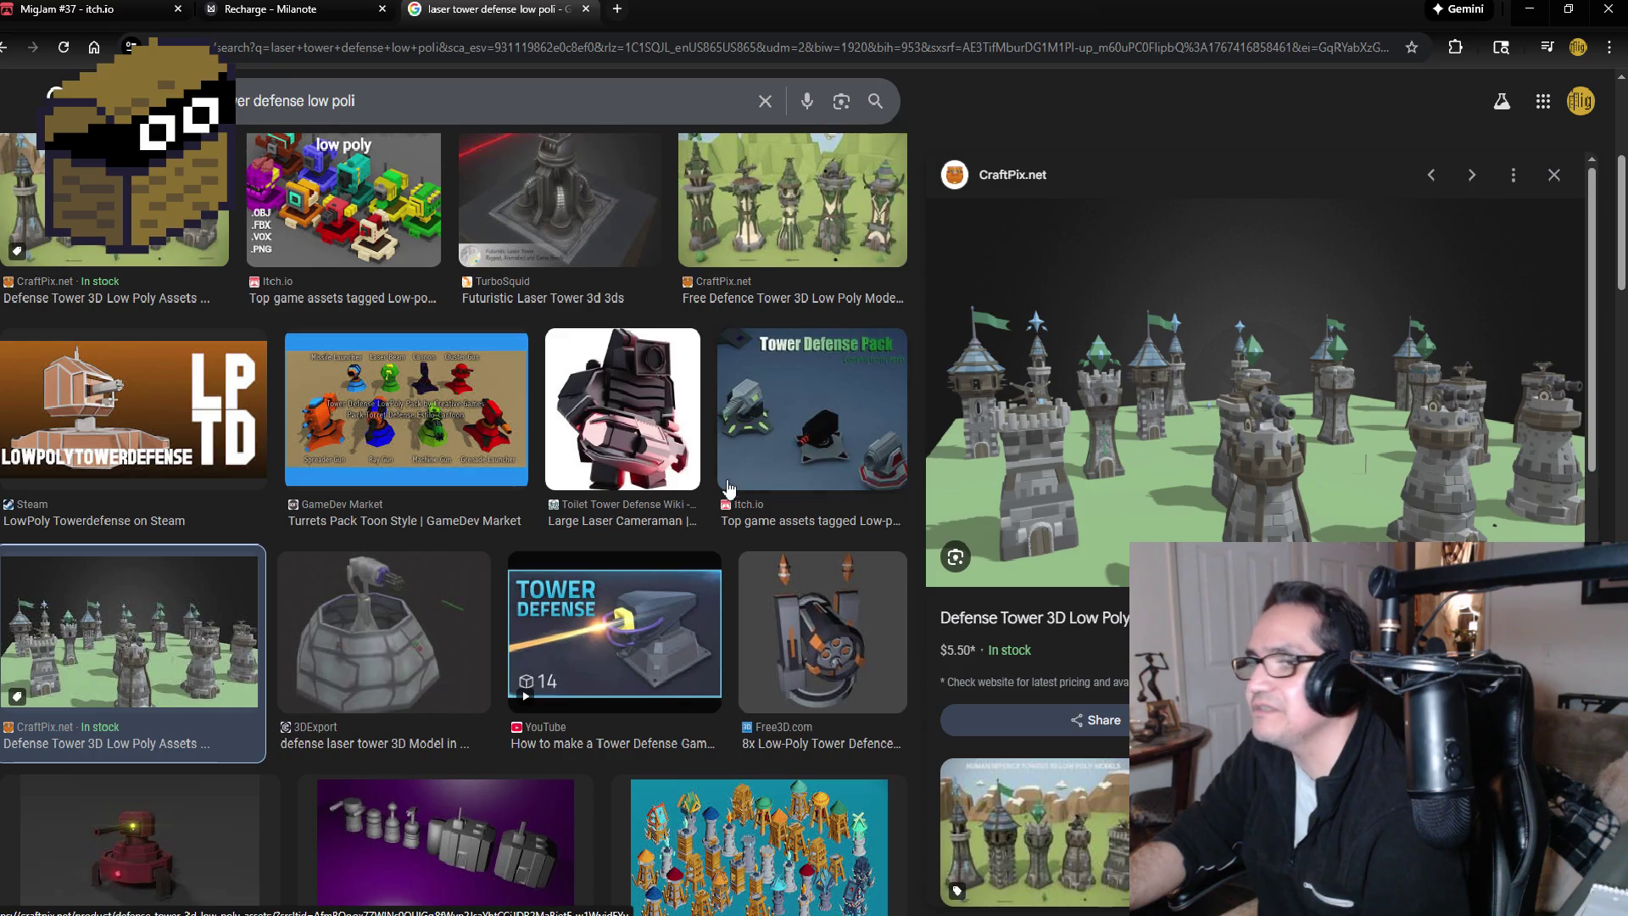
scroll(729, 488, down, 2)
click(759, 628)
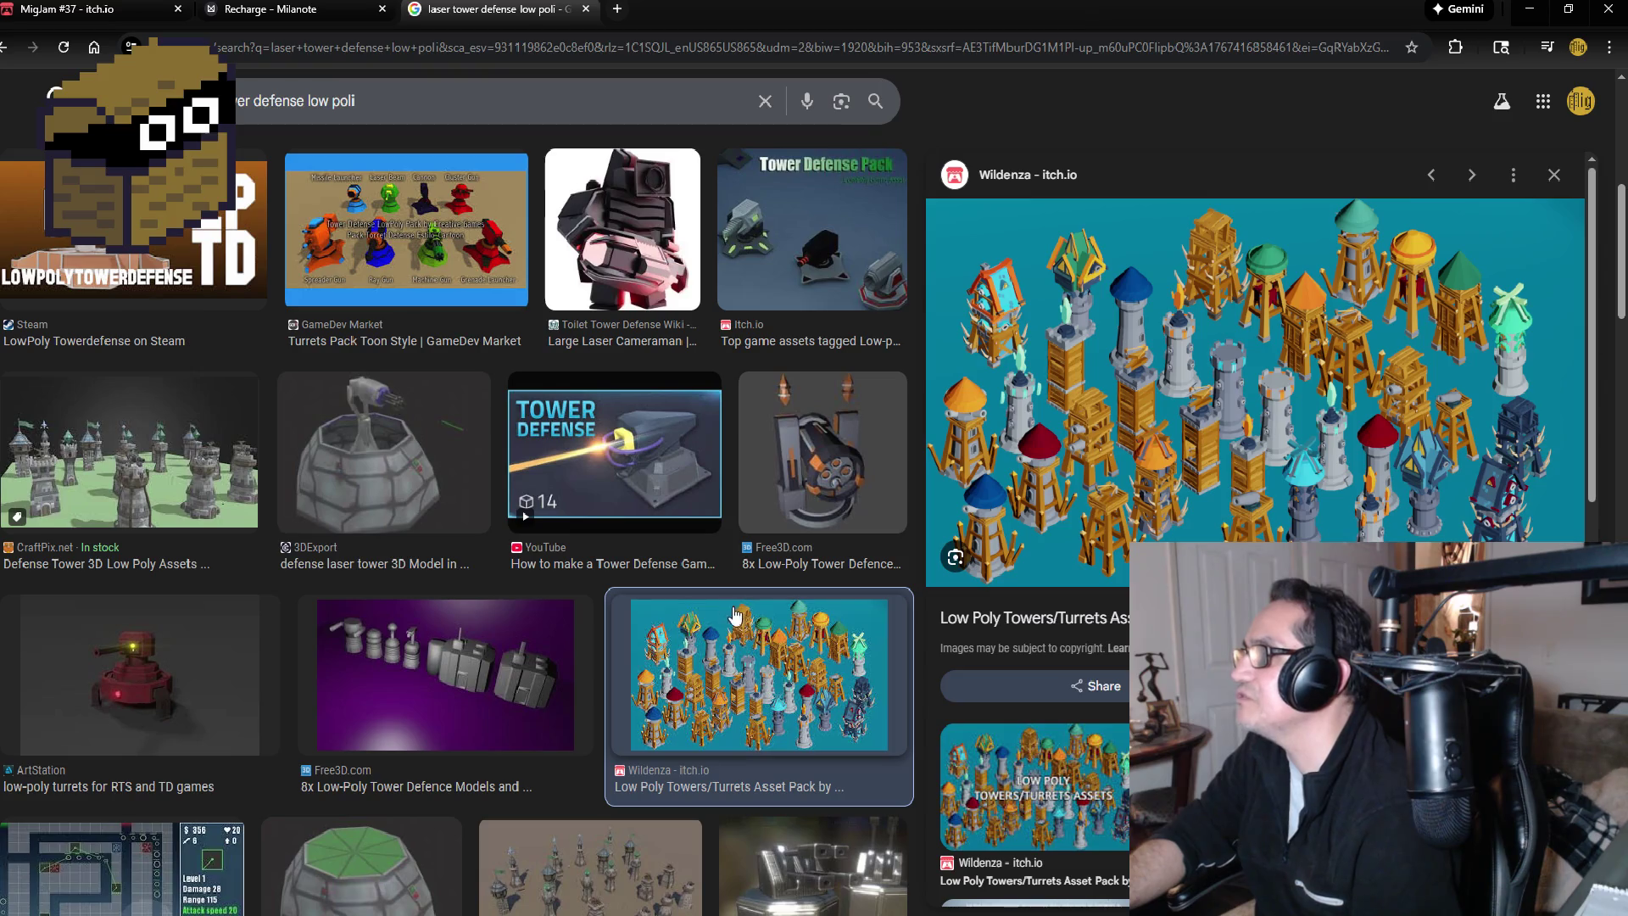
scroll(522, 585, down, 1)
scroll(522, 585, down, 5)
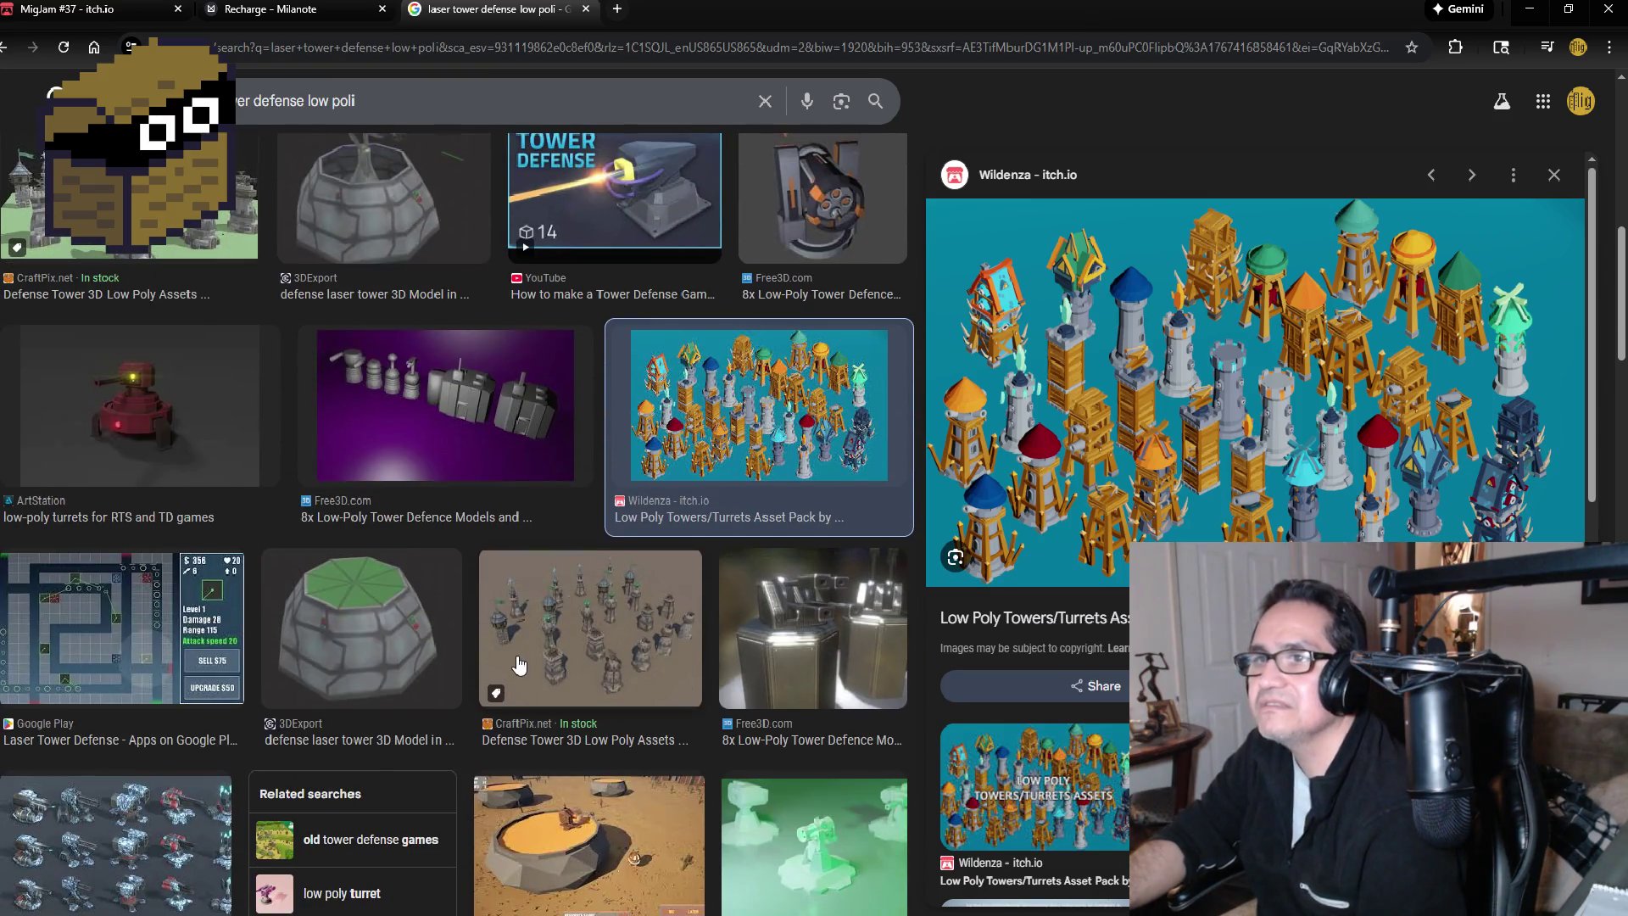
scroll(507, 657, down, 2)
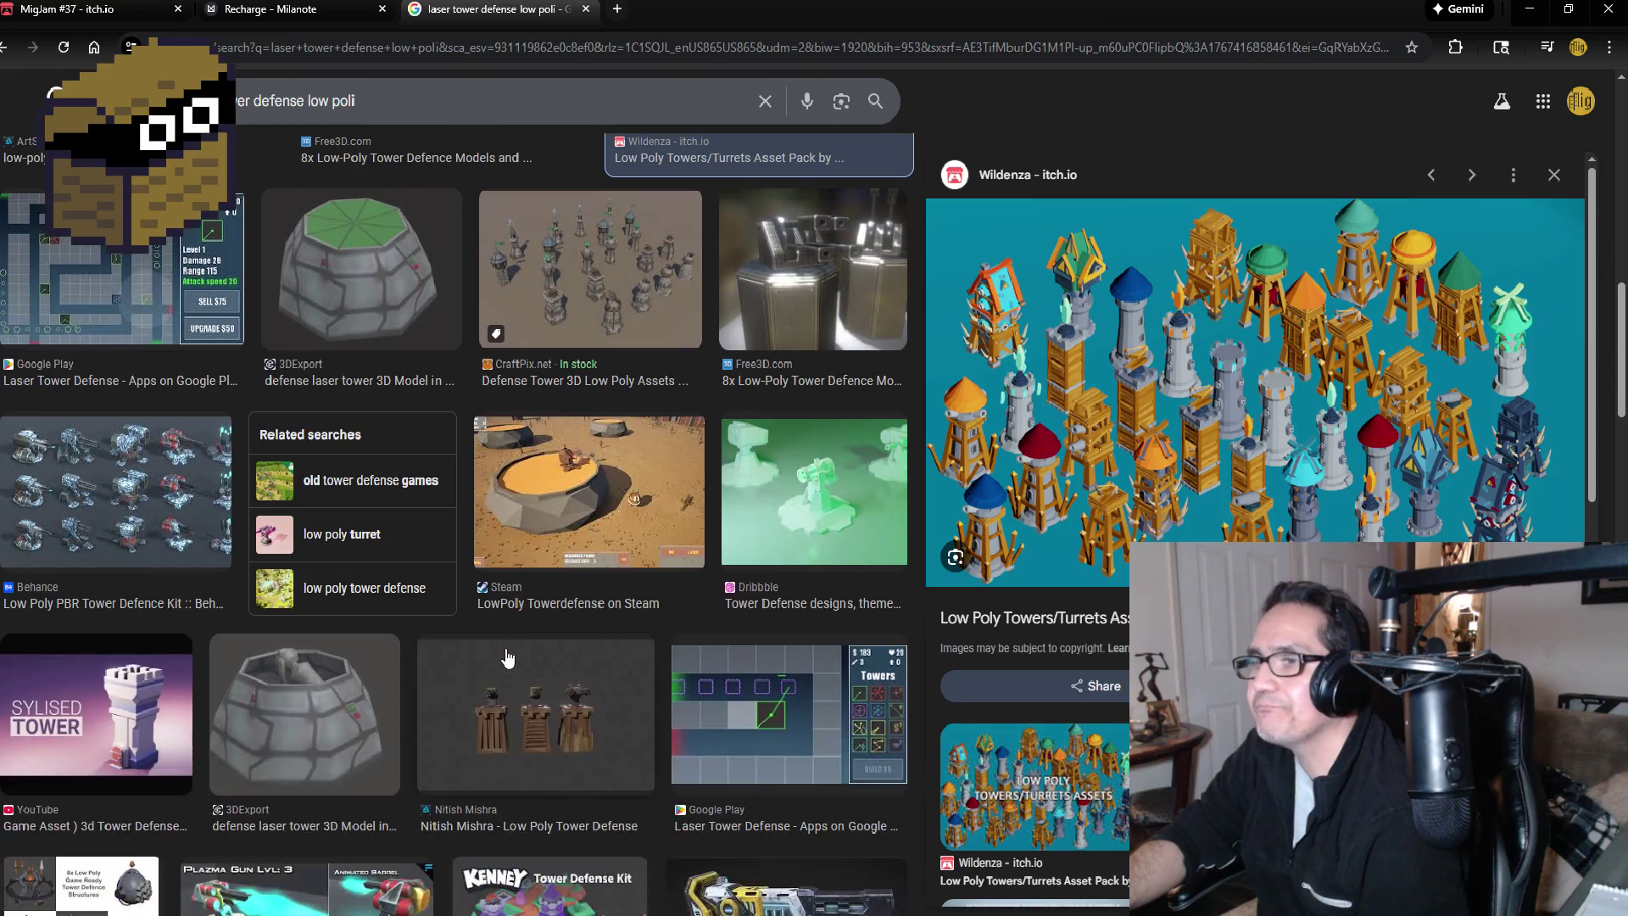
scroll(507, 657, down, 2)
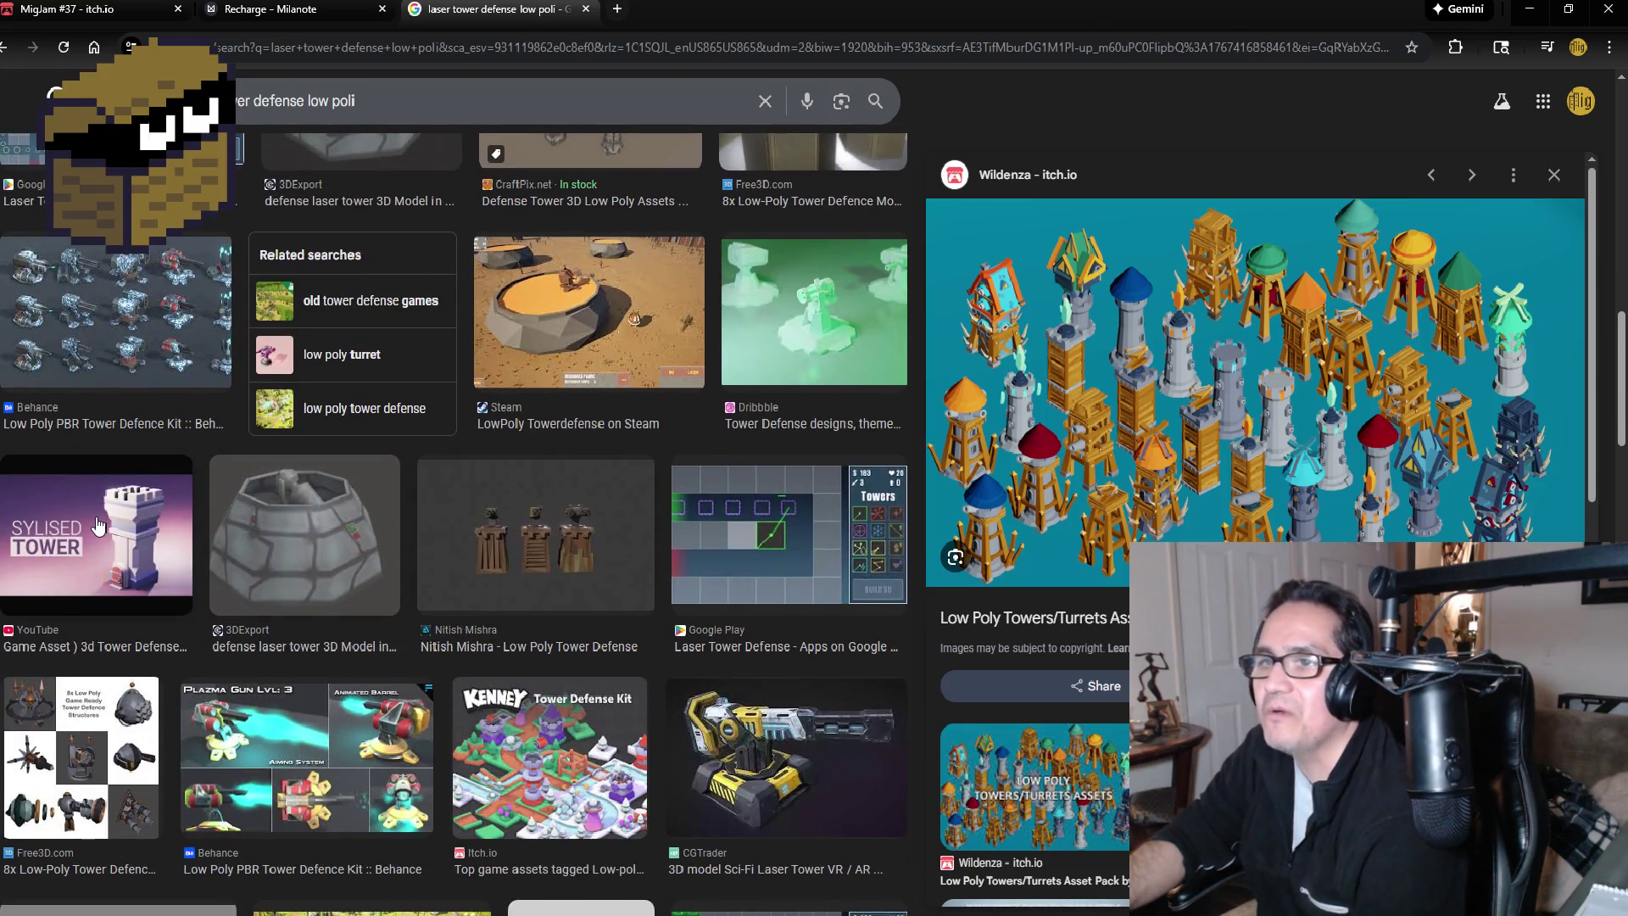
Step: Preview the SYLISED TOWER and Low Poly Tower Defense results, then close the tab and minimize Chrome
click(95, 516)
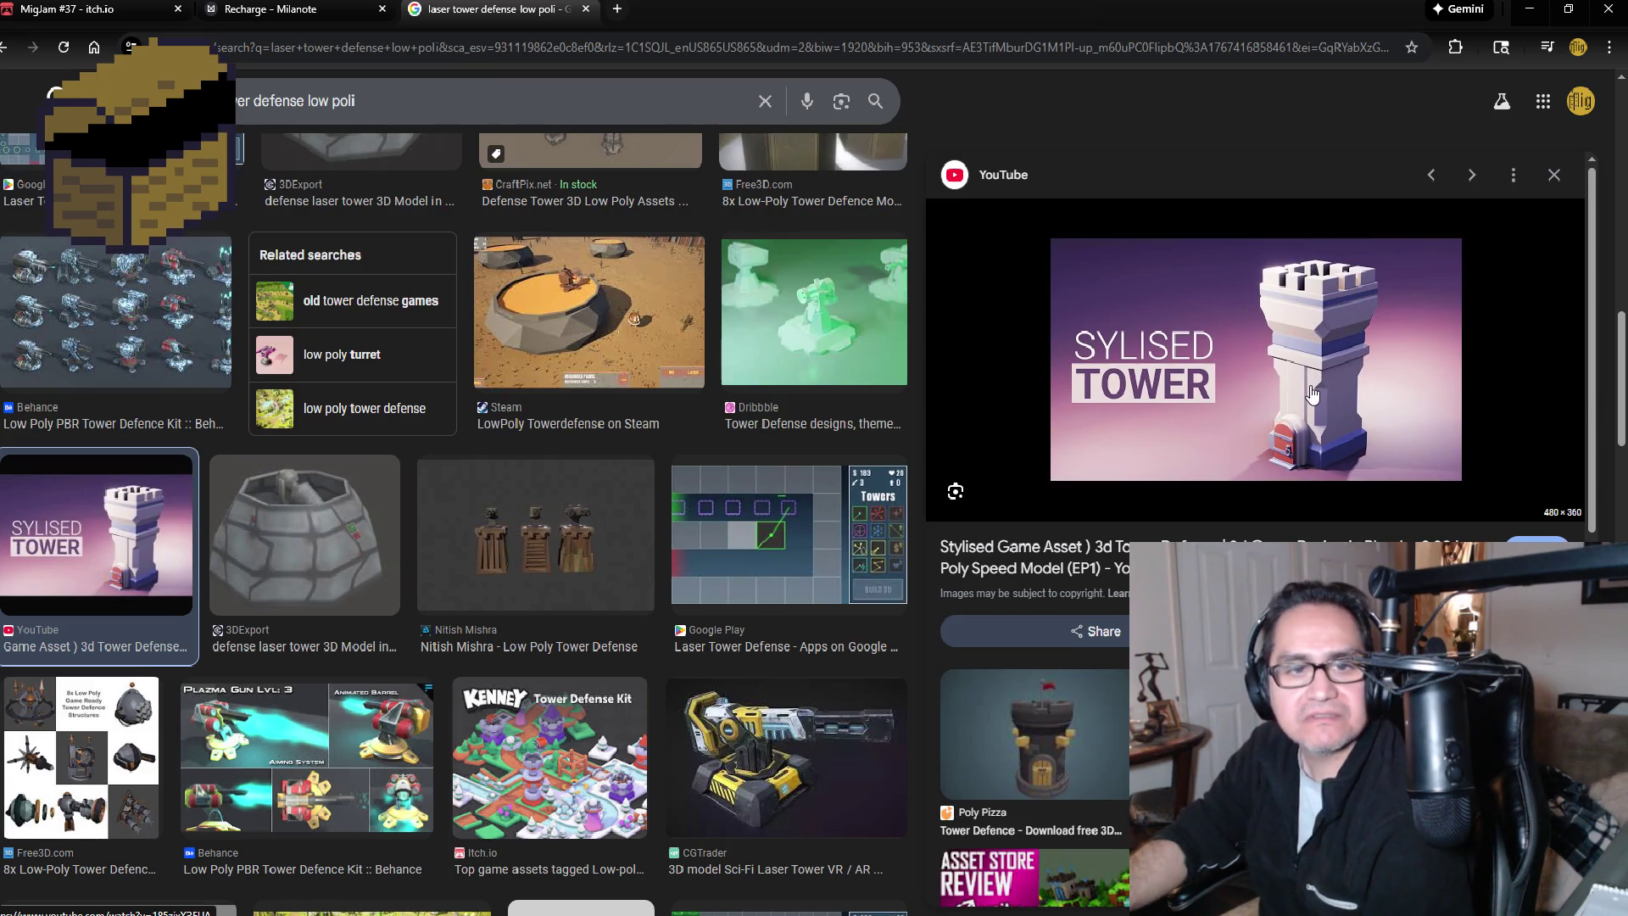
scroll(576, 576, down, 3)
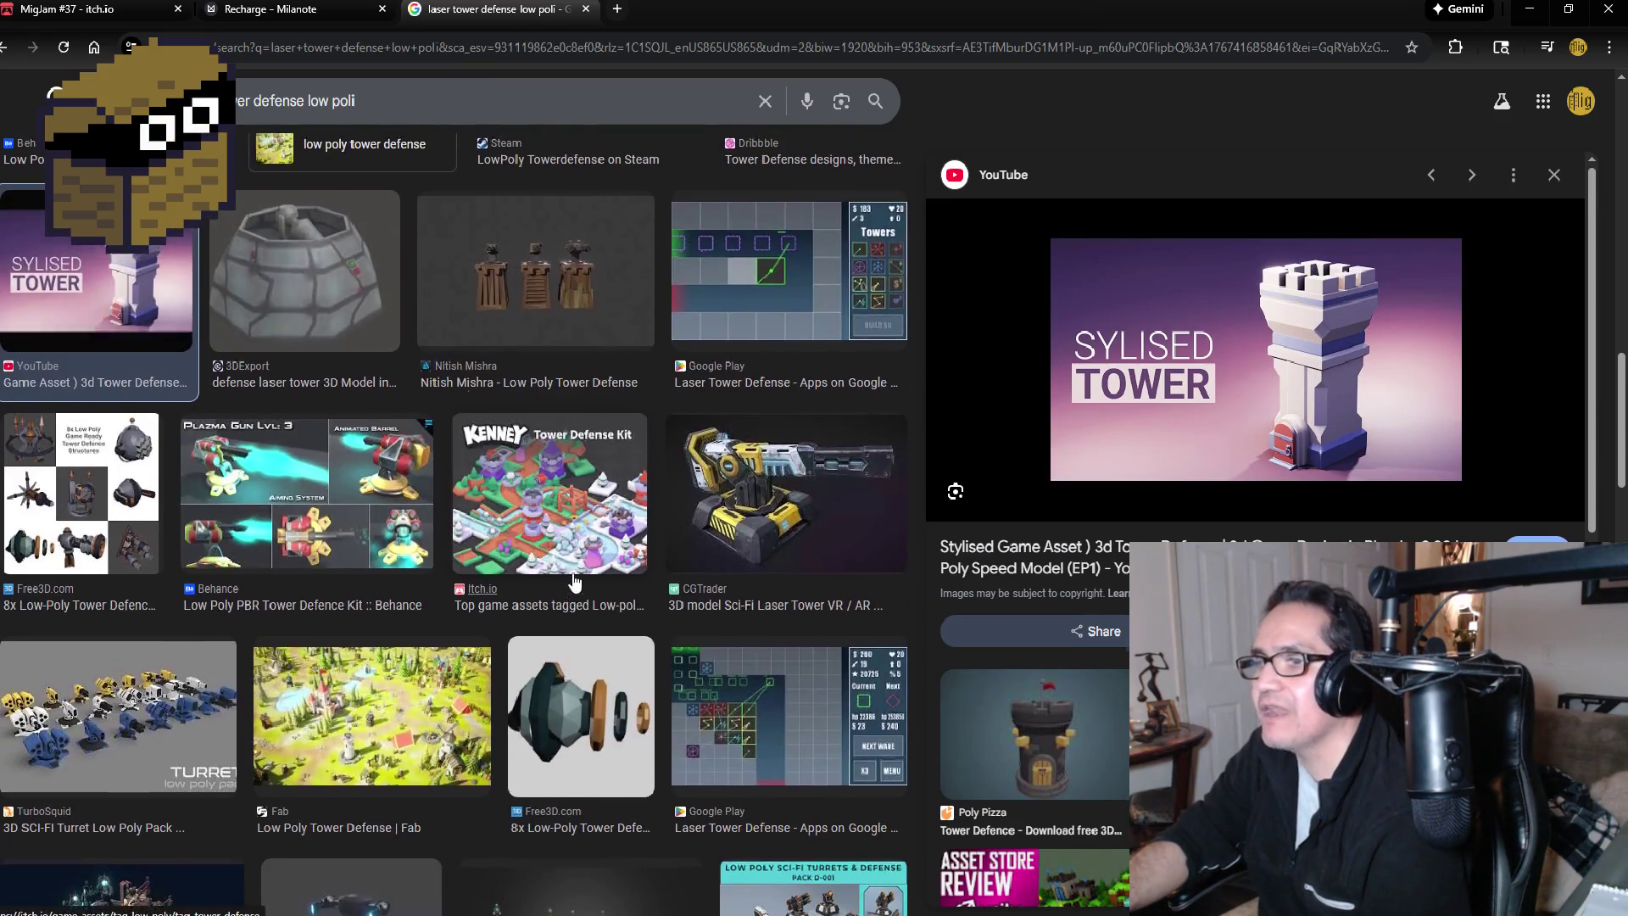
scroll(574, 582, up, 4)
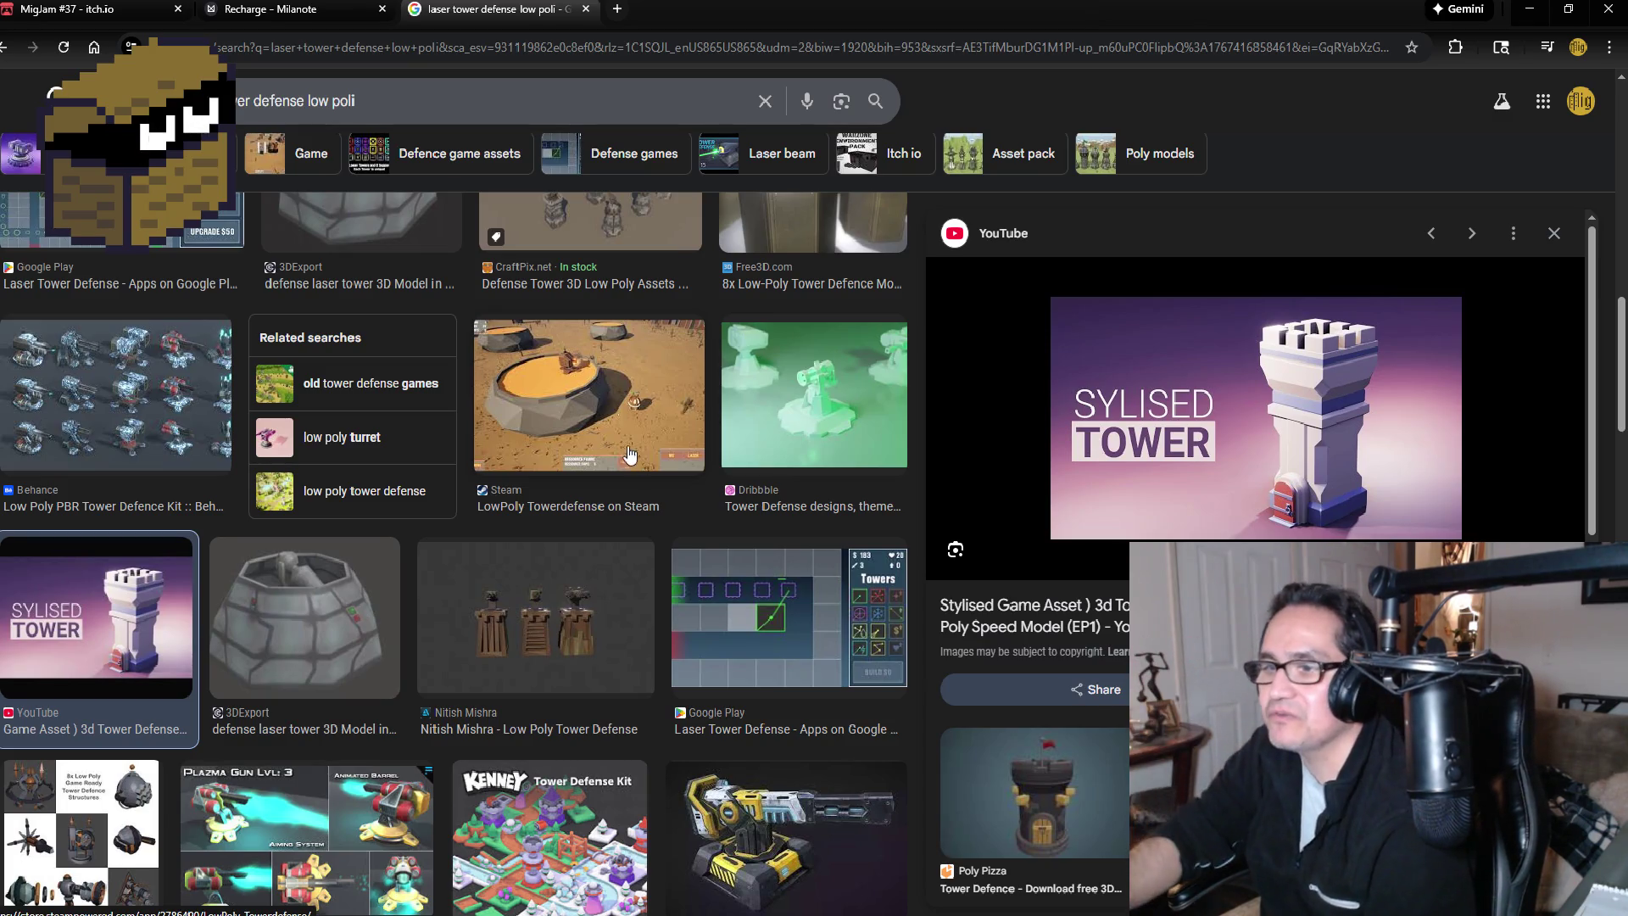
scroll(585, 450, down, 3)
scroll(521, 556, down, 2)
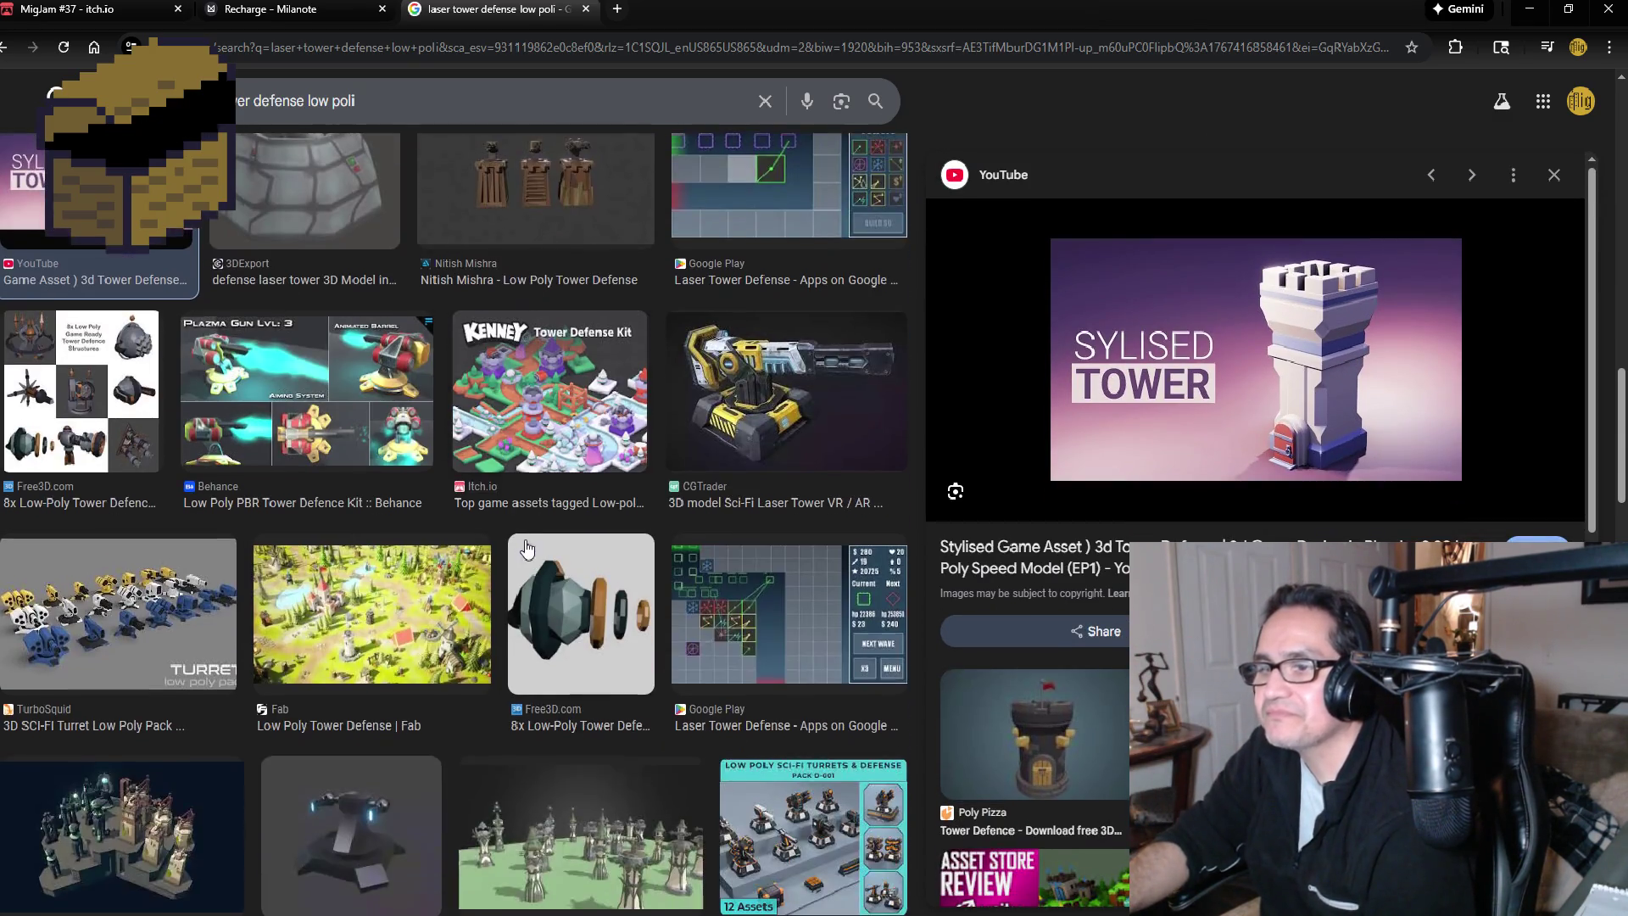
scroll(500, 556, down, 2)
click(119, 658)
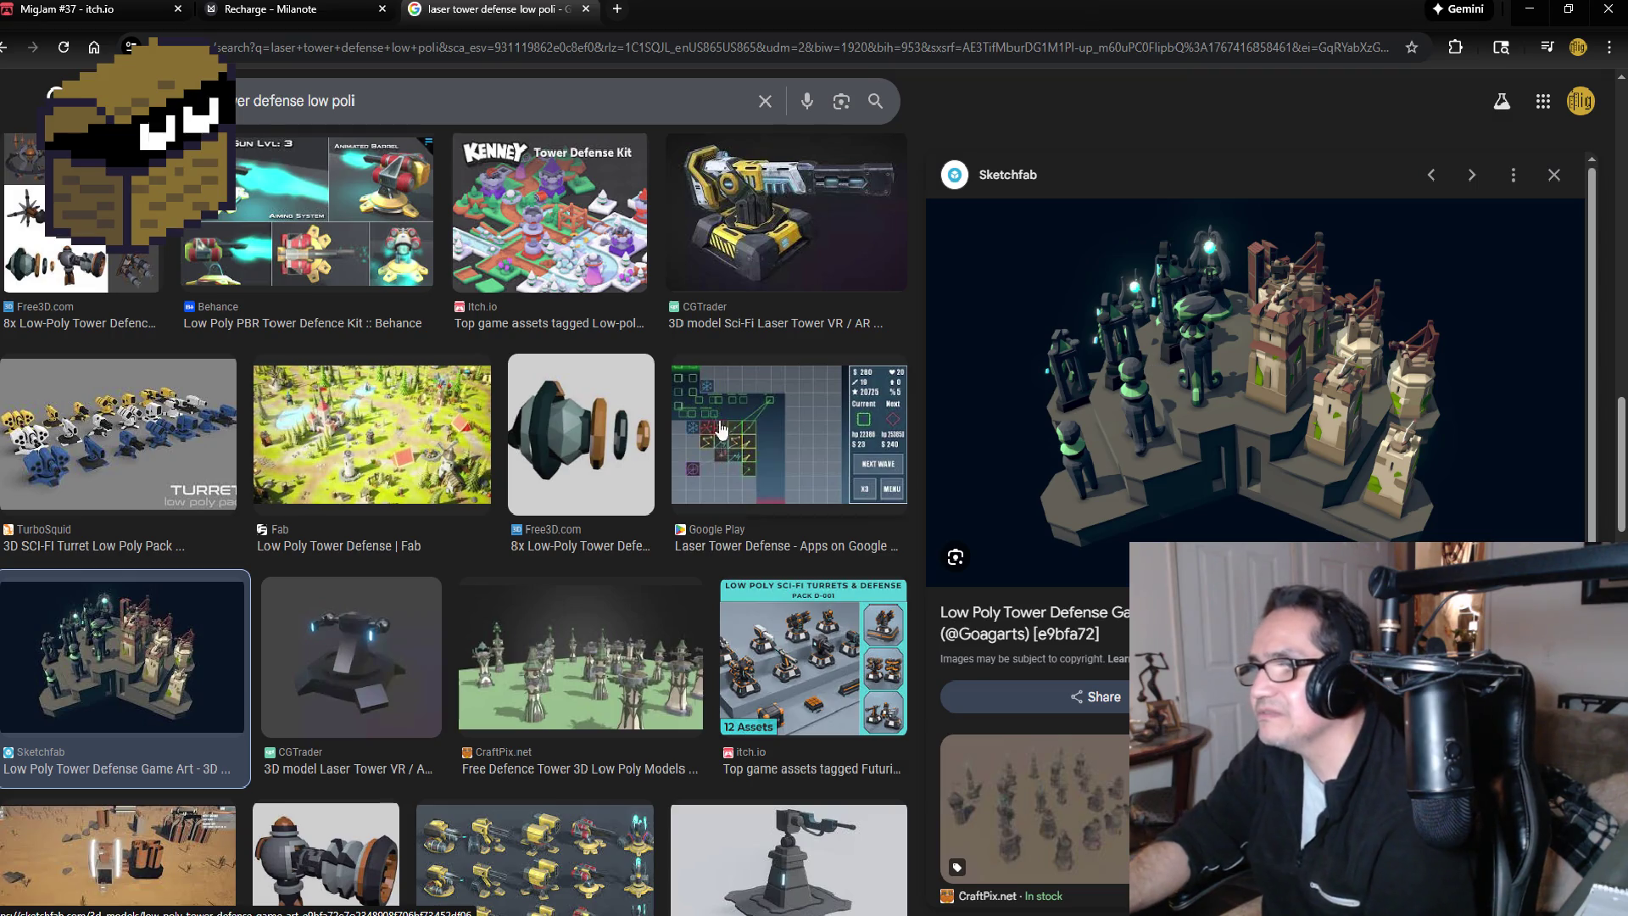
scroll(620, 525, down, 2)
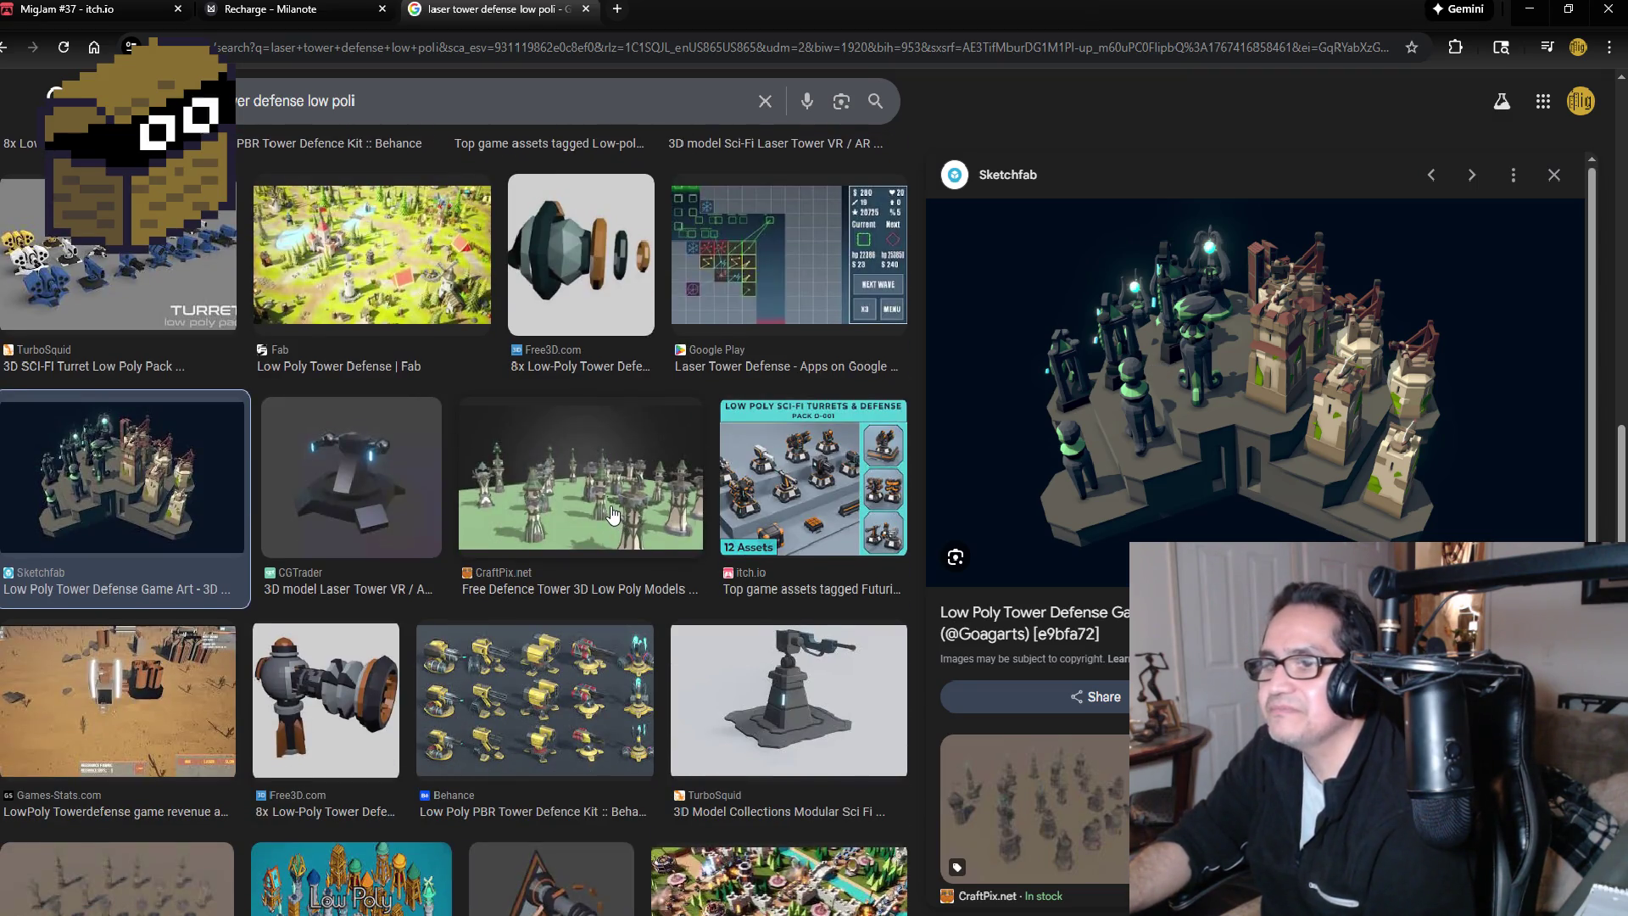
scroll(614, 514, down, 2)
scroll(612, 505, down, 1)
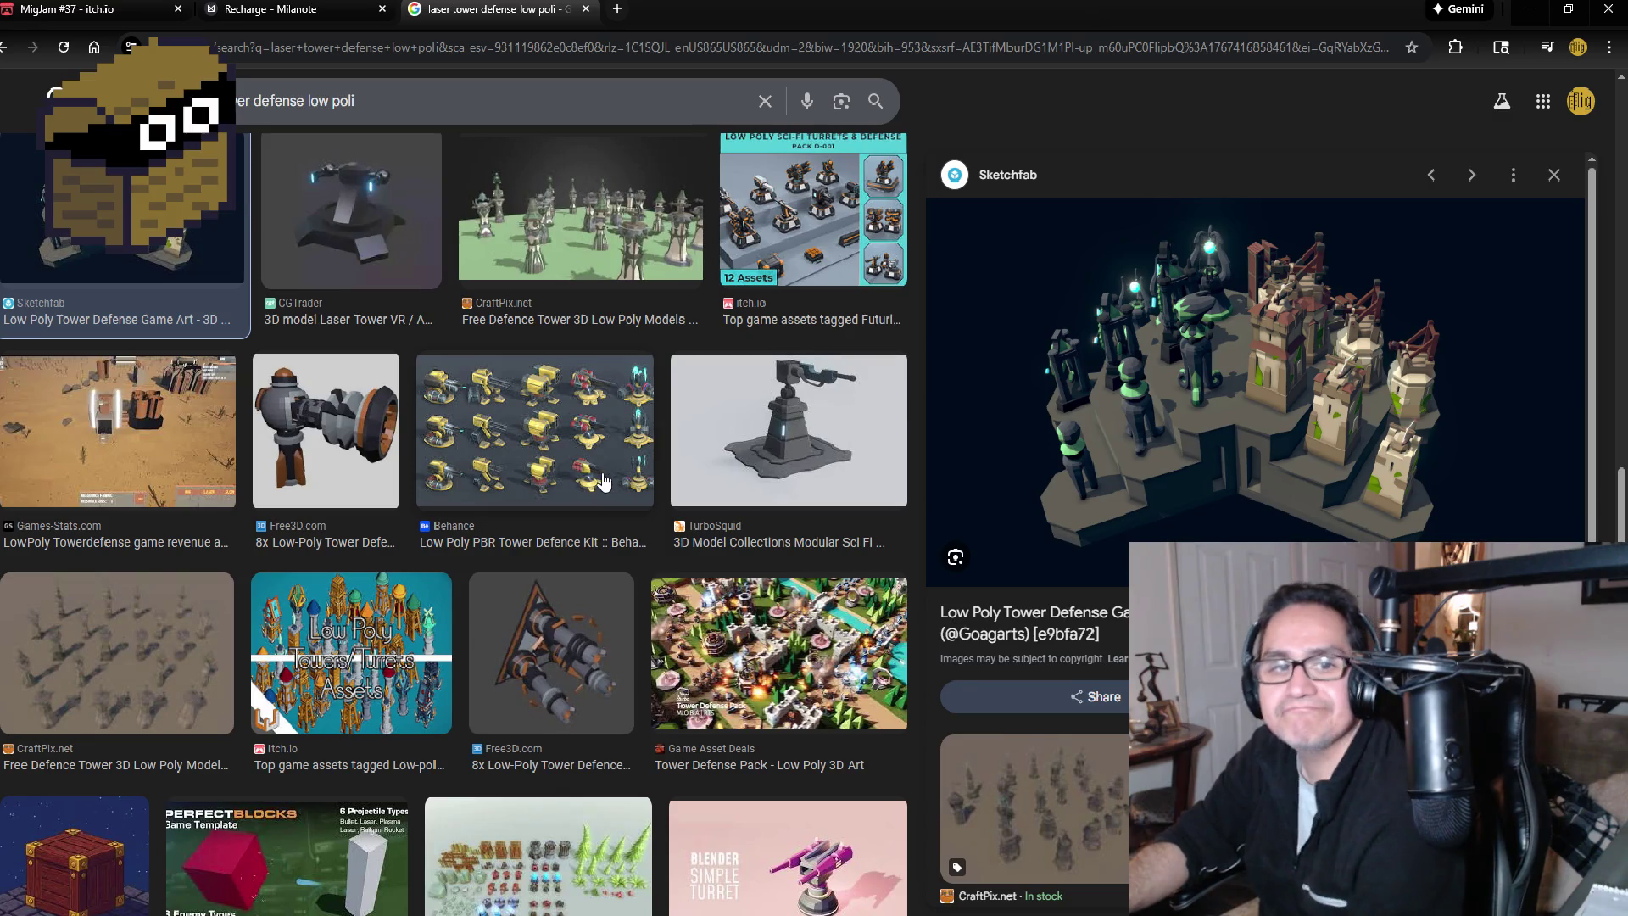
scroll(594, 487, down, 3)
scroll(586, 490, down, 8)
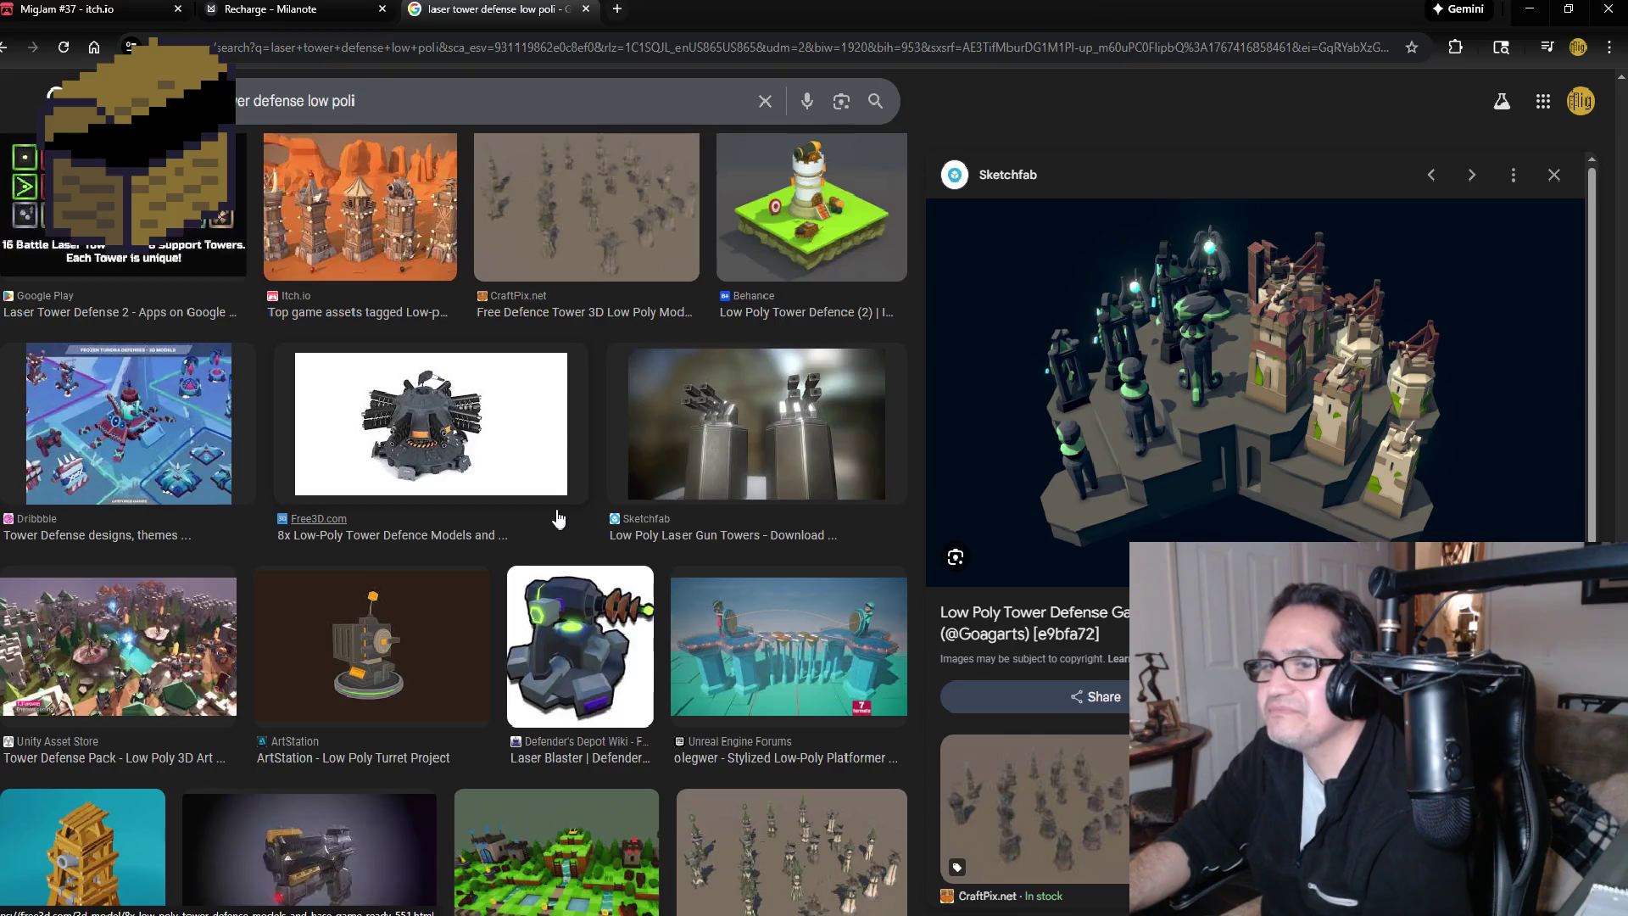
scroll(555, 517, down, 3)
scroll(543, 634, down, 3)
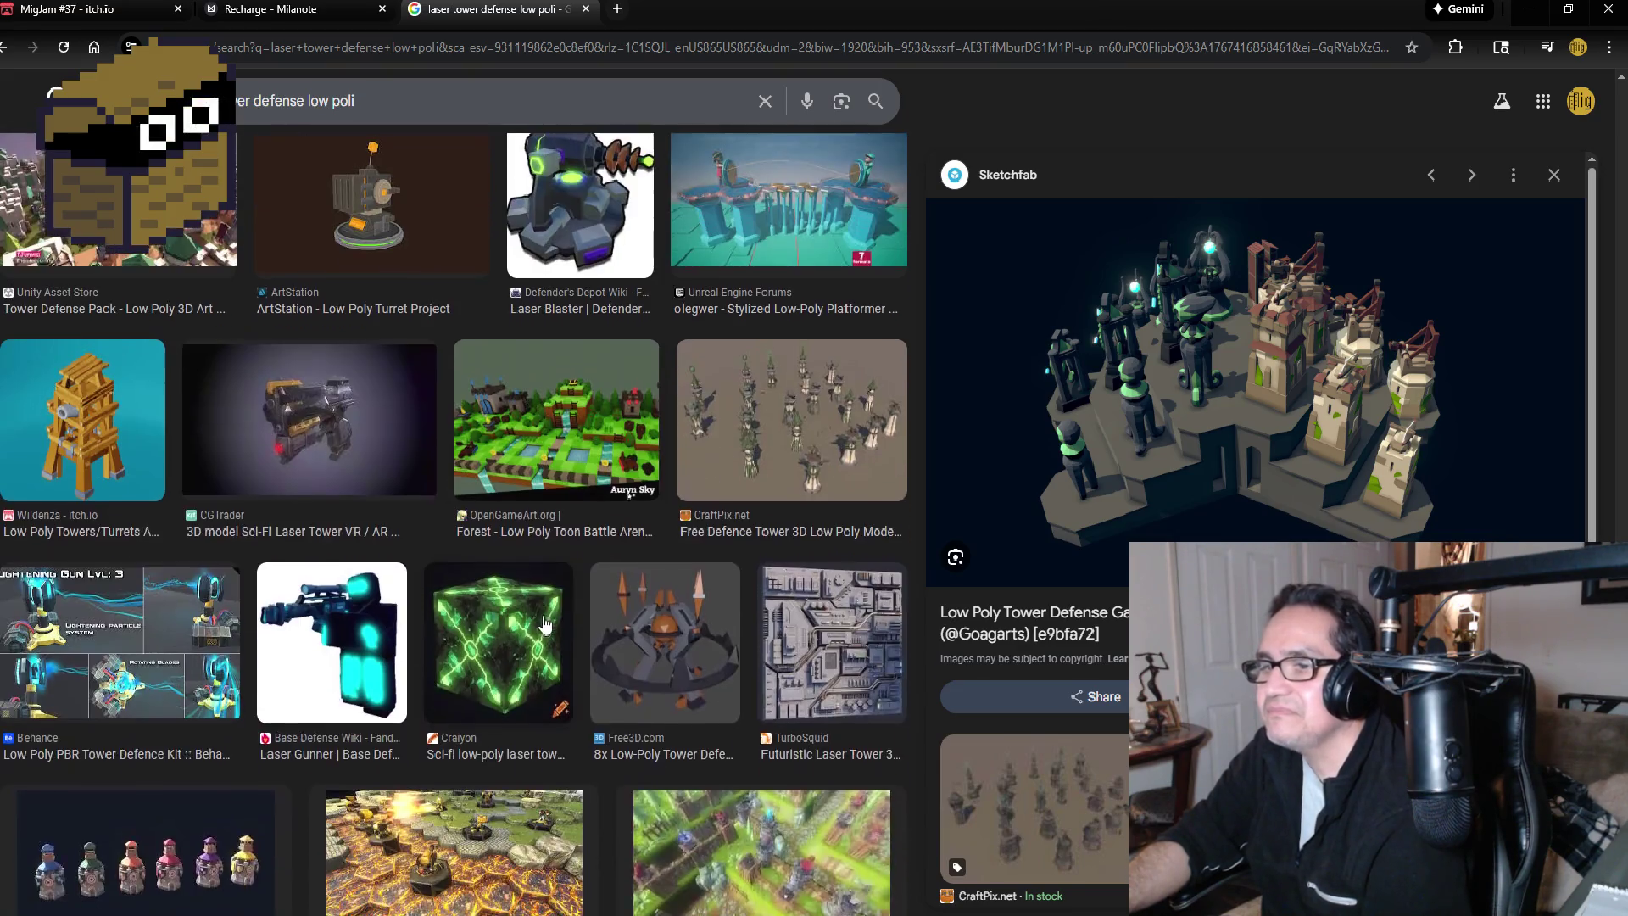
scroll(568, 612, up, 10)
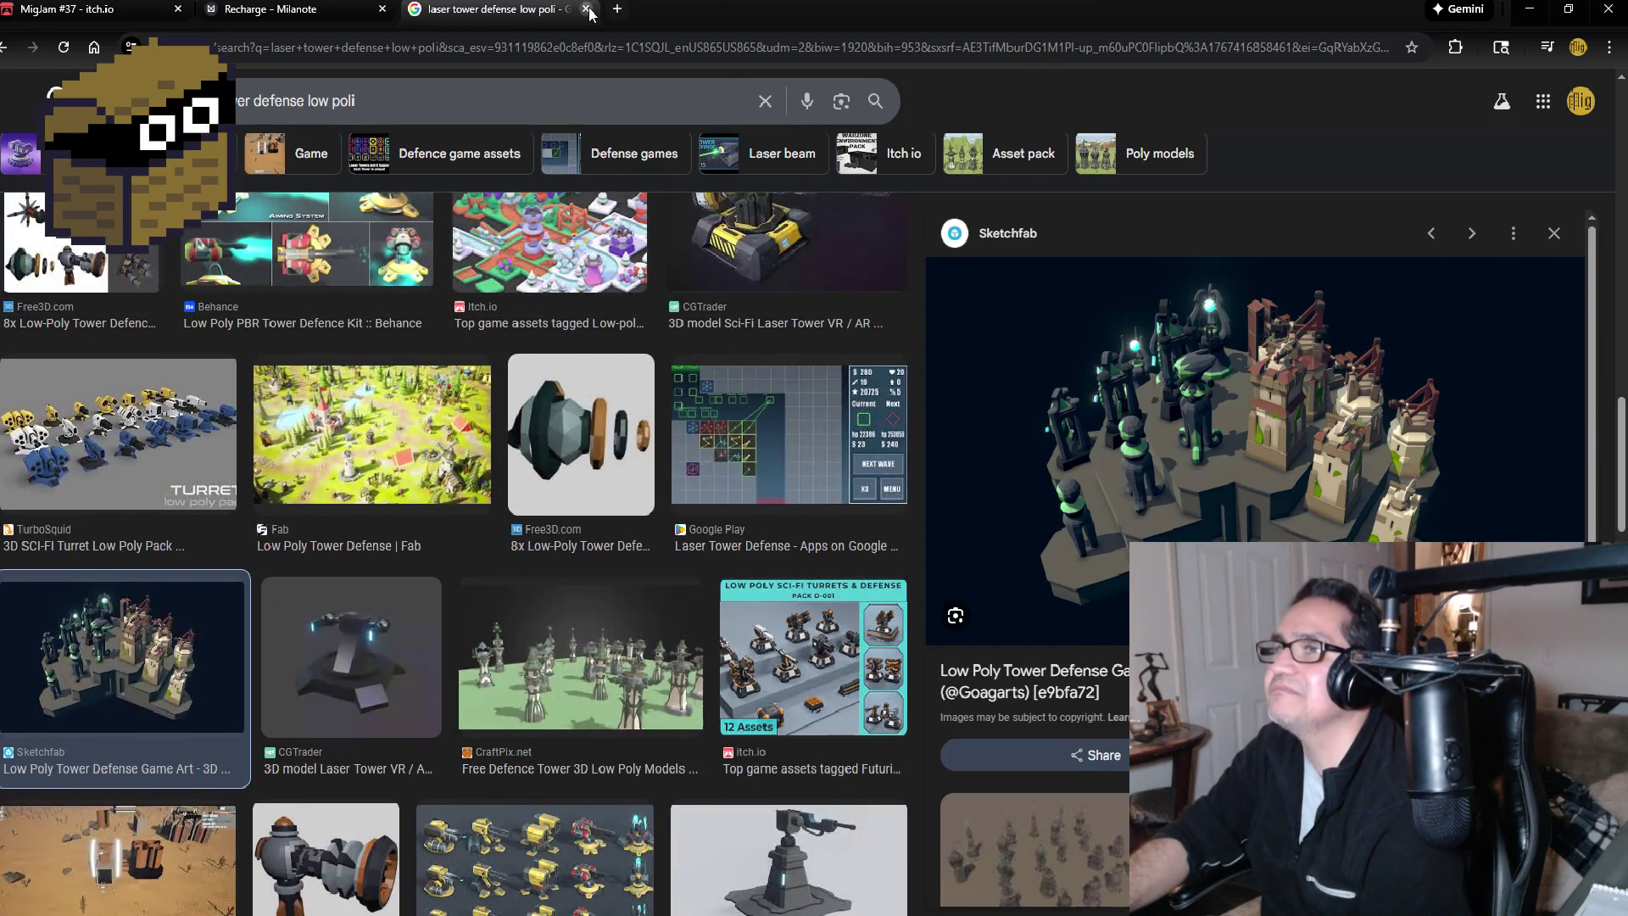
click(586, 10)
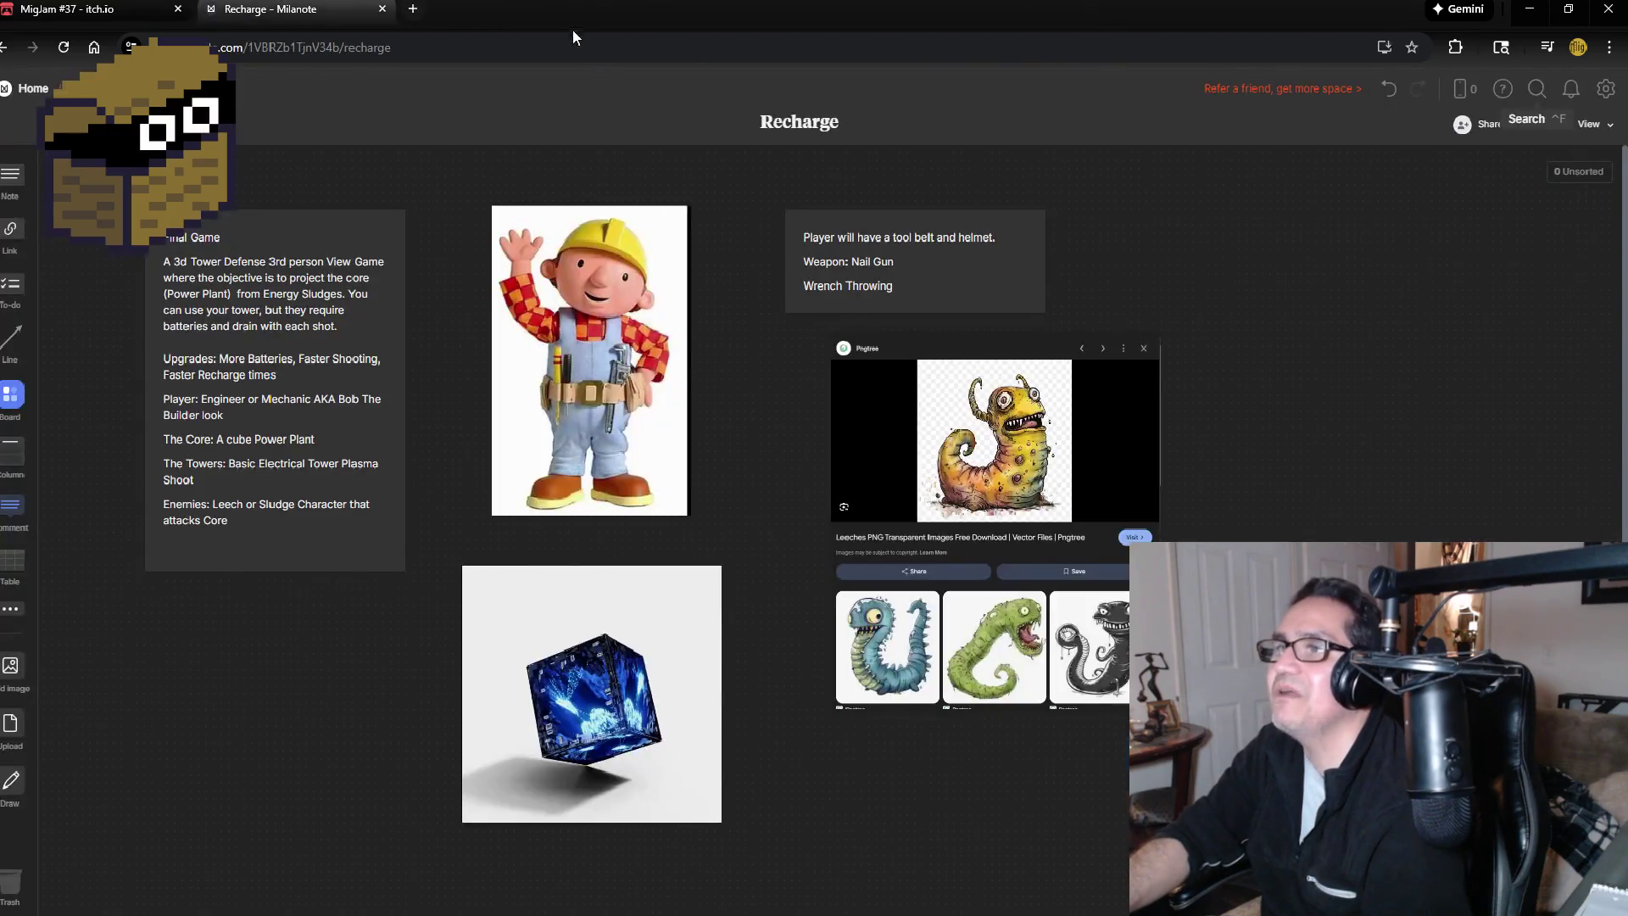
click(1529, 9)
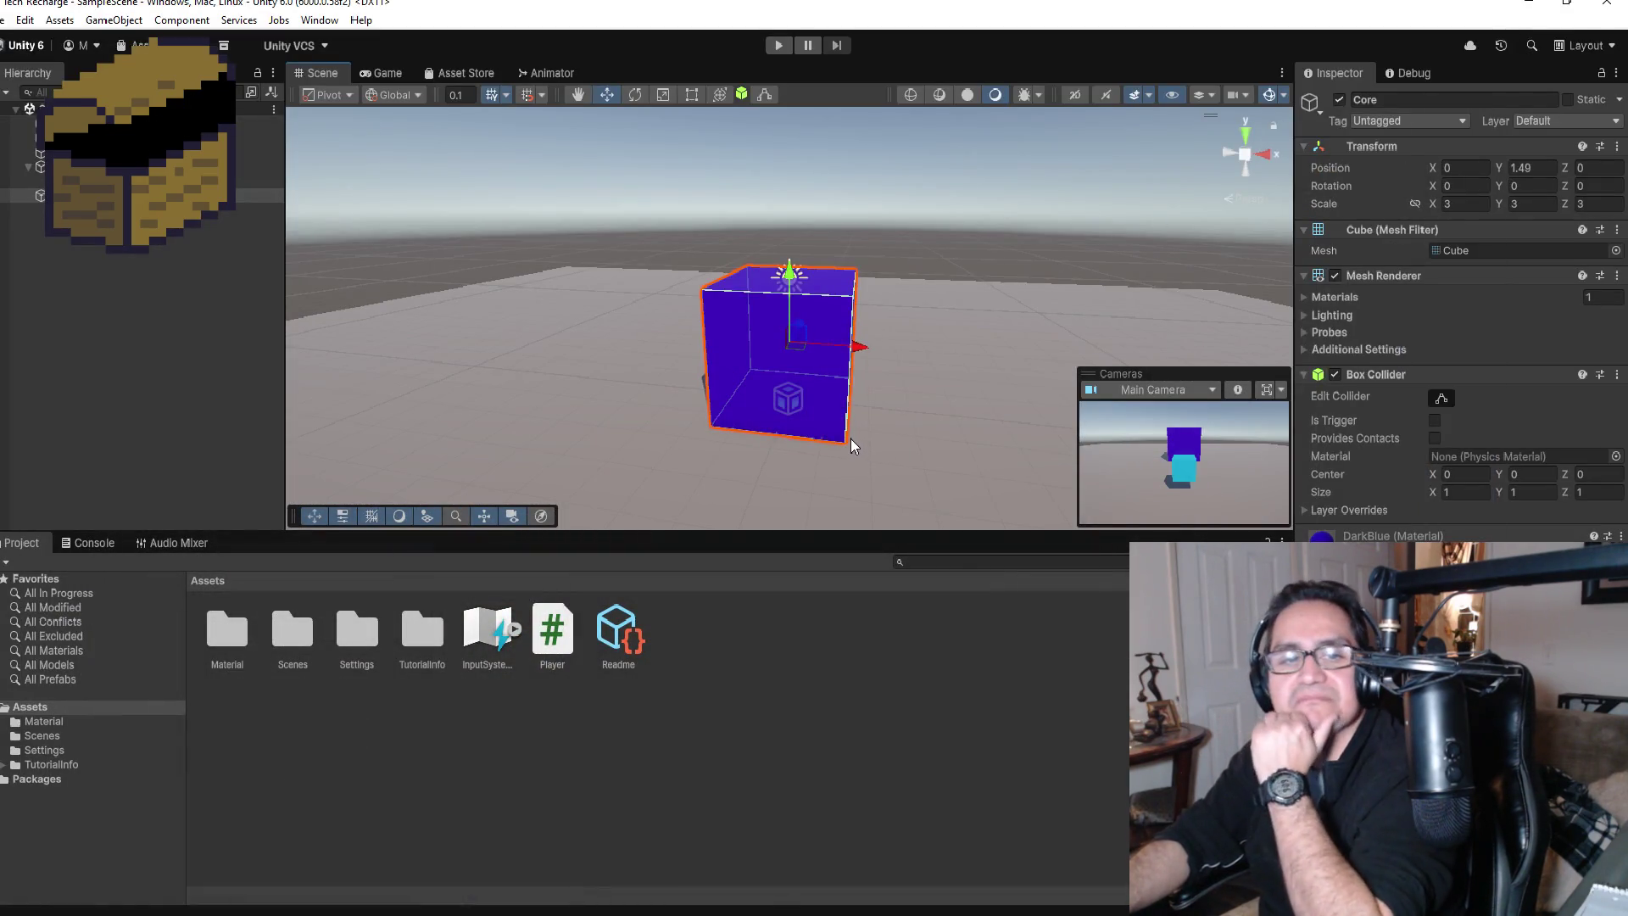
Step: Zoom out to a Top view of the Core and cyan cubes, then bring up Player.cs in Visual Studio
scroll(849, 440, down, 5)
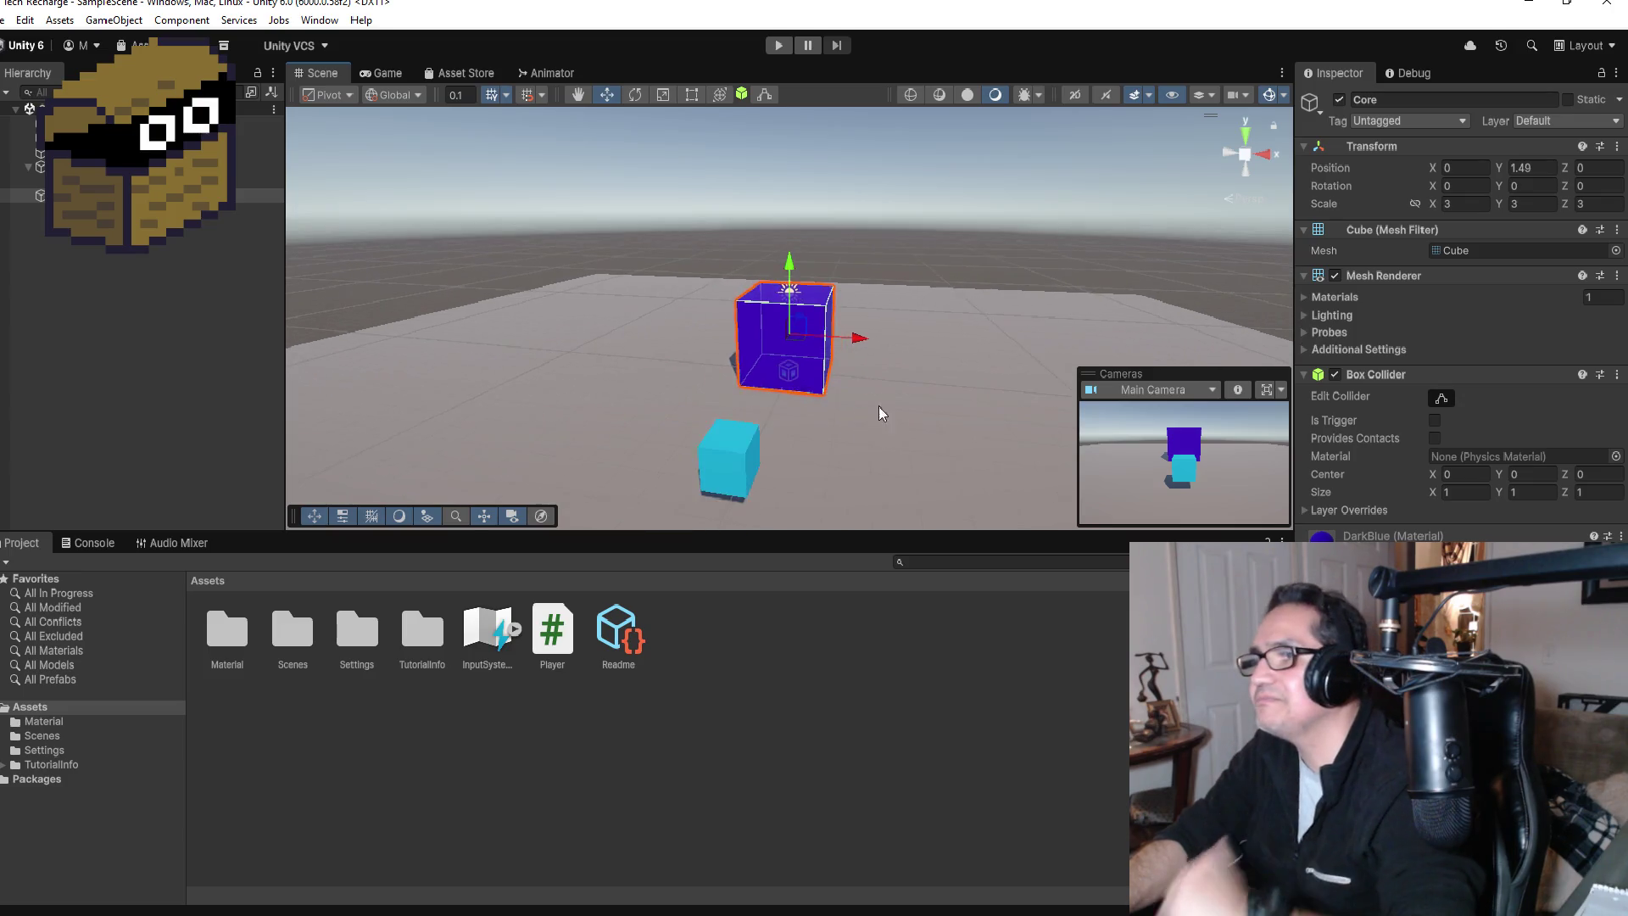
click(1251, 134)
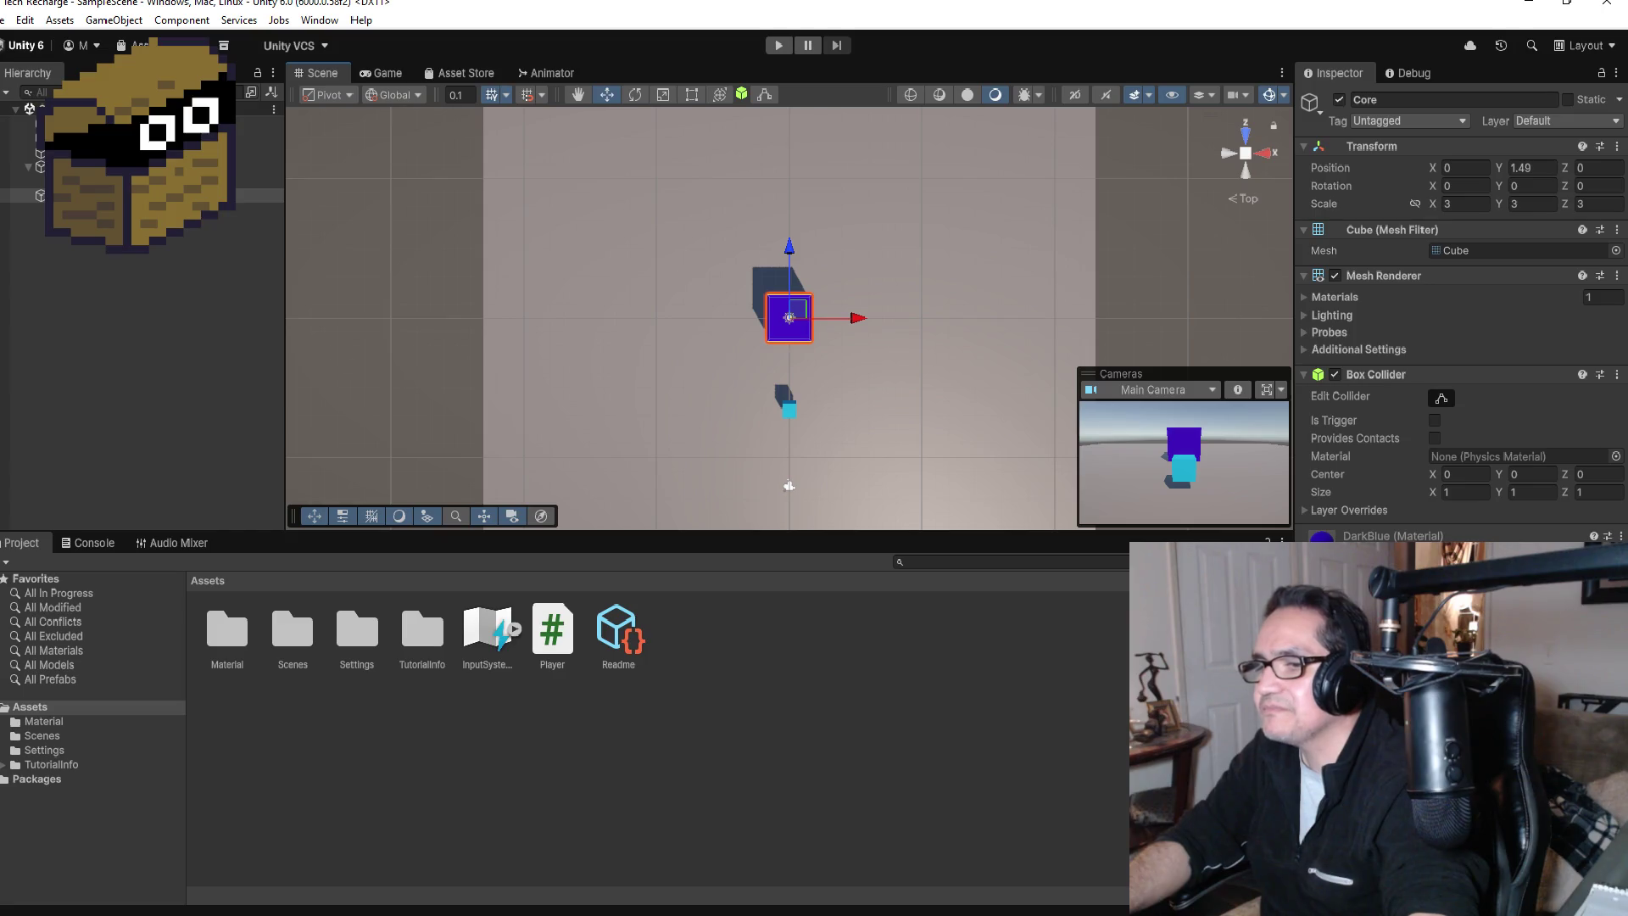
click(512, 865)
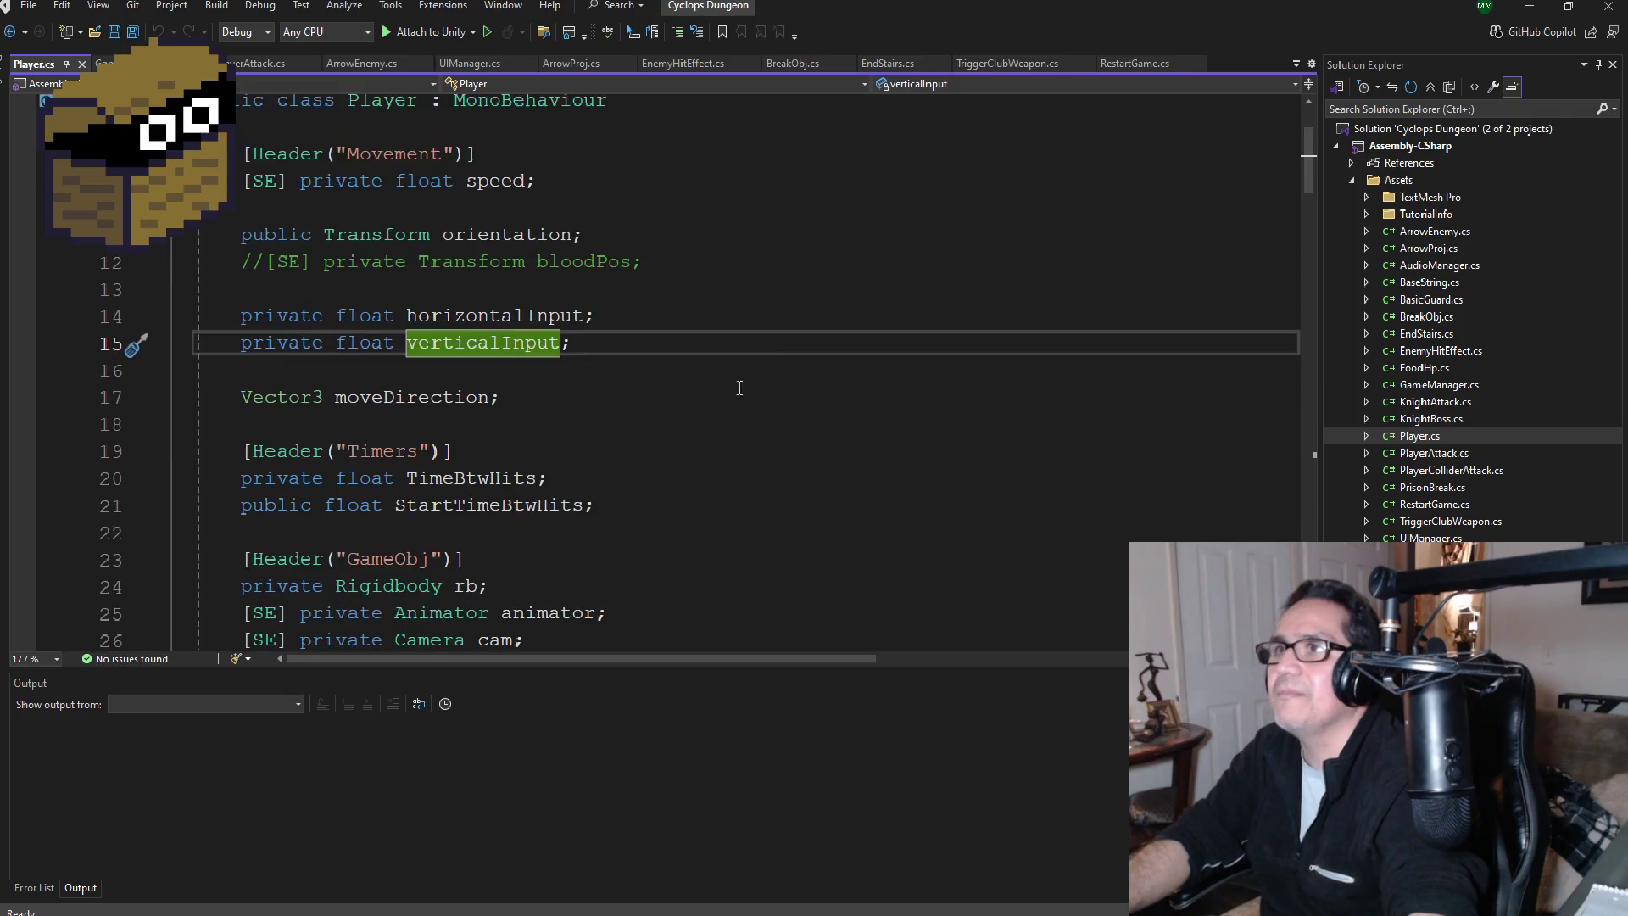
Step: Scroll through Player.cs and select the OnTriggerEnter and HitTimer code
scroll(746, 407, down, 20)
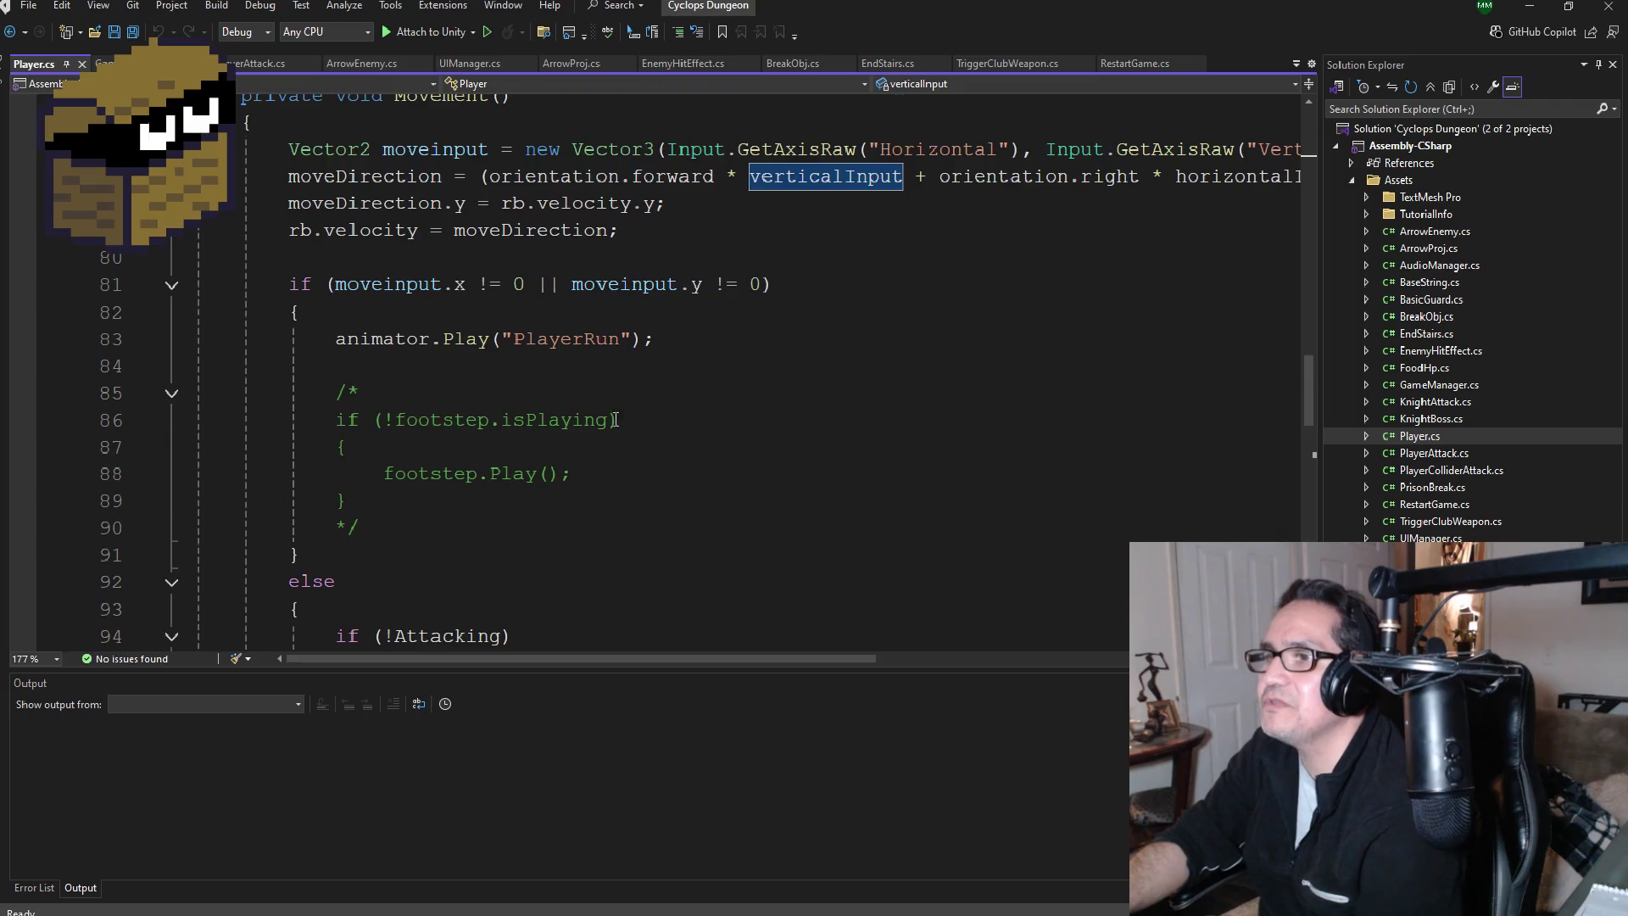
scroll(627, 424, down, 7)
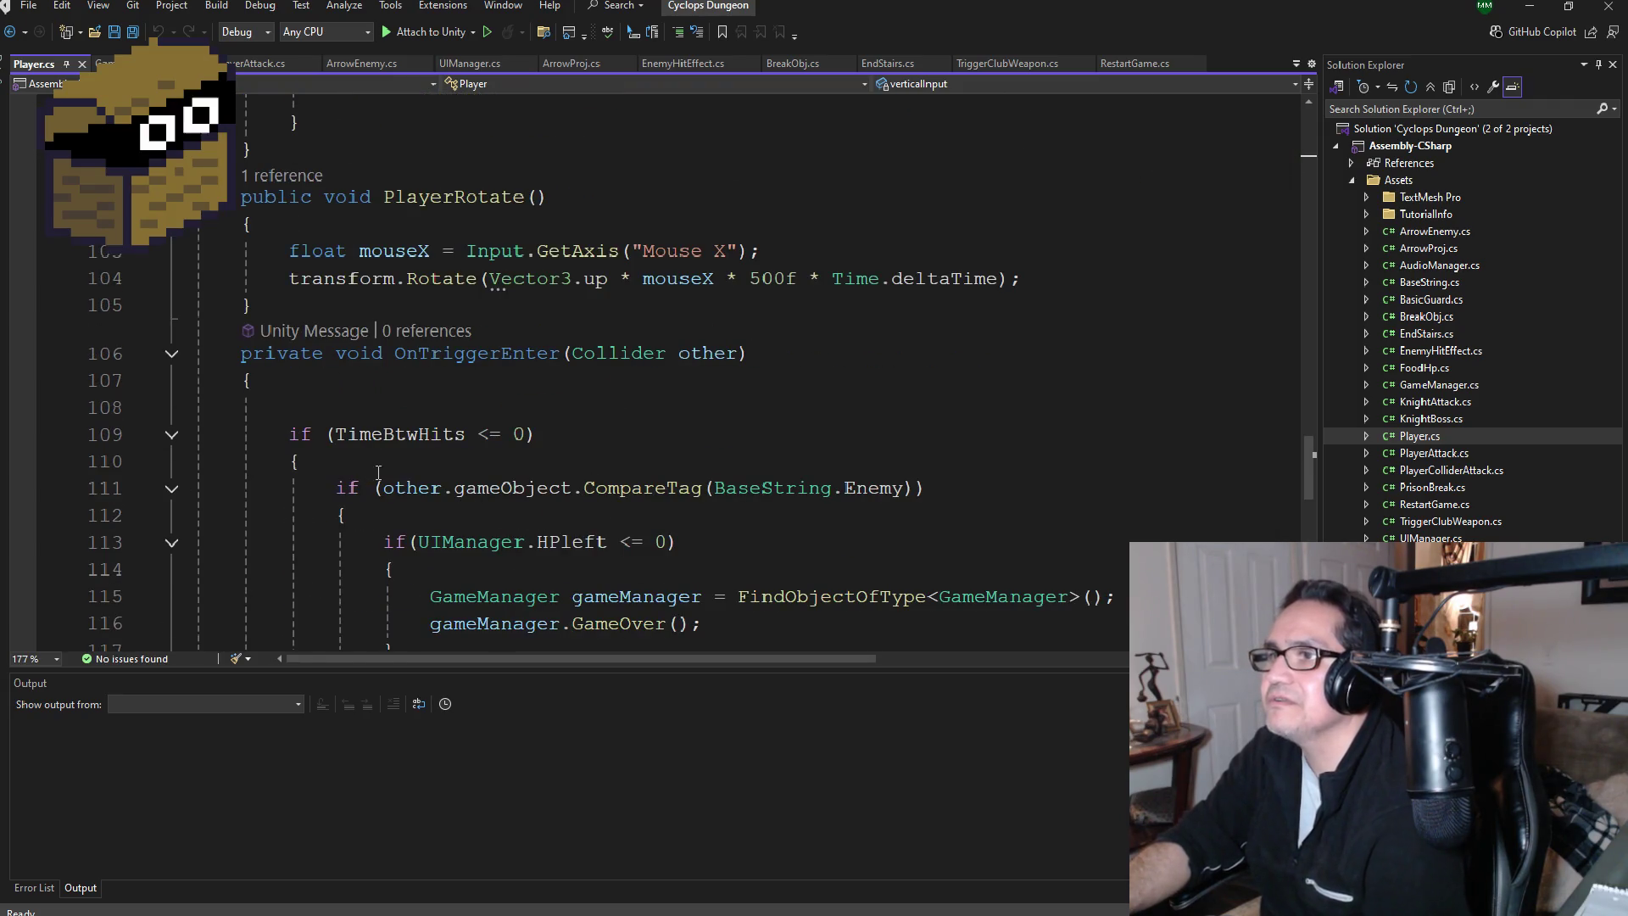
scroll(379, 471, down, 1)
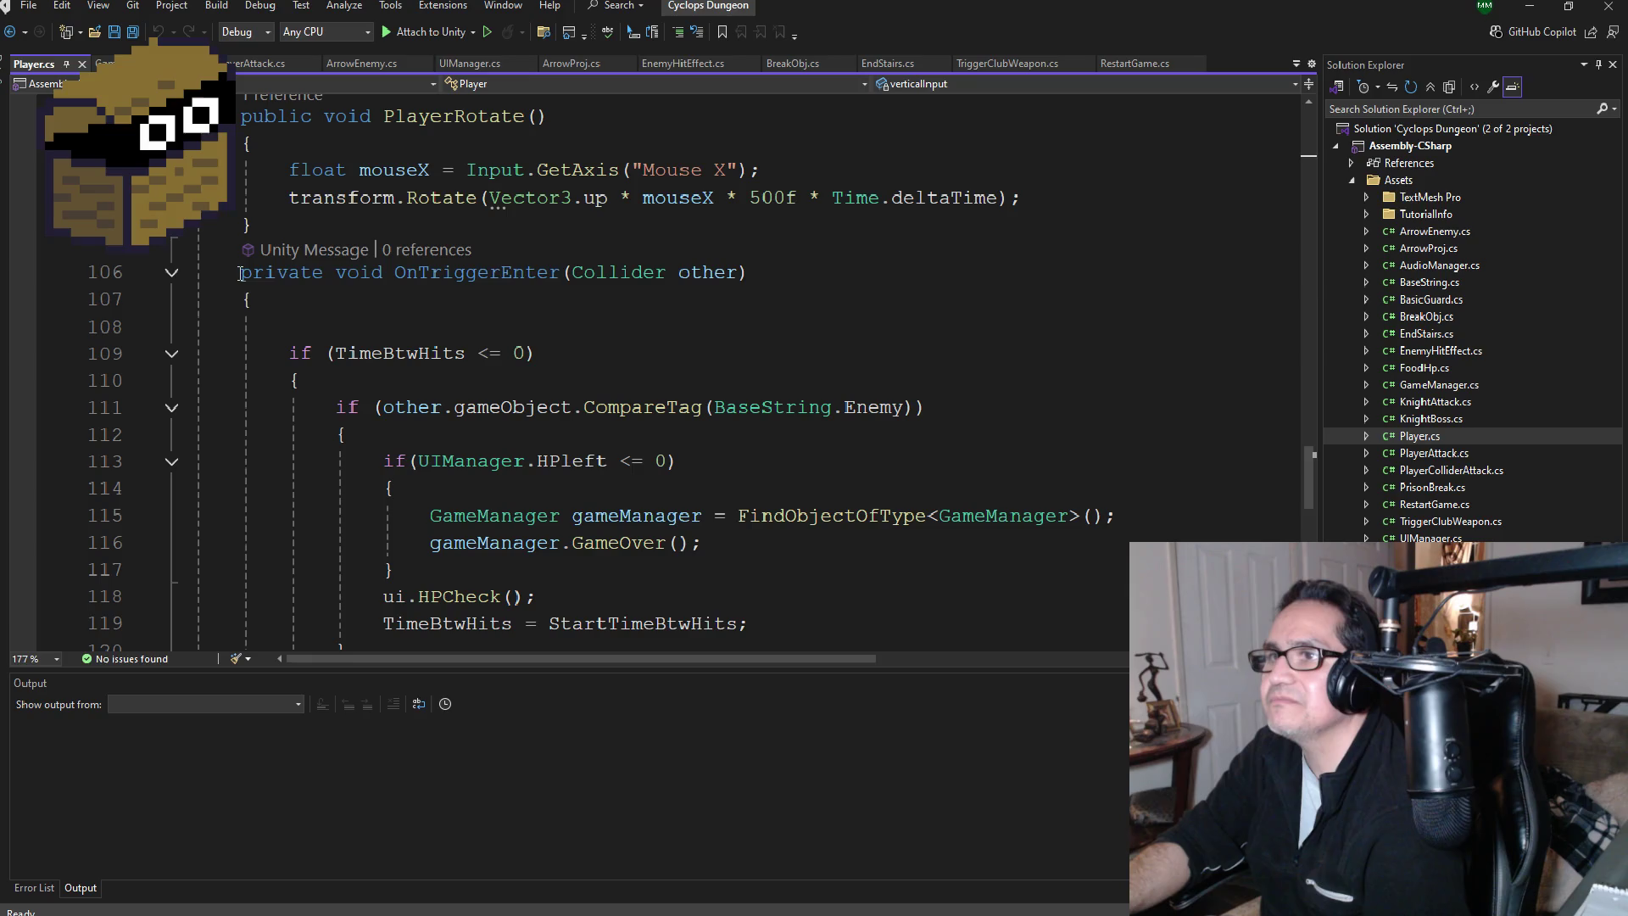
mouse_move(240, 273)
mouse_down()
mouse_move(255, 429)
mouse_move(254, 367)
mouse_move(549, 396)
mouse_up()
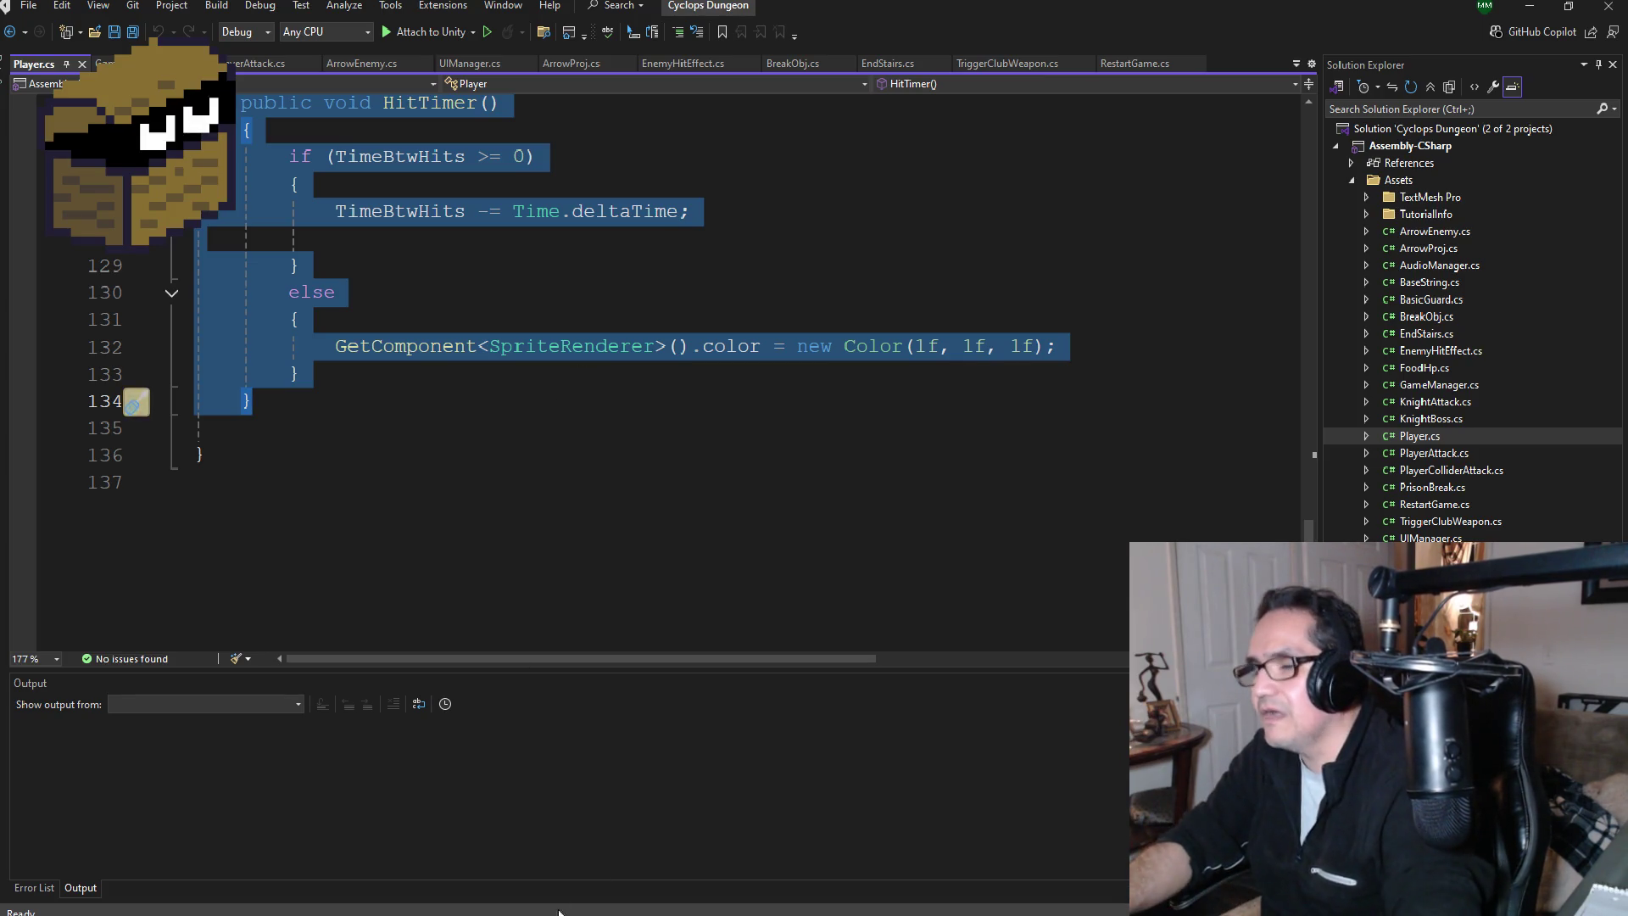
scroll(631, 363, up, 6)
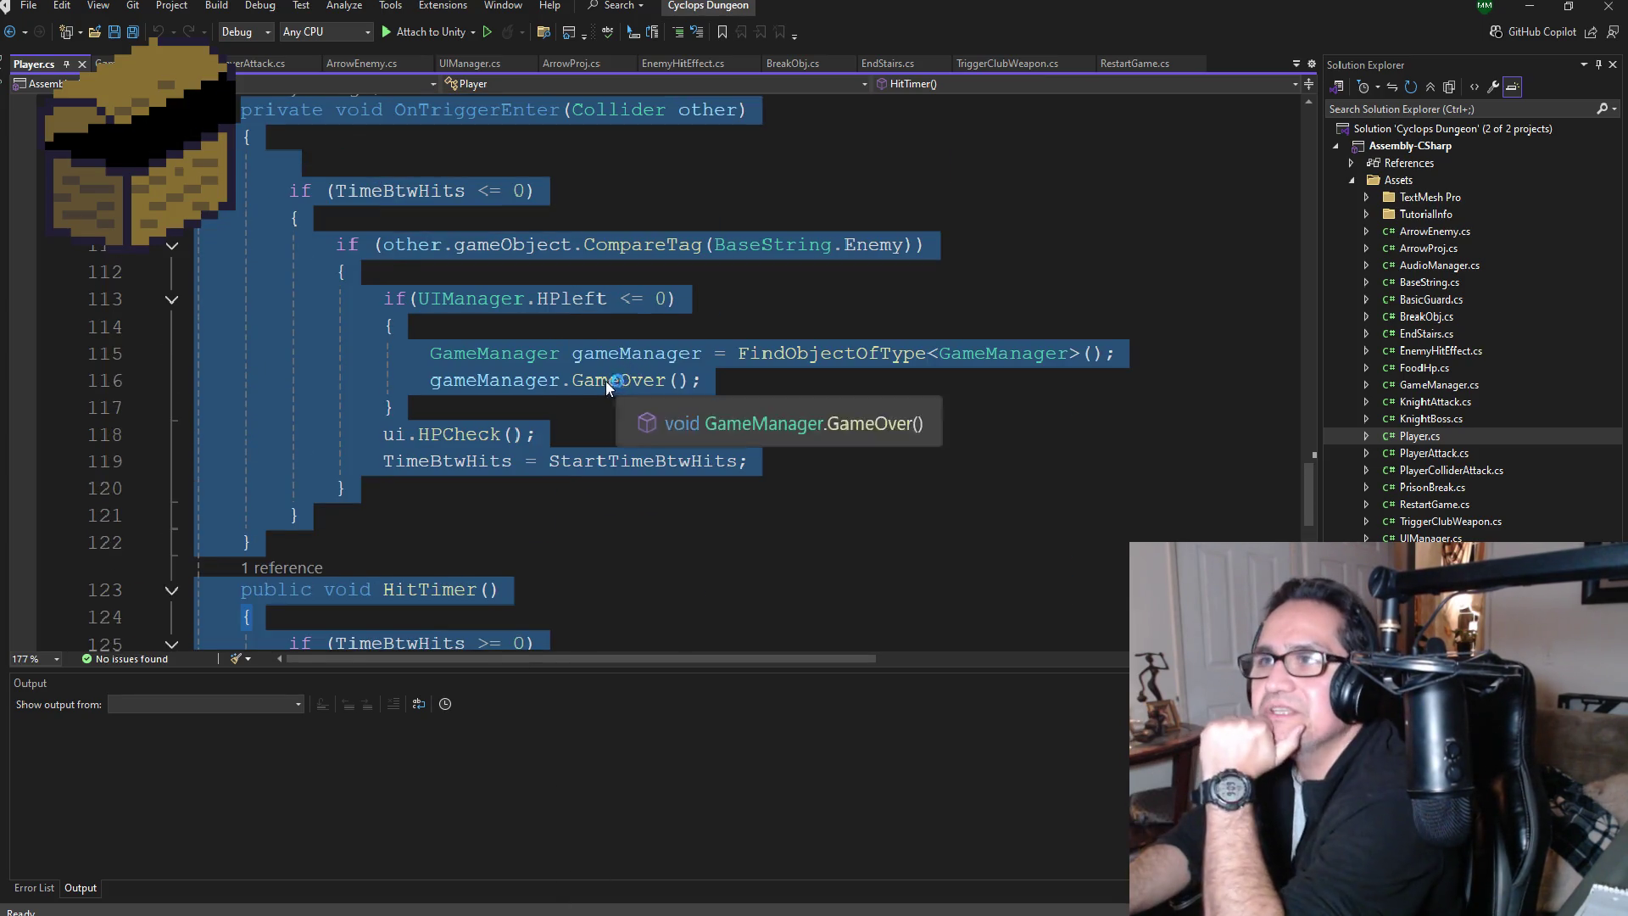
scroll(606, 380, up, 3)
scroll(535, 480, down, 2)
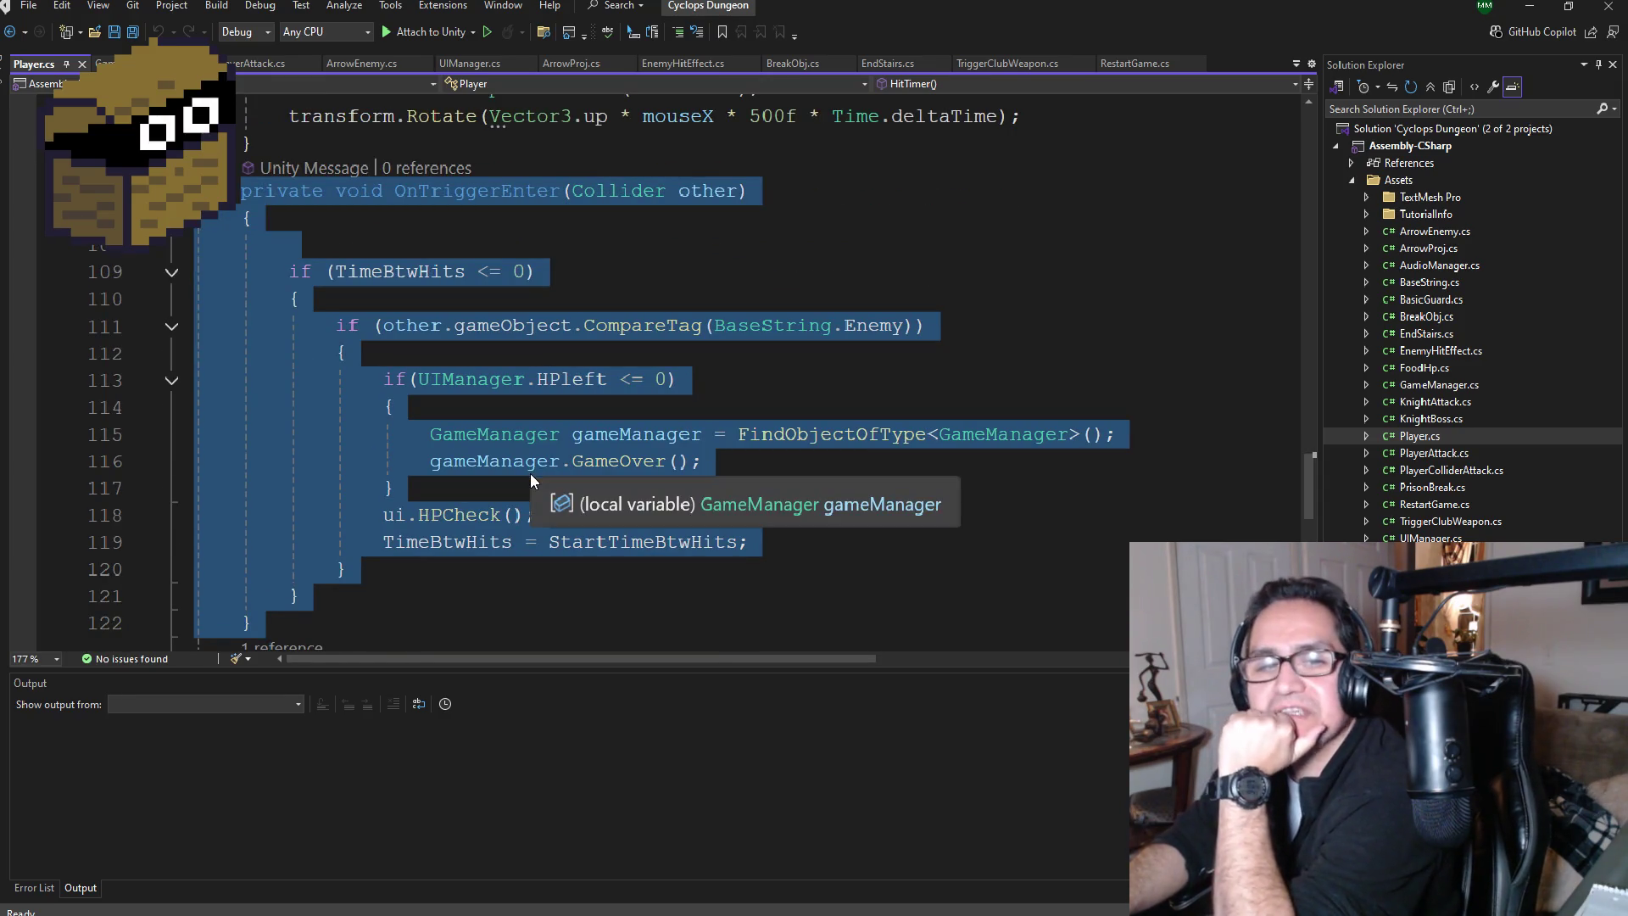
scroll(531, 479, down, 2)
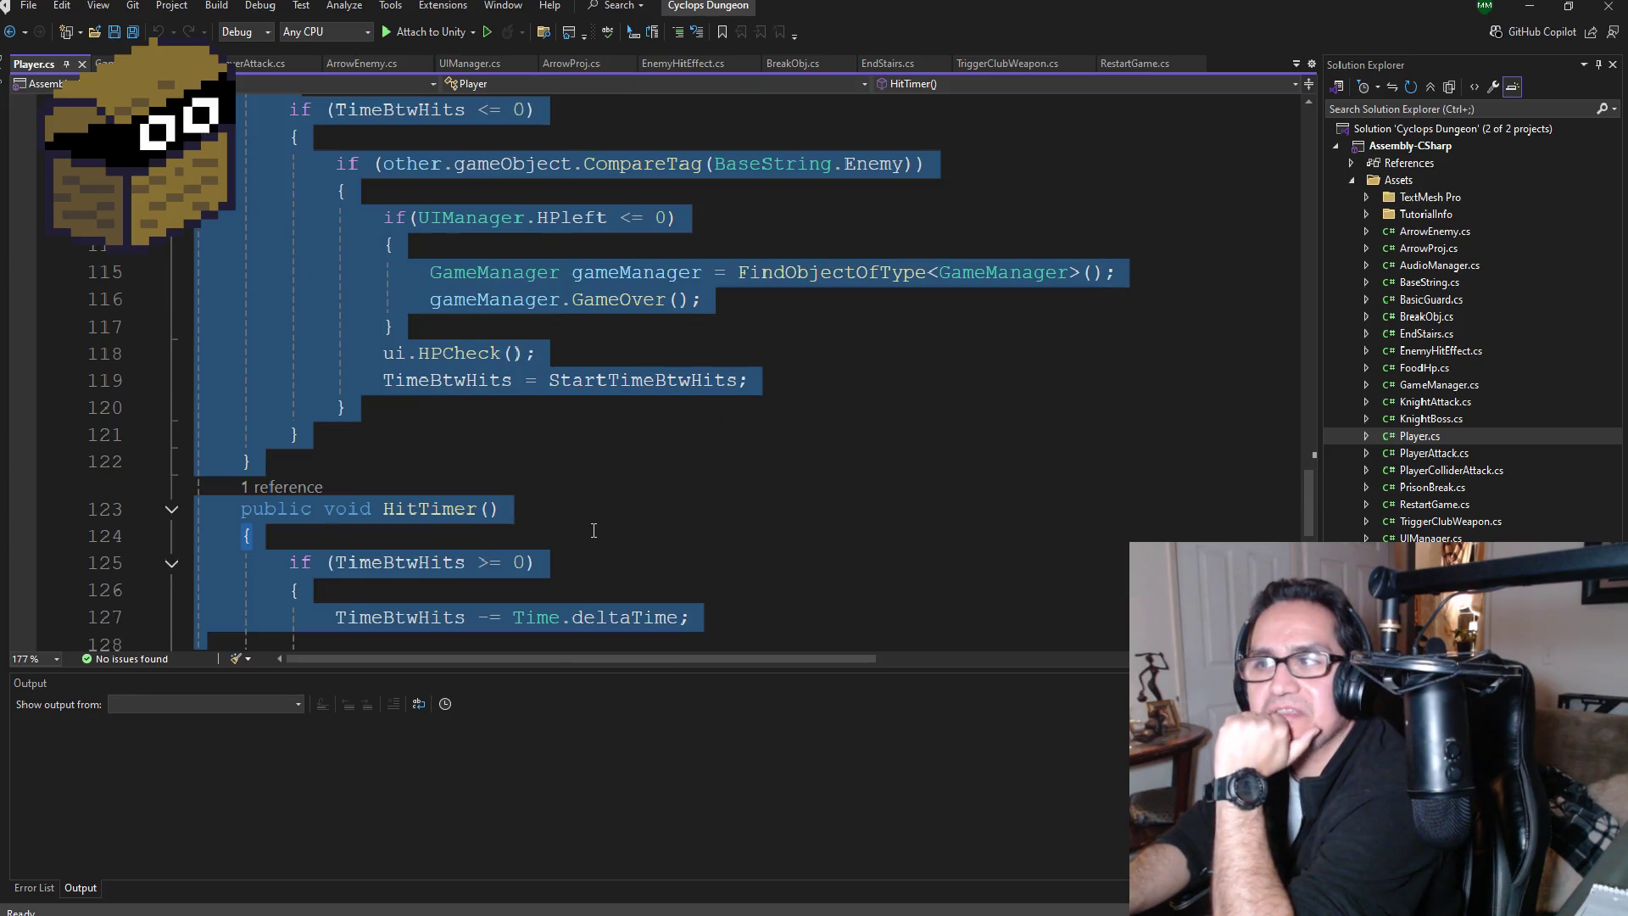
scroll(568, 481, up, 3)
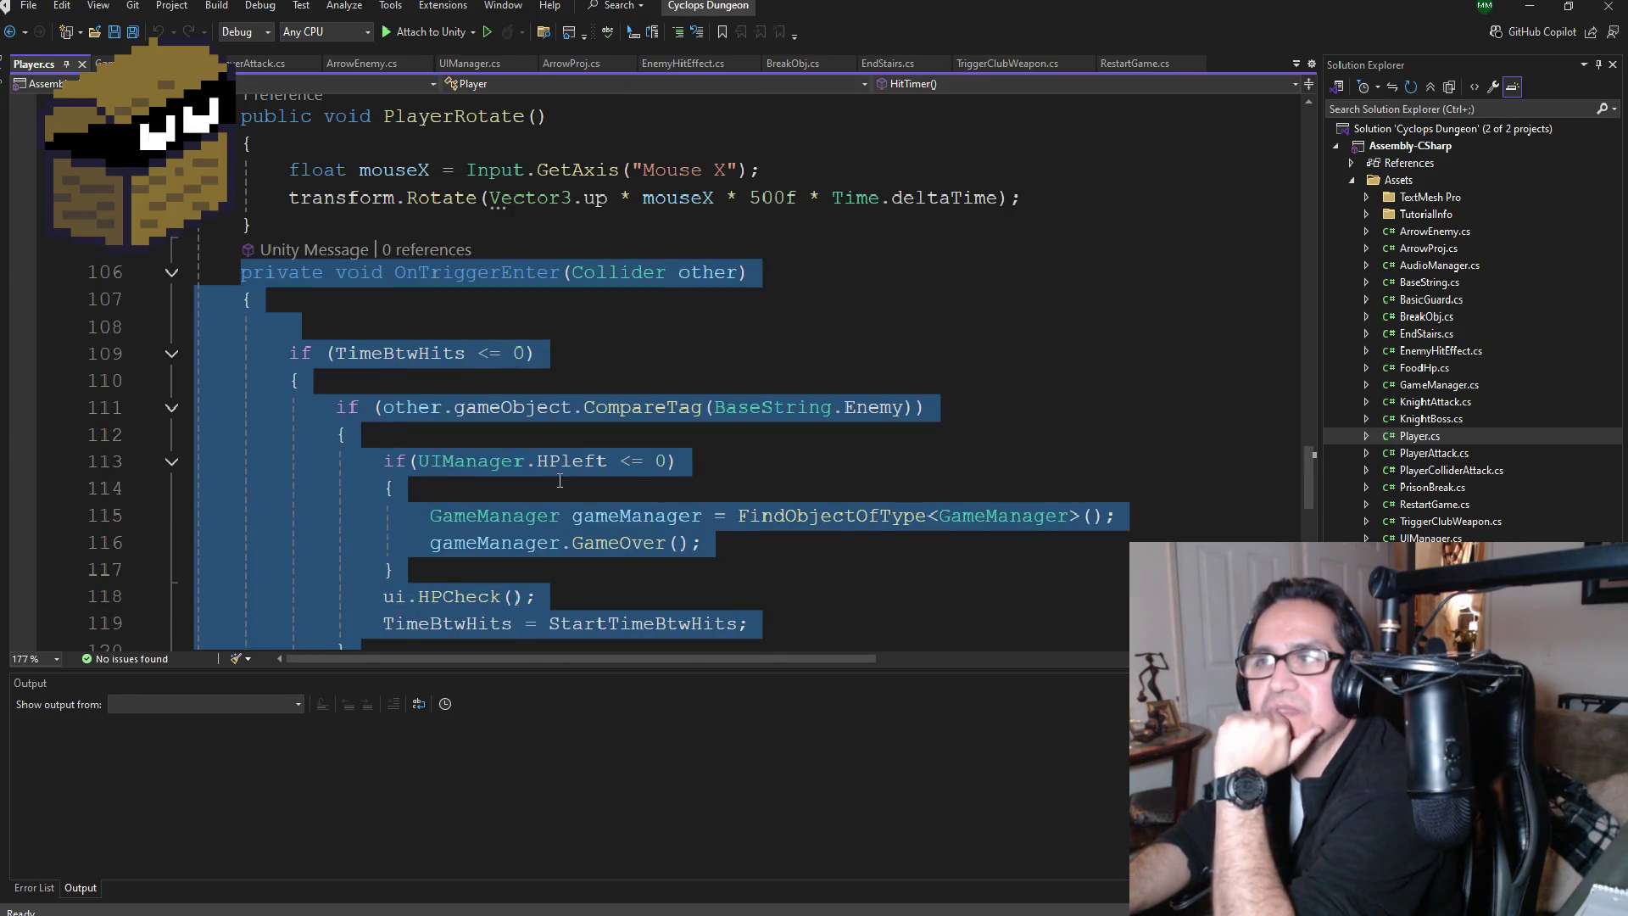
scroll(560, 481, up, 1)
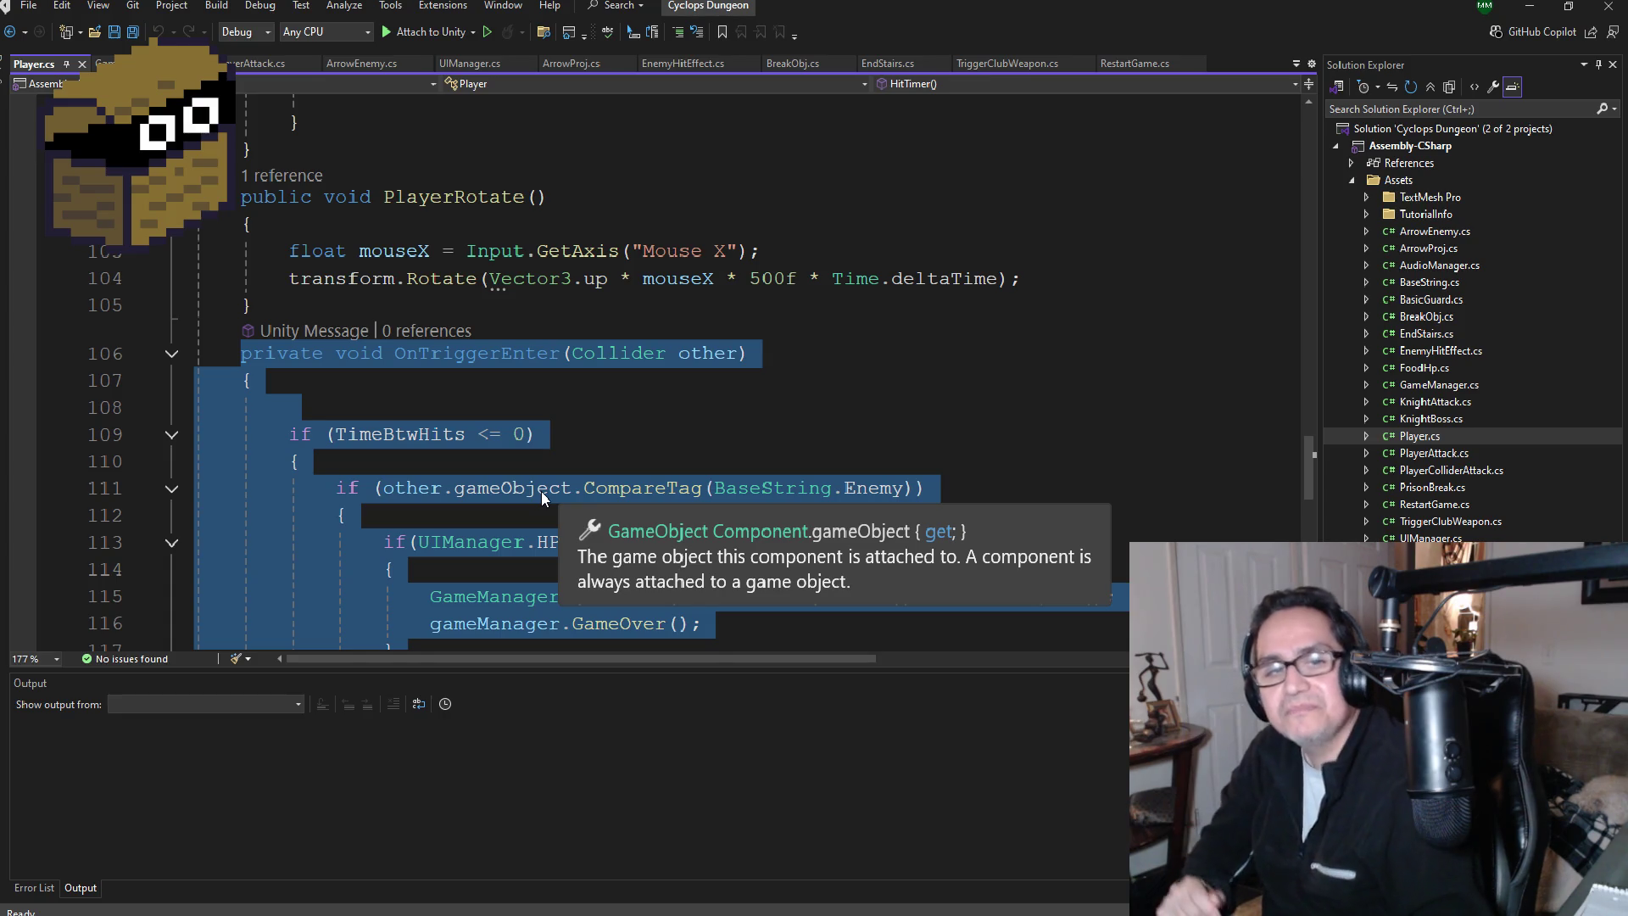
Step: Clear the selection, save all files and return to the Unity editor
click(479, 317)
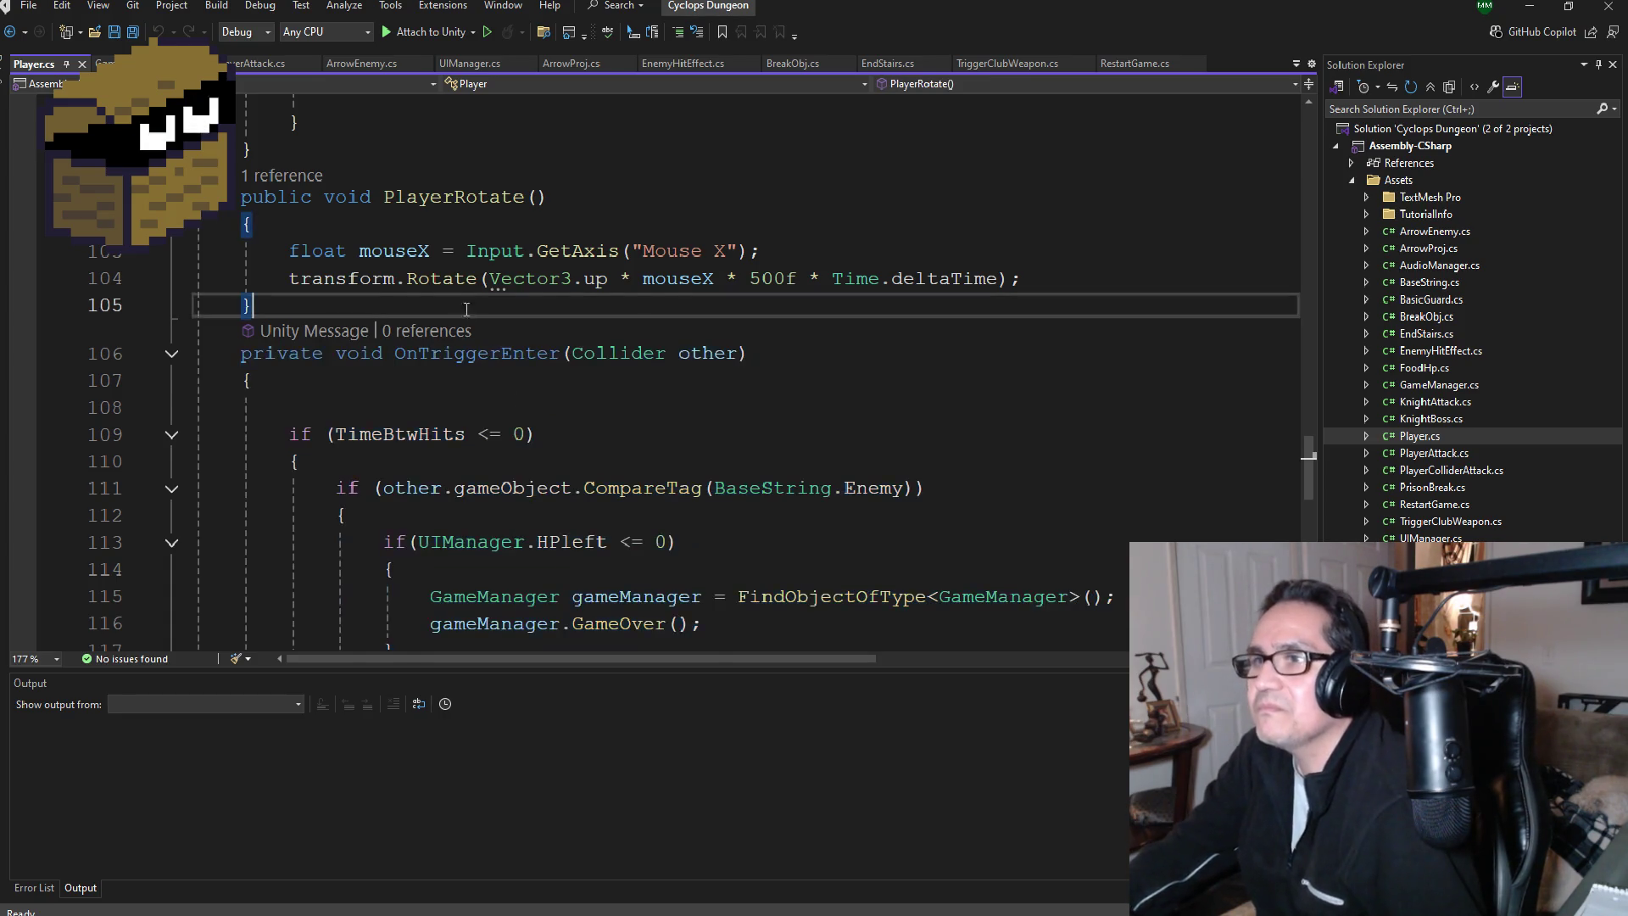
scroll(479, 317, up, 10)
click(133, 34)
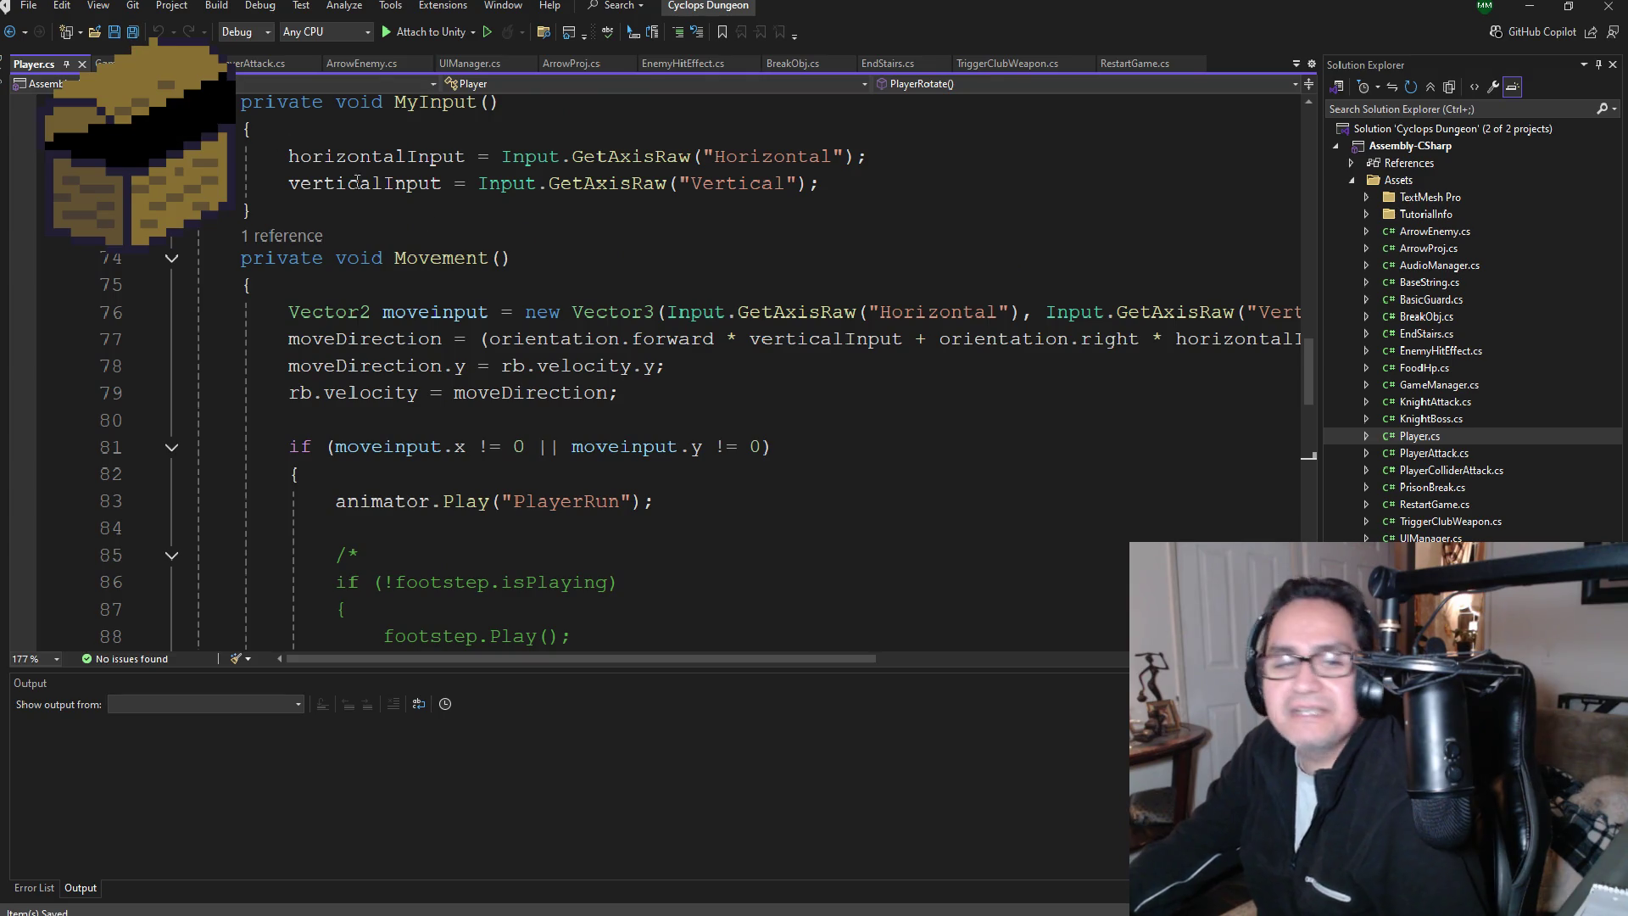
scroll(487, 424, up, 20)
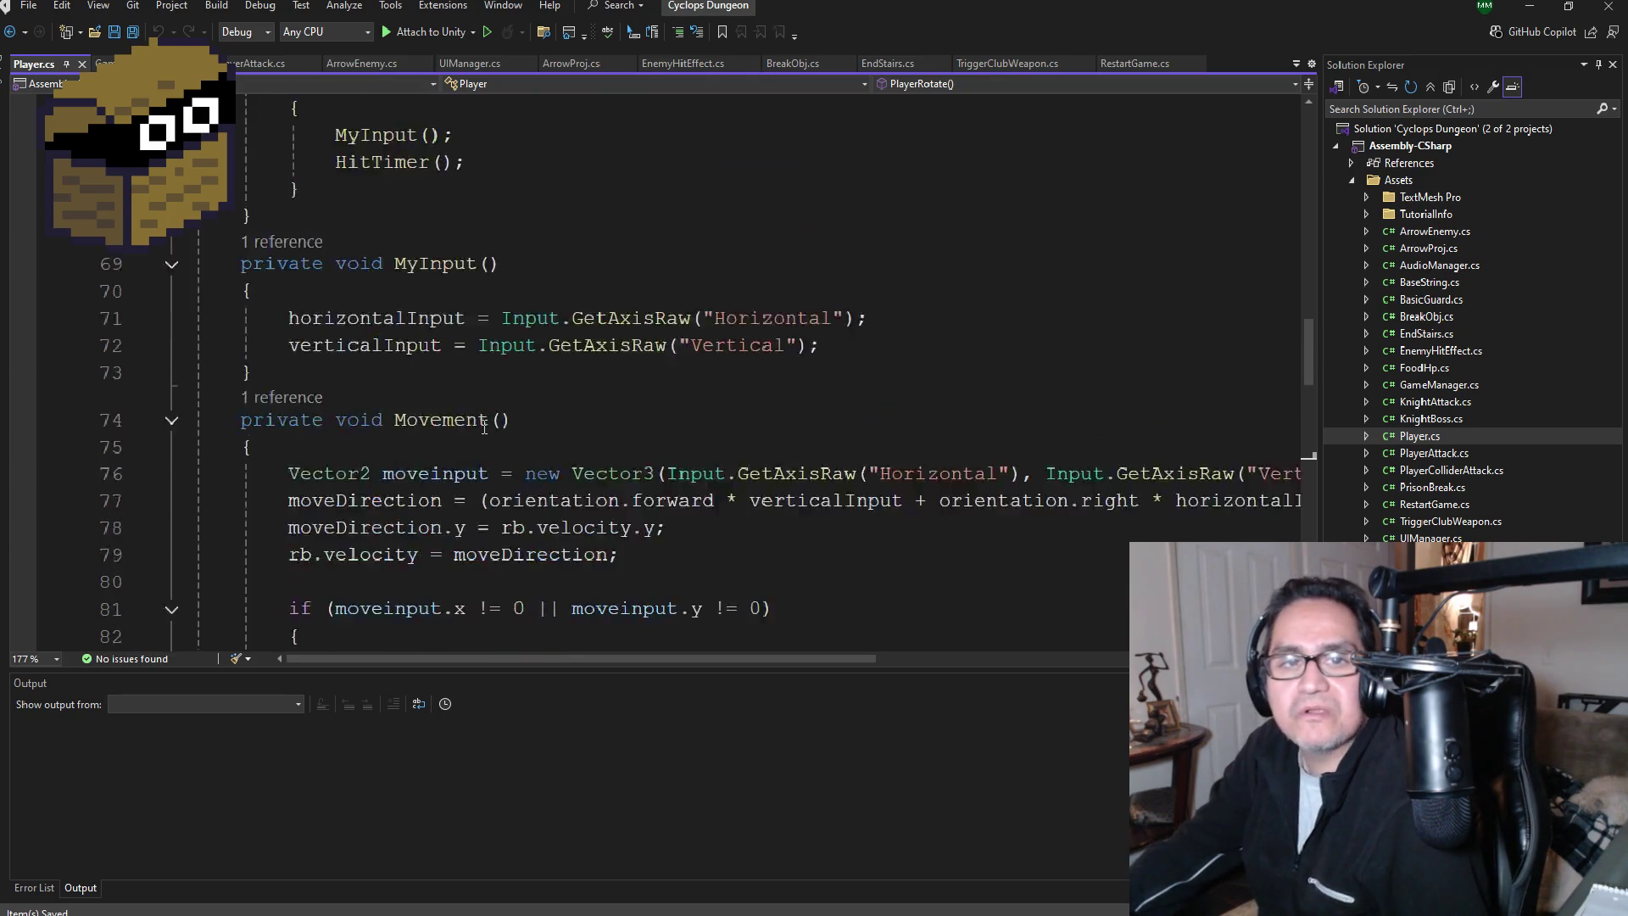
scroll(483, 350, up, 3)
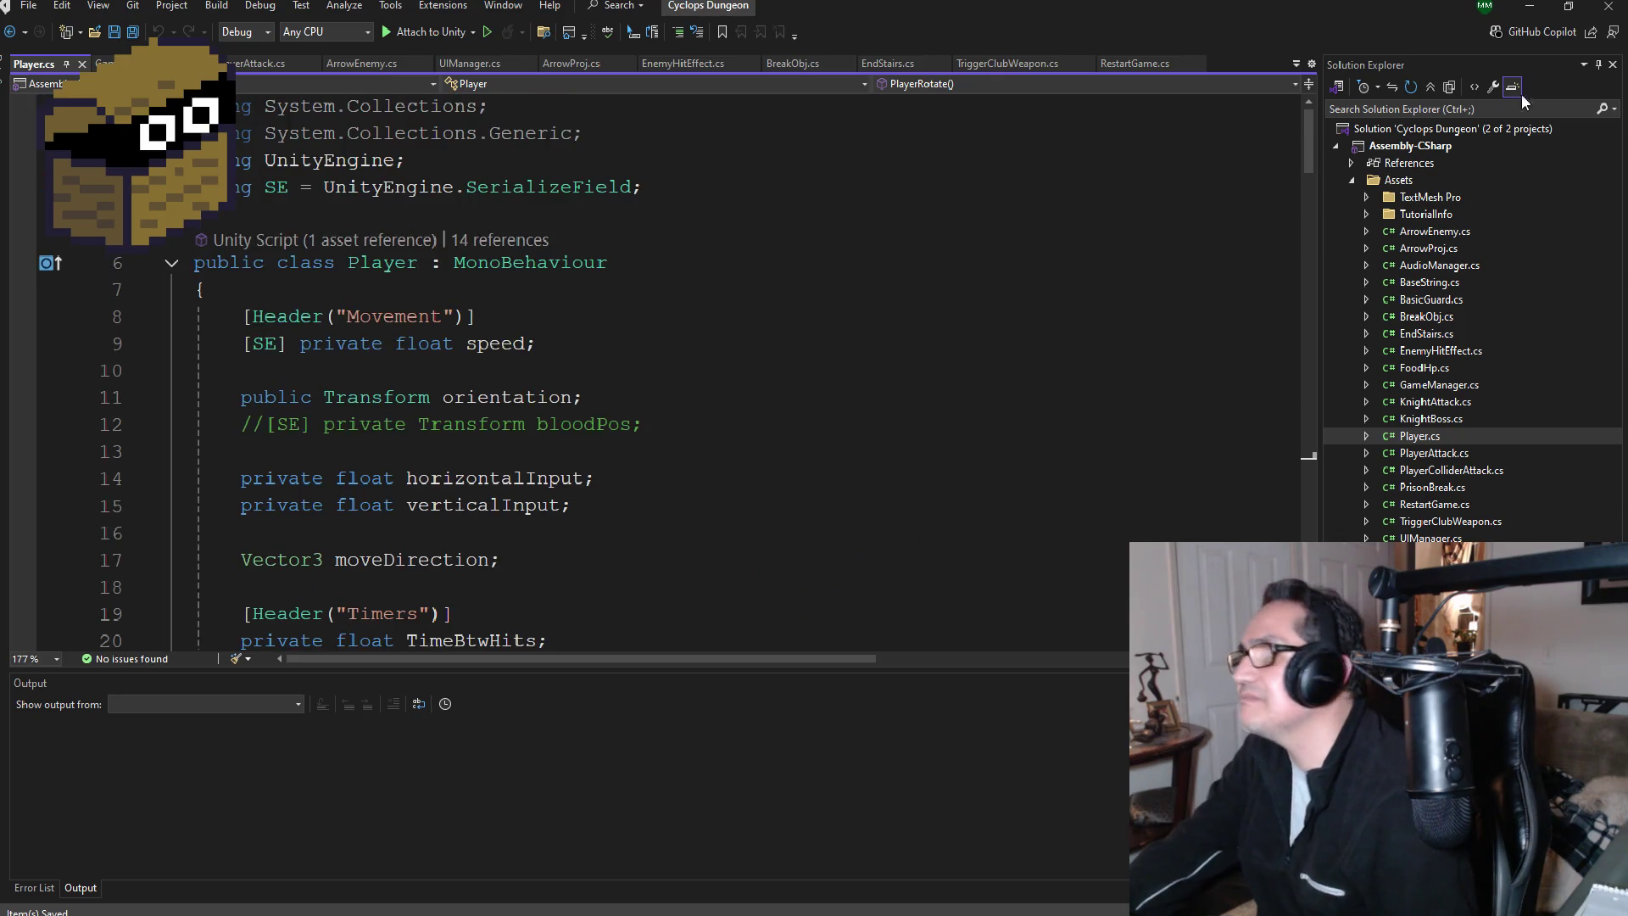
key(alt+Tab)
scroll(797, 373, up, 3)
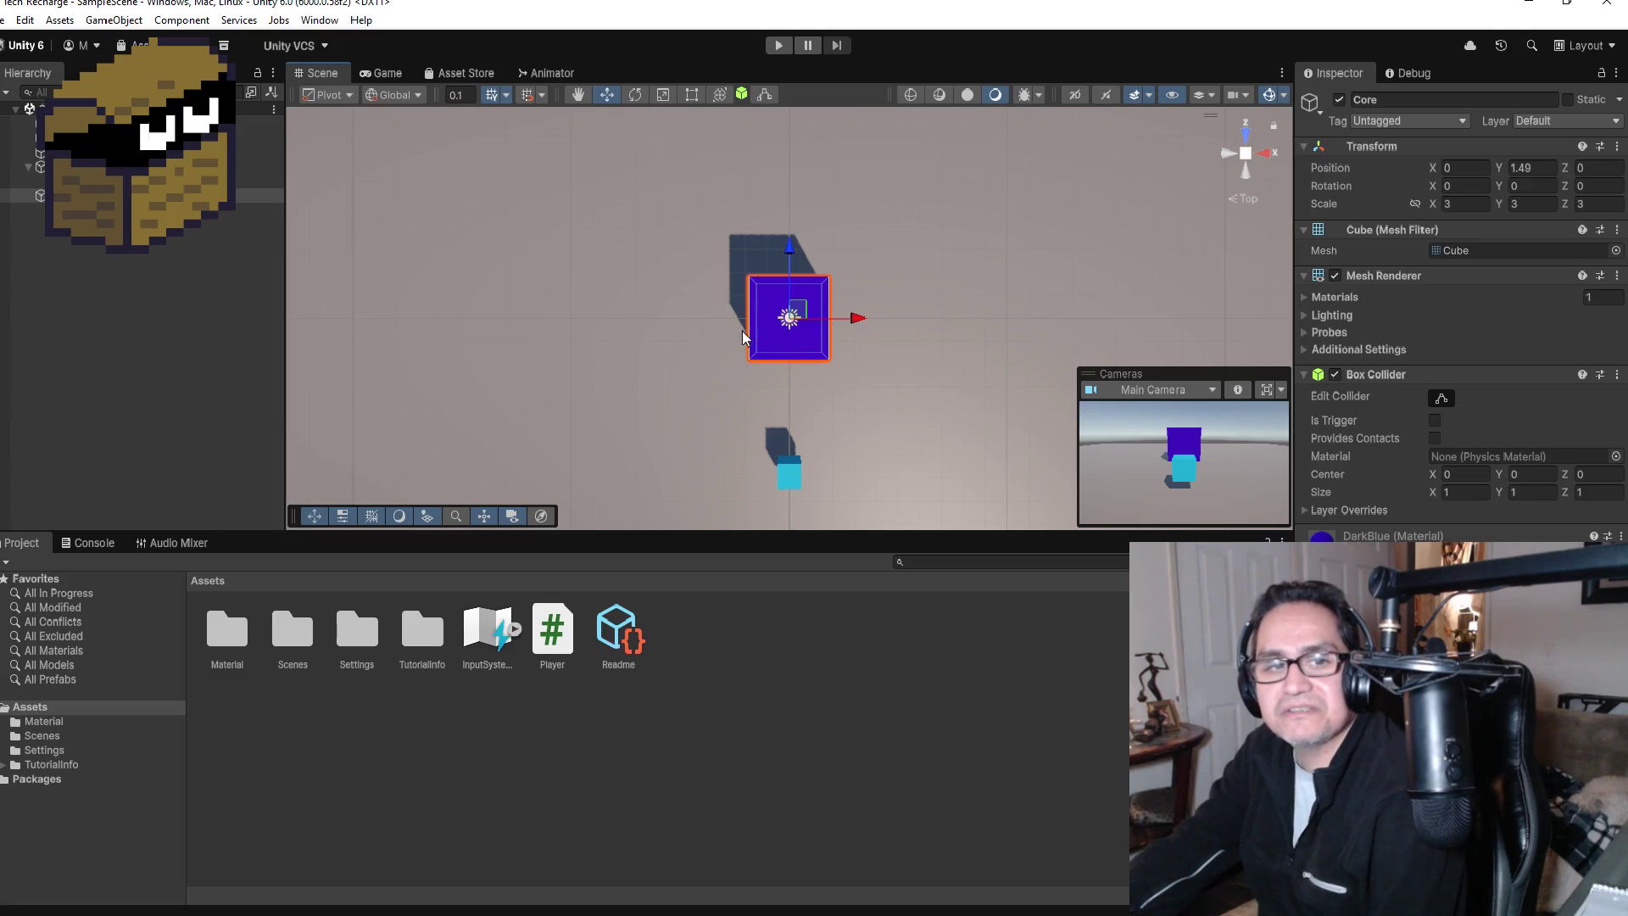
Step: Zoom around the top-down scene while deselecting and reselecting the Core cube
scroll(712, 349, down, 2)
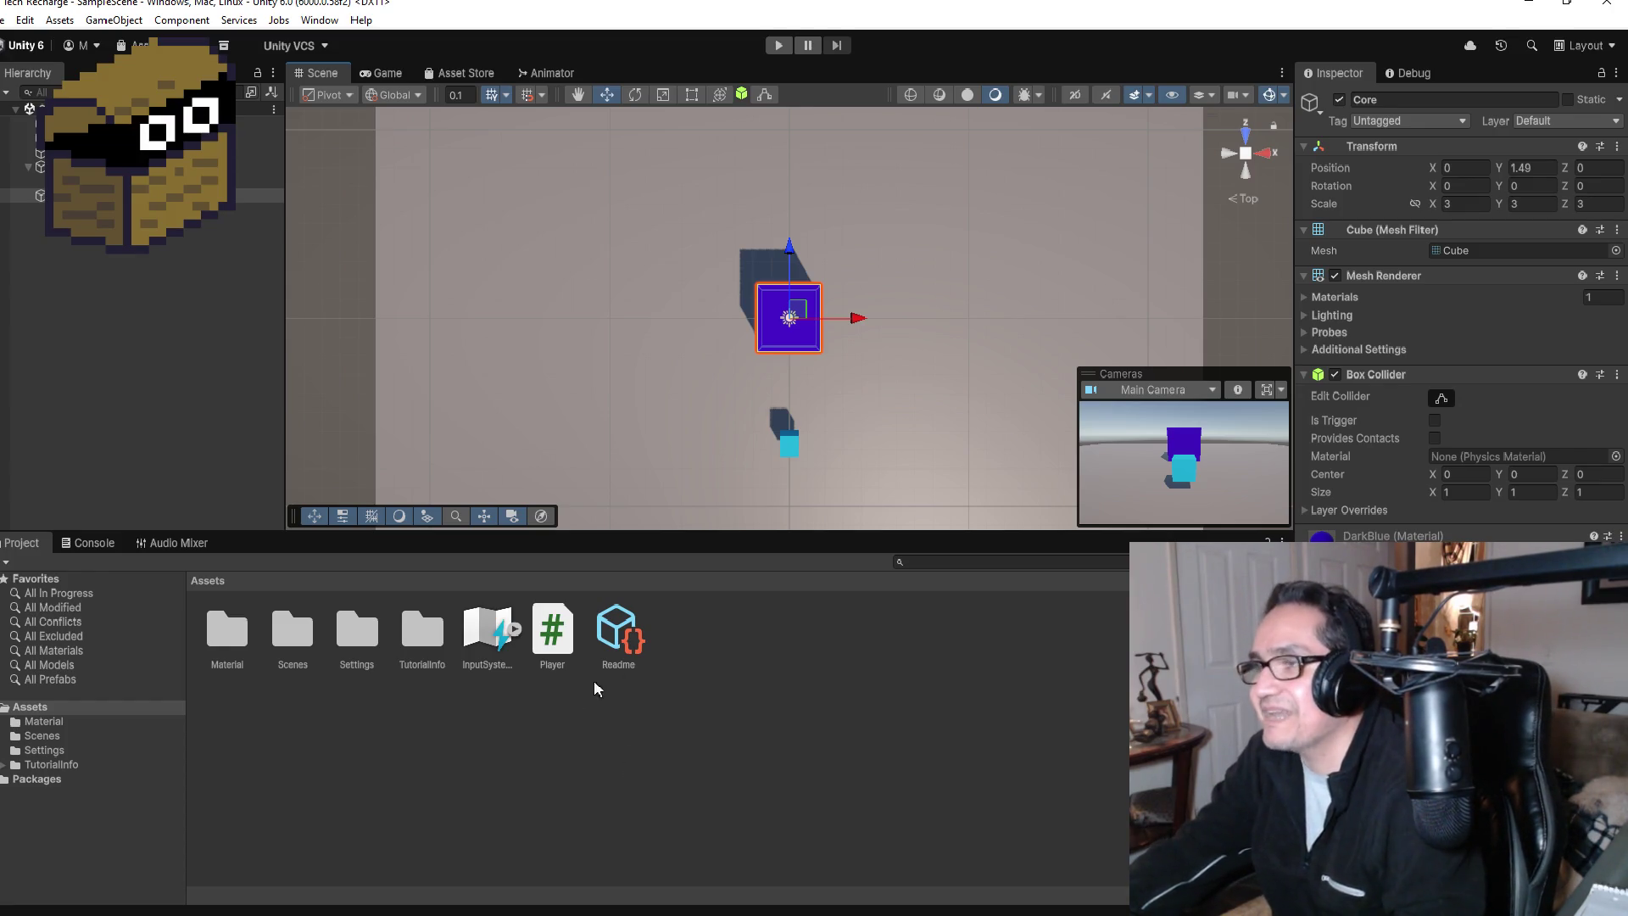
scroll(826, 441, up, 2)
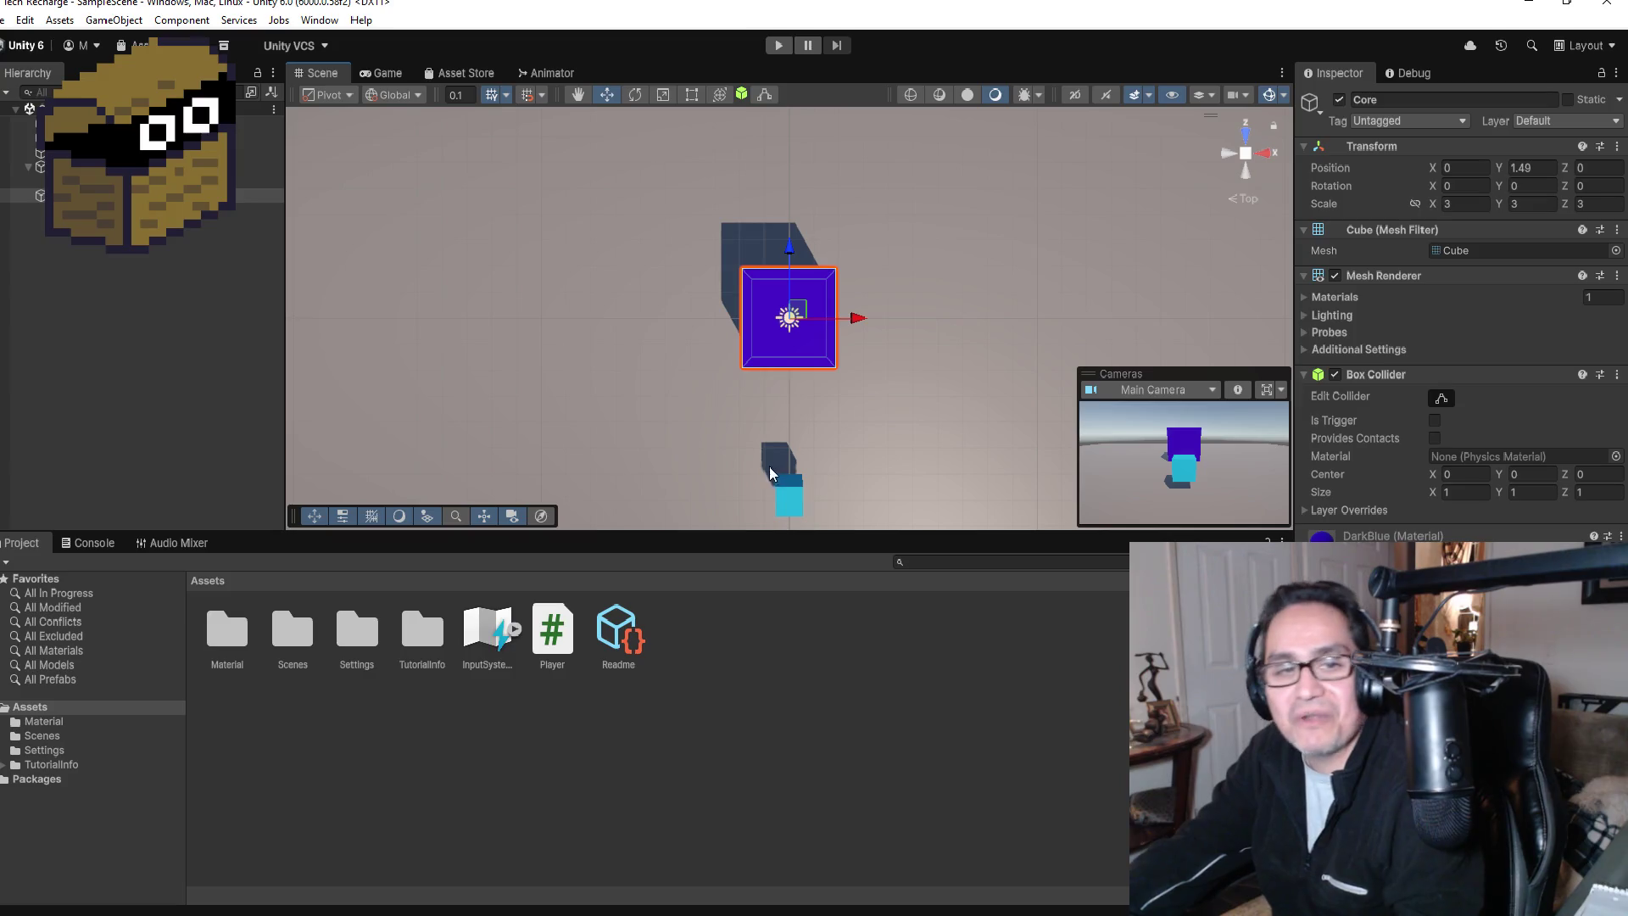
scroll(658, 343, down, 3)
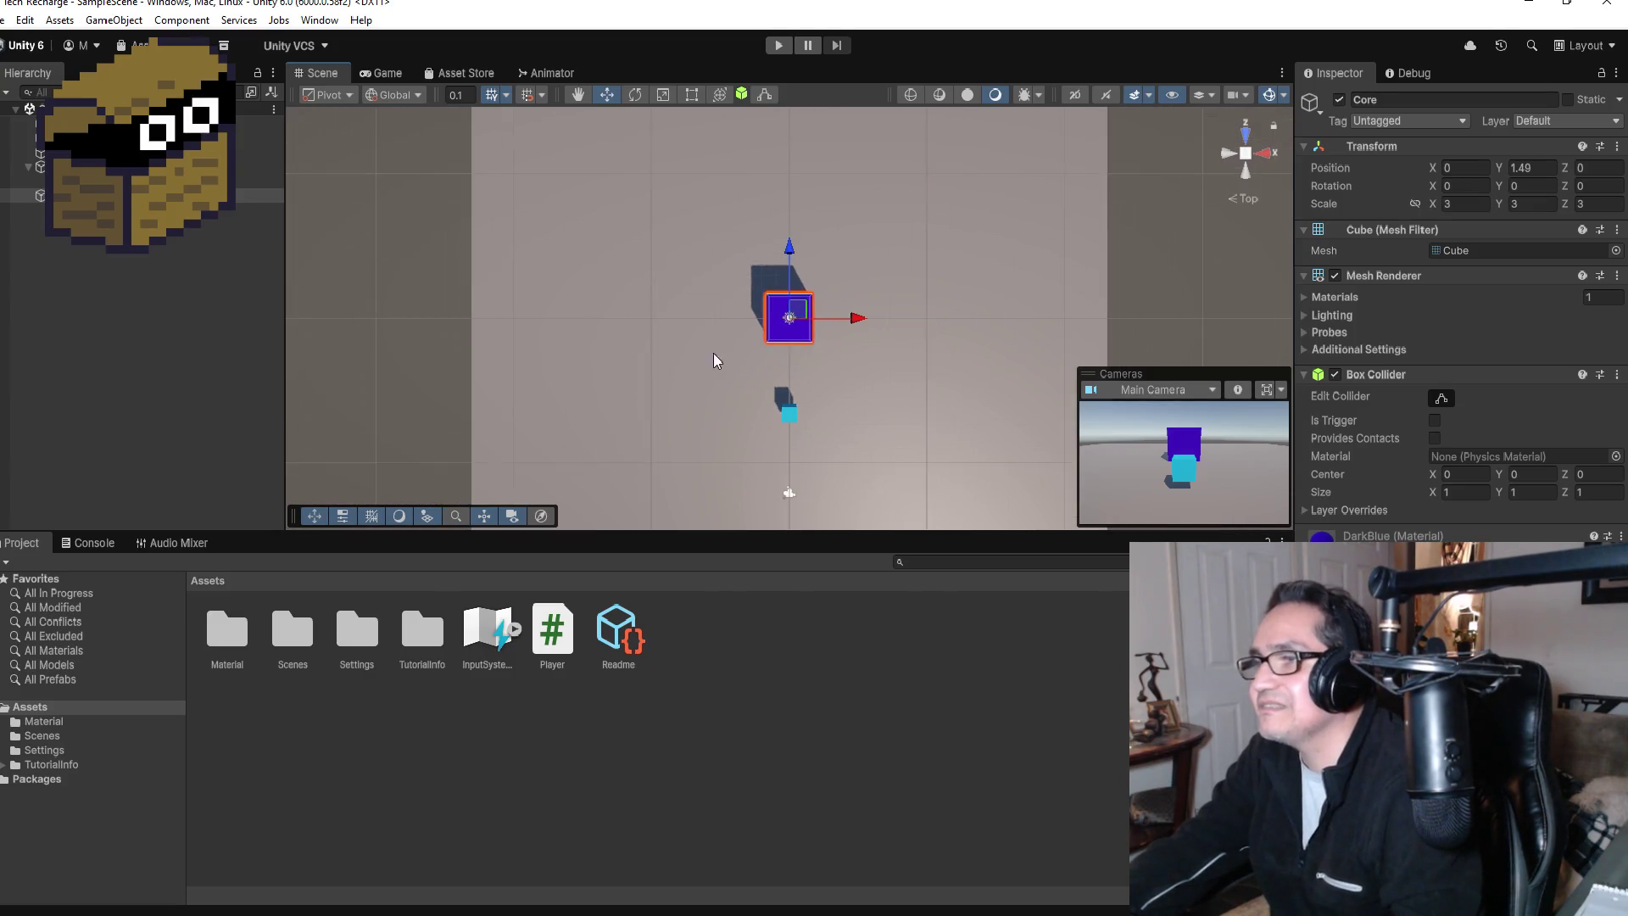
scroll(714, 356, down, 1)
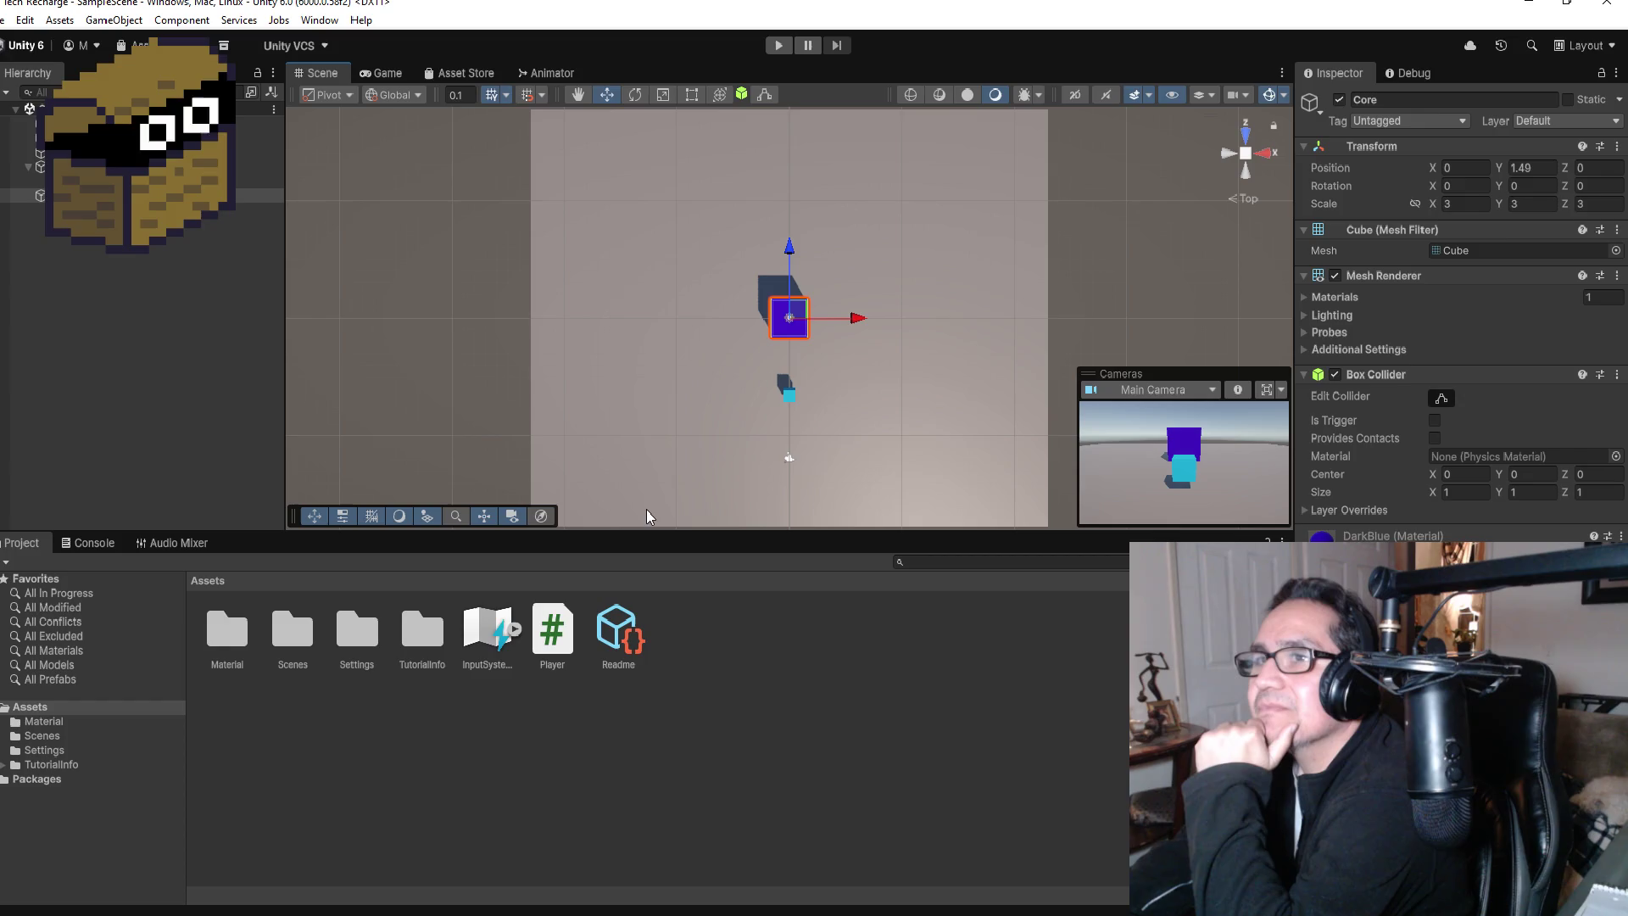
click(165, 291)
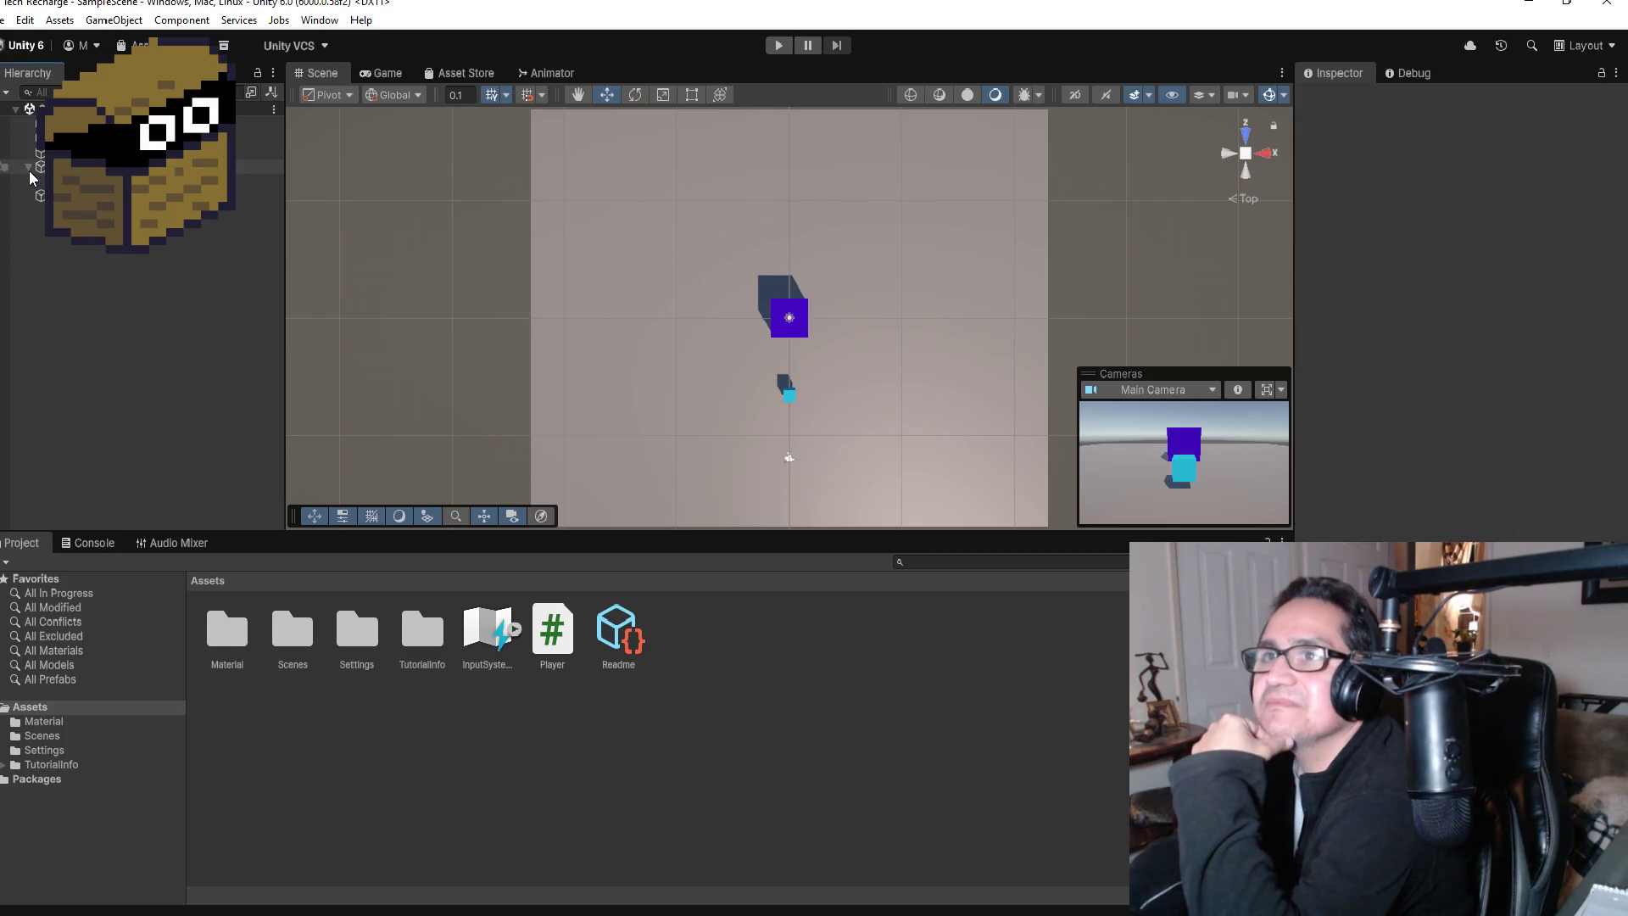
click(800, 331)
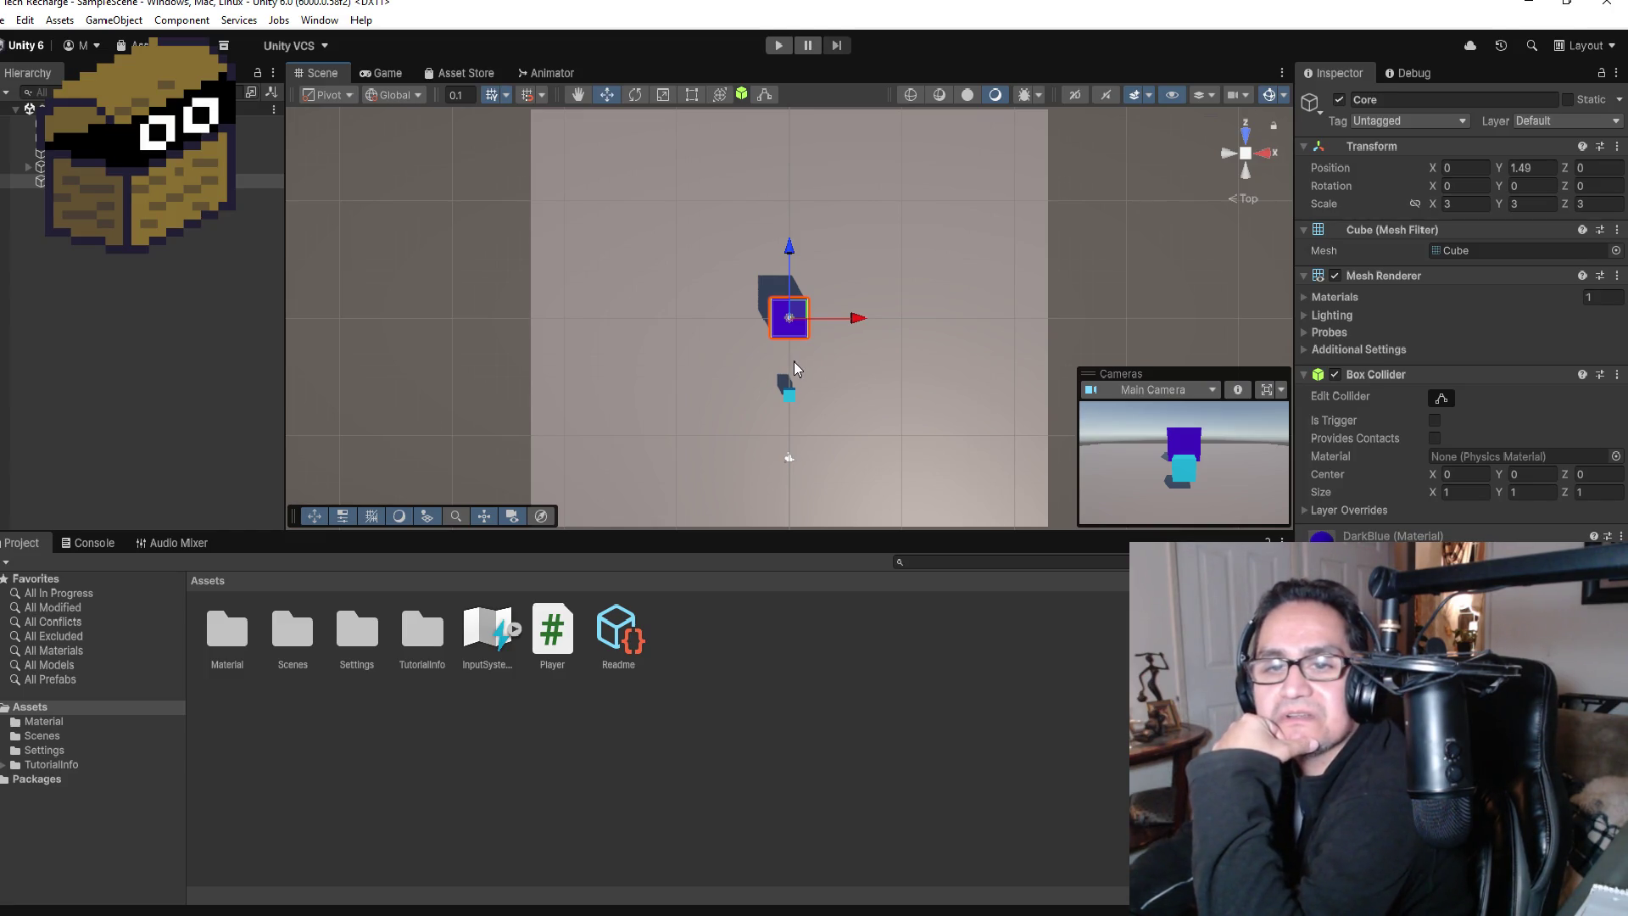
scroll(794, 362, up, 2)
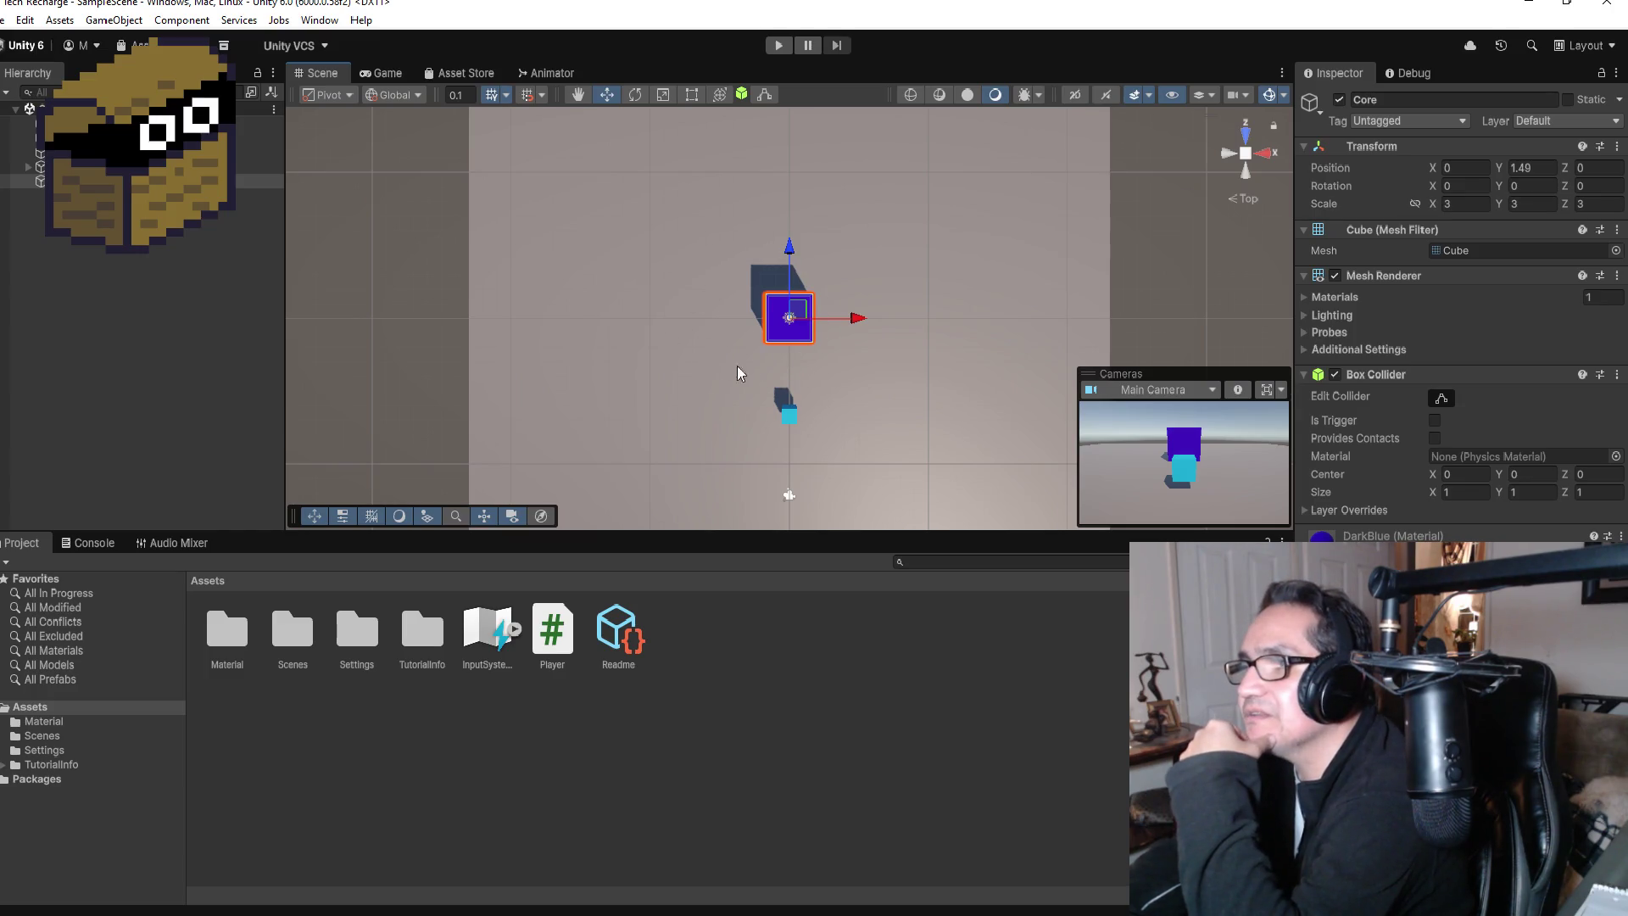
click(158, 288)
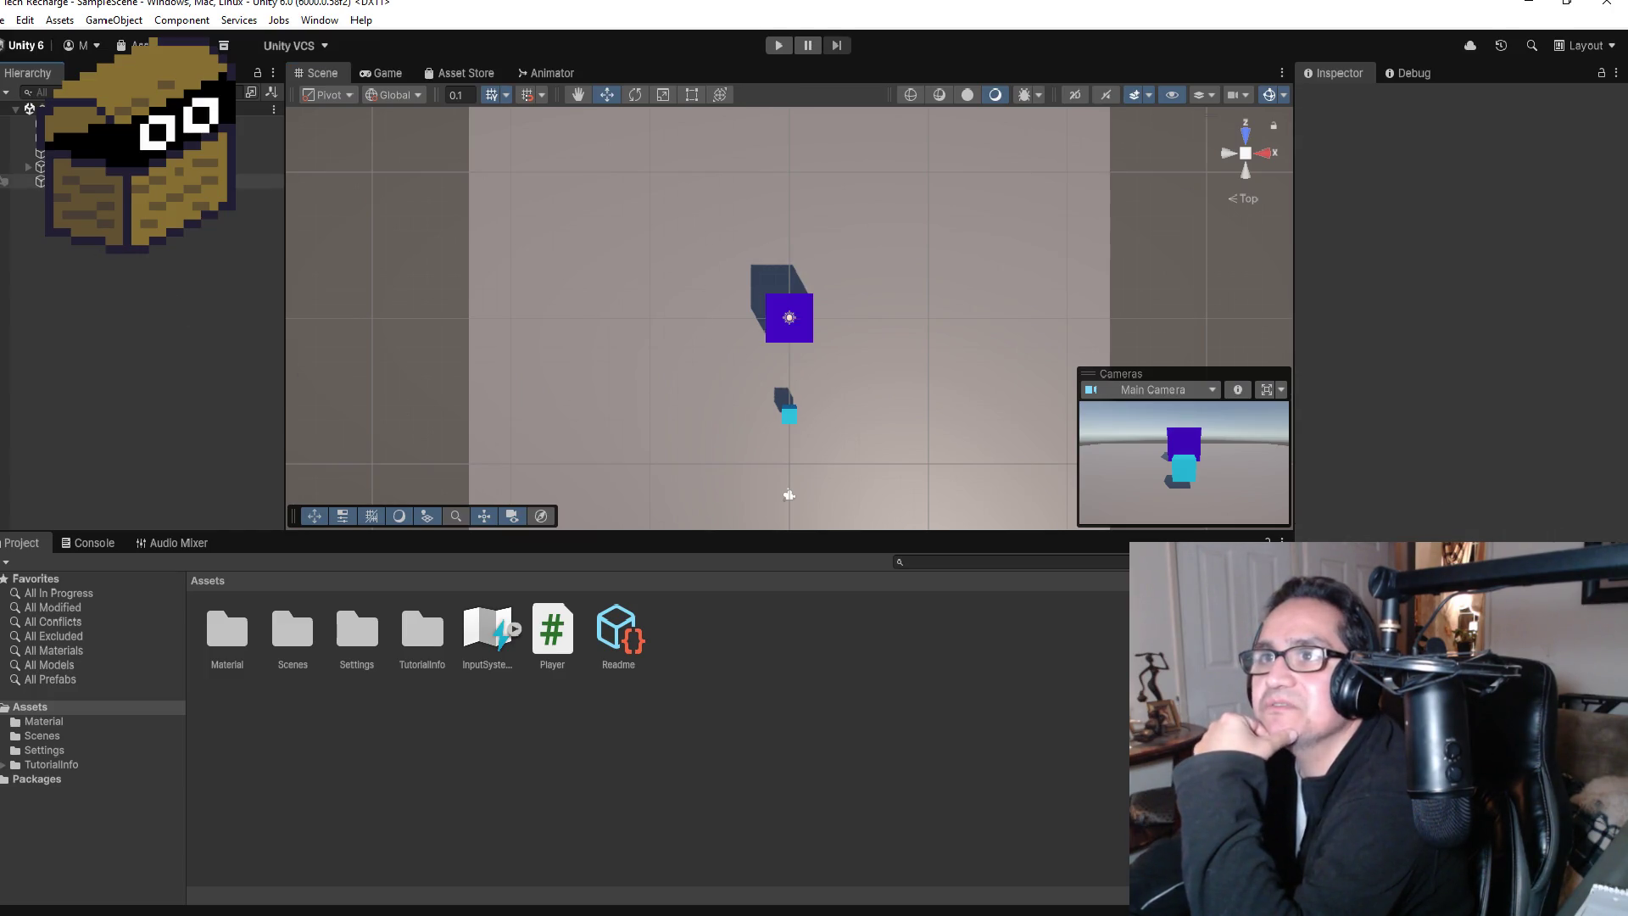
click(82, 181)
Step: Add a new 3D cube to the Hierarchy and name it Shop
click(82, 245)
right_click(82, 246)
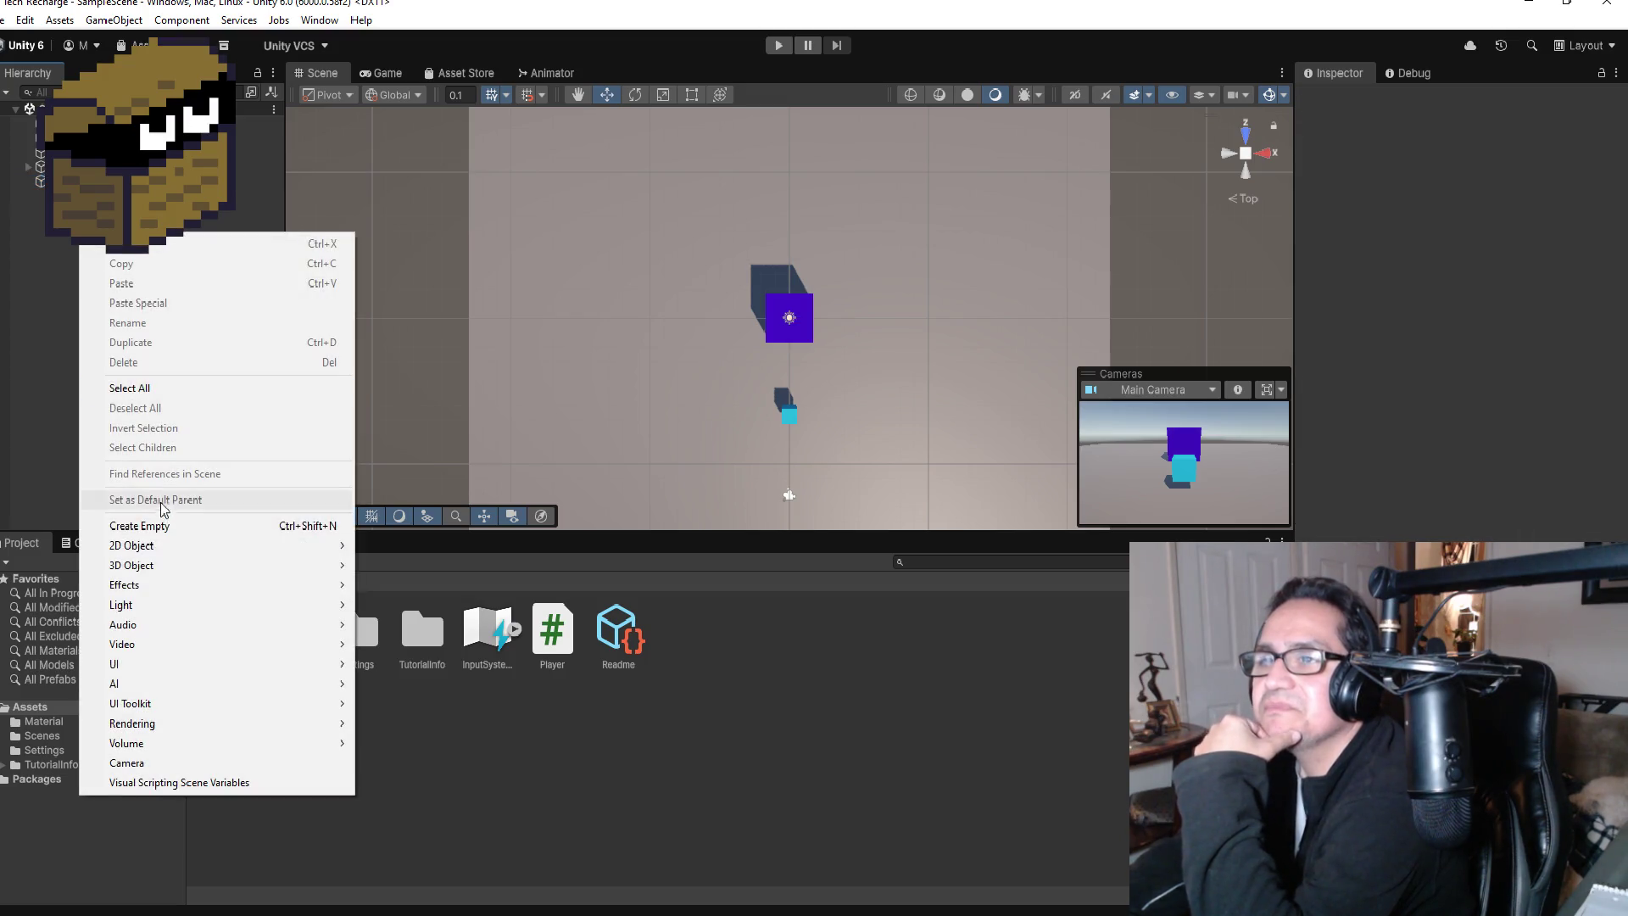
mouse_move(246, 664)
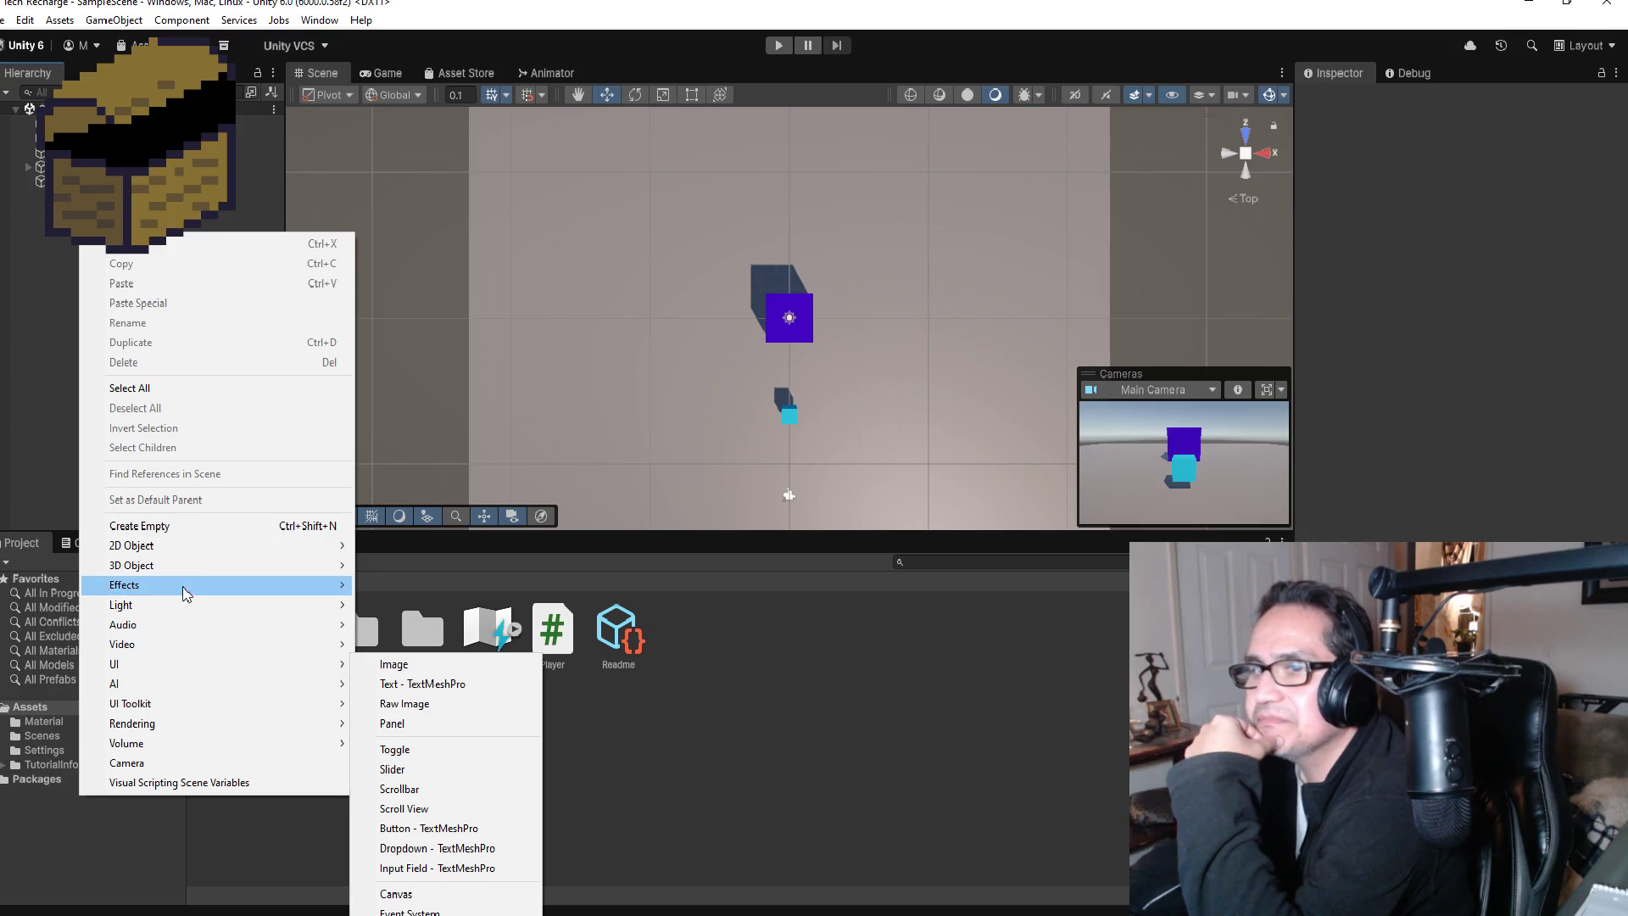
mouse_move(207, 551)
mouse_move(213, 579)
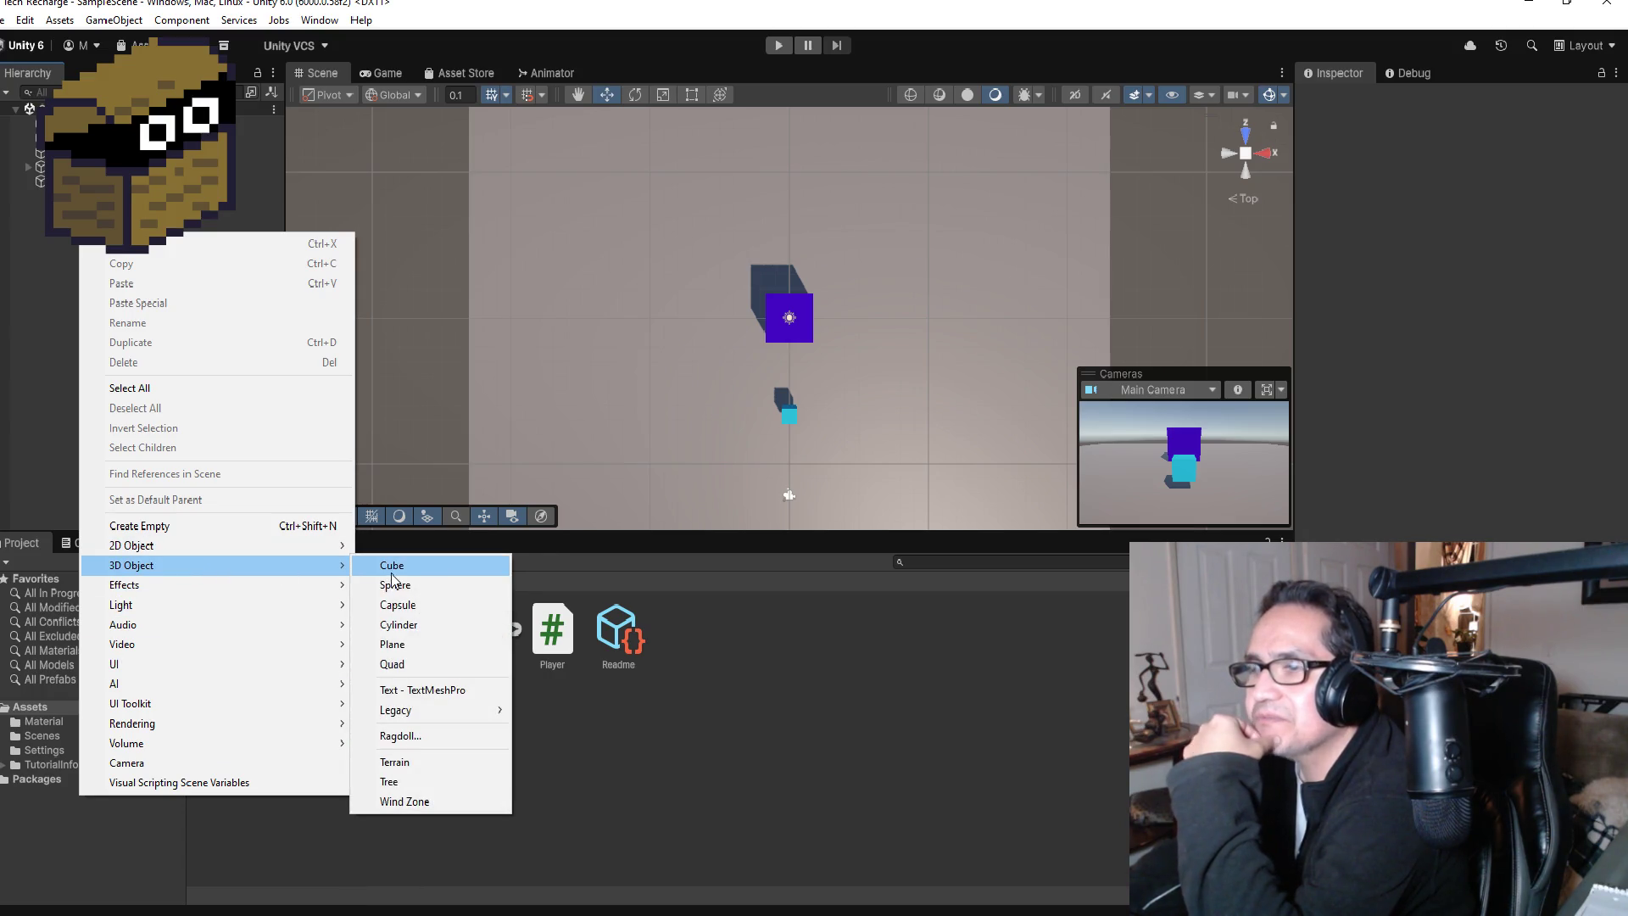
click(390, 566)
click(1417, 94)
text(Shop)
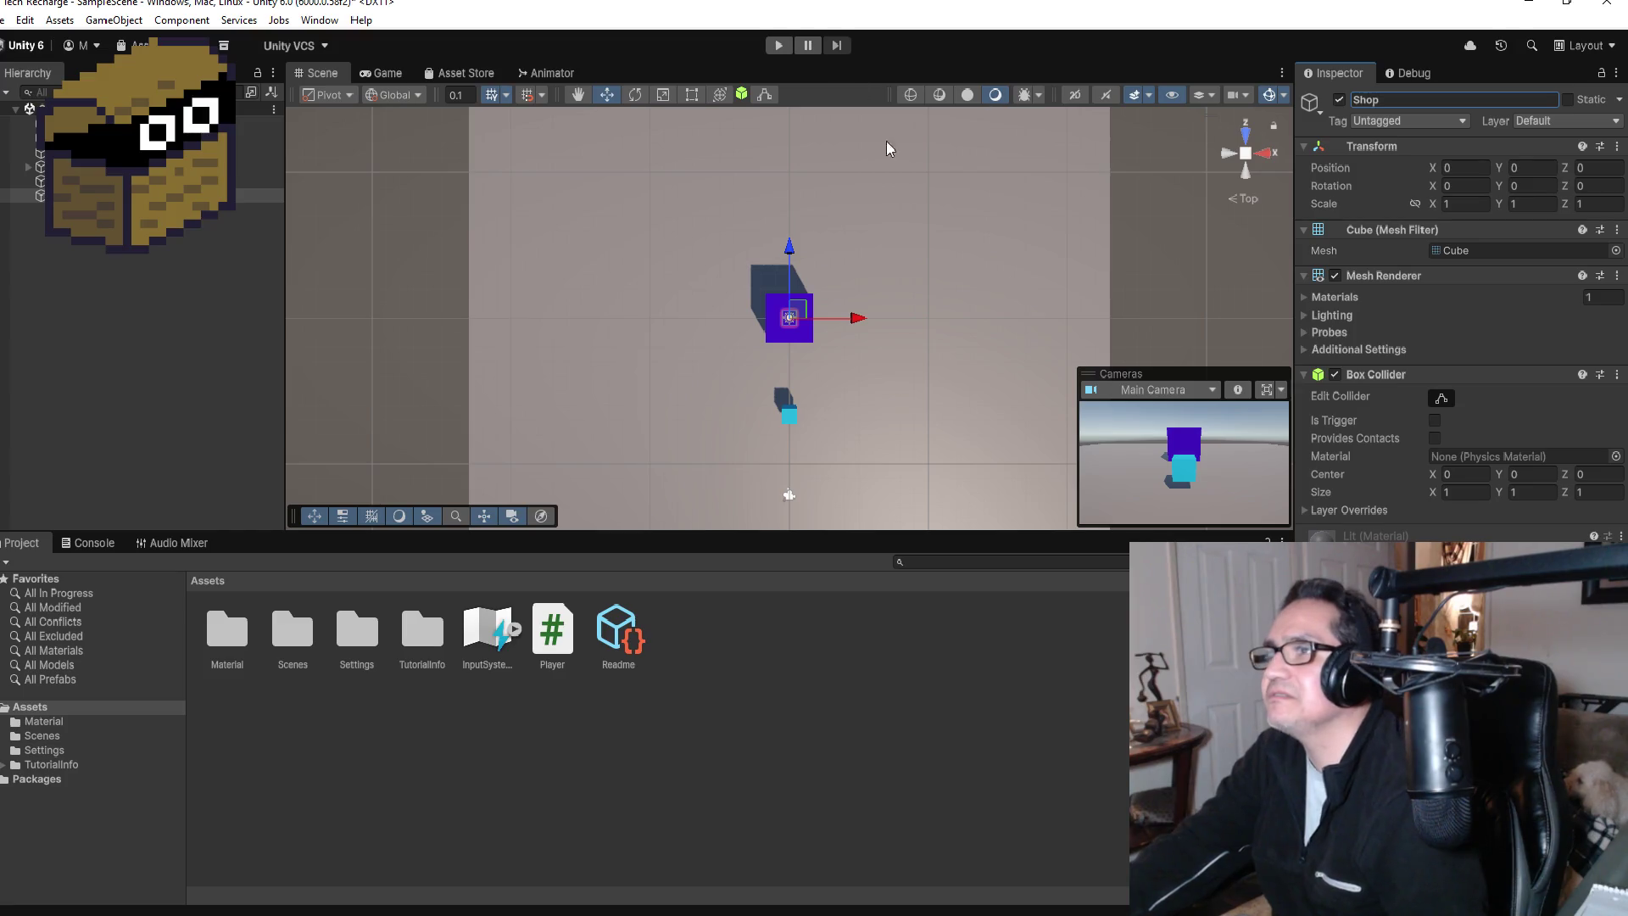
Step: Move the Shop cube to X 4.85, Y 0.851, Z 4.5 beside the Core cube
mouse_move(788, 250)
mouse_down()
mouse_move(786, 153)
mouse_move(797, 186)
mouse_up()
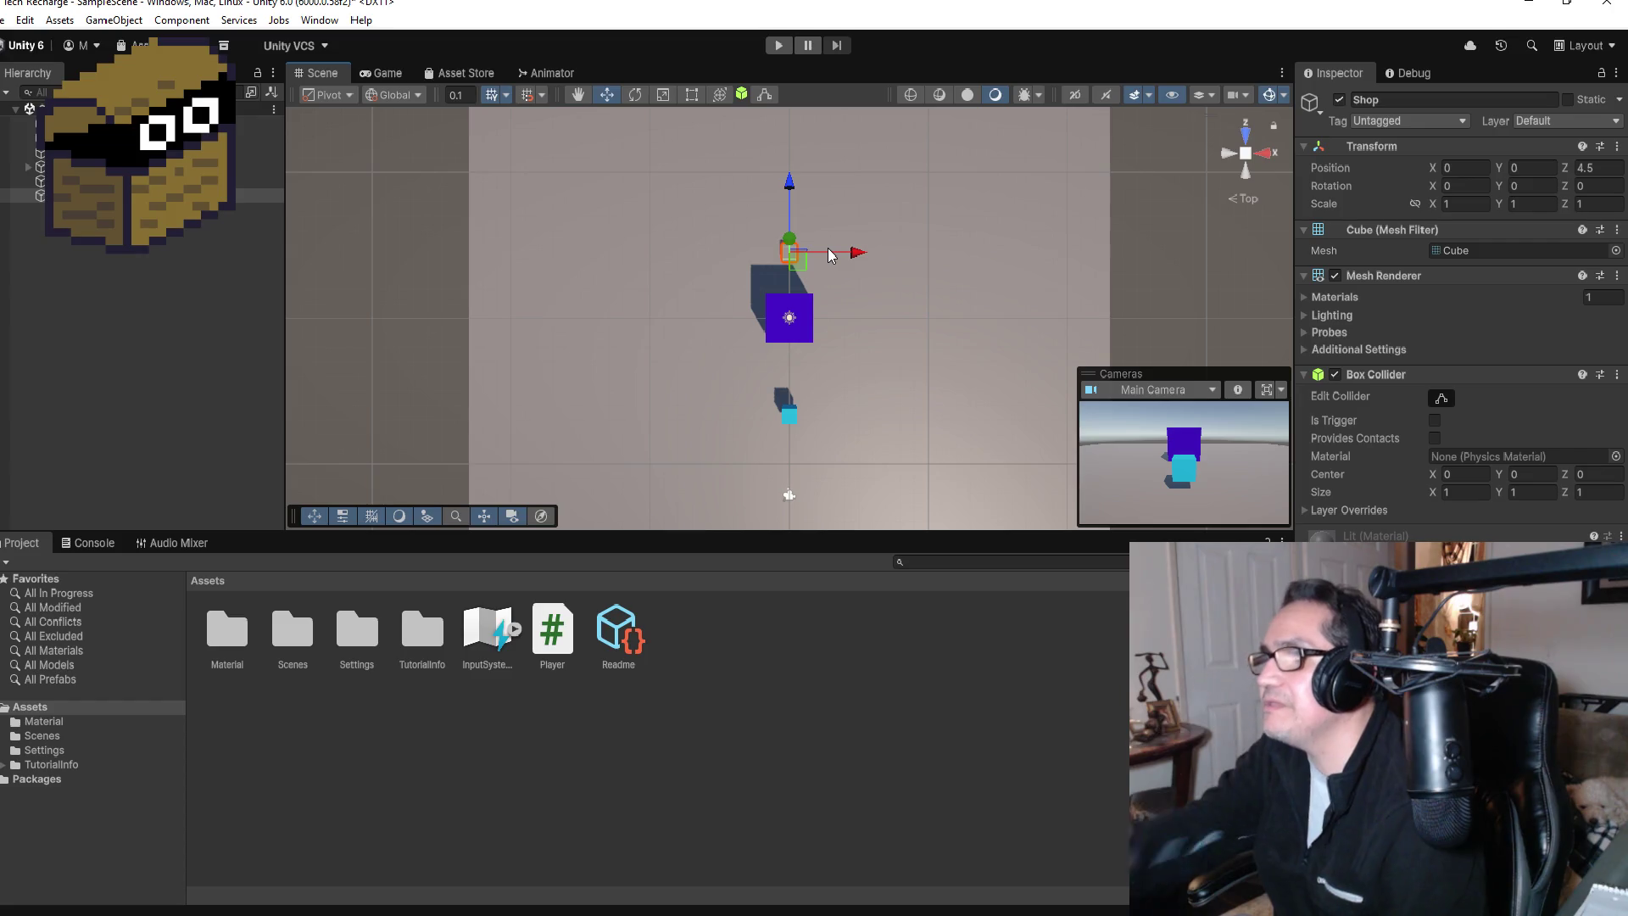
drag(858, 254, 952, 260)
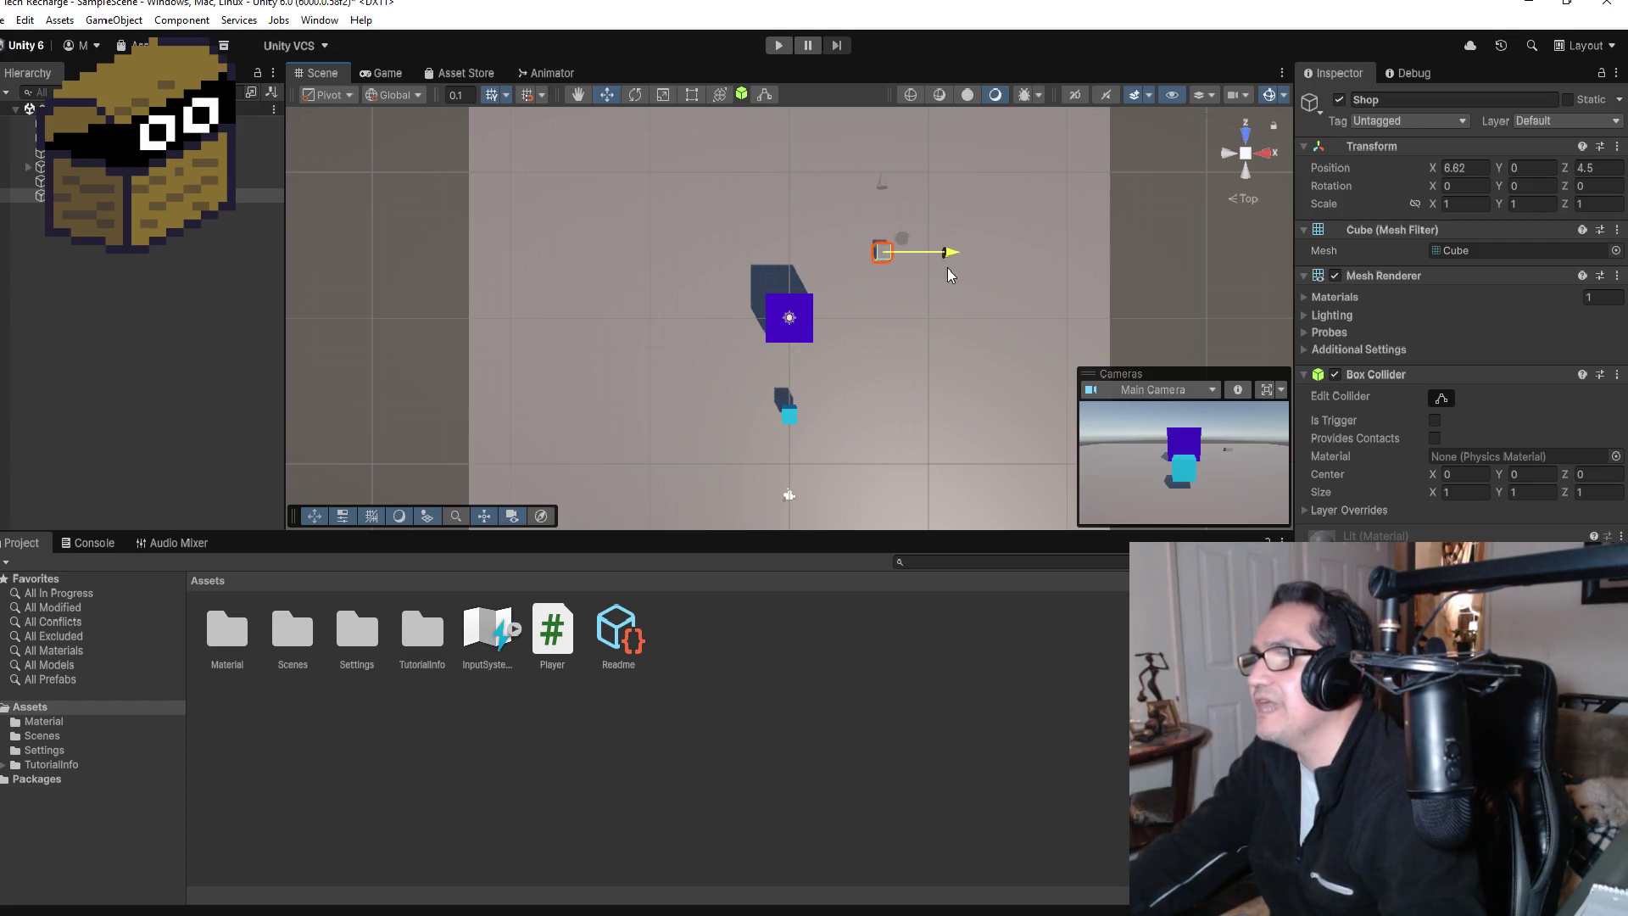
key(f)
scroll(992, 301, down, 5)
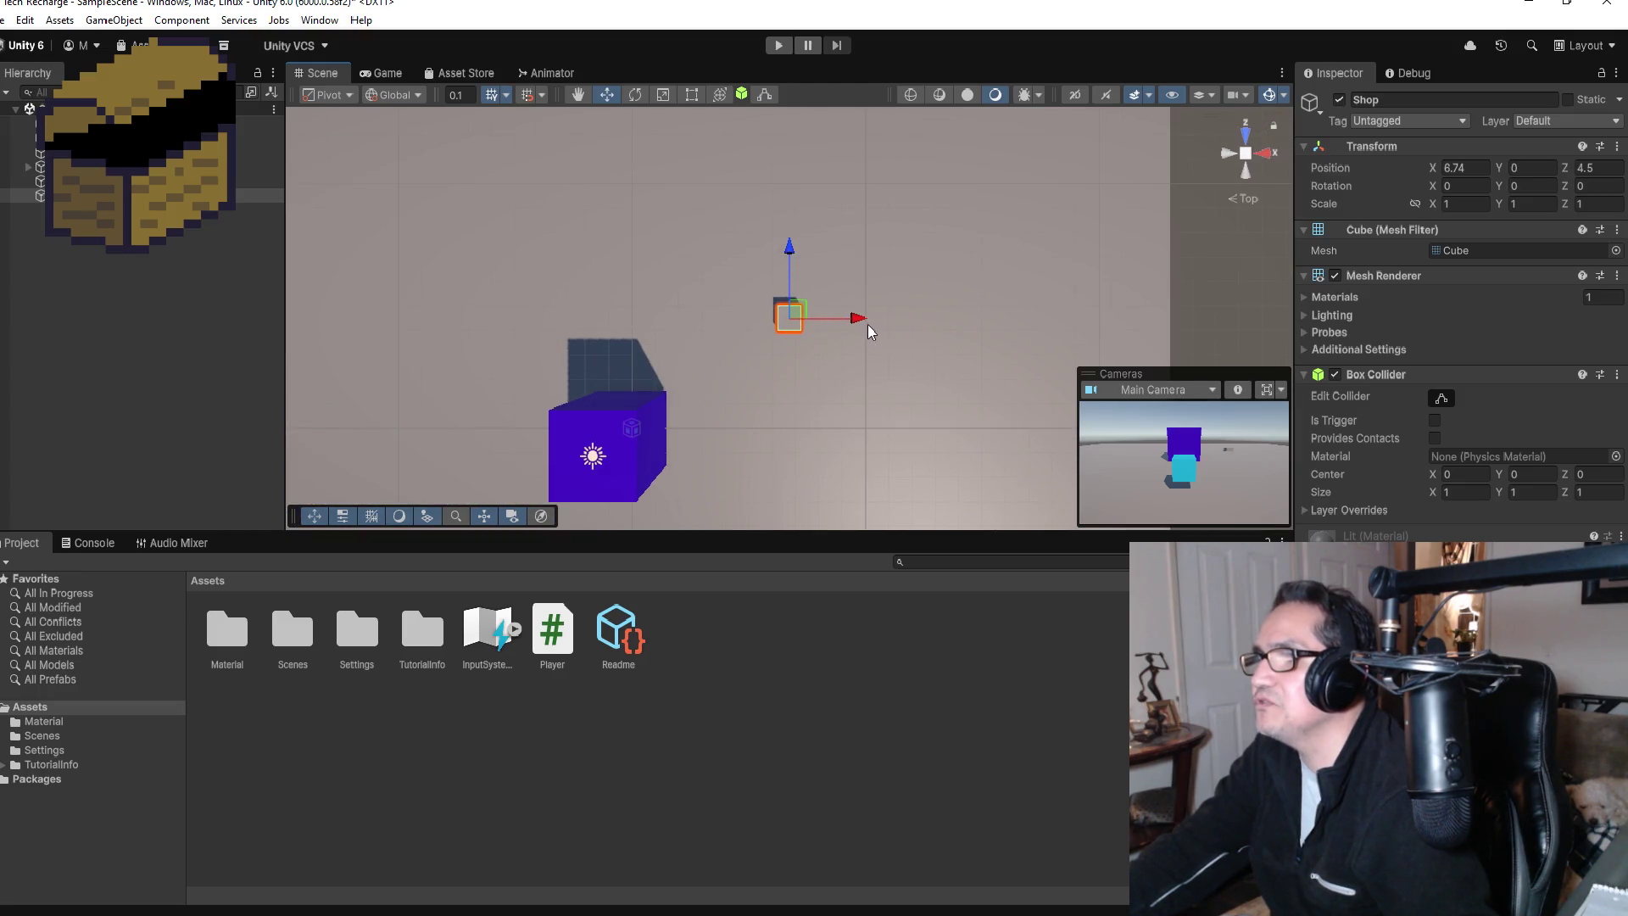
drag(867, 325, 815, 325)
drag(815, 393, 858, 82)
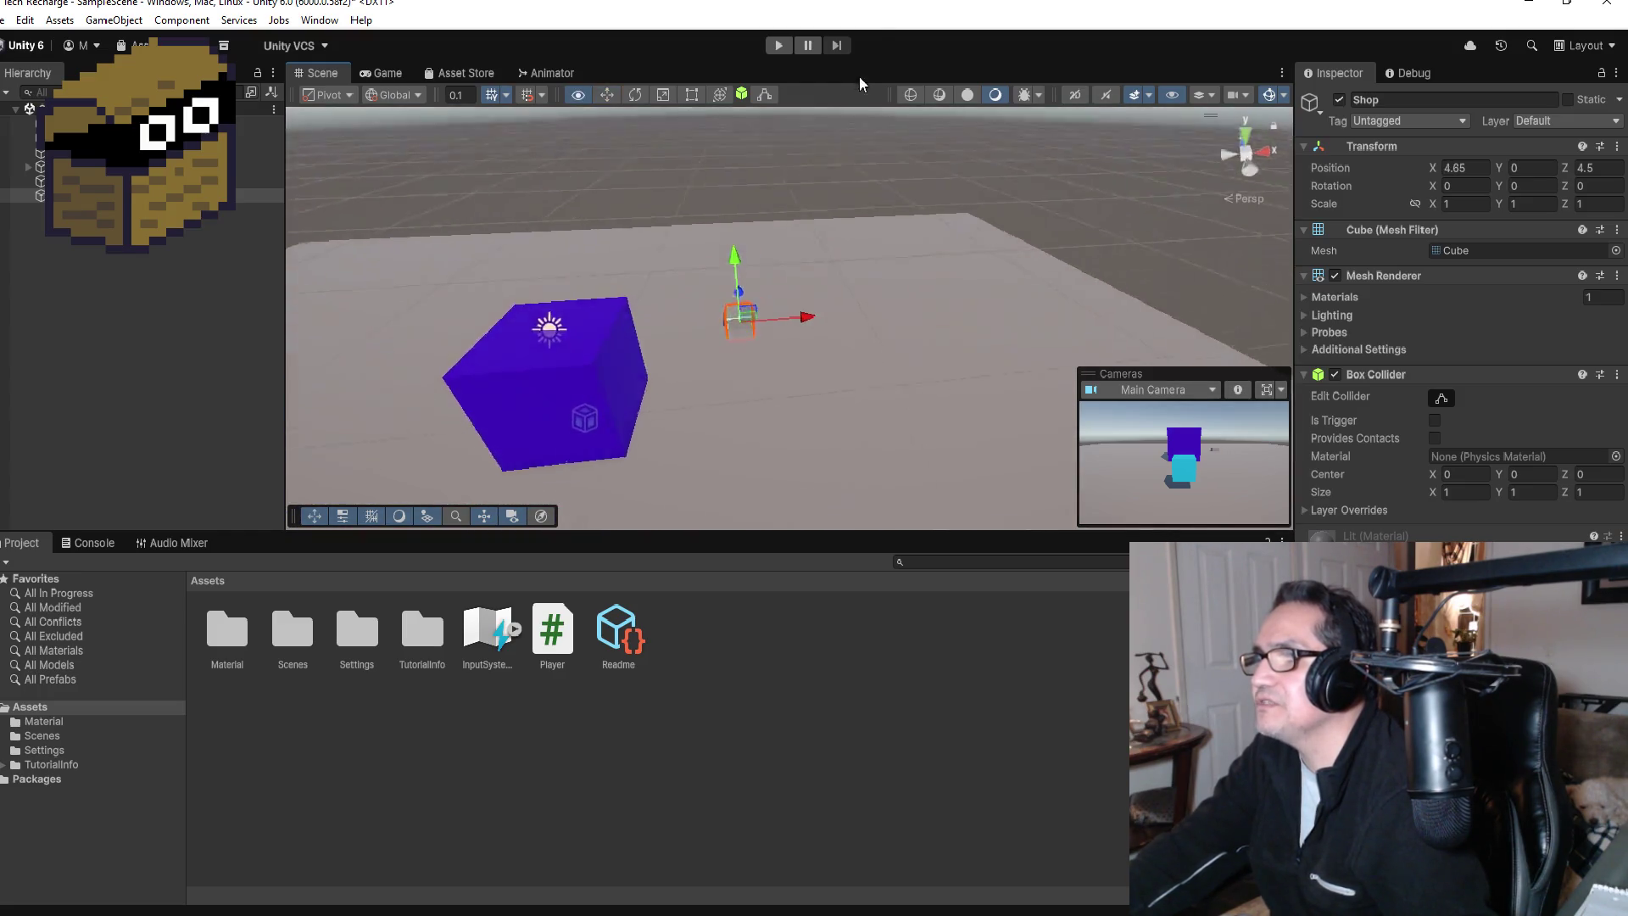
mouse_move(735, 258)
mouse_down()
mouse_move(739, 232)
mouse_move(792, 253)
mouse_up()
key(f)
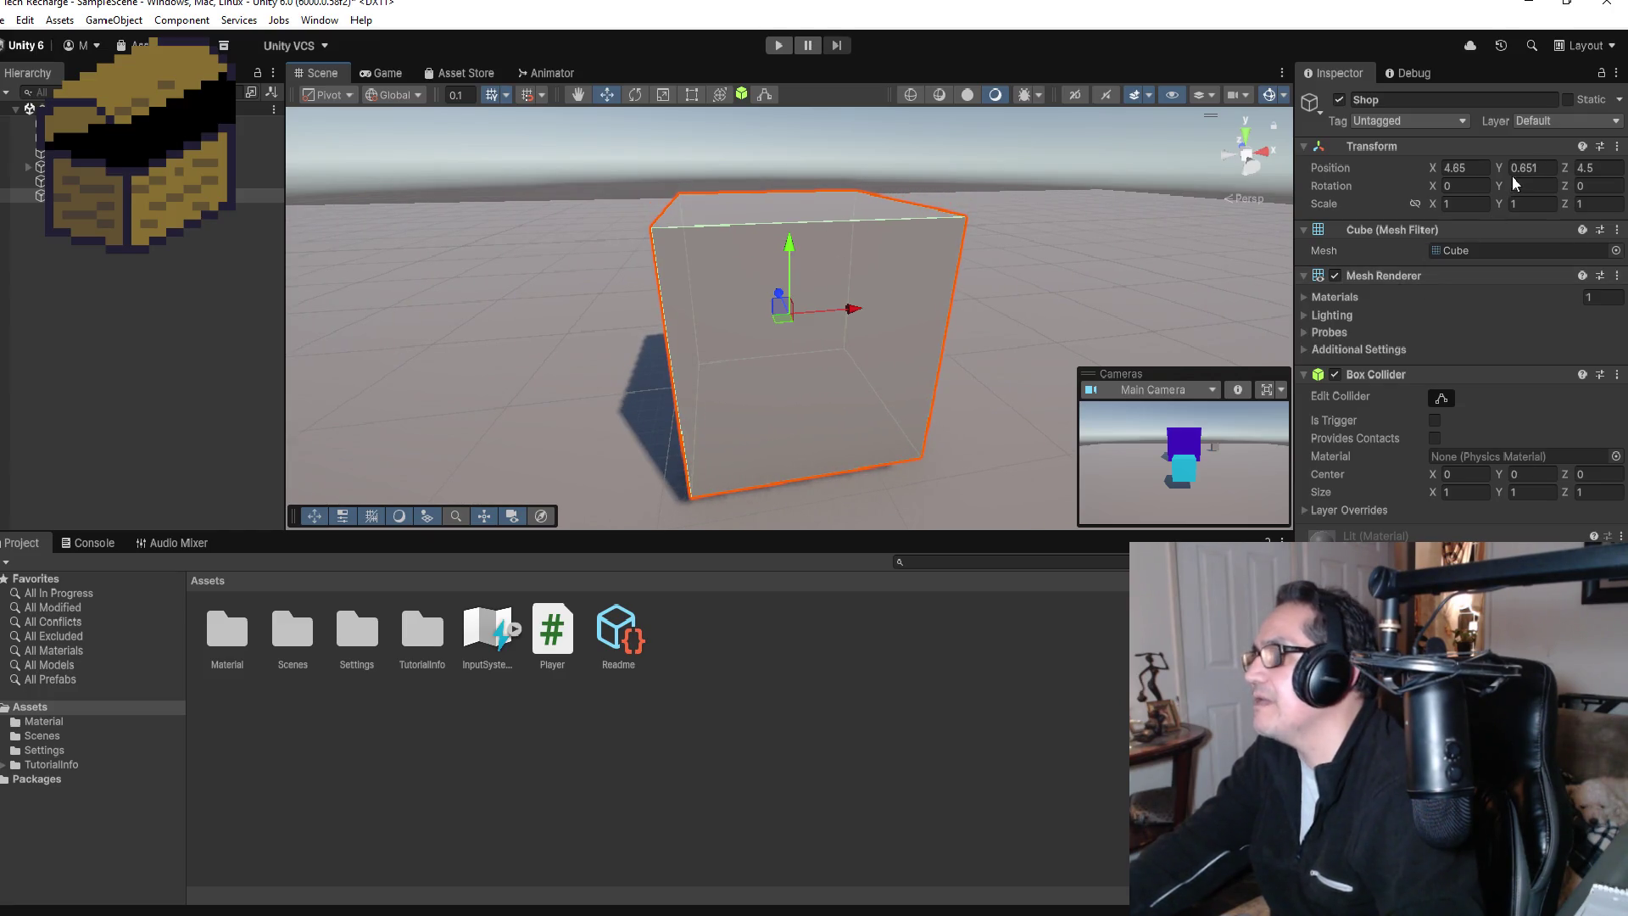
Step: Set the Shop cube's Scale X, Y and Z to 1.5, replacing the first-entered 2
click(1465, 203)
text(2)
key(Tab)
text(2)
key(Tab)
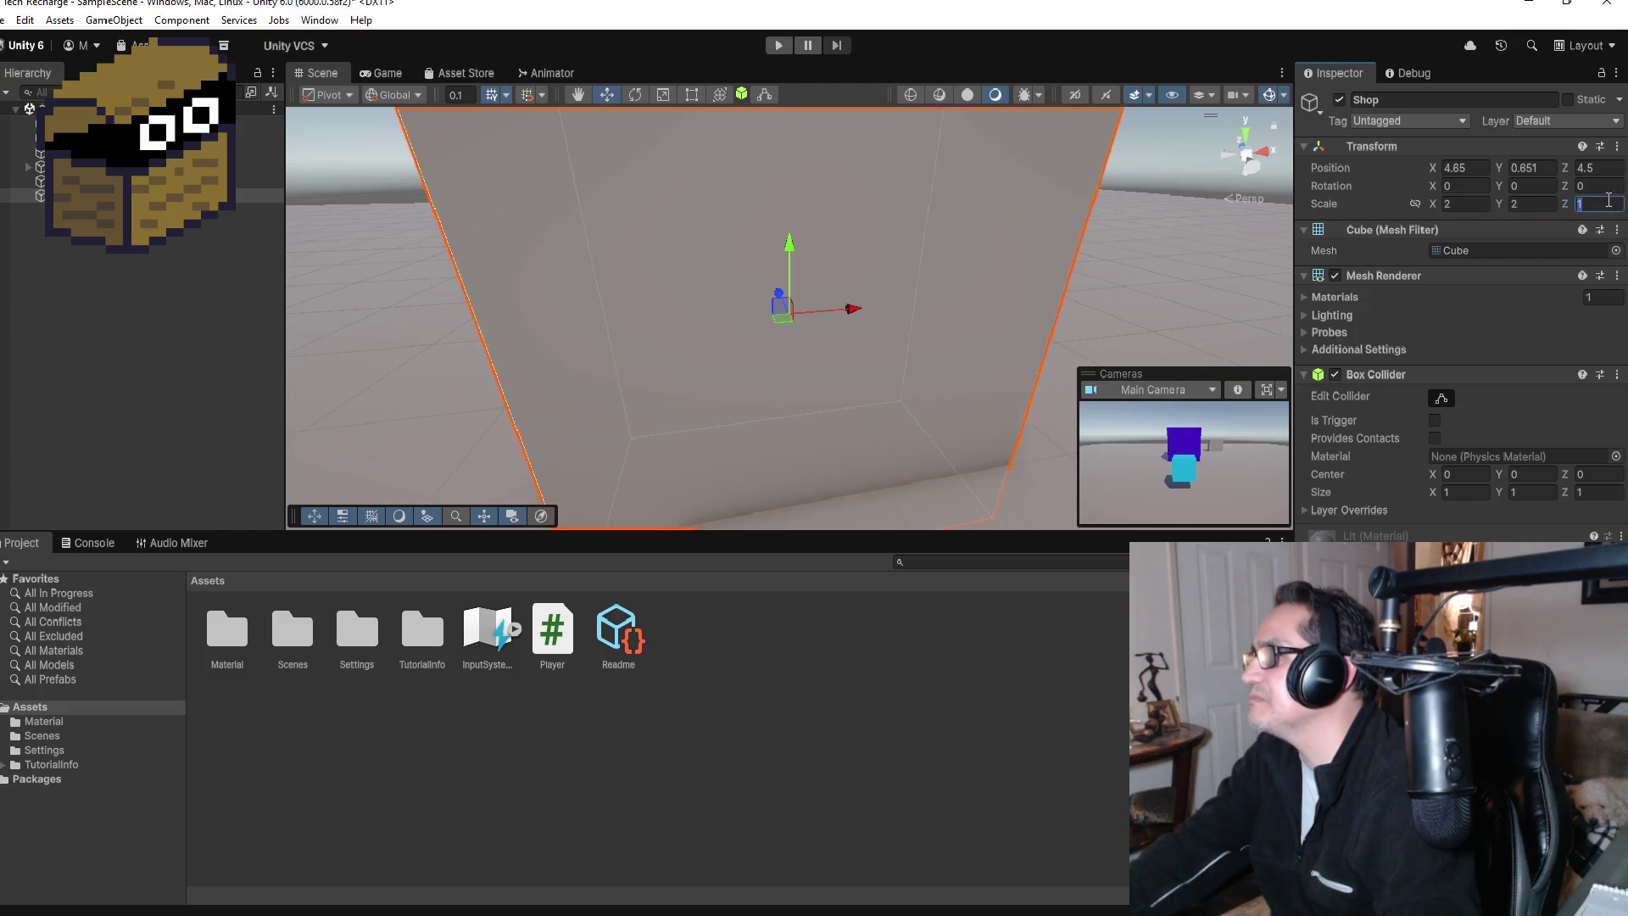
text(2)
scroll(956, 248, down, 3)
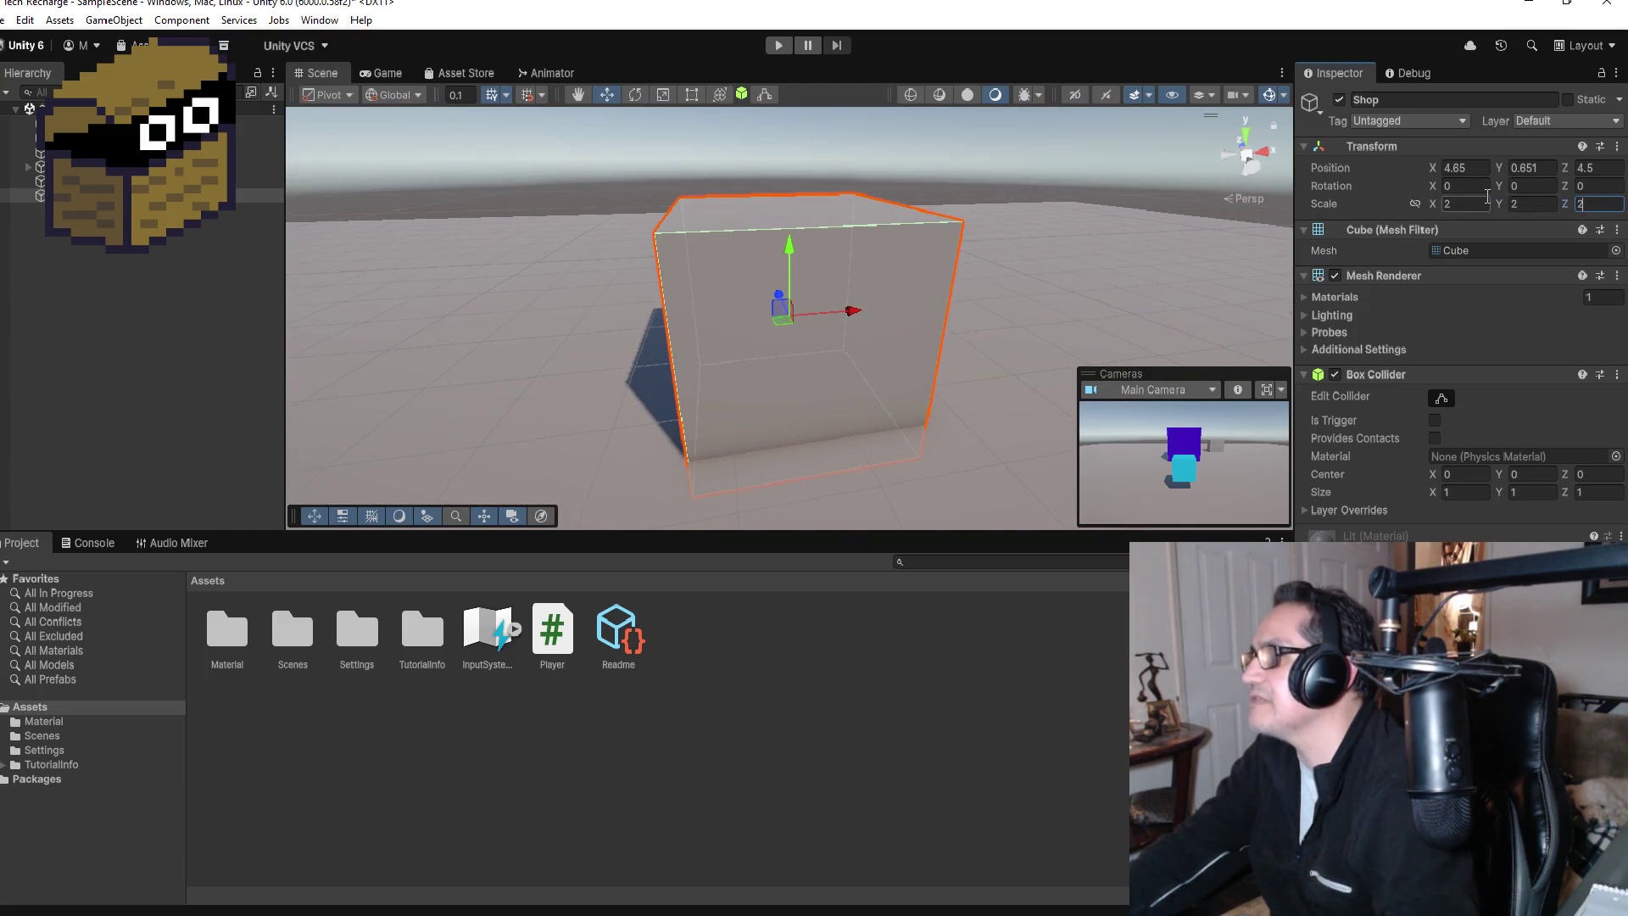
text(1.5)
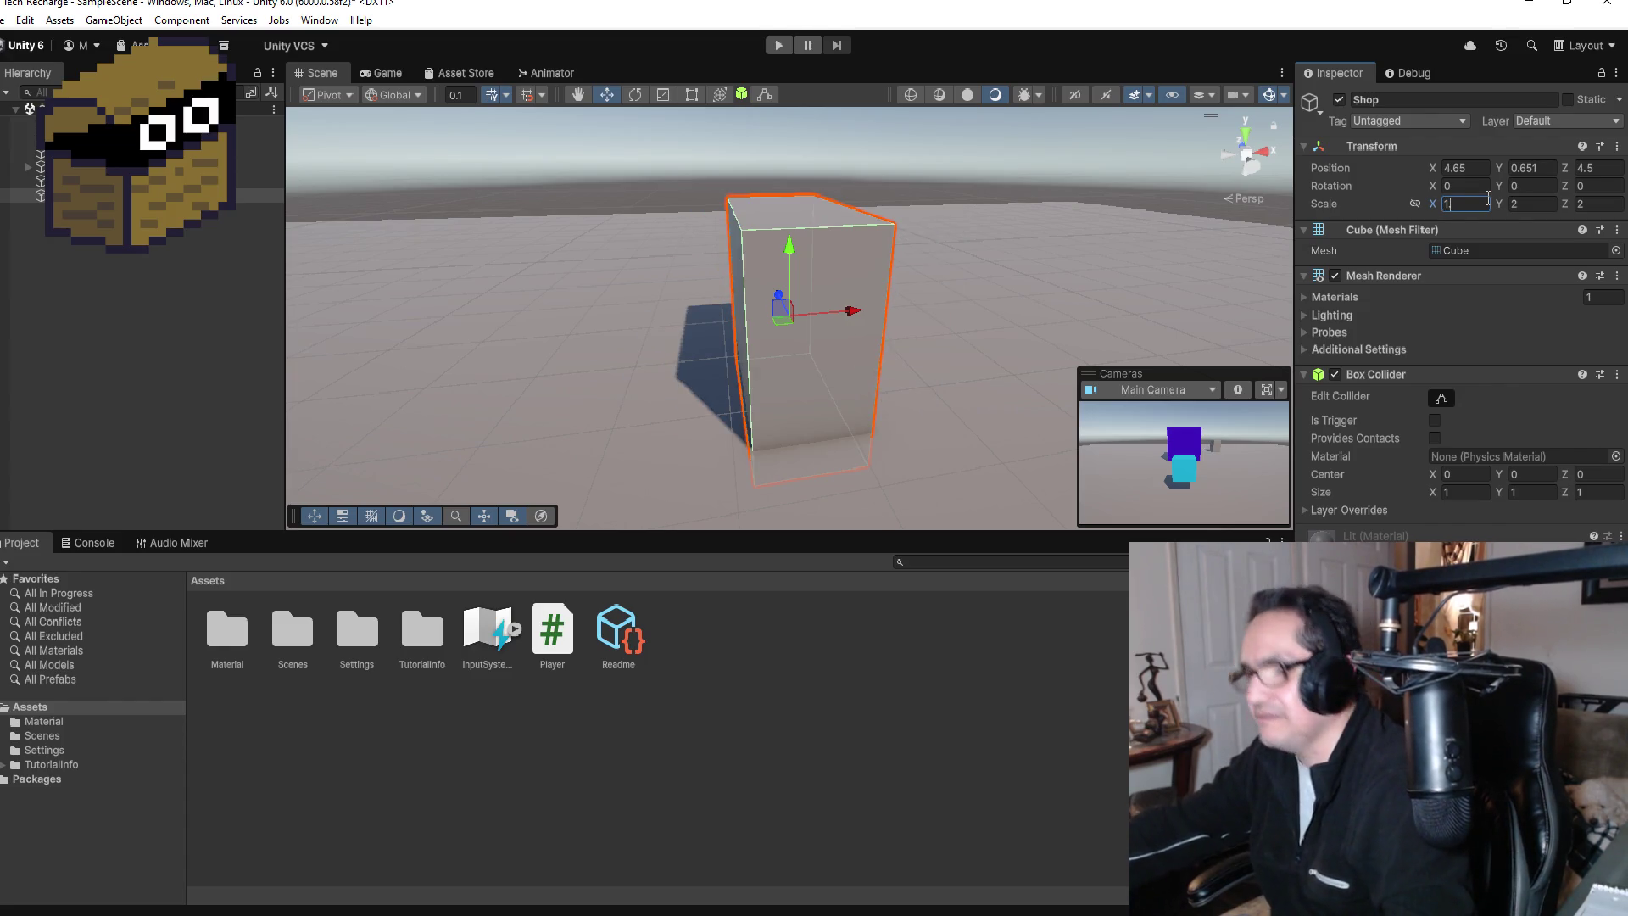
key(Tab)
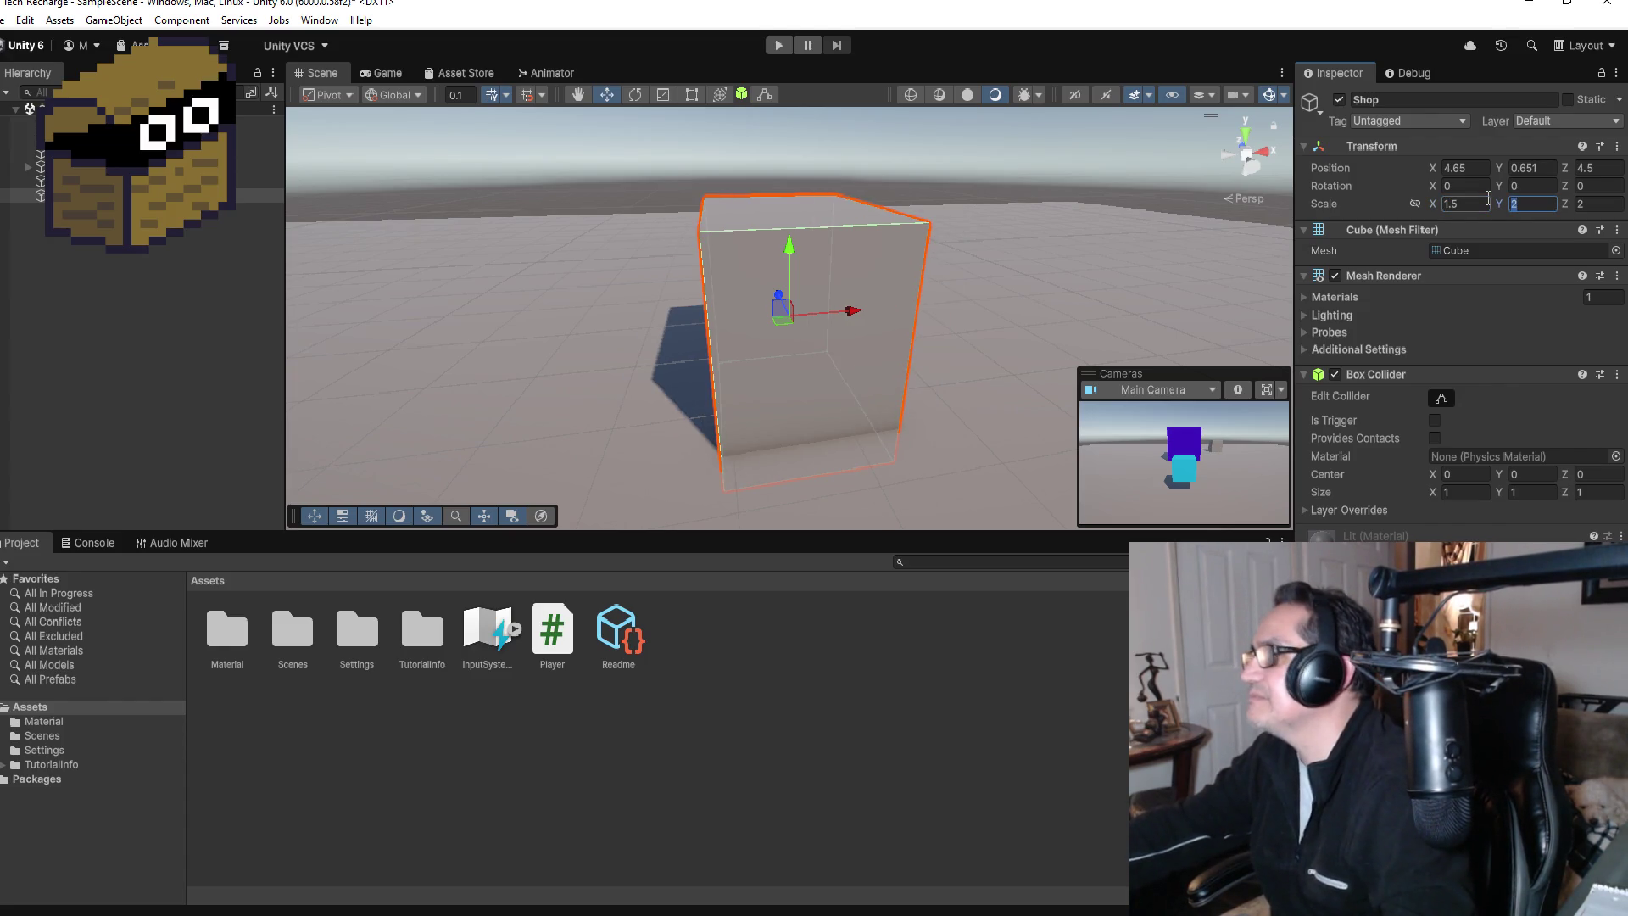
text(1)
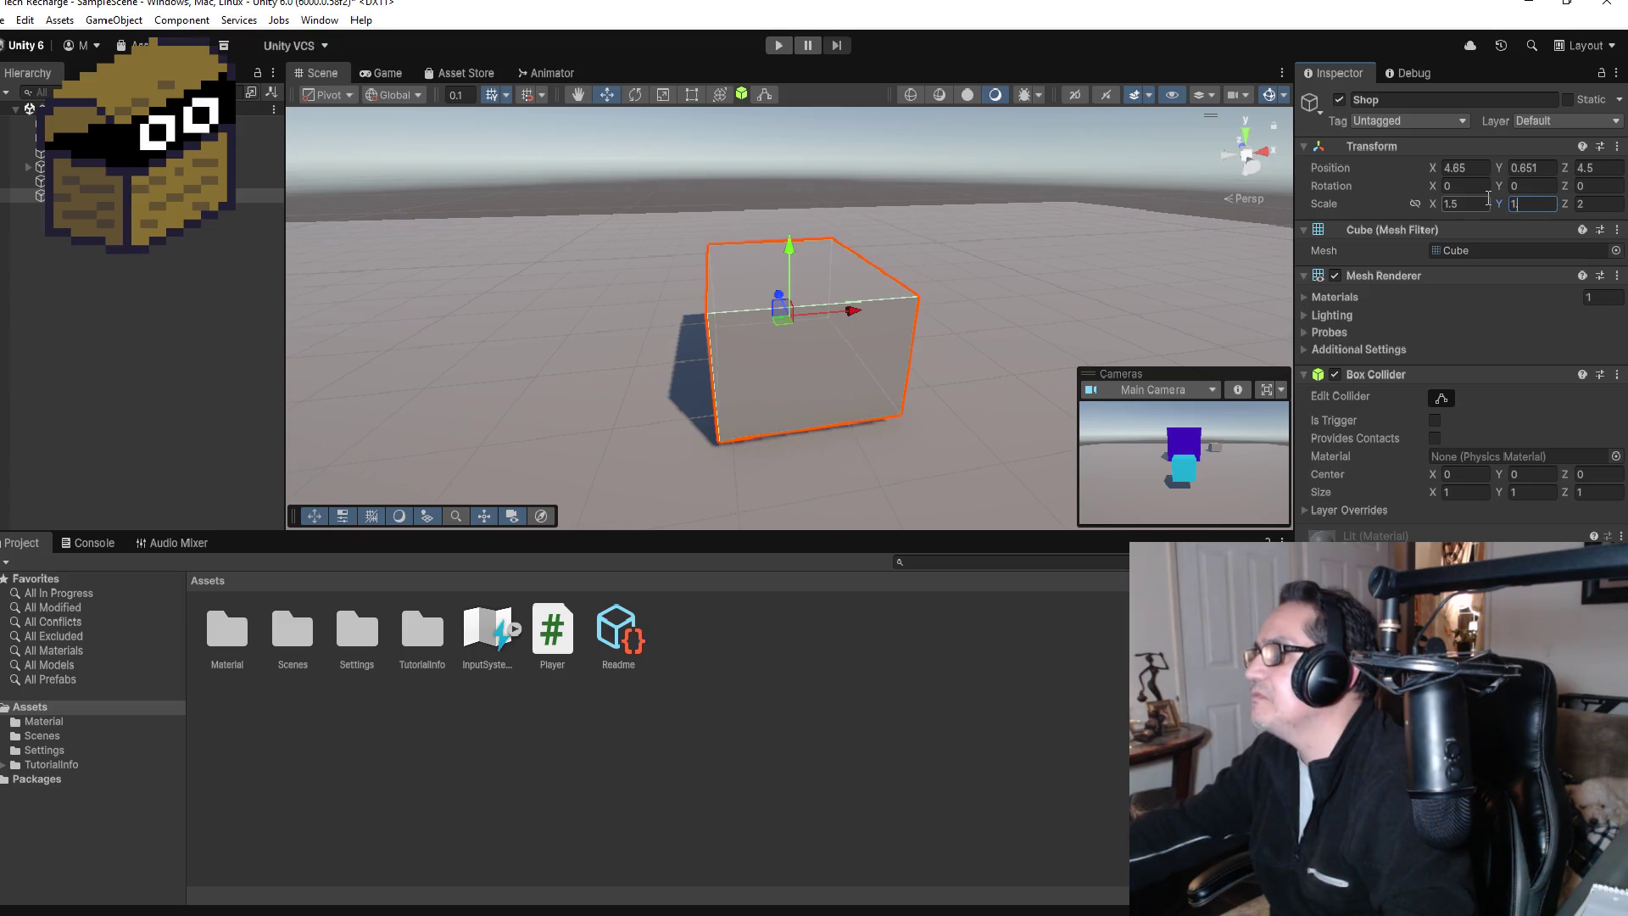
text(.5)
key(Tab)
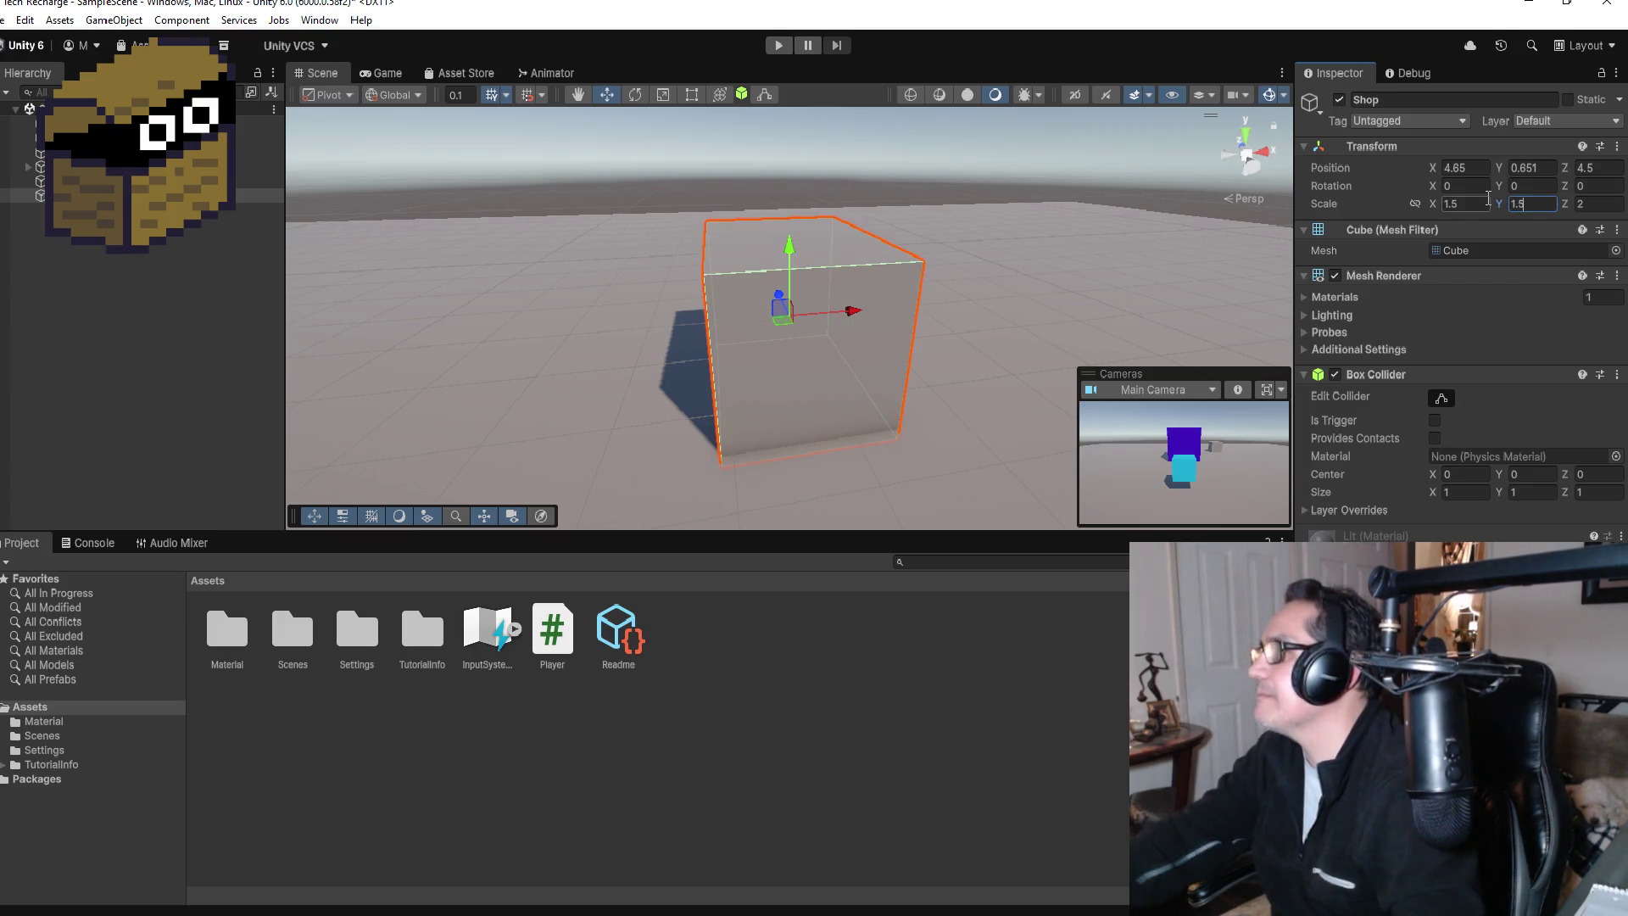
text(1.5)
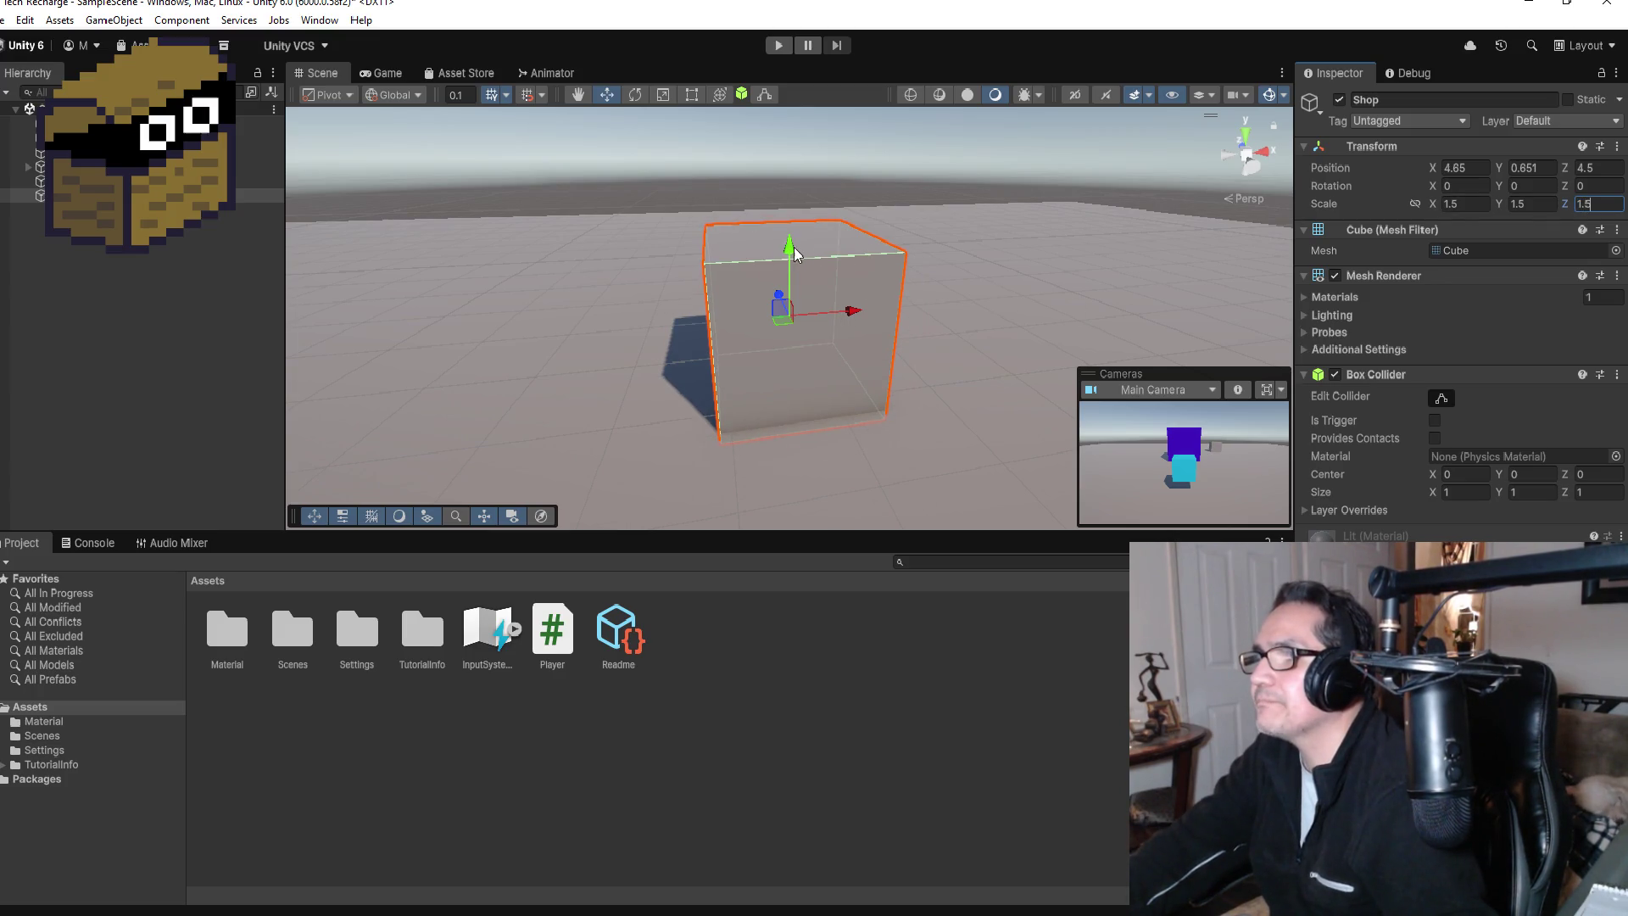
Step: Lower the Shop cube to Position Y 0.761 so it rests on the floor
mouse_move(793, 249)
mouse_down()
mouse_move(788, 206)
mouse_move(786, 232)
mouse_up()
scroll(875, 338, down, 2)
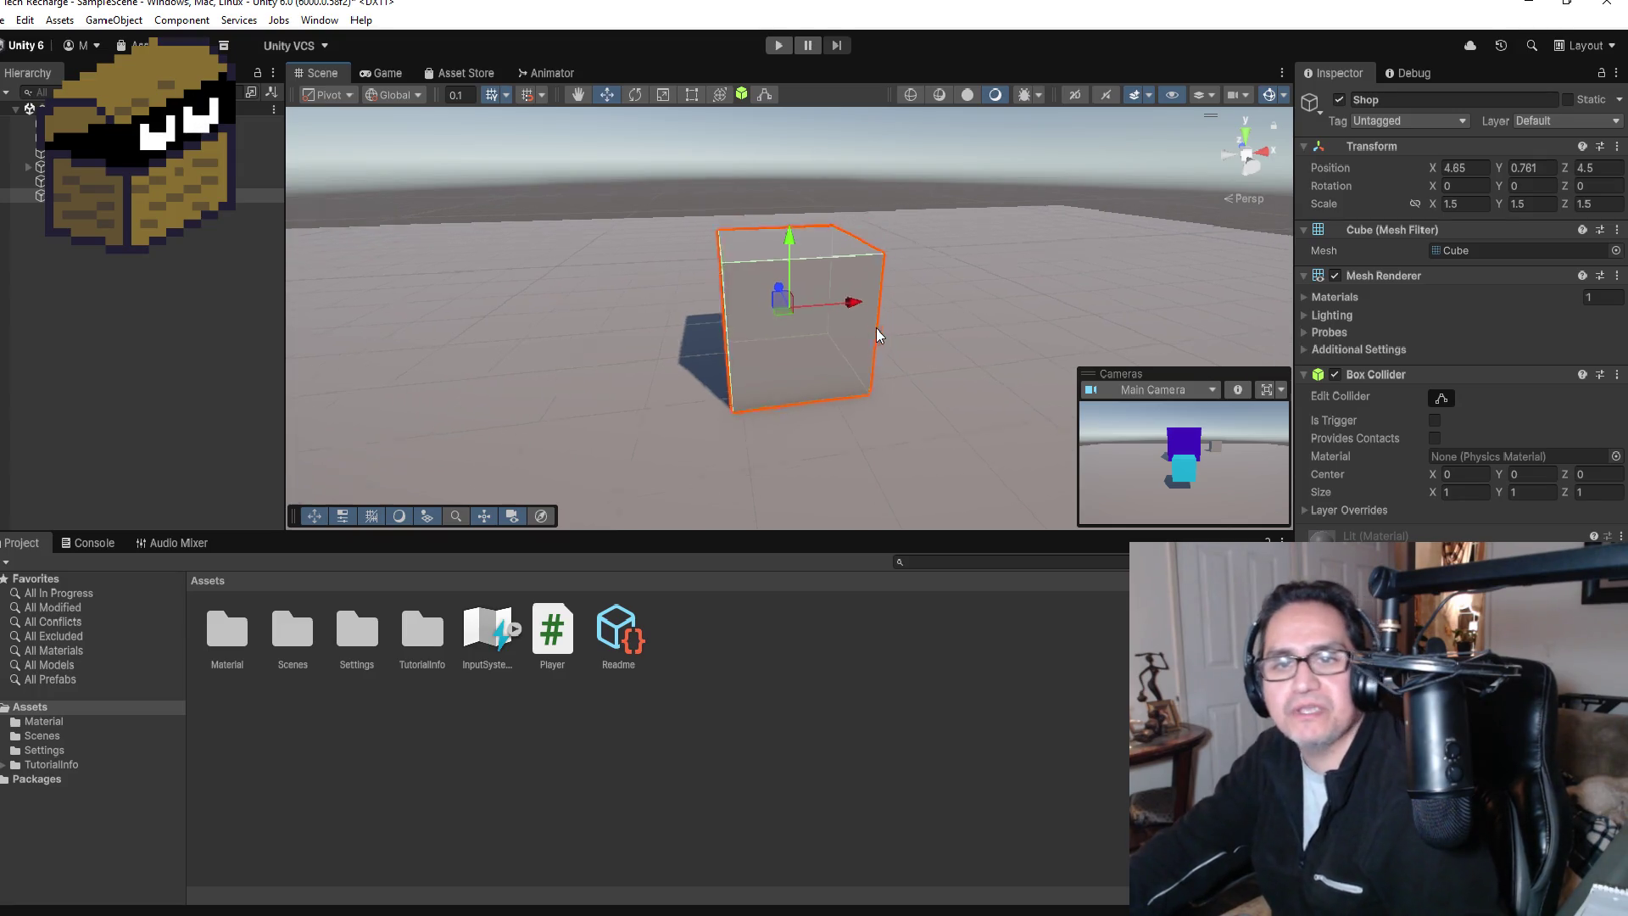
scroll(882, 329, down, 2)
scroll(909, 310, up, 4)
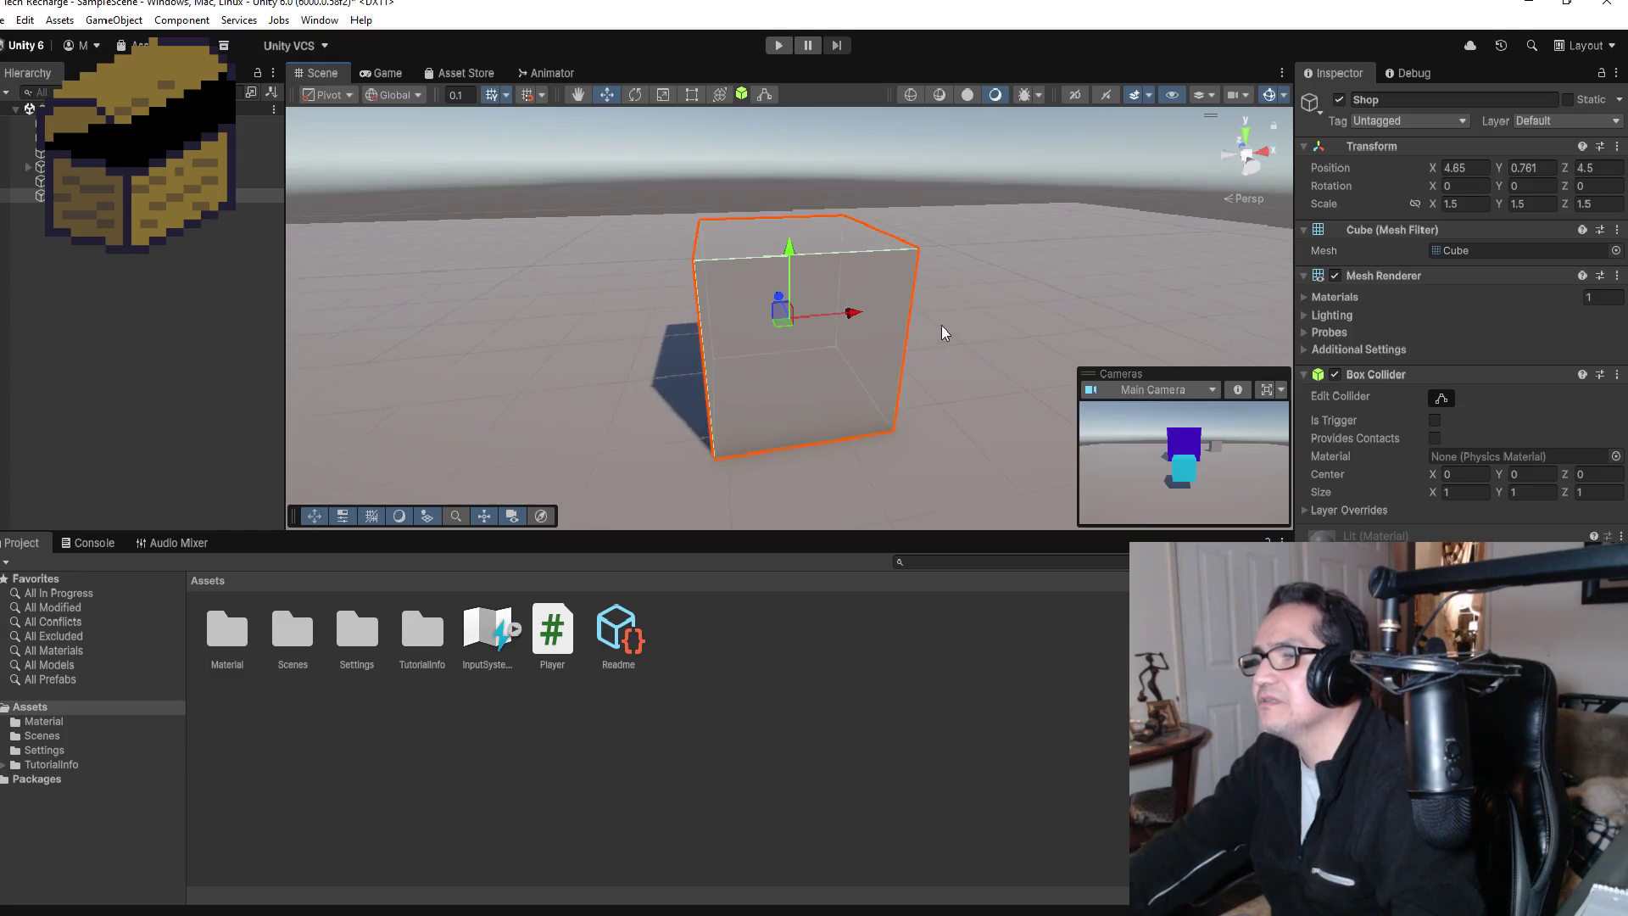
scroll(950, 322, down, 3)
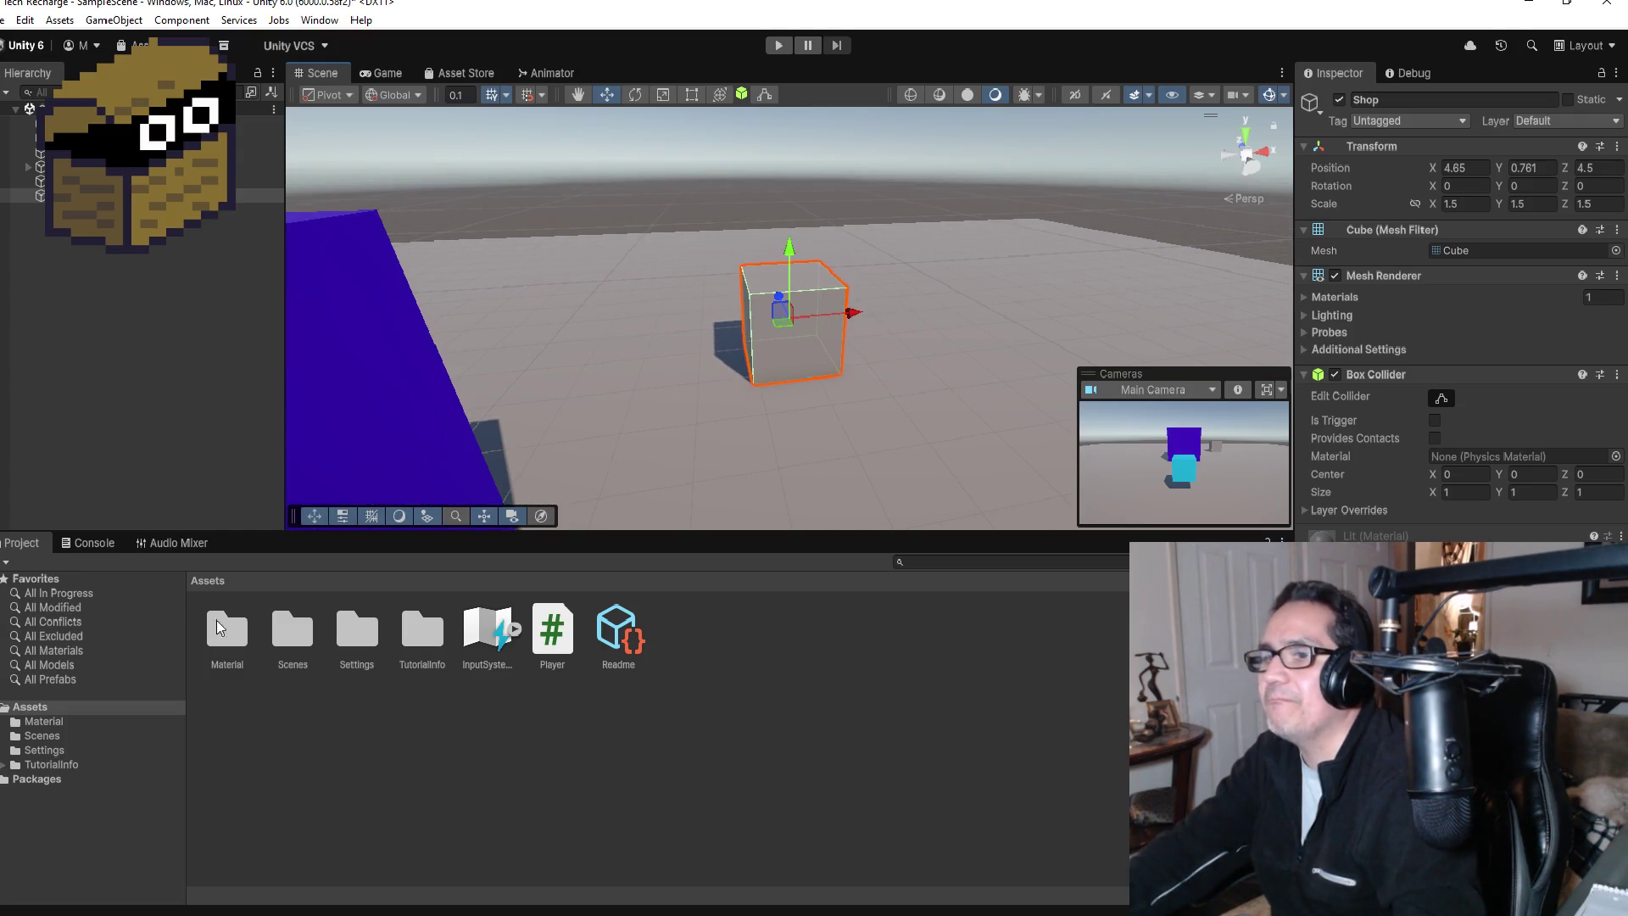
Step: Create a new material named Green in the Material folder
double_click(251, 635)
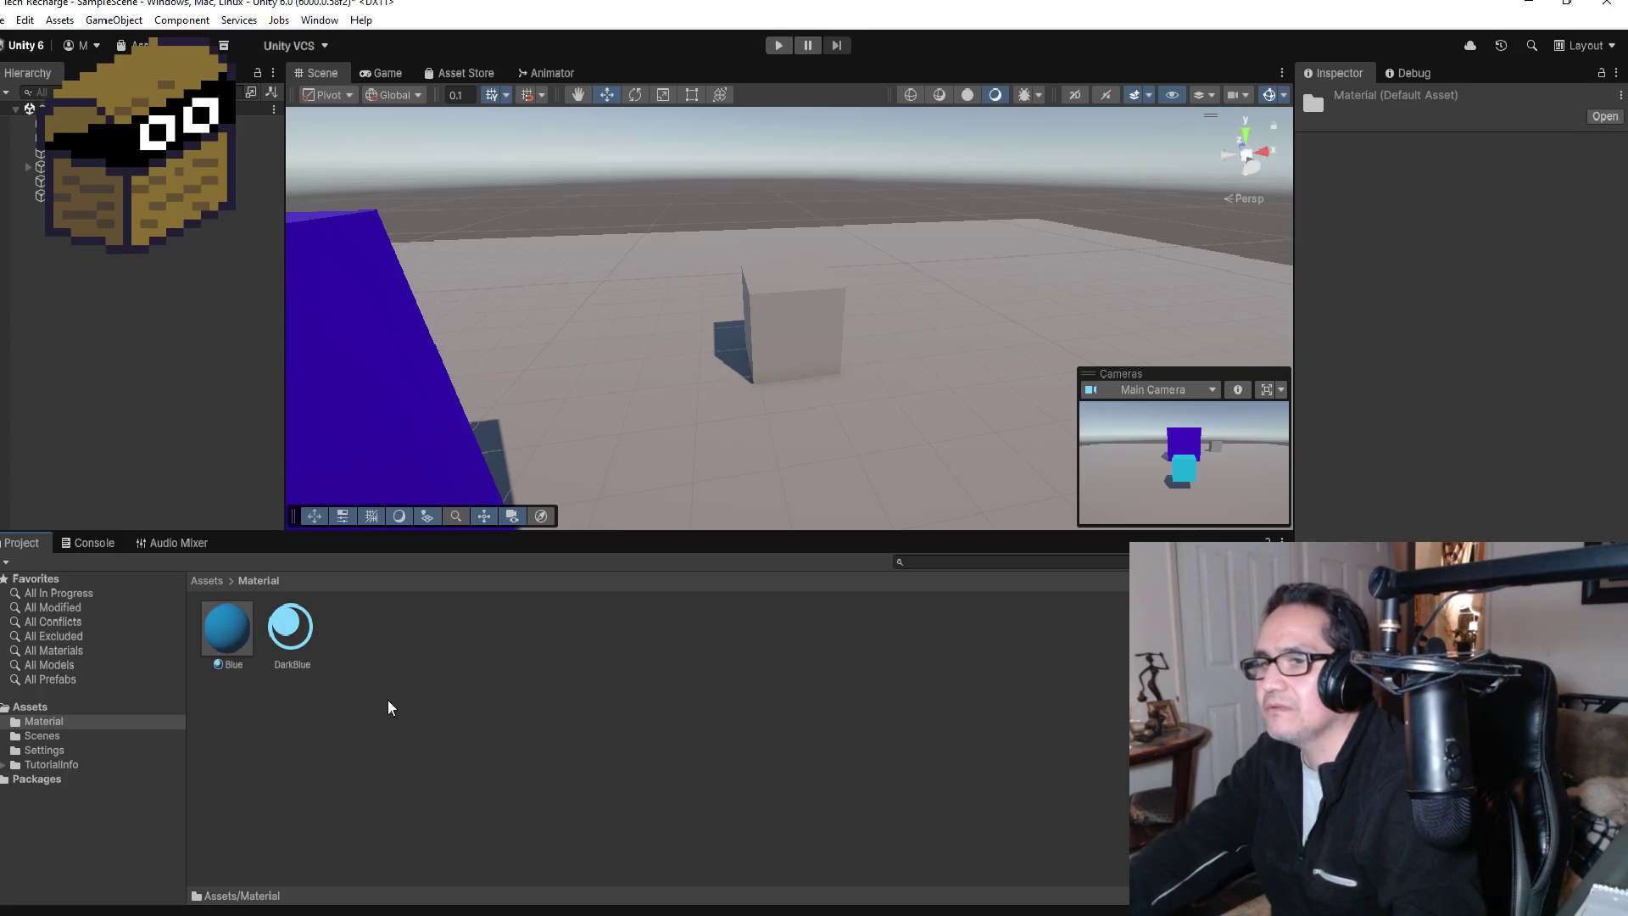
right_click(404, 643)
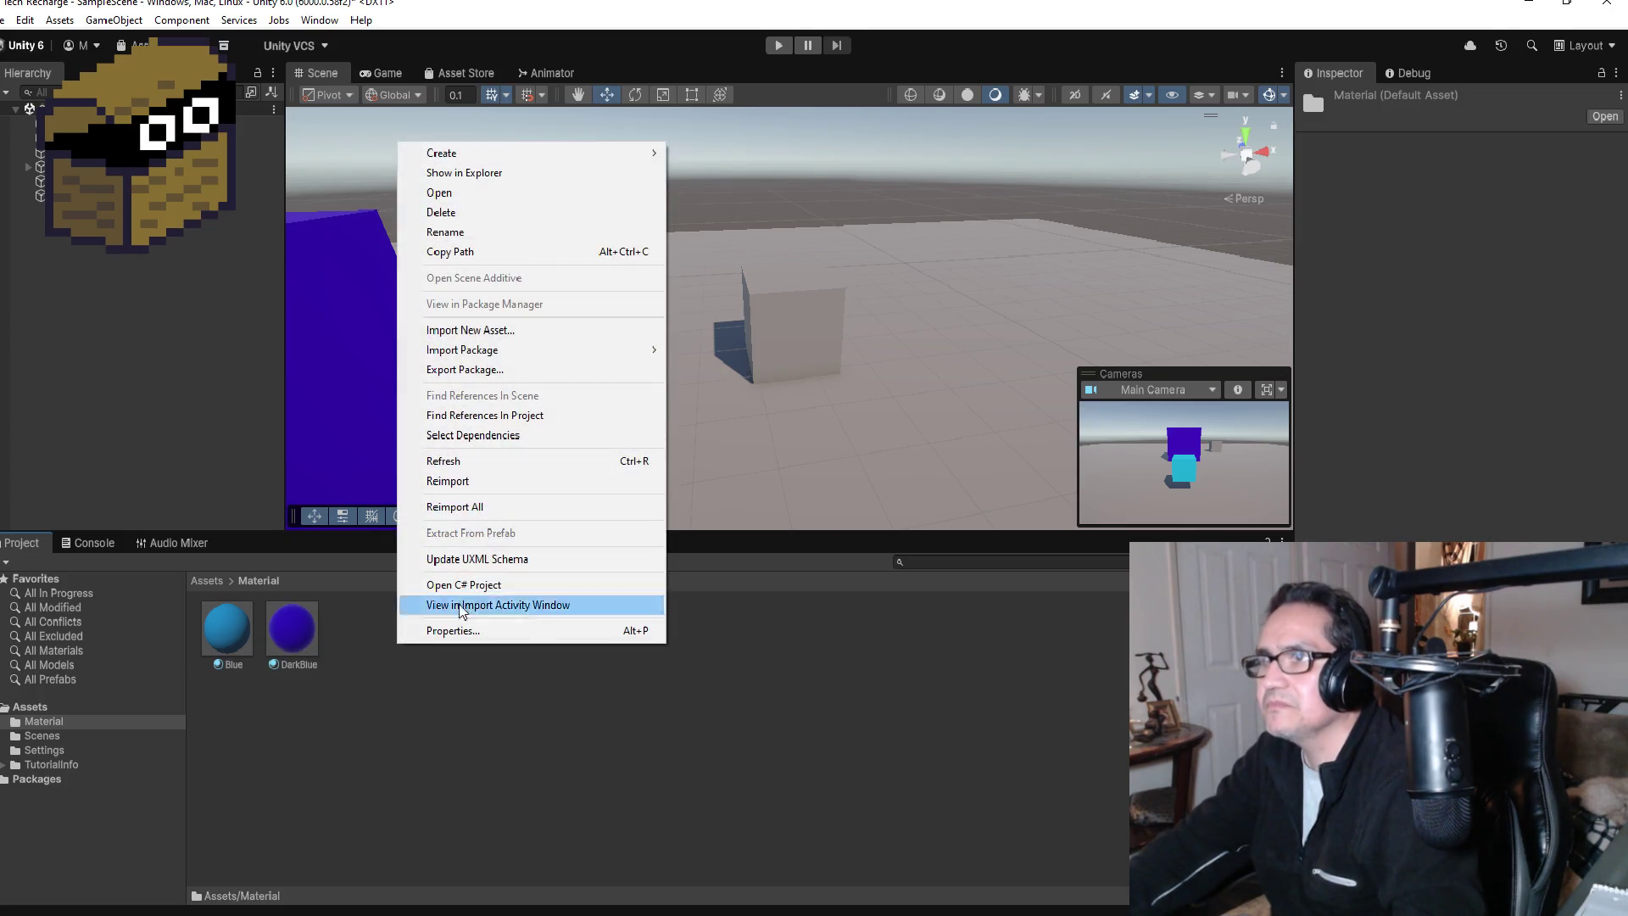
mouse_move(526, 153)
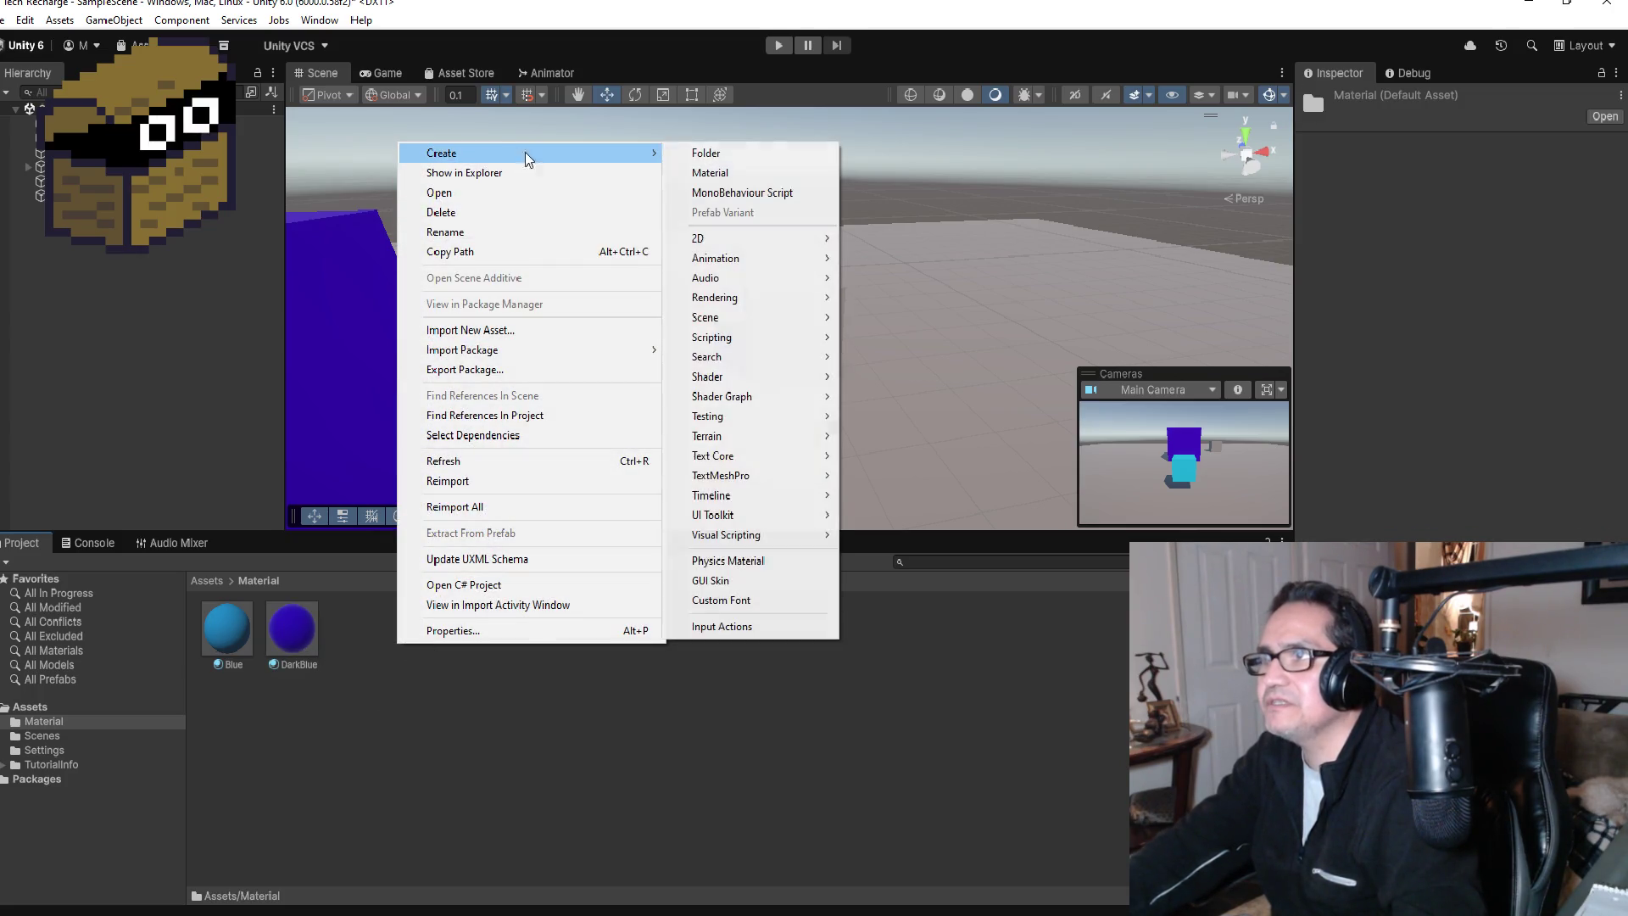
click(719, 173)
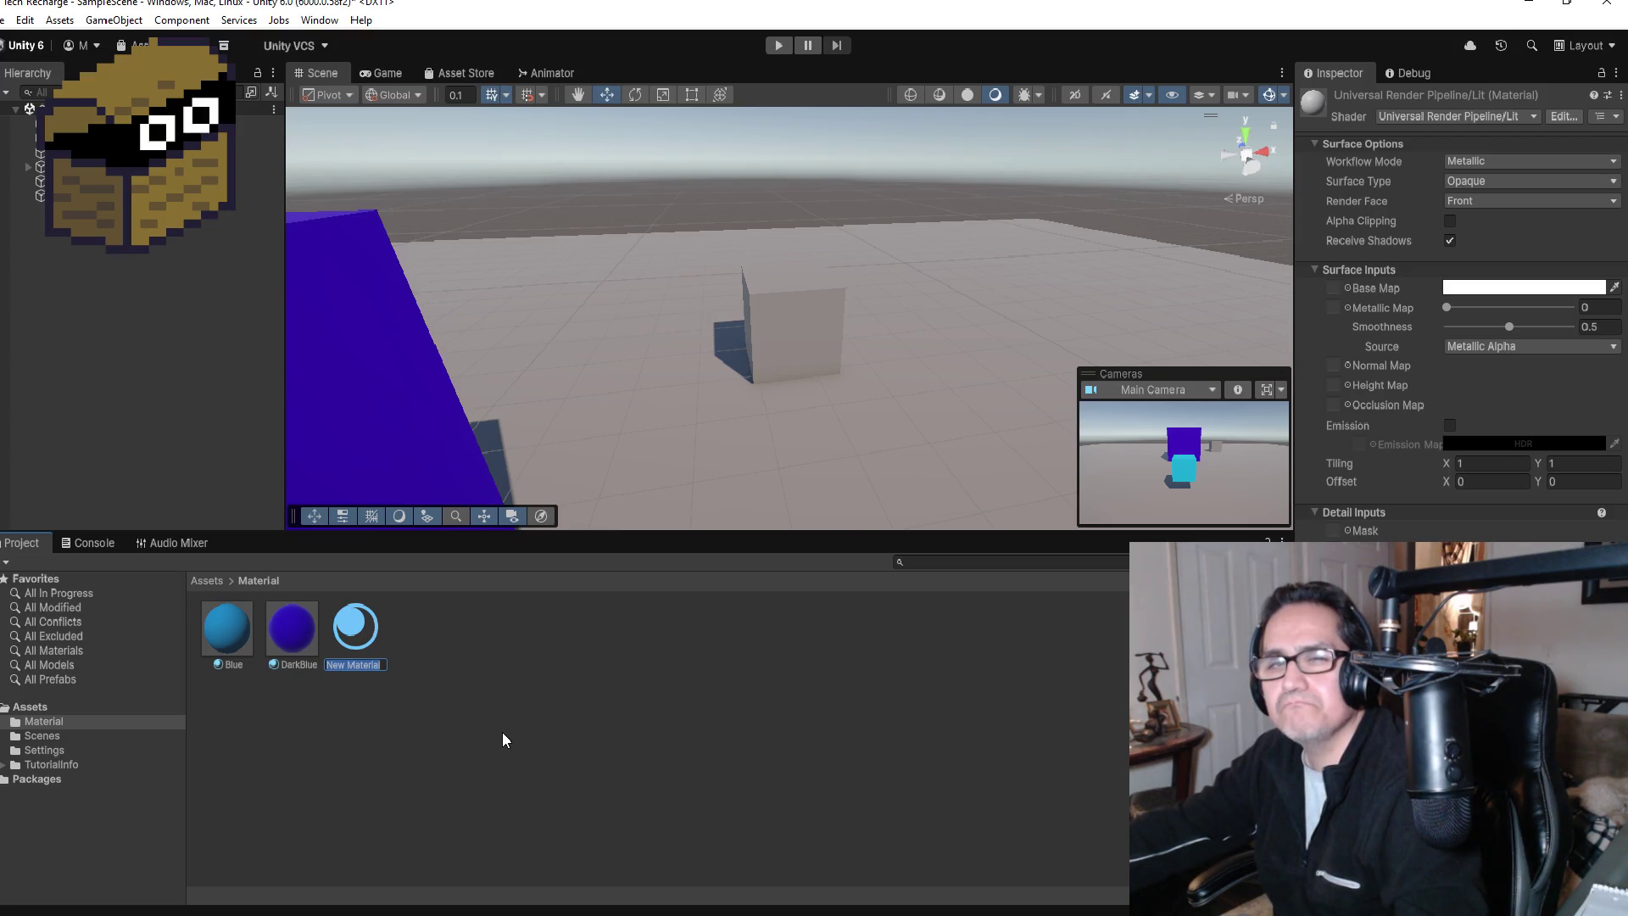
text(Red)
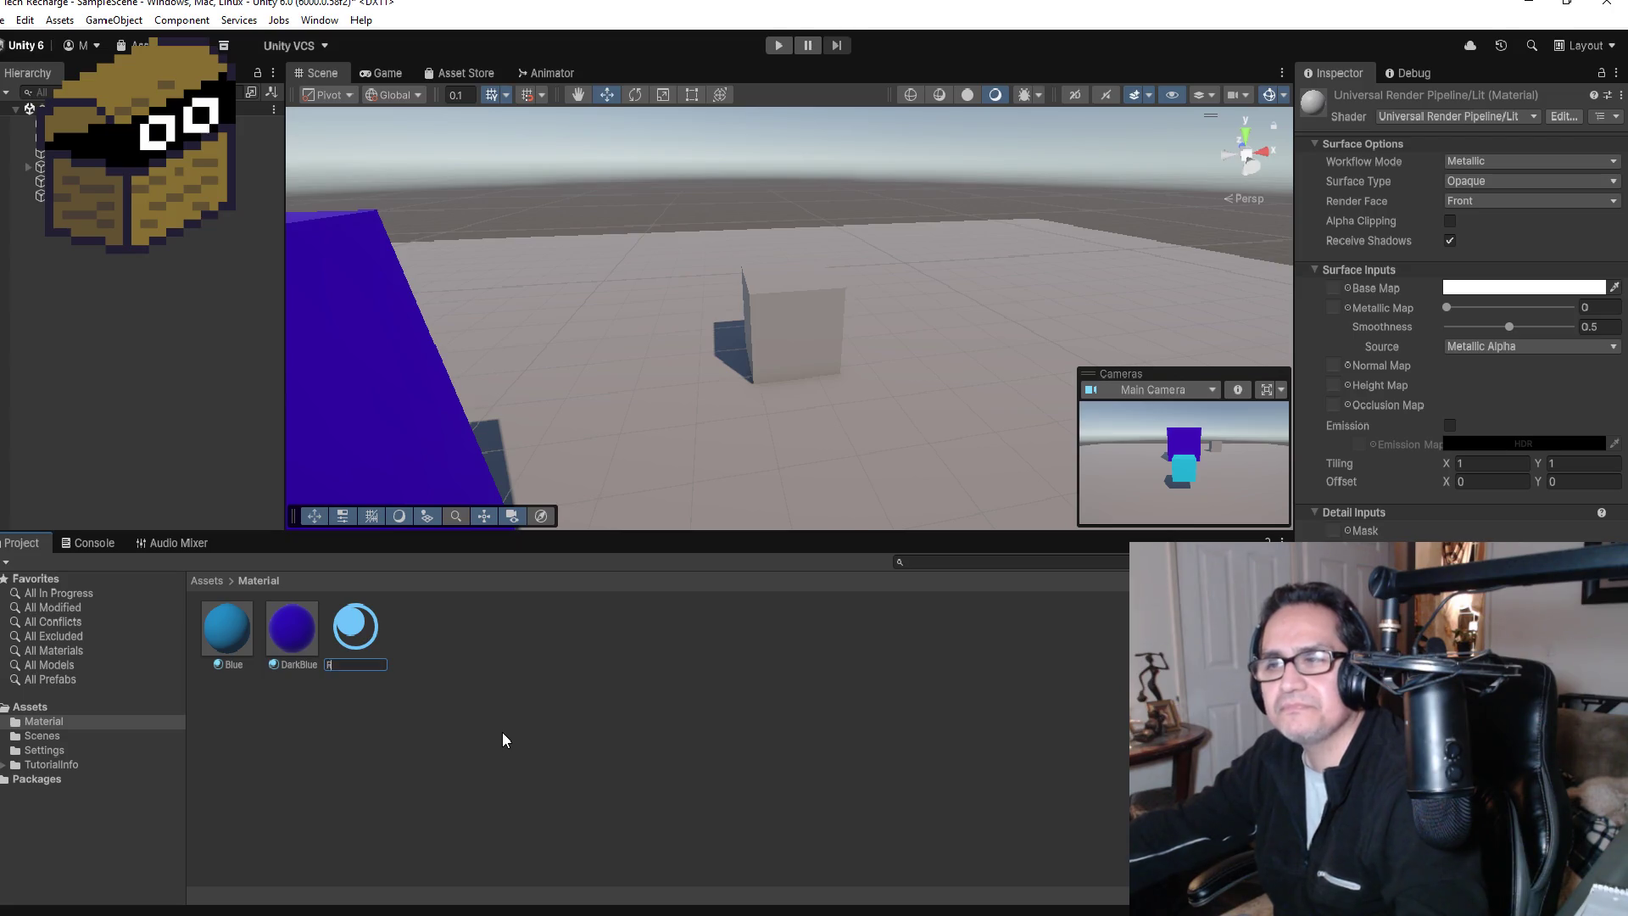
key(BackSpace)
key(BackSpace)
key(BackSpace)
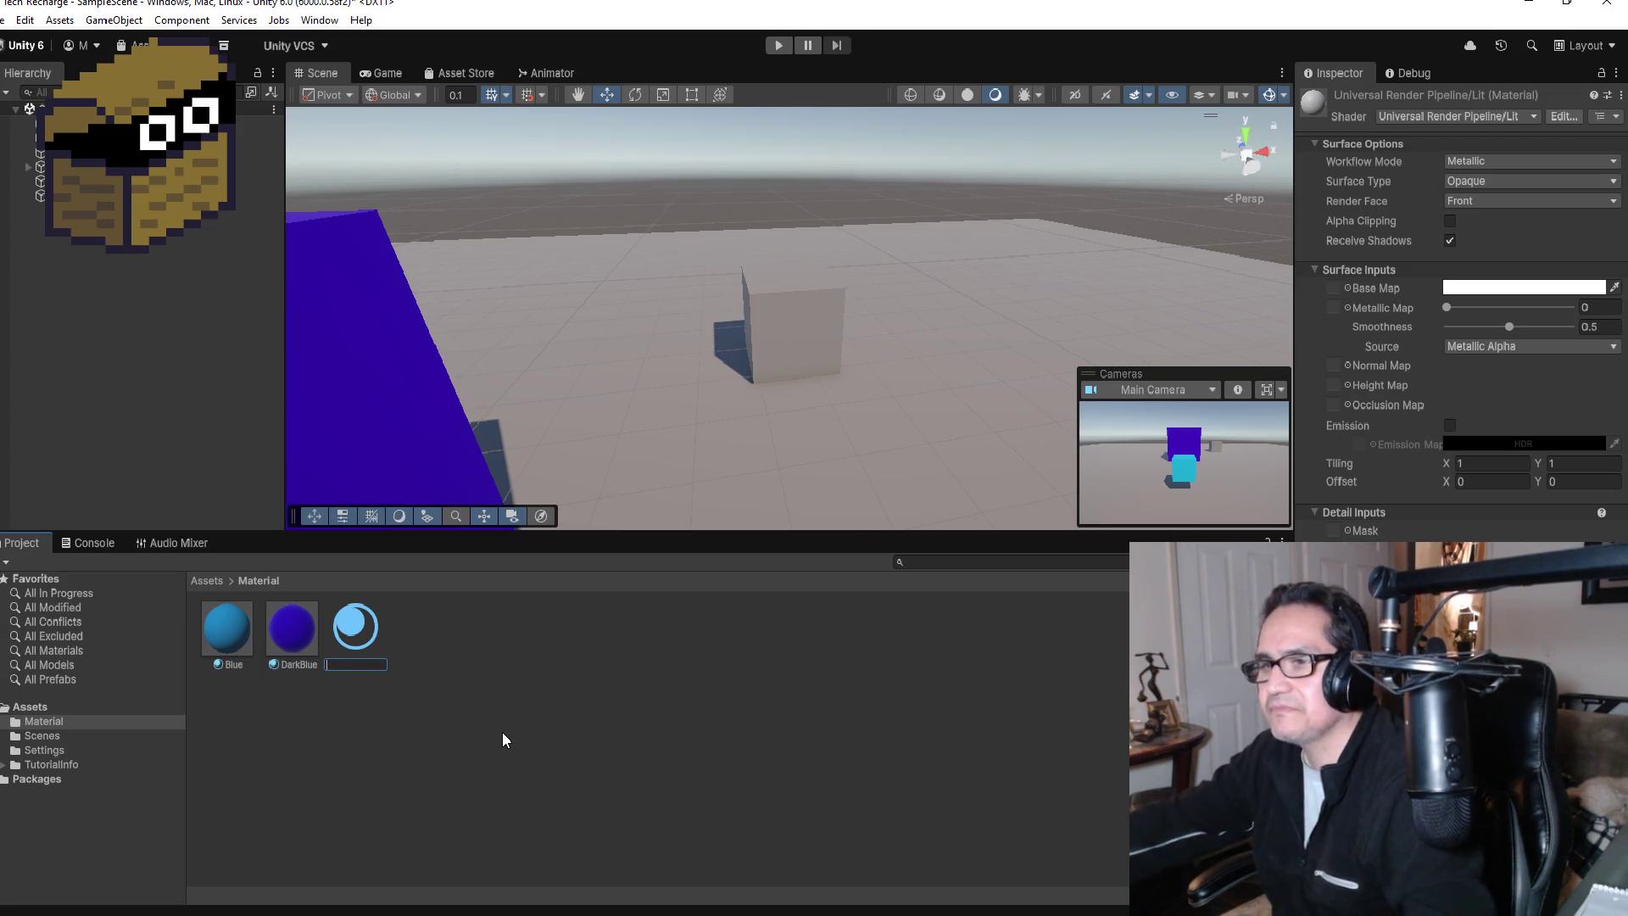
text(Green)
key(Return)
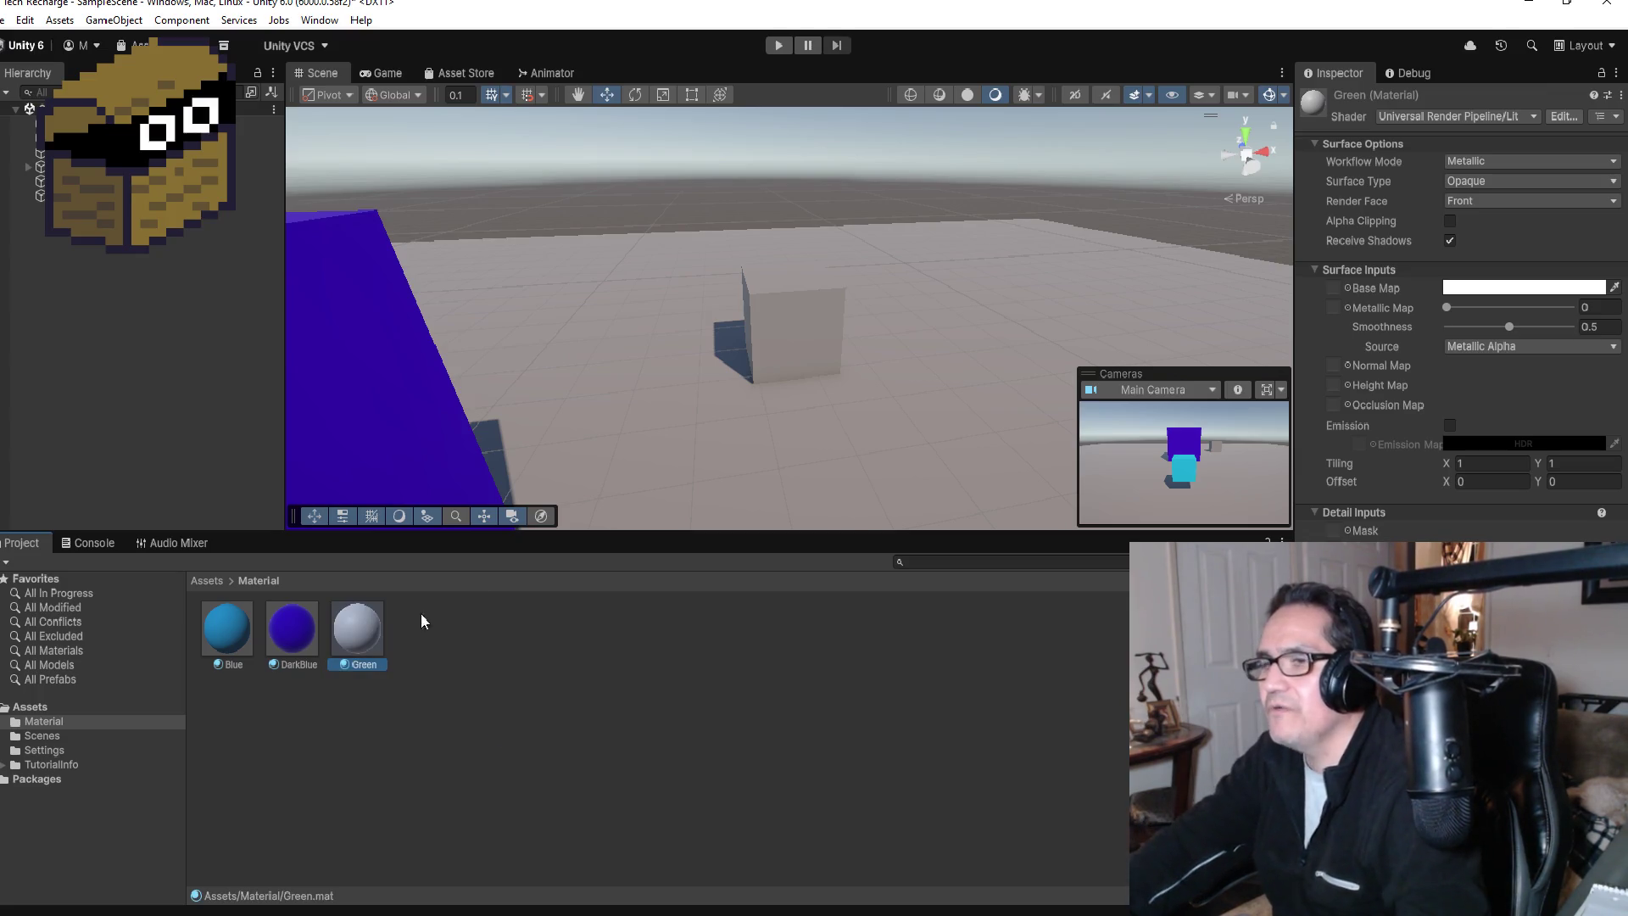
Step: Set the Green material's base colour to a bright, fully saturated lime green
click(1526, 288)
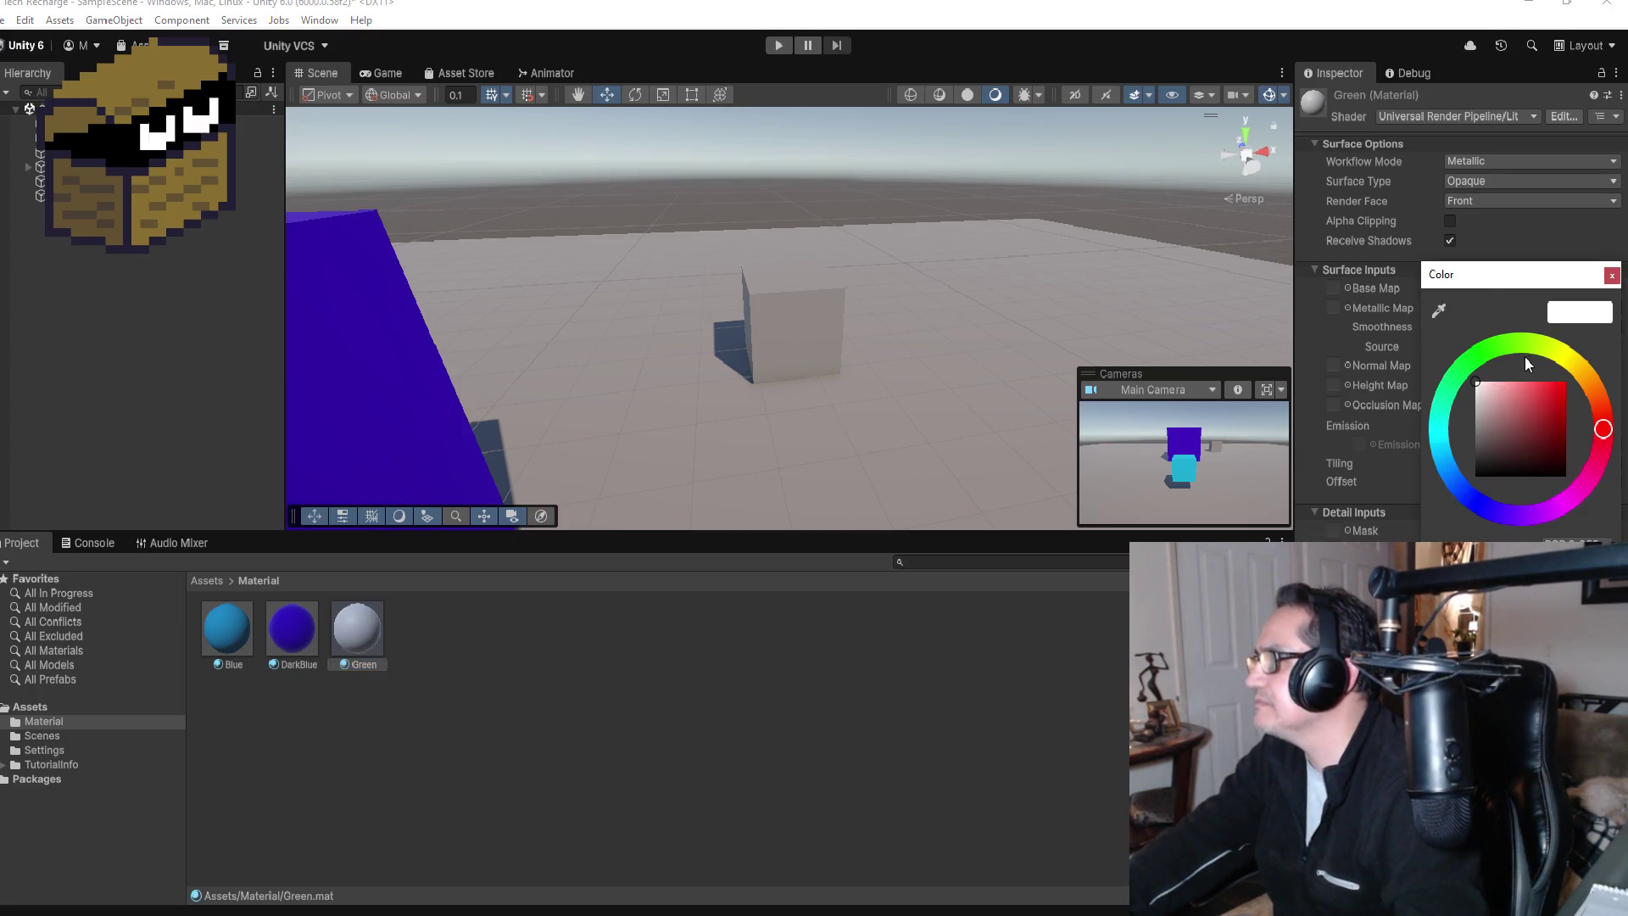
click(1532, 345)
drag(1534, 391, 1608, 371)
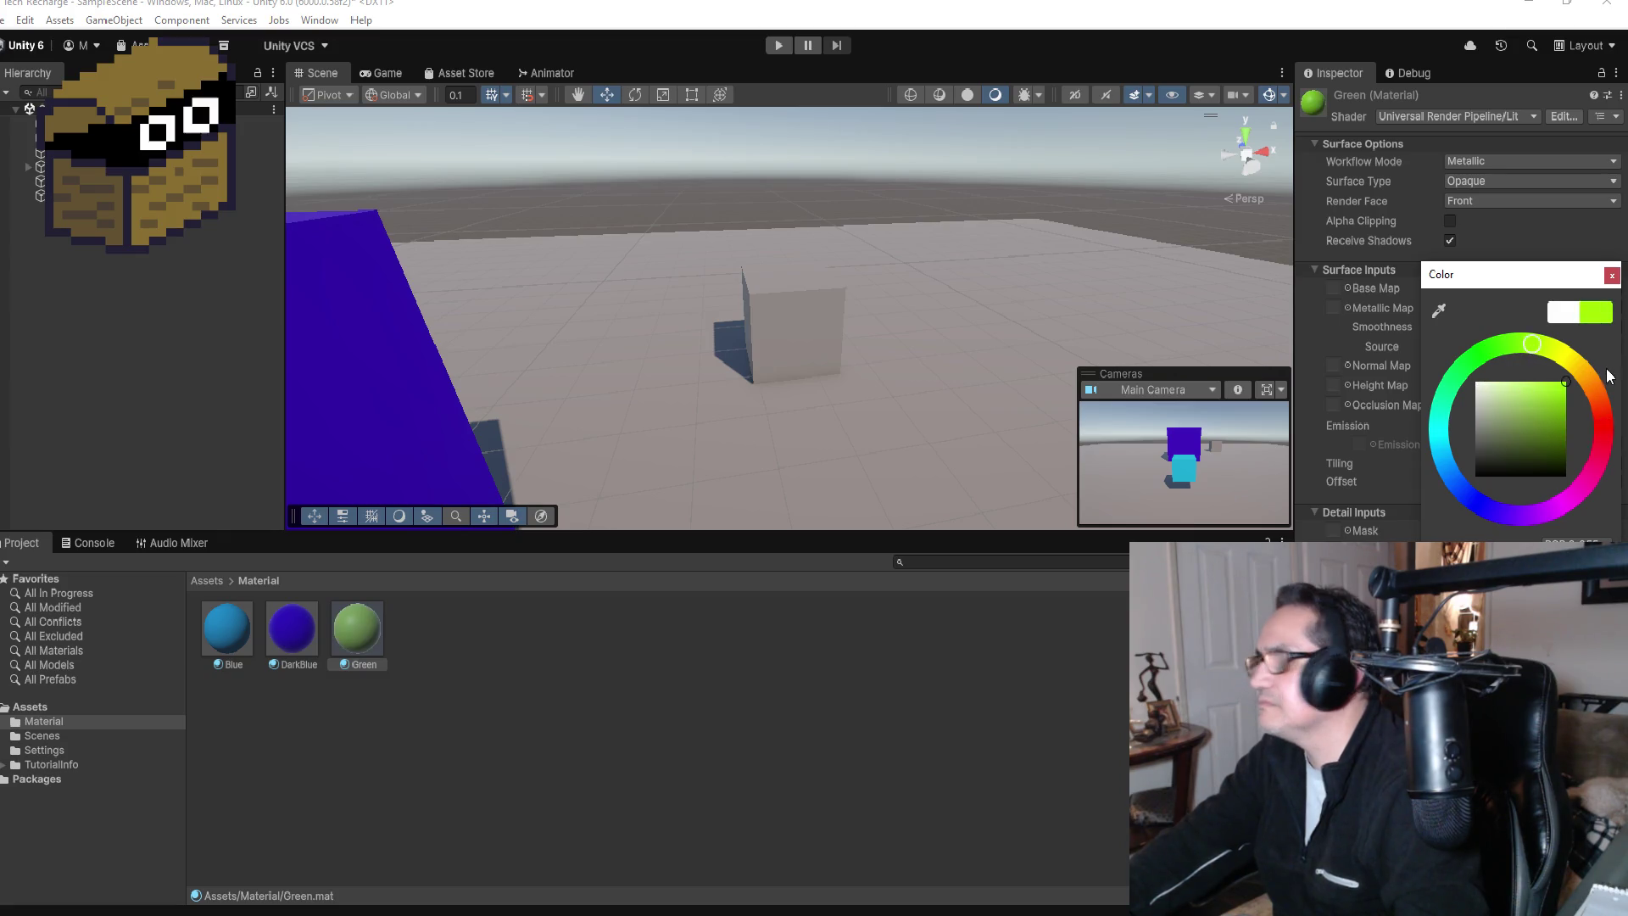
click(658, 607)
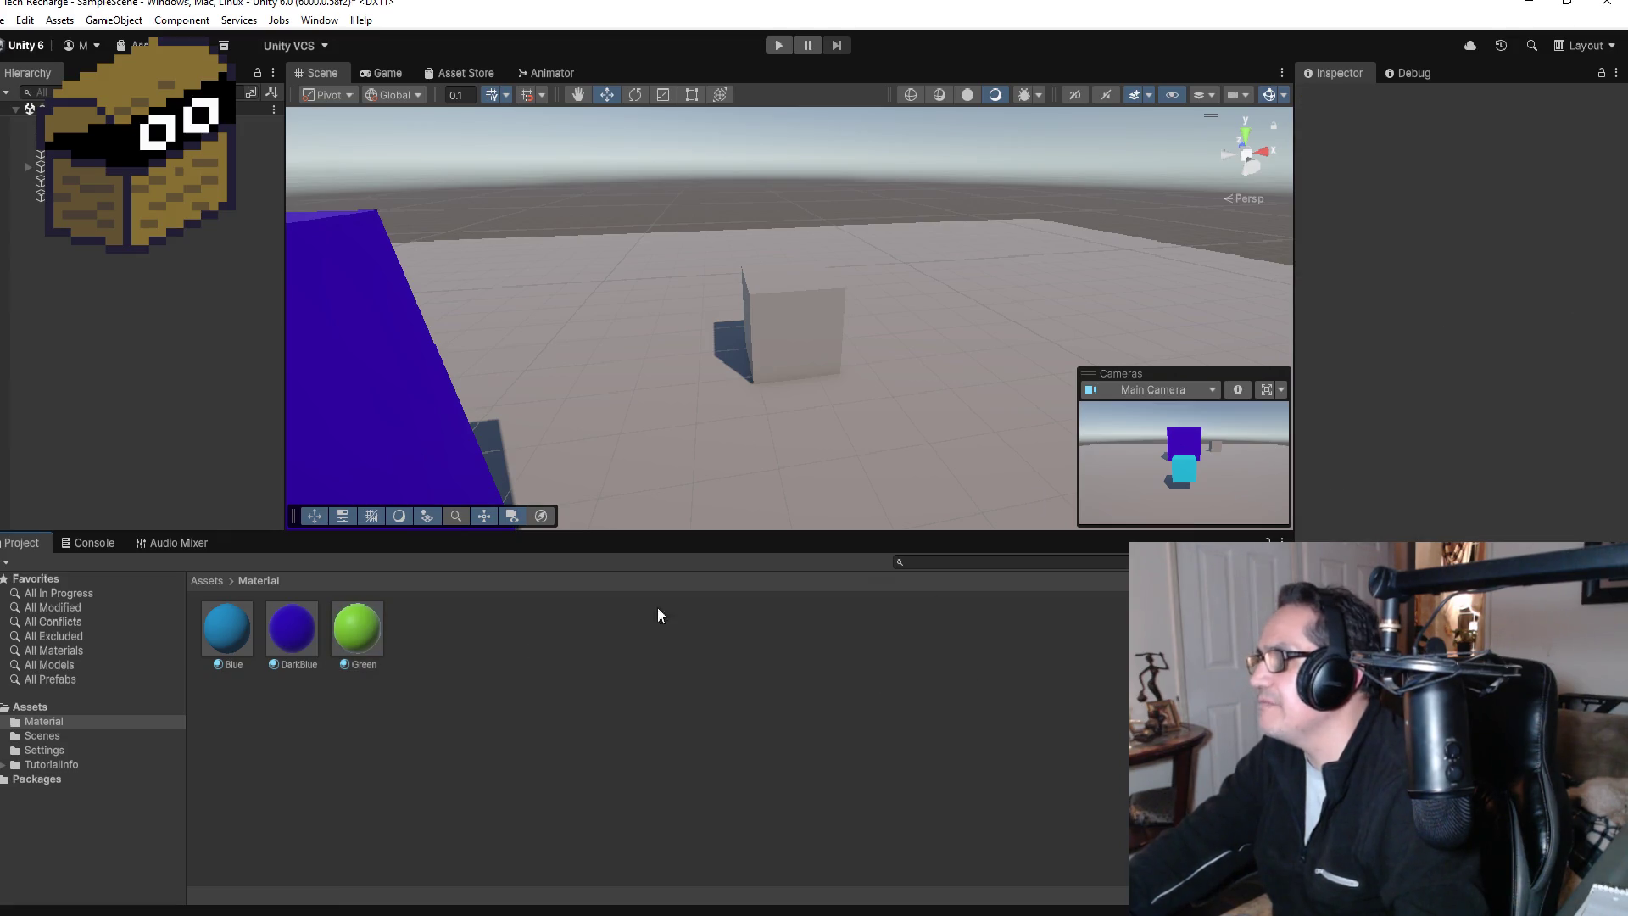
Step: Set Green's Smoothness to 0 and apply it to the small grey cube
click(382, 633)
drag(1528, 329, 1355, 333)
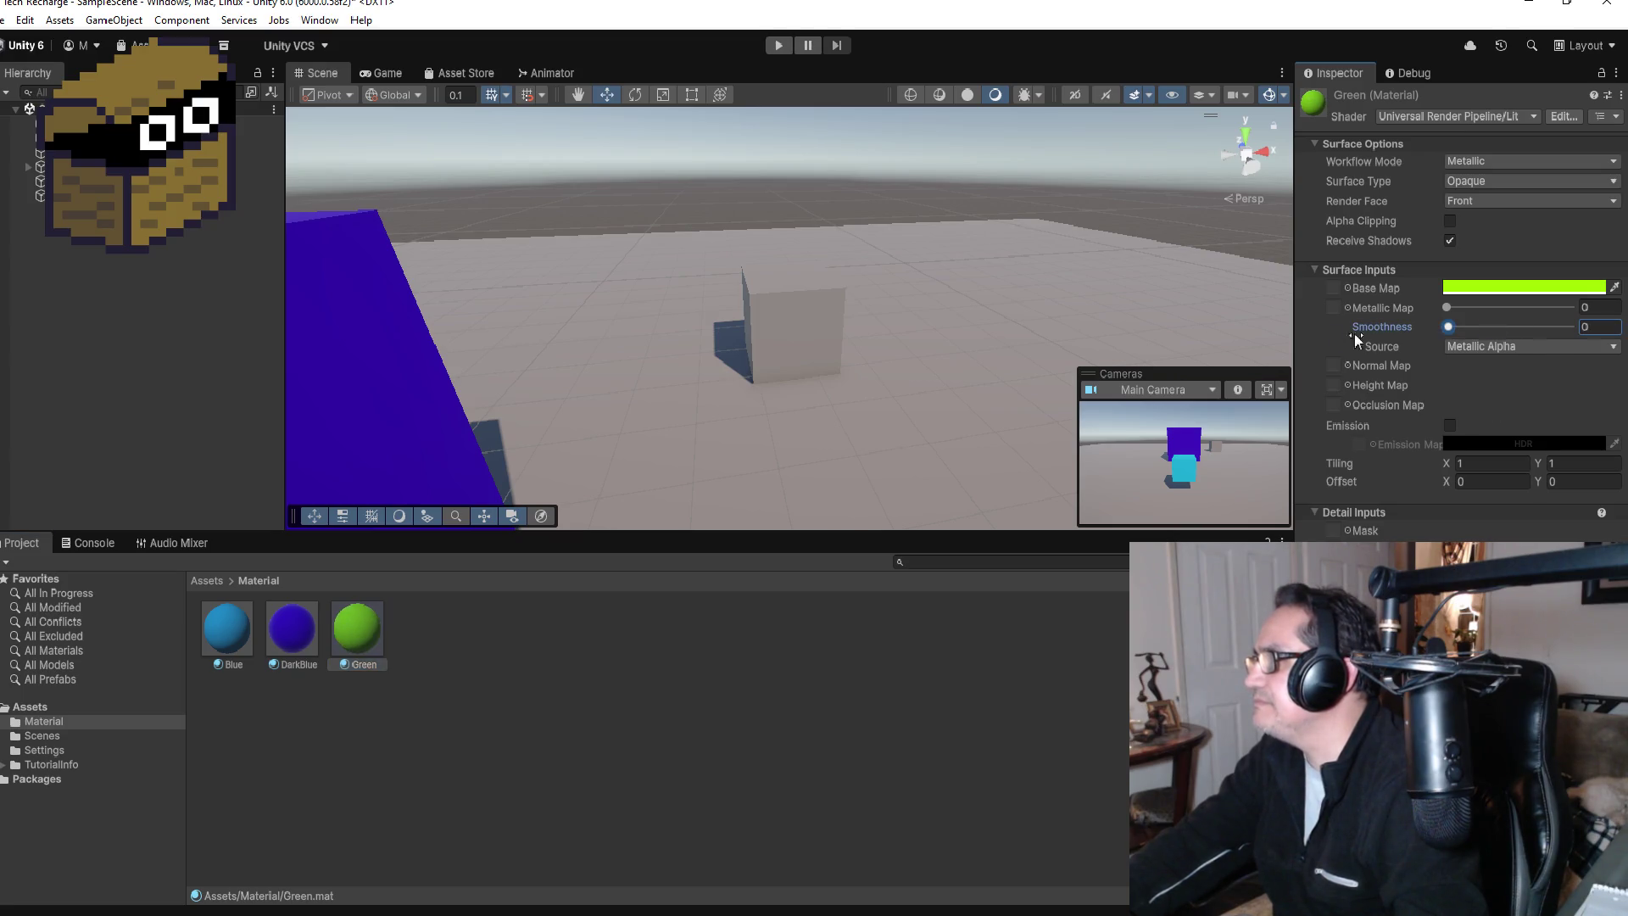
mouse_move(374, 643)
mouse_down()
mouse_move(771, 378)
mouse_move(792, 346)
mouse_up()
scroll(805, 389, down, 5)
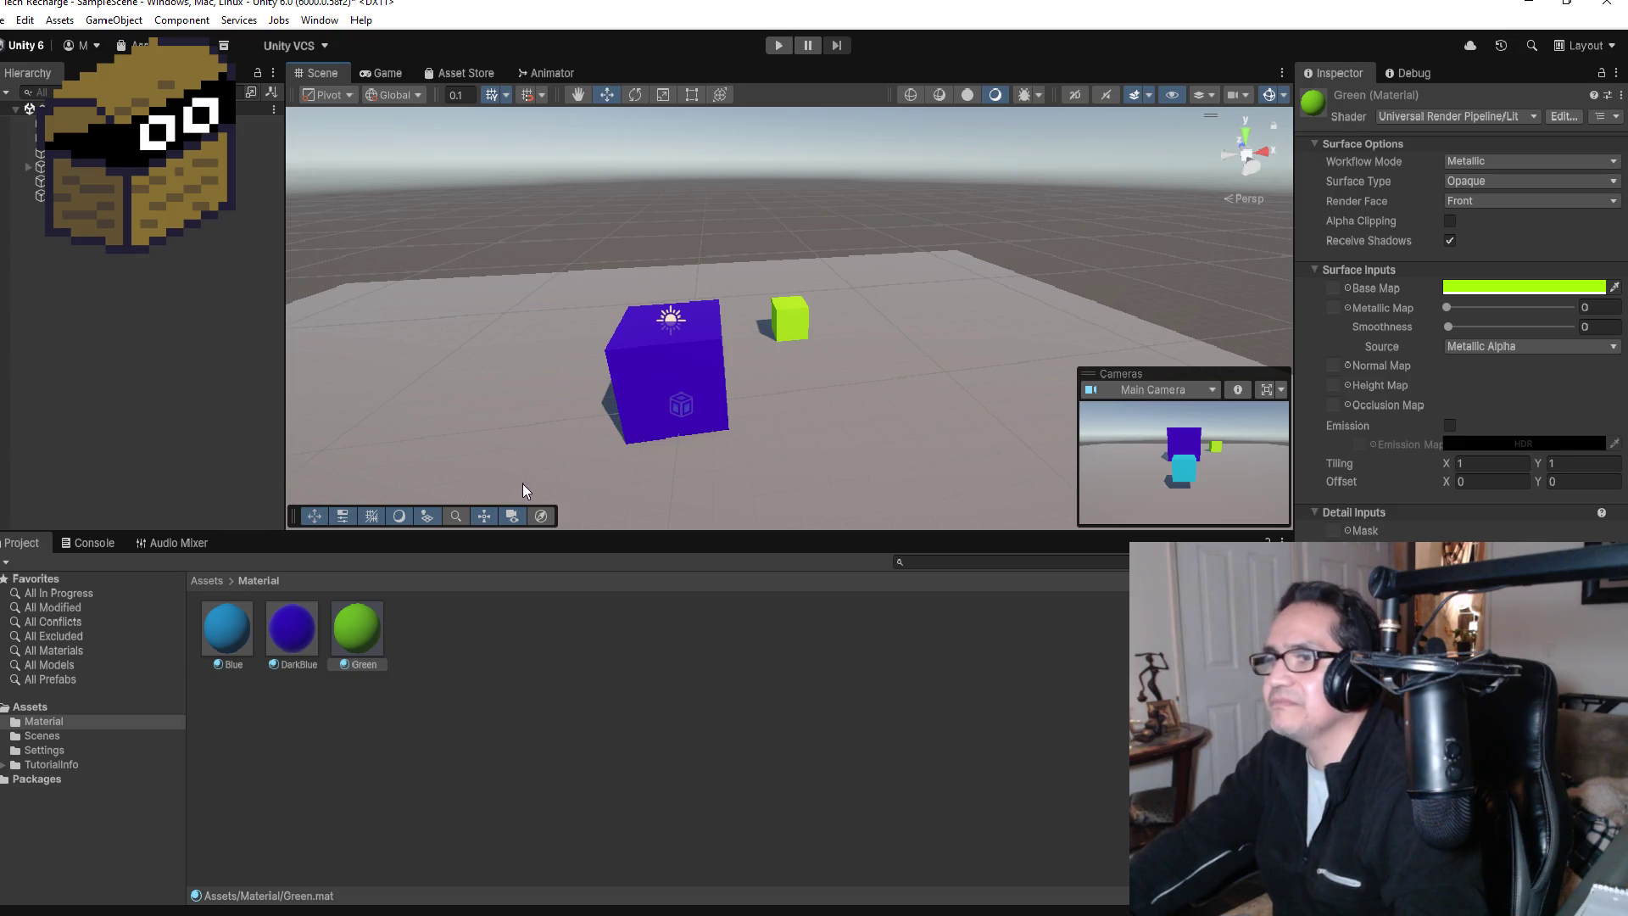
Step: Rename Core to CORE and Shop to SHOP via the Inspector name field, then deselect
click(85, 181)
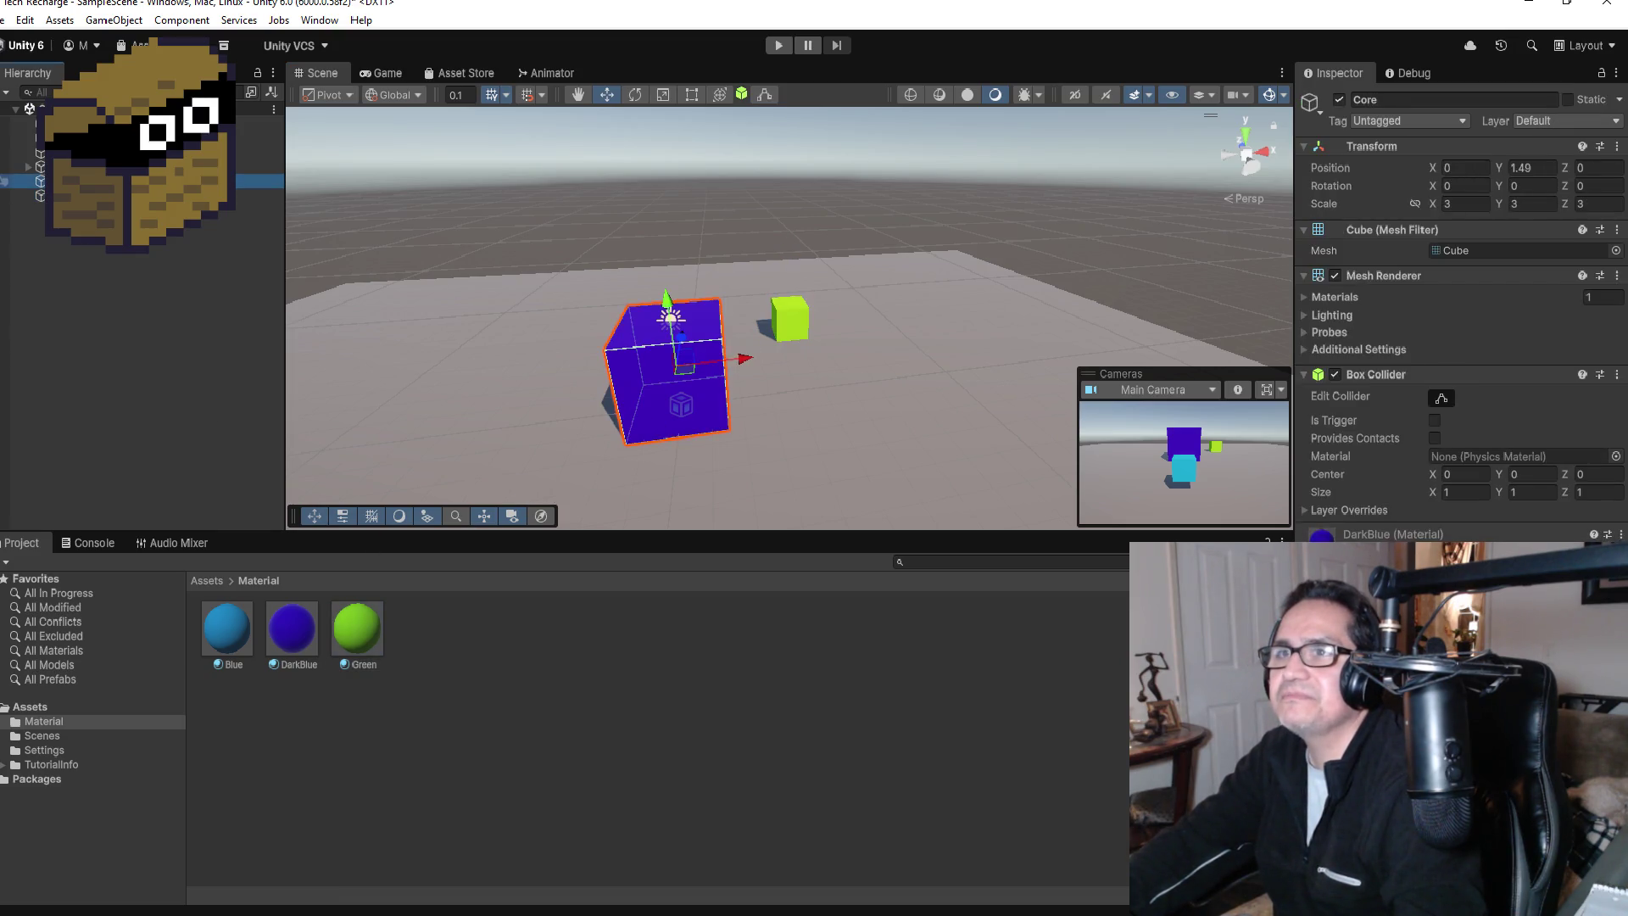
click(1429, 100)
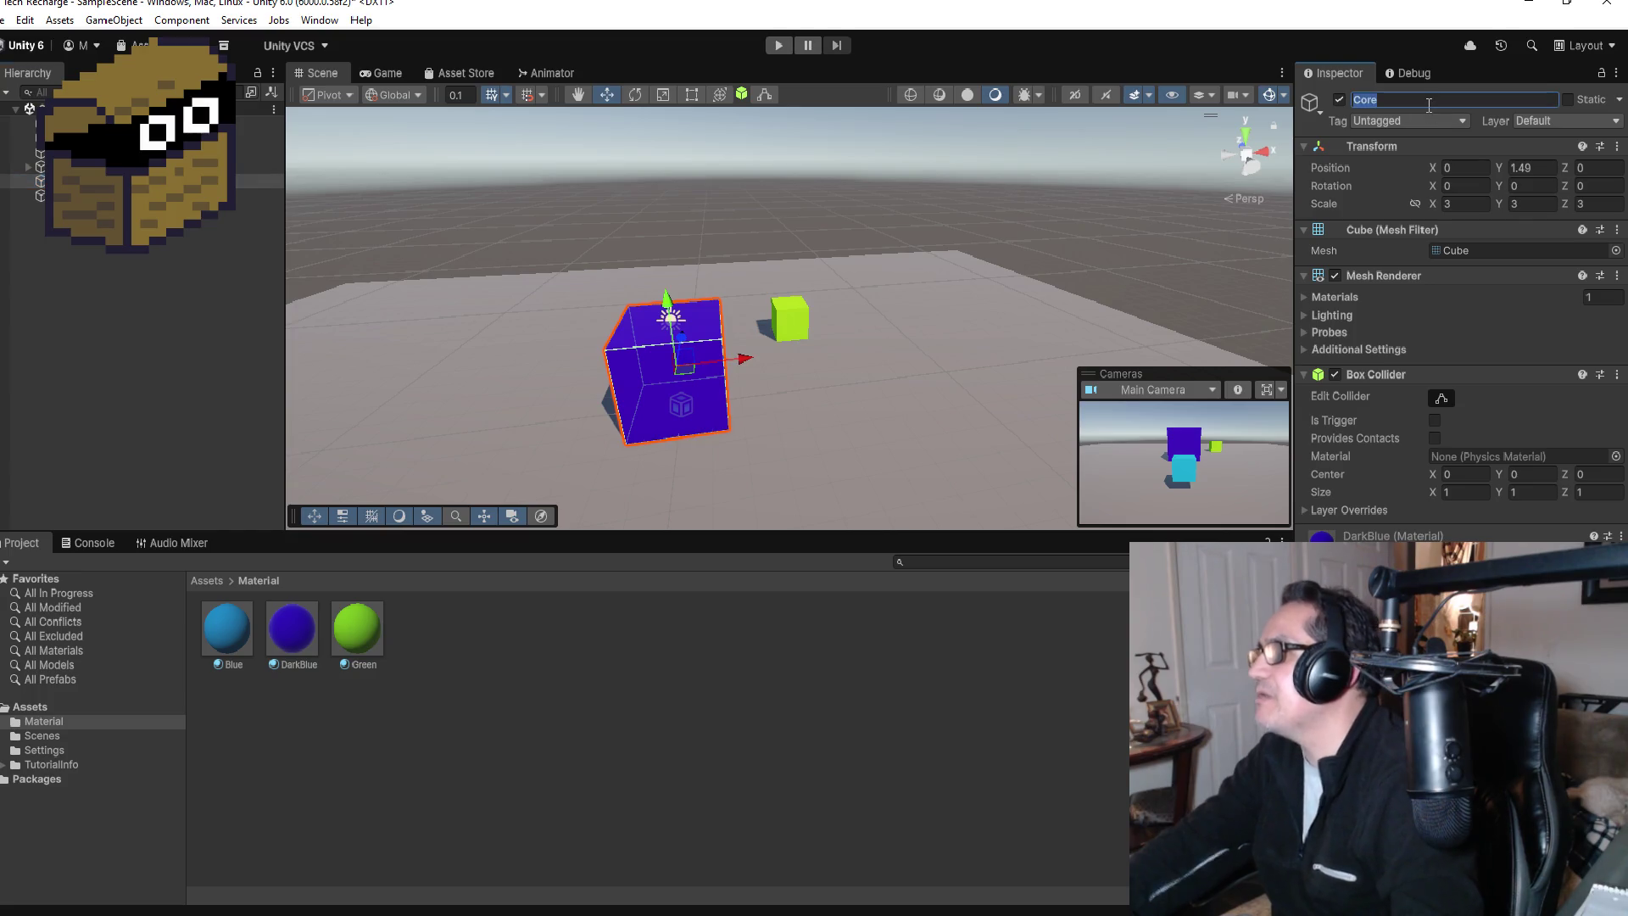
text(CORE)
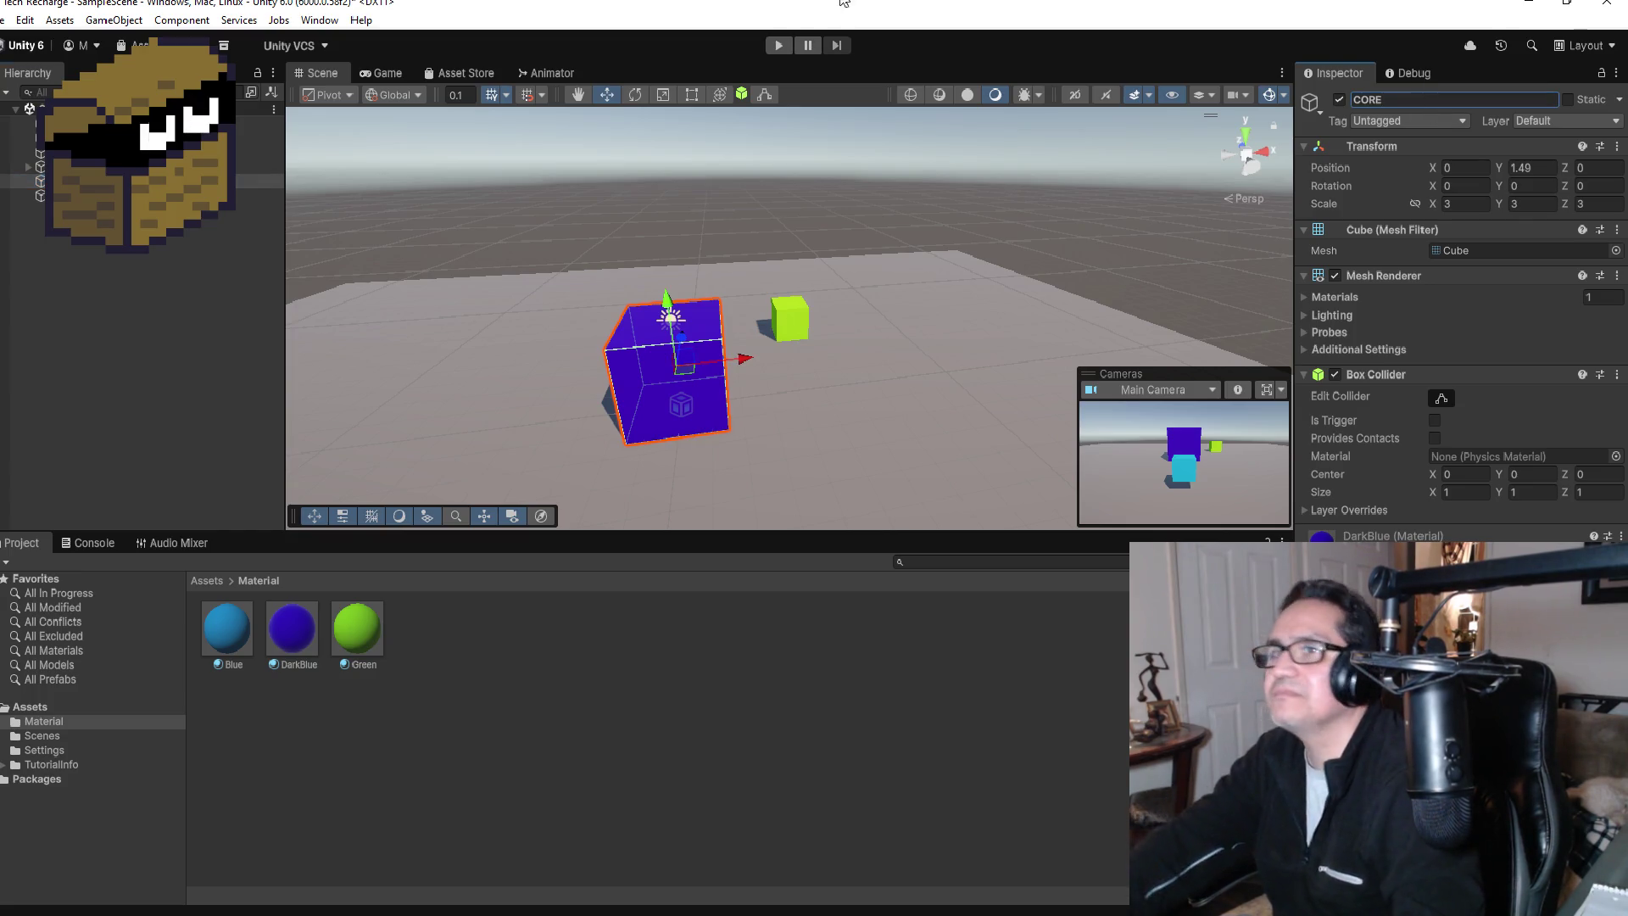
click(127, 195)
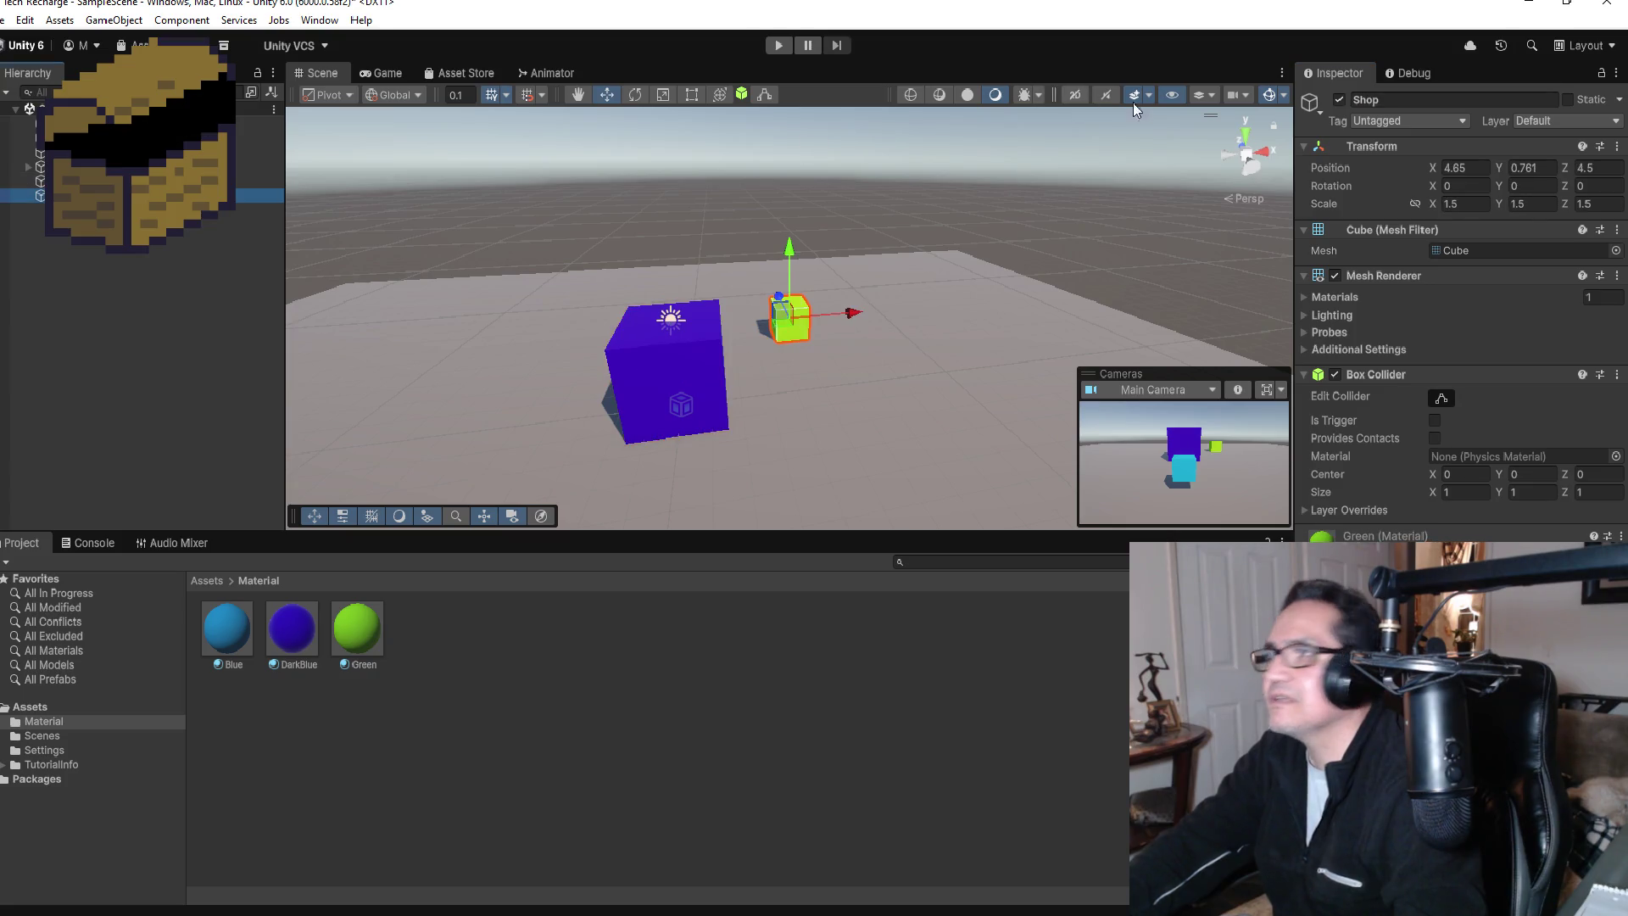
click(1409, 100)
text(HO)
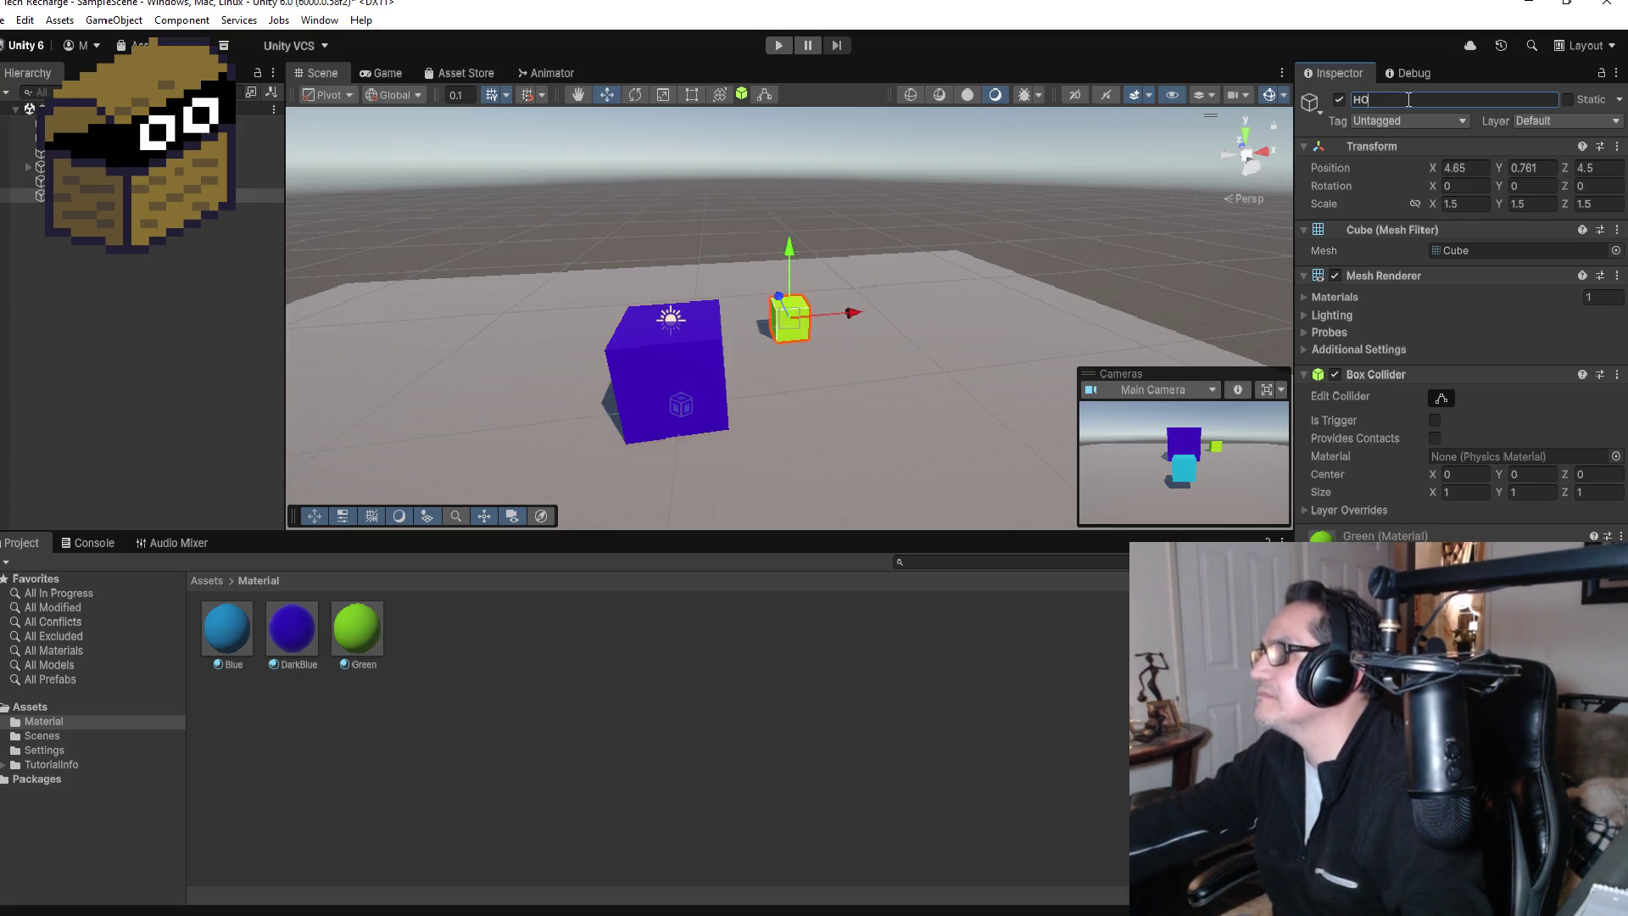
text(SHOP)
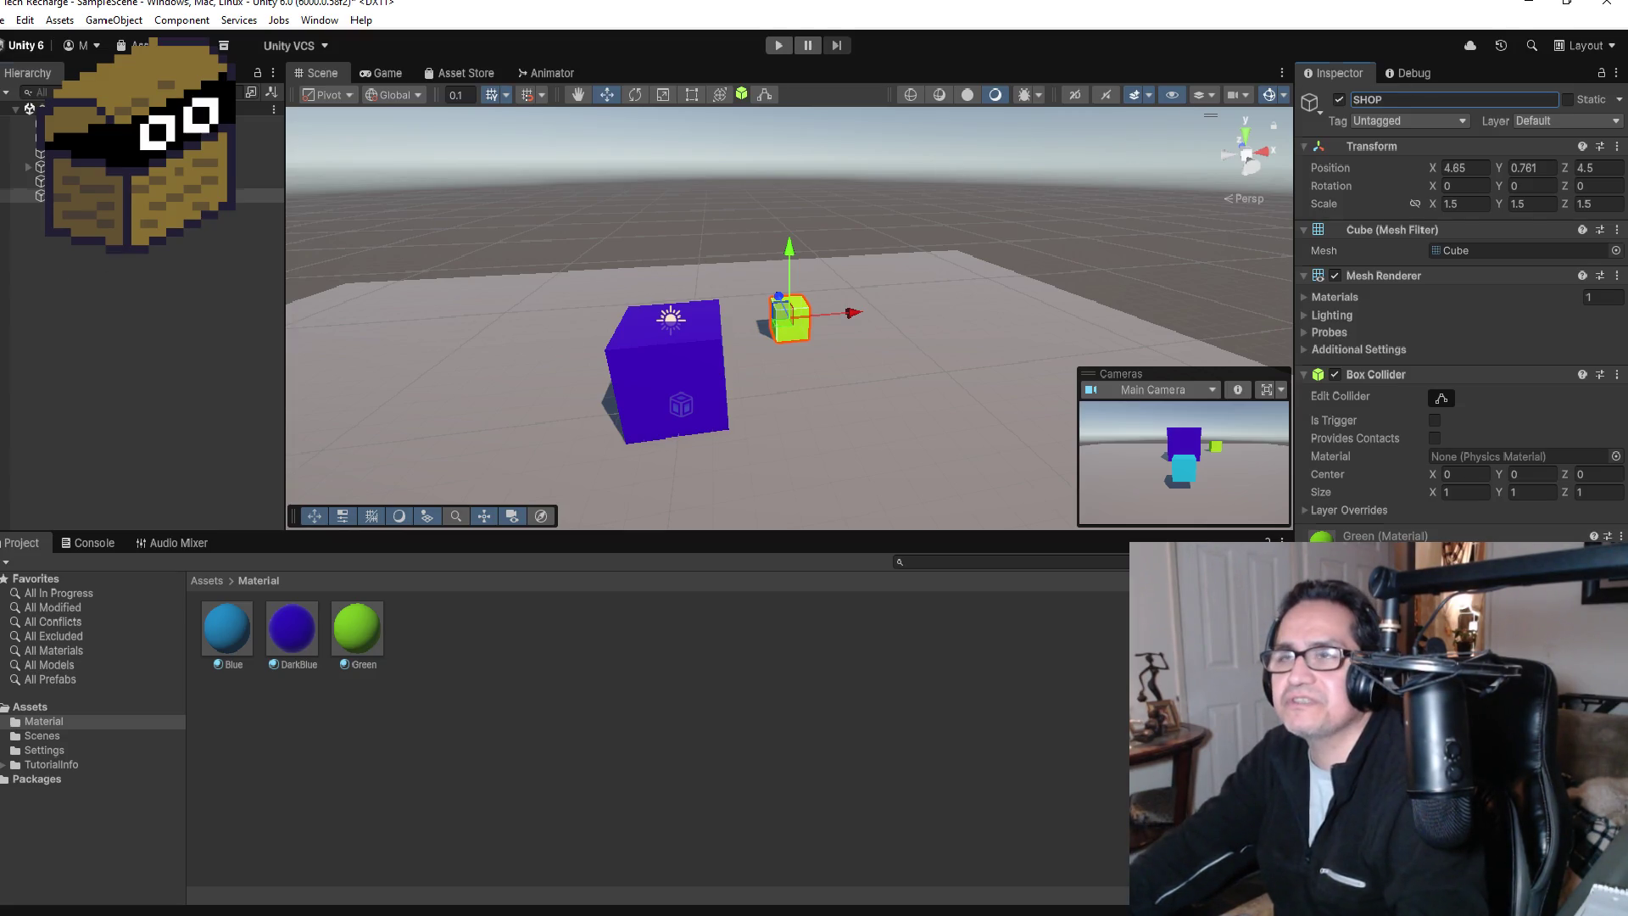
right_click(68, 242)
key(Escape)
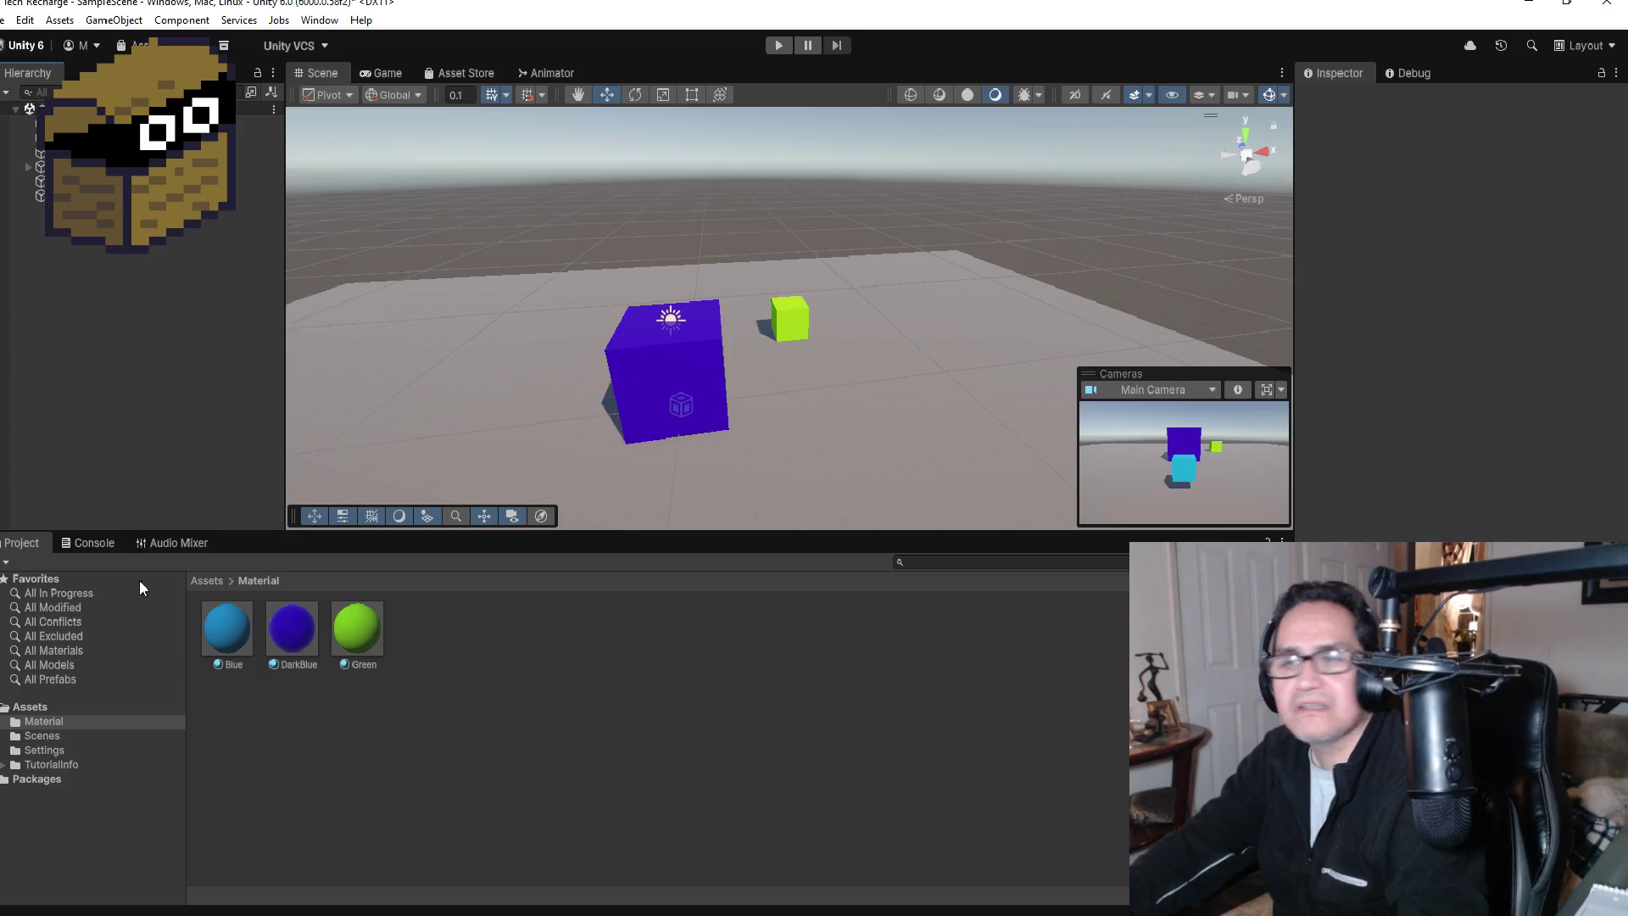
Step: From the Assets root, create a new folder named '3d Art' and open it
click(206, 580)
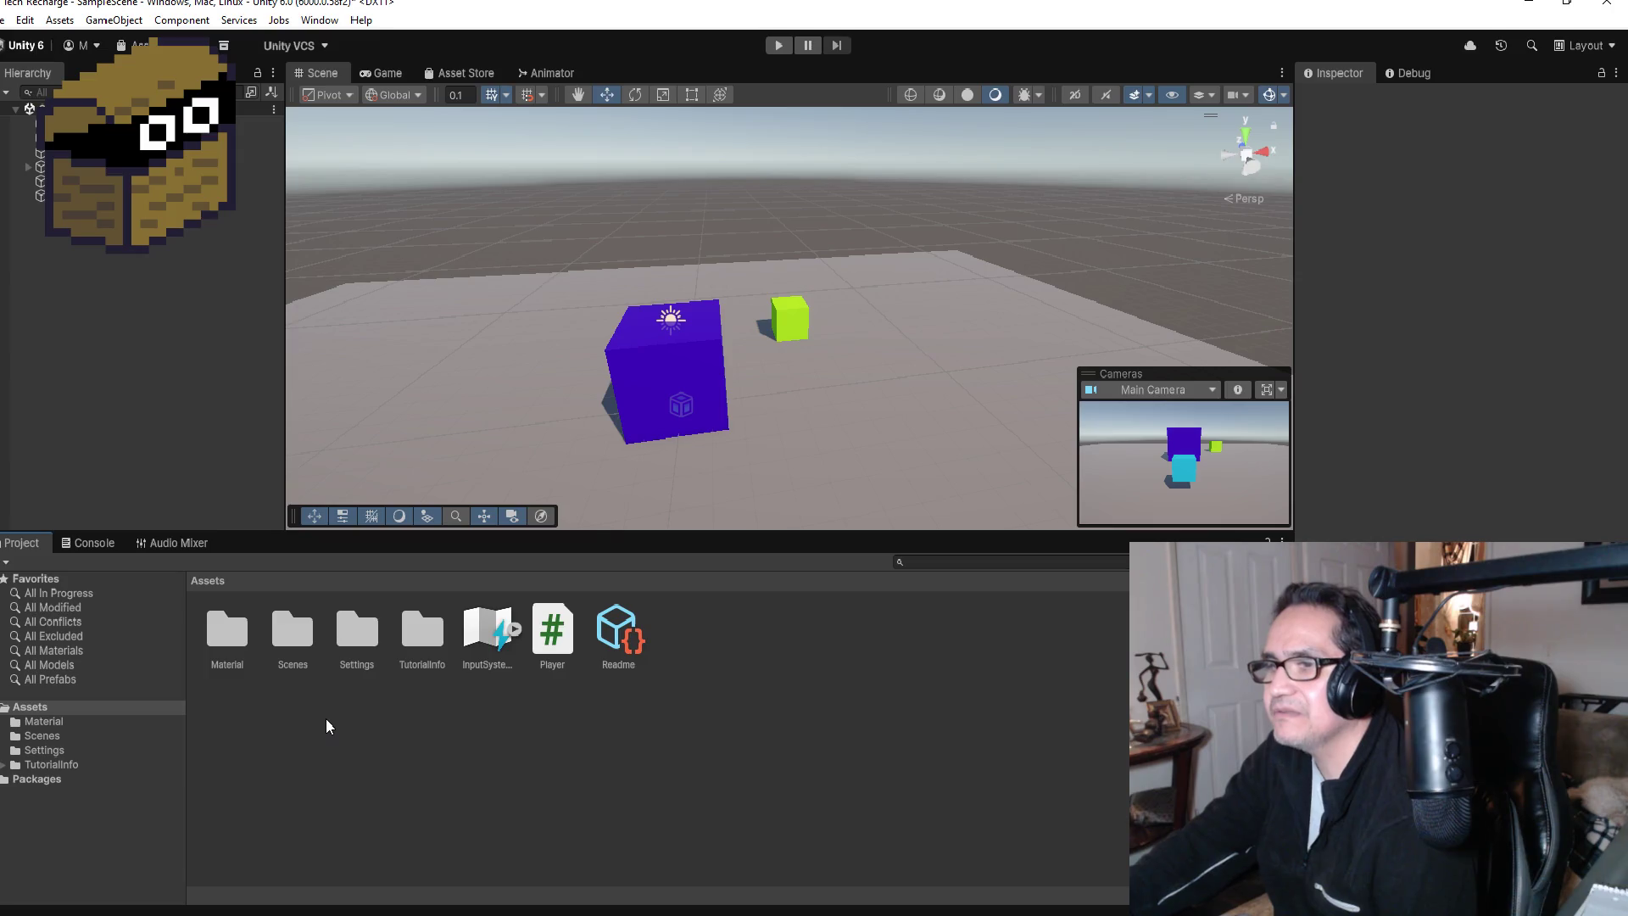
right_click(326, 735)
mouse_move(472, 229)
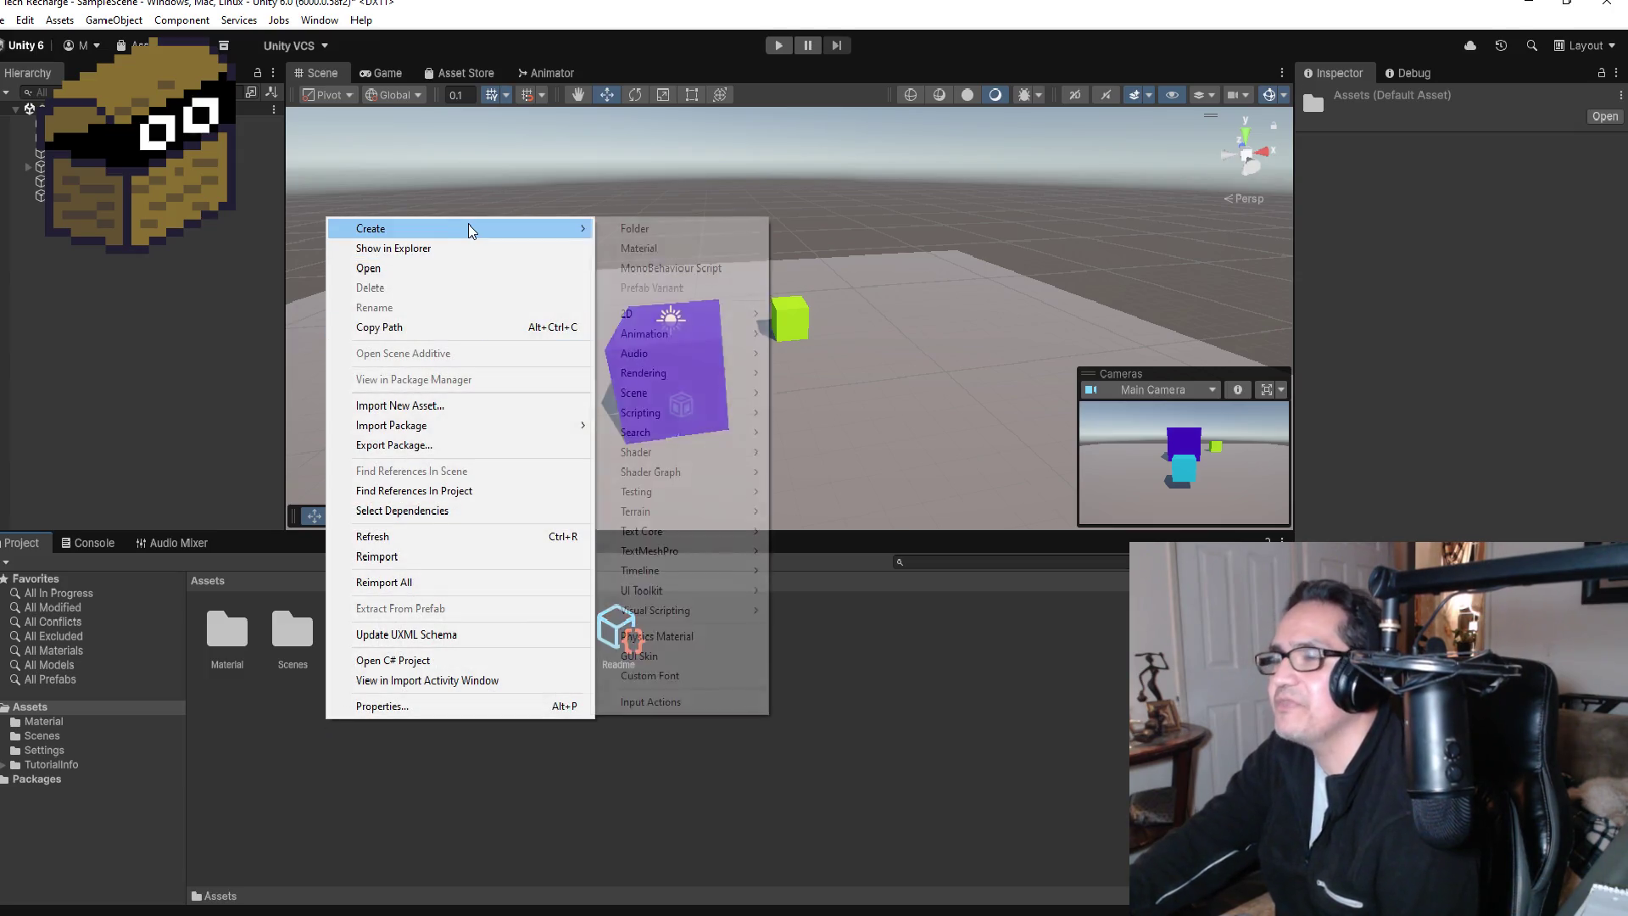
click(628, 228)
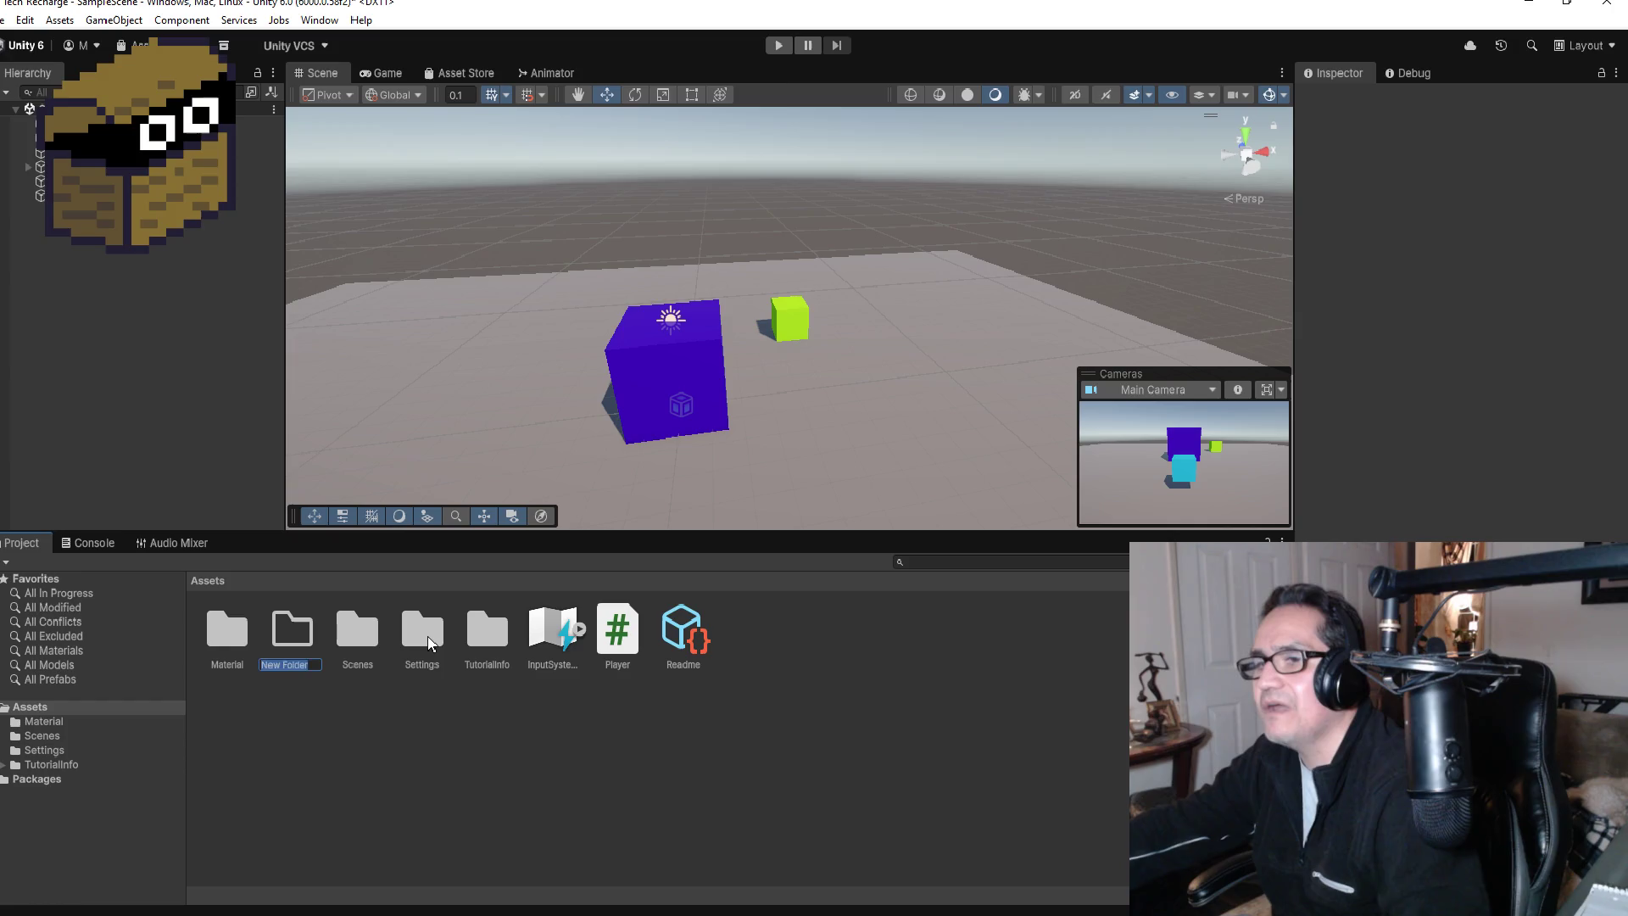
text(3d)
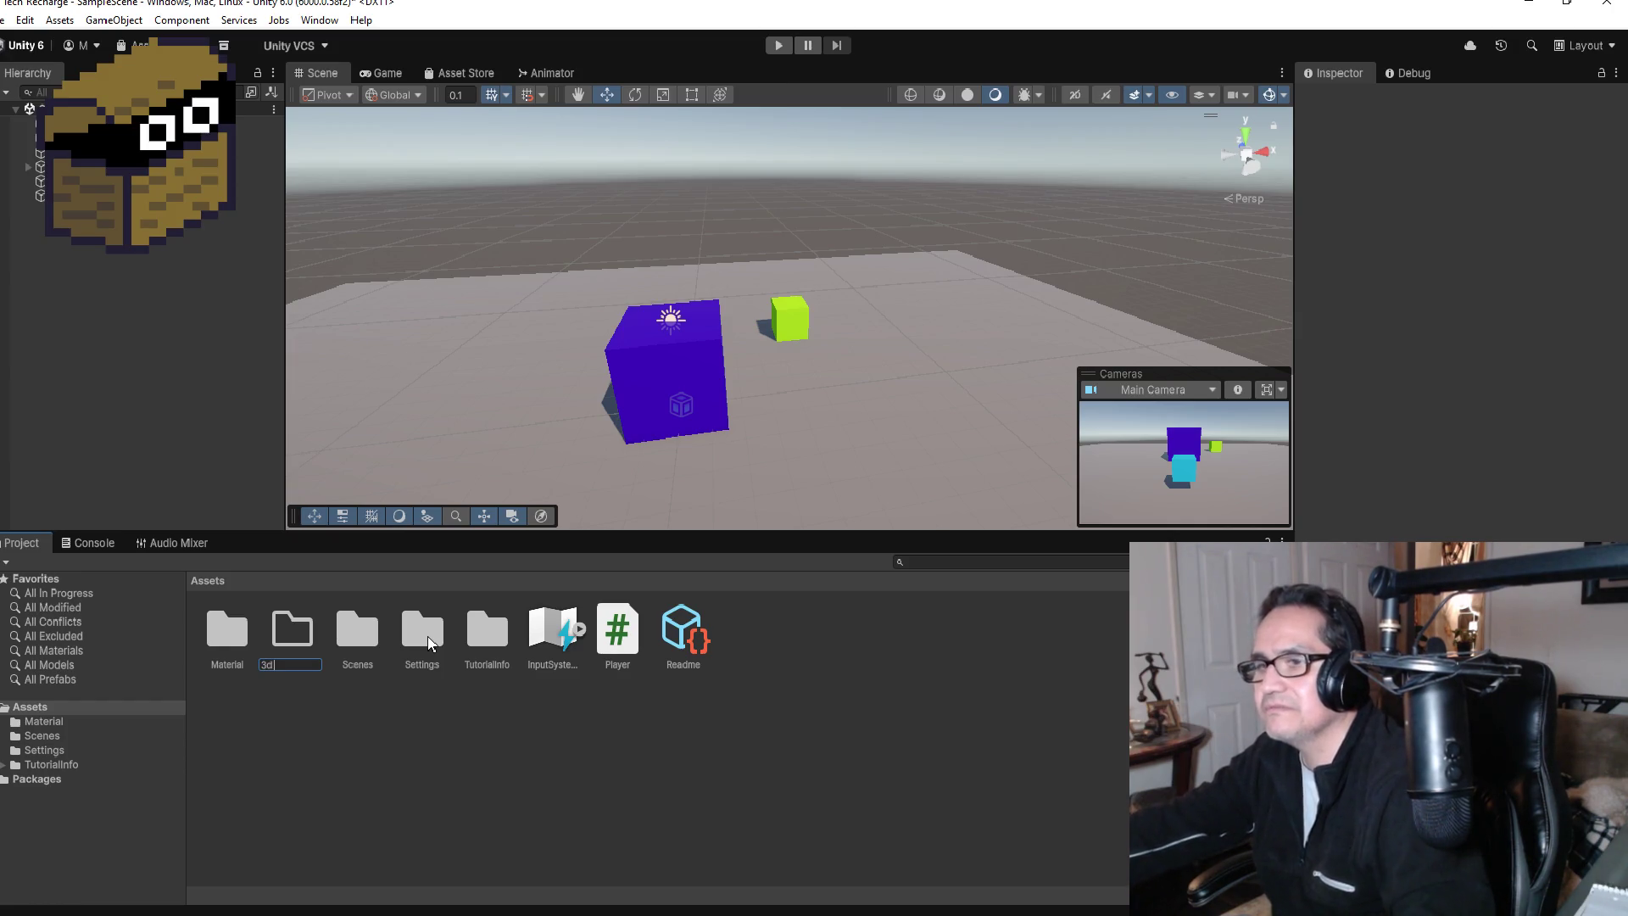
text( Art)
key(Return)
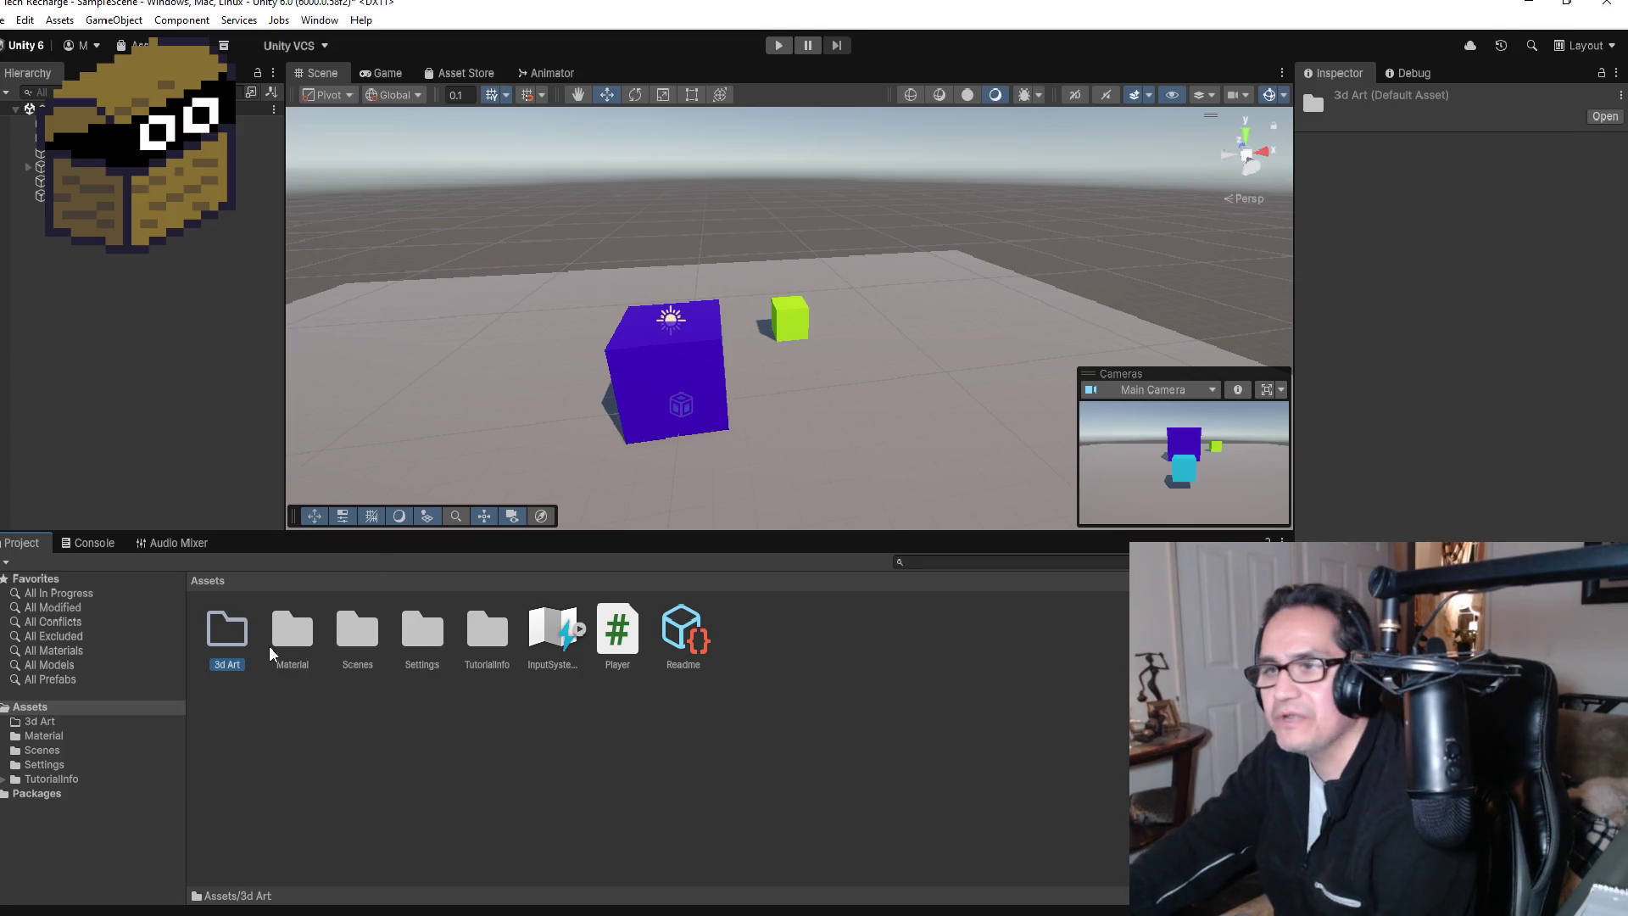
double_click(227, 632)
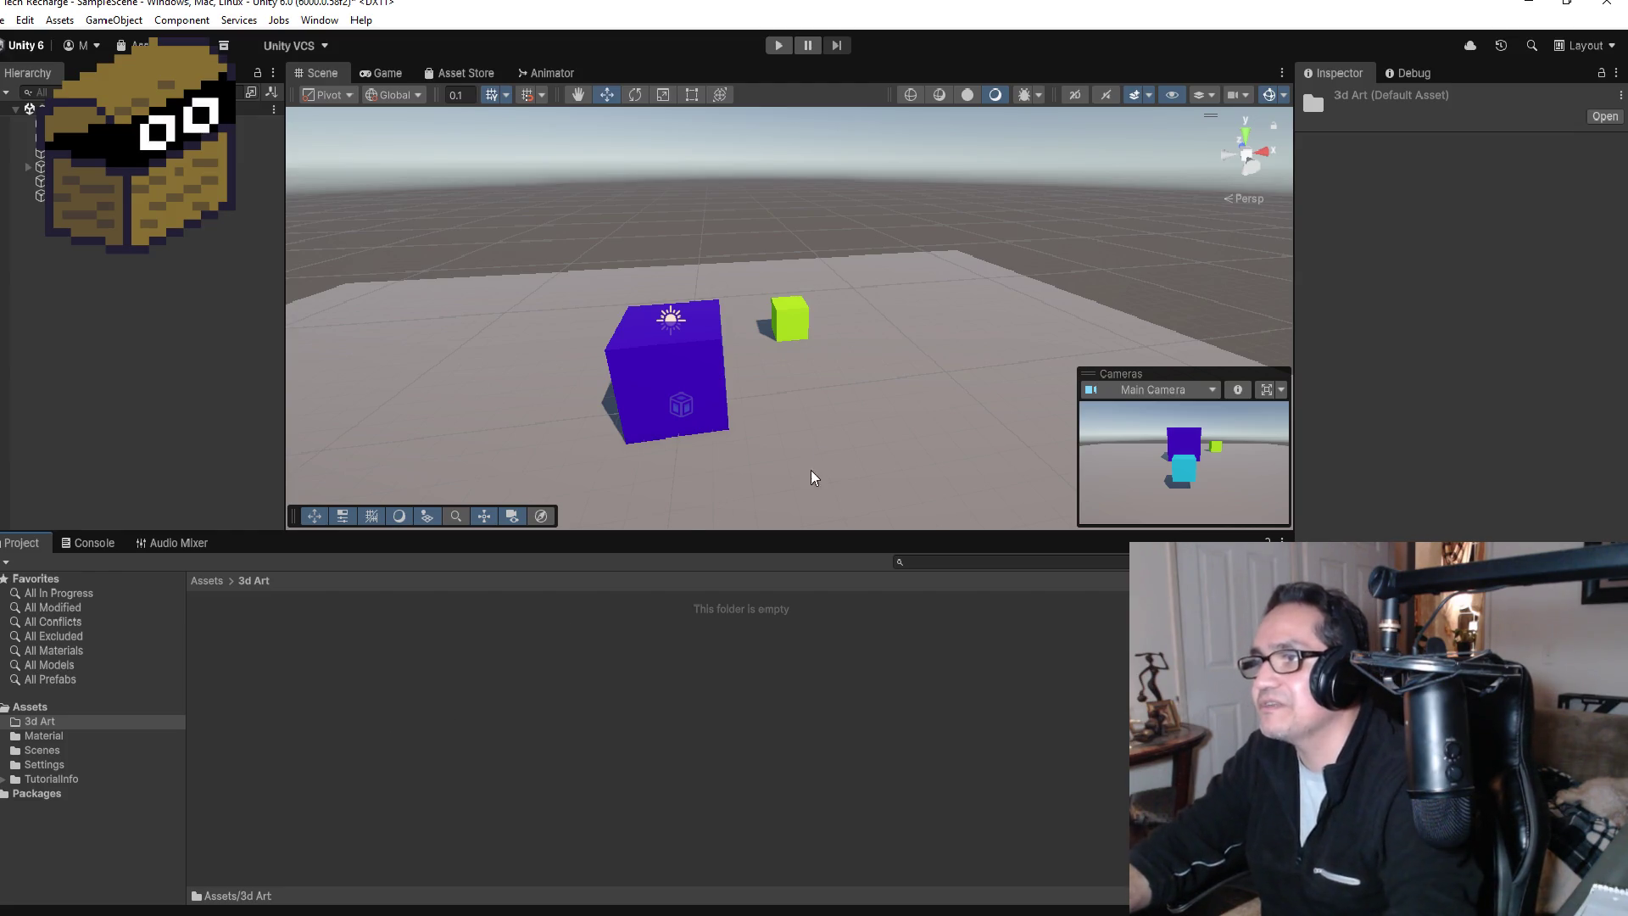
scroll(767, 388, down, 5)
scroll(736, 394, up, 4)
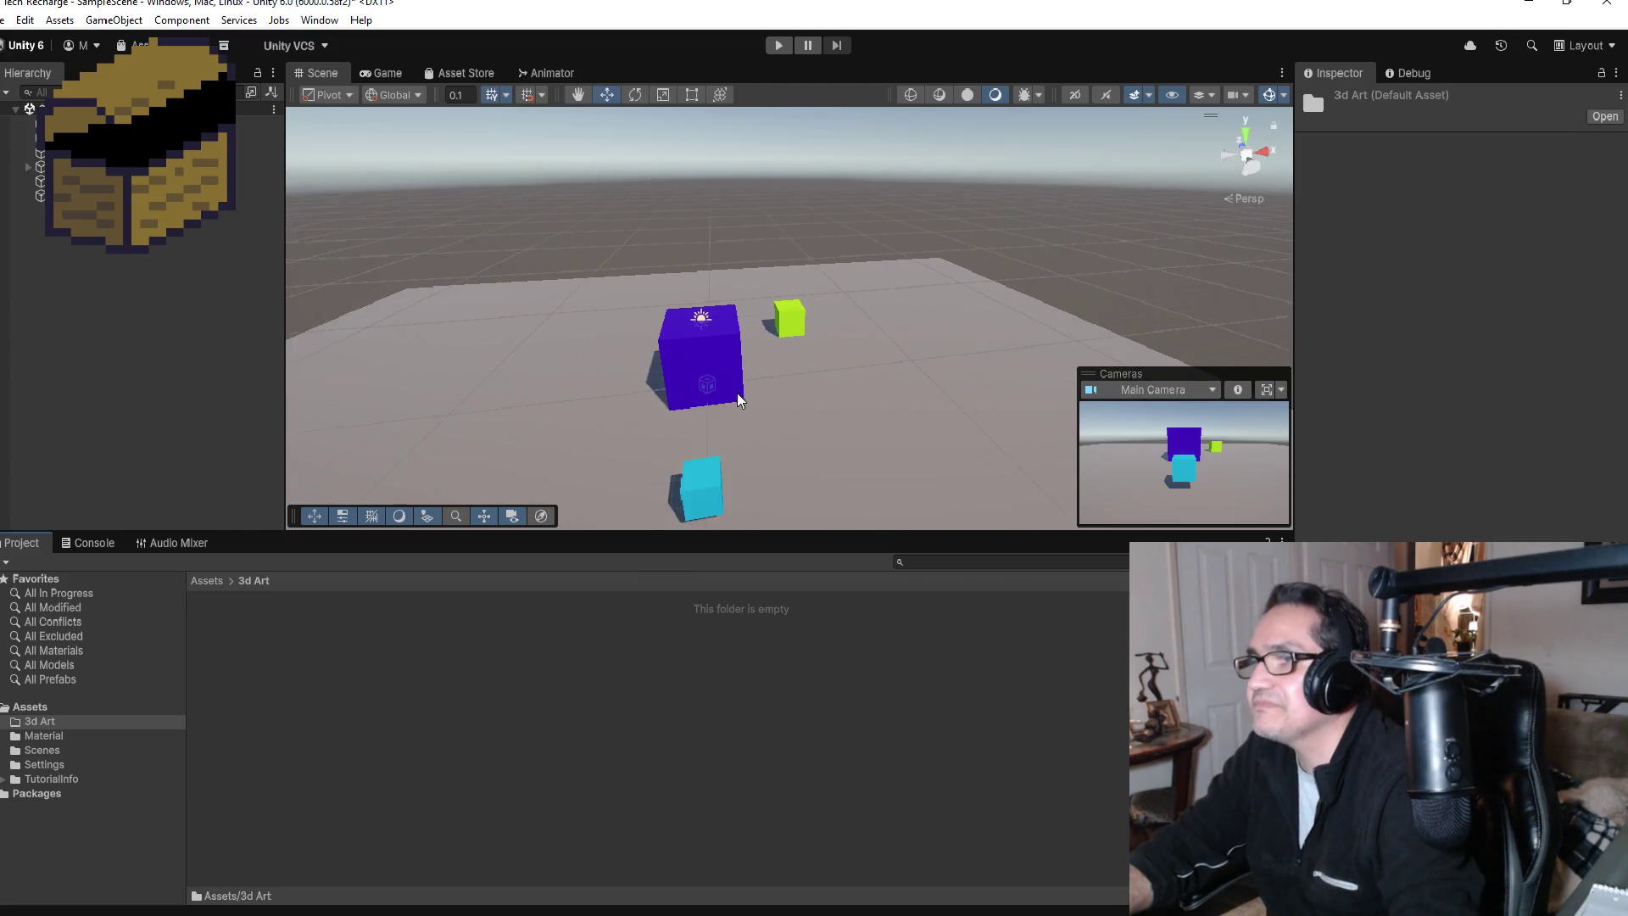
Step: Add a cube named RECHARGEPOD and move it left, beside the blue CORE cube
click(687, 378)
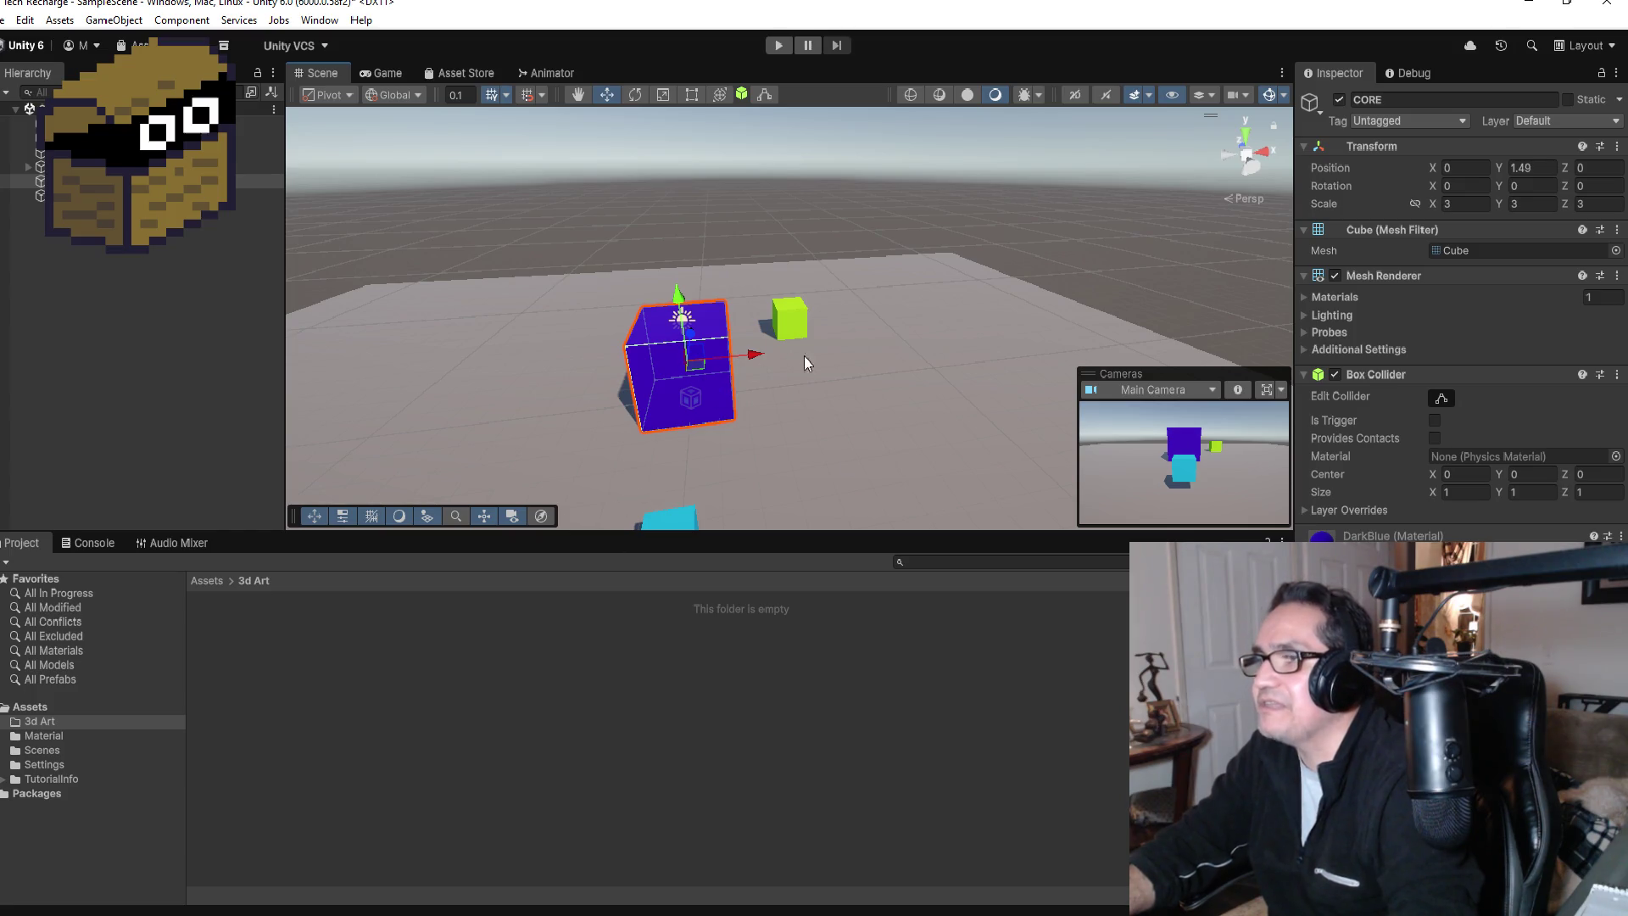
scroll(806, 336, down, 3)
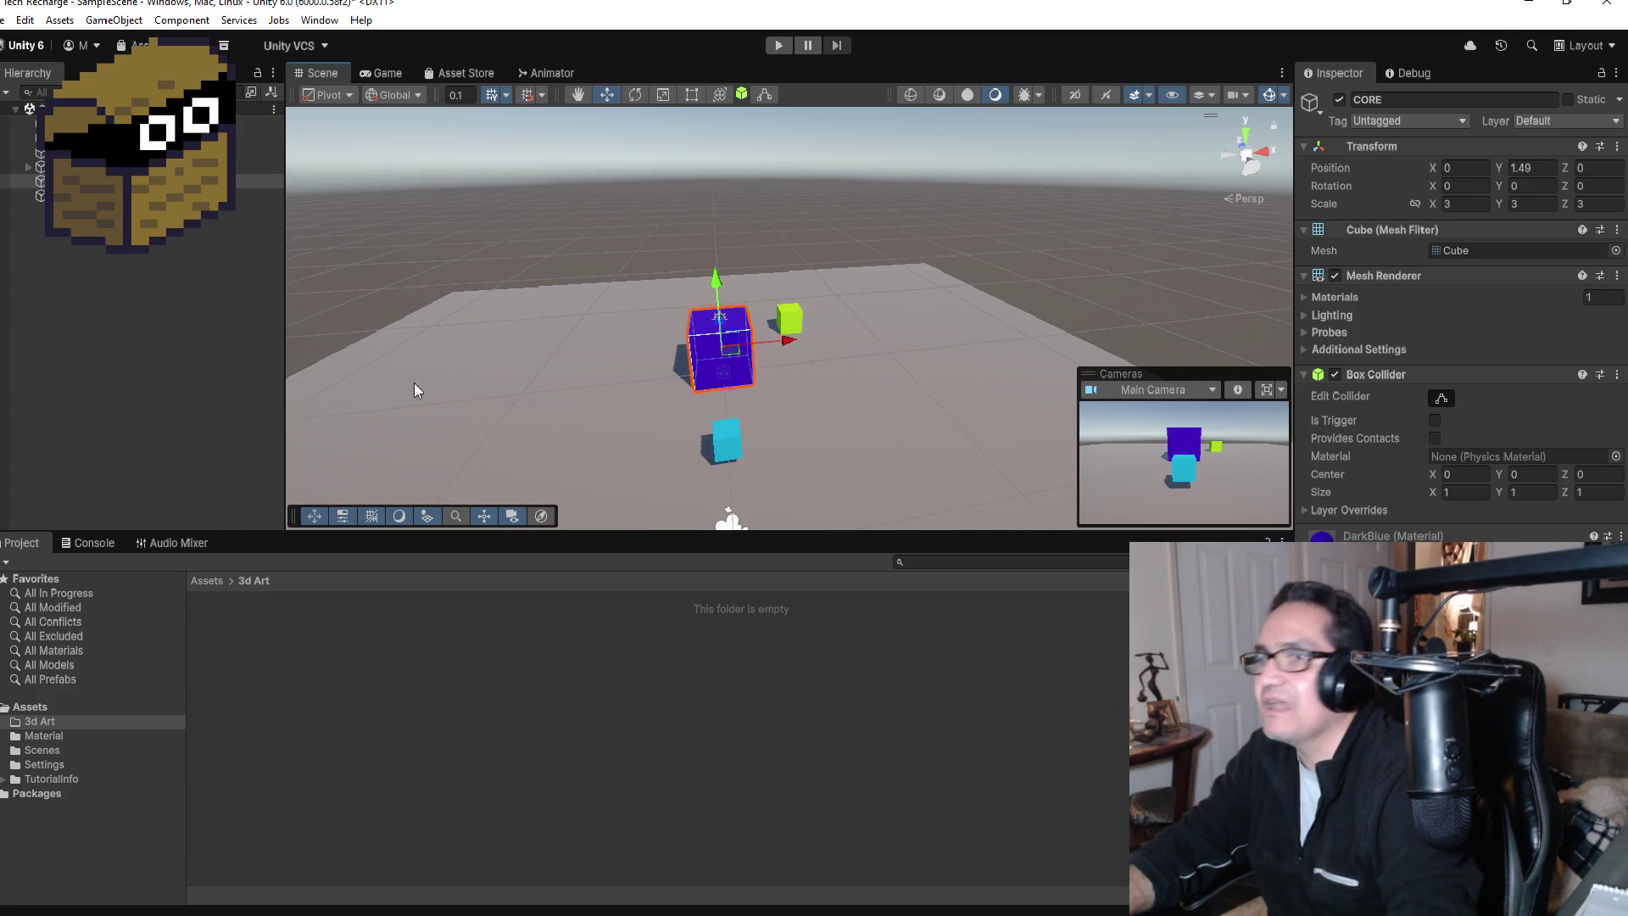
right_click(73, 242)
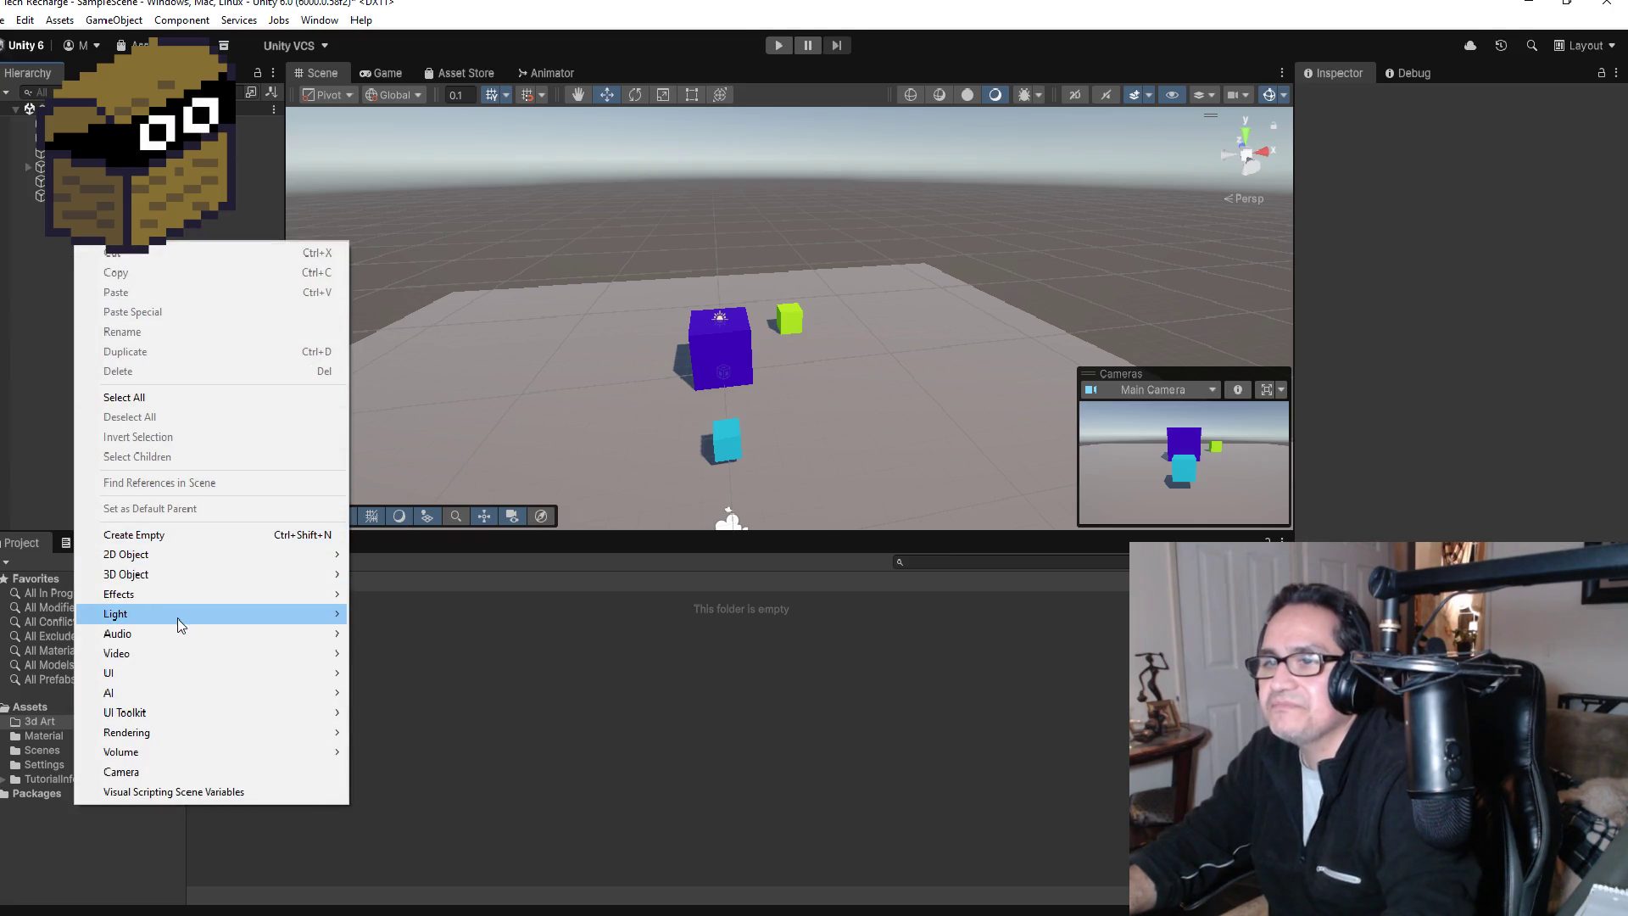
mouse_move(186, 577)
click(375, 576)
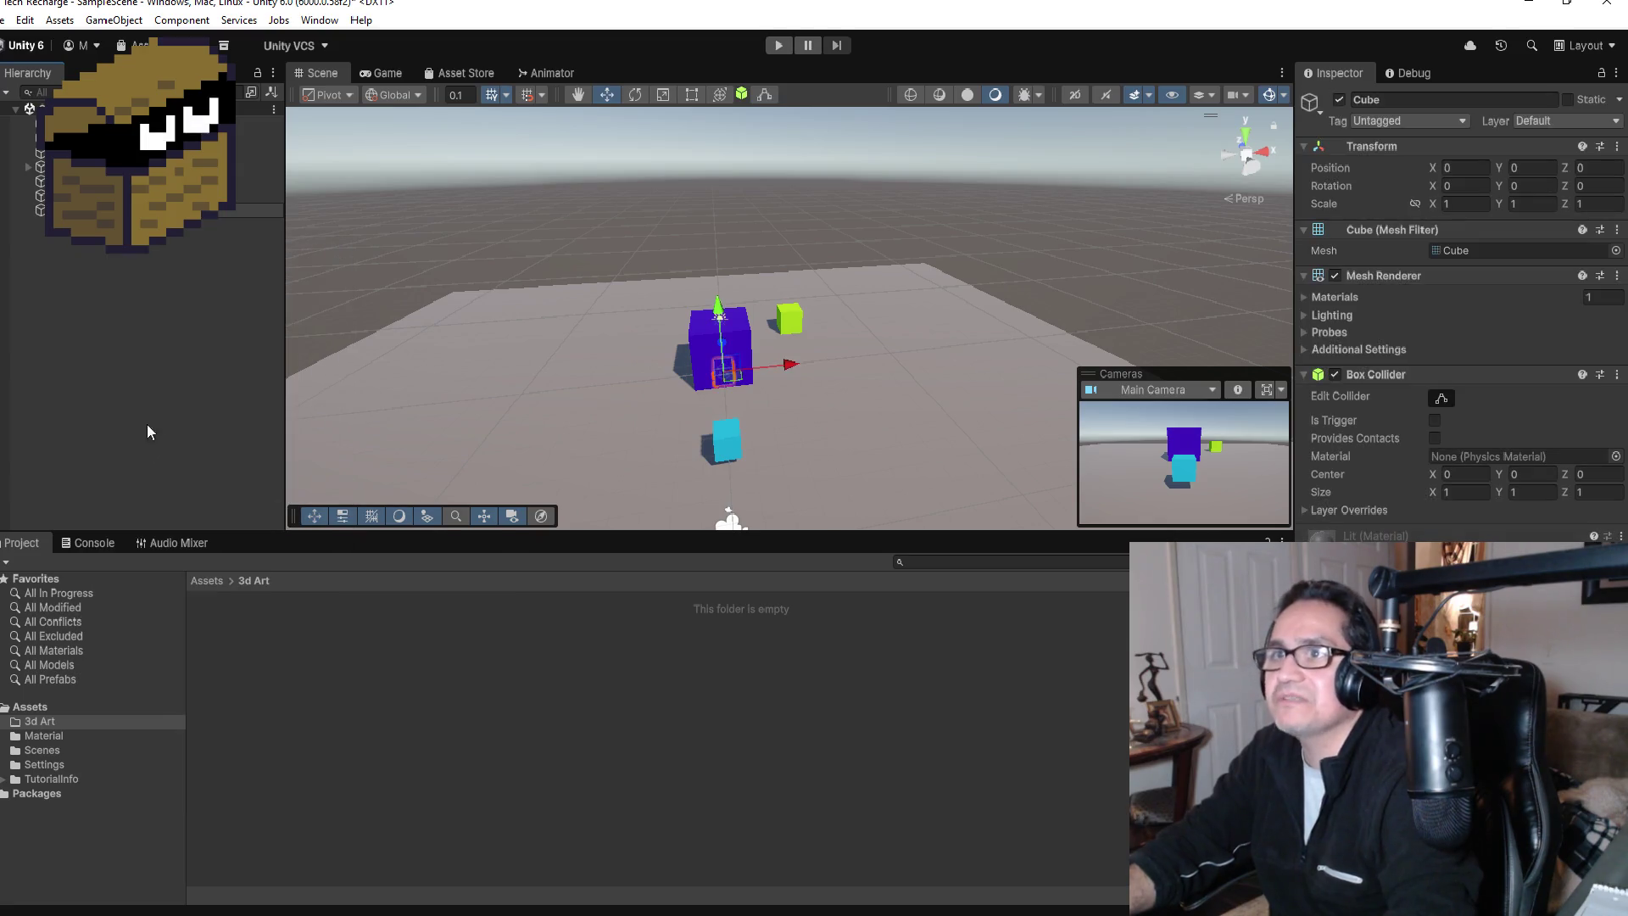
click(1414, 100)
text(RE)
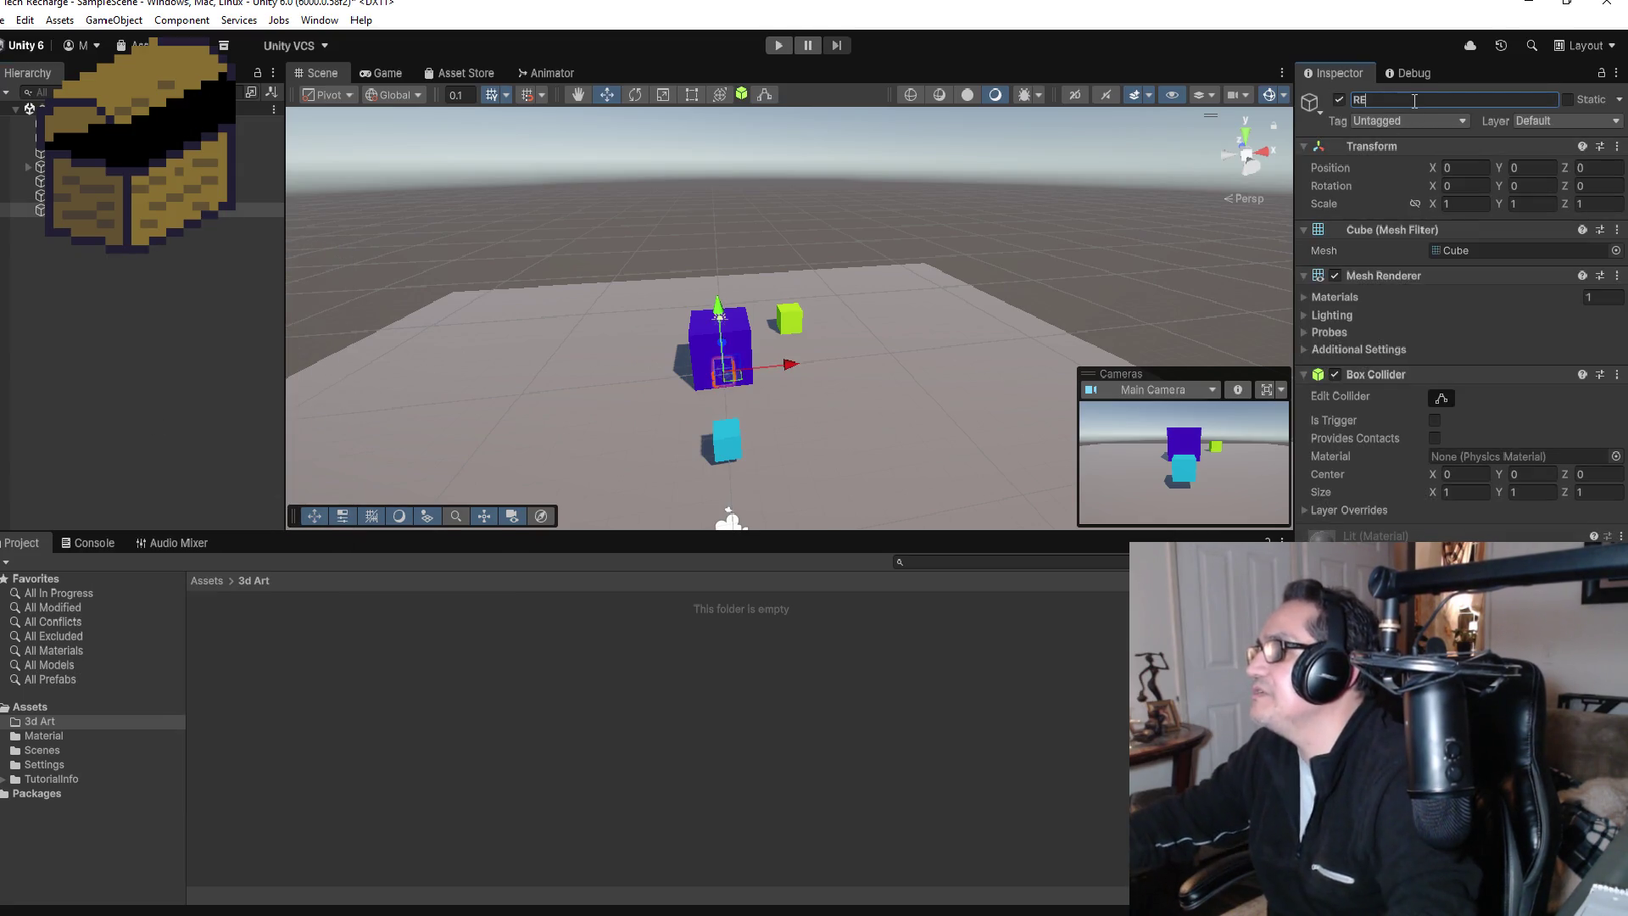
text(CHARGEPOD)
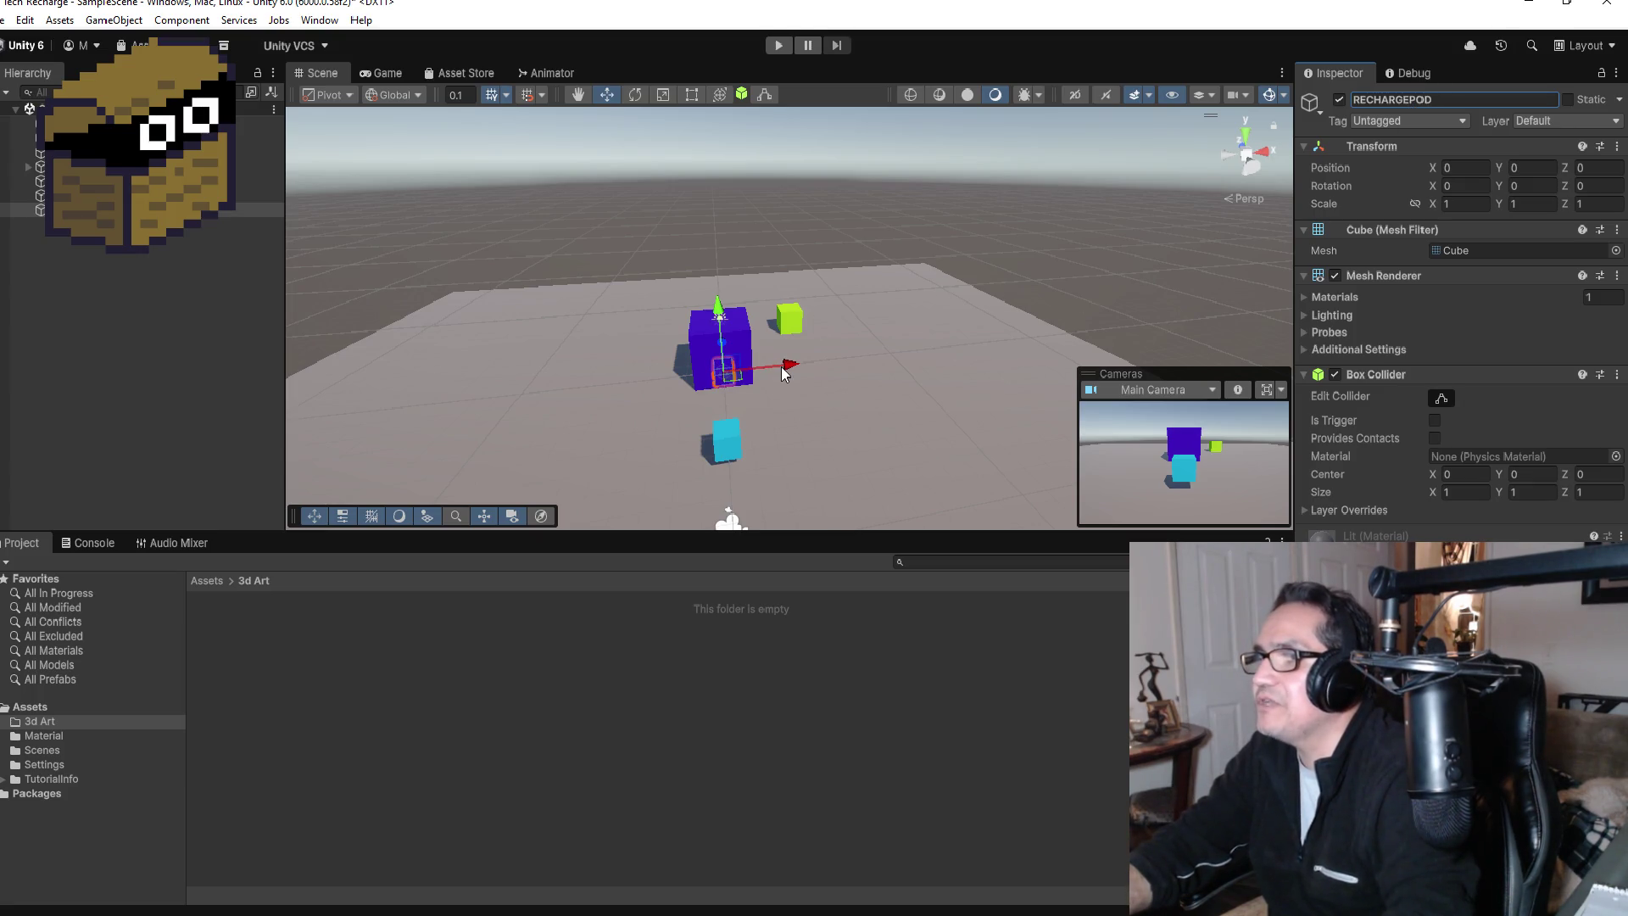
mouse_move(749, 360)
mouse_down()
mouse_move(632, 364)
mouse_move(609, 301)
mouse_move(617, 312)
mouse_up()
key(f)
scroll(924, 373, down, 2)
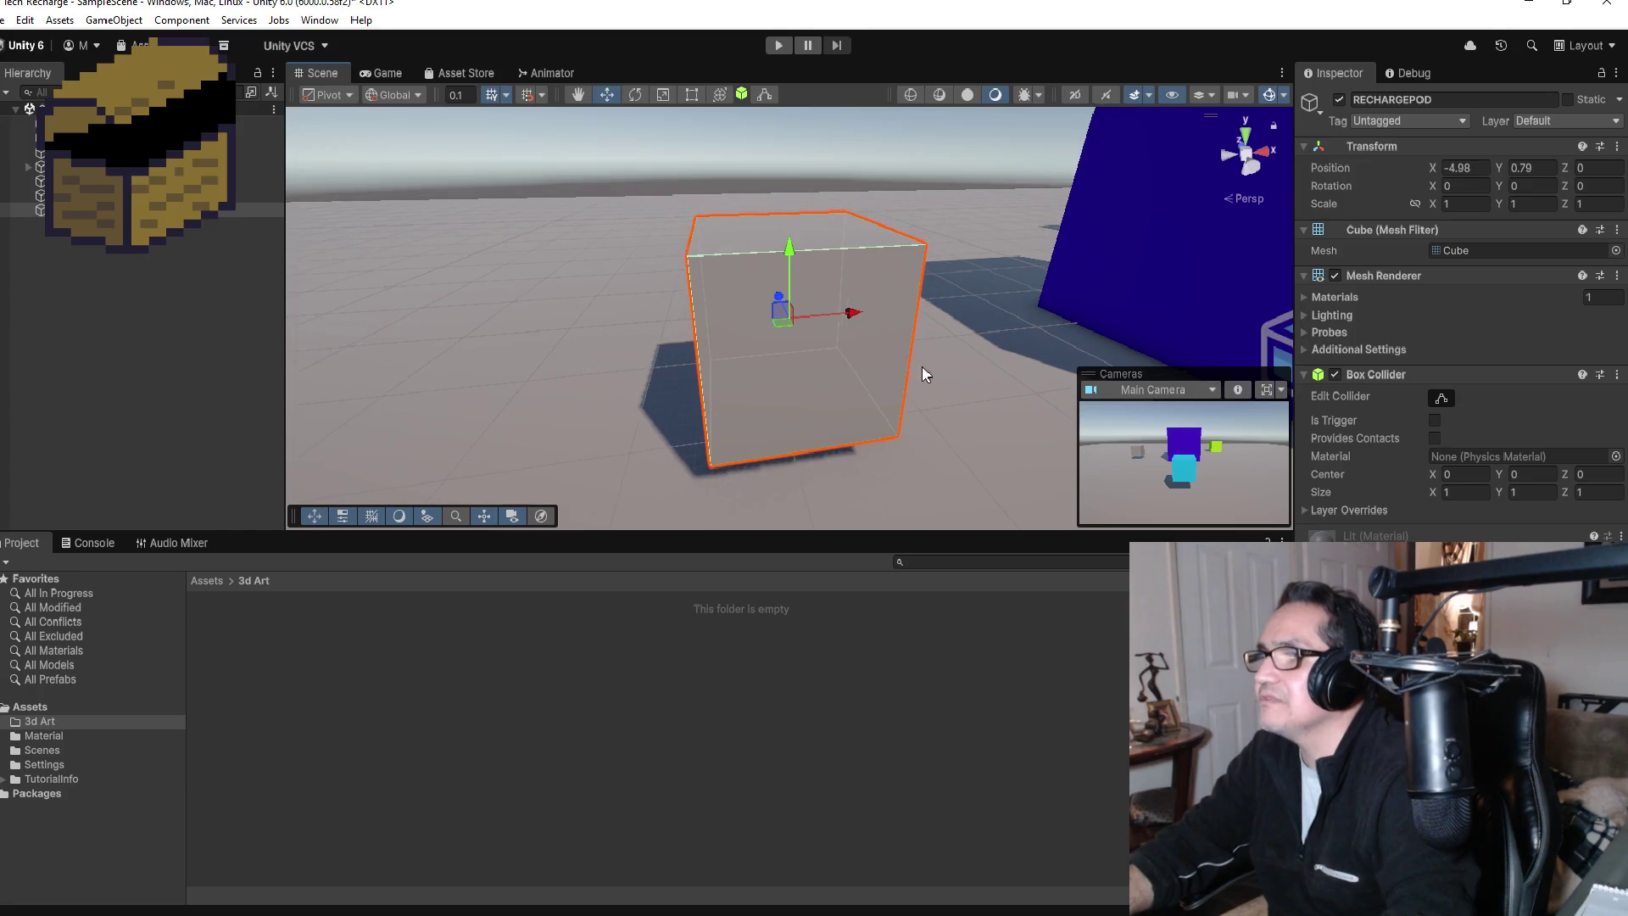
drag(790, 248, 787, 269)
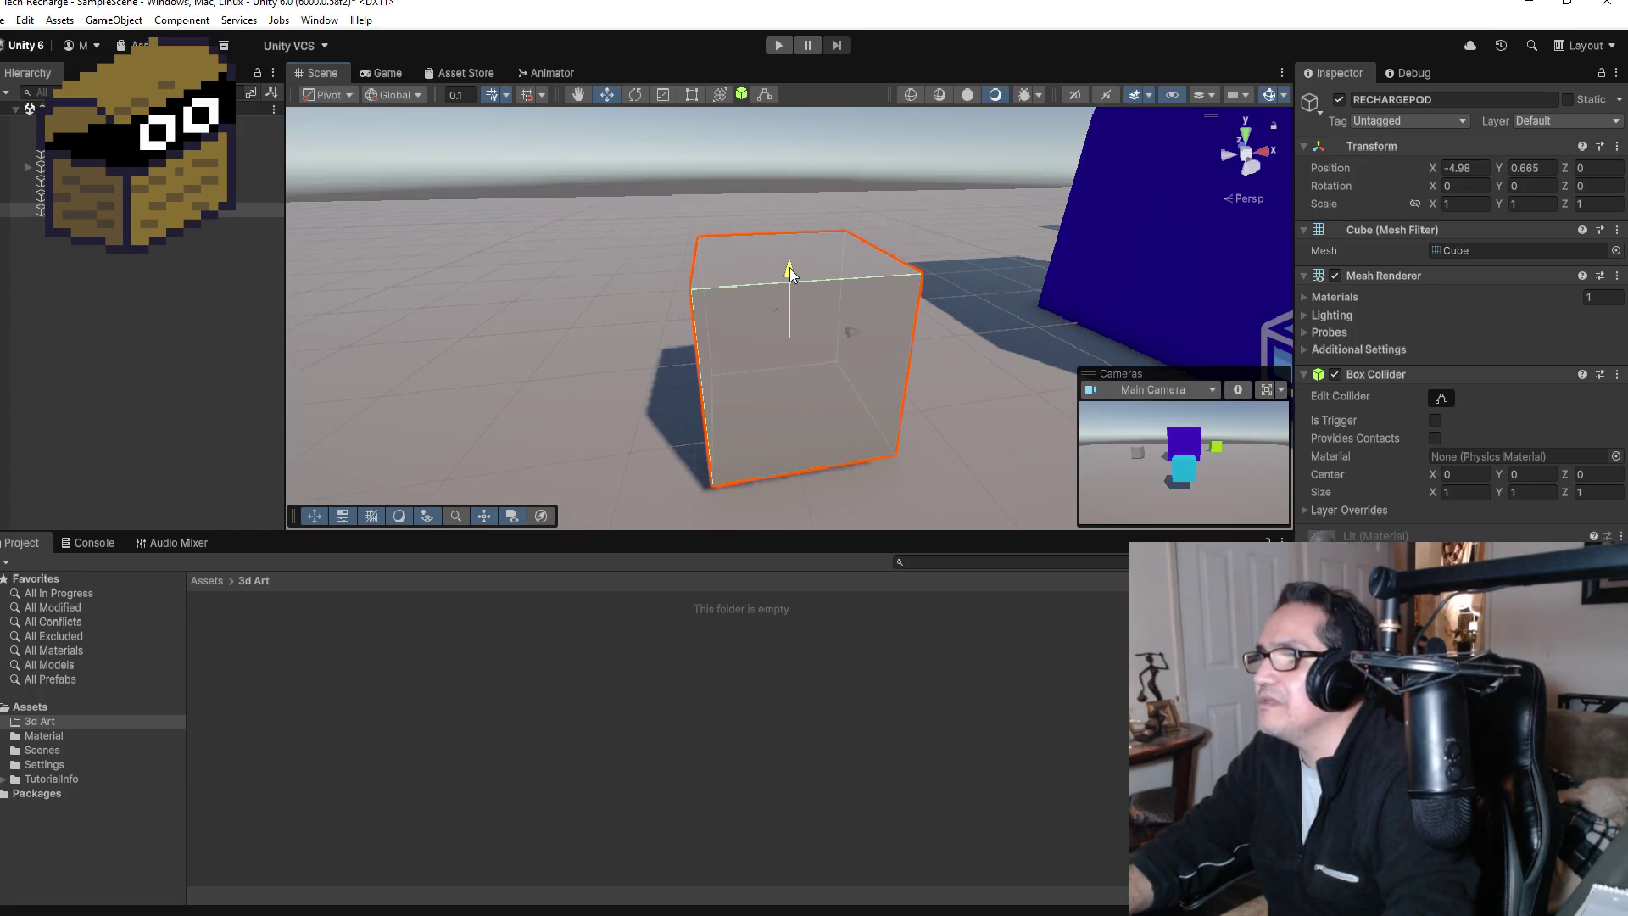
Step: Flatten RECHARGEPOD to scale 2 by 0.4 by 1, lower it, and return to Assets root
click(1581, 203)
double_click(1599, 204)
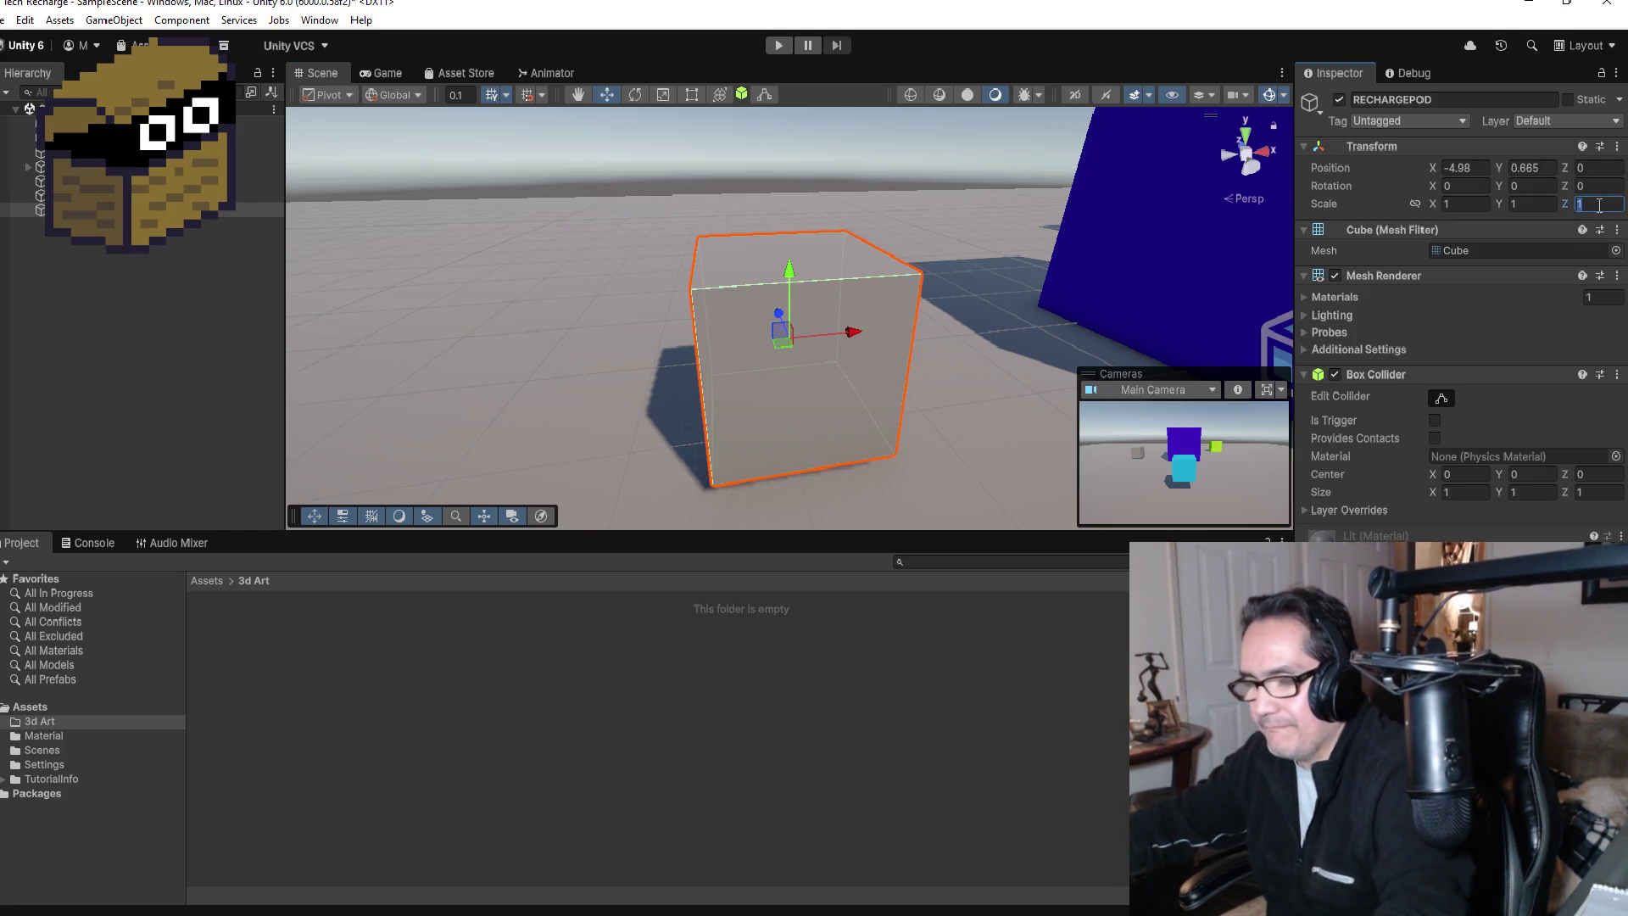
text(.5)
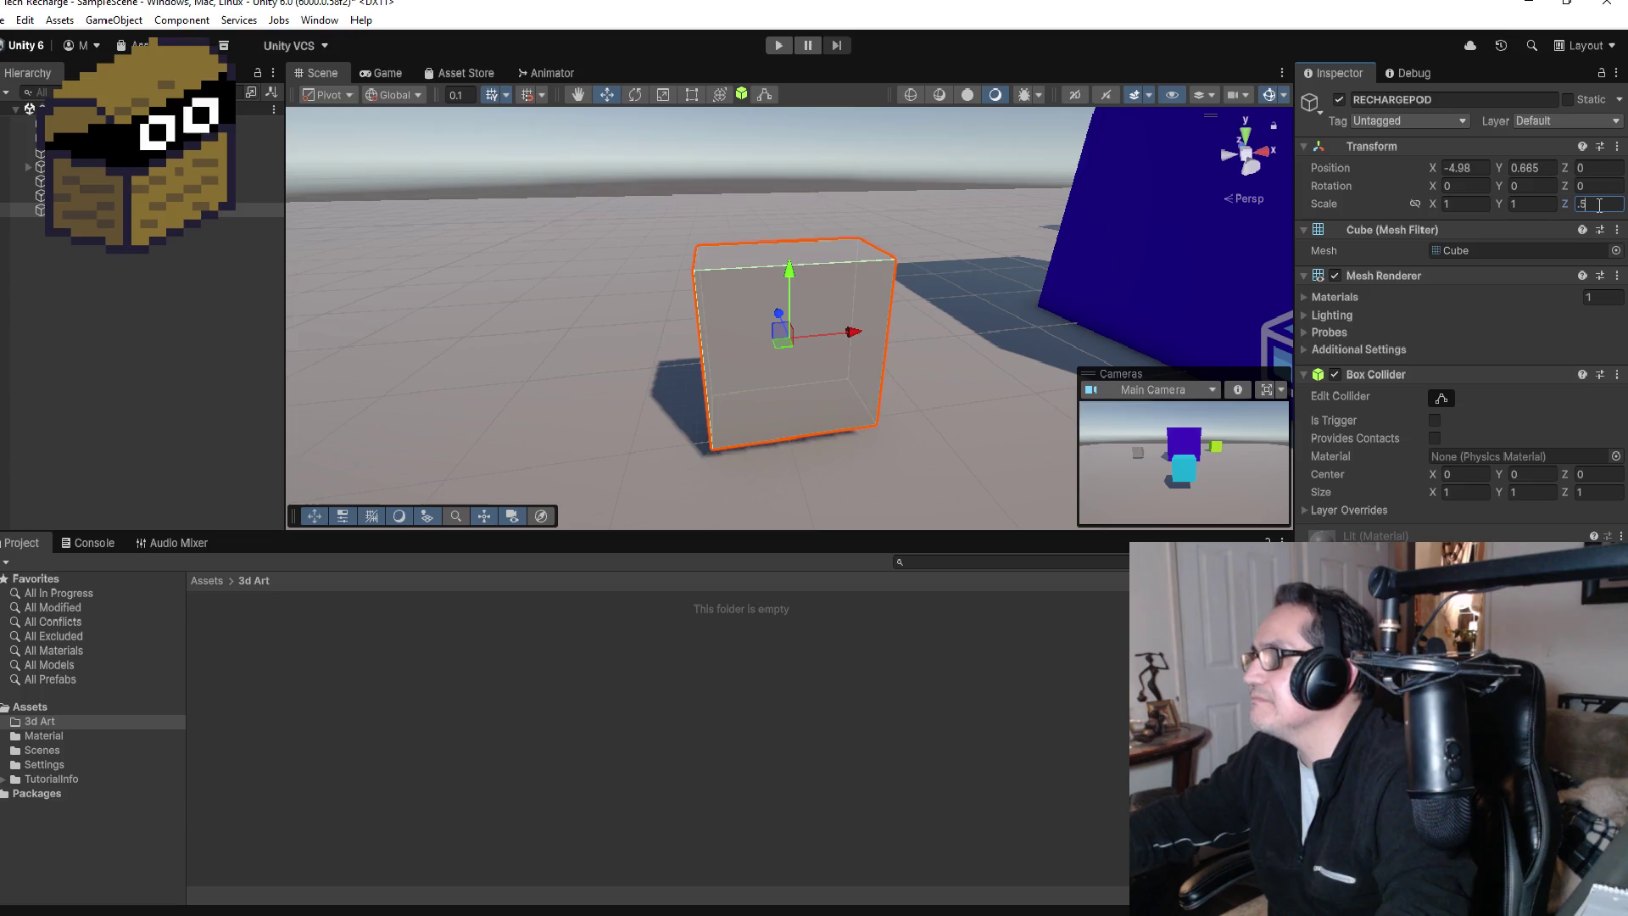
key(Escape)
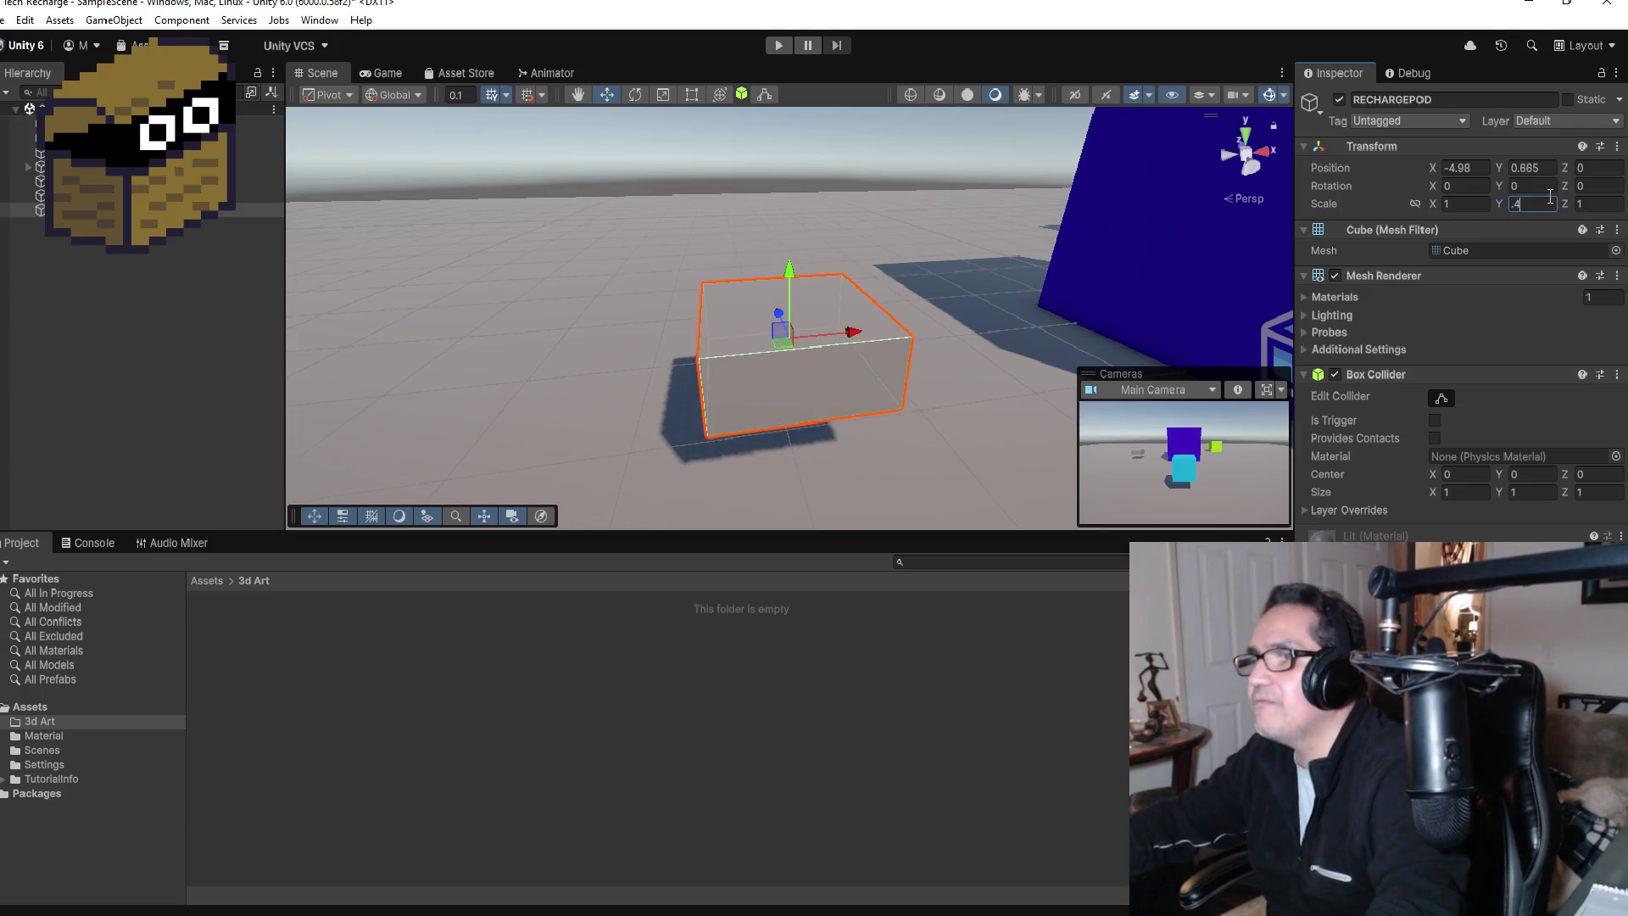
text(.4)
mouse_move(794, 278)
mouse_down()
mouse_move(807, 368)
mouse_move(805, 349)
mouse_up()
scroll(856, 351, down, 3)
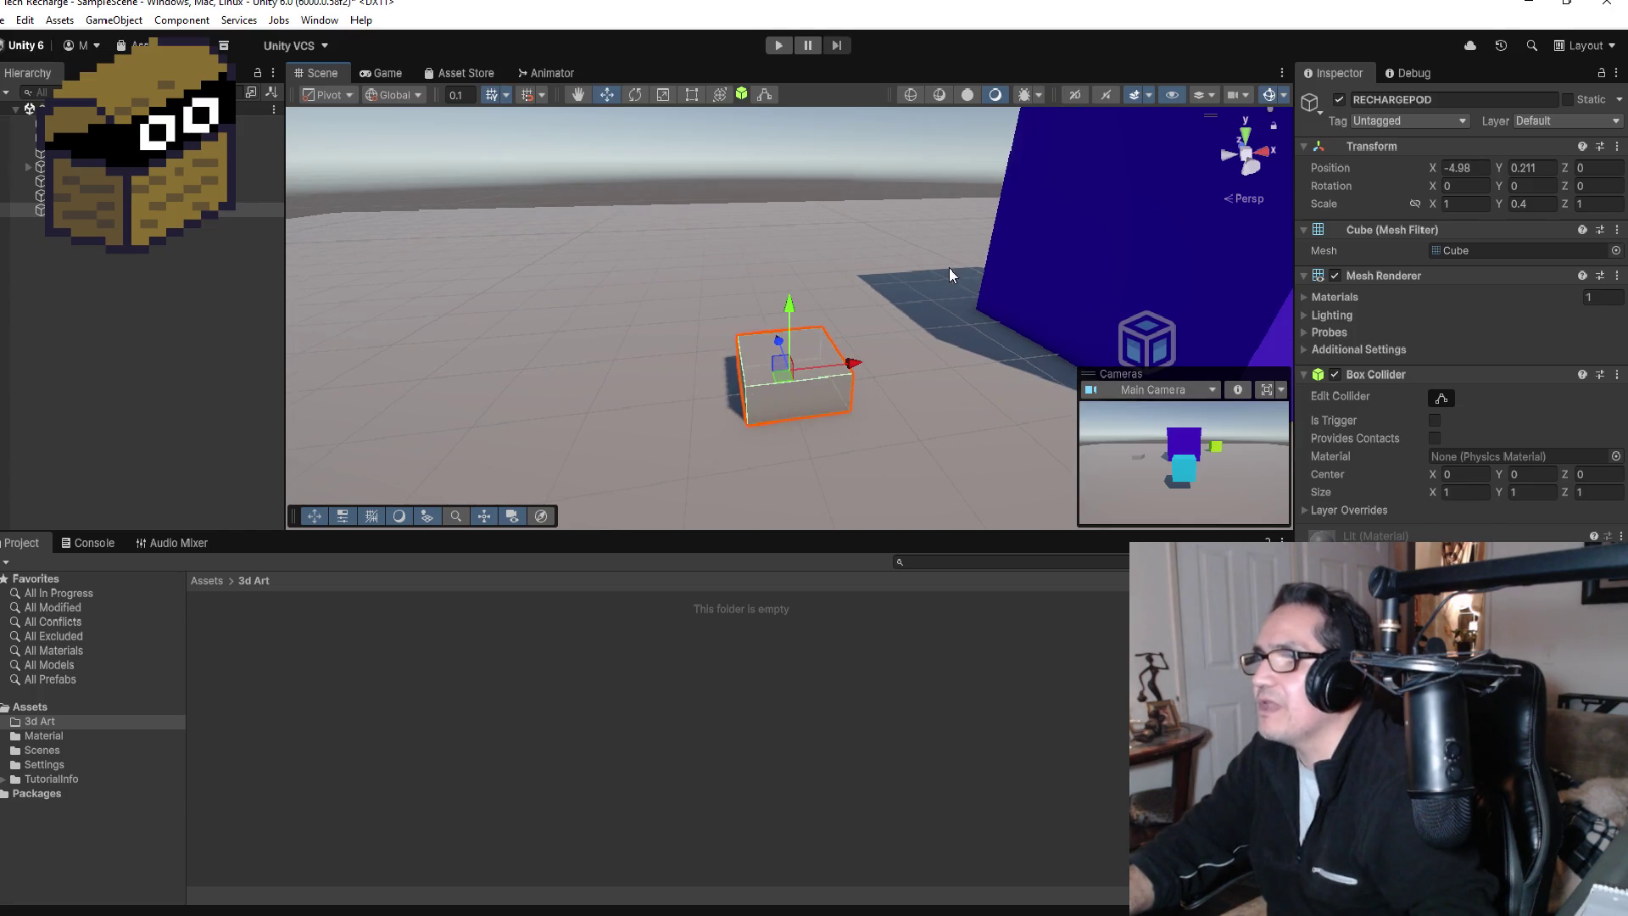
drag(949, 267, 857, 374)
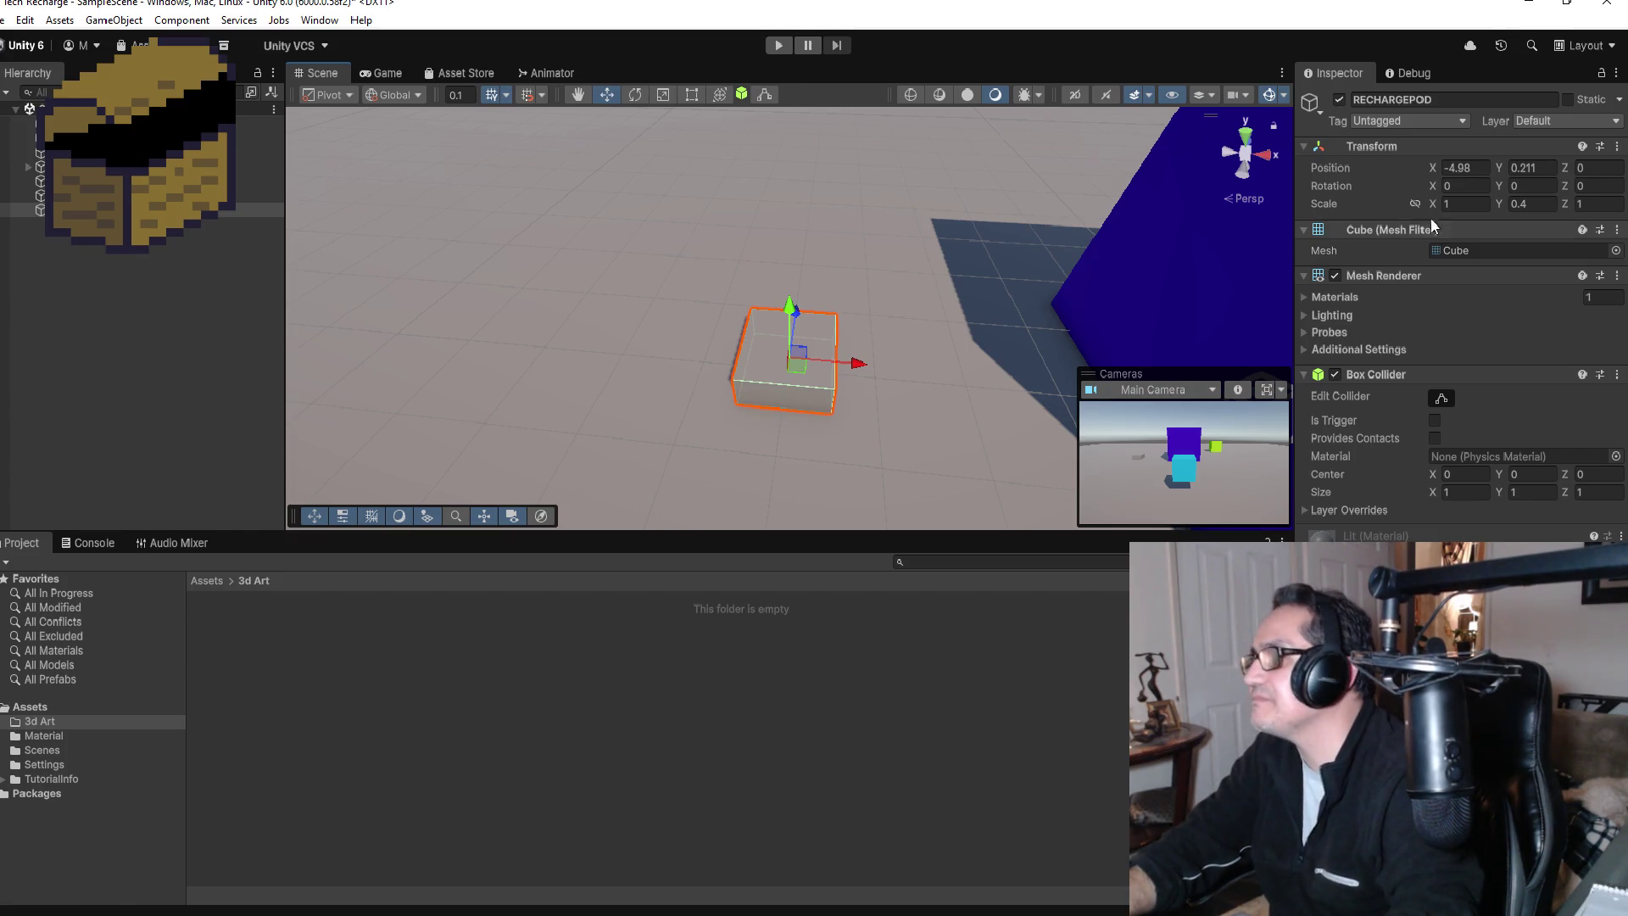
text(2)
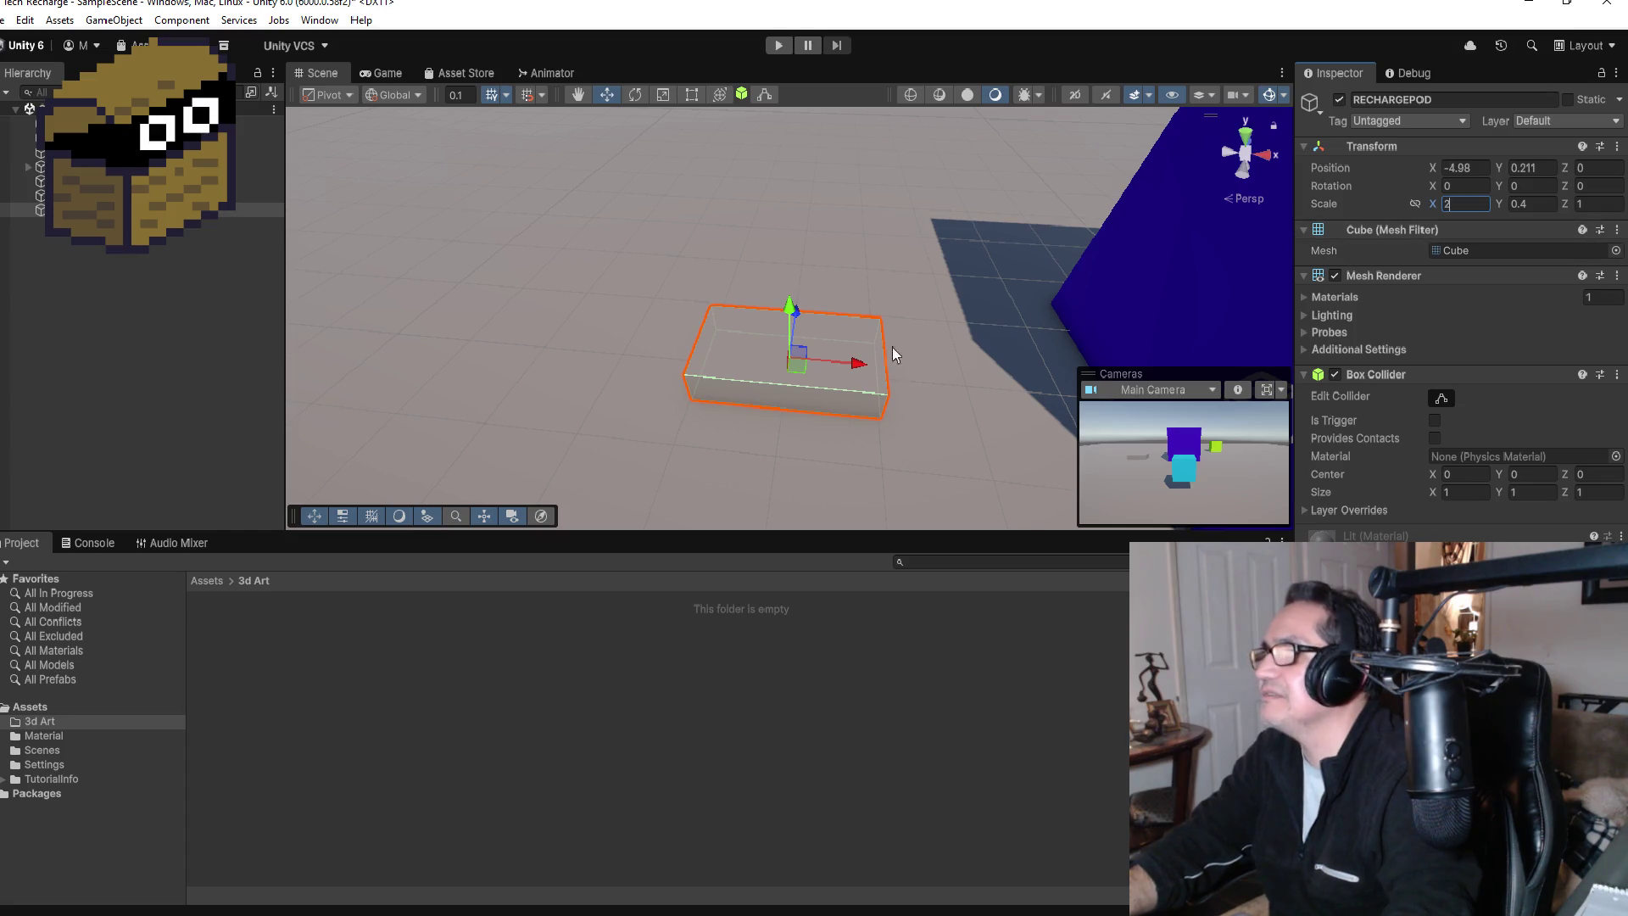
drag(892, 348, 920, 345)
mouse_move(931, 275)
mouse_down()
mouse_move(973, 345)
mouse_move(963, 338)
mouse_up()
click(207, 581)
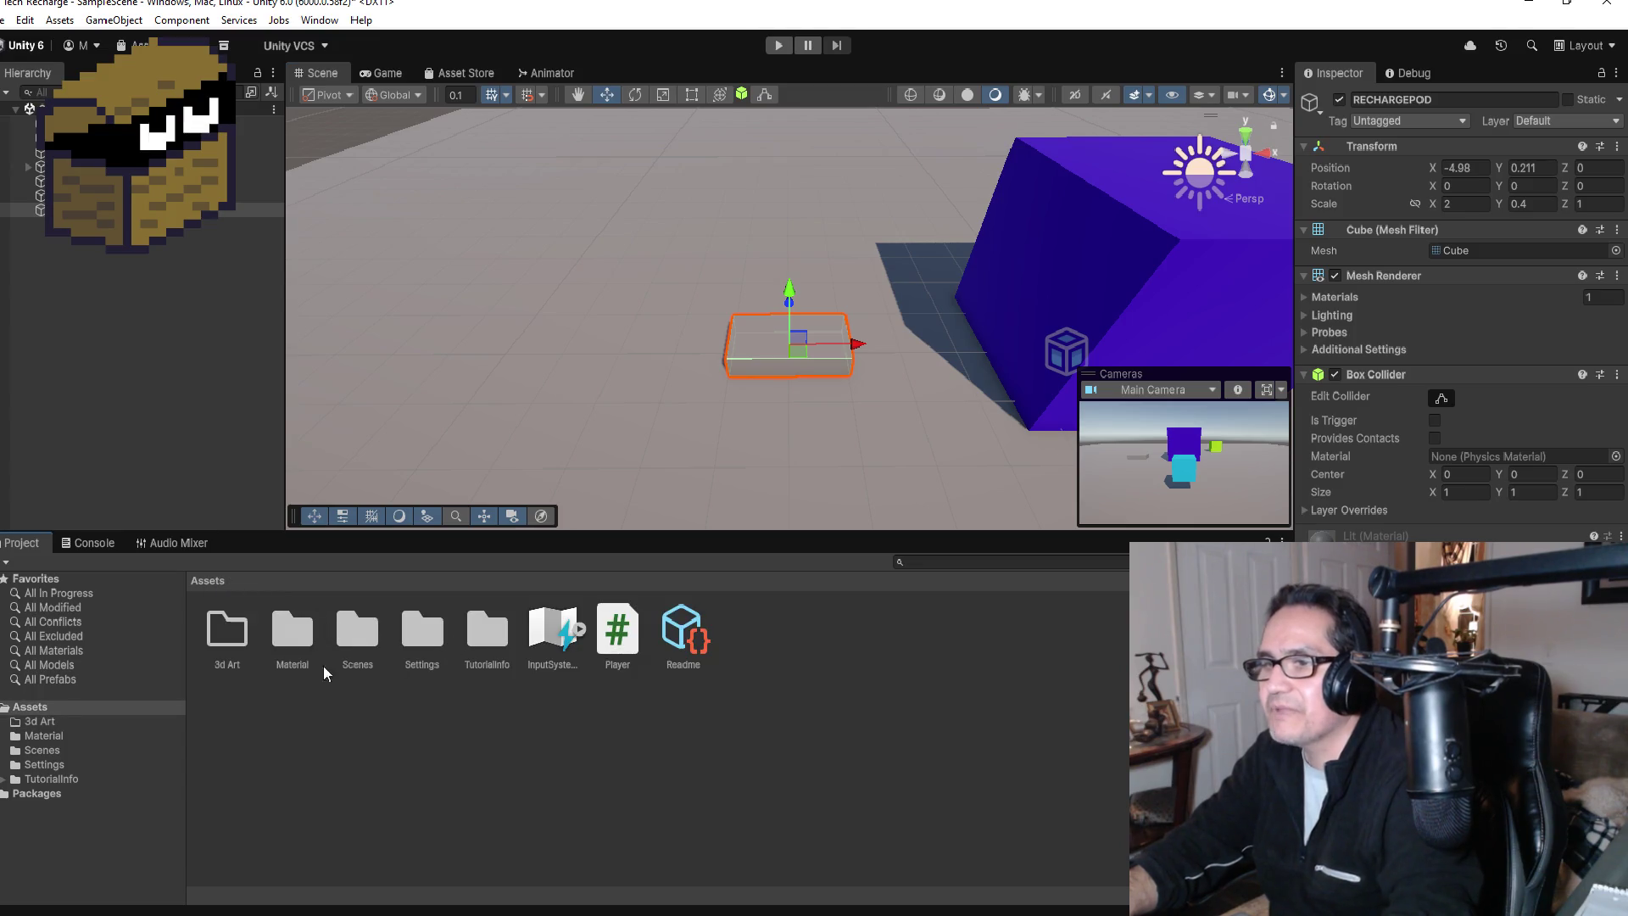
Step: Create a material named Red in the Material folder with a full red base colour
click(343, 640)
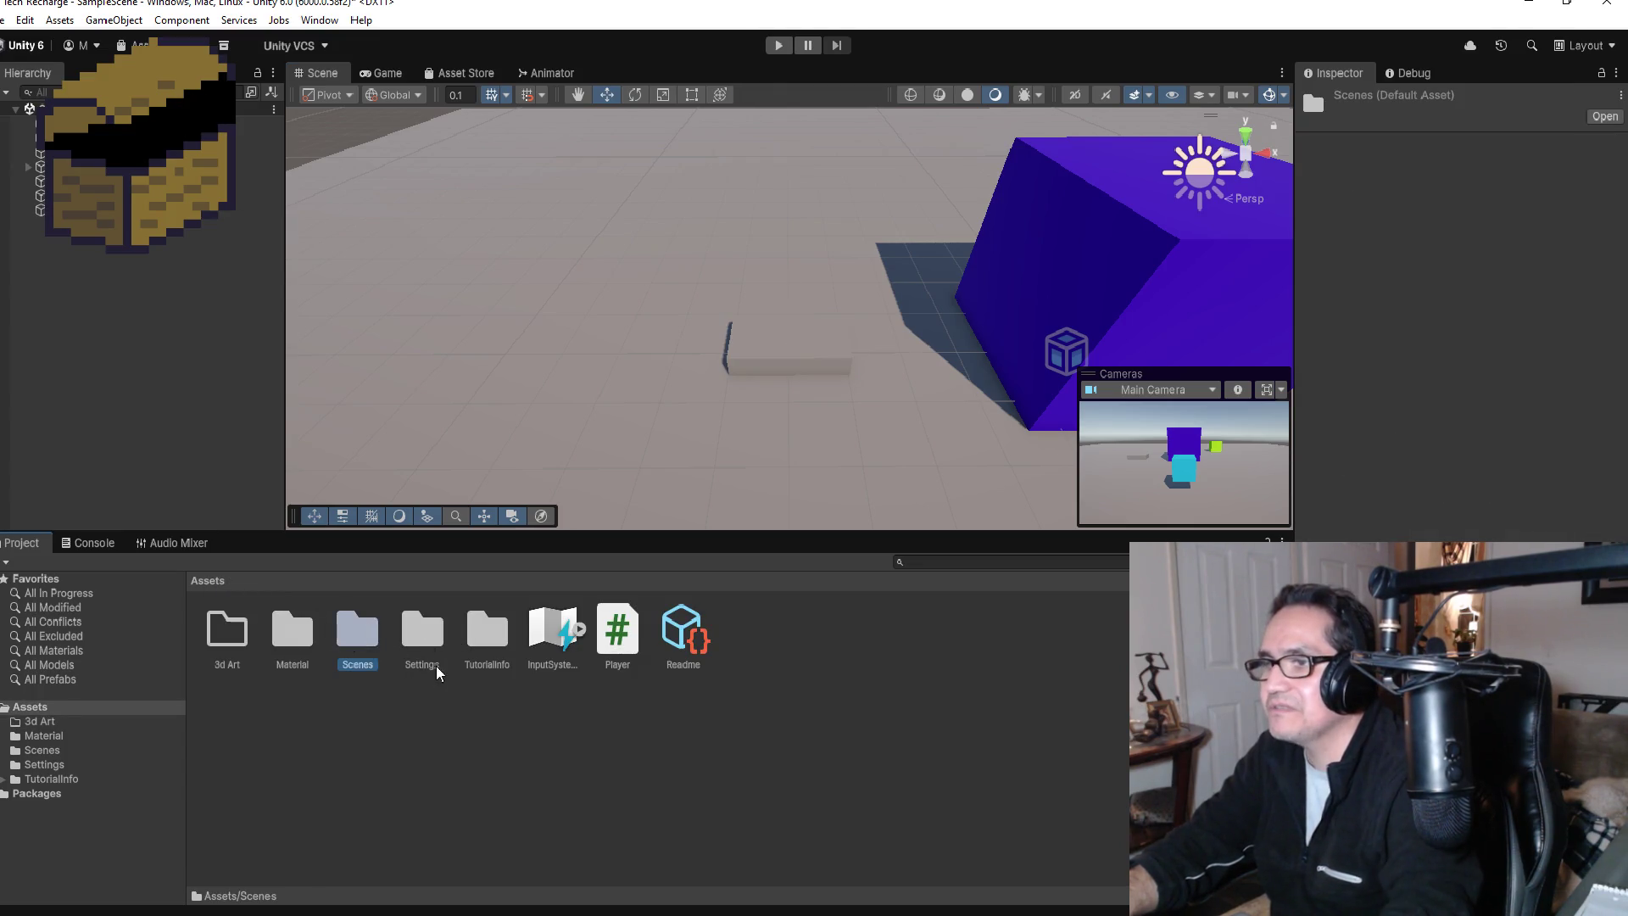
double_click(310, 634)
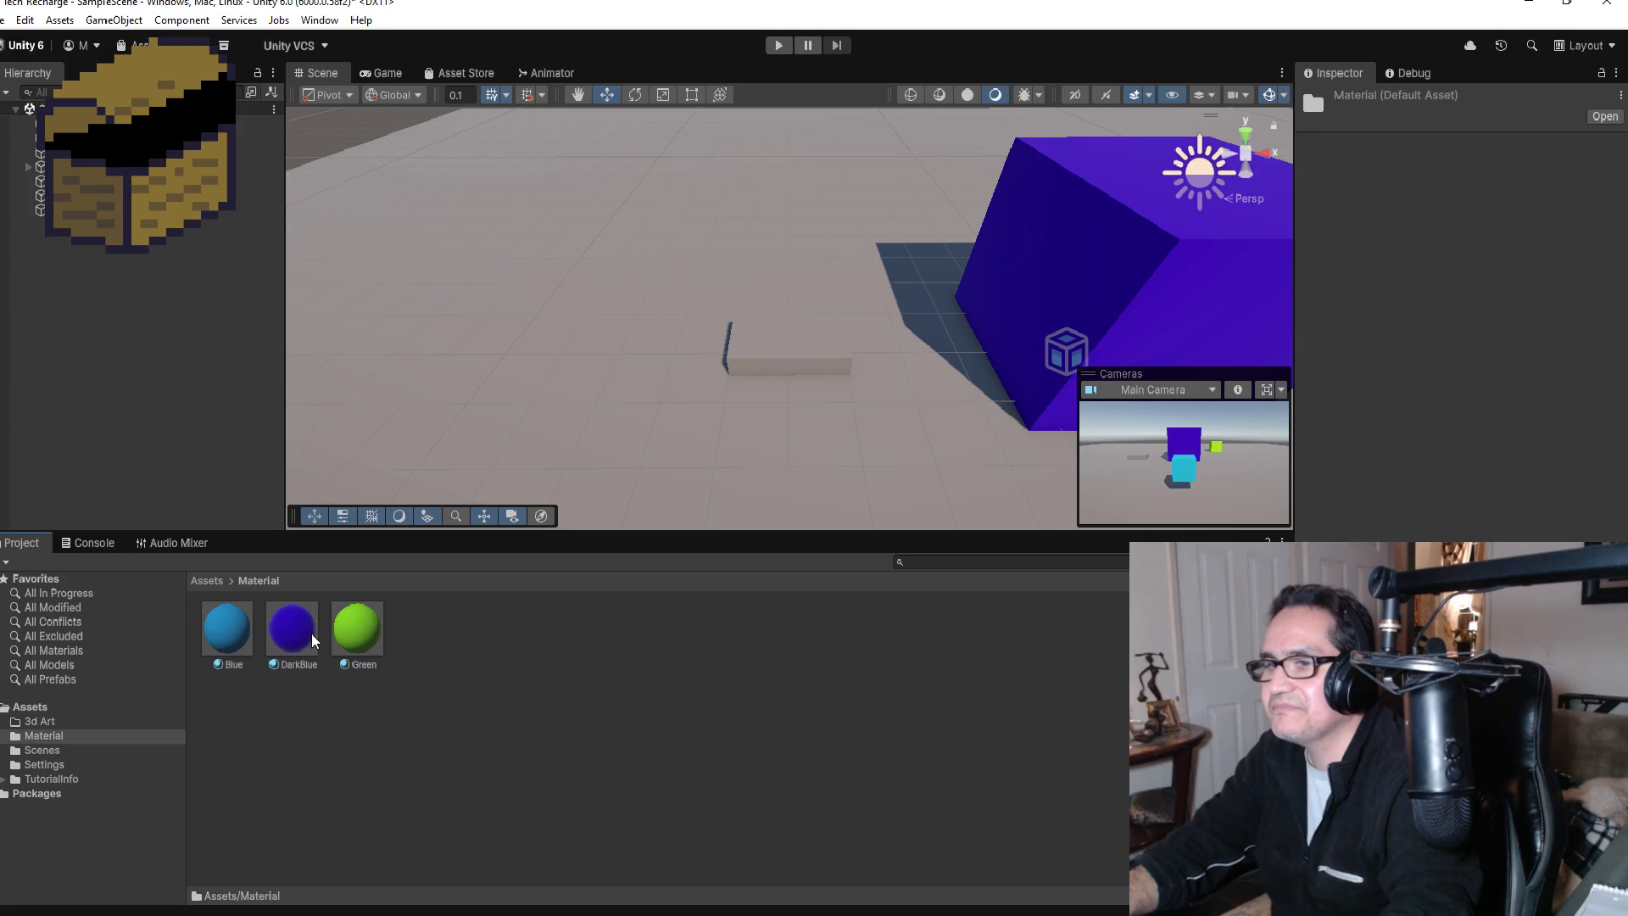
right_click(444, 636)
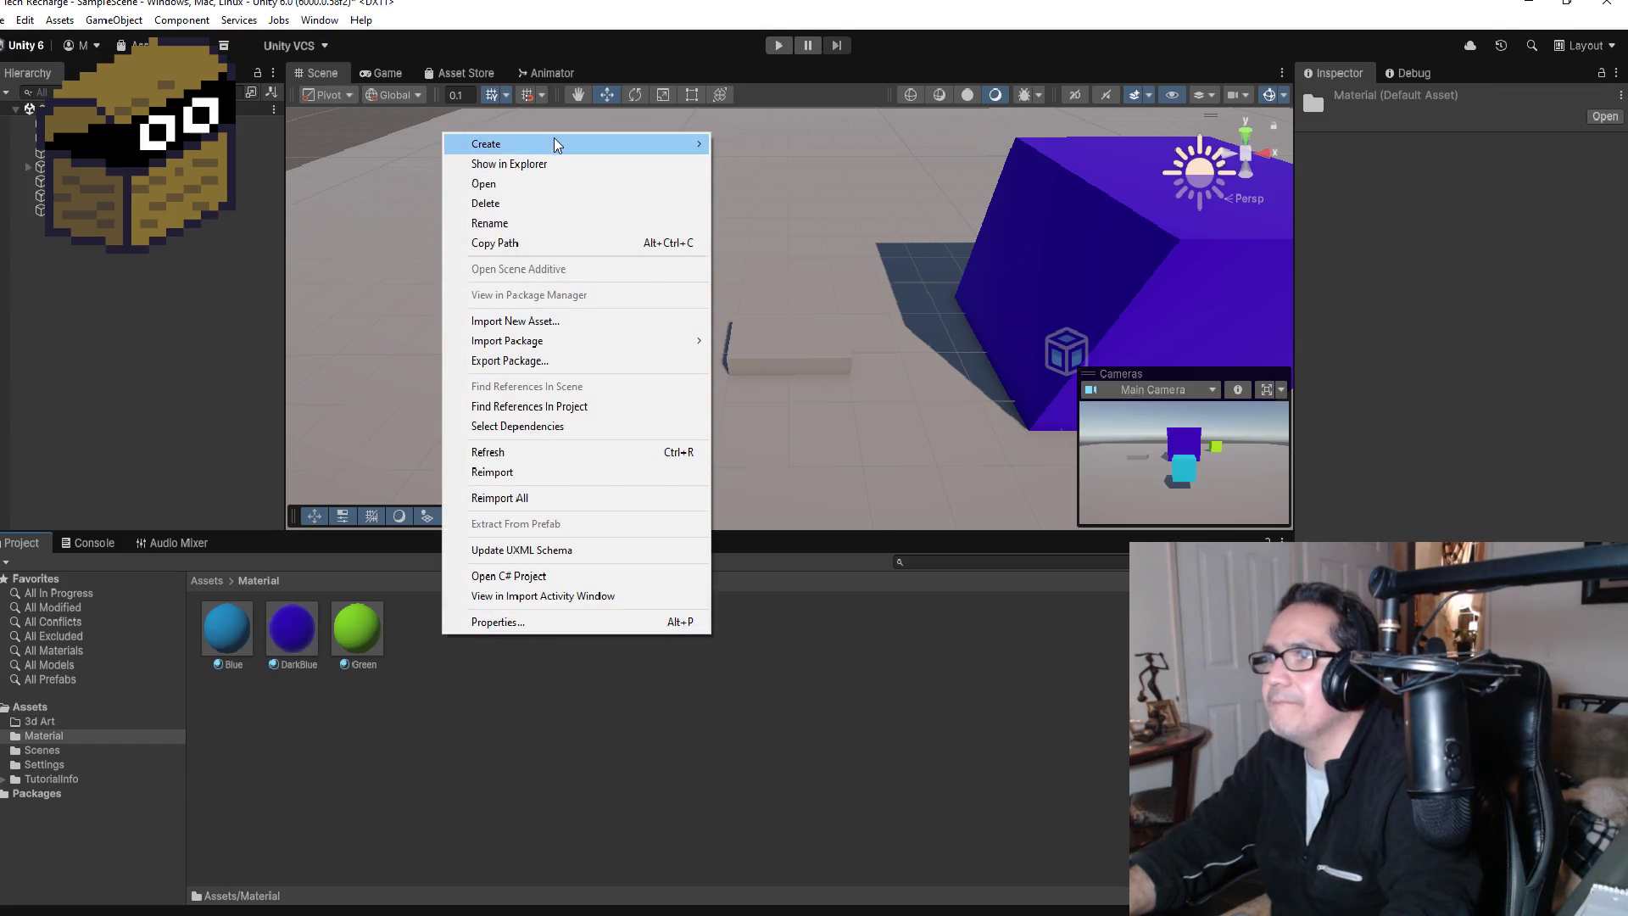
mouse_move(553, 137)
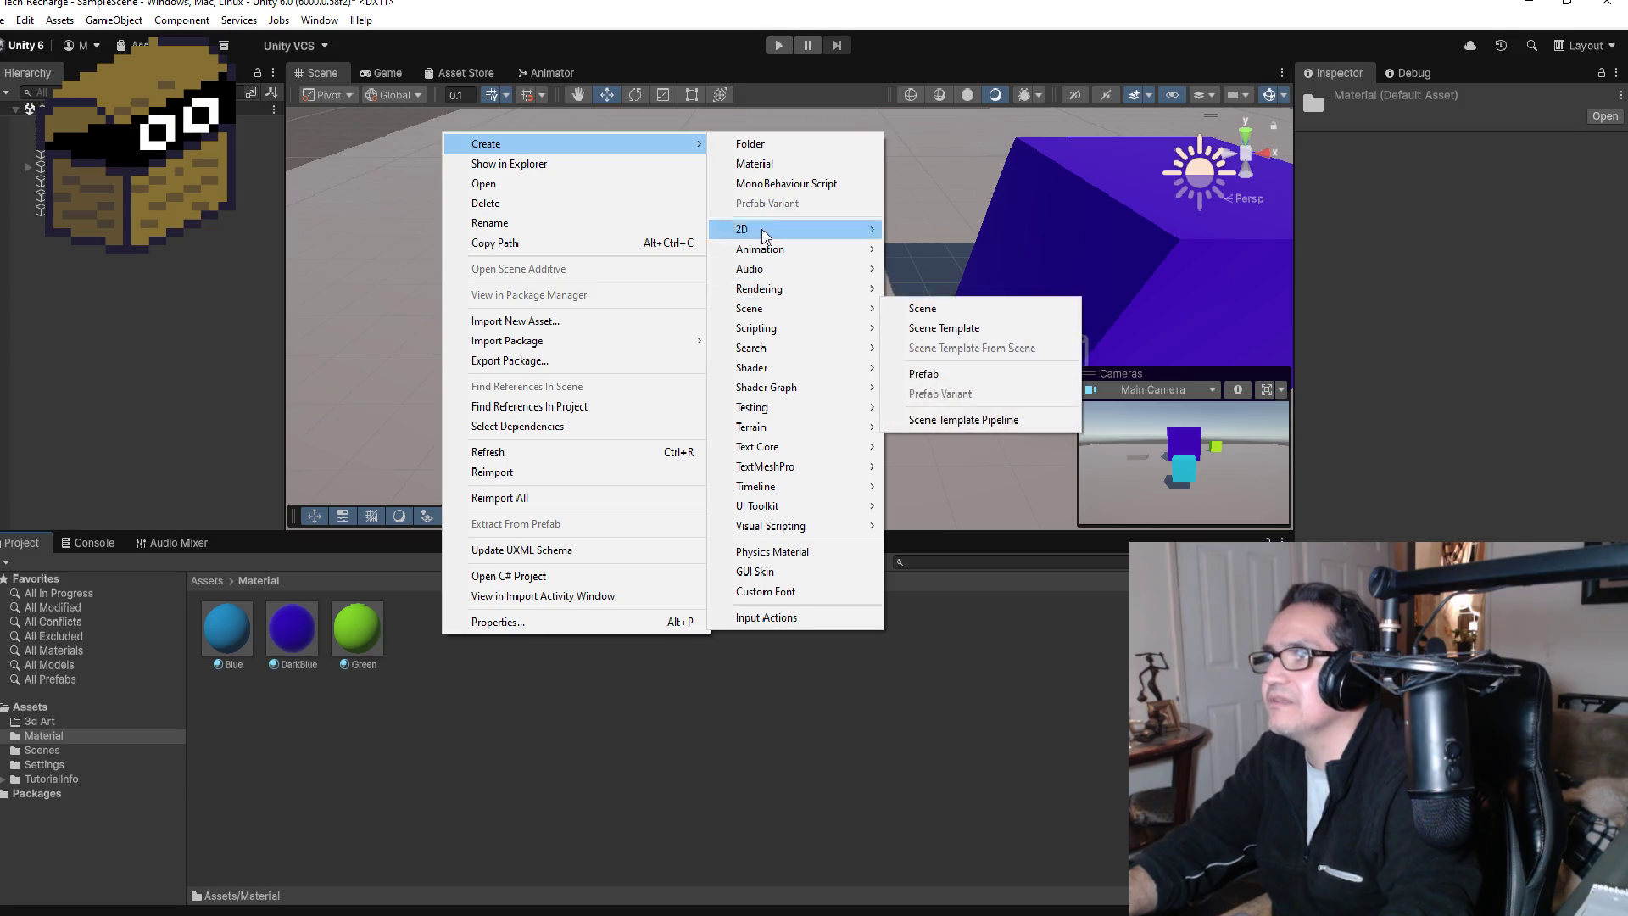
click(757, 165)
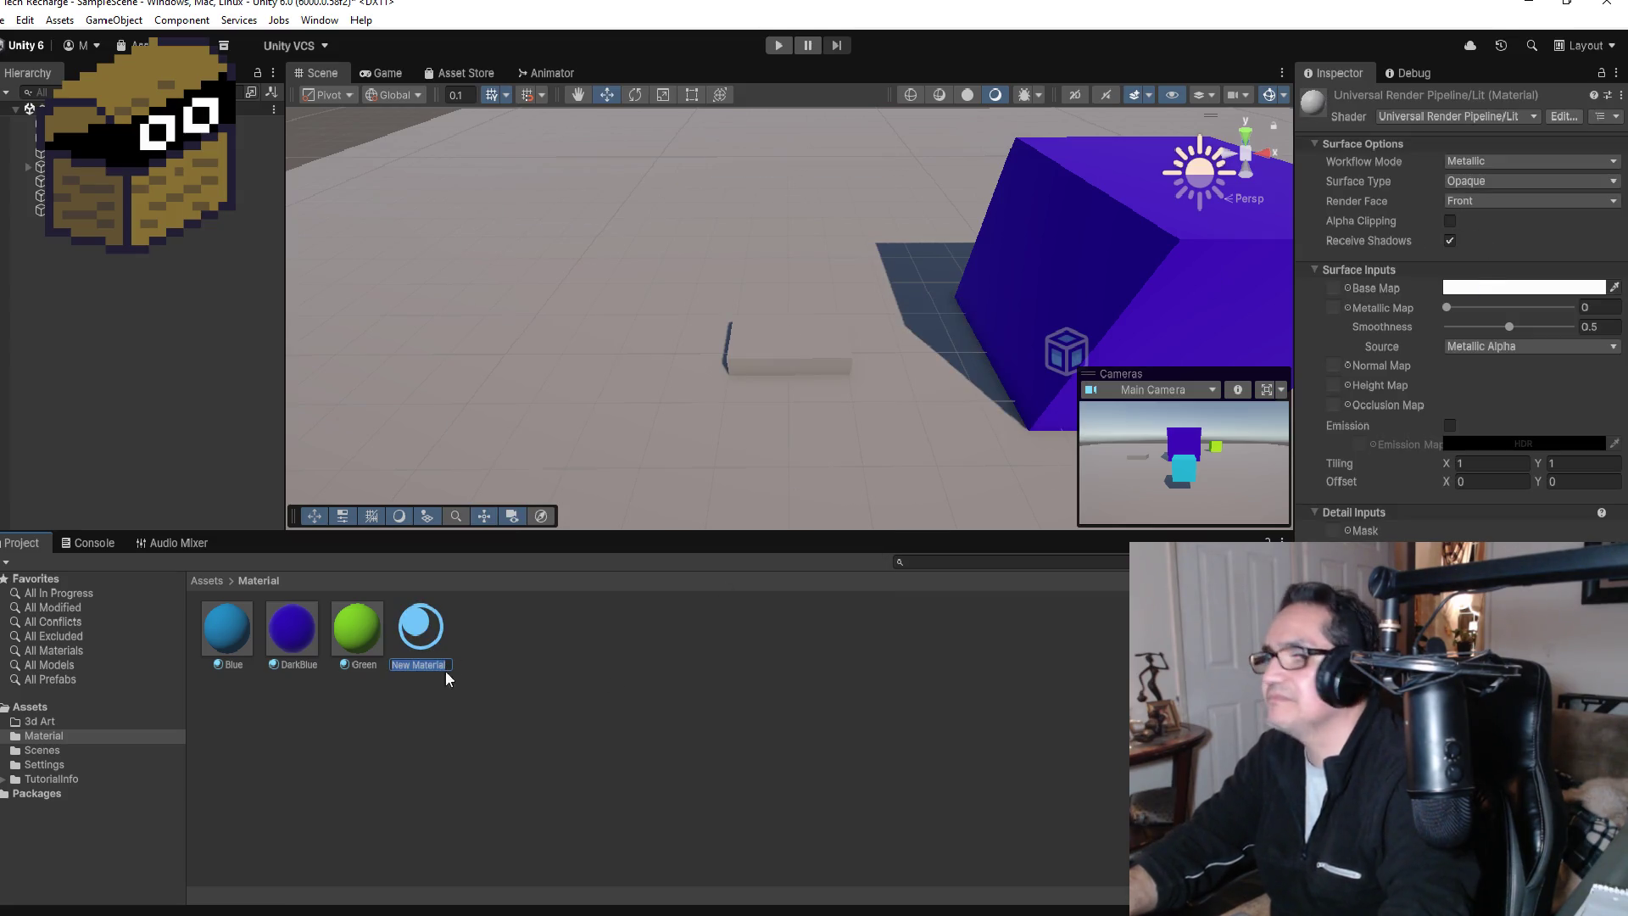
text(Red)
key(Return)
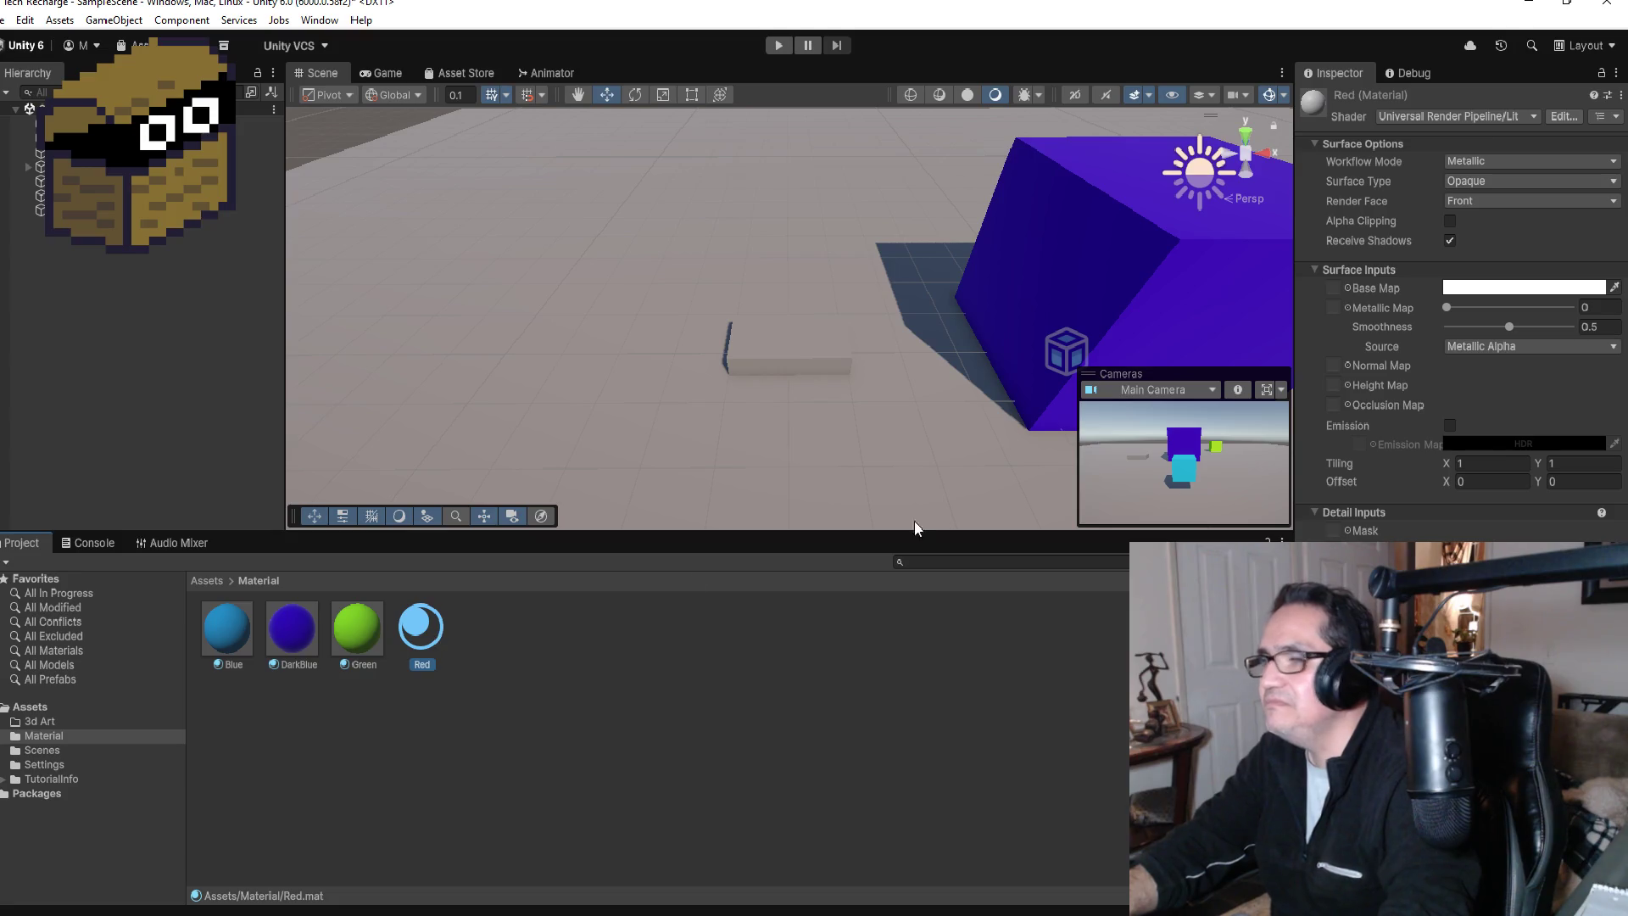
drag(1543, 380, 1569, 383)
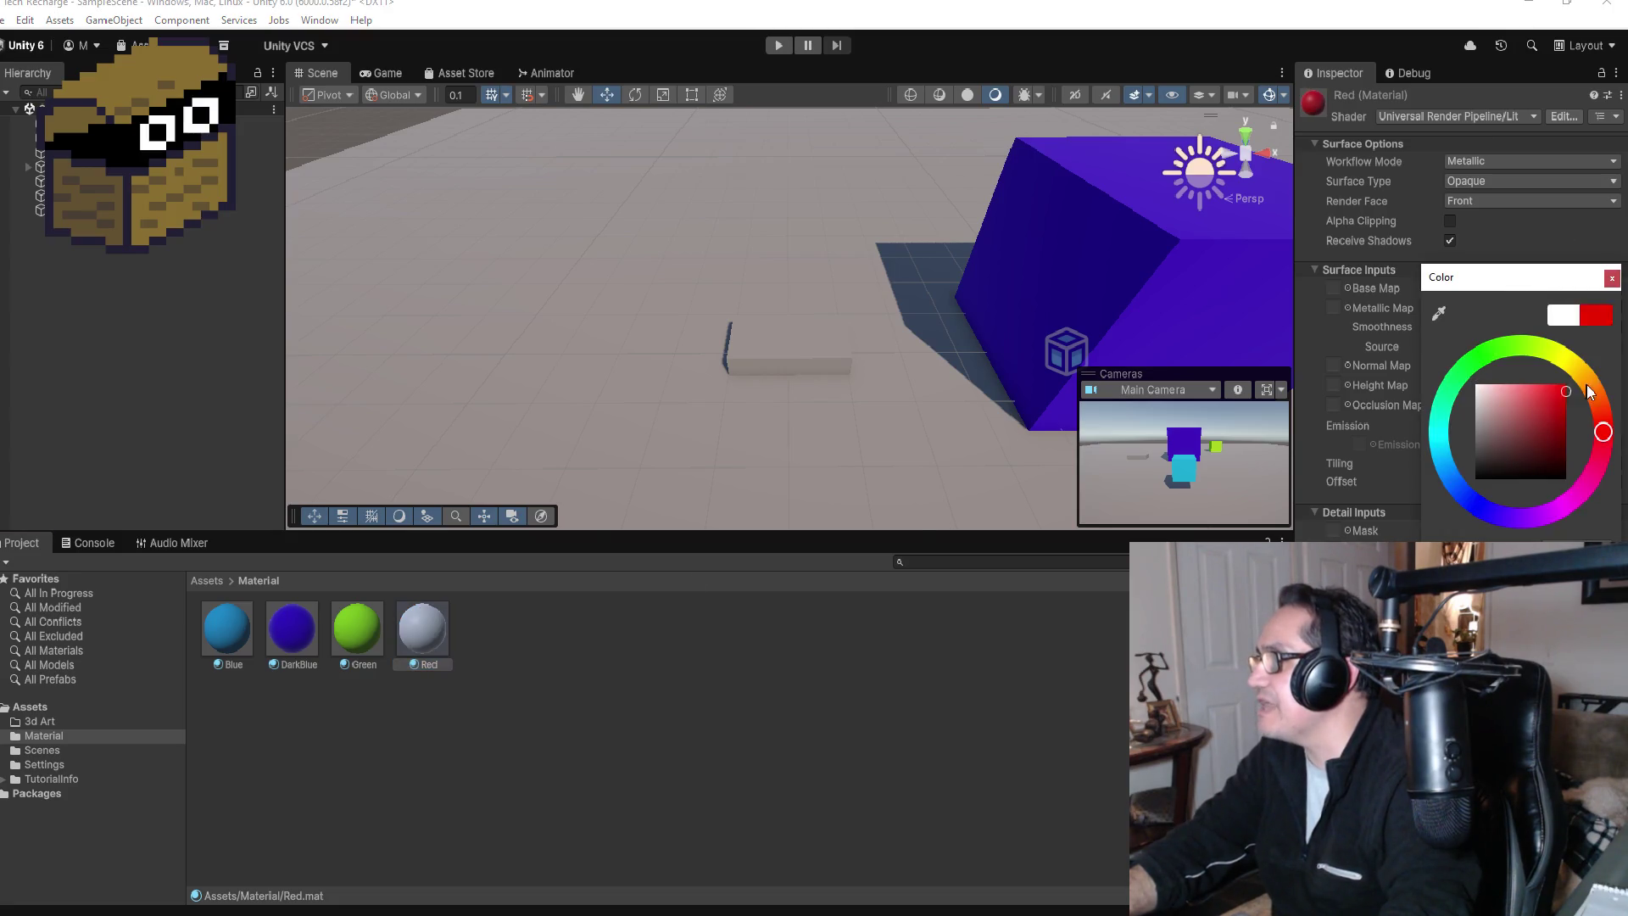
click(1610, 280)
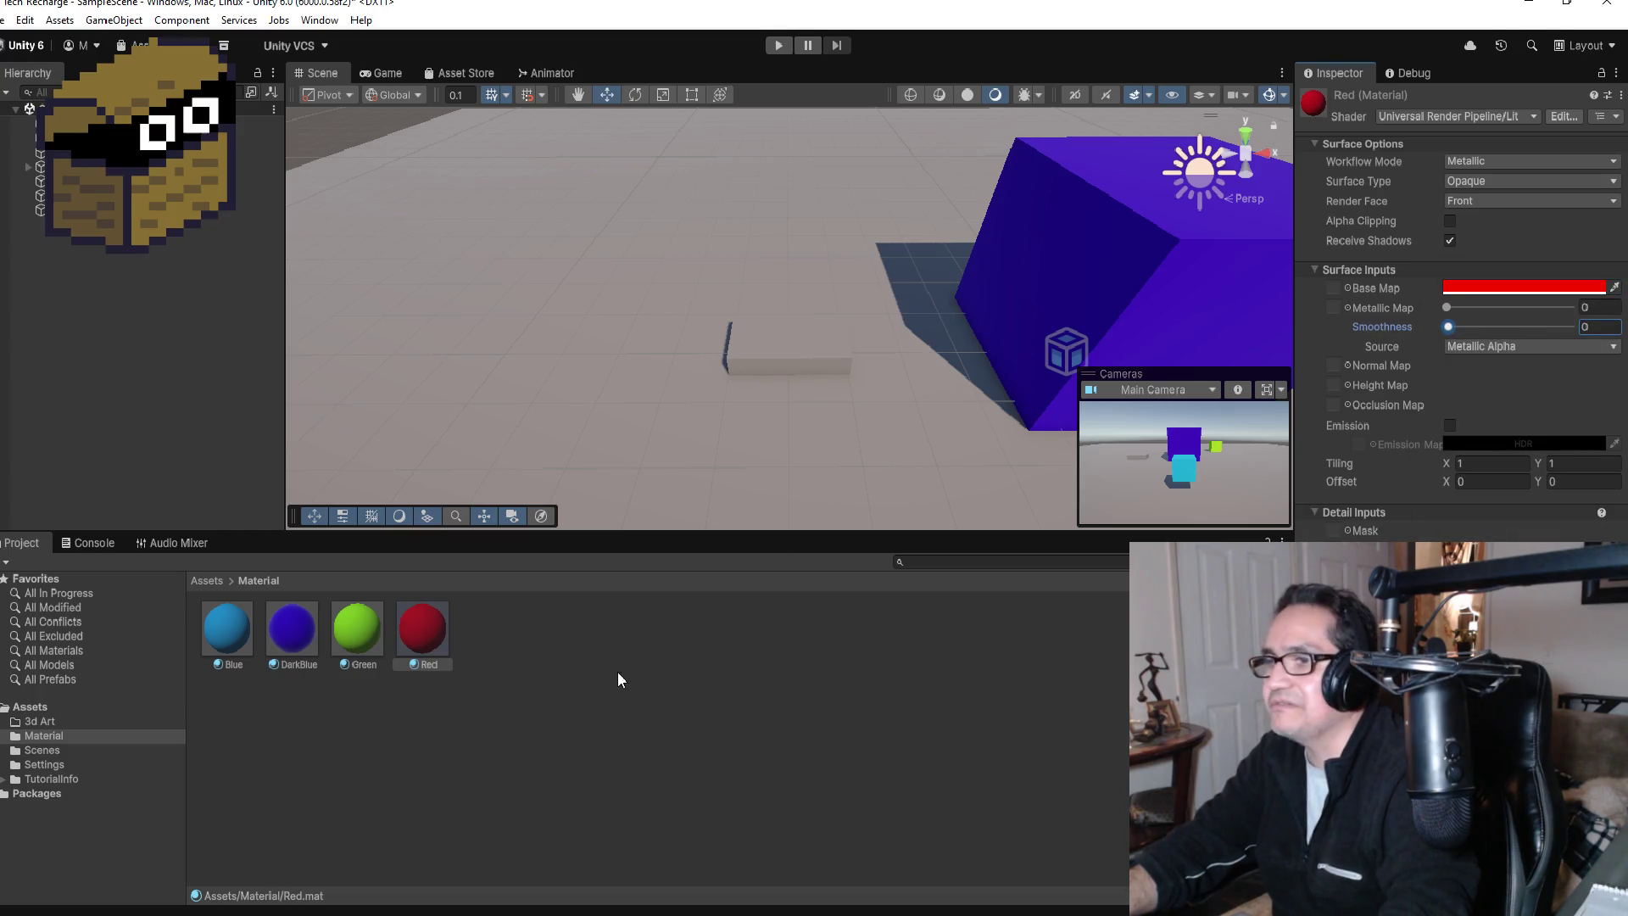
Step: Apply the Red material to the RECHARGEPOD slab and start Play mode
mouse_move(414, 634)
mouse_down()
mouse_move(812, 403)
mouse_move(820, 338)
mouse_up()
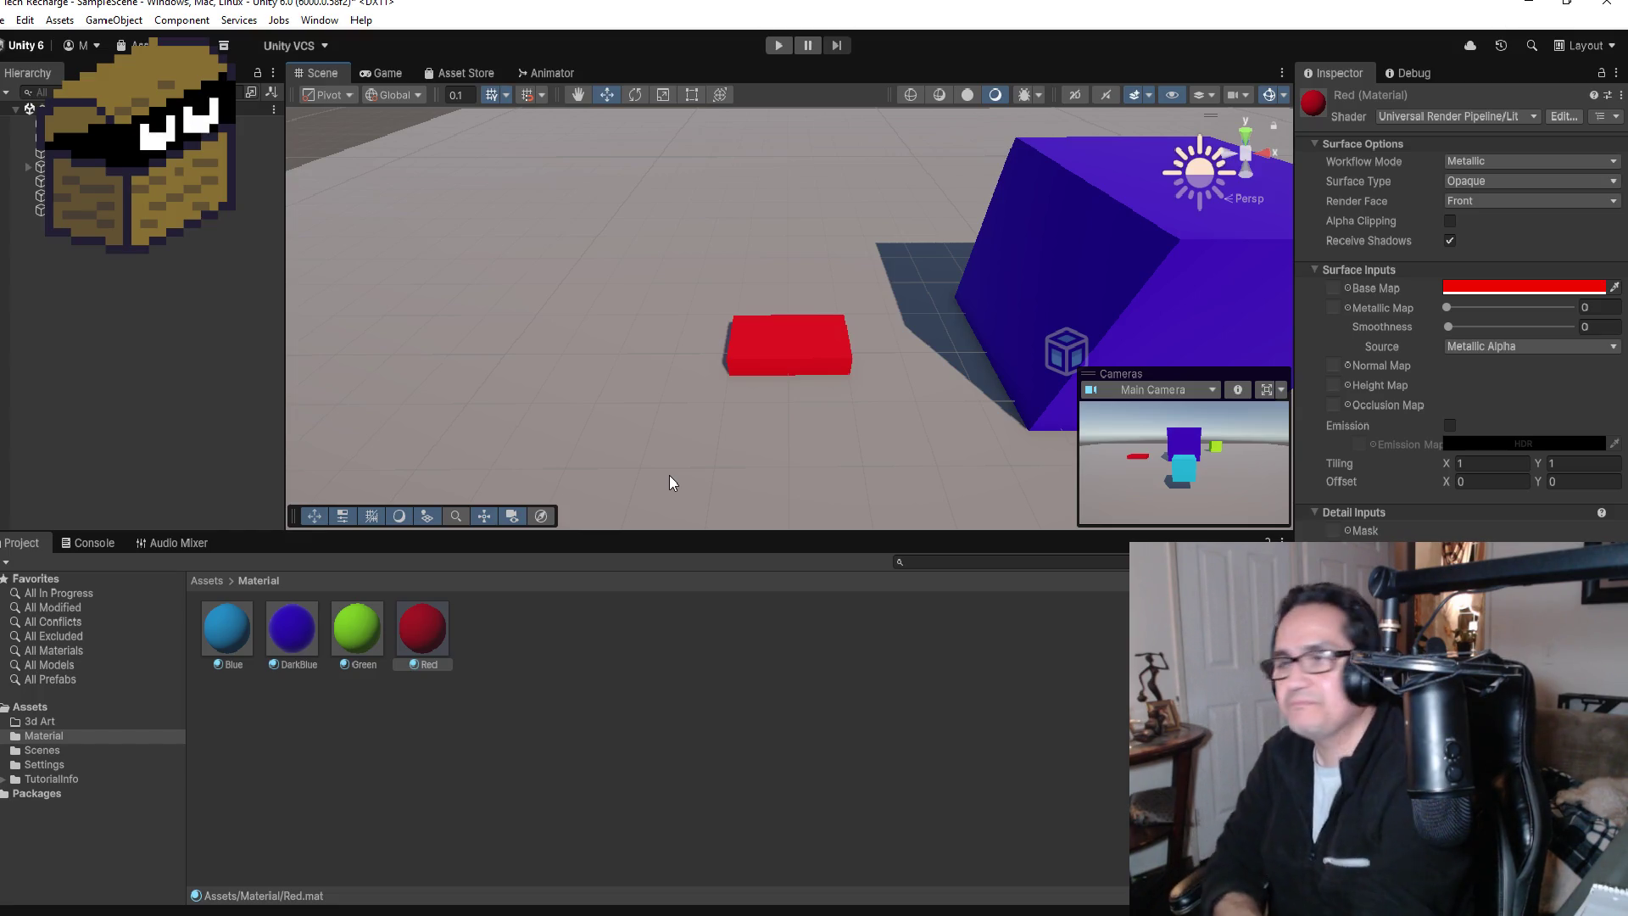
click(7, 19)
click(93, 330)
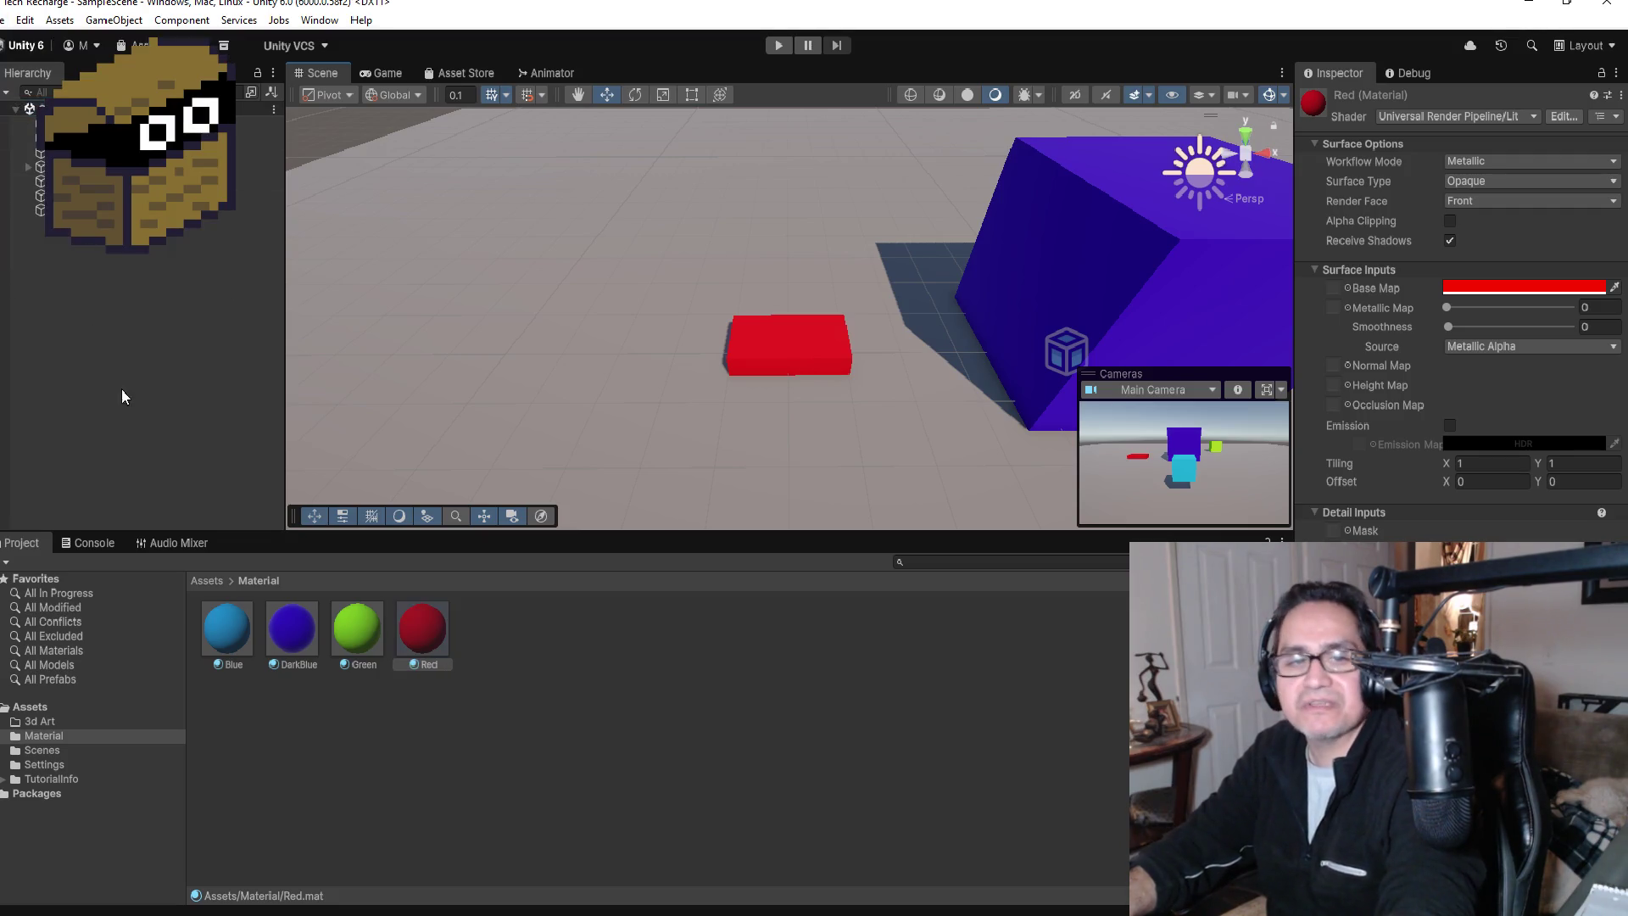
scroll(797, 348, down, 4)
click(810, 348)
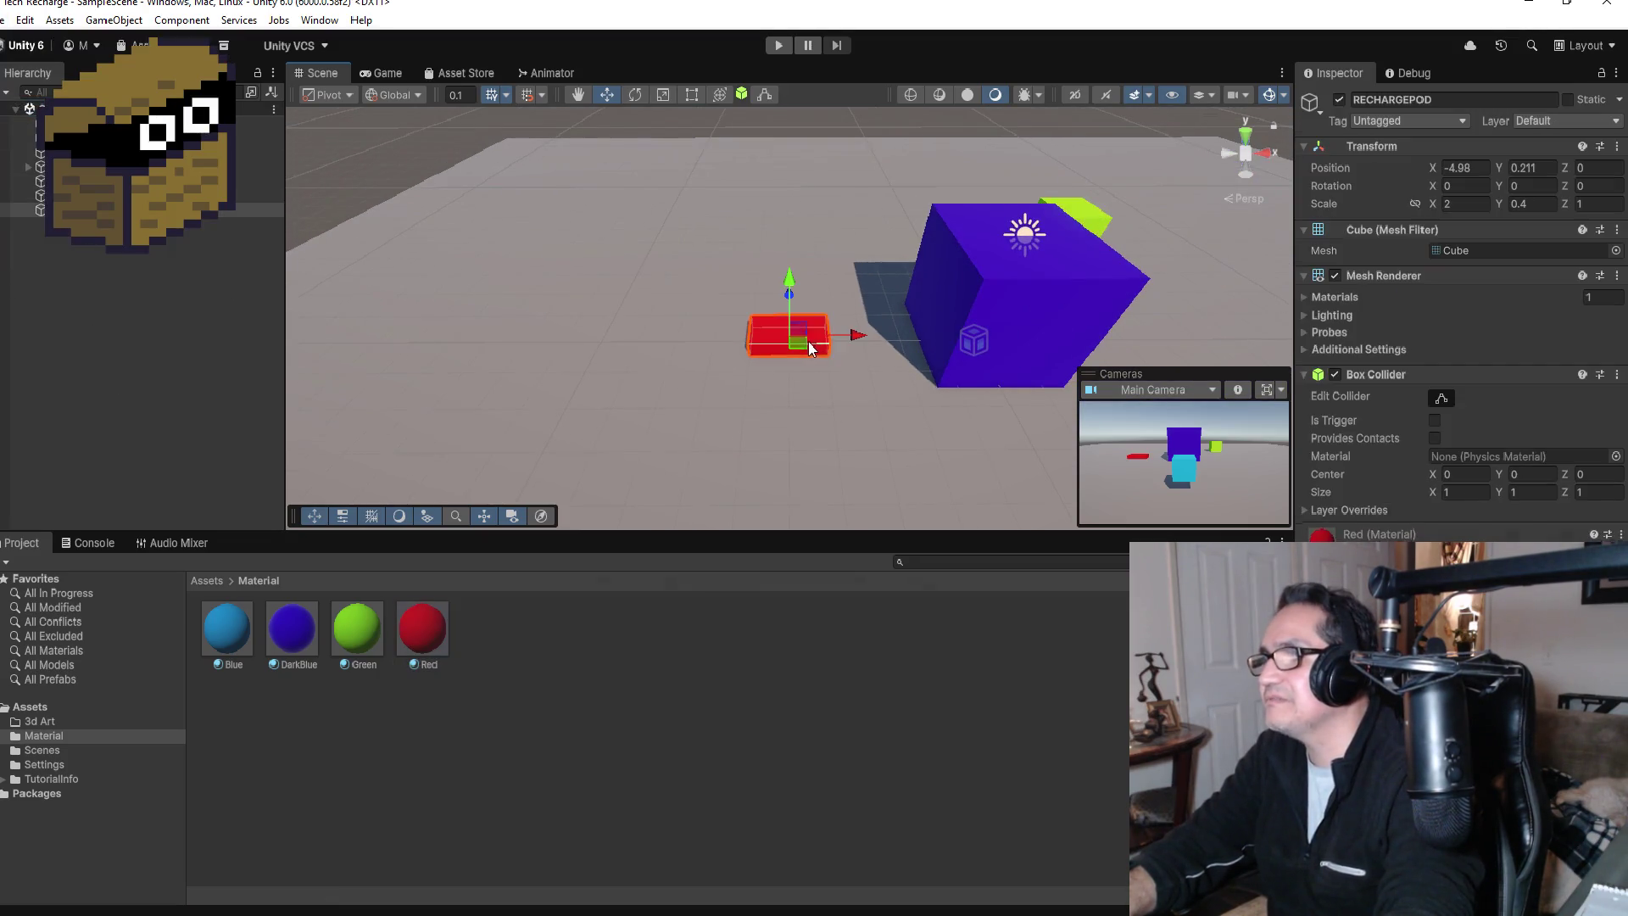
scroll(855, 356, down, 2)
click(778, 45)
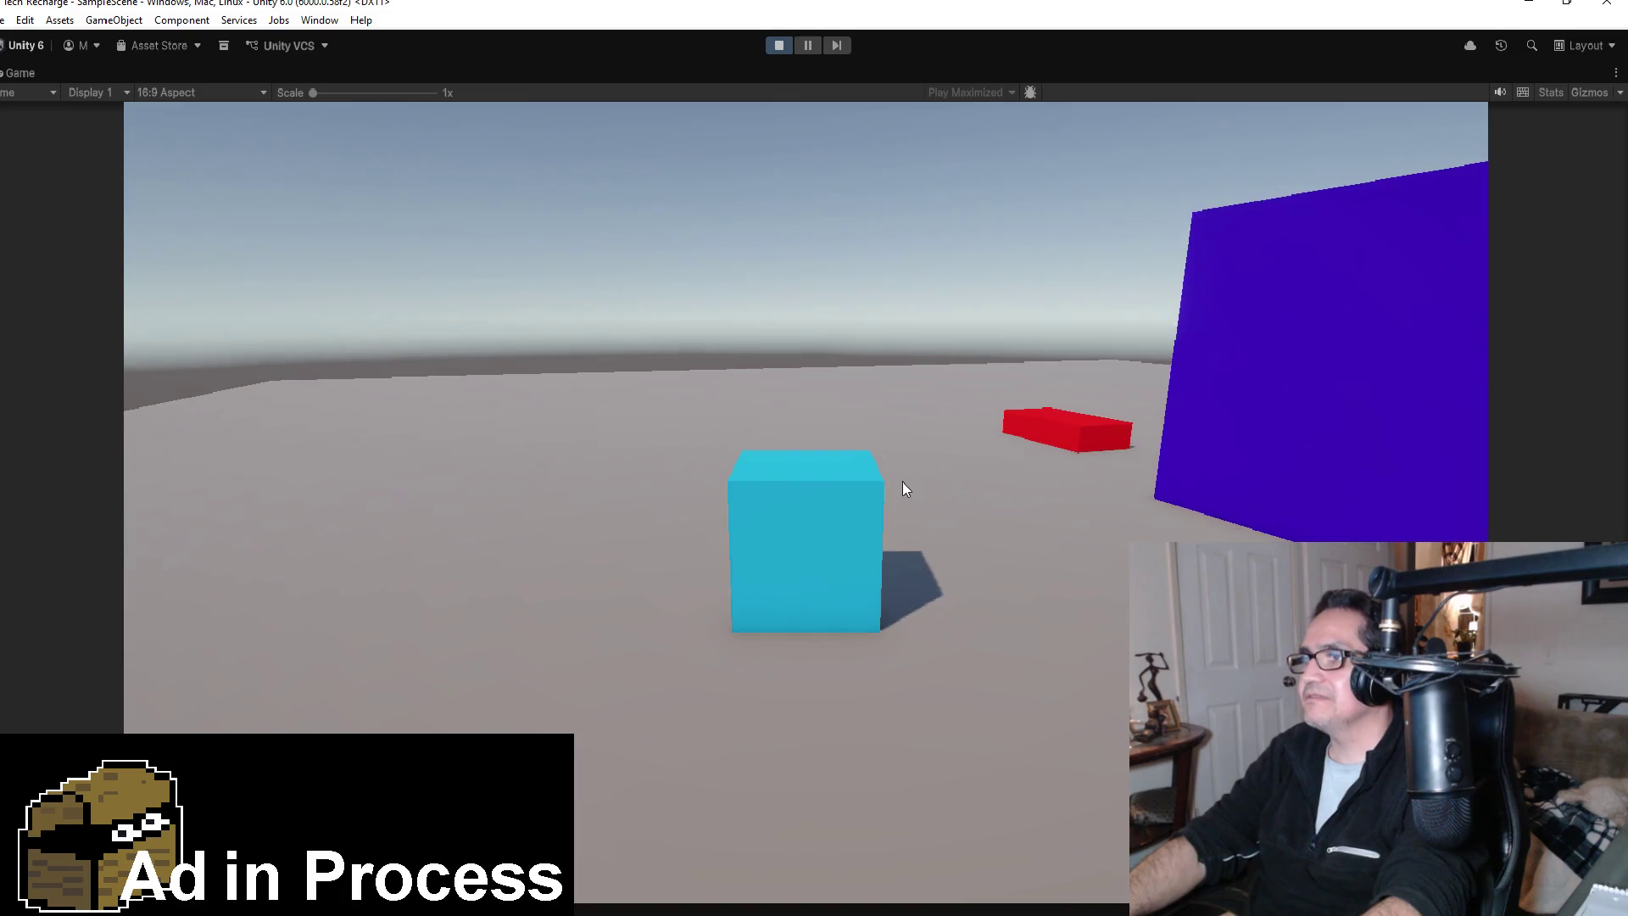
Step: Orbit the game camera around the cyan cube during play, then stop Play mode
mouse_move(902, 481)
mouse_down()
mouse_move(1234, 483)
mouse_move(943, 451)
mouse_move(1075, 474)
mouse_up()
key(ctrl+p)
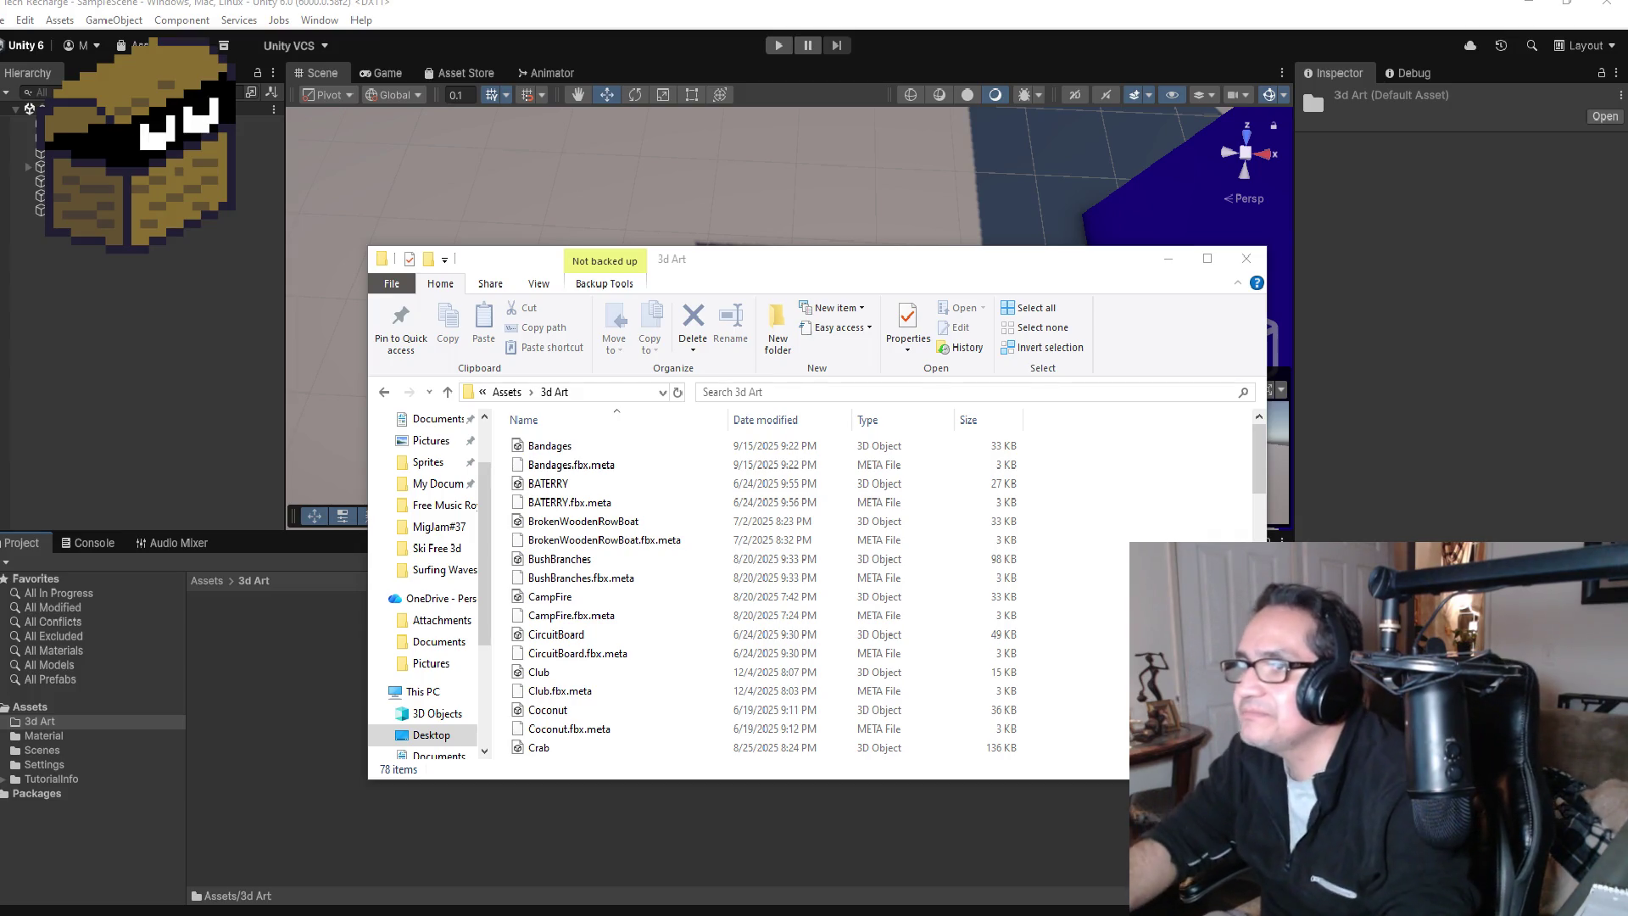
Step: Drag the BATERRY model file from File Explorer into Unity's 3d Art folder
drag(845, 266, 1121, 276)
click(840, 496)
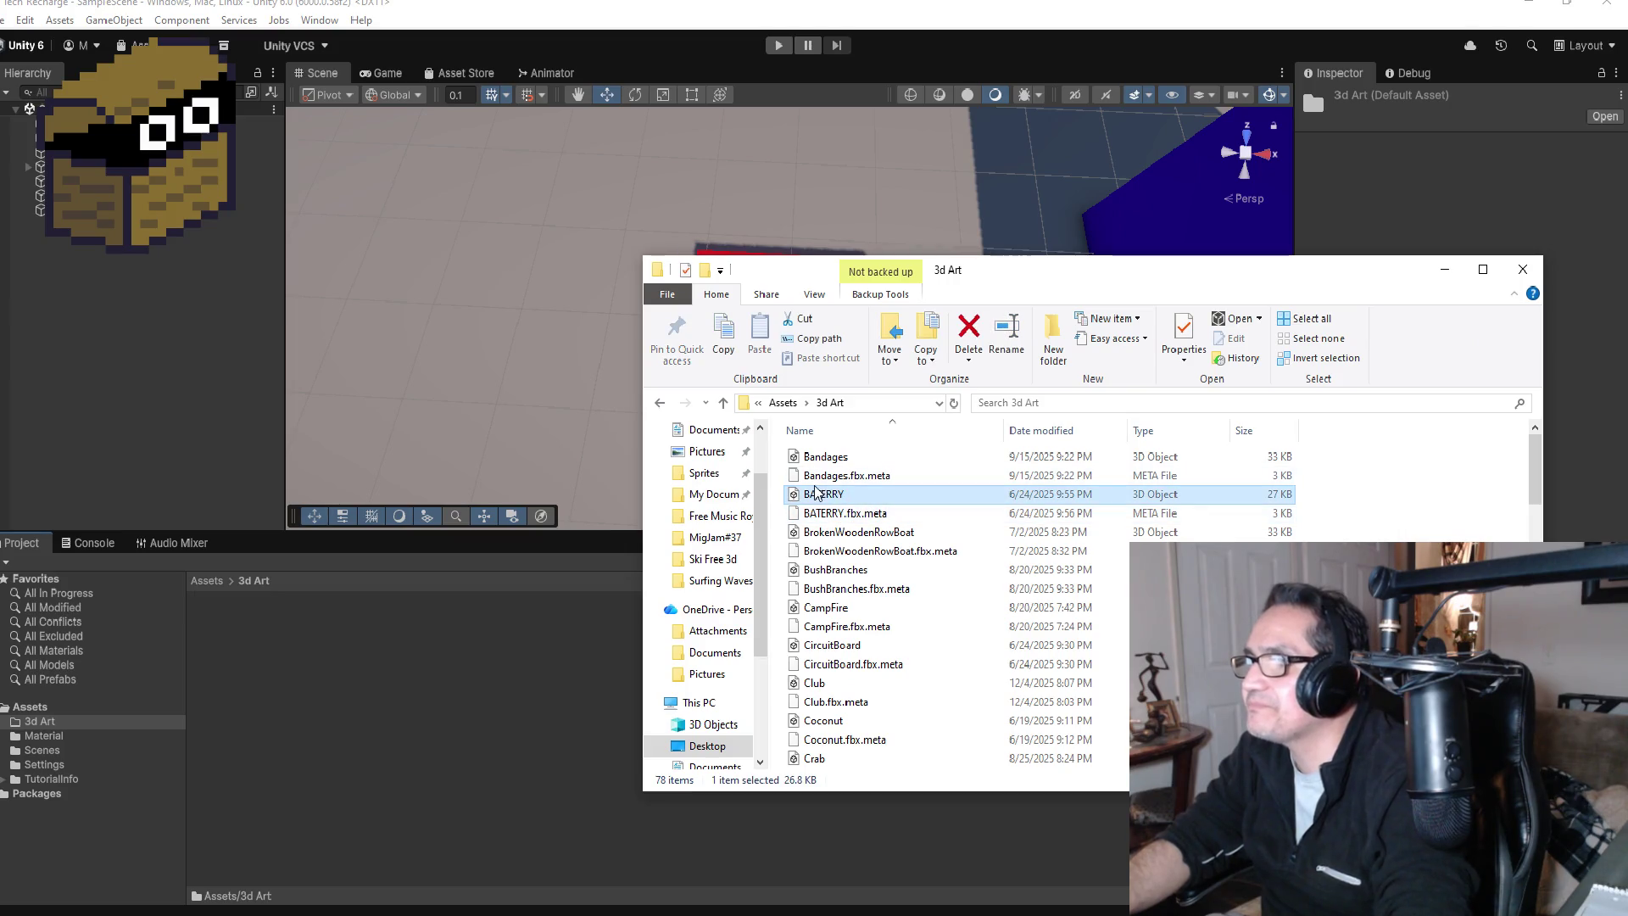
mouse_move(450, 630)
mouse_down()
mouse_move(318, 666)
mouse_move(234, 627)
mouse_move(500, 386)
mouse_up()
click(342, 701)
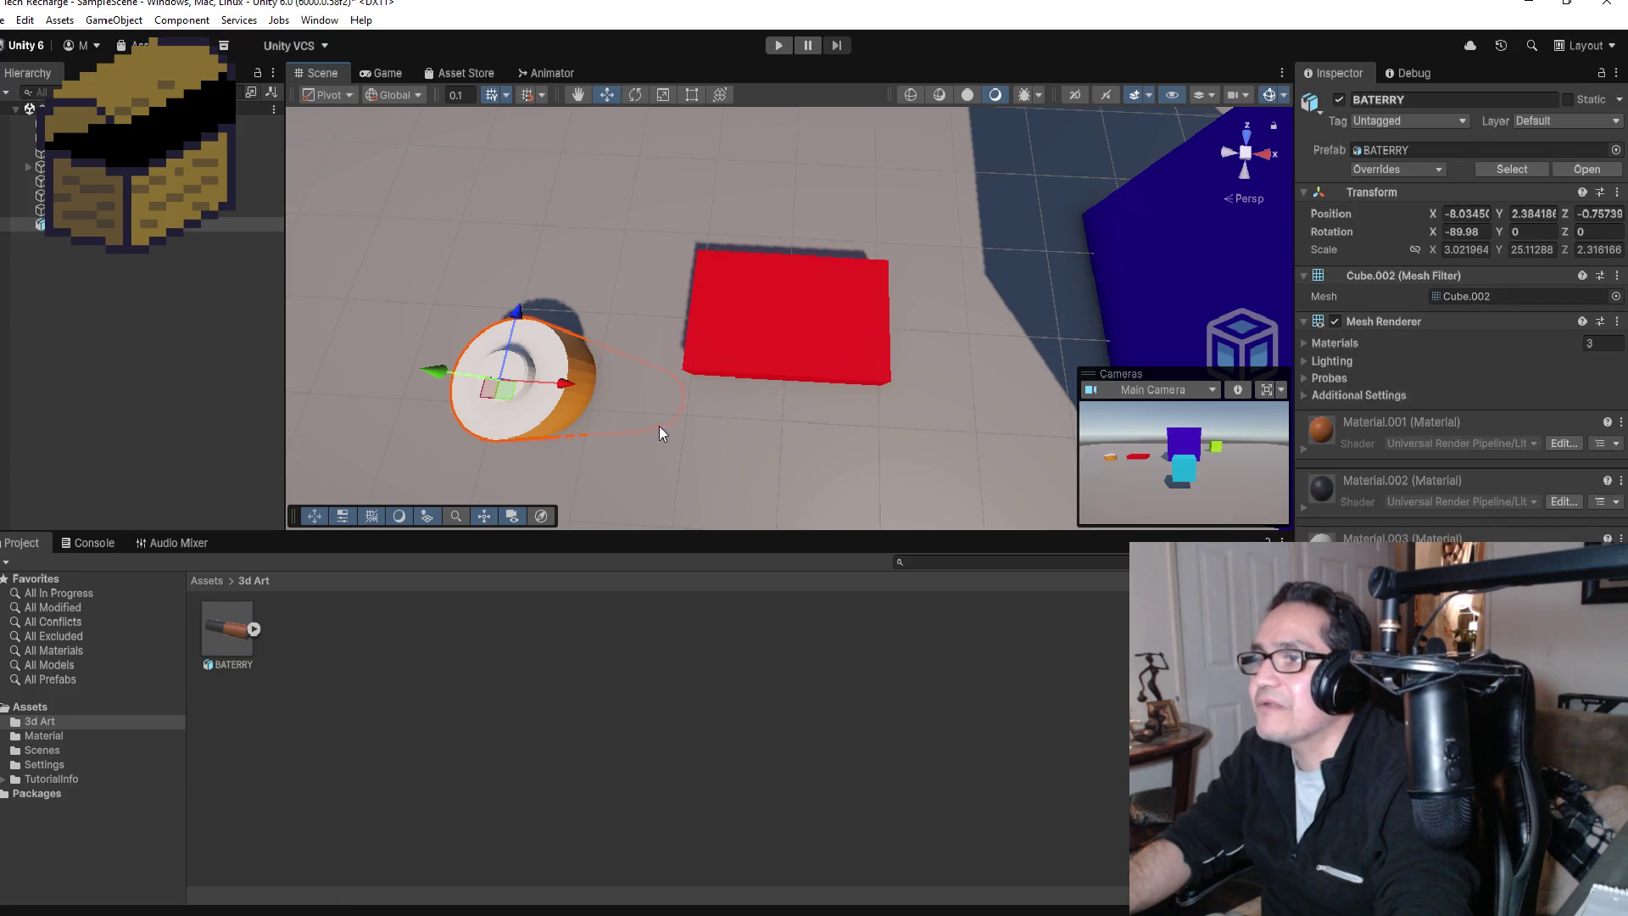
Step: Frame BATERRY and adjust its height so it stands upright at Position Y 2.588
key(f)
mouse_move(898, 342)
mouse_down()
mouse_move(930, 170)
mouse_move(780, 242)
mouse_up()
drag(725, 171, 738, 2)
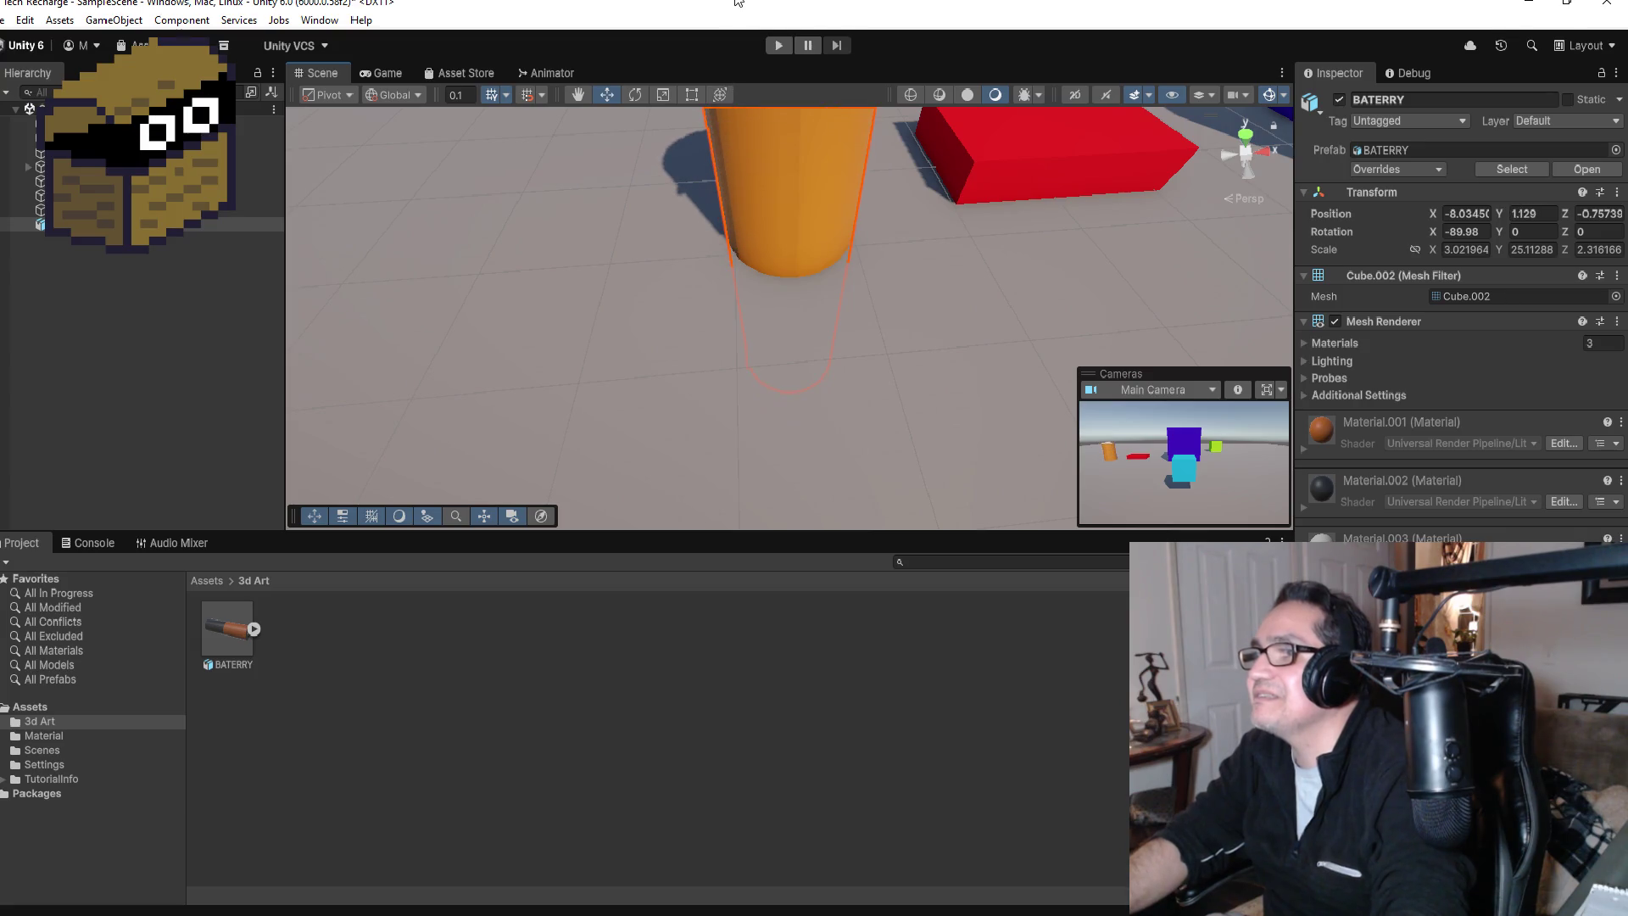
scroll(774, 262, down, 4)
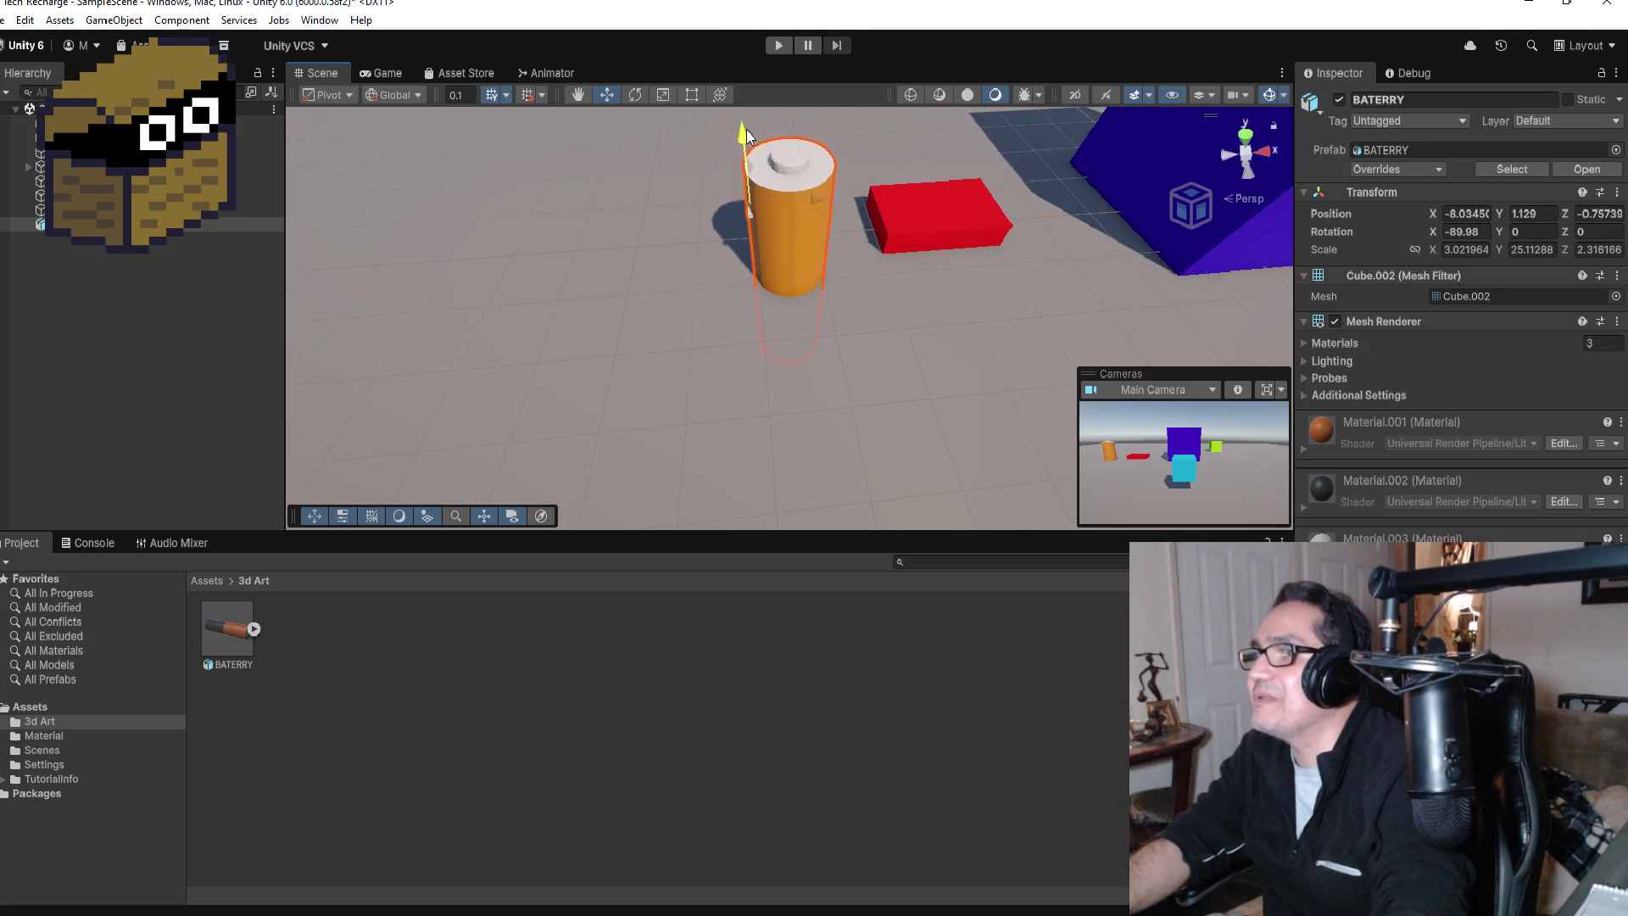
drag(755, 170, 755, 76)
drag(933, 212, 862, 258)
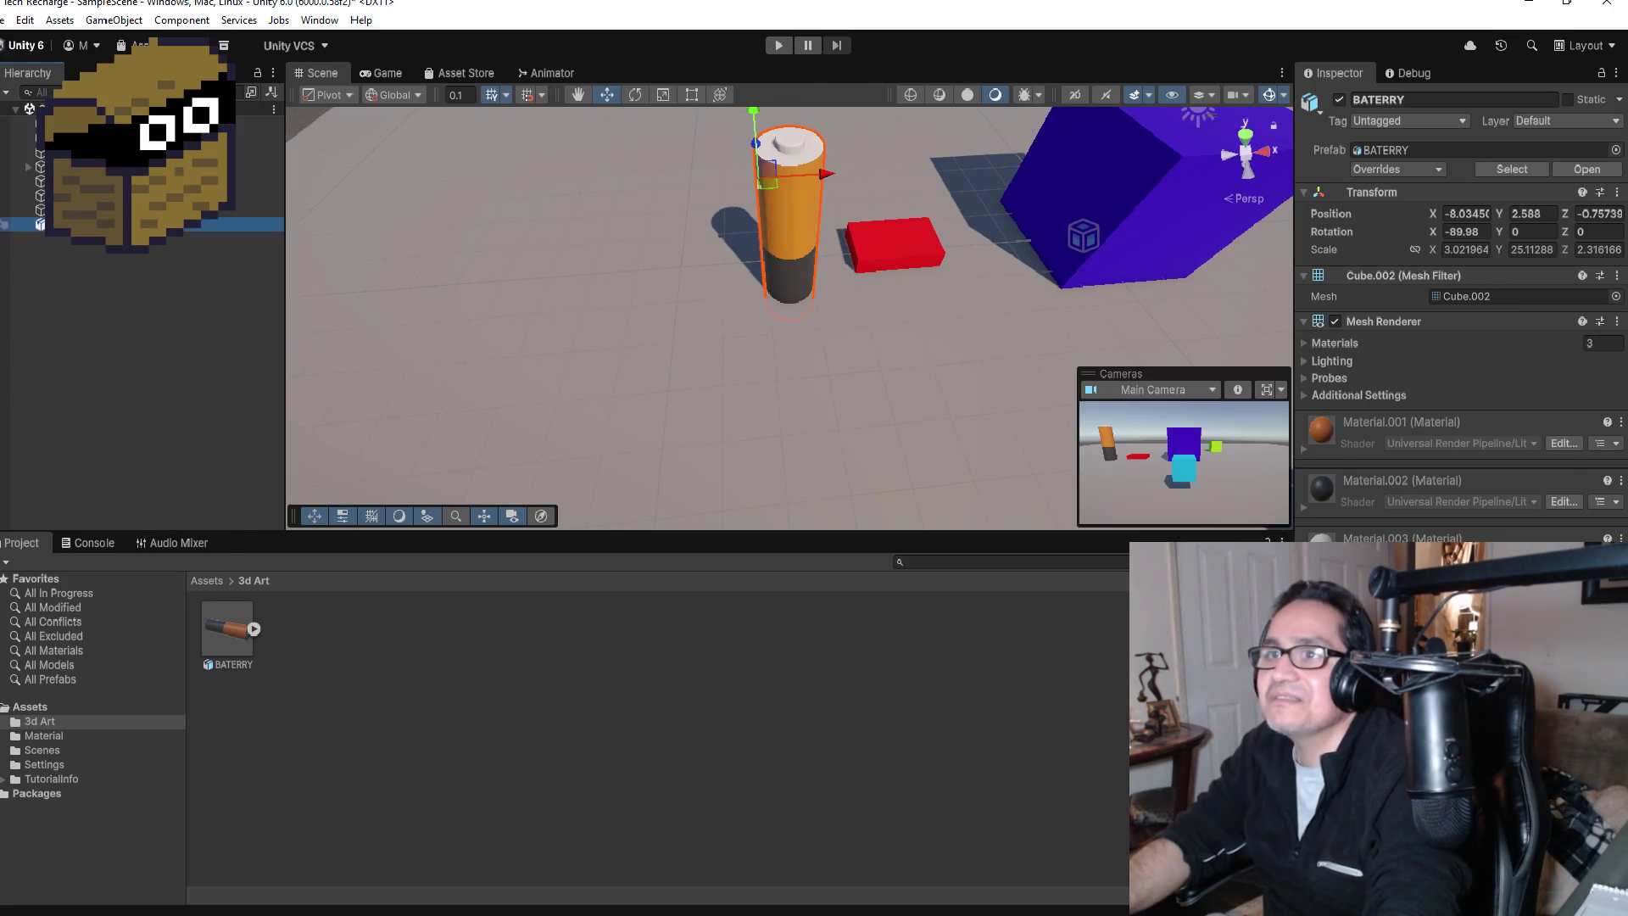
Step: Unpack the BATERRY prefab completely from its Hierarchy context menu
right_click(82, 222)
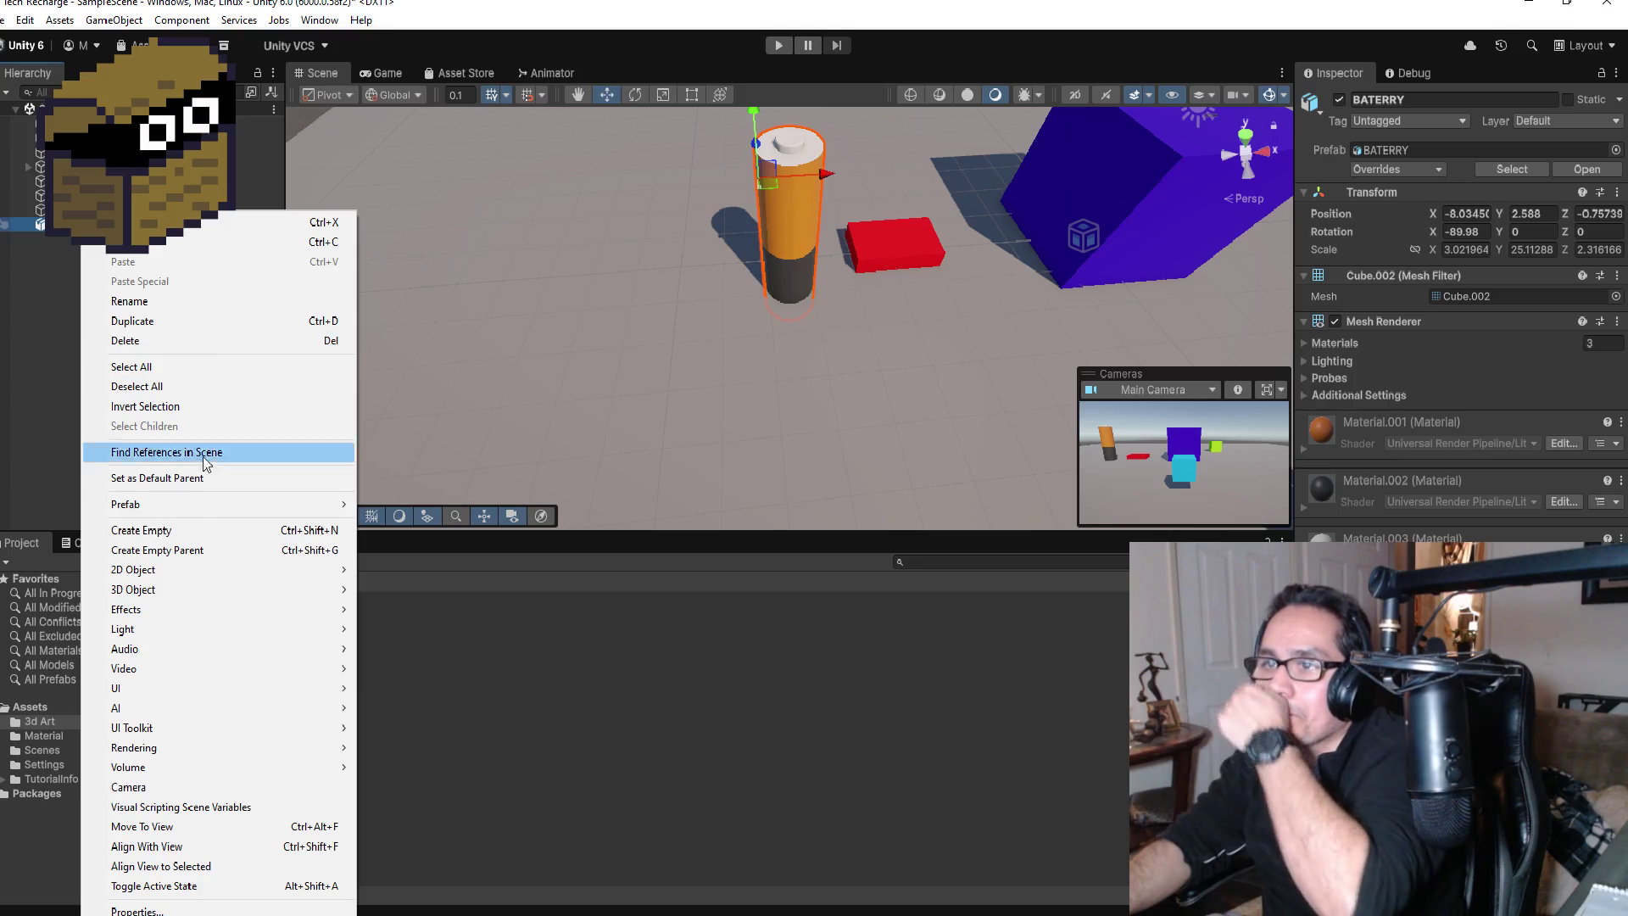
mouse_move(195, 505)
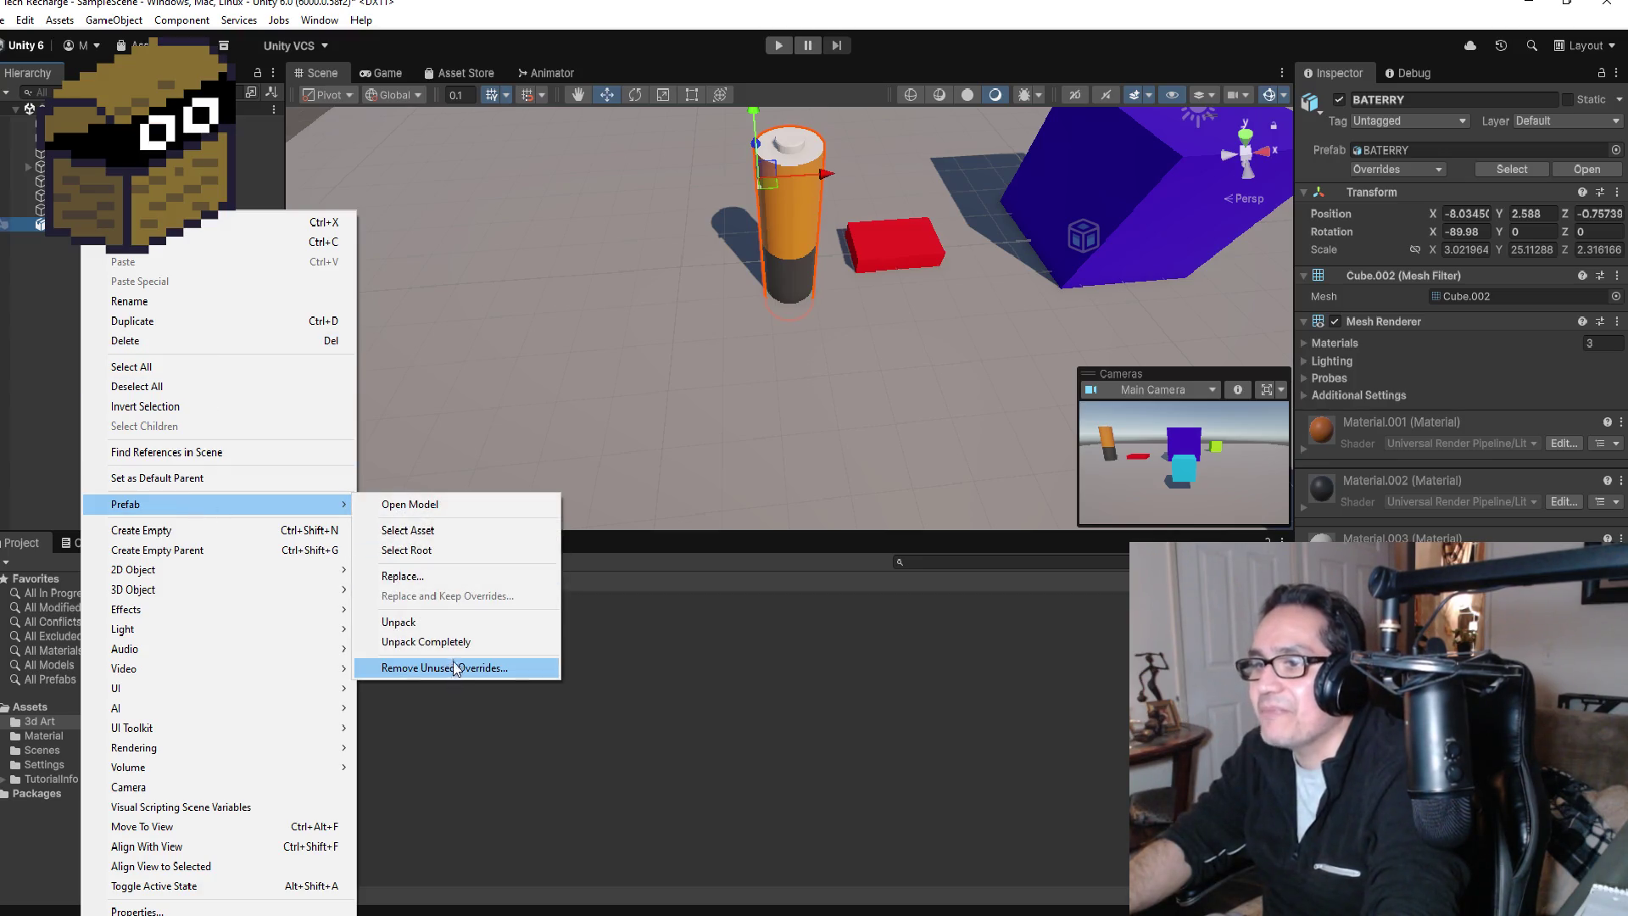
click(434, 642)
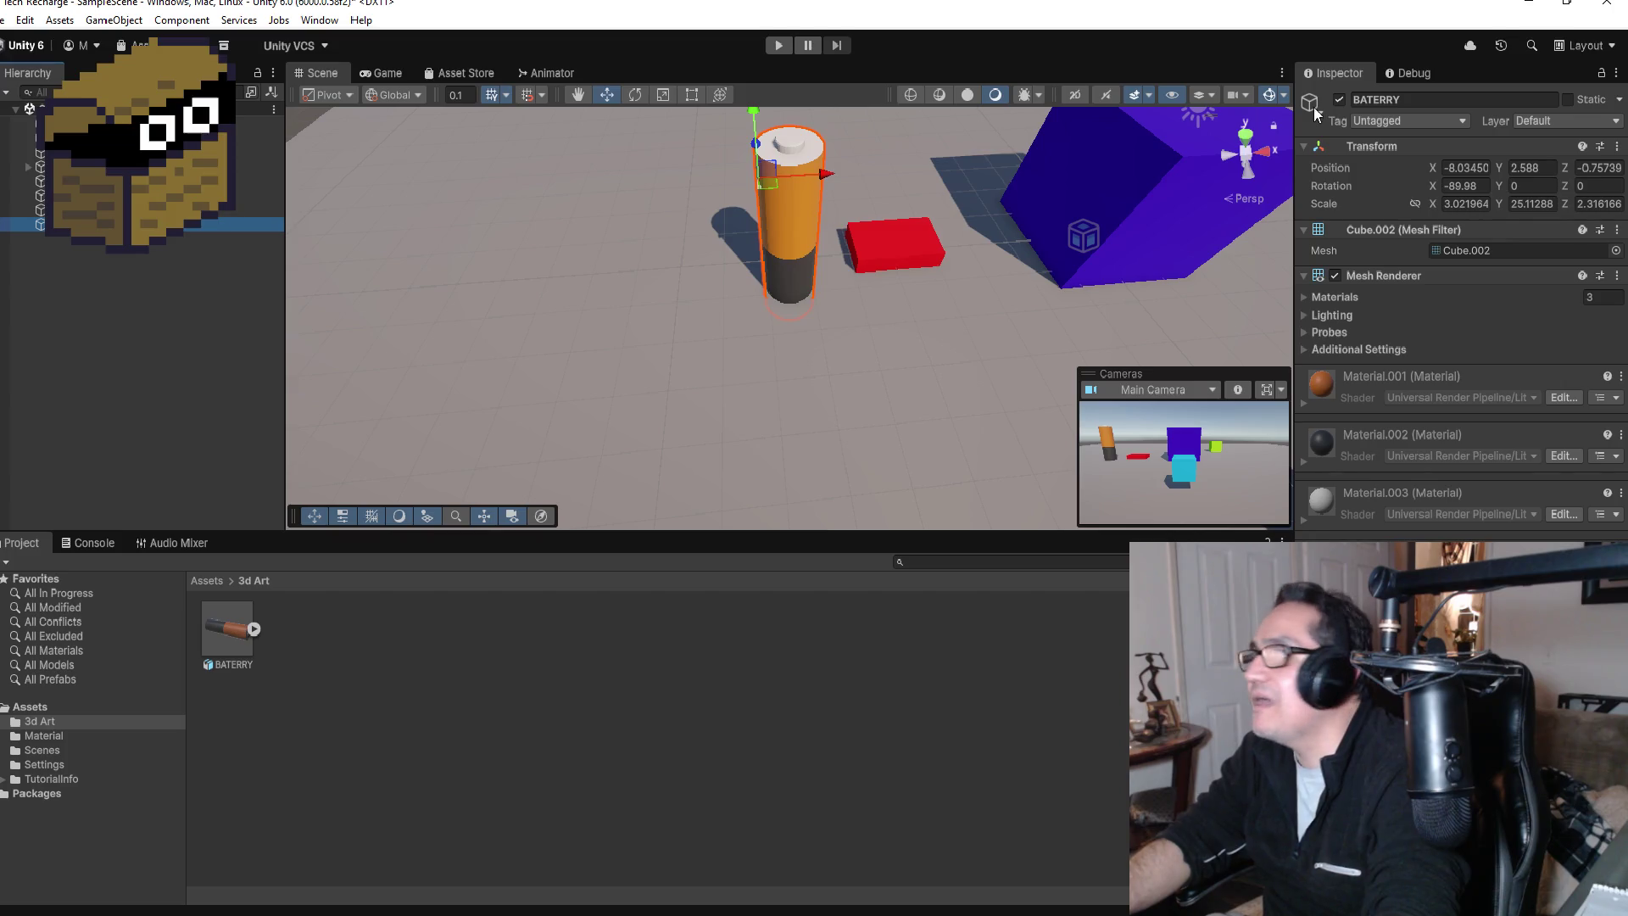
Step: Trim the battery's scale entries to about X 3, Y 25, Z 2 and reframe it
click(1467, 203)
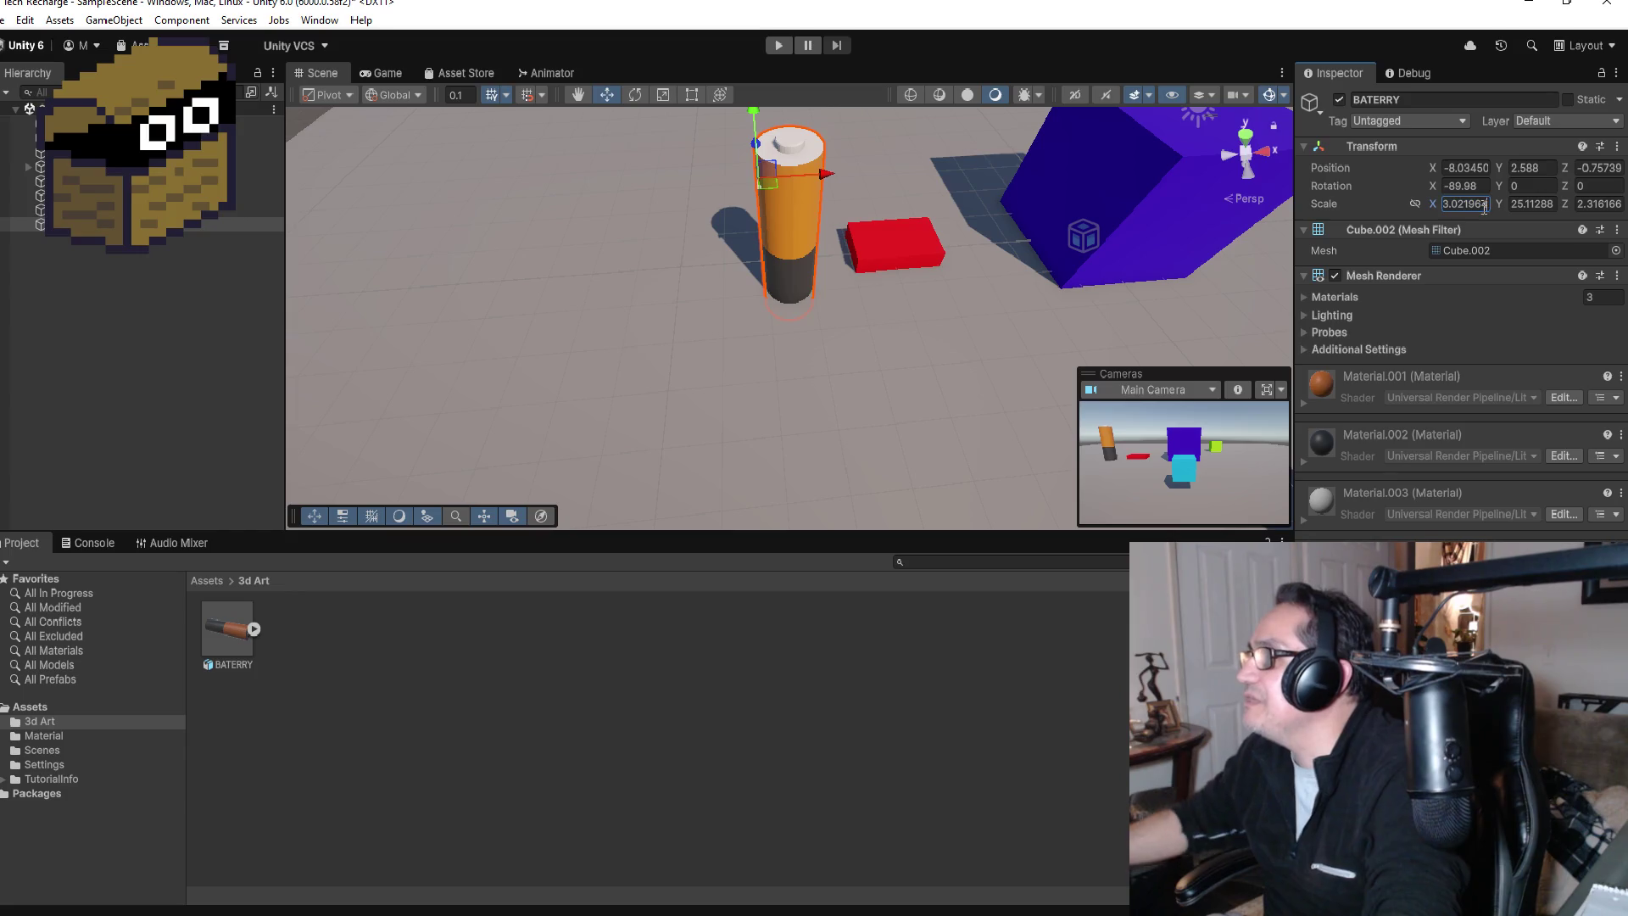
key(BackSpace)
key(BackSpace)
key(BackSpace)
key(Tab)
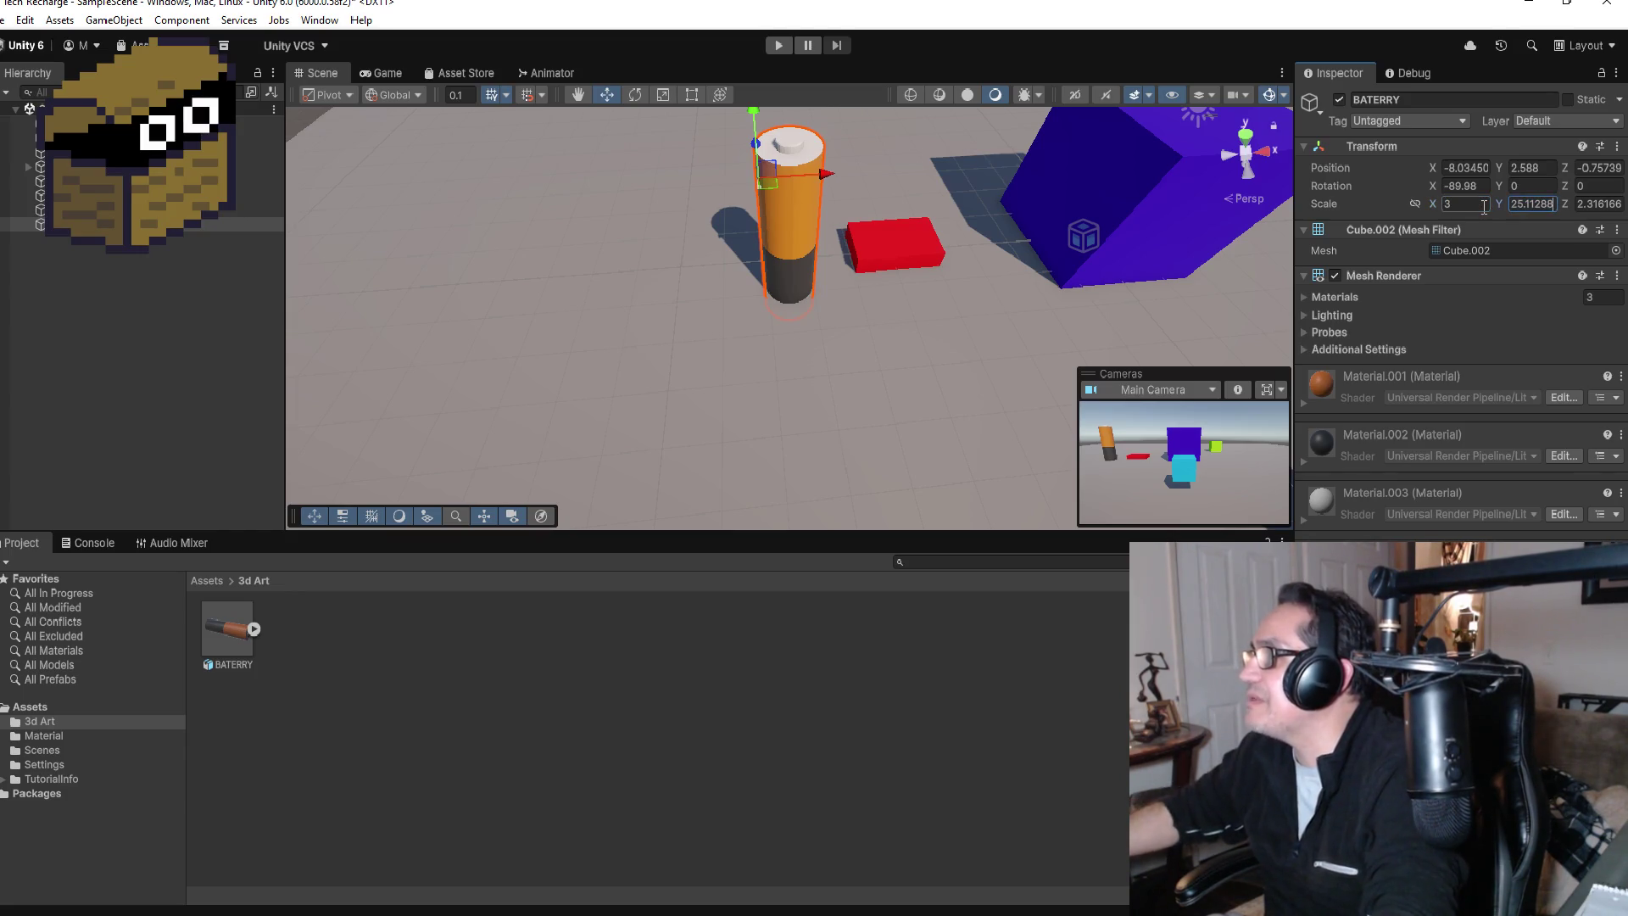
key(BackSpace)
key(BackSpace)
key(BackSpace)
key(Tab)
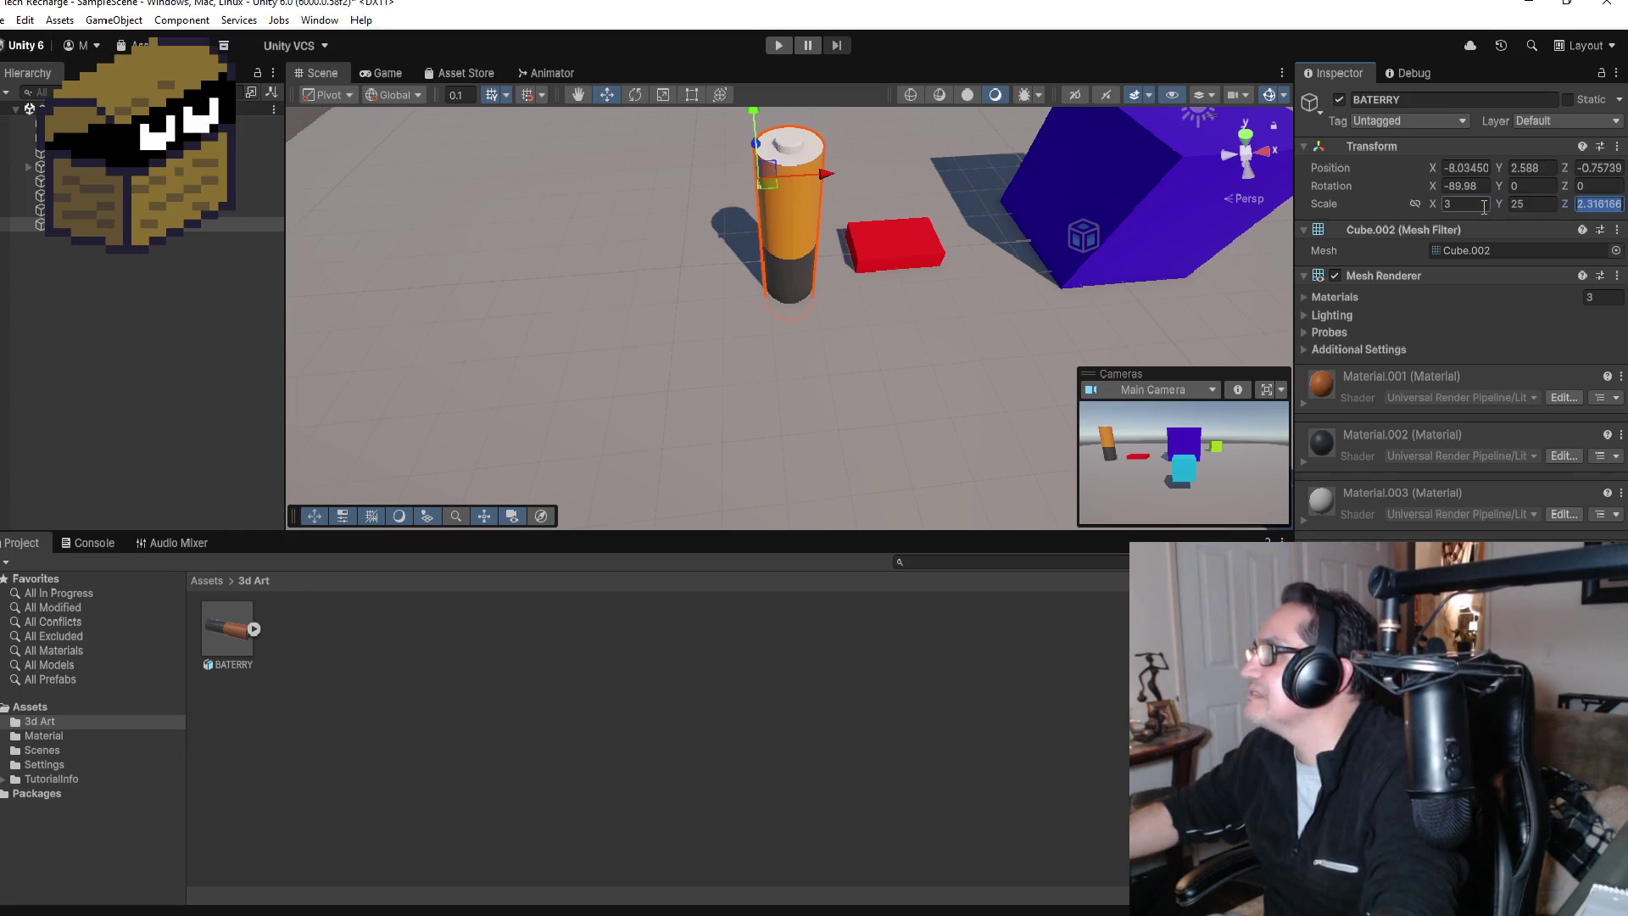
key(BackSpace)
key(BackSpace)
key(BackSpace)
text(2)
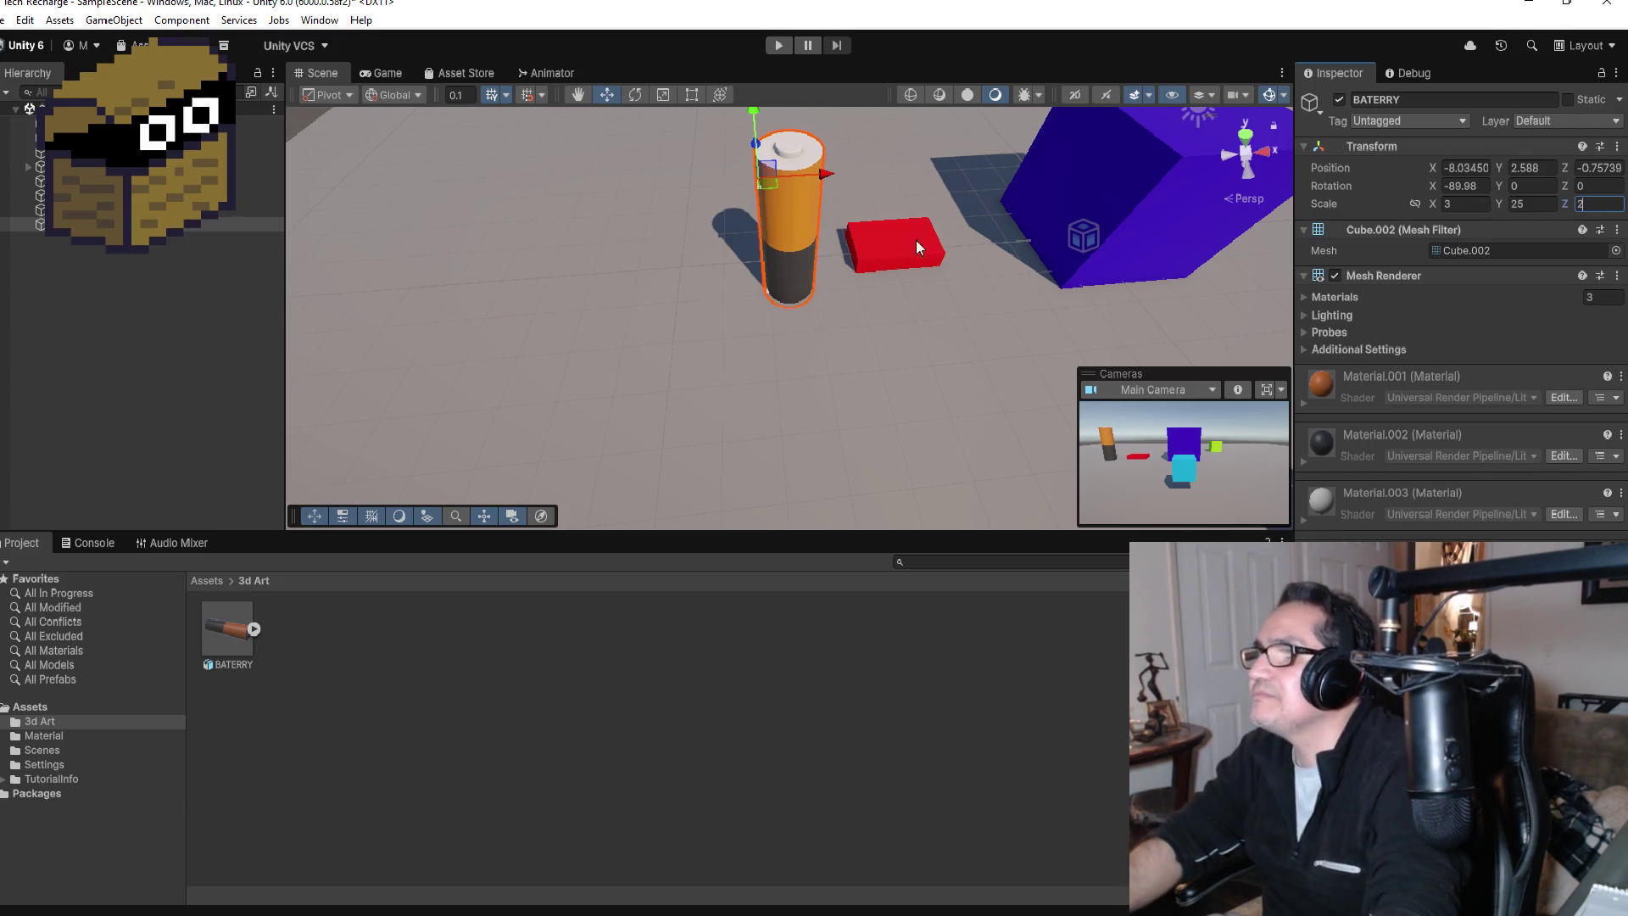
scroll(848, 204, down, 1)
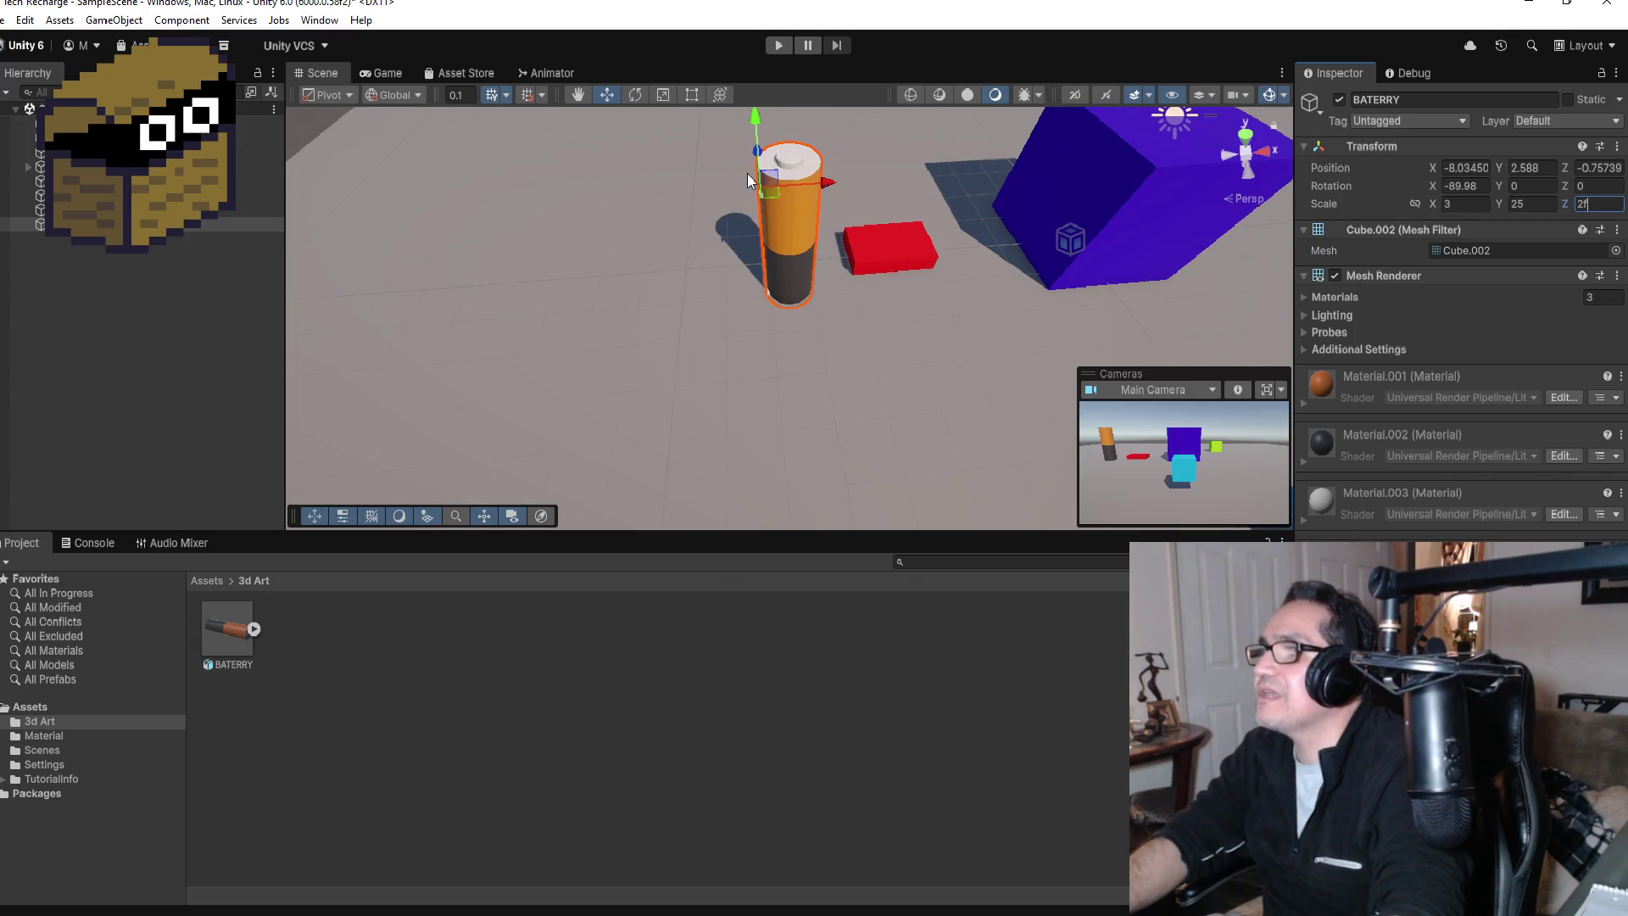
scroll(747, 172, down, 1)
mouse_move(761, 142)
mouse_down()
mouse_move(766, 108)
mouse_move(765, 140)
mouse_up()
key(f)
mouse_move(928, 277)
mouse_down()
mouse_move(995, 322)
mouse_move(914, 75)
mouse_move(959, 298)
mouse_move(932, 382)
mouse_up()
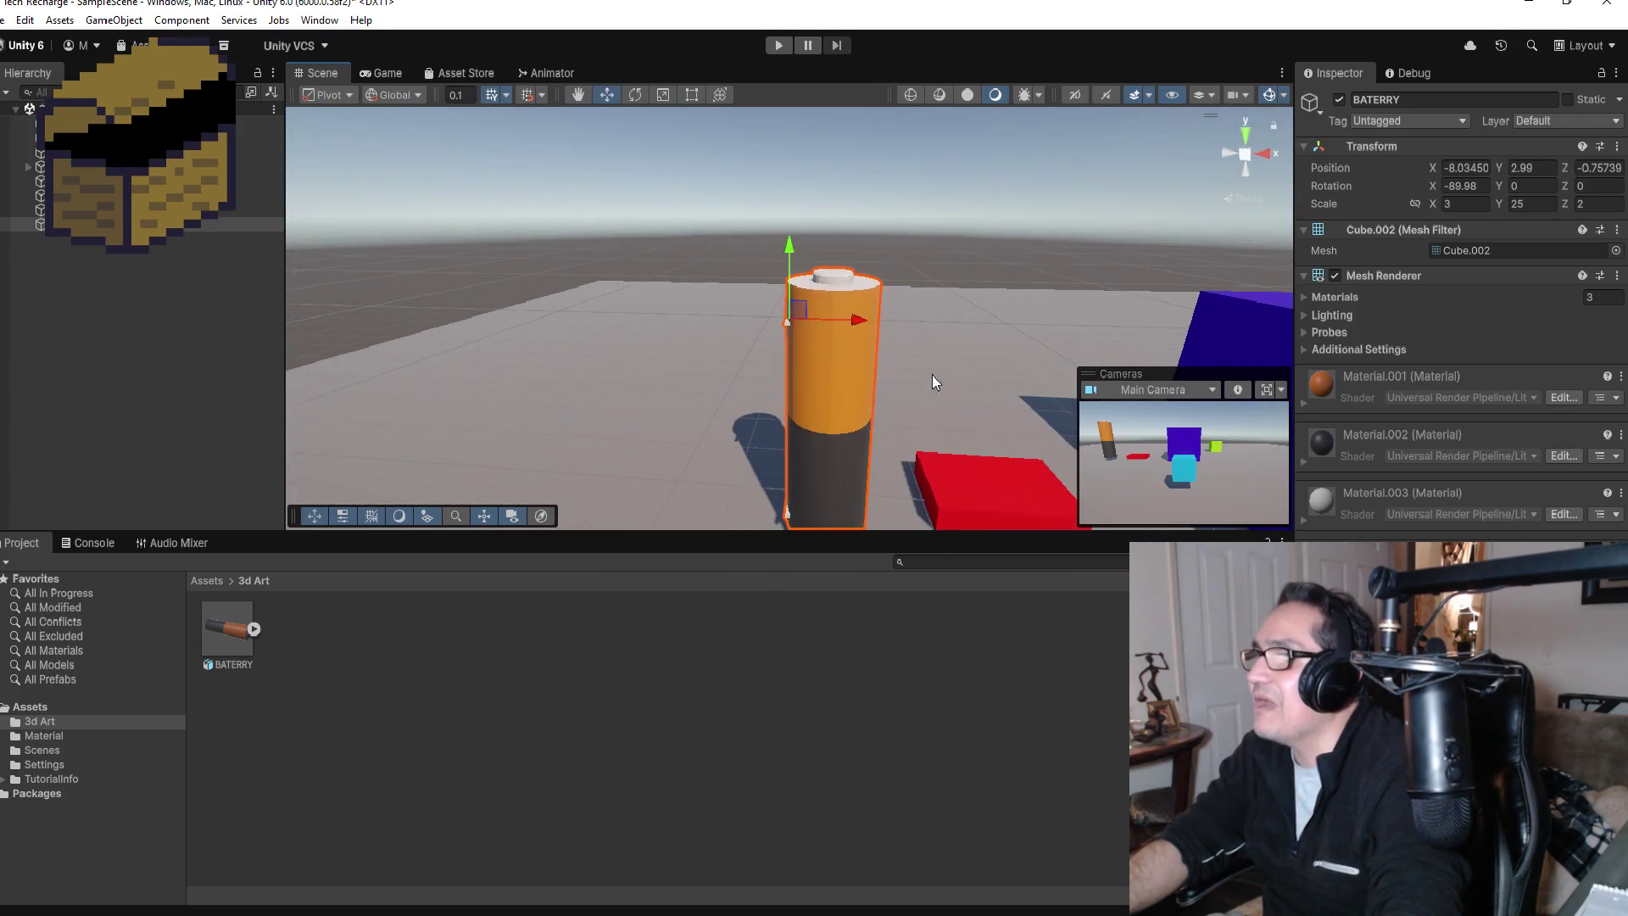
scroll(932, 382, down, 1)
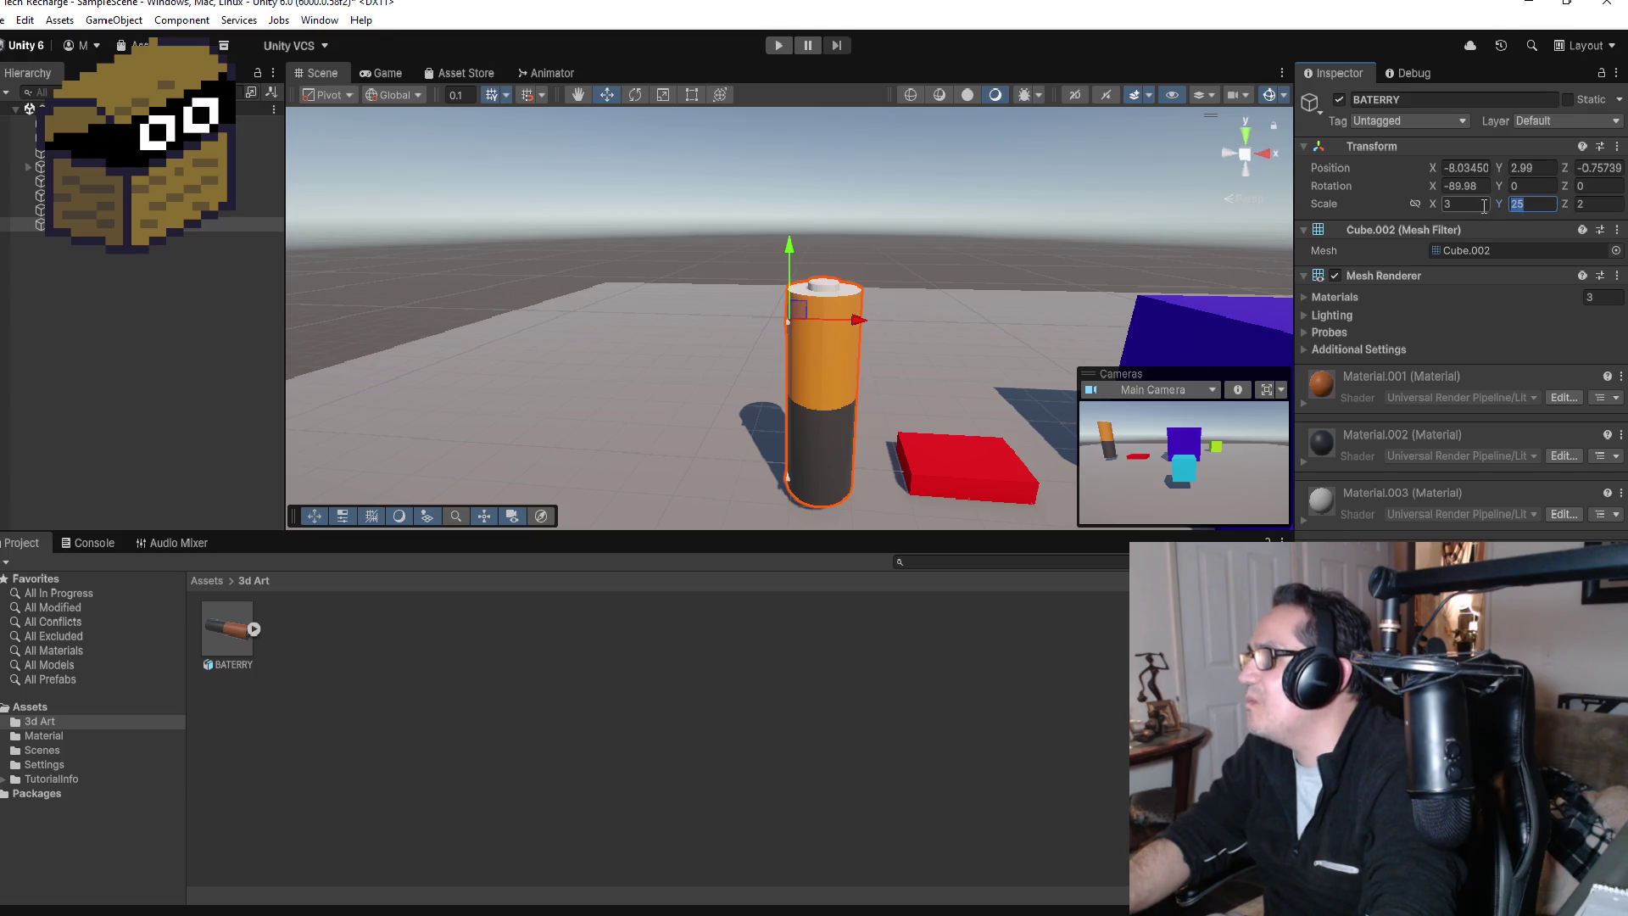
Step: Set the battery's Y scale to 5, briefly trying 1 before undoing it
text(1)
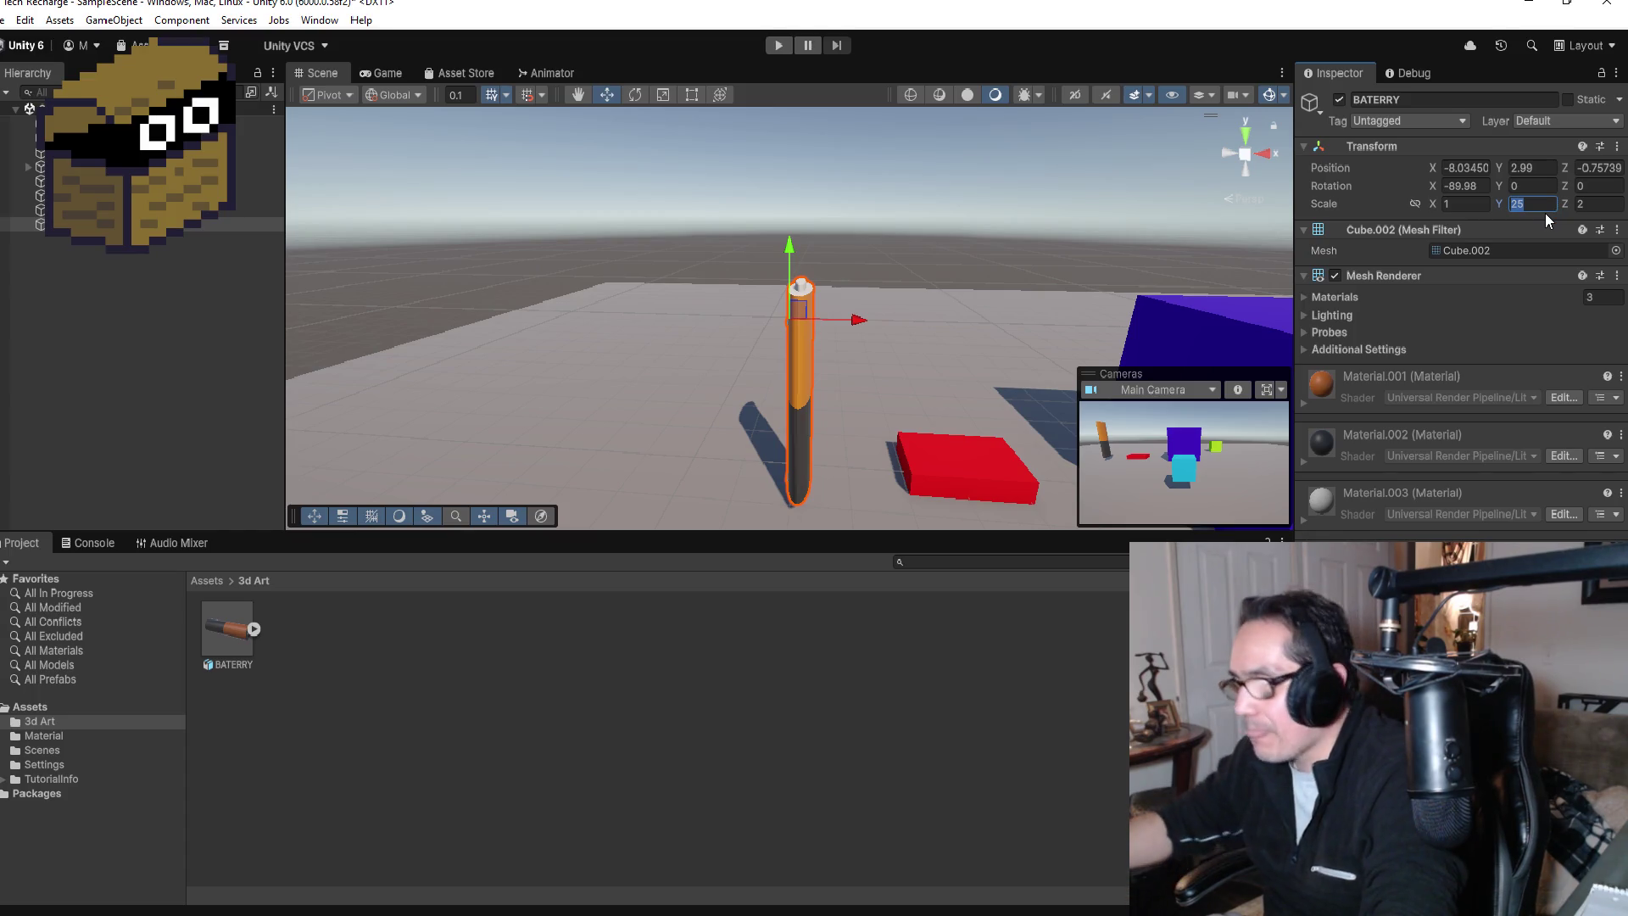
text(10)
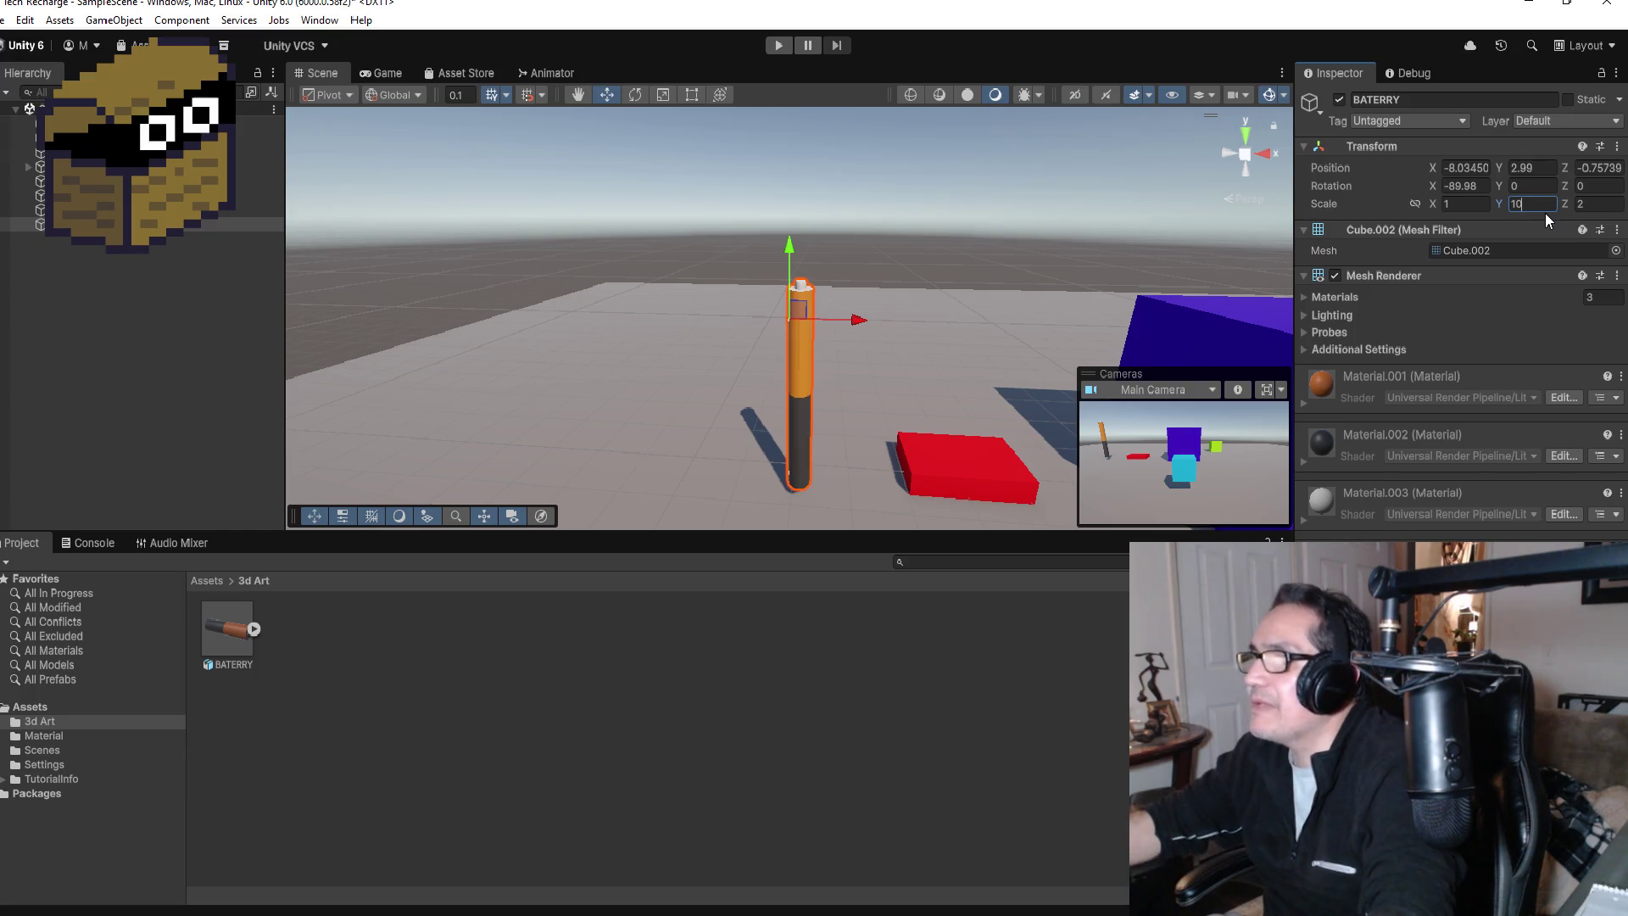
key(BackSpace)
key(BackSpace)
text(5)
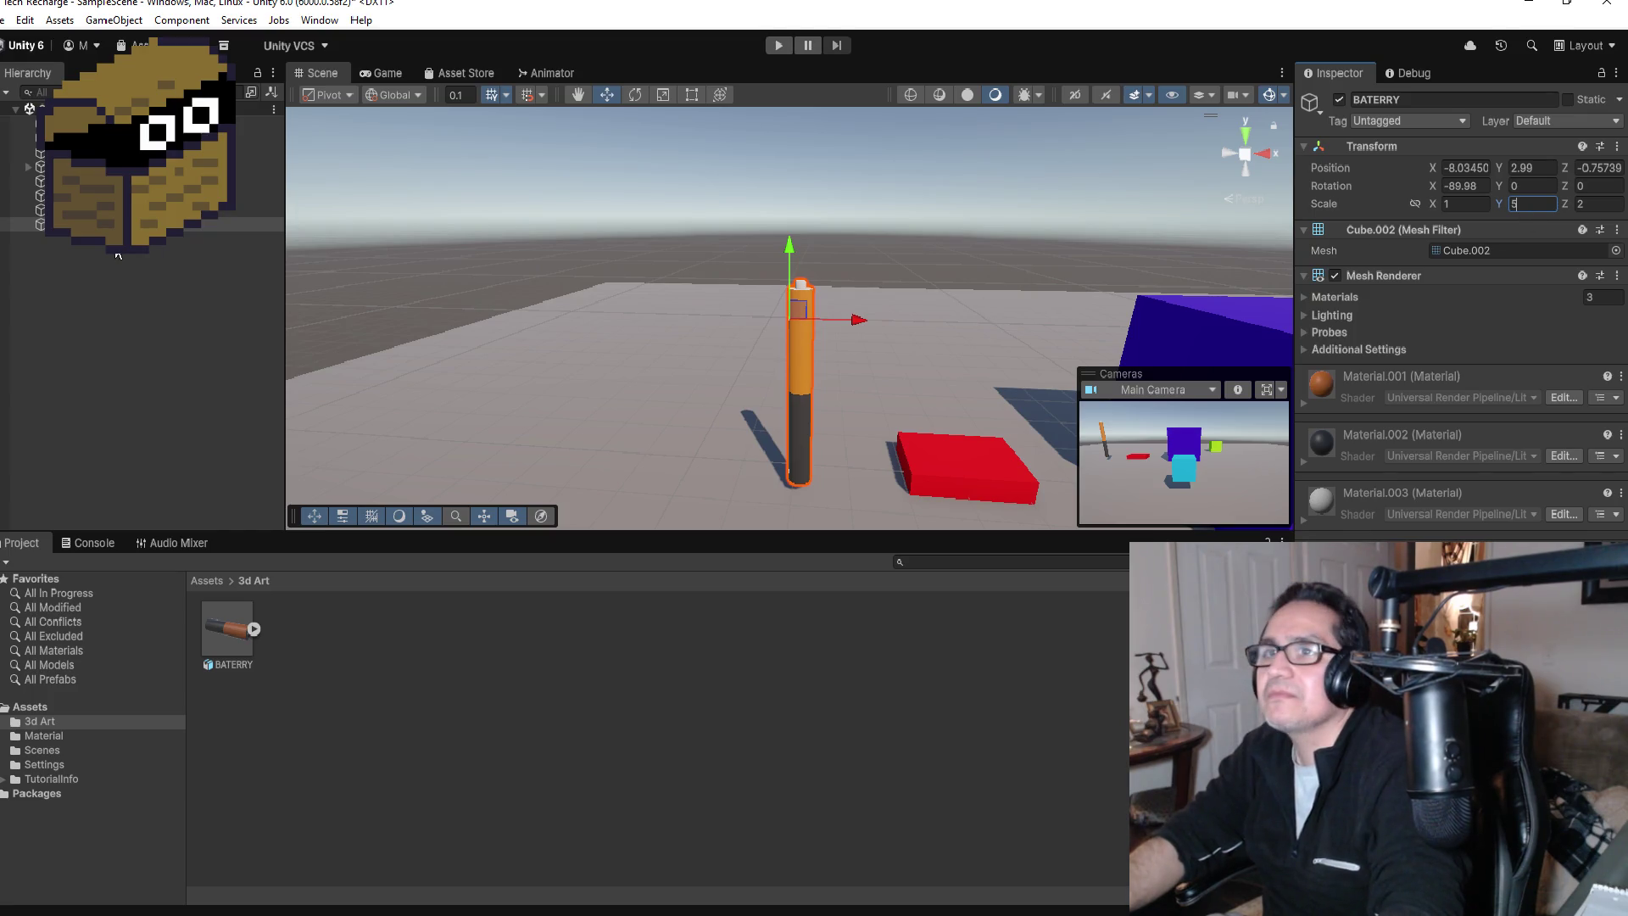
click(118, 209)
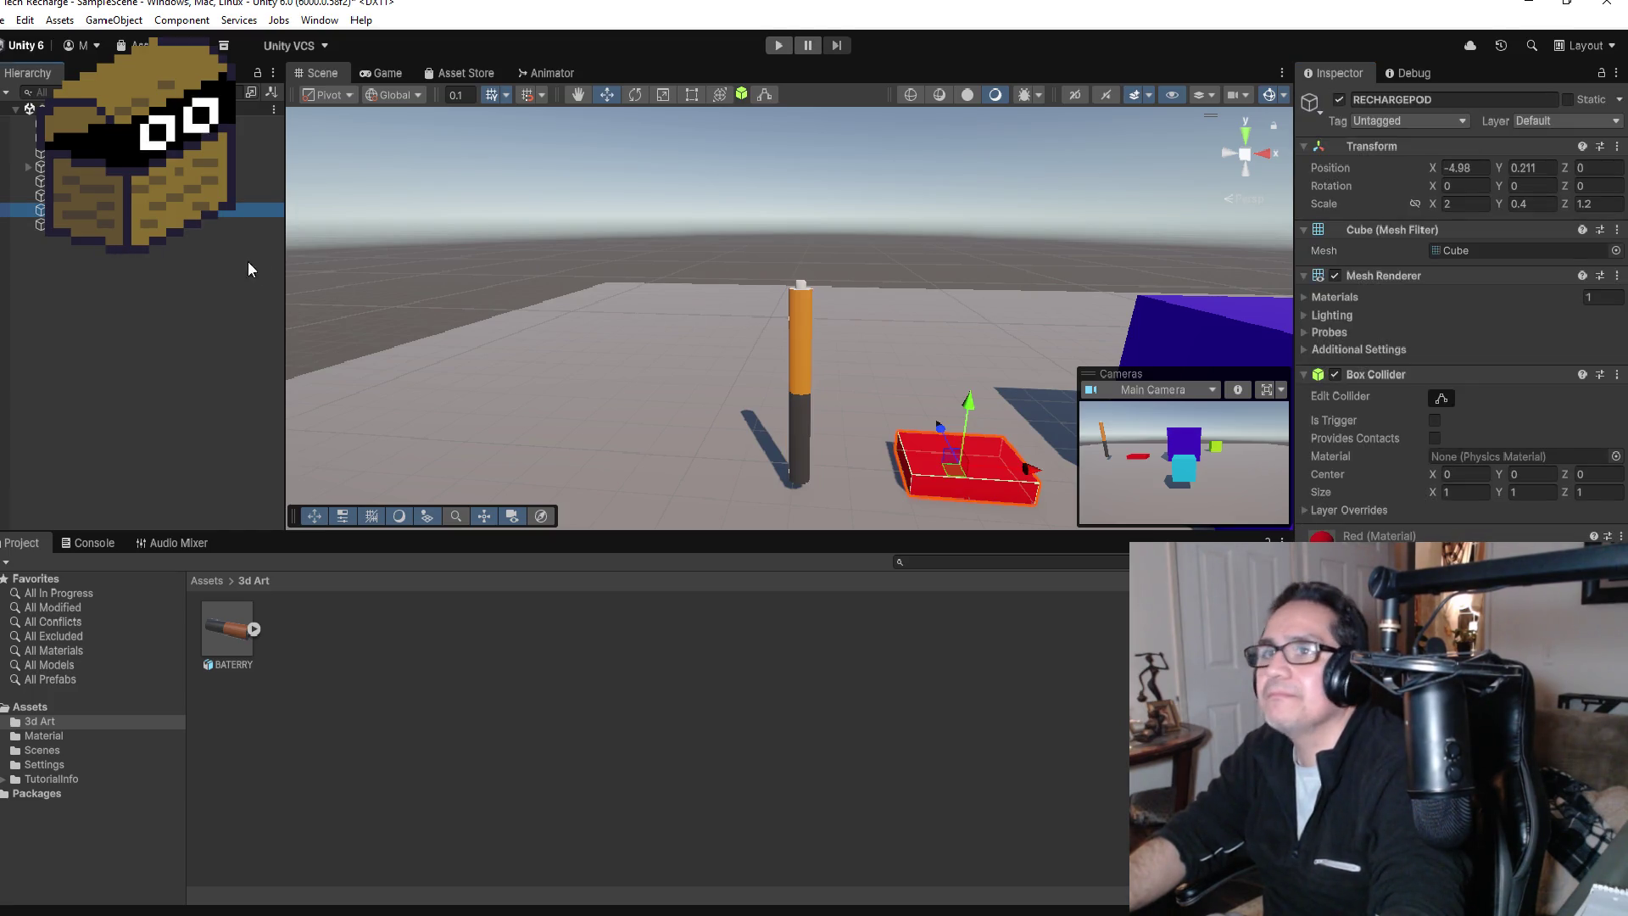
click(238, 224)
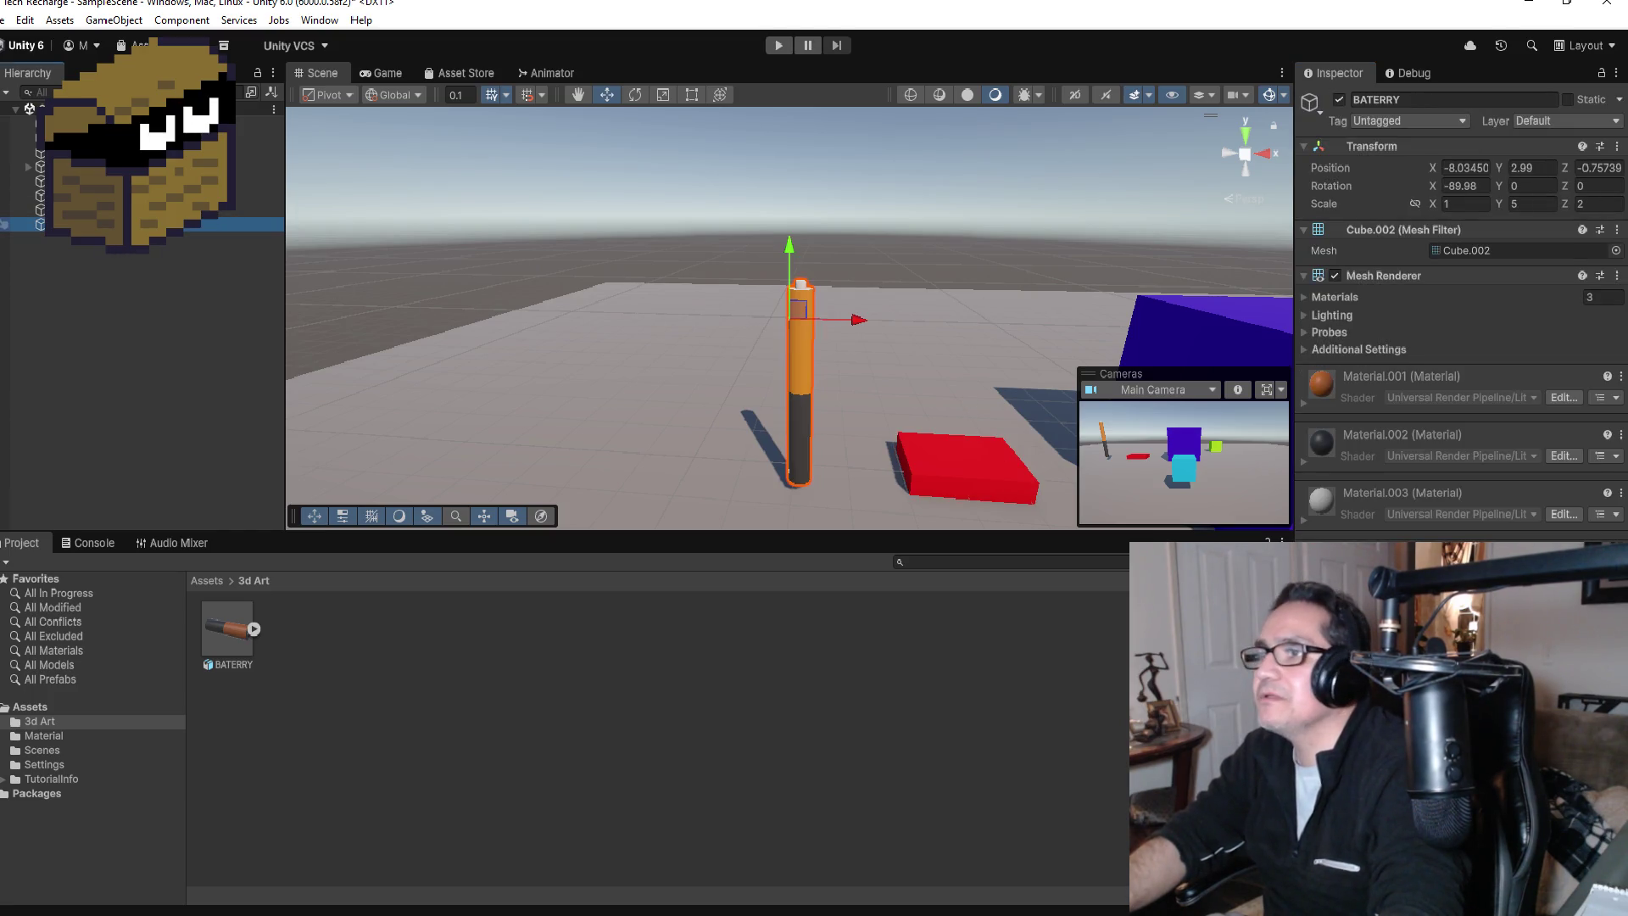
click(1532, 205)
text(1)
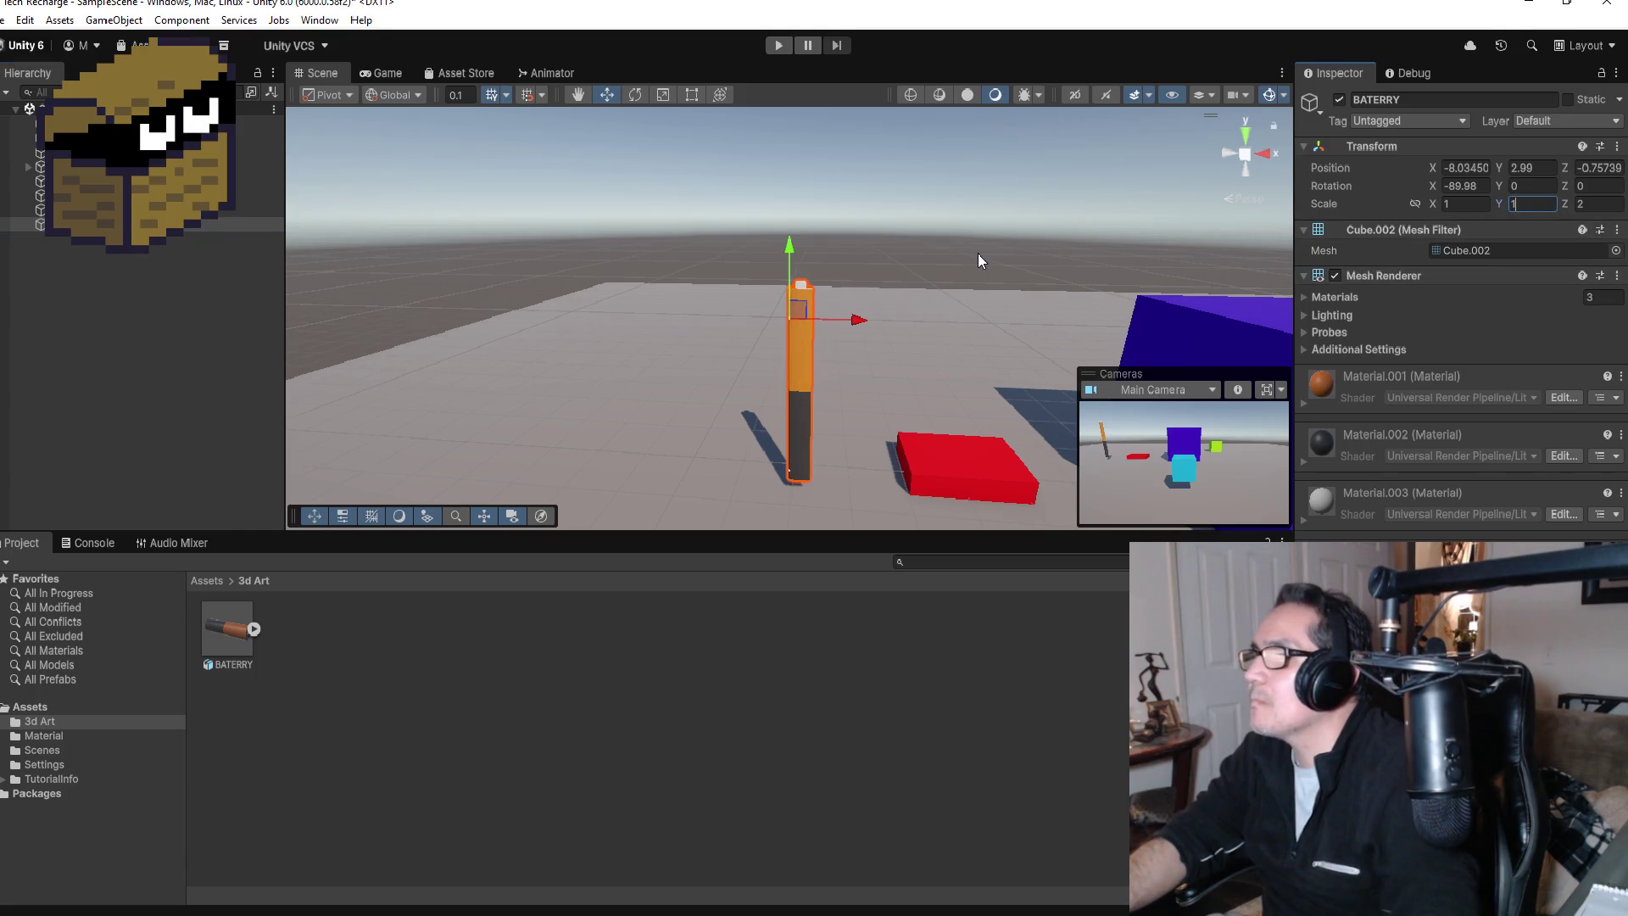
mouse_move(975, 251)
mouse_down()
mouse_move(476, 235)
mouse_move(953, 234)
mouse_up()
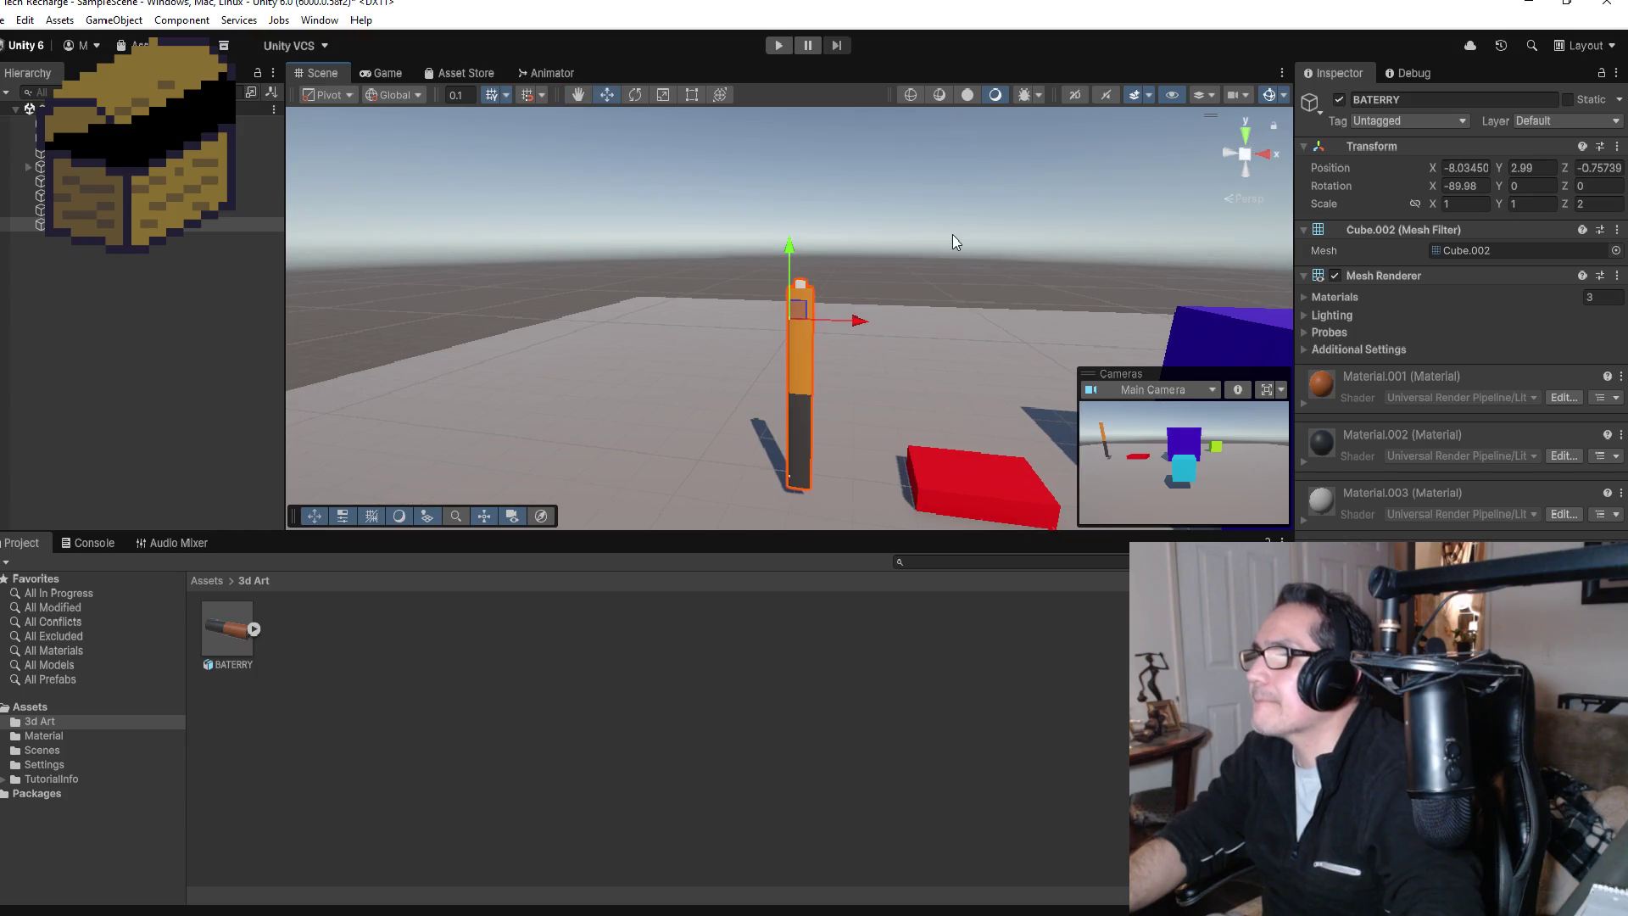
key(ctrl+z)
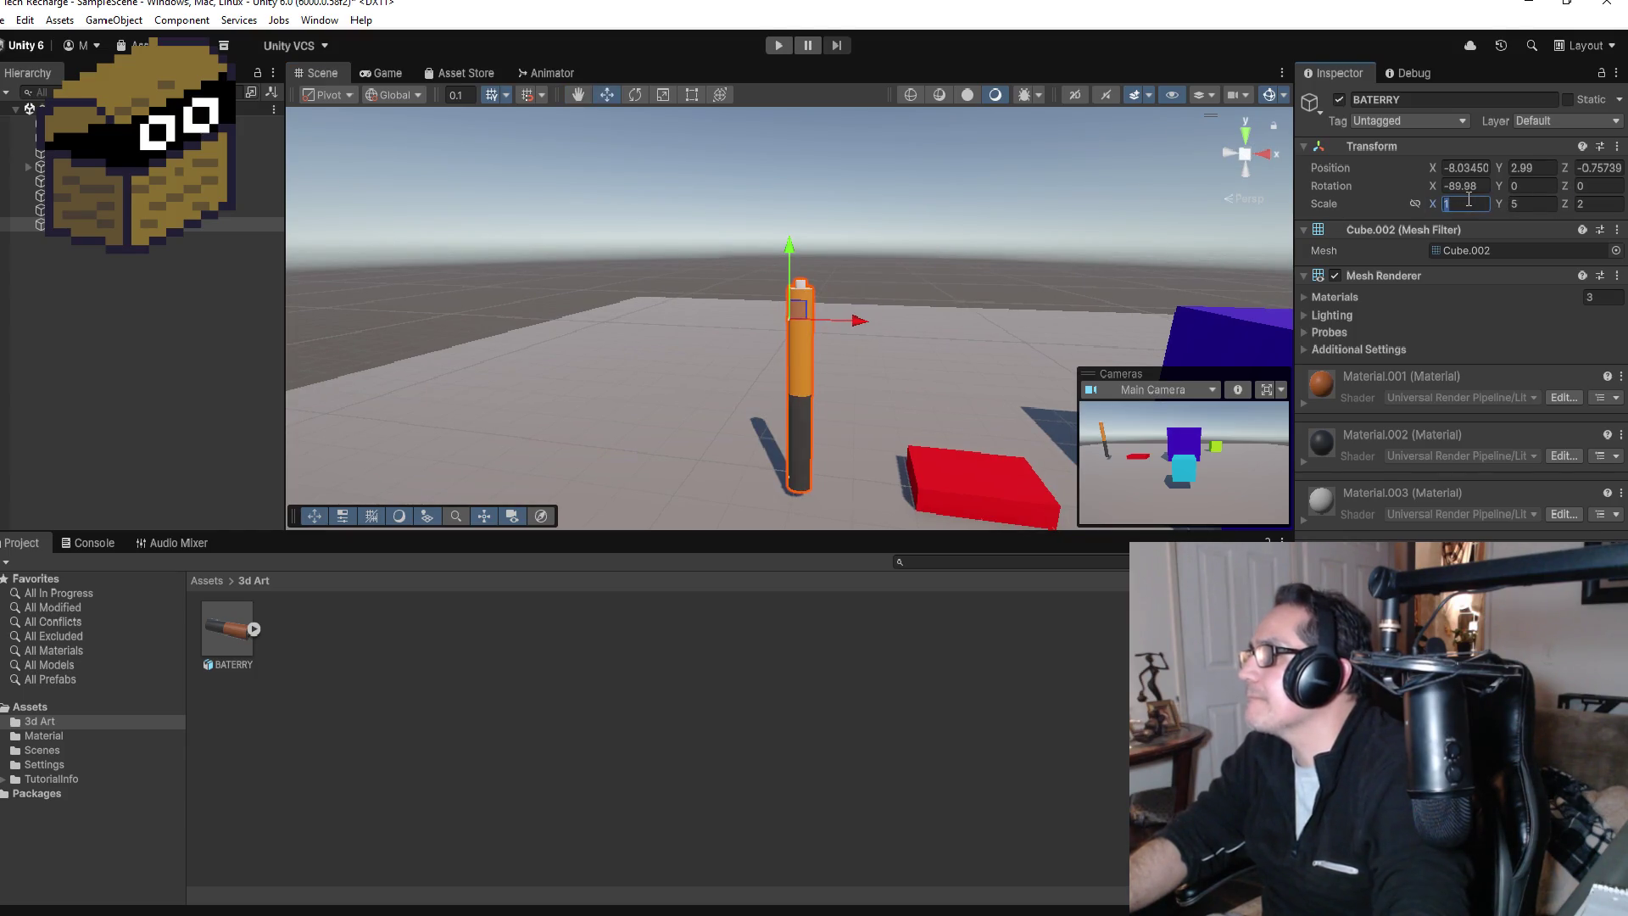
Step: Set the battery's Z scale to 0.5 and lower it toward the ground
click(1603, 206)
text(1)
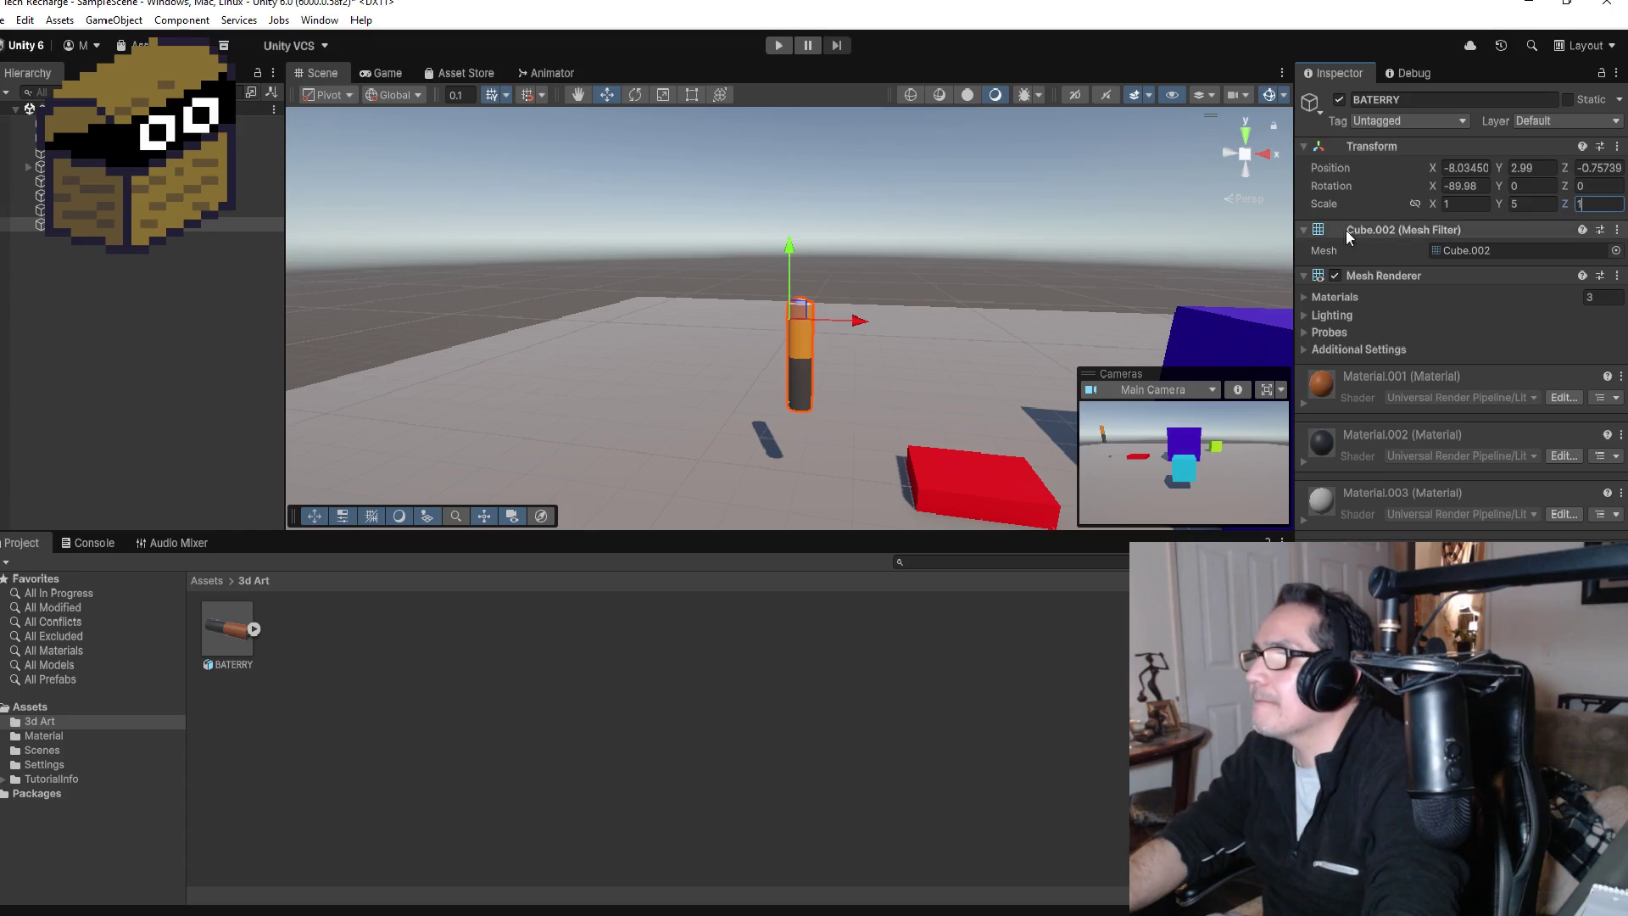
key(BackSpace)
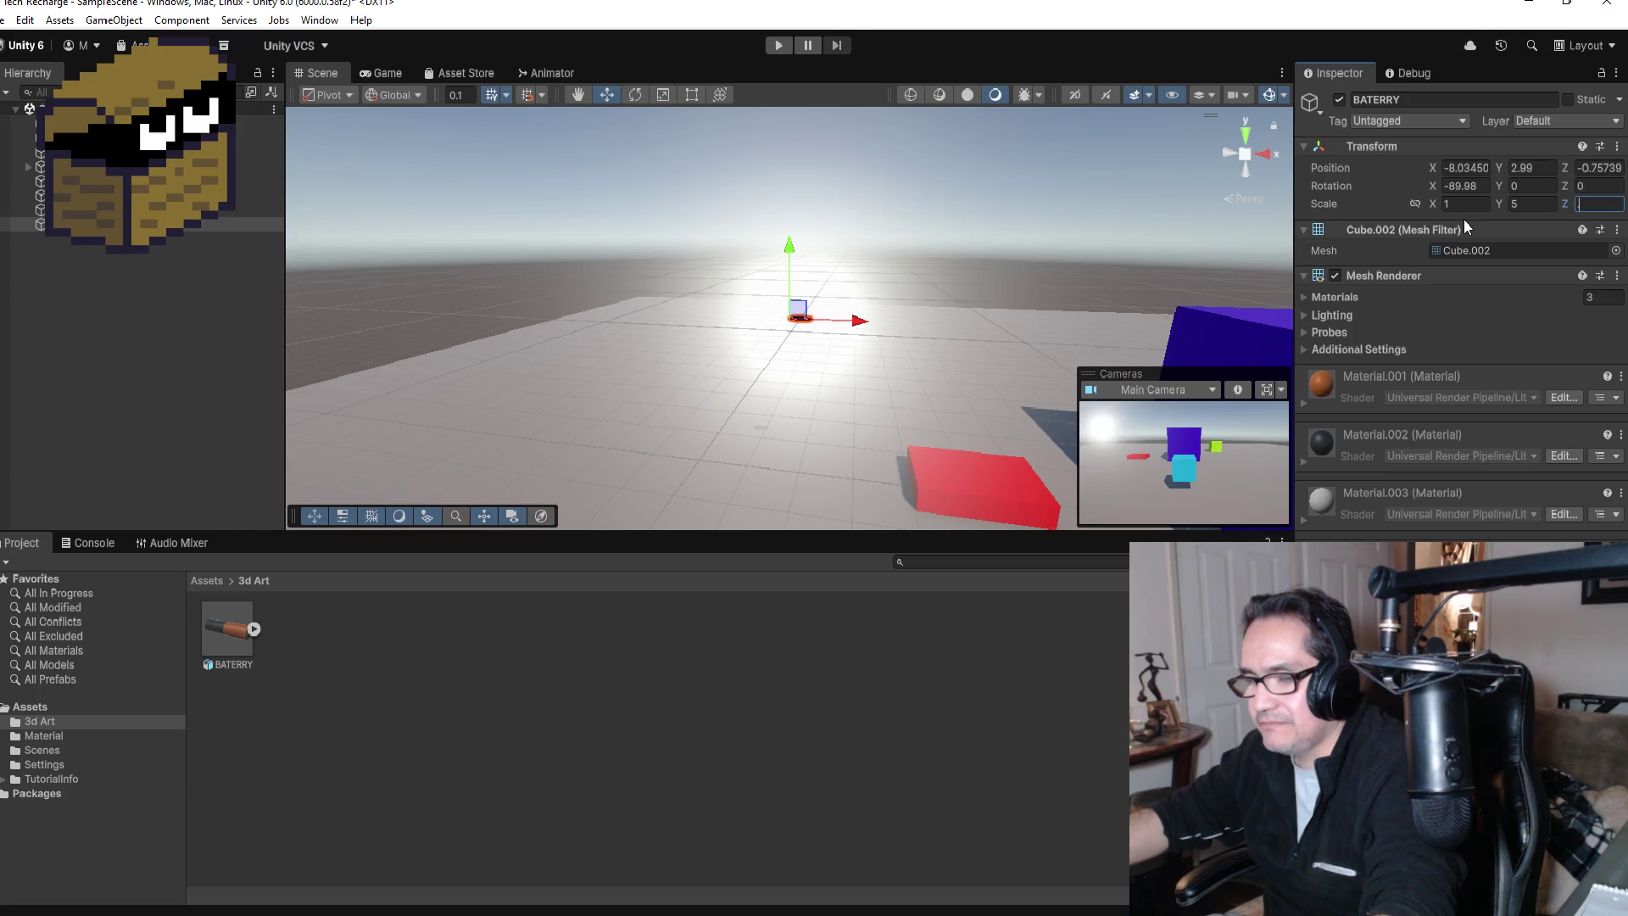
text(.5)
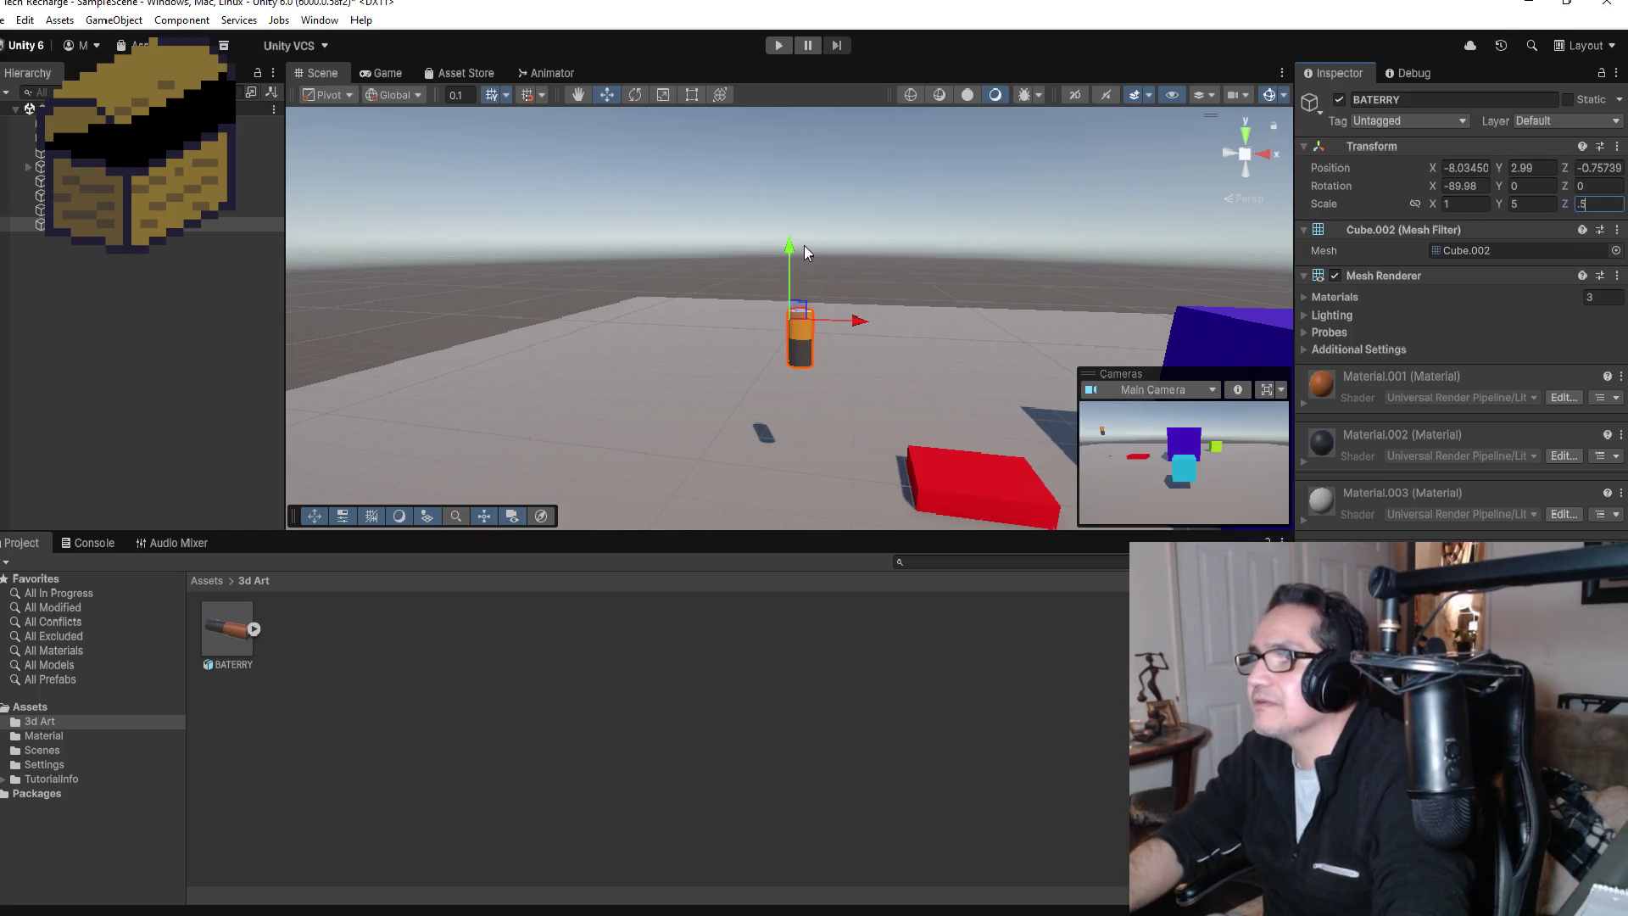
mouse_move(804, 246)
mouse_down()
mouse_move(806, 420)
mouse_move(806, 380)
mouse_up()
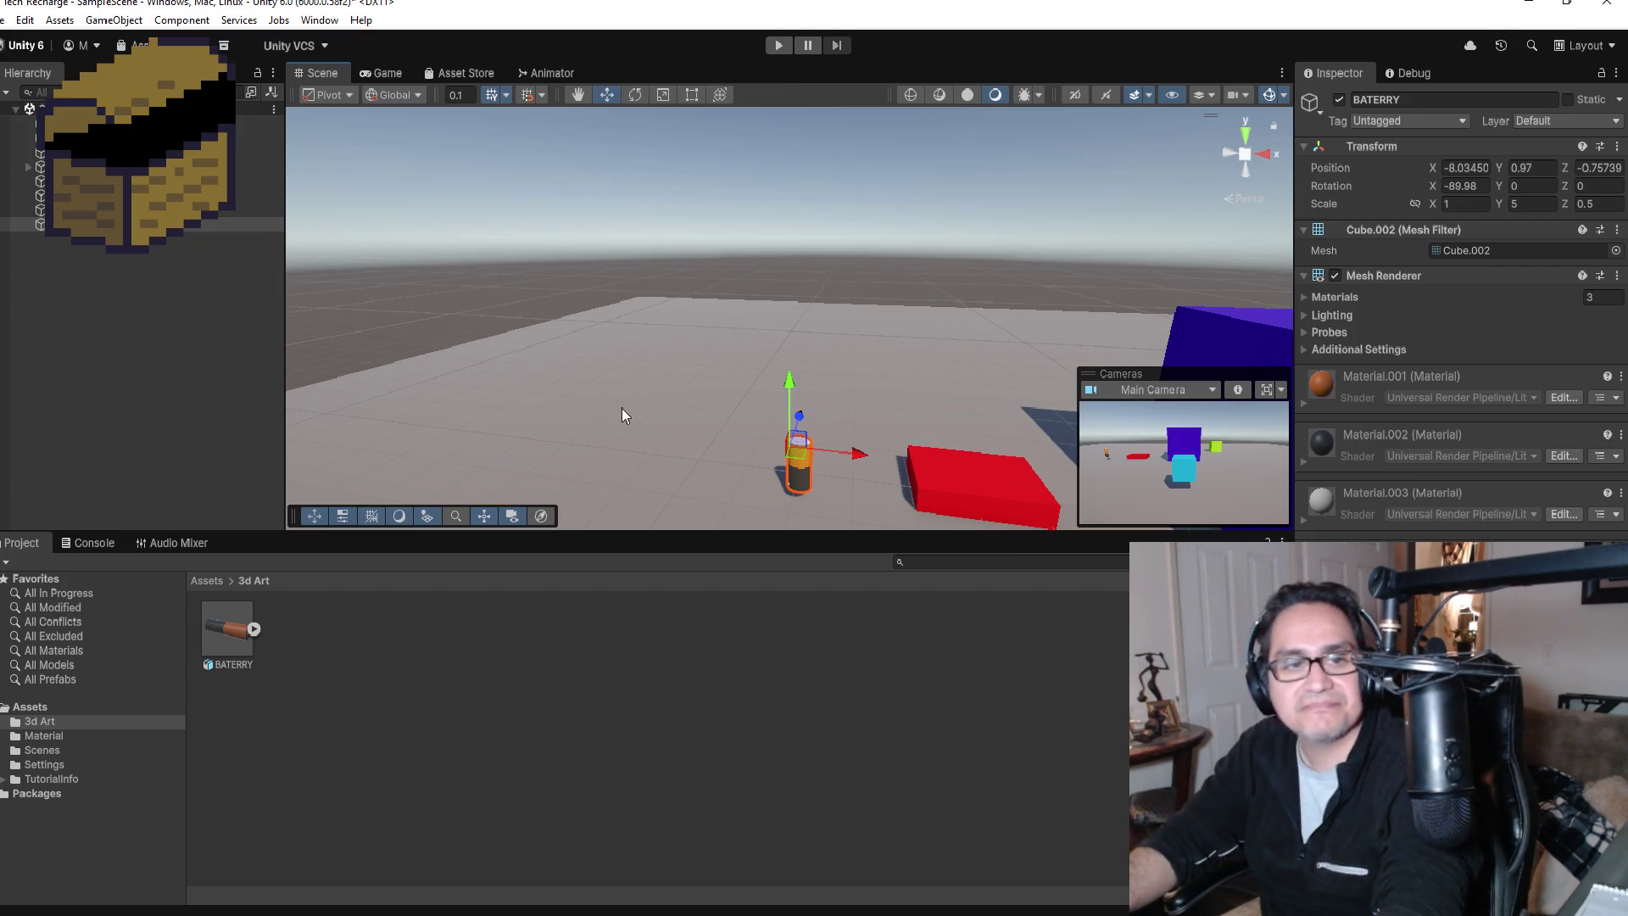
Step: Set the battery's Scale X to 0.5 and Z to 0.3, keeping Y at 5
click(164, 305)
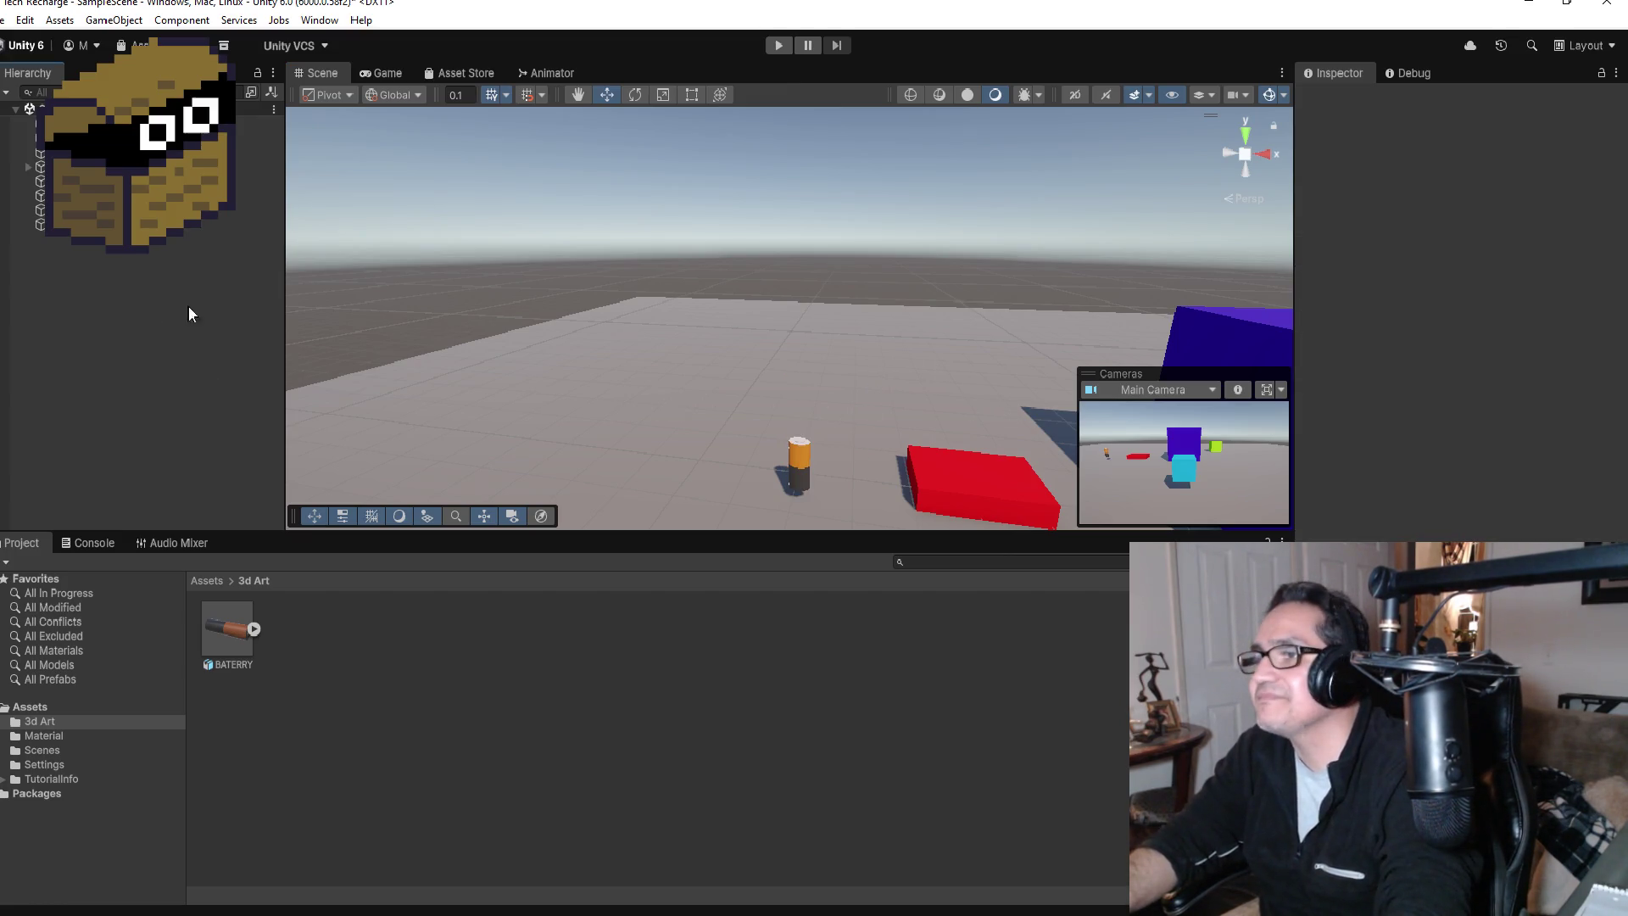
click(810, 455)
key(f)
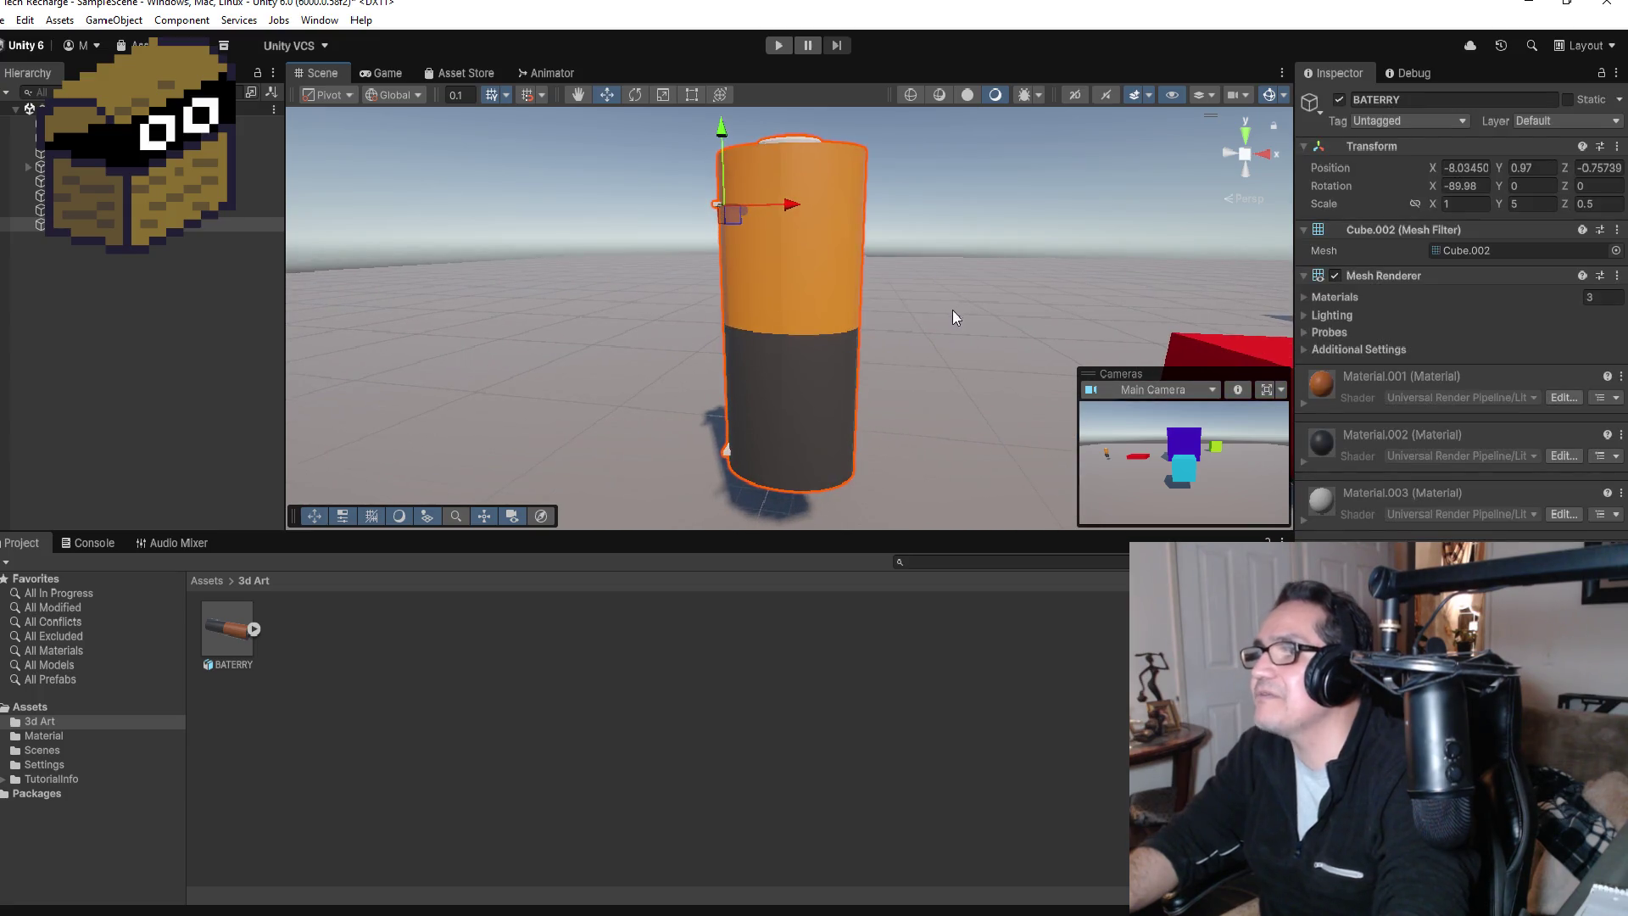
mouse_move(978, 301)
mouse_down()
mouse_move(829, 247)
mouse_move(298, 175)
mouse_move(648, 315)
mouse_move(634, 335)
mouse_up()
click(1535, 205)
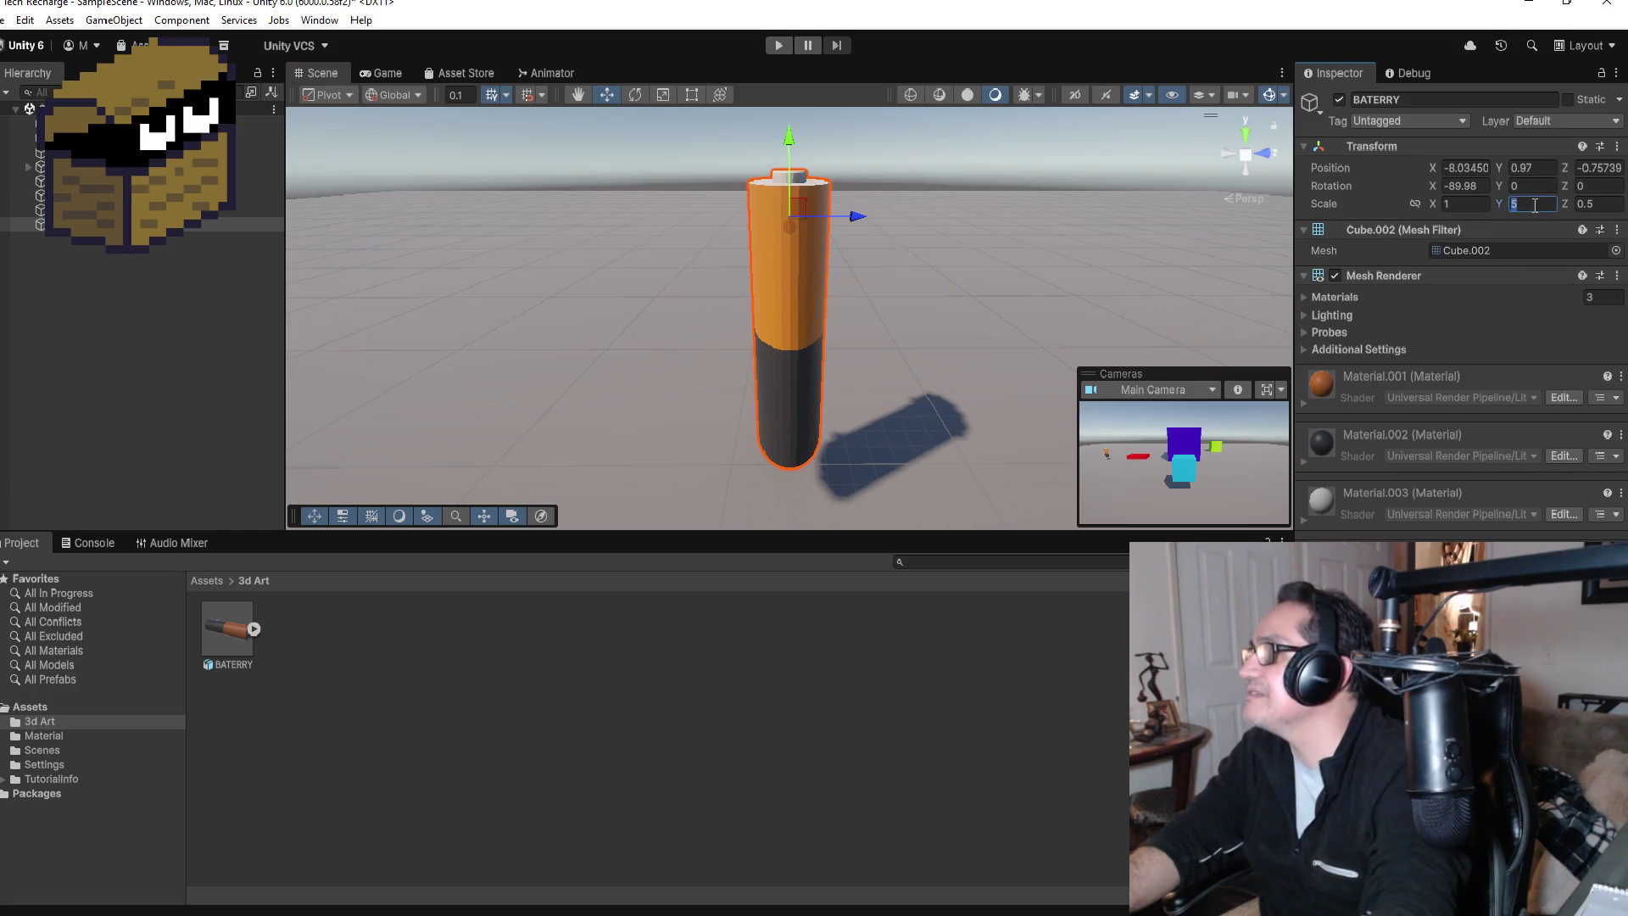
click(1482, 206)
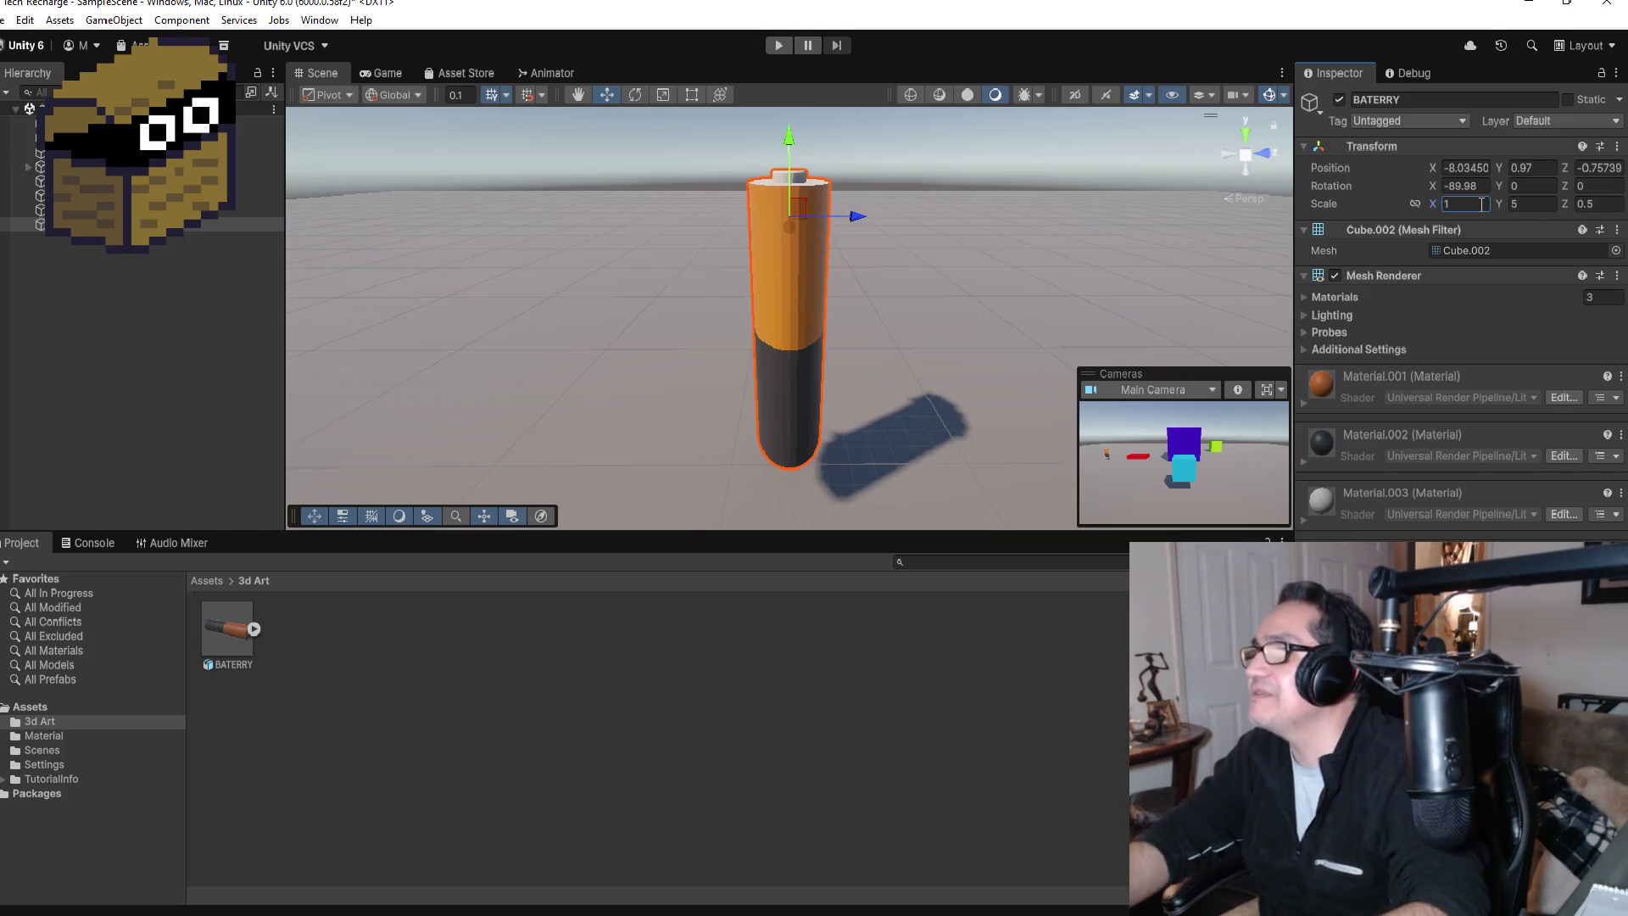
text(0.5)
click(1621, 205)
text(0.2)
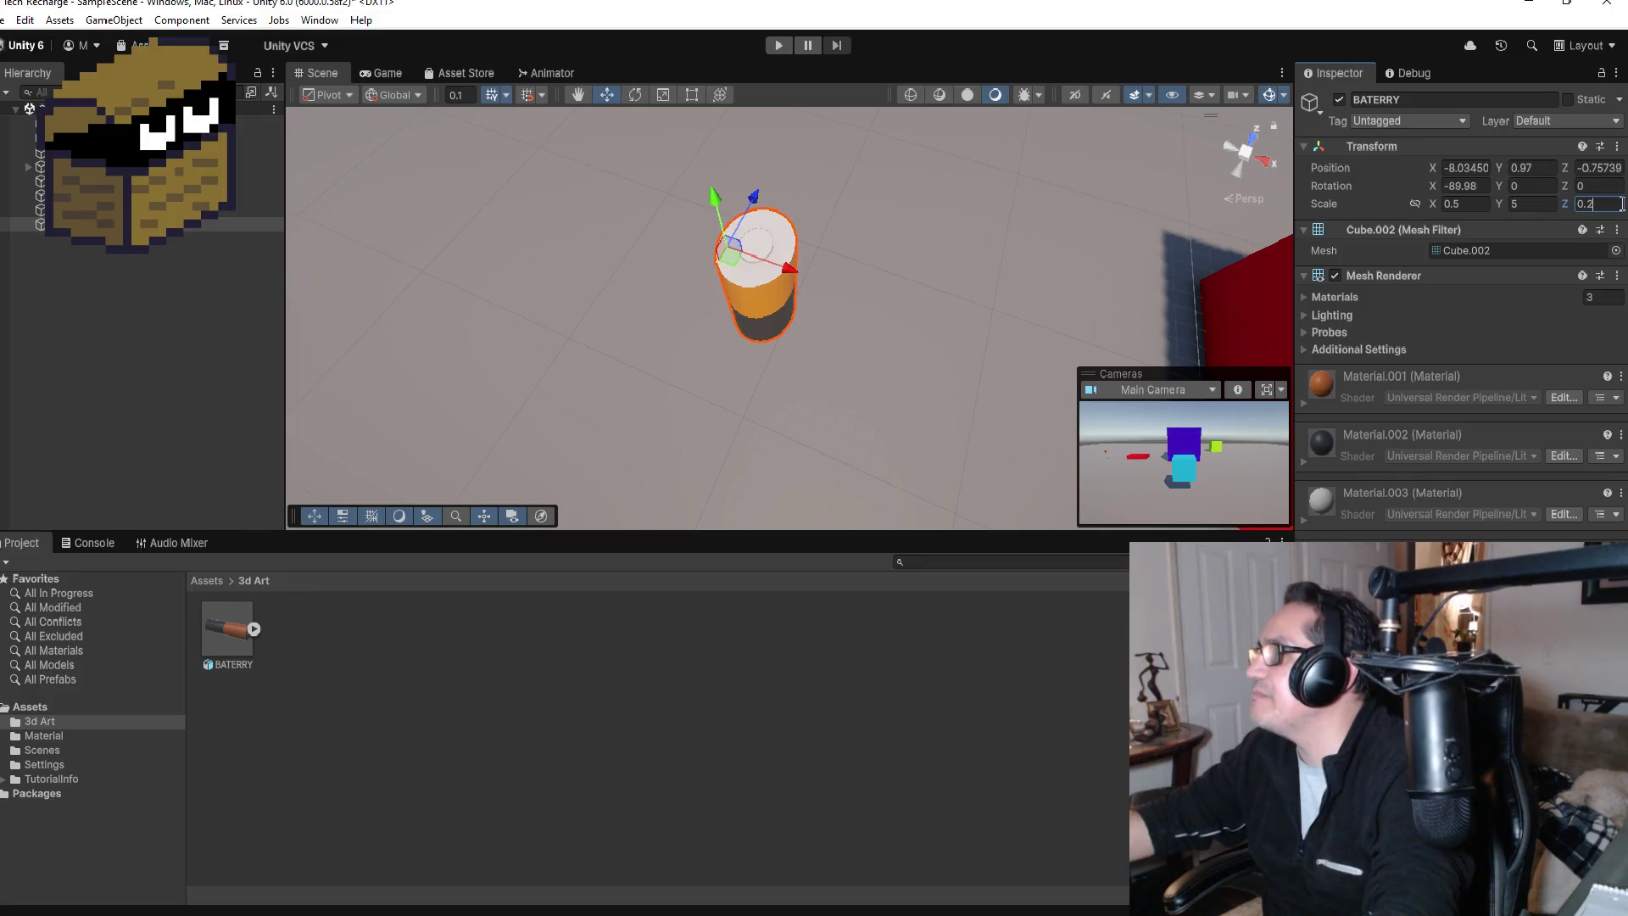
key(BackSpace)
text(3)
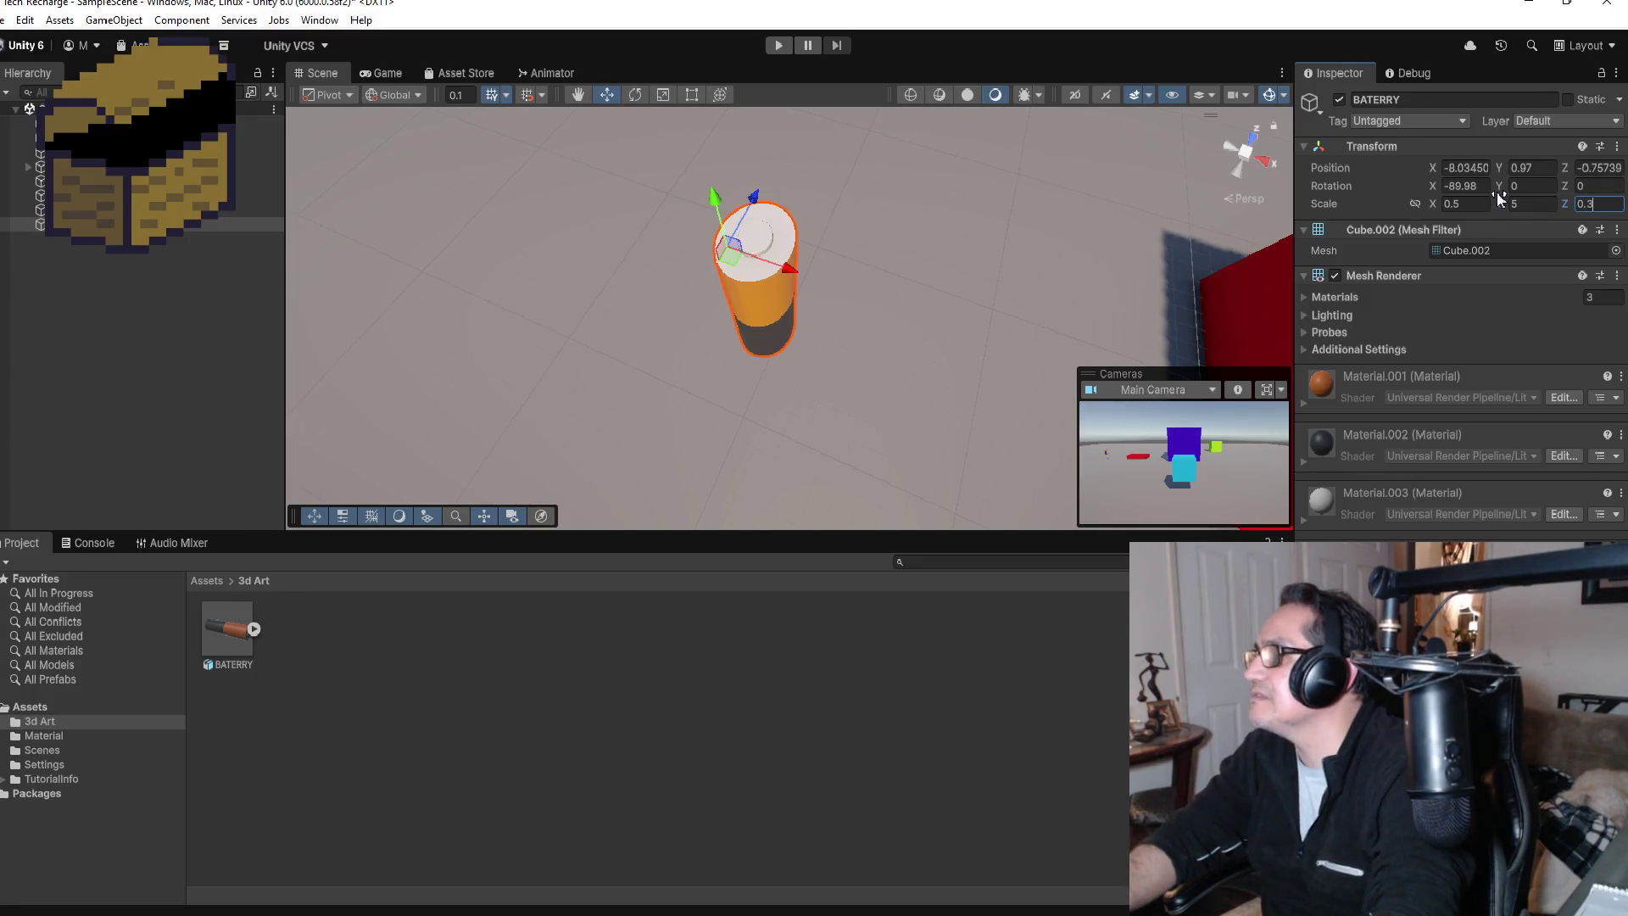
mouse_move(861, 225)
mouse_down()
mouse_move(1079, 43)
mouse_move(1279, 39)
mouse_move(863, 187)
mouse_move(989, 410)
mouse_move(774, 436)
mouse_move(852, 215)
mouse_move(946, 83)
mouse_up()
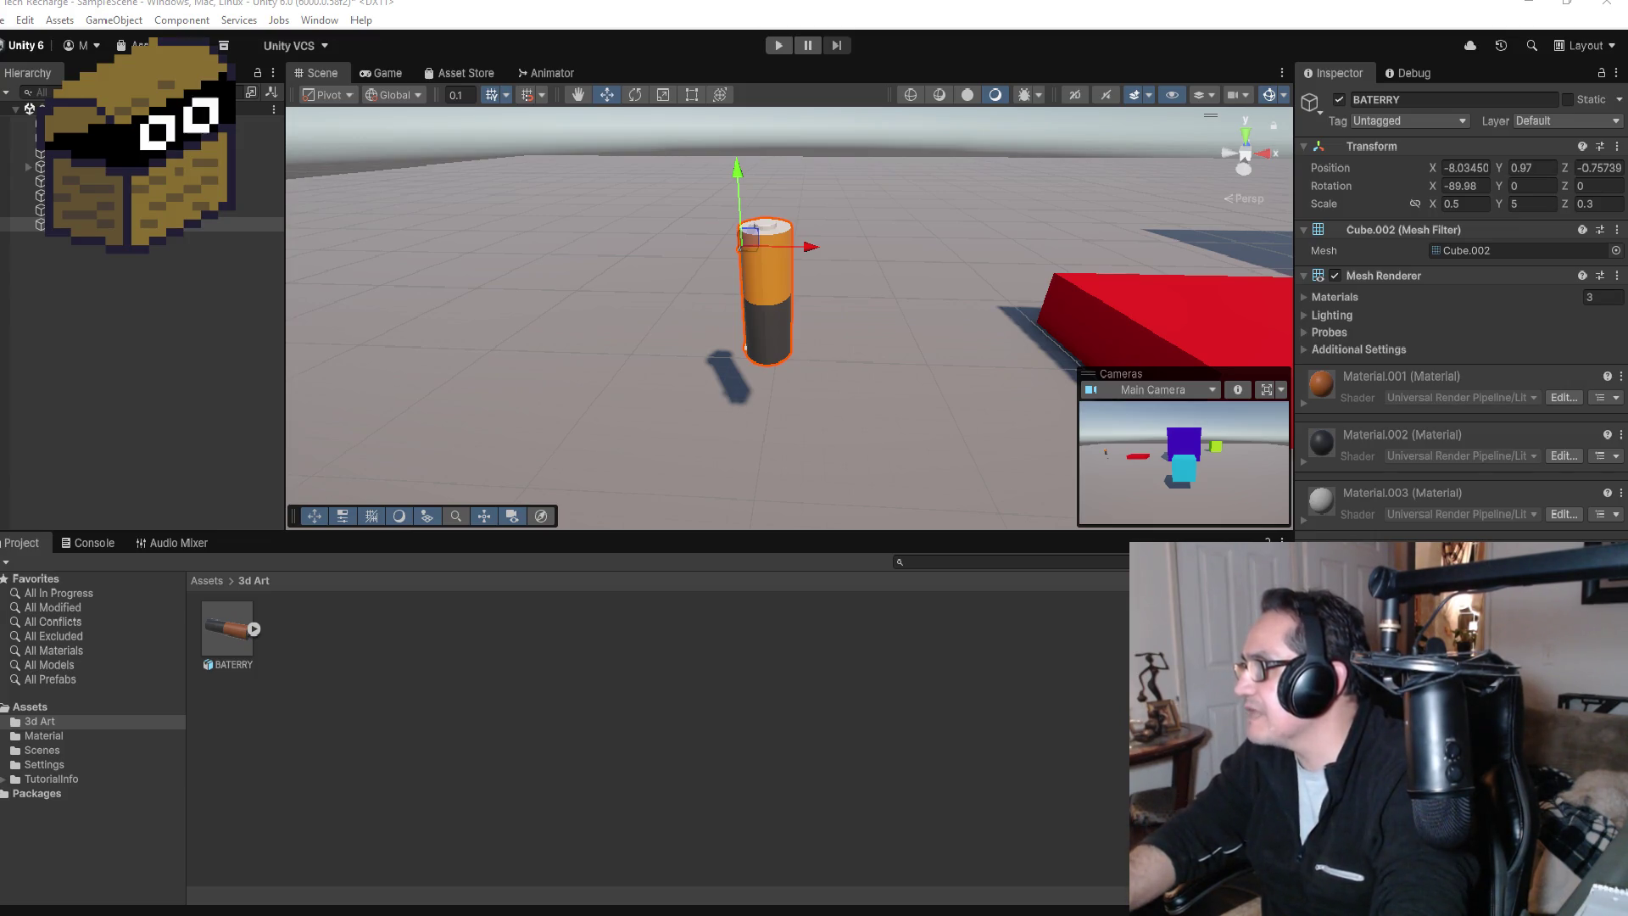
Step: Shrink the battery's capsule collider with Edit Collider handles to about radius 0.139, height 0.162
scroll(885, 370, up, 3)
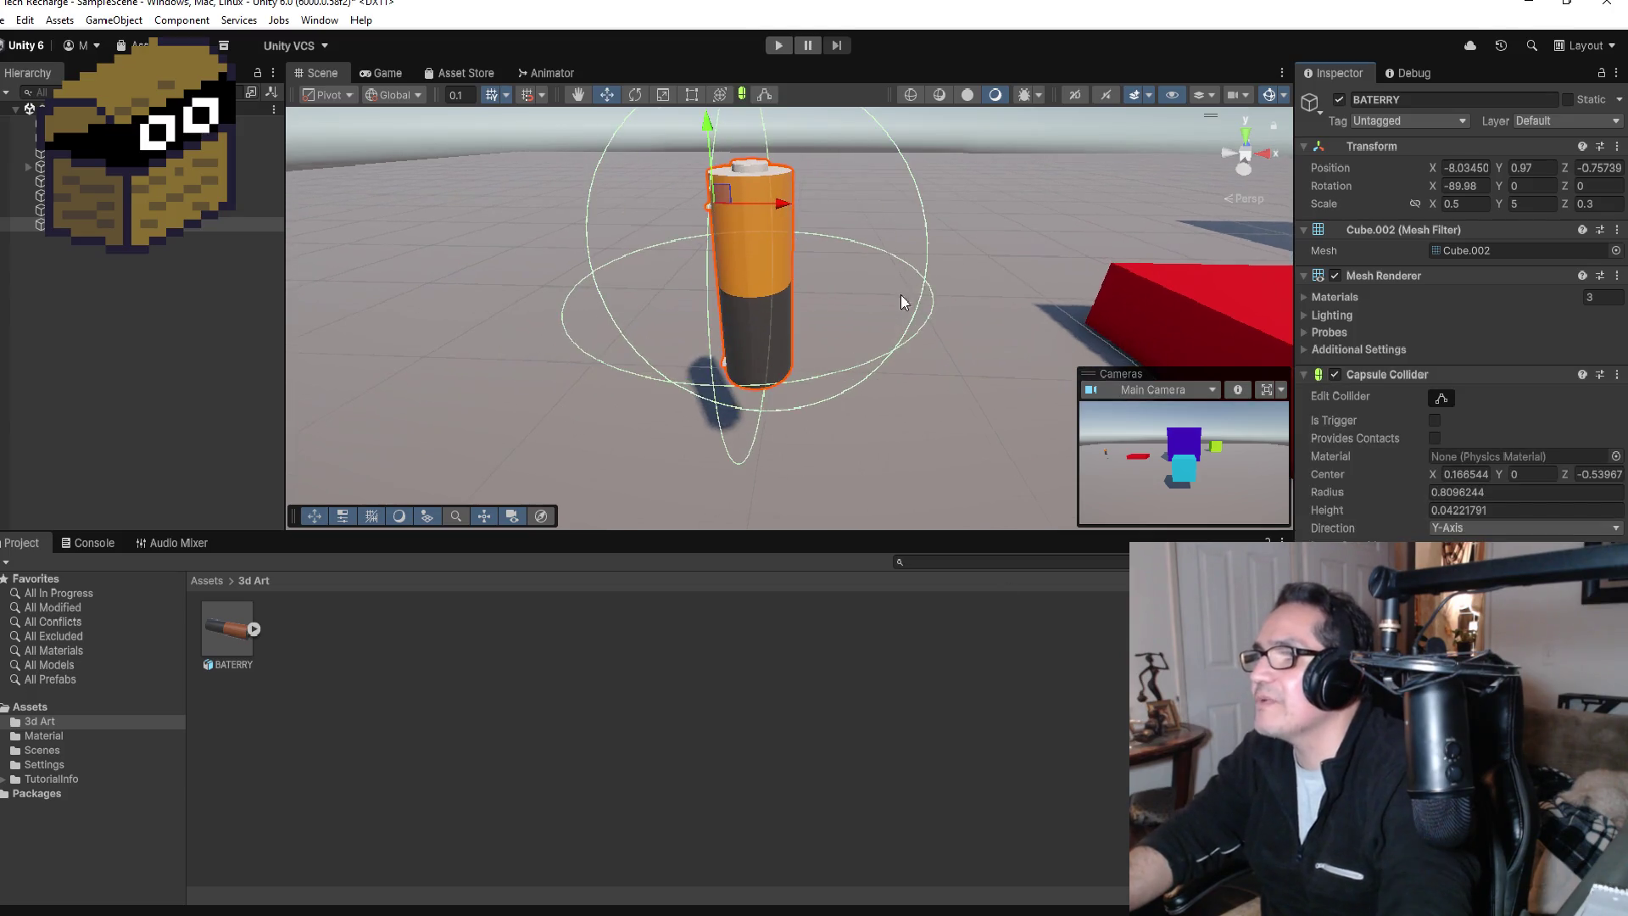
mouse_move(900, 341)
mouse_down()
mouse_move(1007, 192)
mouse_move(955, 225)
mouse_up()
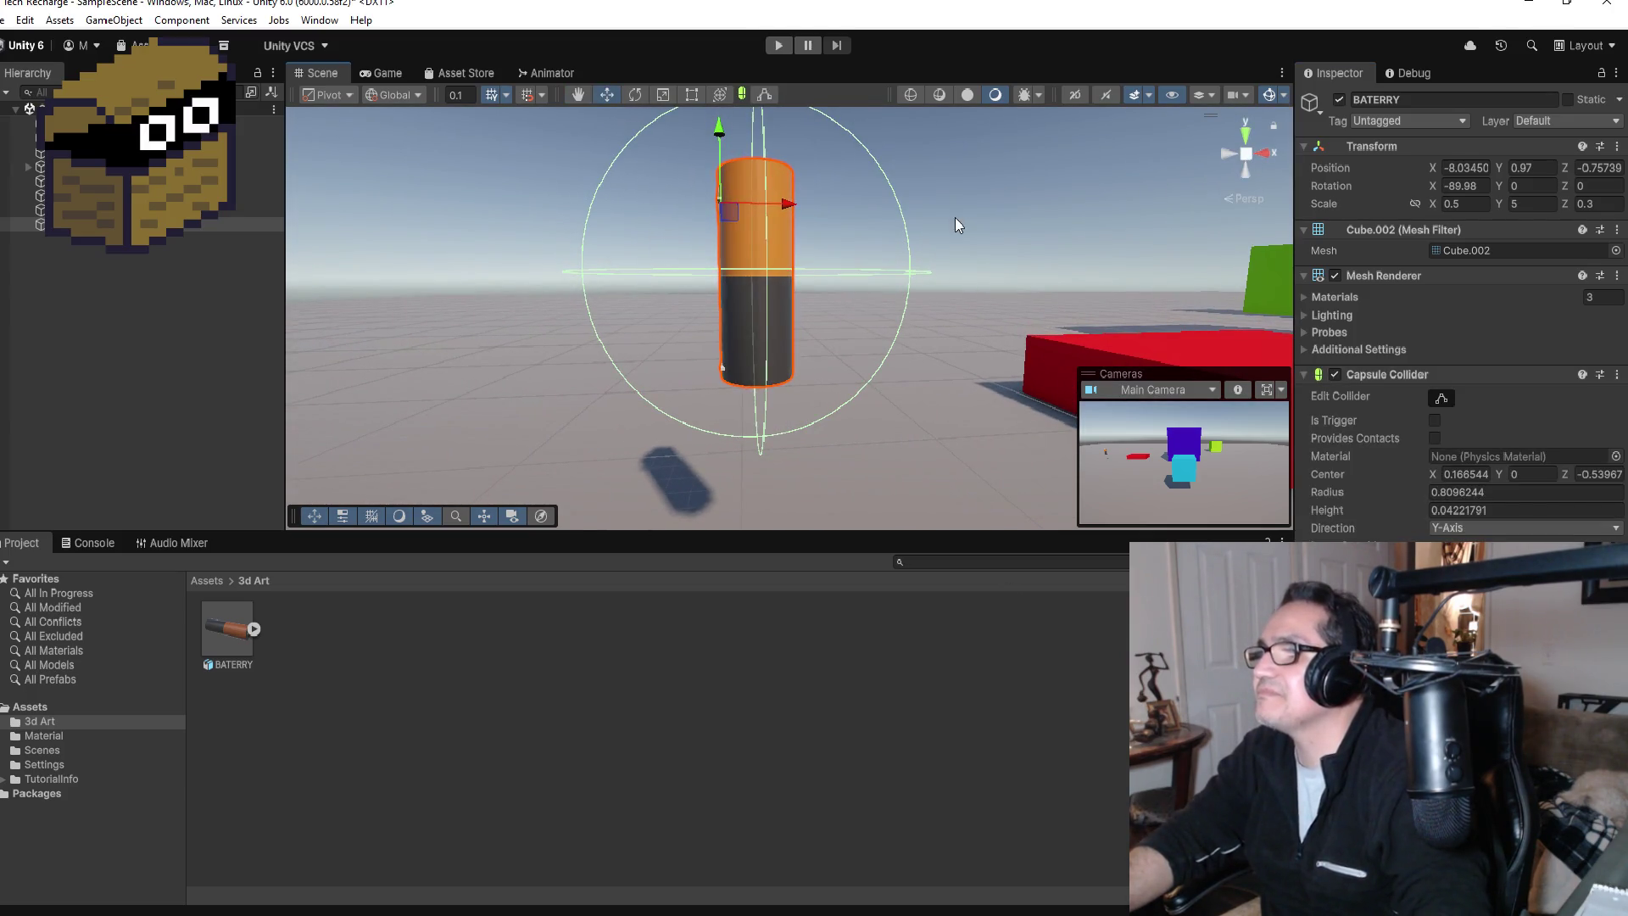
click(764, 95)
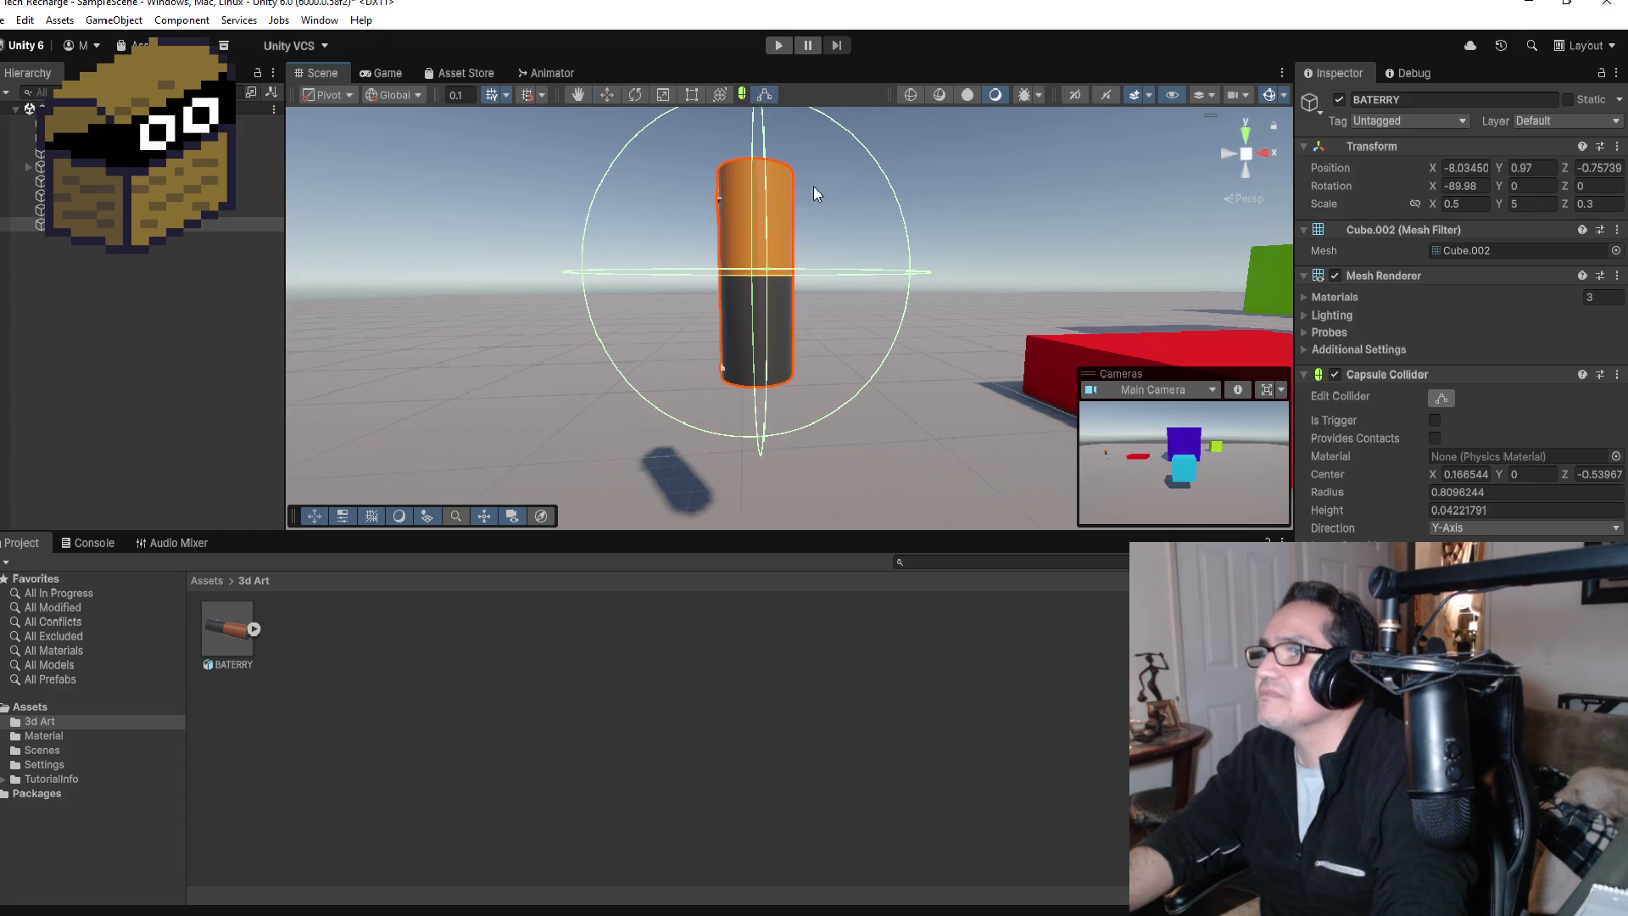
drag(953, 374, 1009, 430)
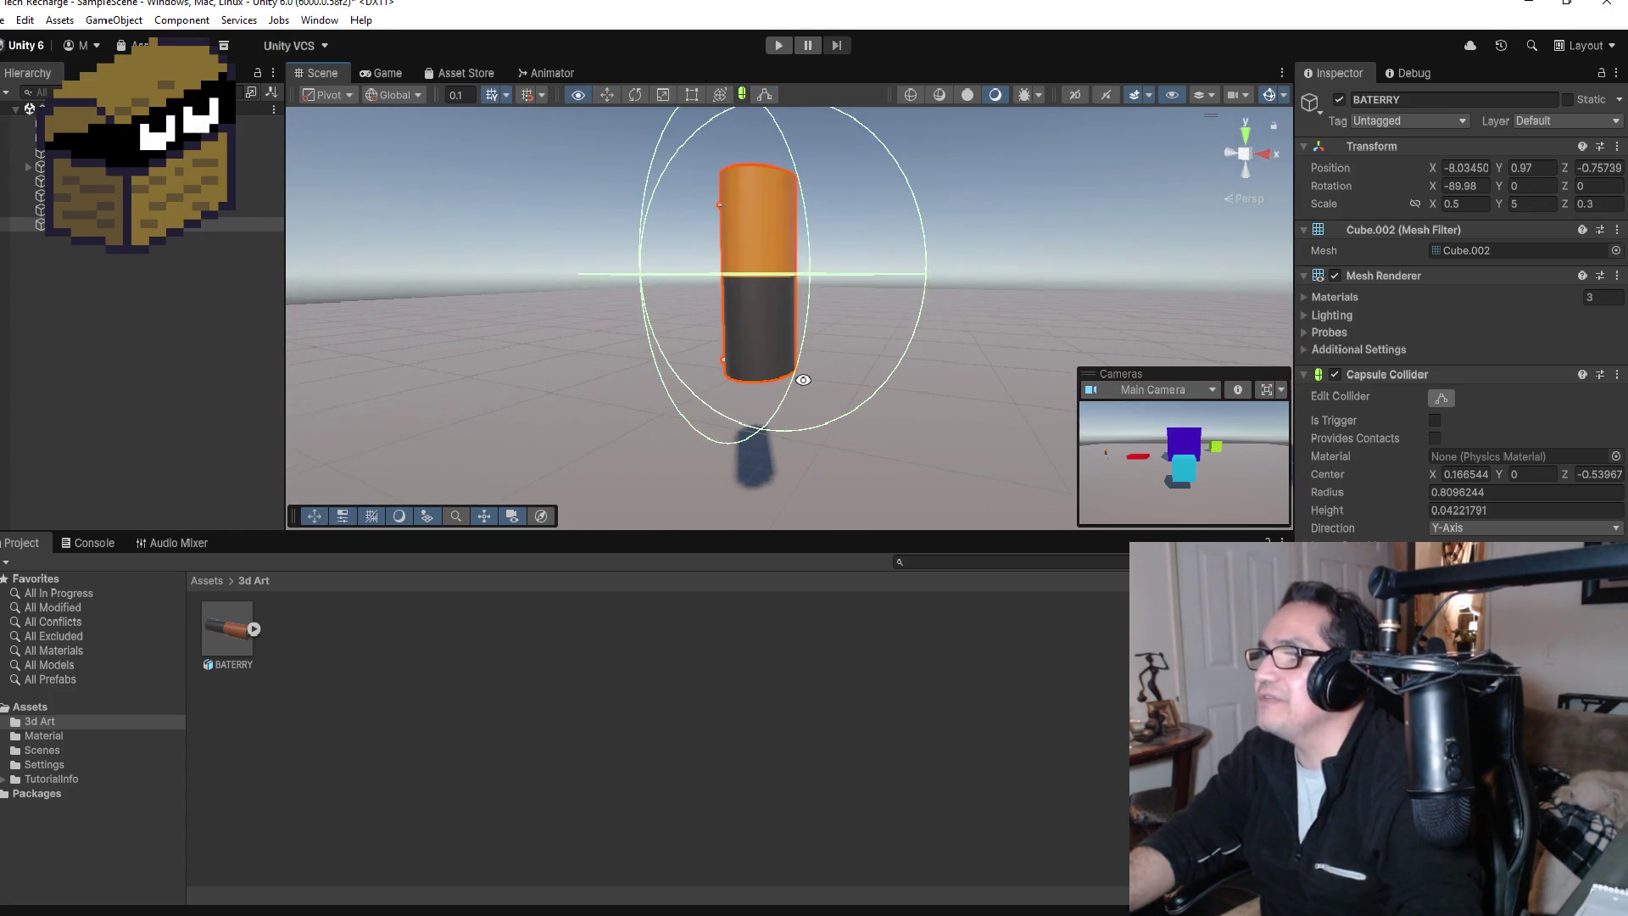
click(1439, 399)
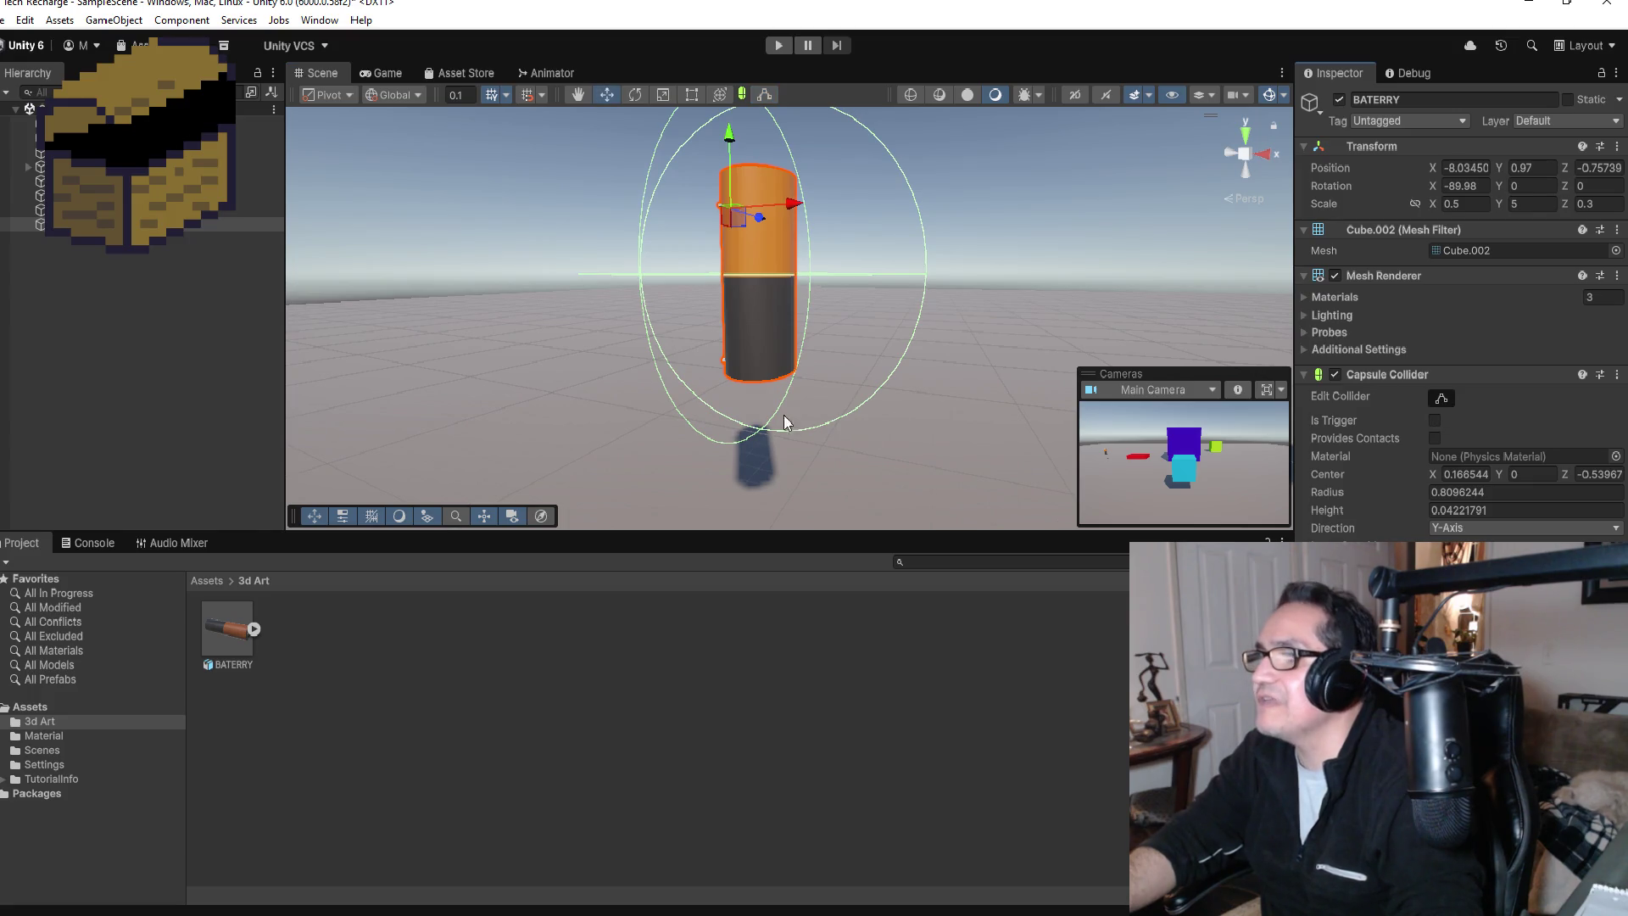
drag(784, 422, 772, 402)
click(769, 95)
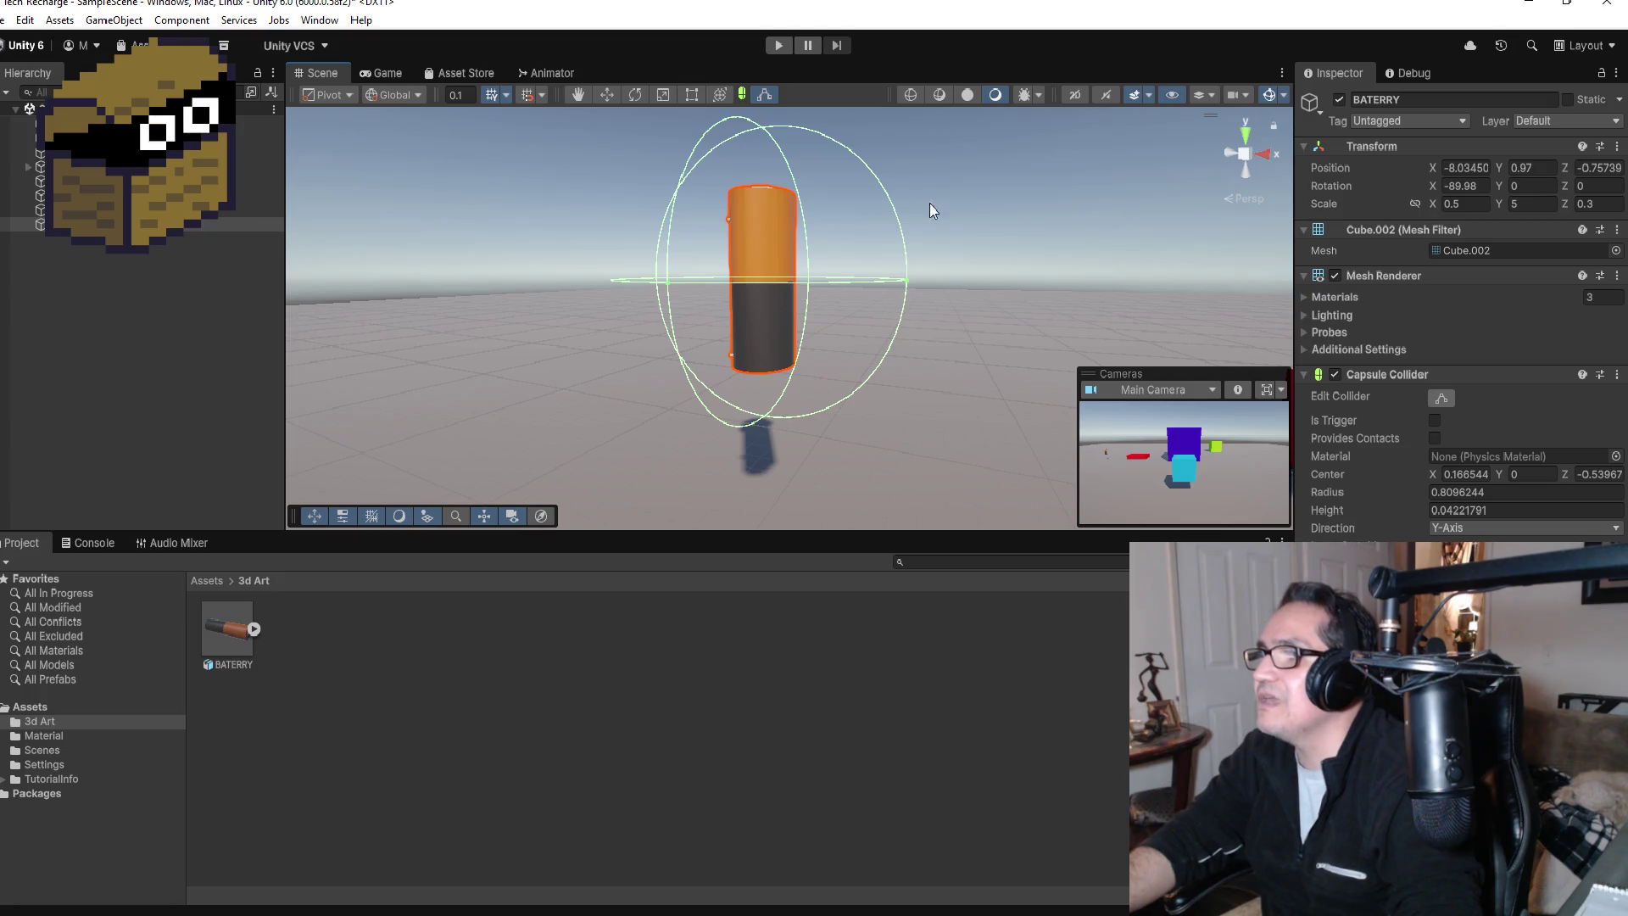
mouse_move(929, 210)
mouse_down()
mouse_move(970, 218)
mouse_move(1017, 407)
mouse_move(757, 244)
mouse_up()
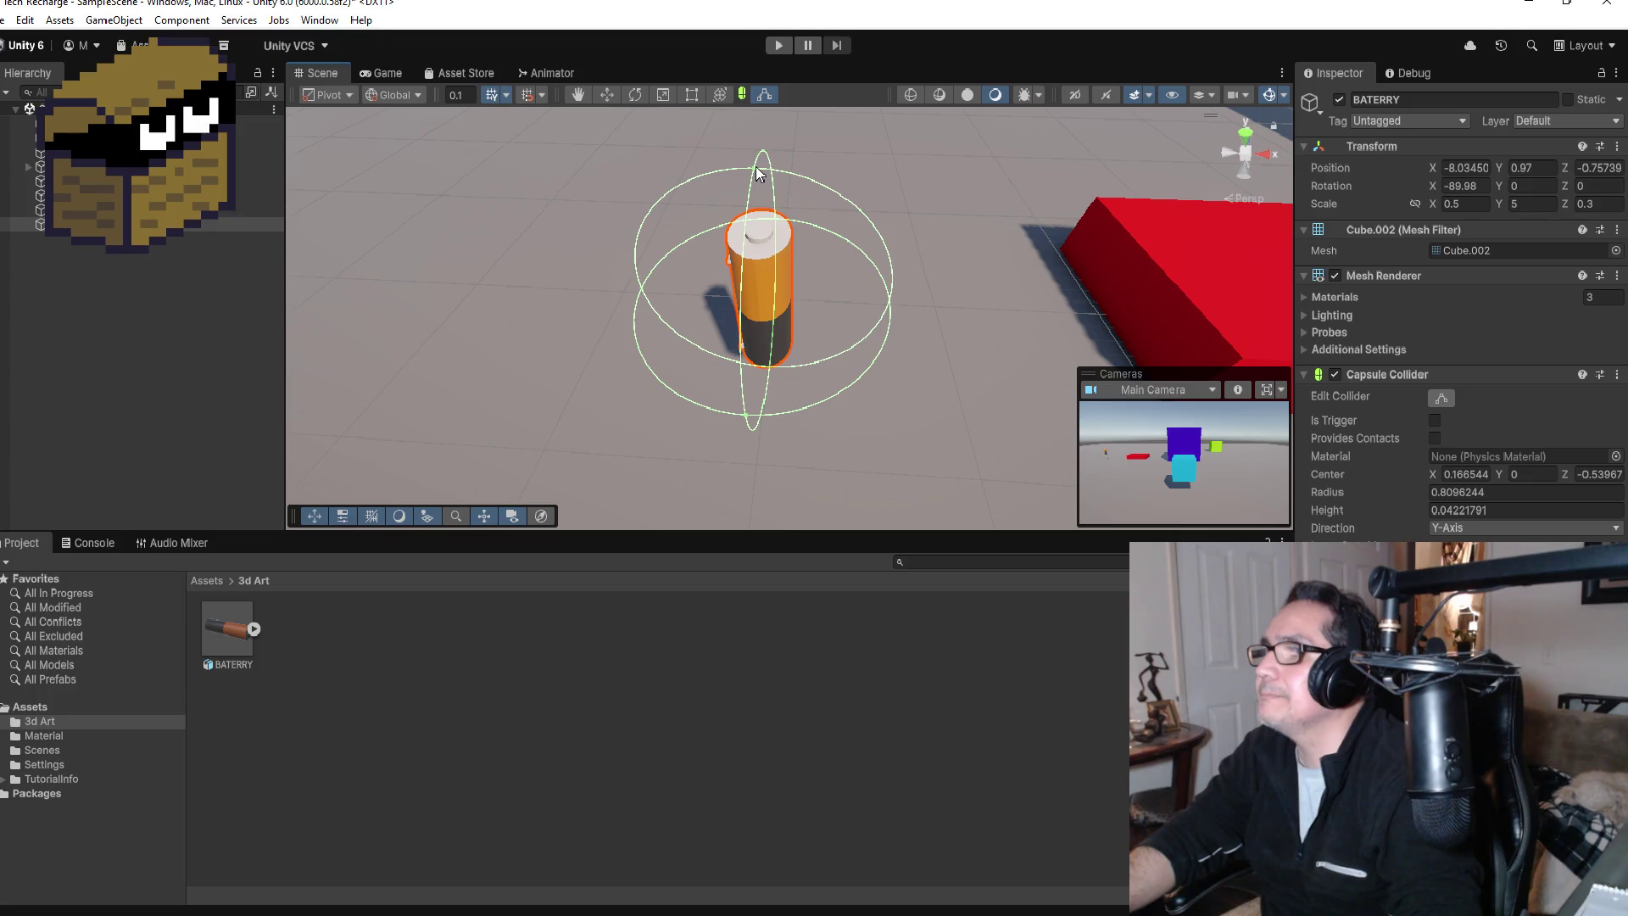
mouse_move(757, 173)
mouse_down()
mouse_move(771, 242)
mouse_move(906, 345)
mouse_move(785, 334)
mouse_up()
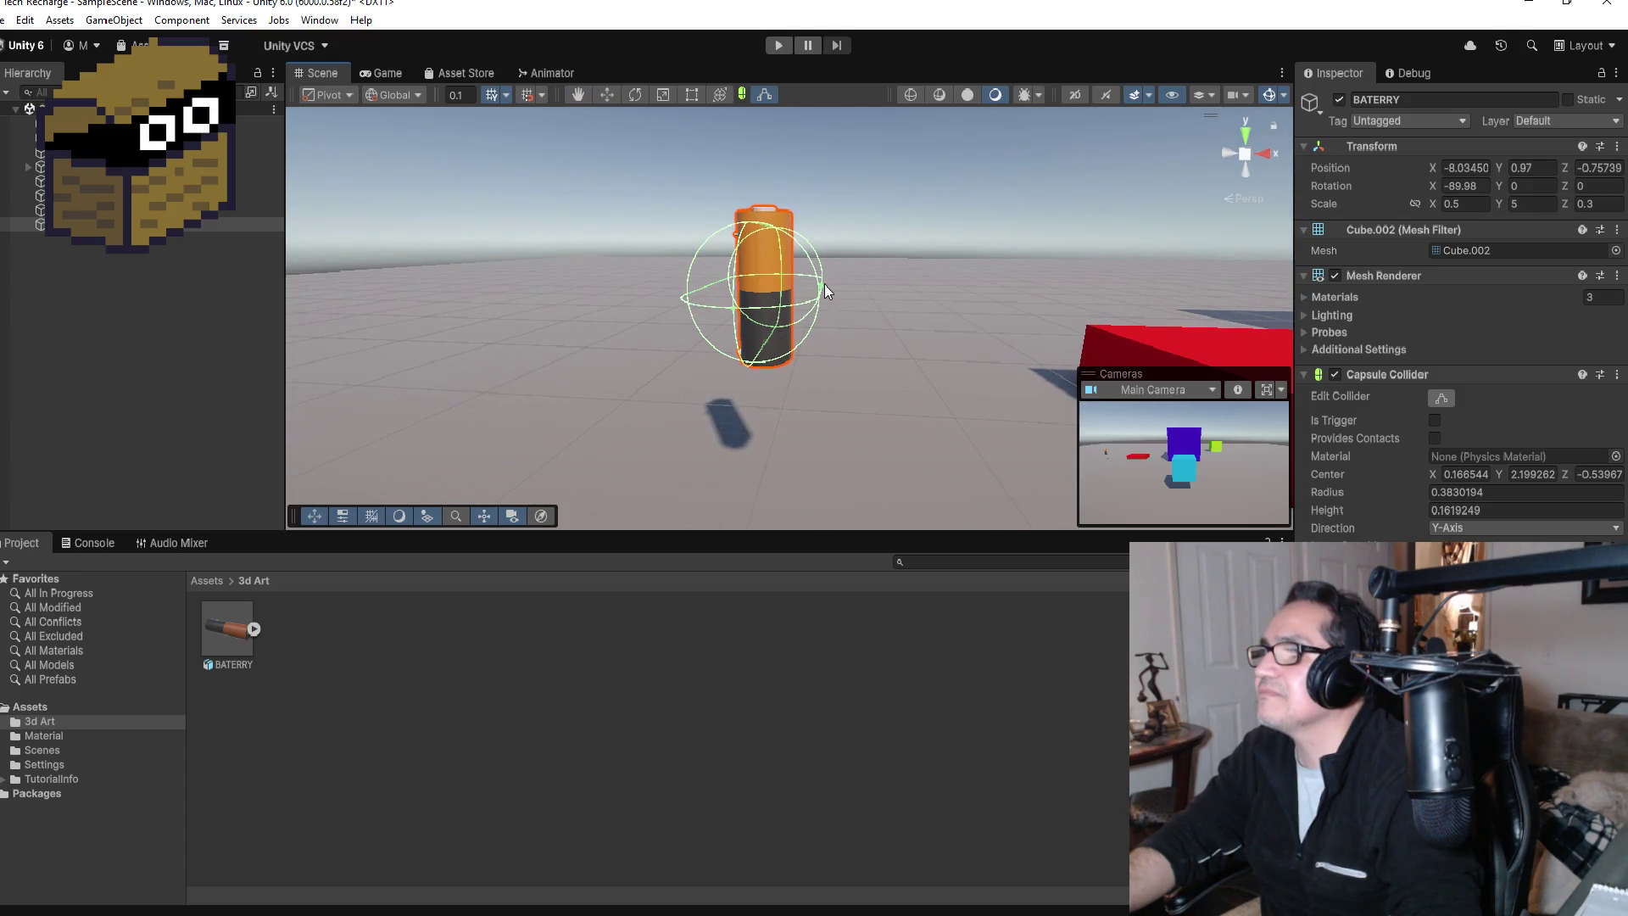
mouse_move(822, 283)
mouse_down()
mouse_move(786, 280)
mouse_move(809, 238)
mouse_move(592, 251)
mouse_move(726, 286)
mouse_up()
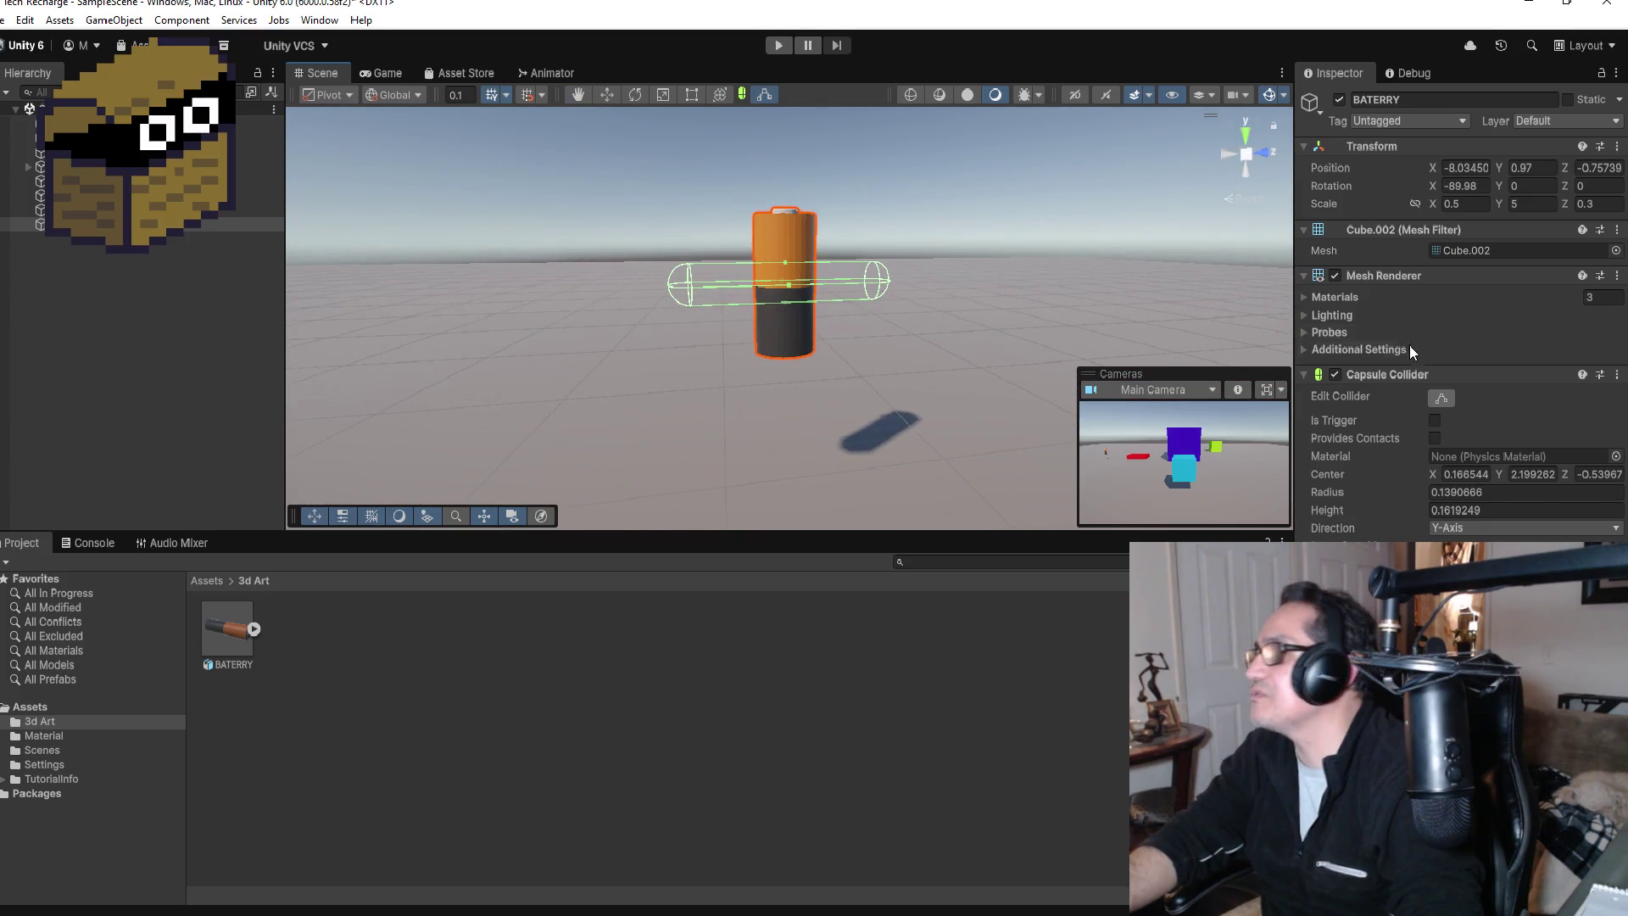
click(1482, 185)
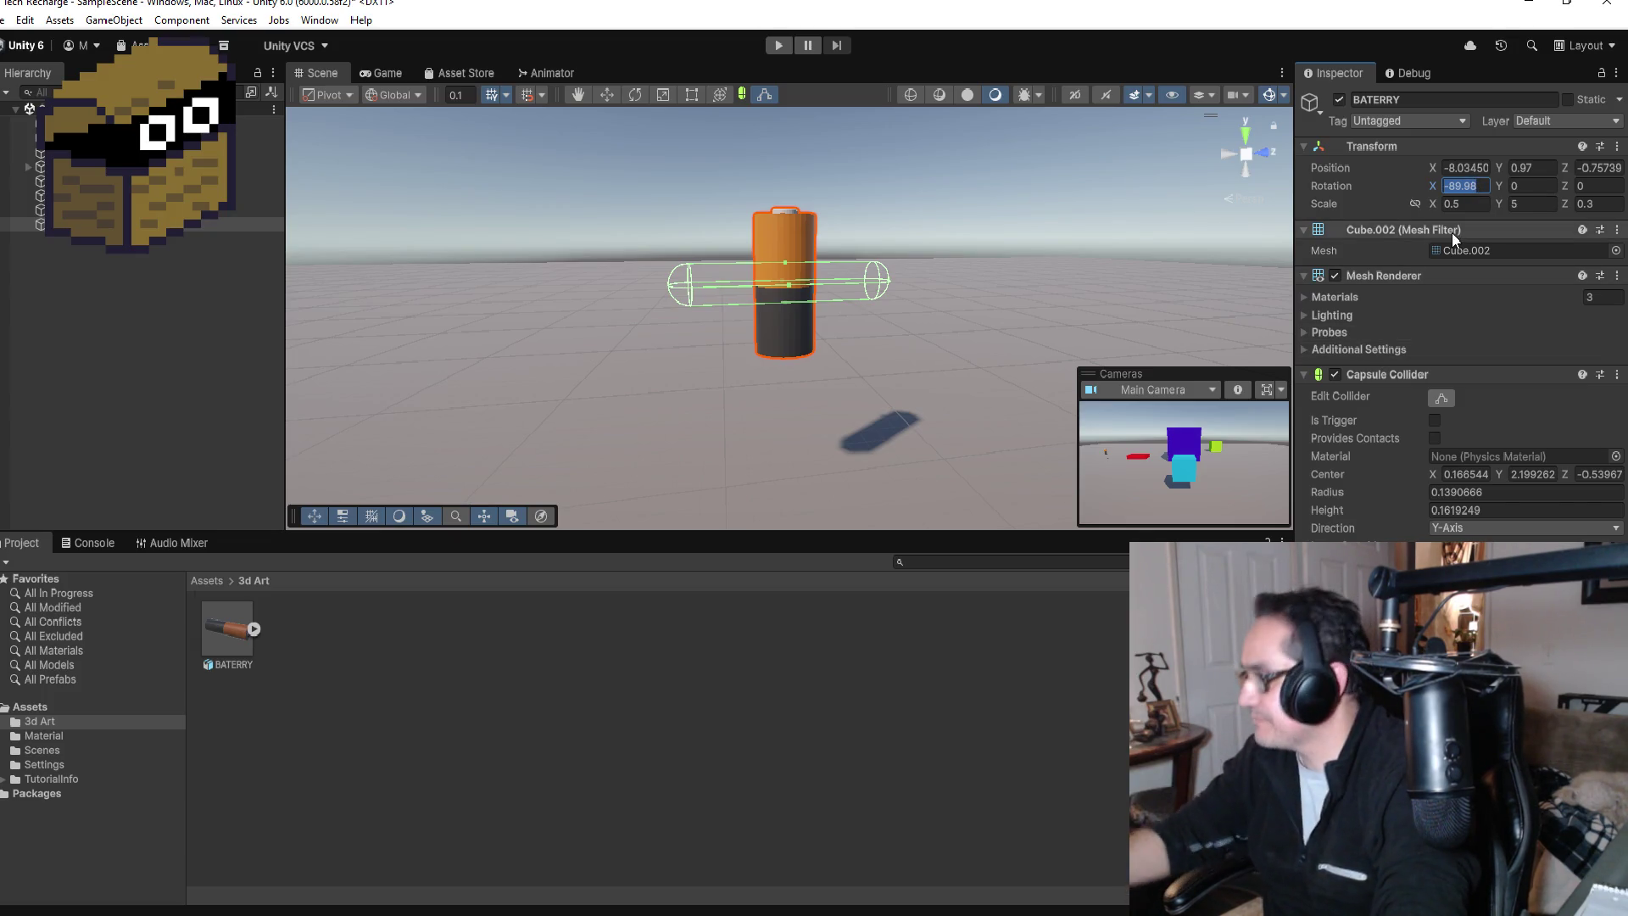
Step: Enter 0 in a field, then remove the battery's capsule collider and restore it with undo
text(0)
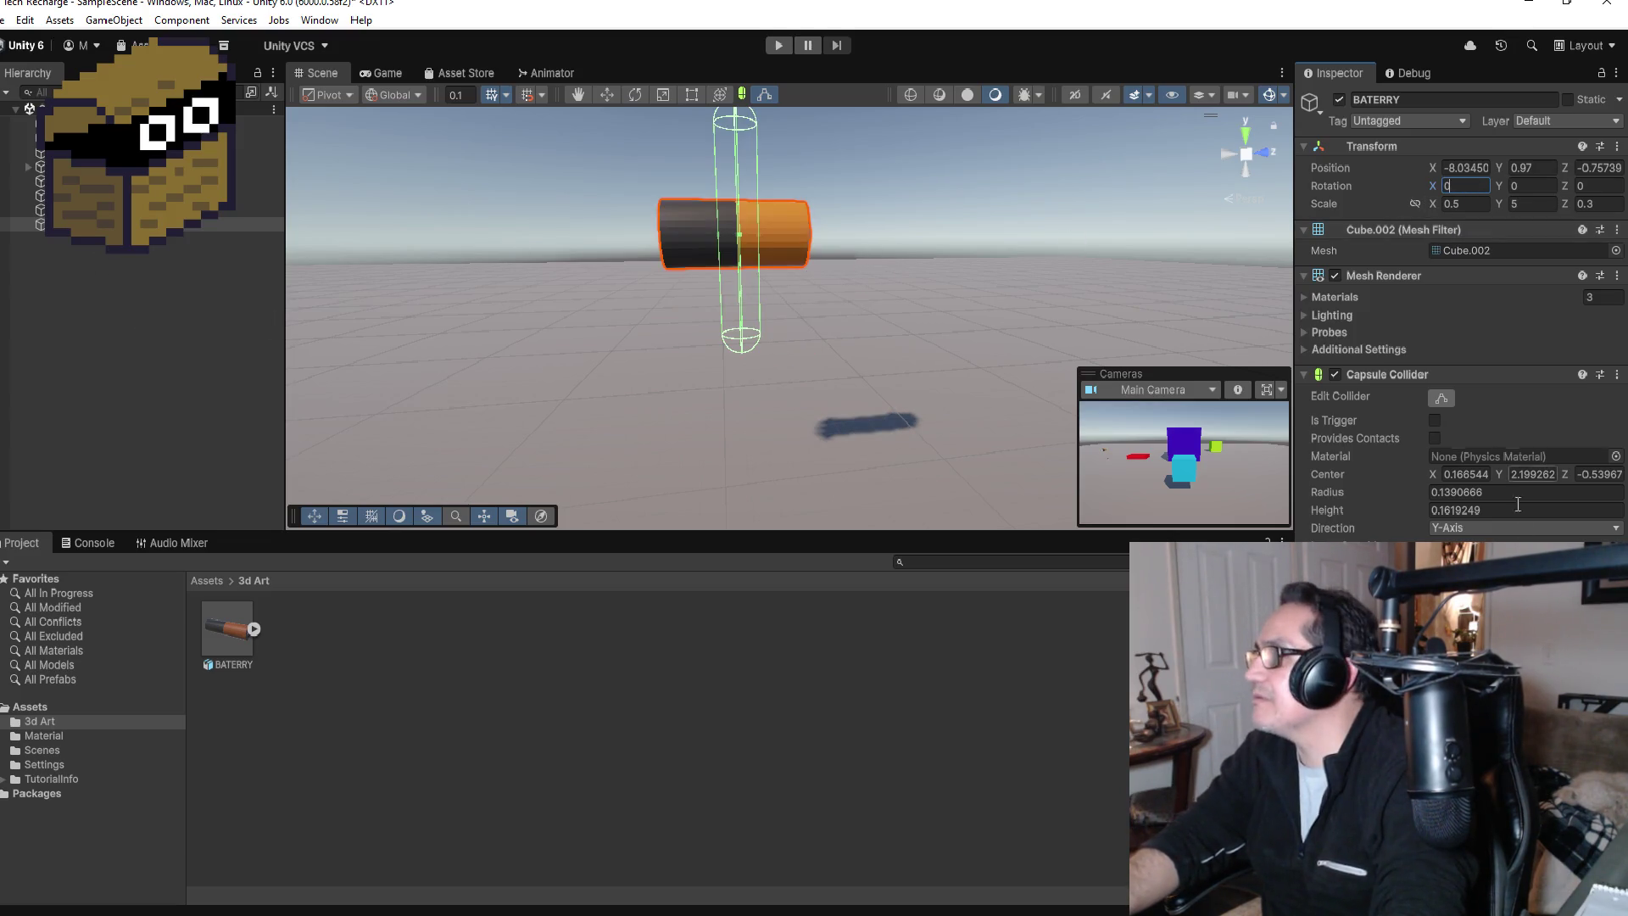
click(1617, 378)
click(1493, 421)
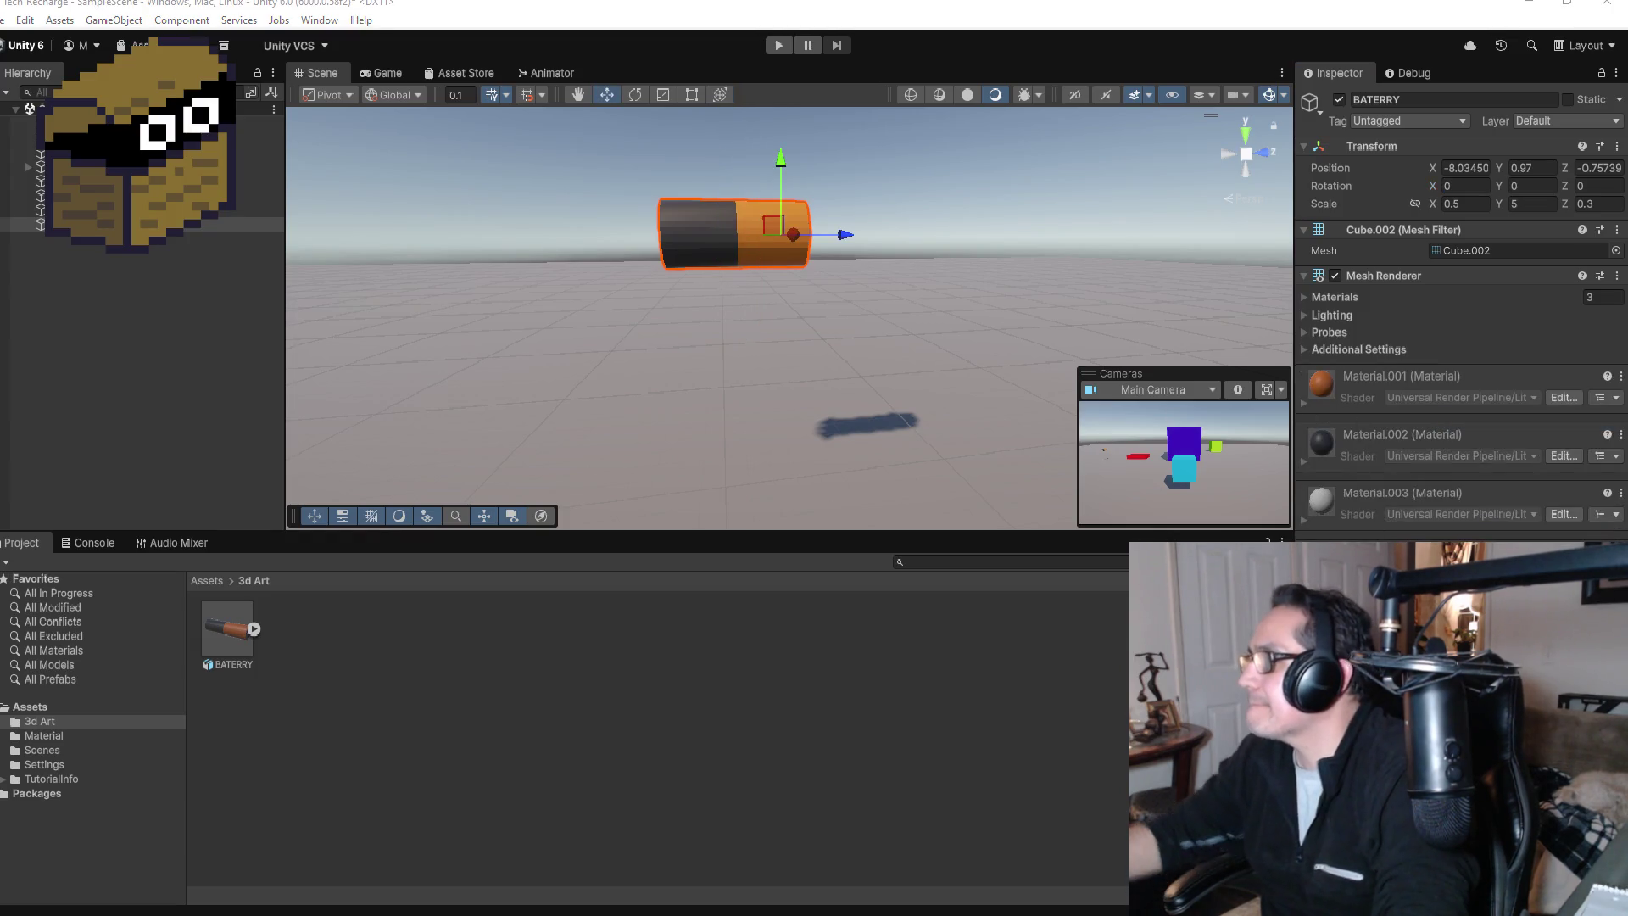
key(ctrl+z)
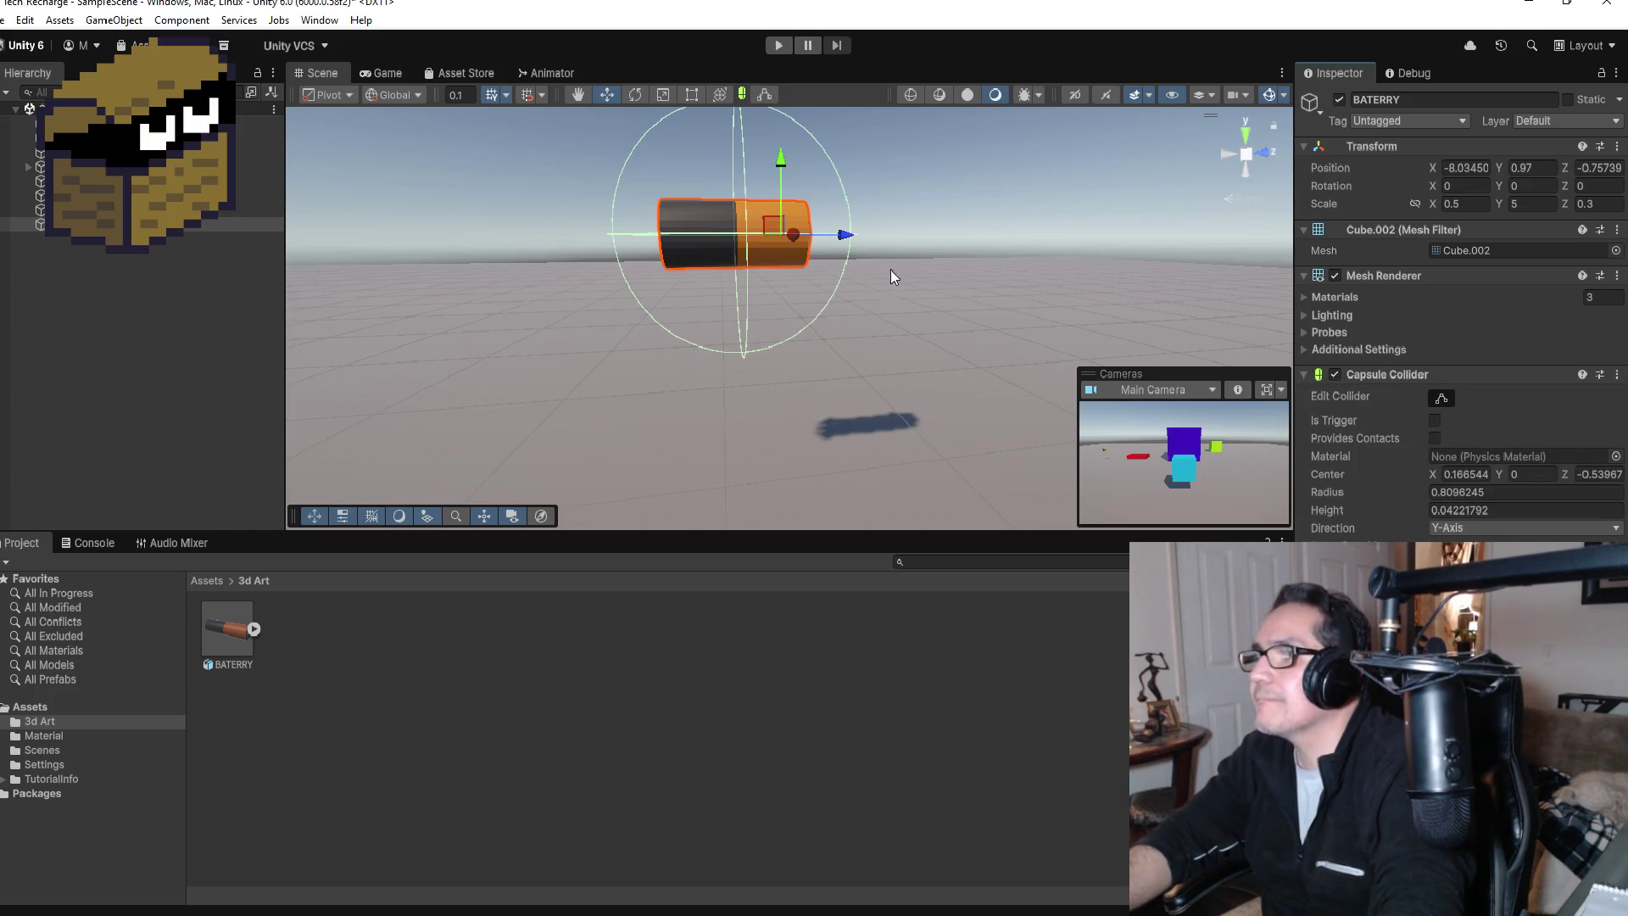
Step: Drag the collider handles into a sphere of radius about 0.577 around the battery, then switch to Discord
click(766, 95)
scroll(812, 254, down, 2)
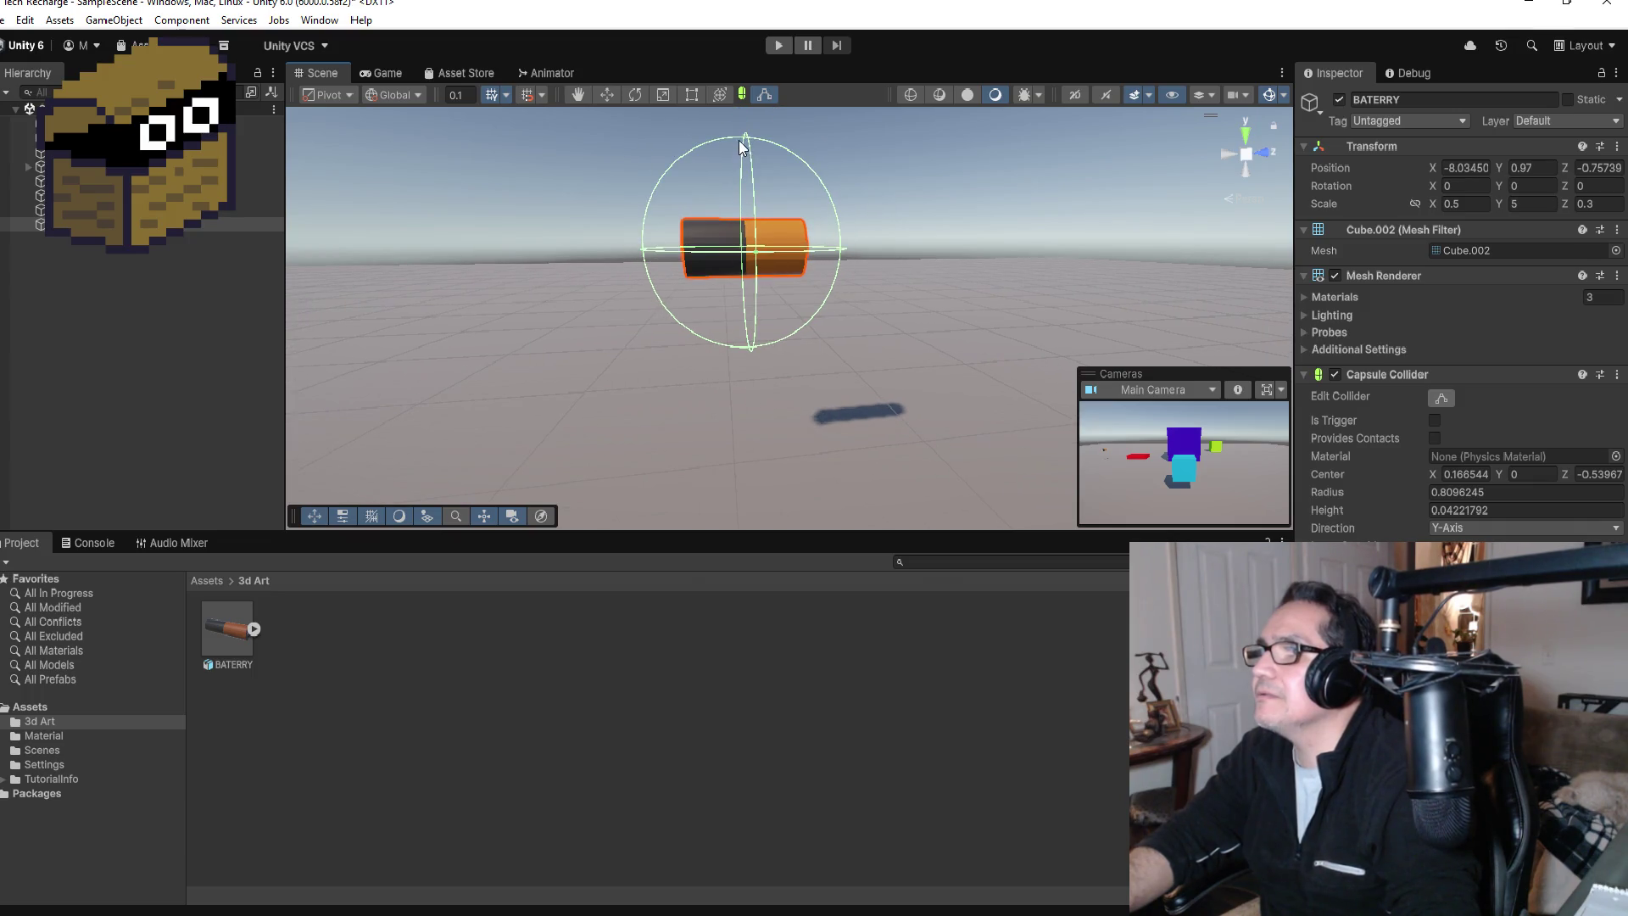
drag(746, 135, 747, 146)
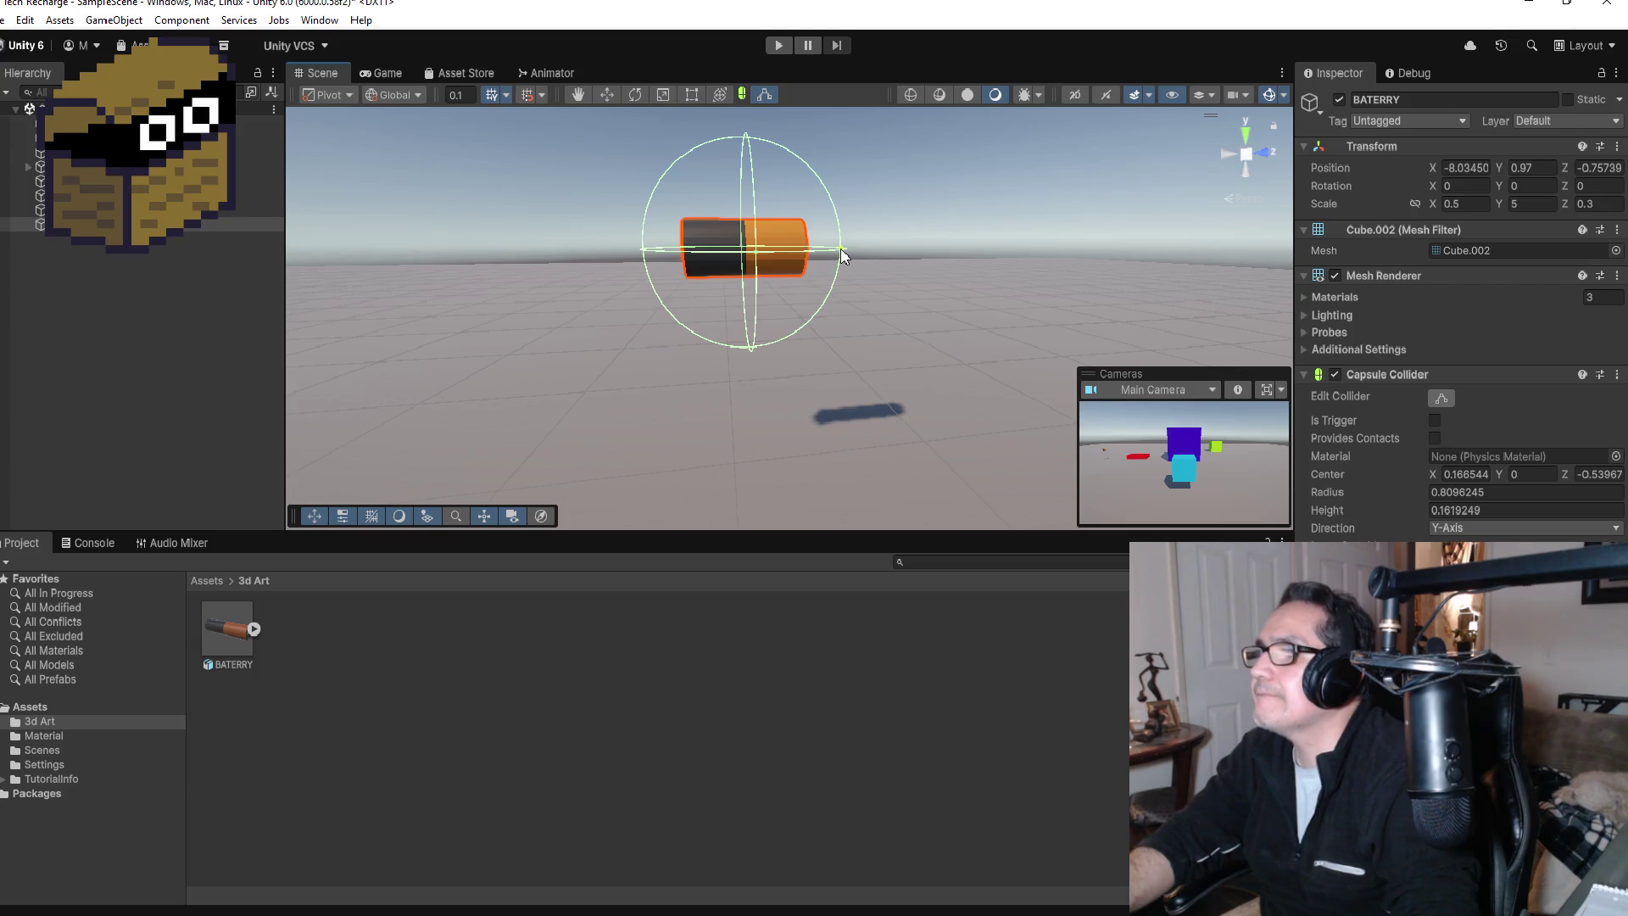
drag(842, 252, 780, 253)
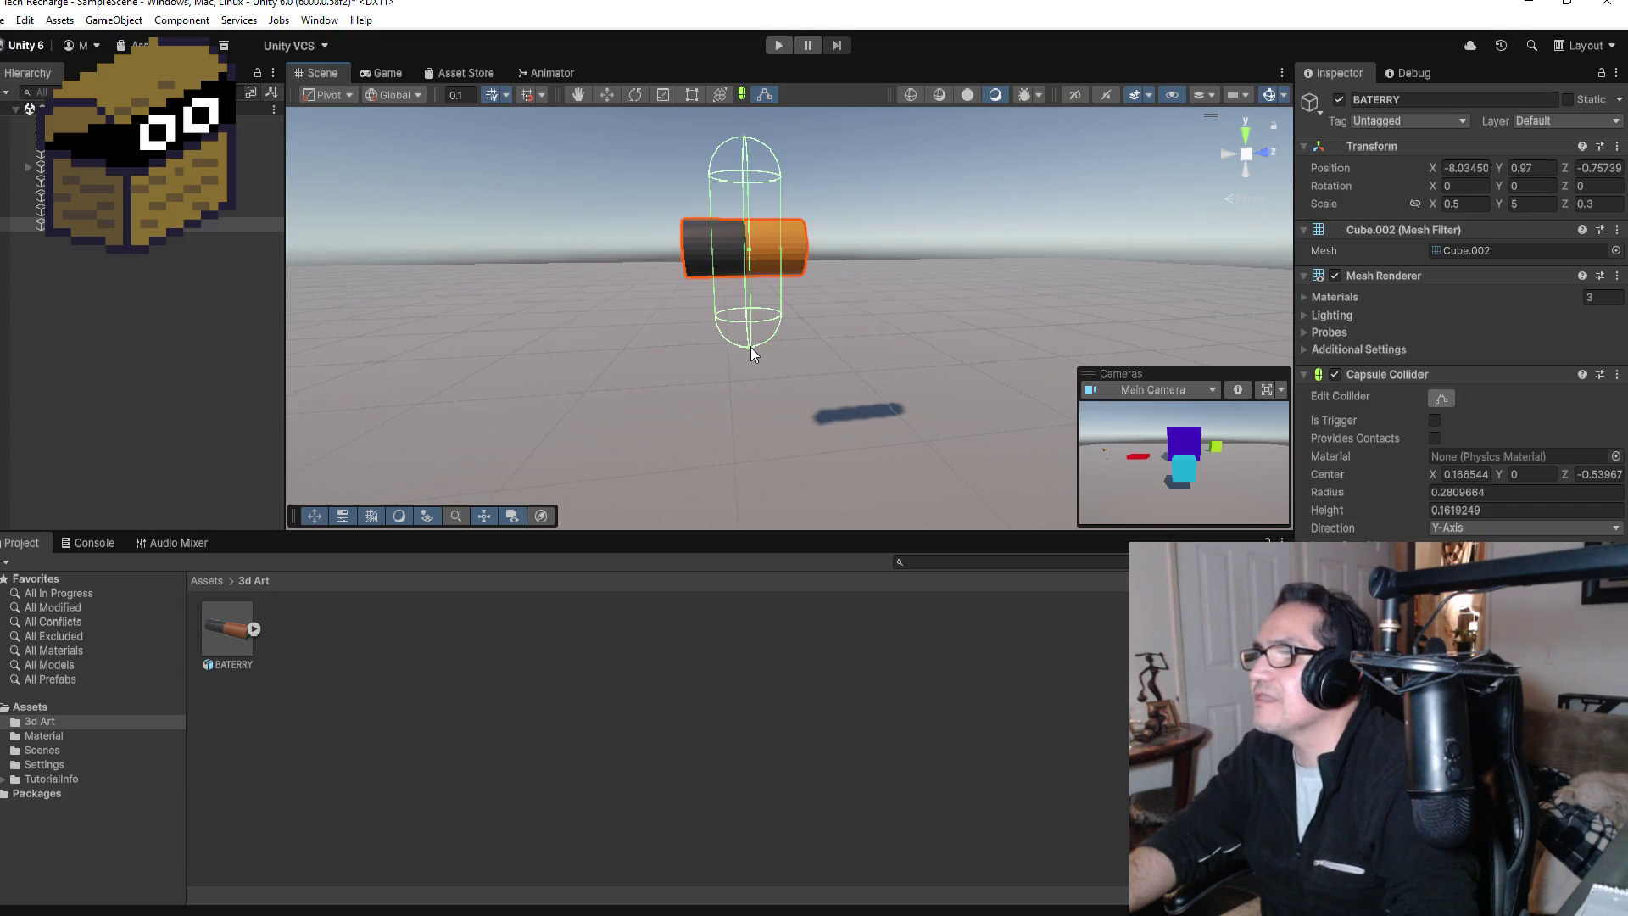
drag(750, 347, 751, 333)
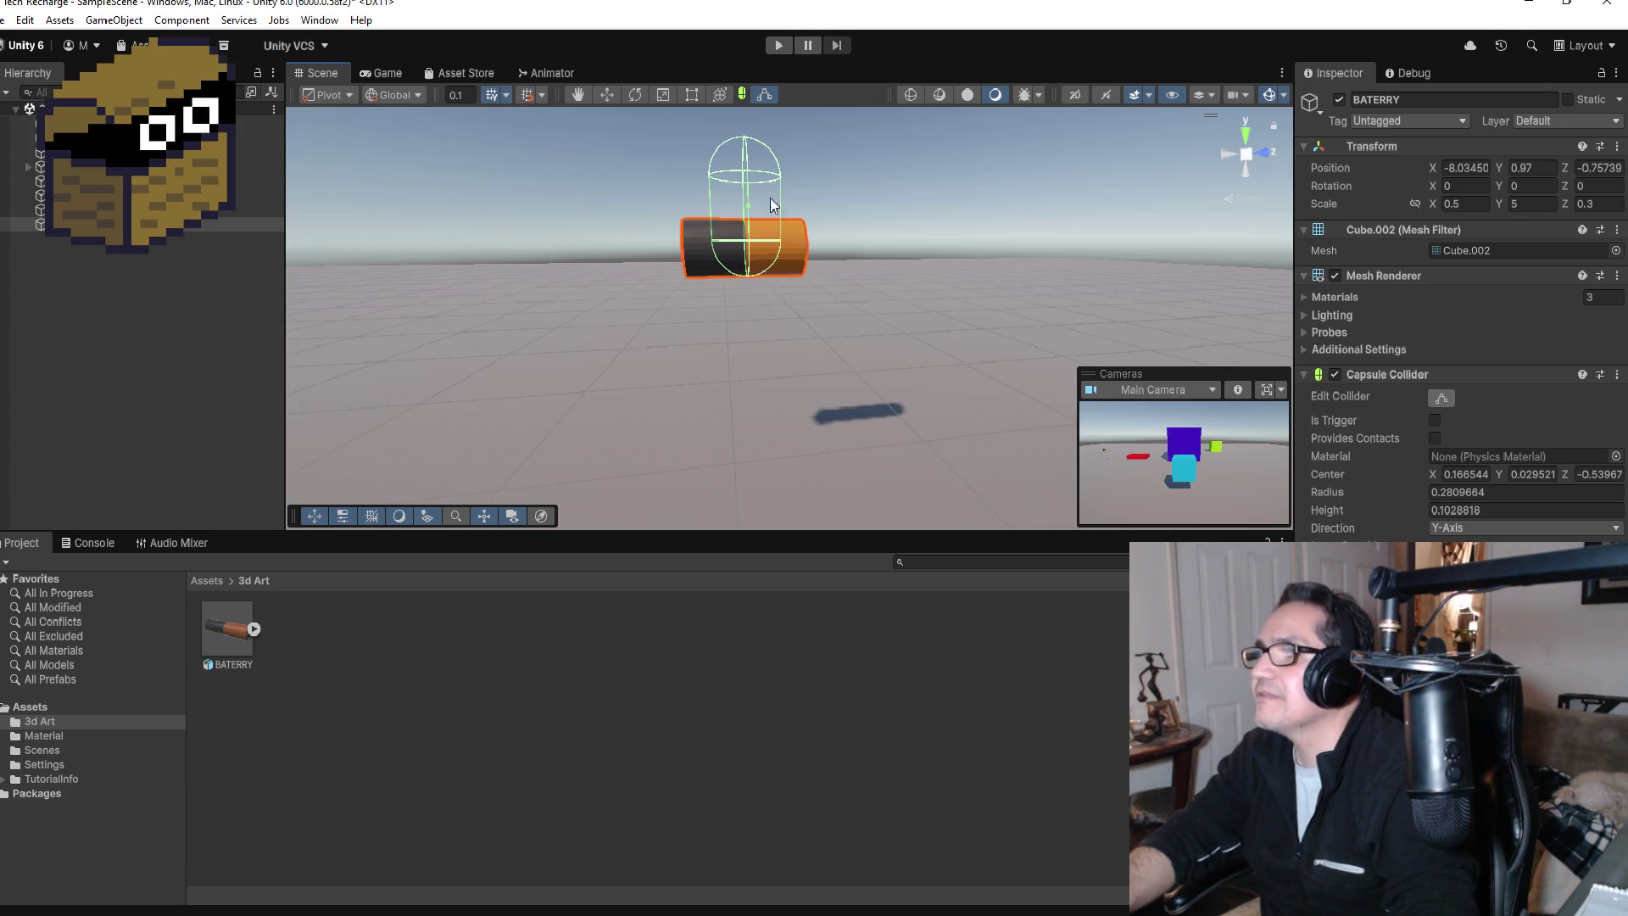
mouse_move(743, 140)
mouse_down()
mouse_move(747, 211)
mouse_move(812, 243)
mouse_up()
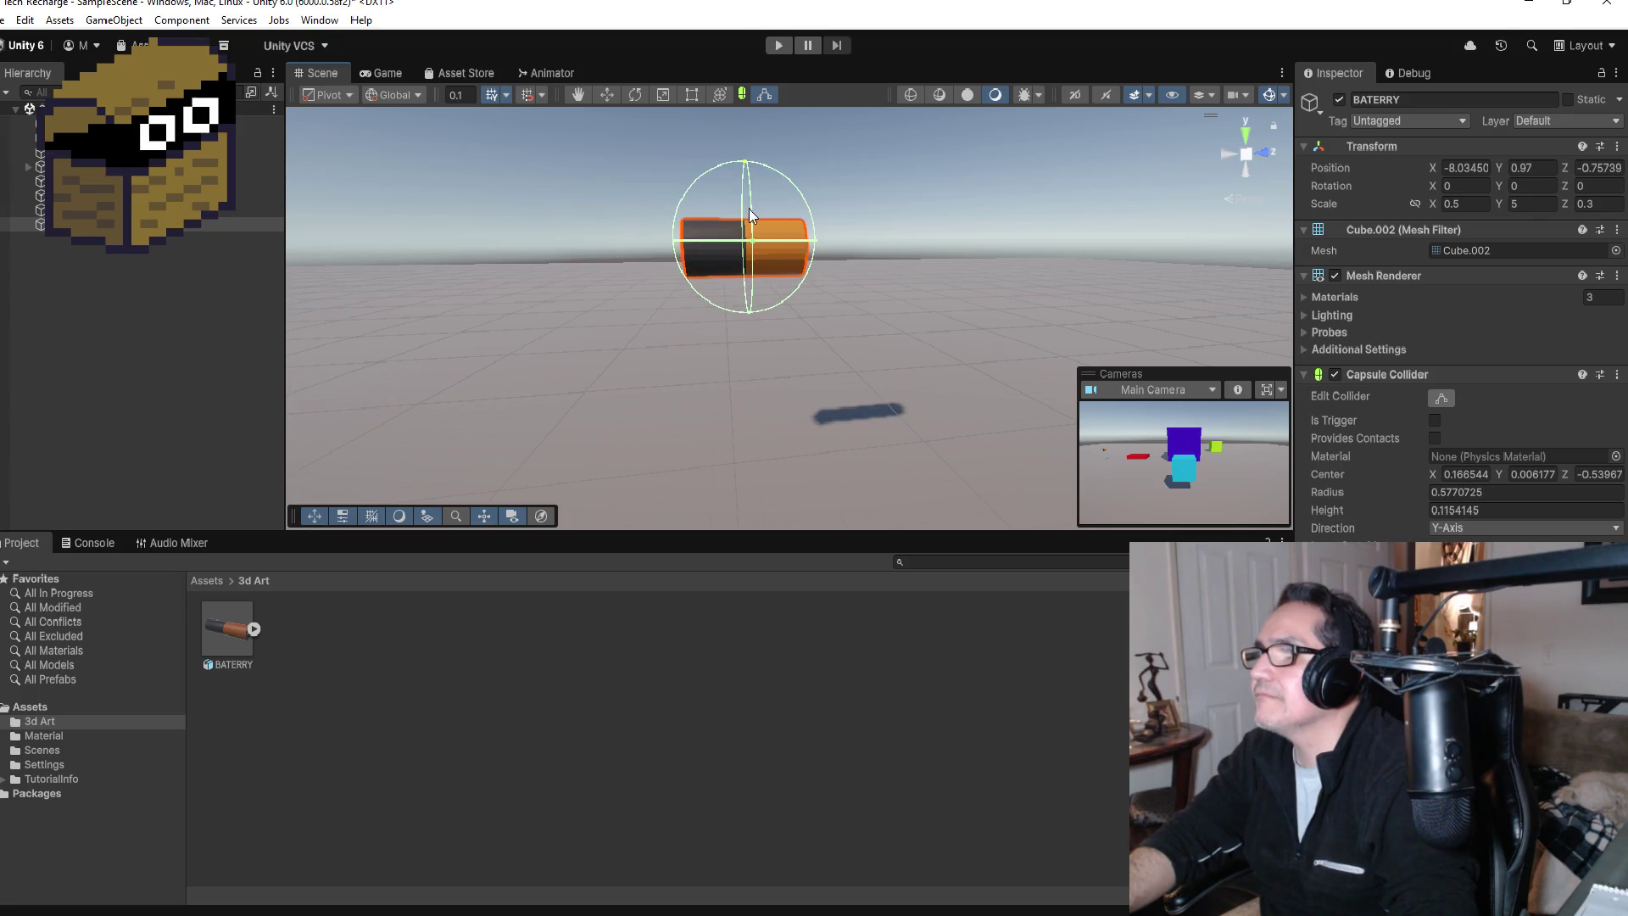
drag(889, 231, 1195, 260)
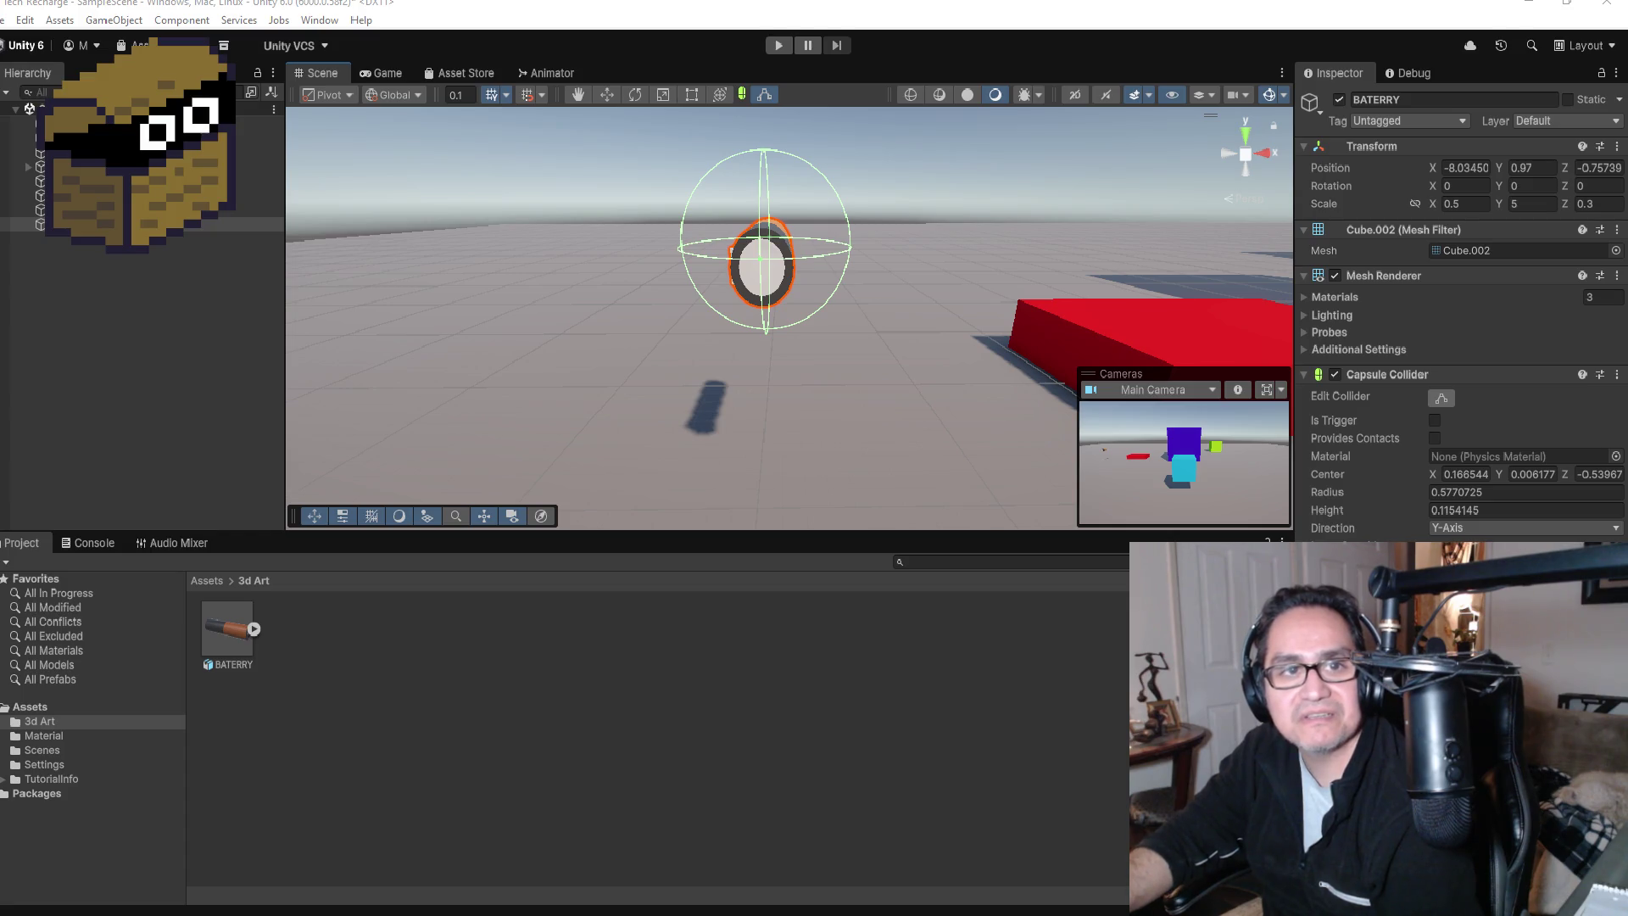
key(alt+Tab)
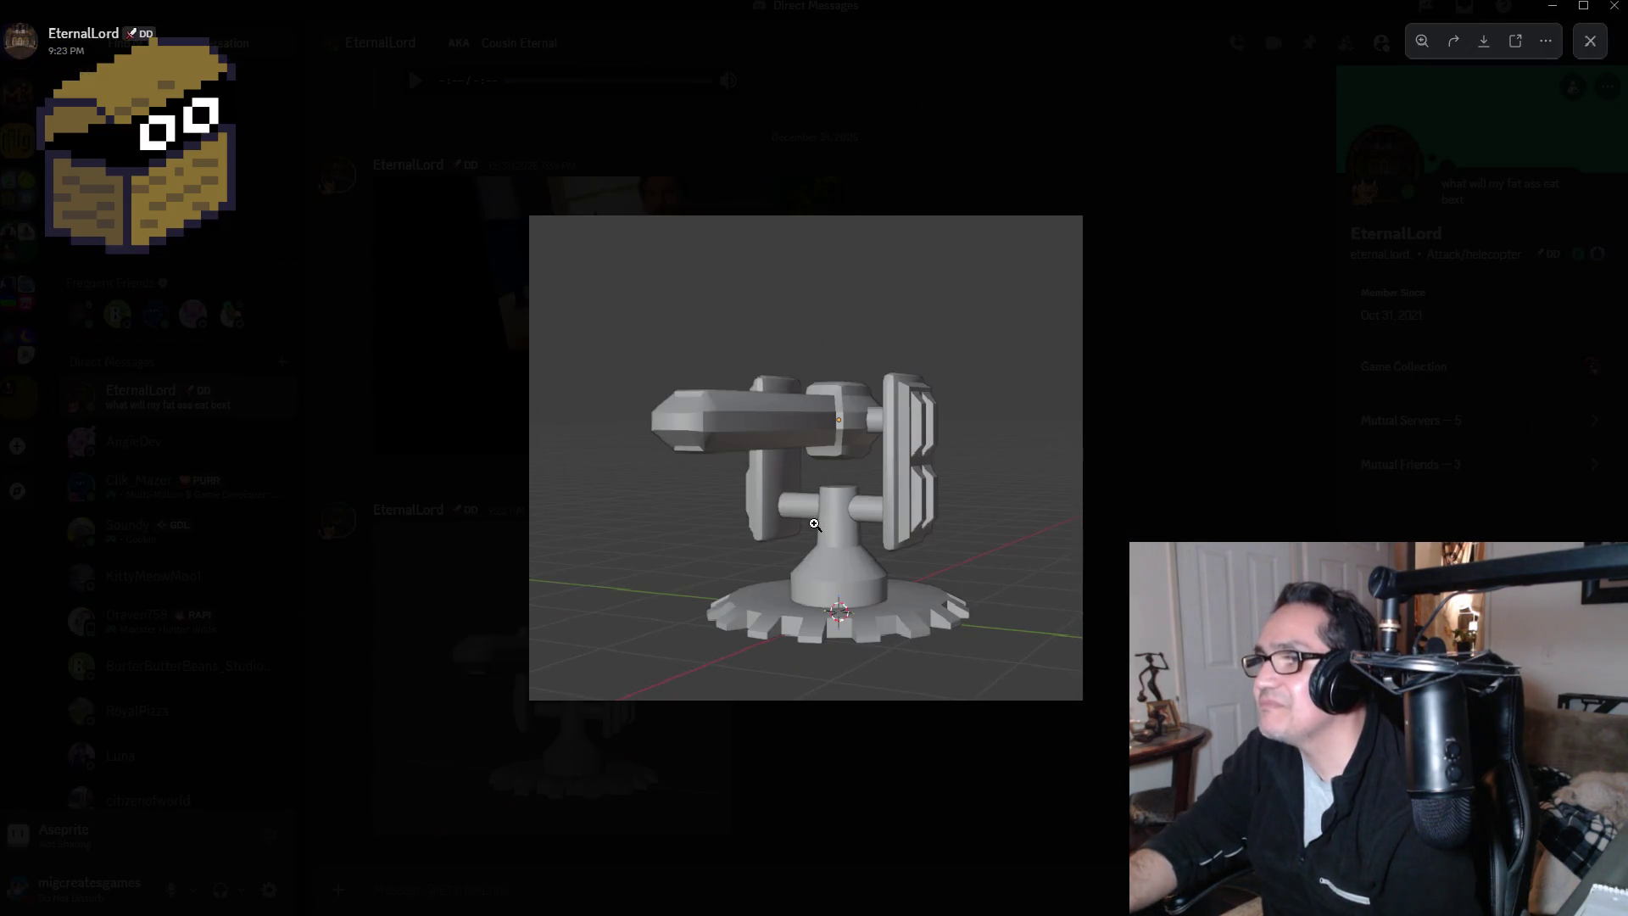
Step: Zoom in and out on the turret image, close it, and minimize Discord back to Unity
click(814, 525)
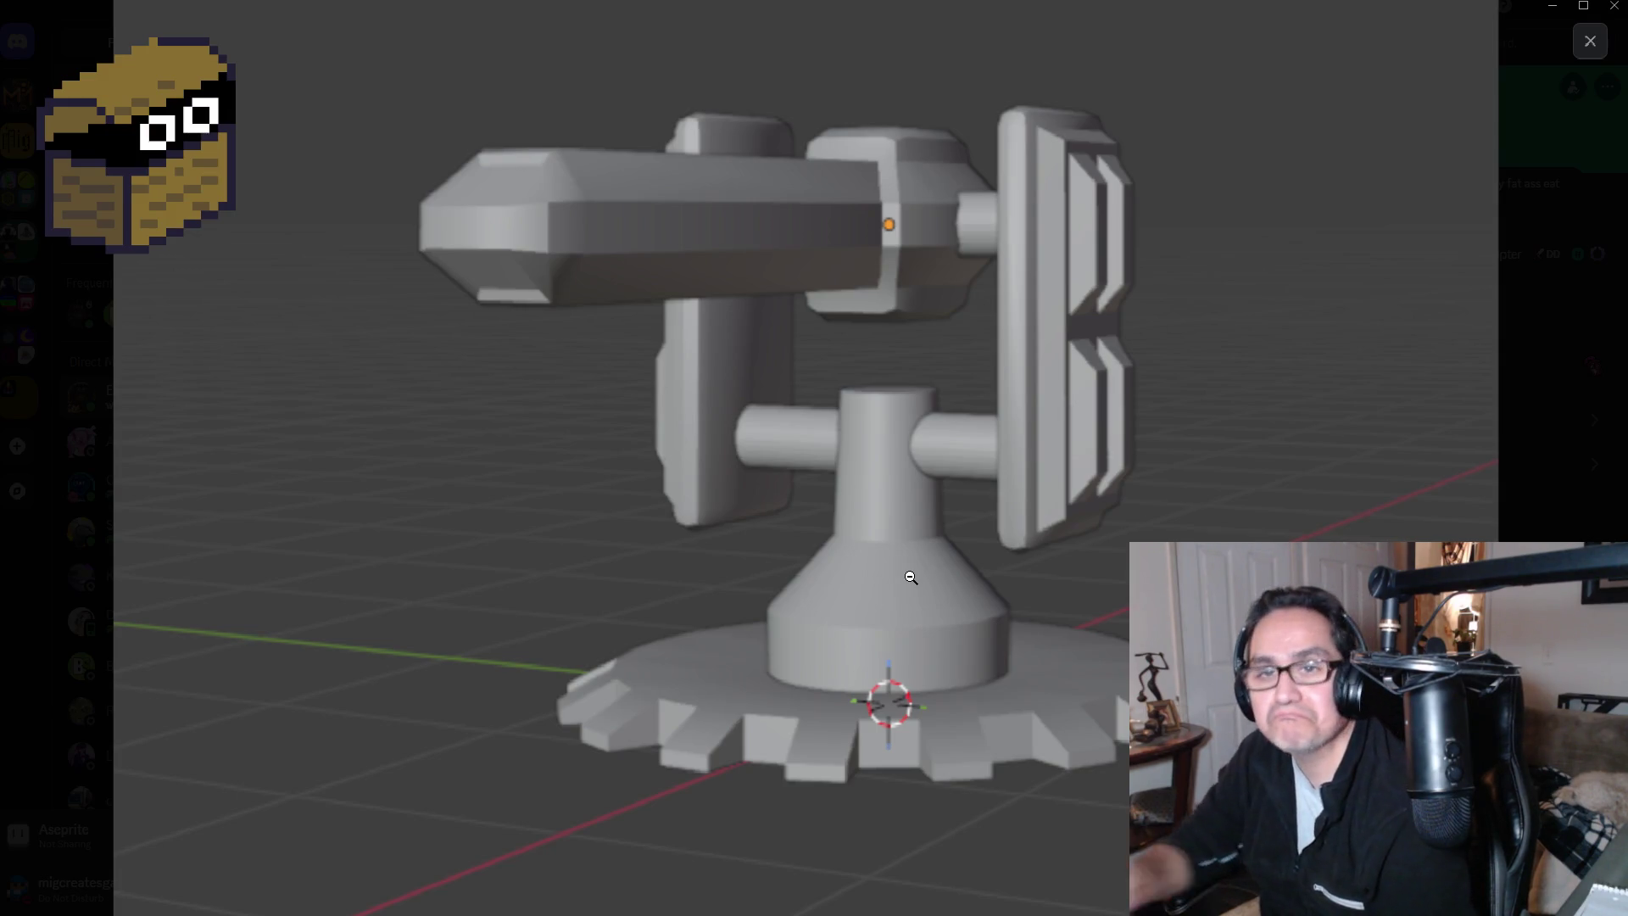
click(852, 570)
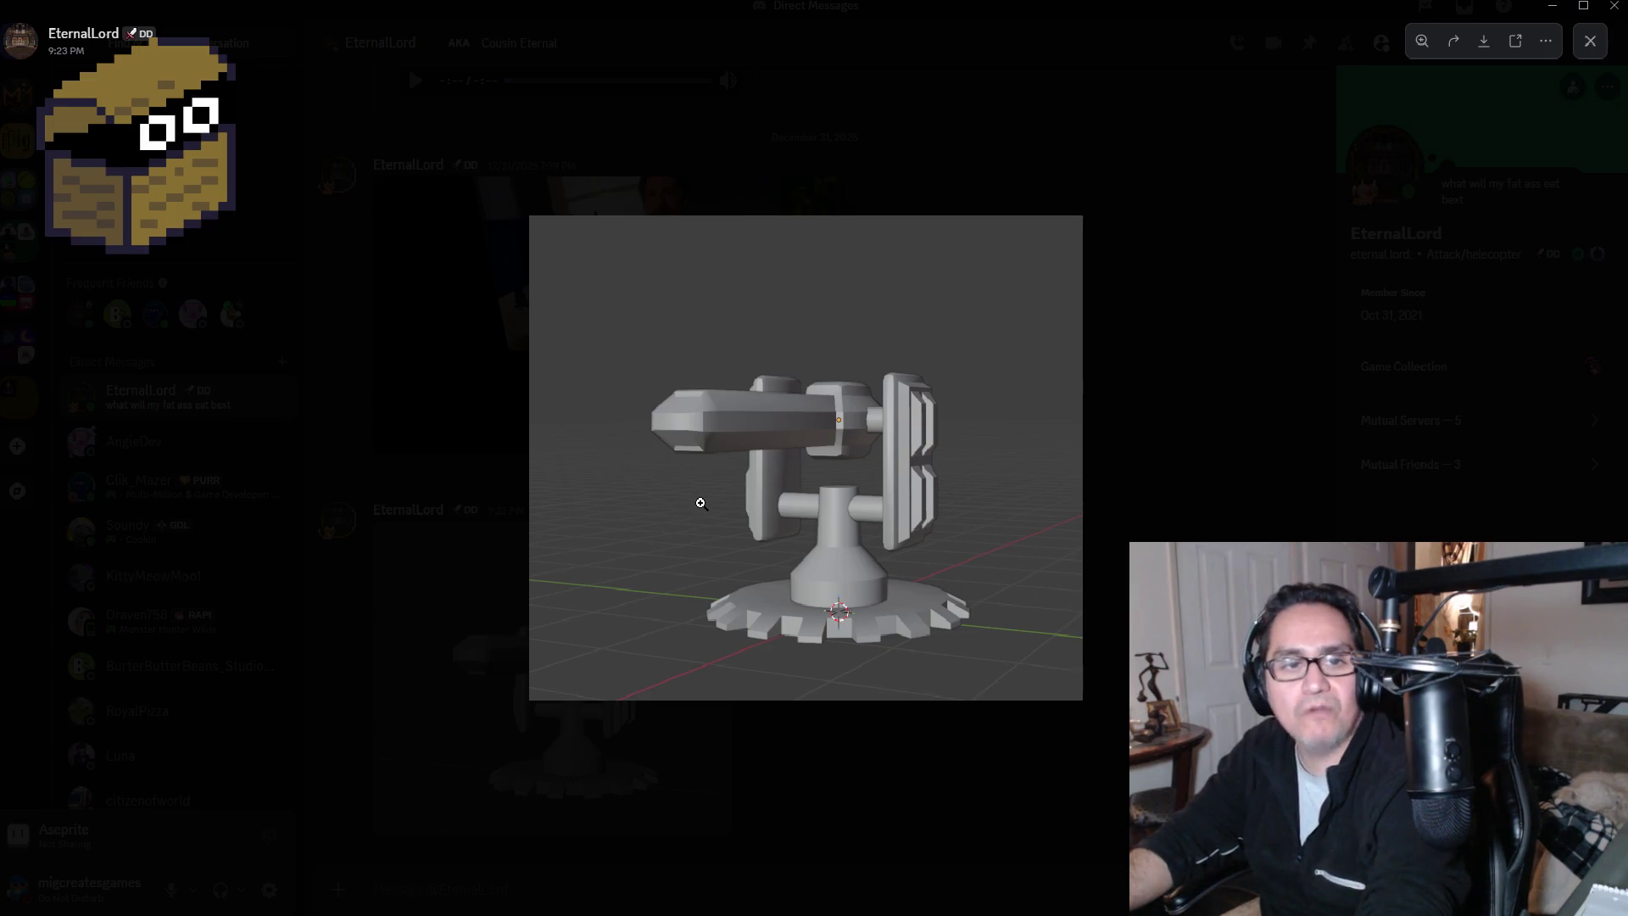
key(Escape)
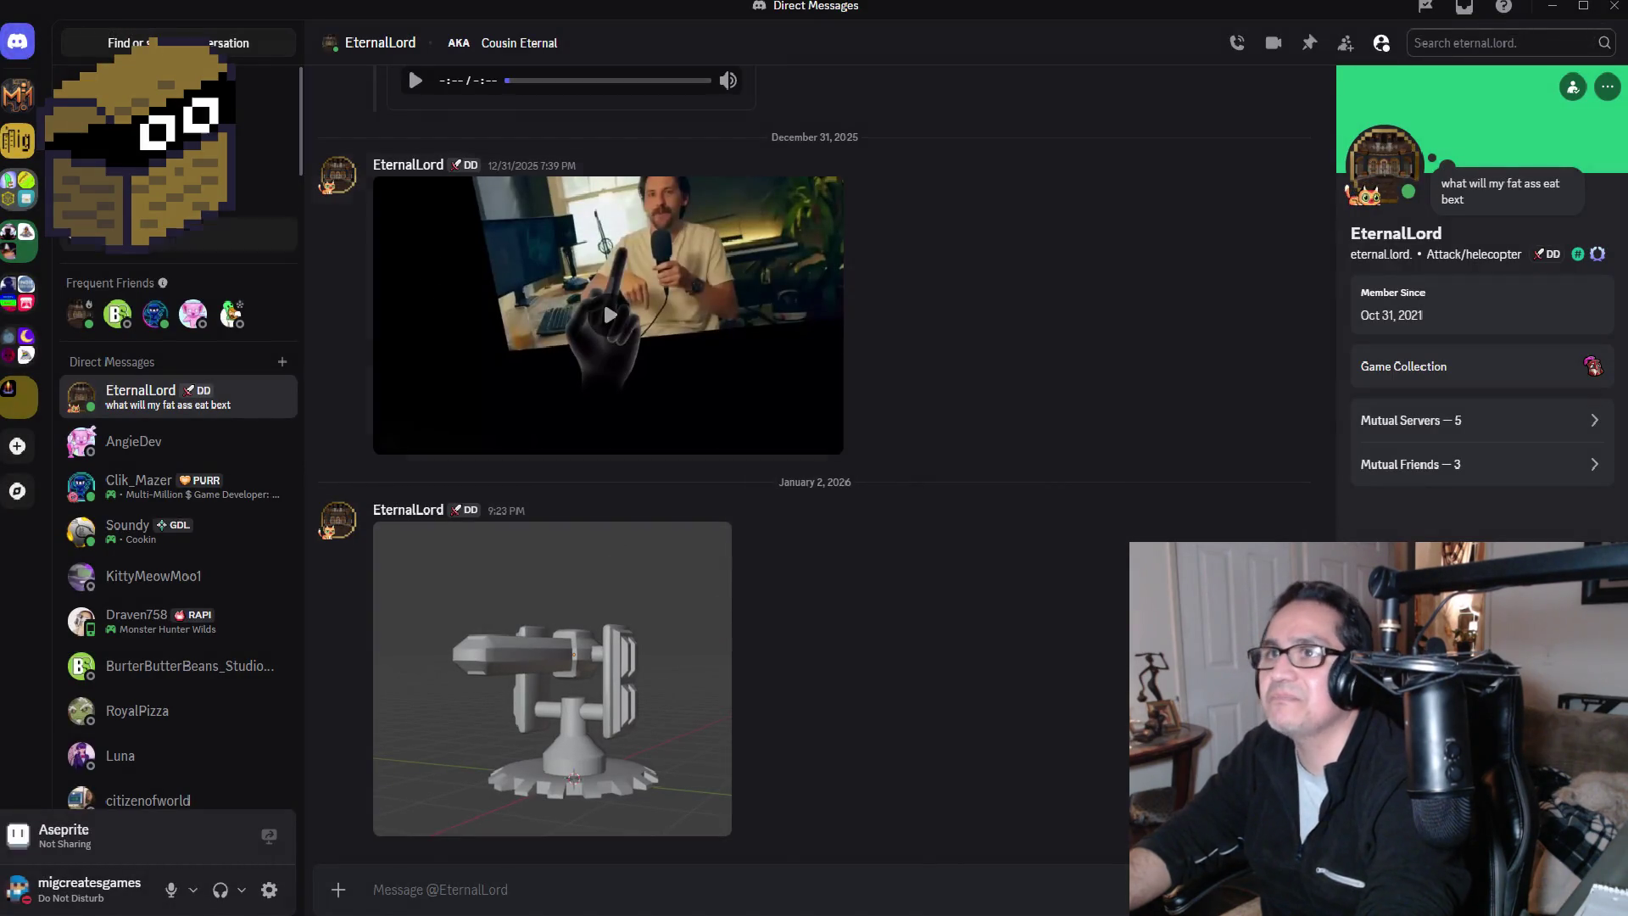
key(alt+Right)
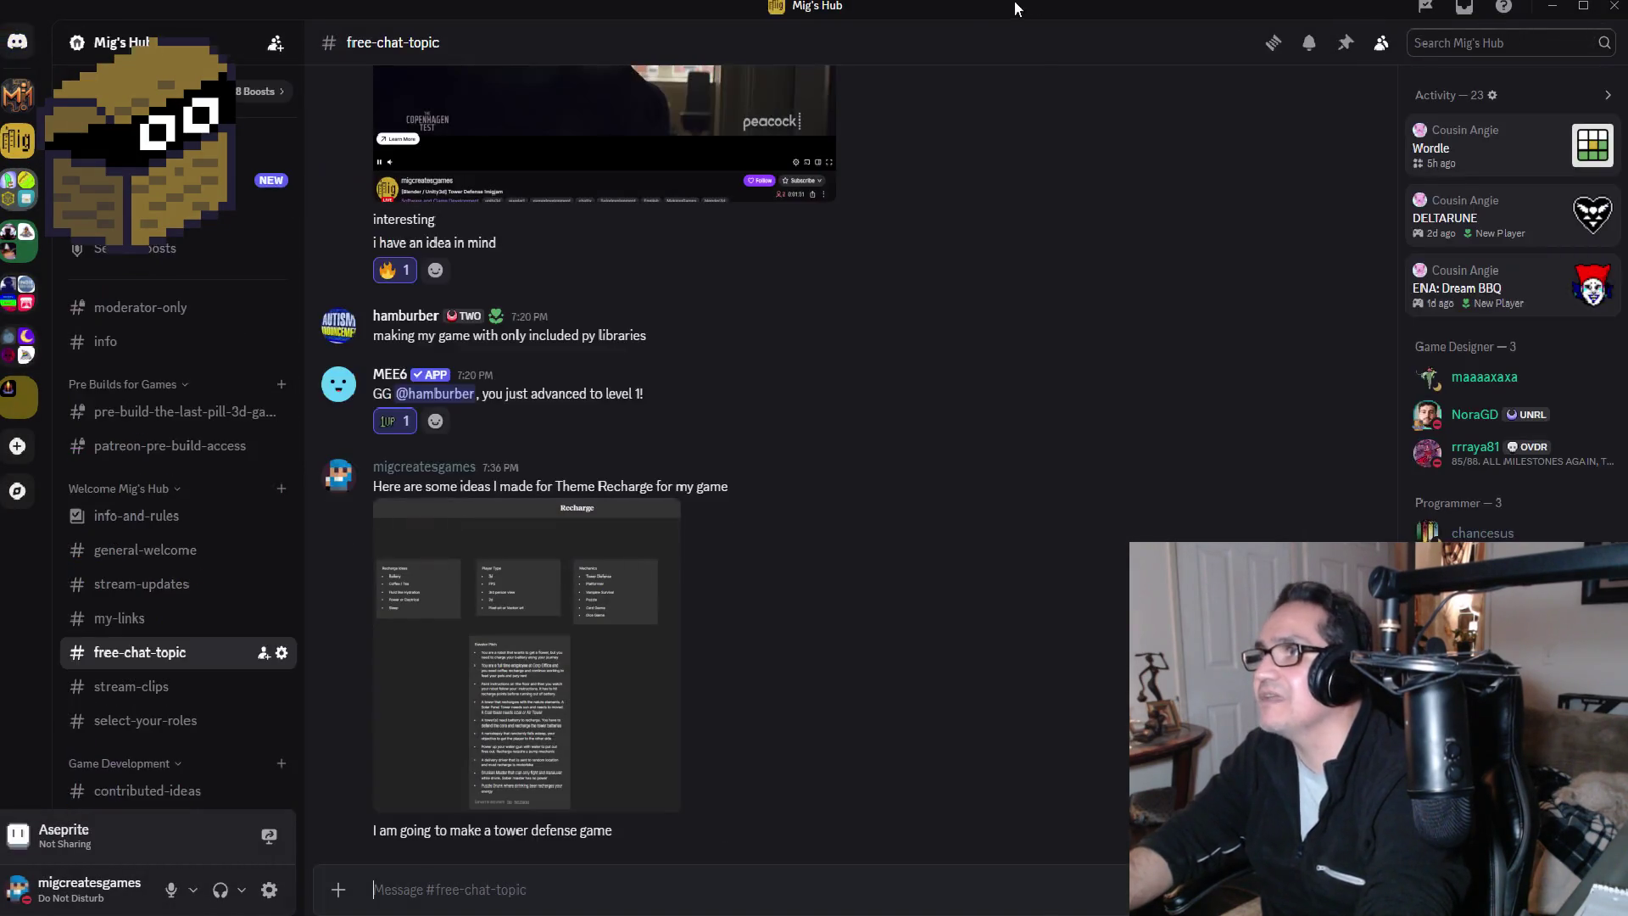
key(super+Down)
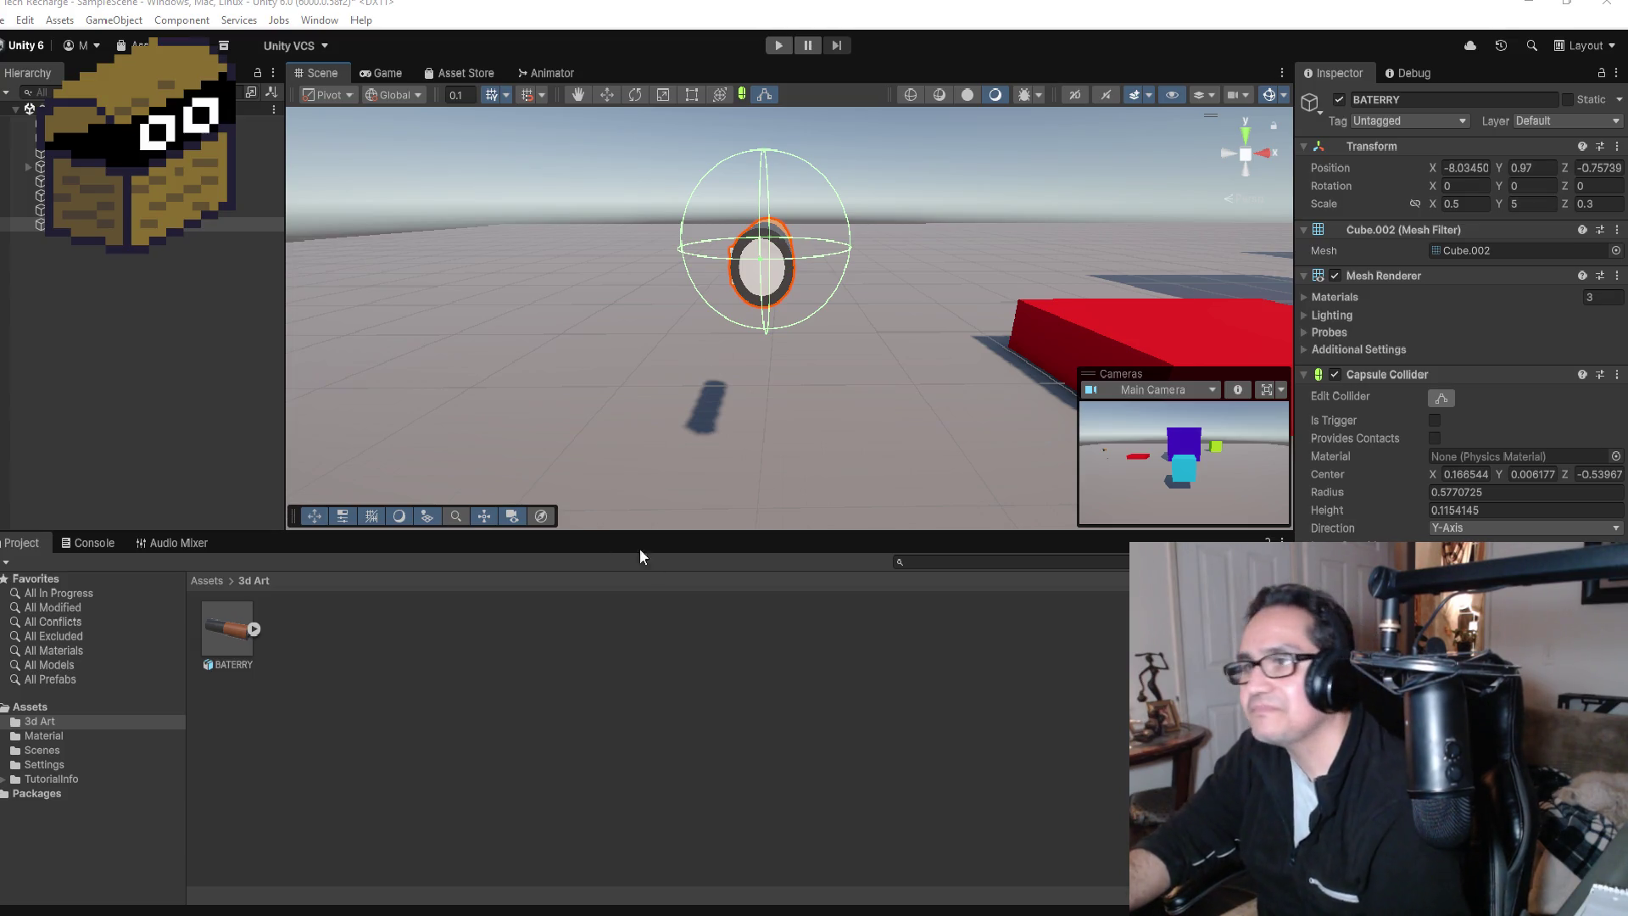
Step: Set the battery's Rotation X to 90, then change it to -90 to stand it upright
scroll(888, 321, up, 4)
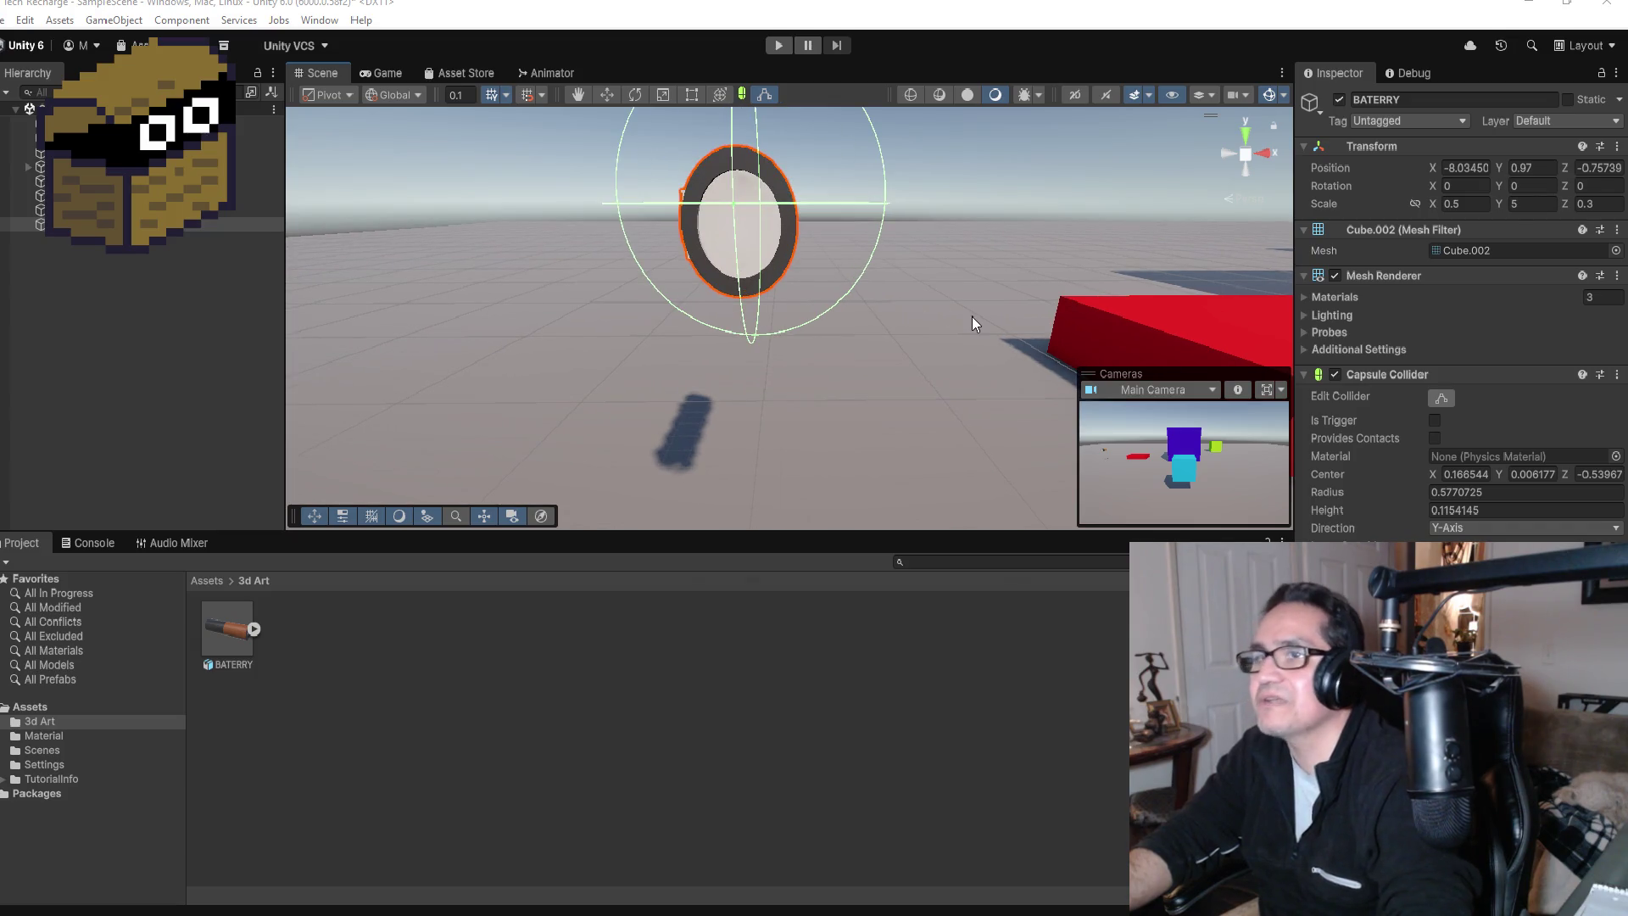
click(1465, 186)
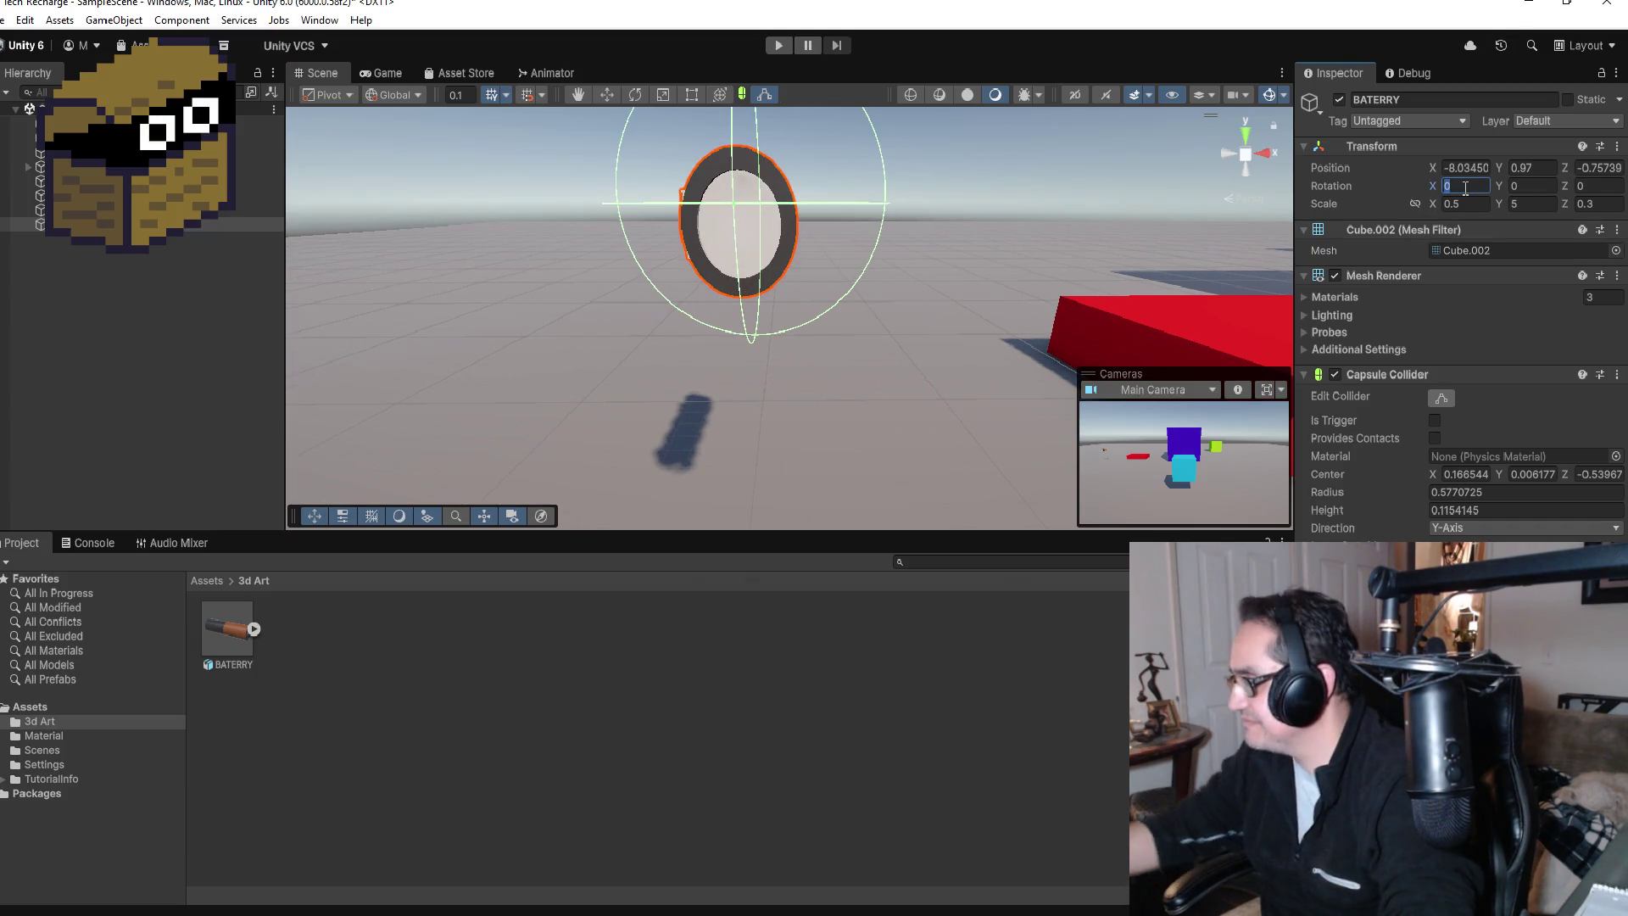
text(90)
scroll(823, 204, down, 4)
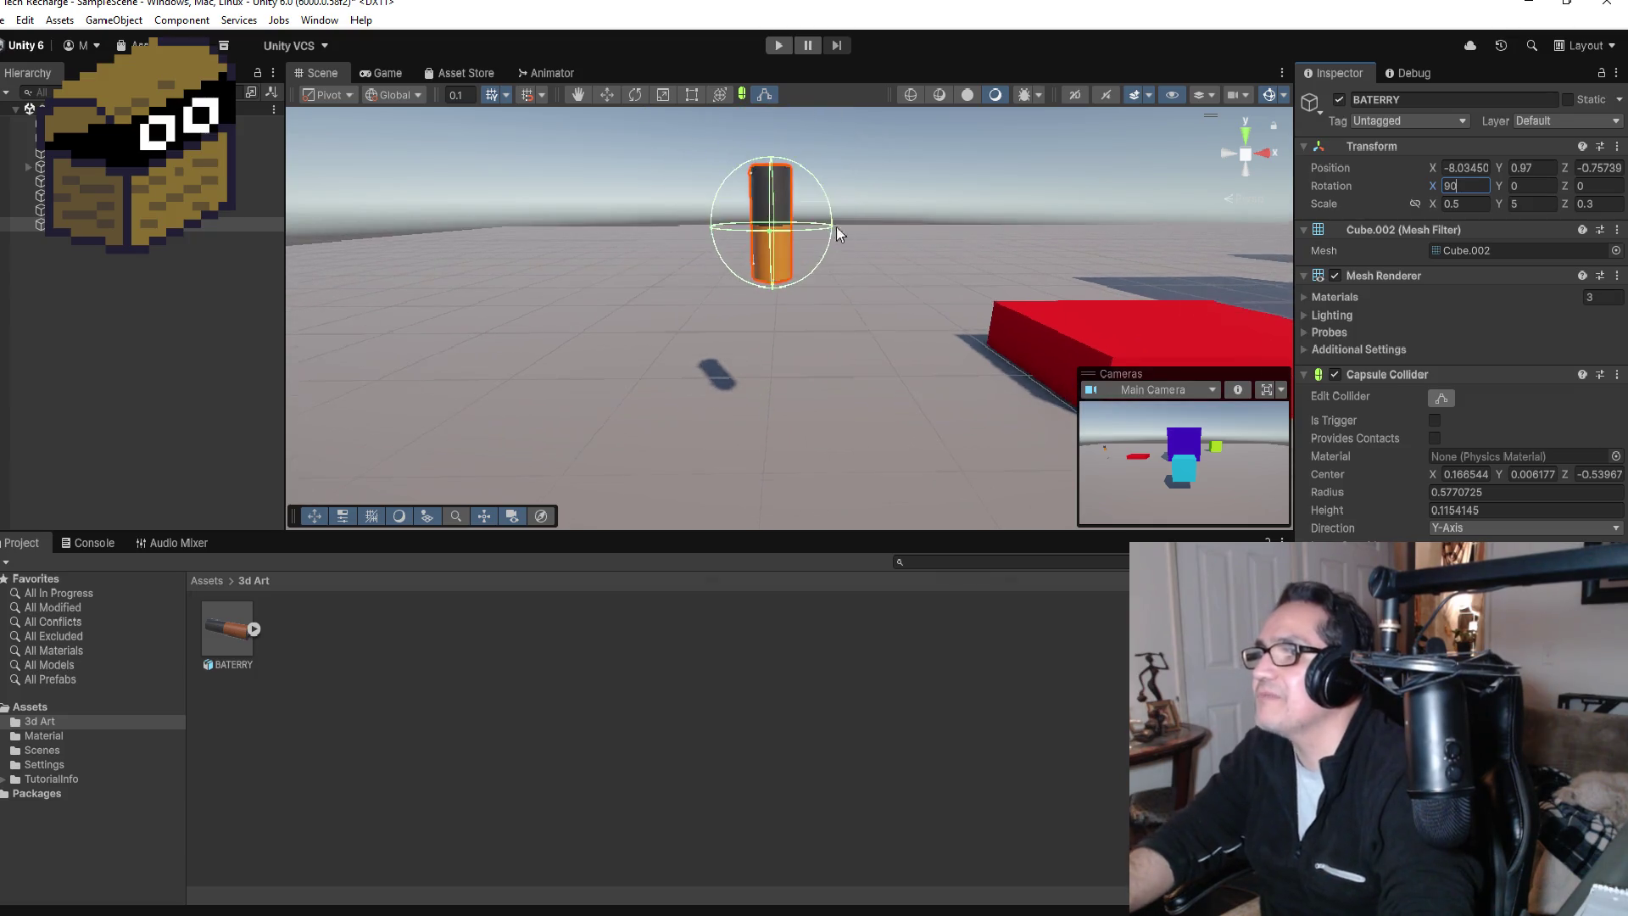
drag(896, 222, 508, 197)
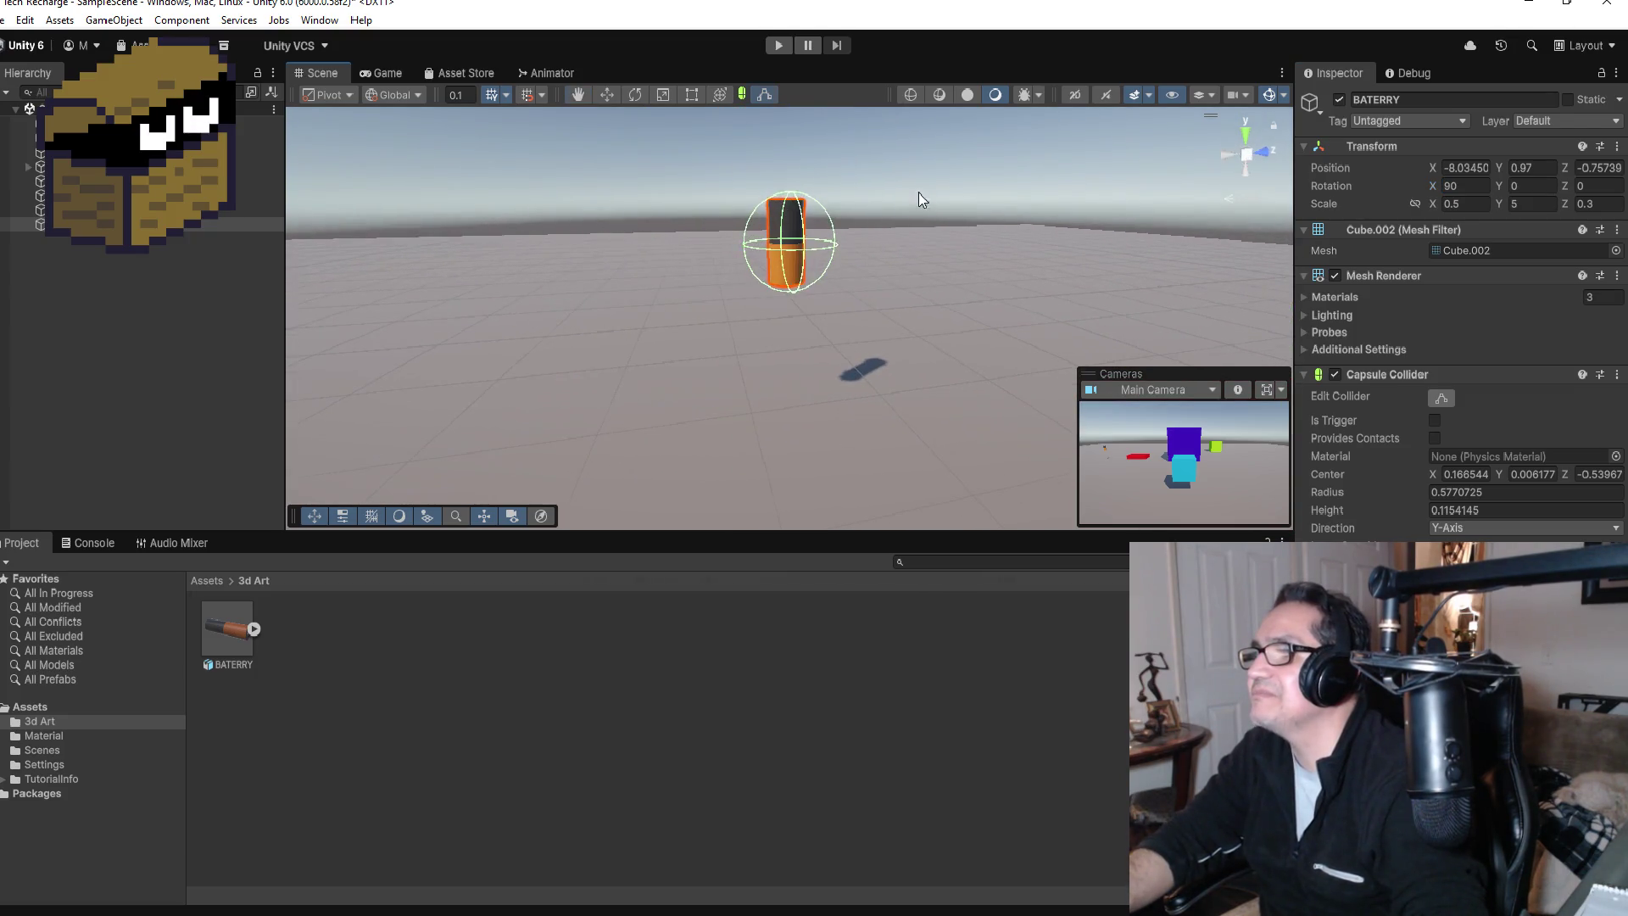
scroll(918, 191, up, 3)
drag(918, 192, 875, 231)
click(1477, 188)
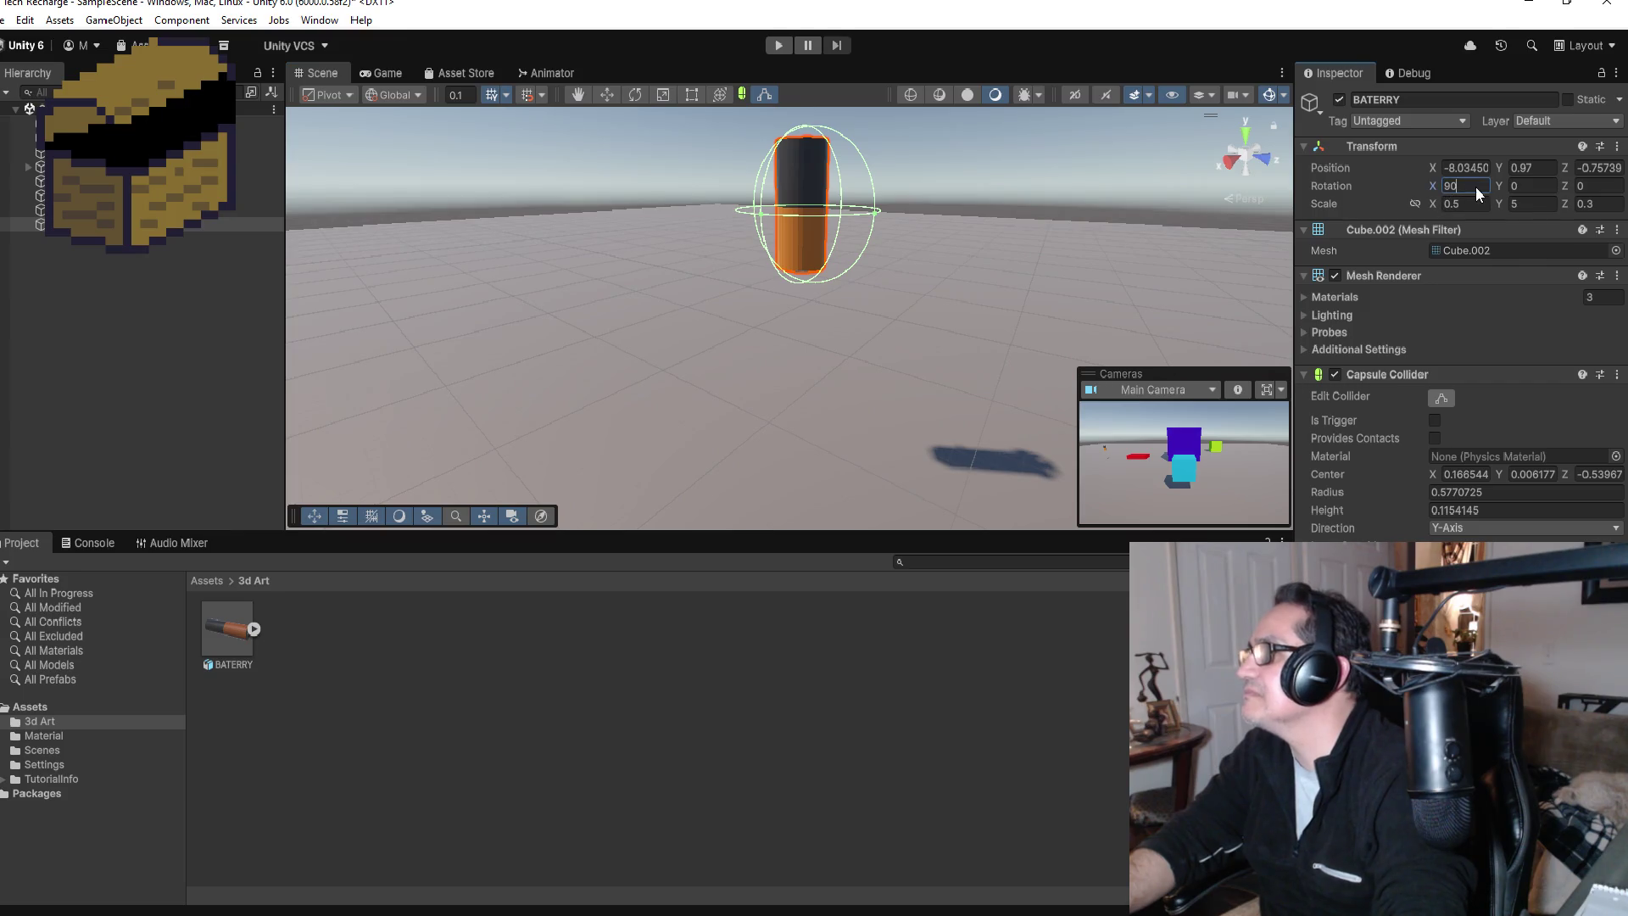
text(-90)
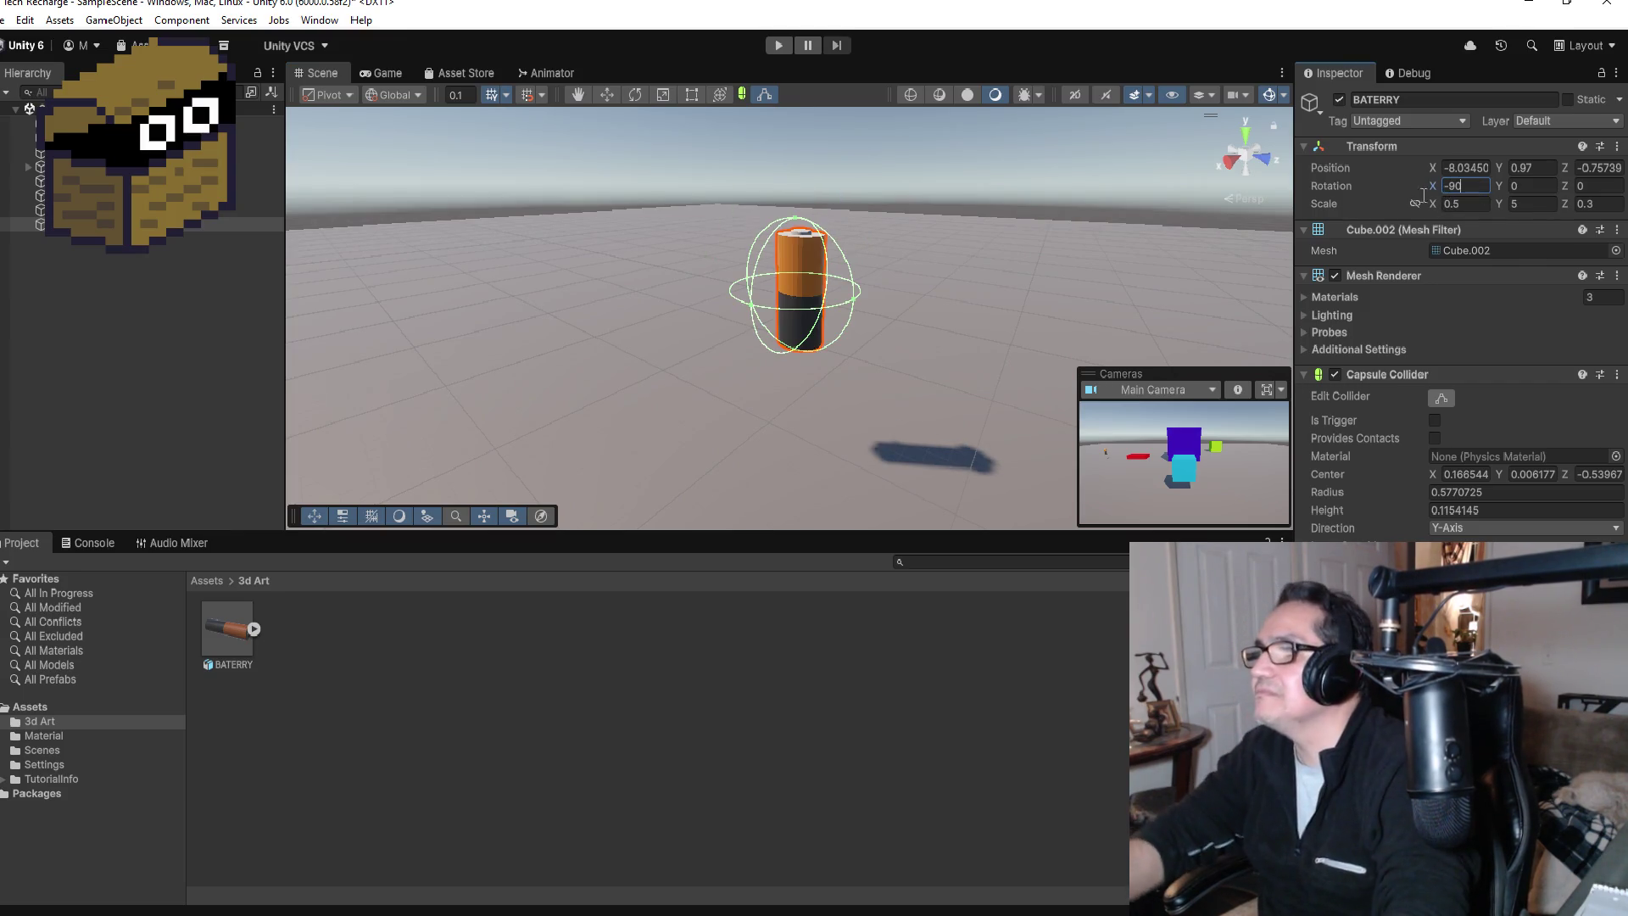
mouse_move(904, 299)
mouse_down()
mouse_move(1051, 309)
mouse_move(1114, 291)
mouse_move(1035, 298)
mouse_up()
Step: With the Move tool and Edit Collider on, shrink the collider to radius about 0.215
key(w)
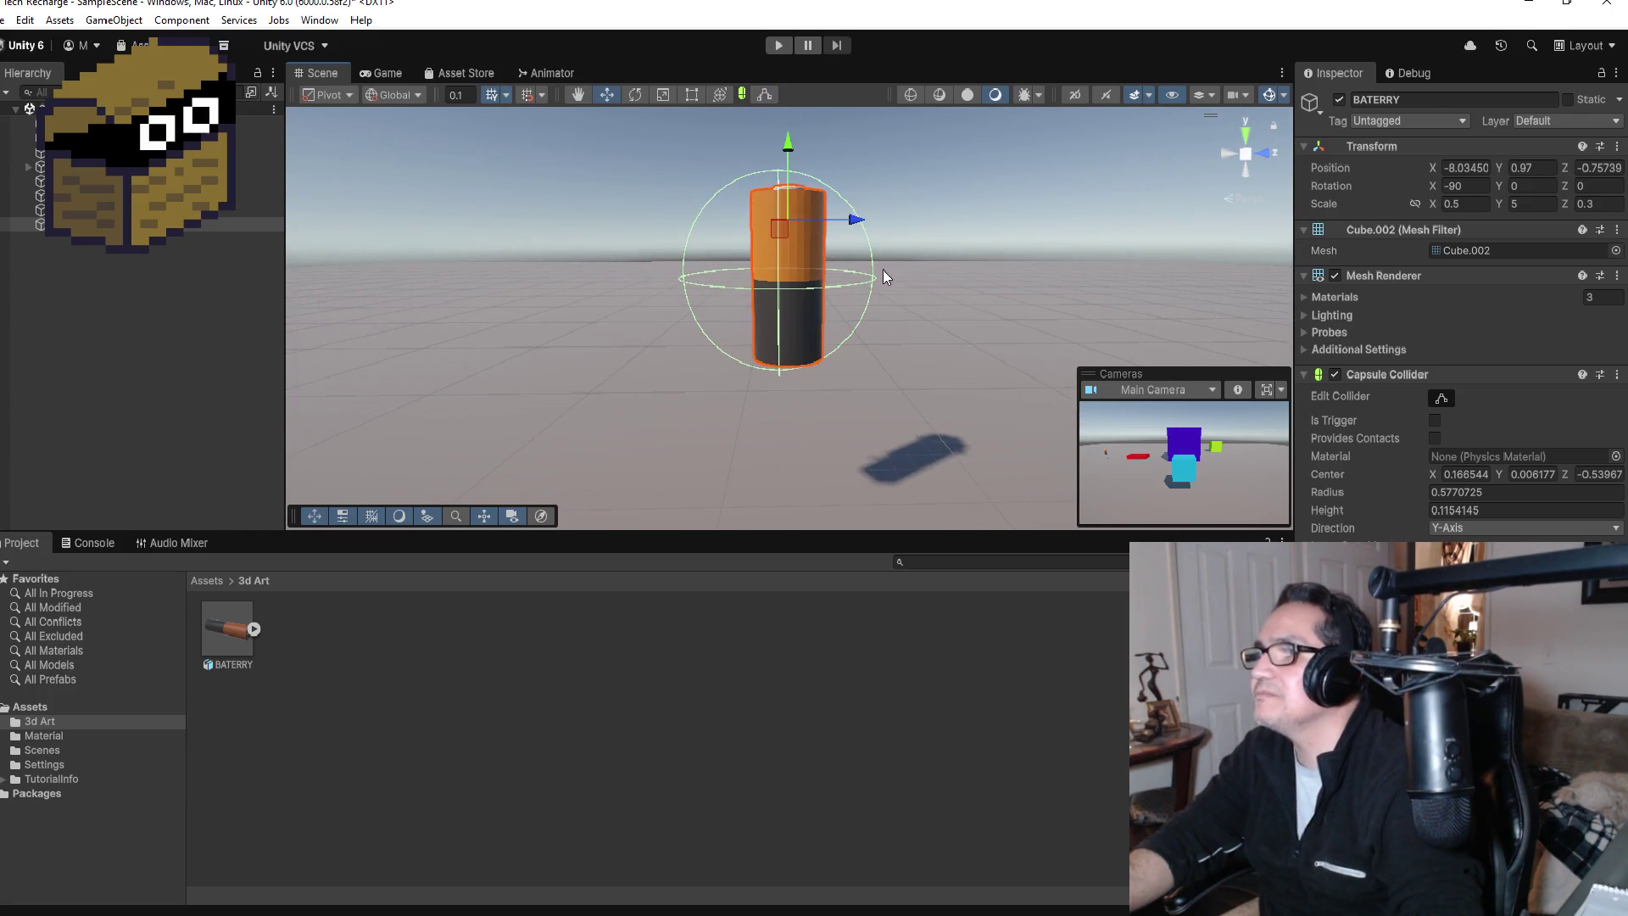
click(1439, 397)
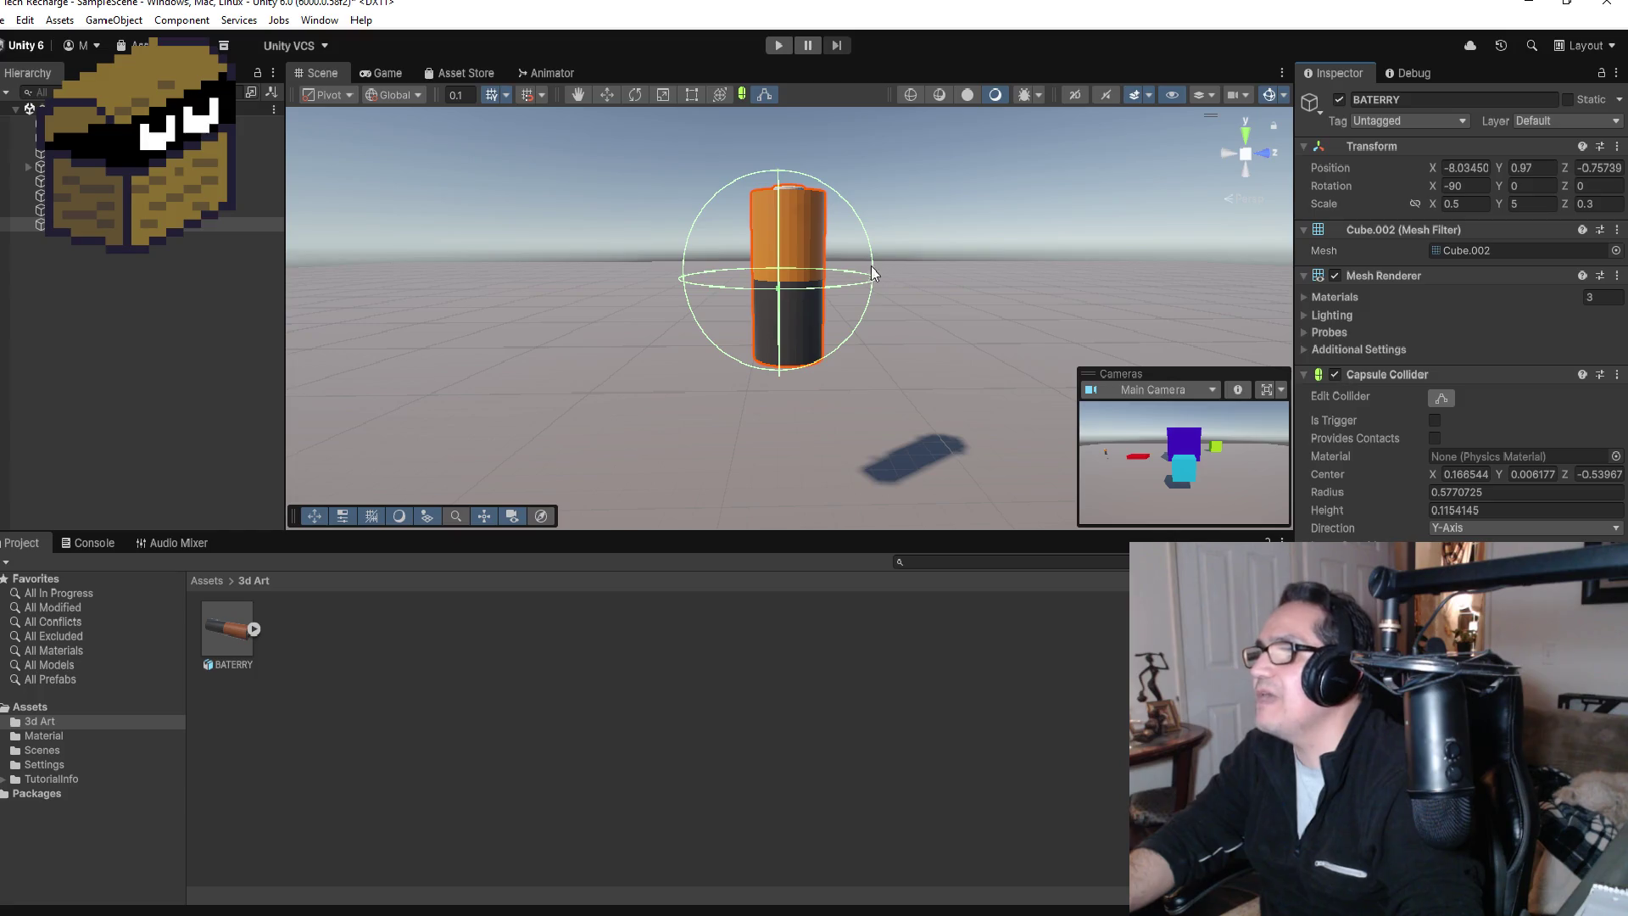
drag(938, 287, 870, 292)
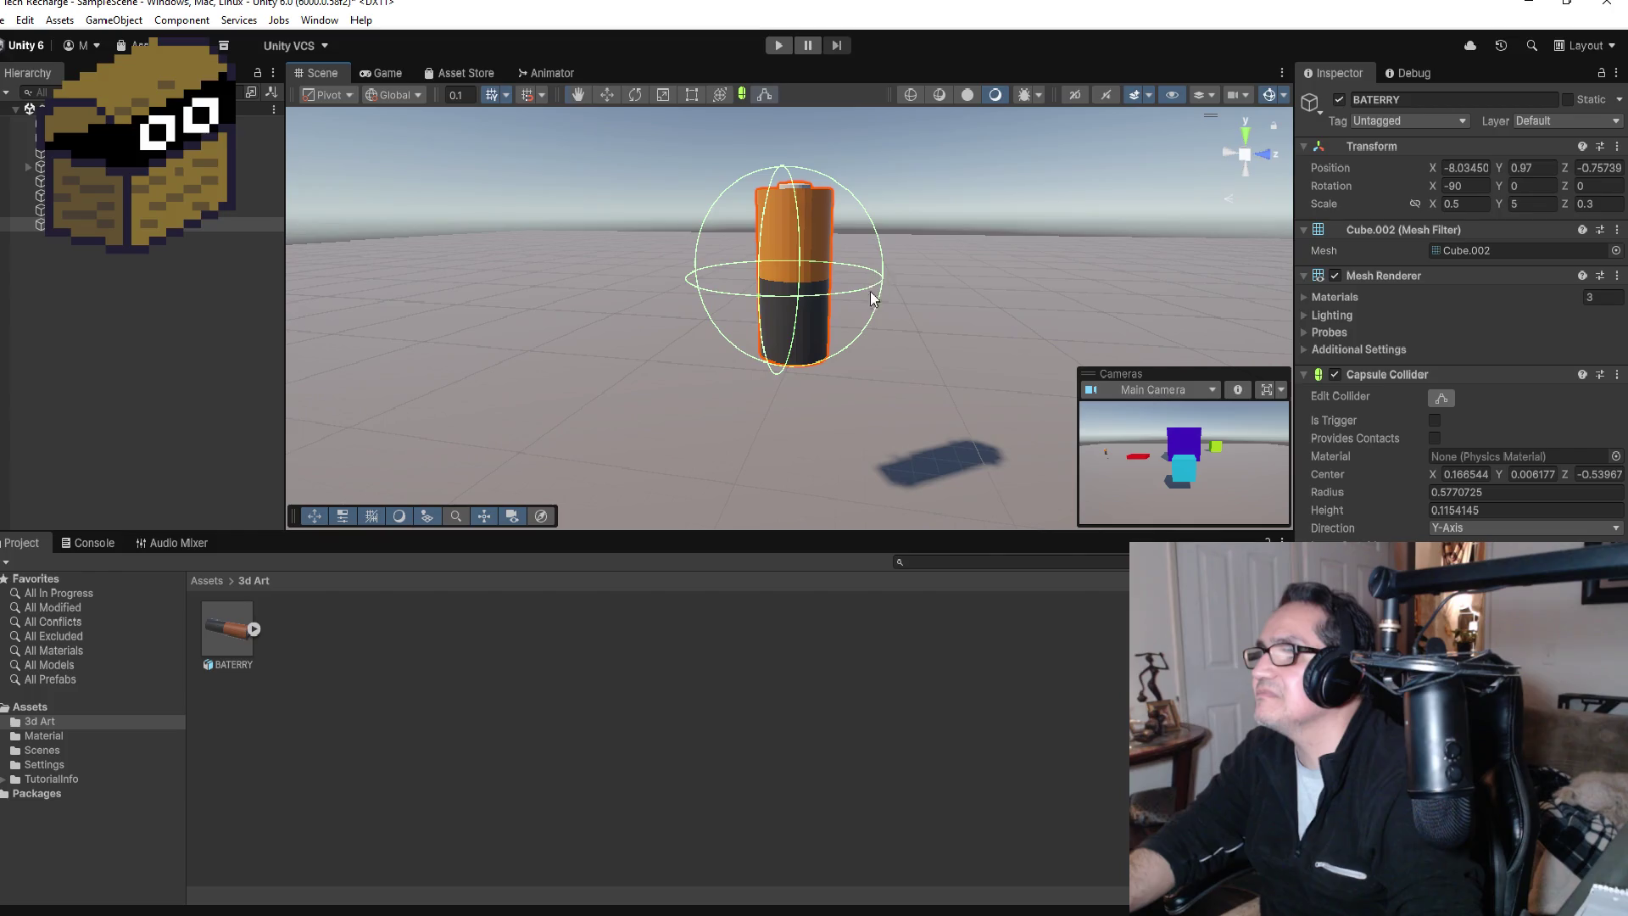
mouse_move(755, 297)
mouse_down()
mouse_move(704, 286)
mouse_move(781, 291)
mouse_up()
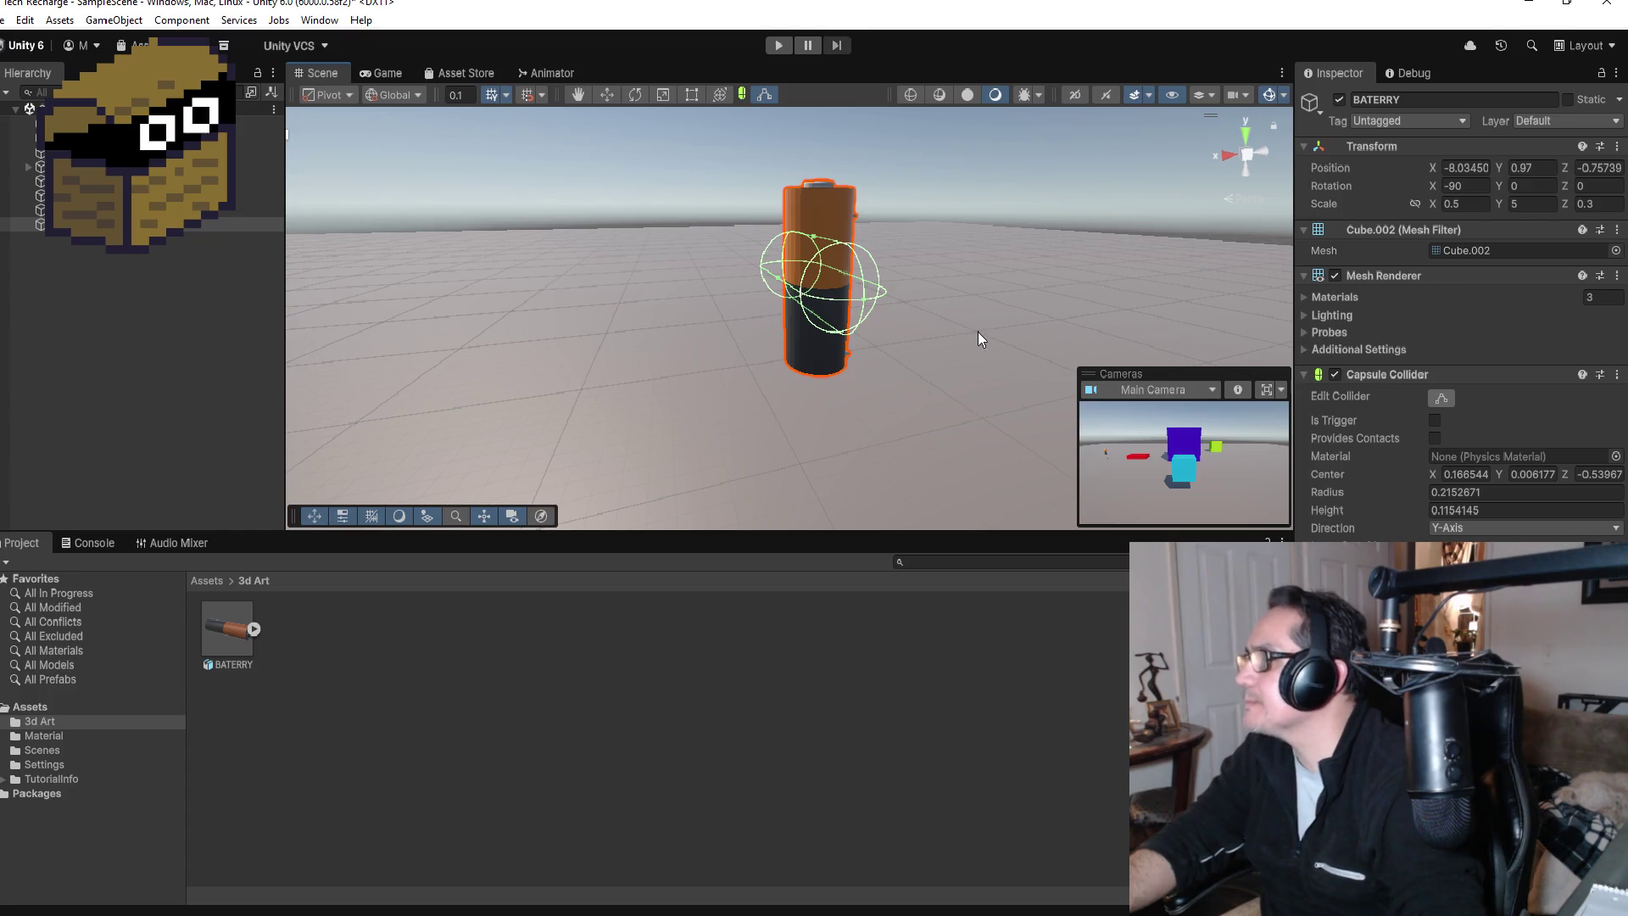
drag(979, 332, 1127, 334)
click(1465, 527)
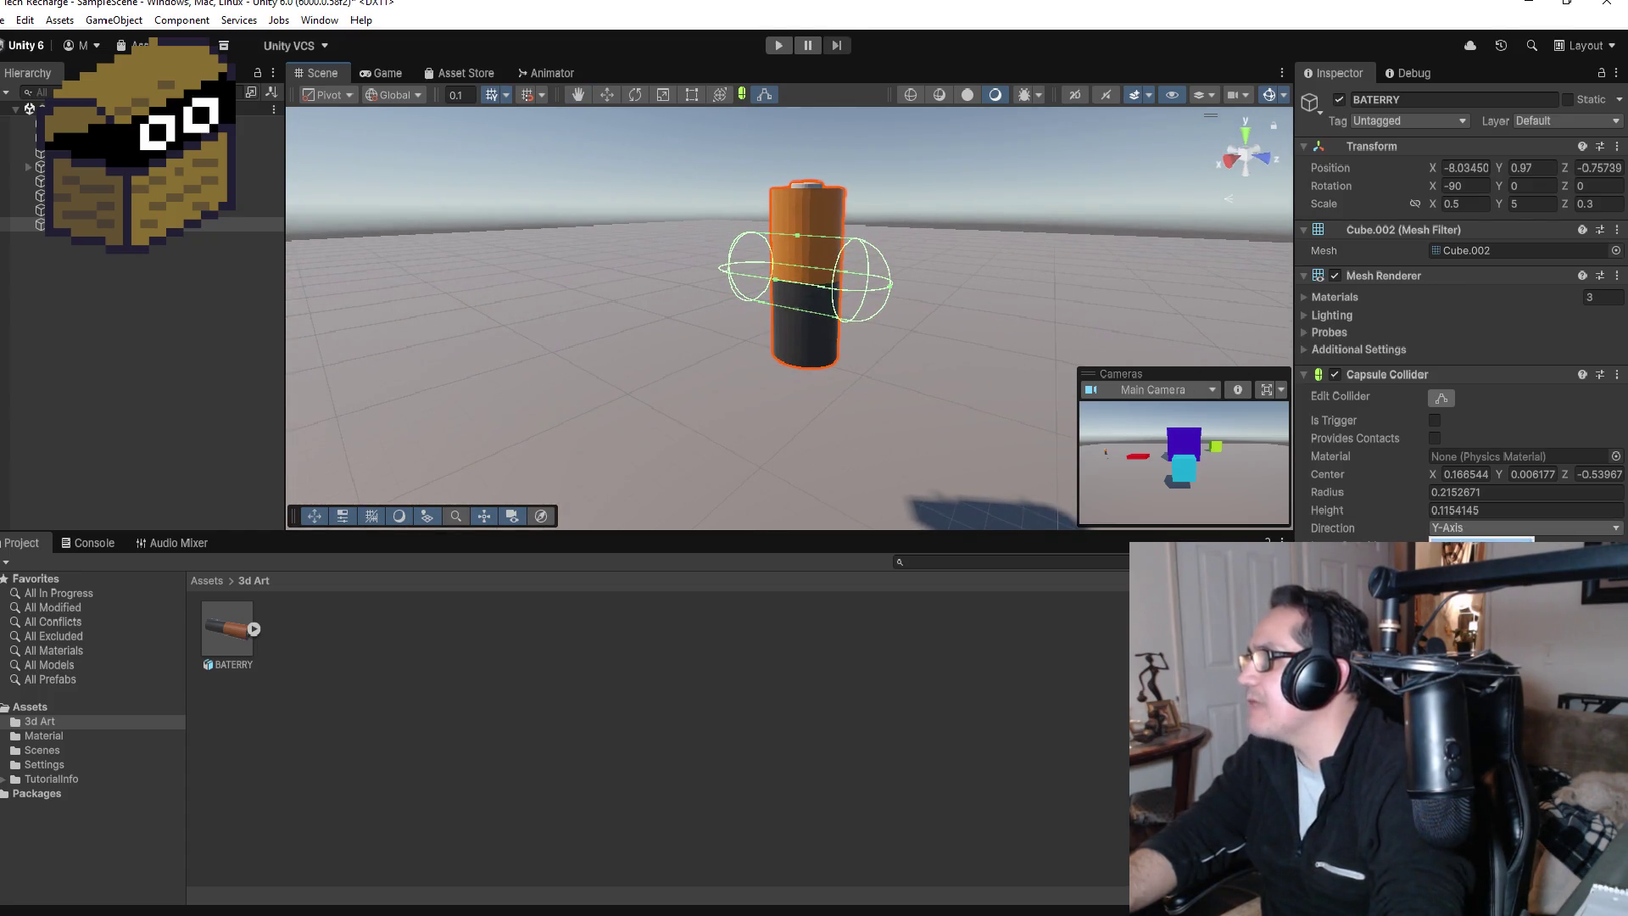
click(1460, 550)
scroll(1000, 280, down, 5)
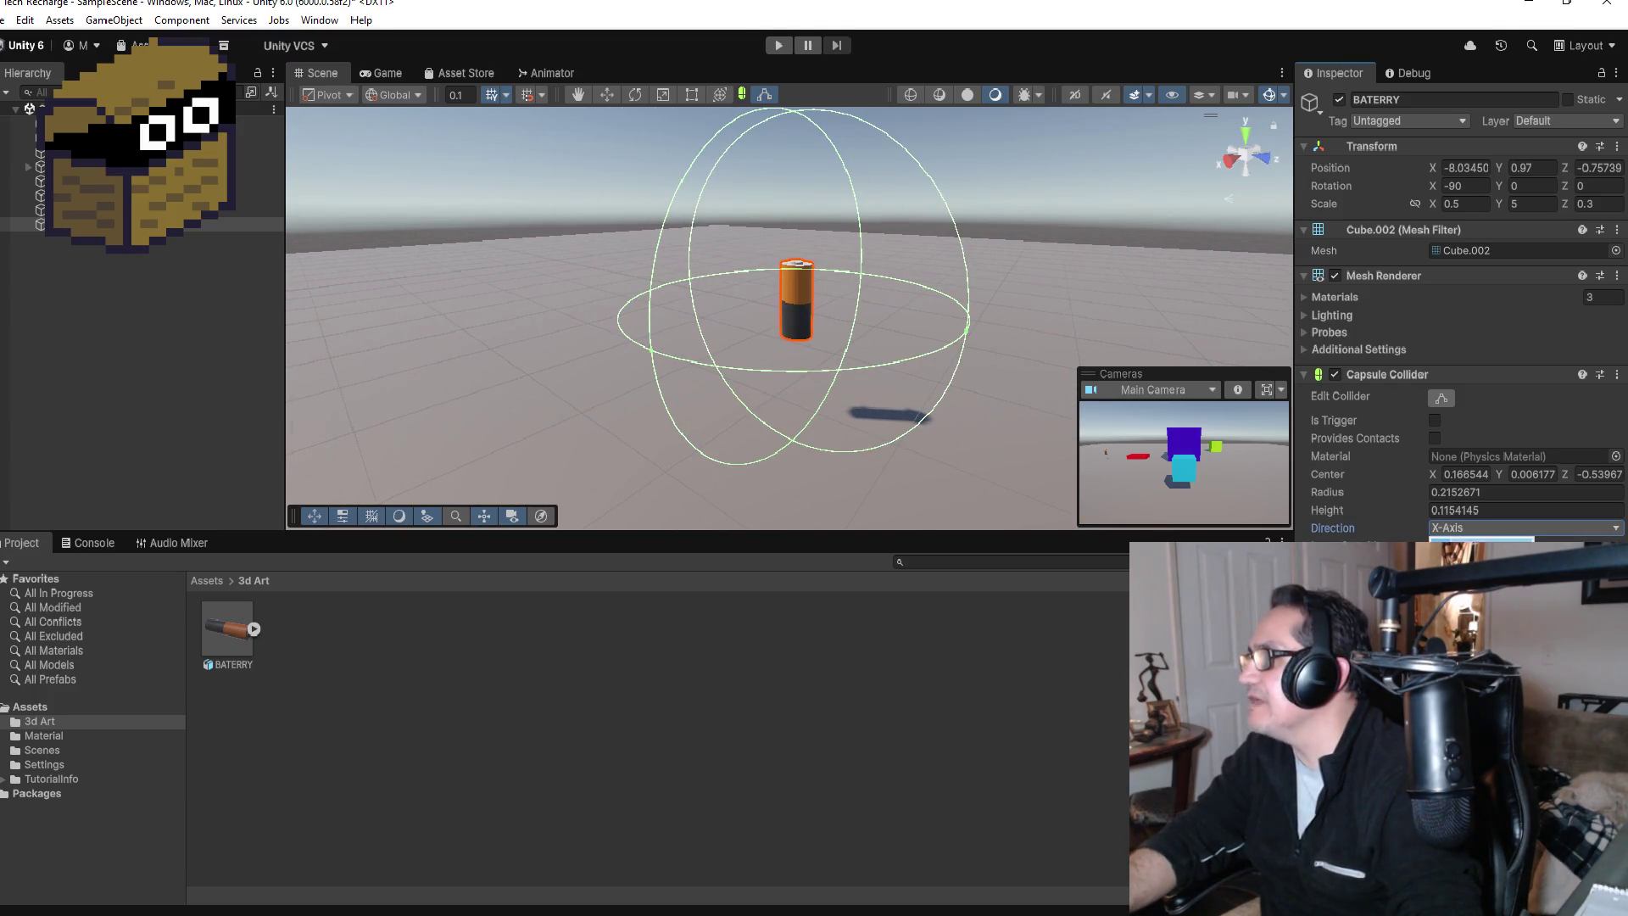
click(1465, 527)
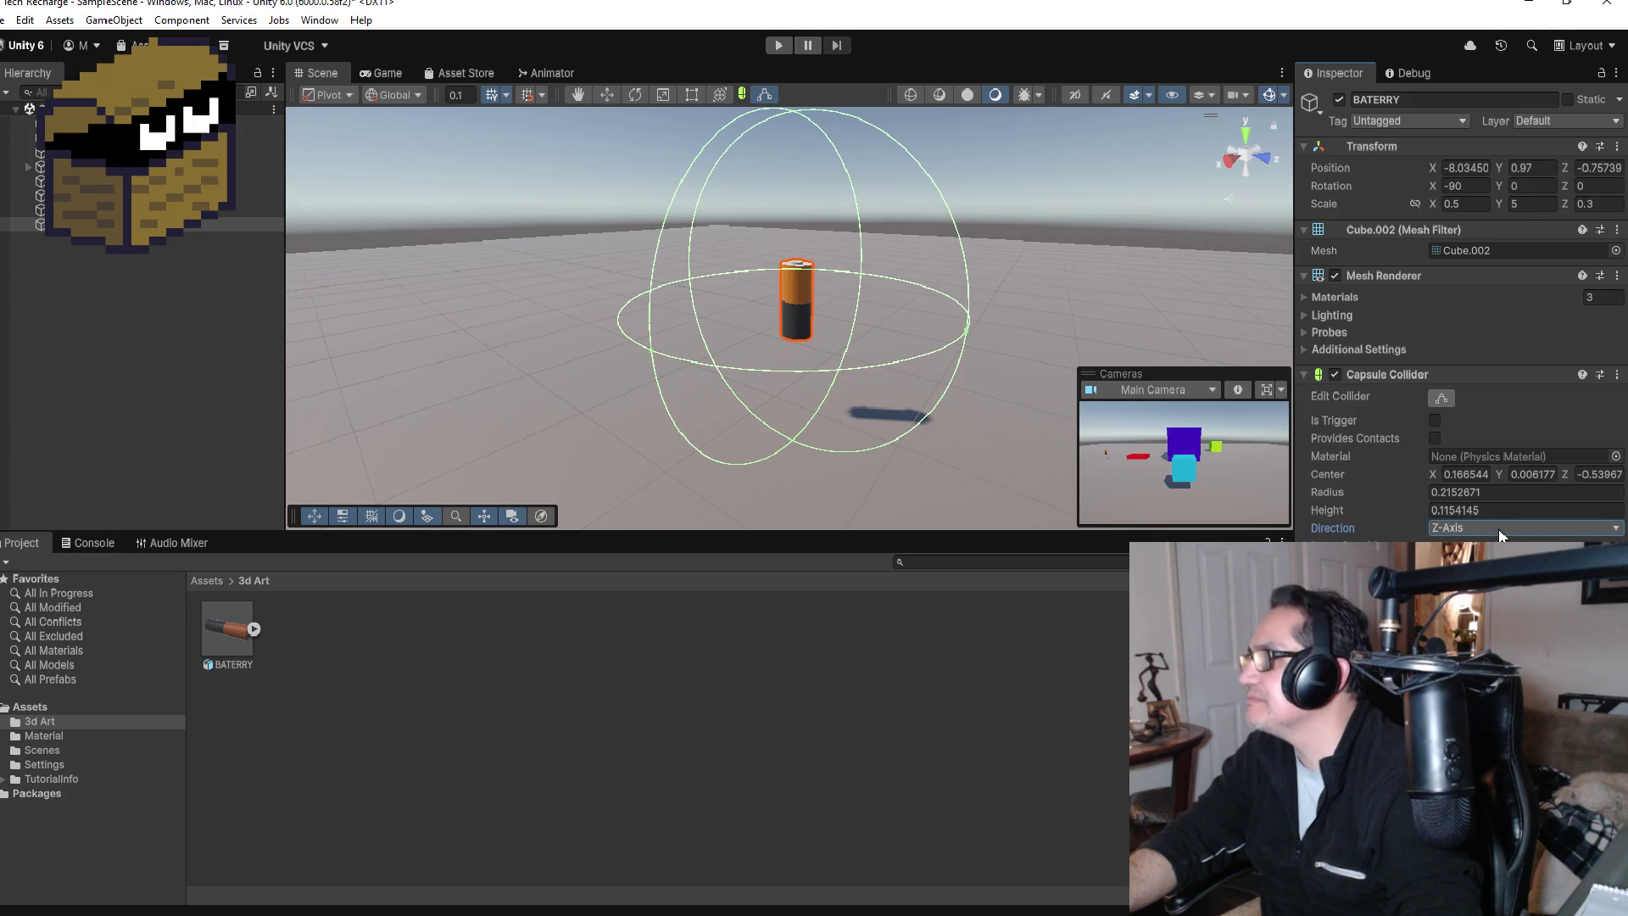
click(1460, 580)
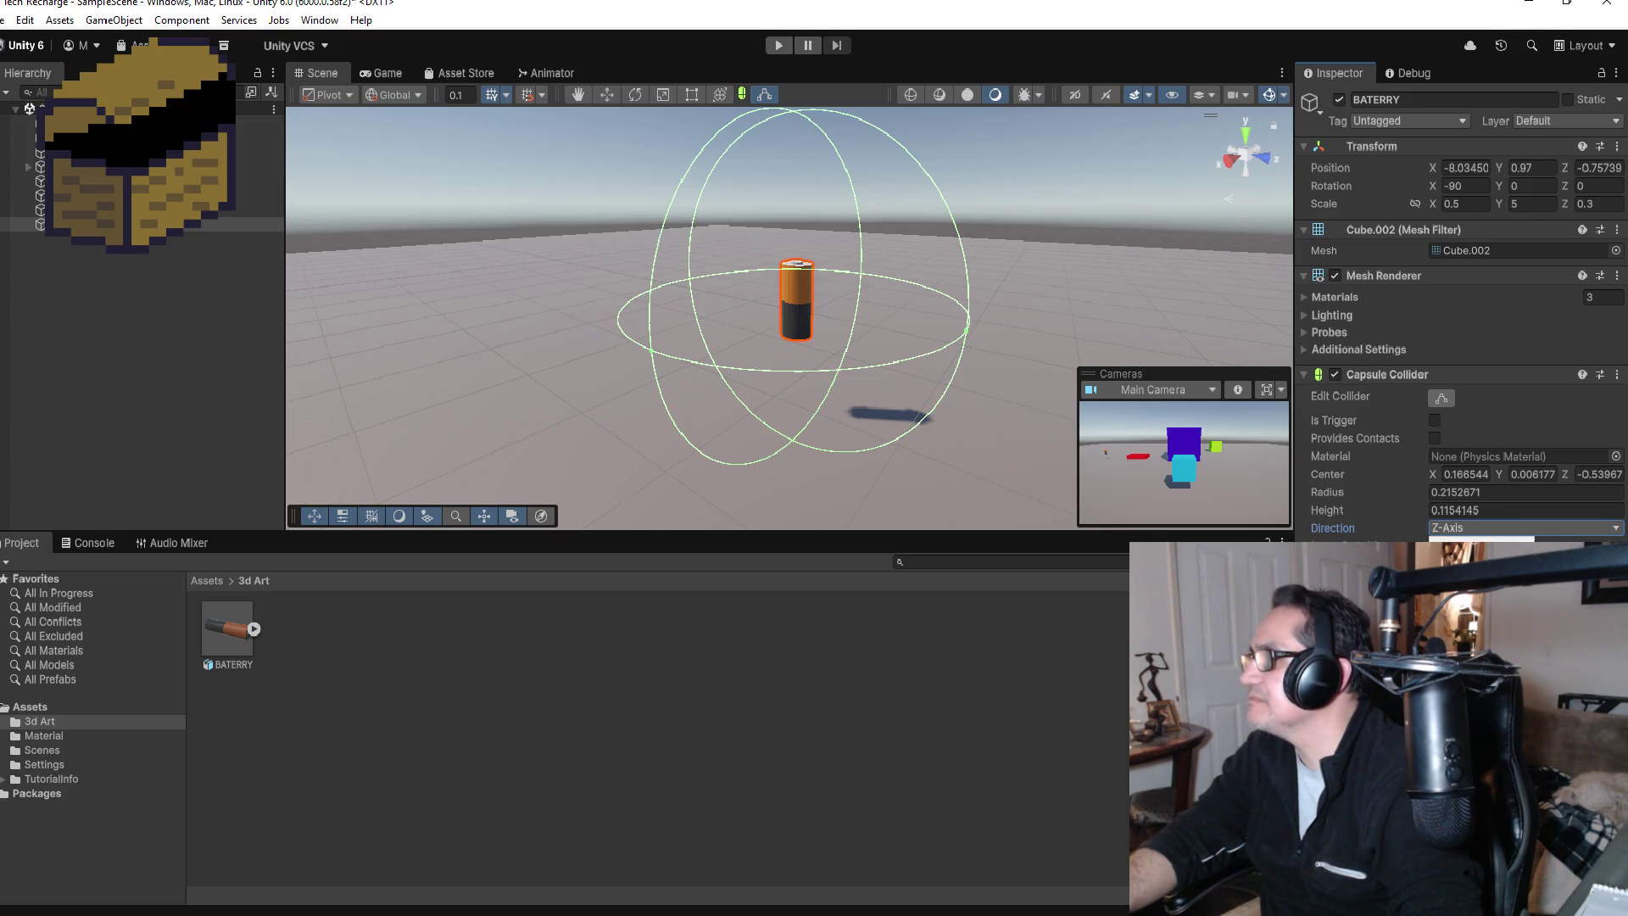
click(1460, 564)
scroll(856, 288, up, 4)
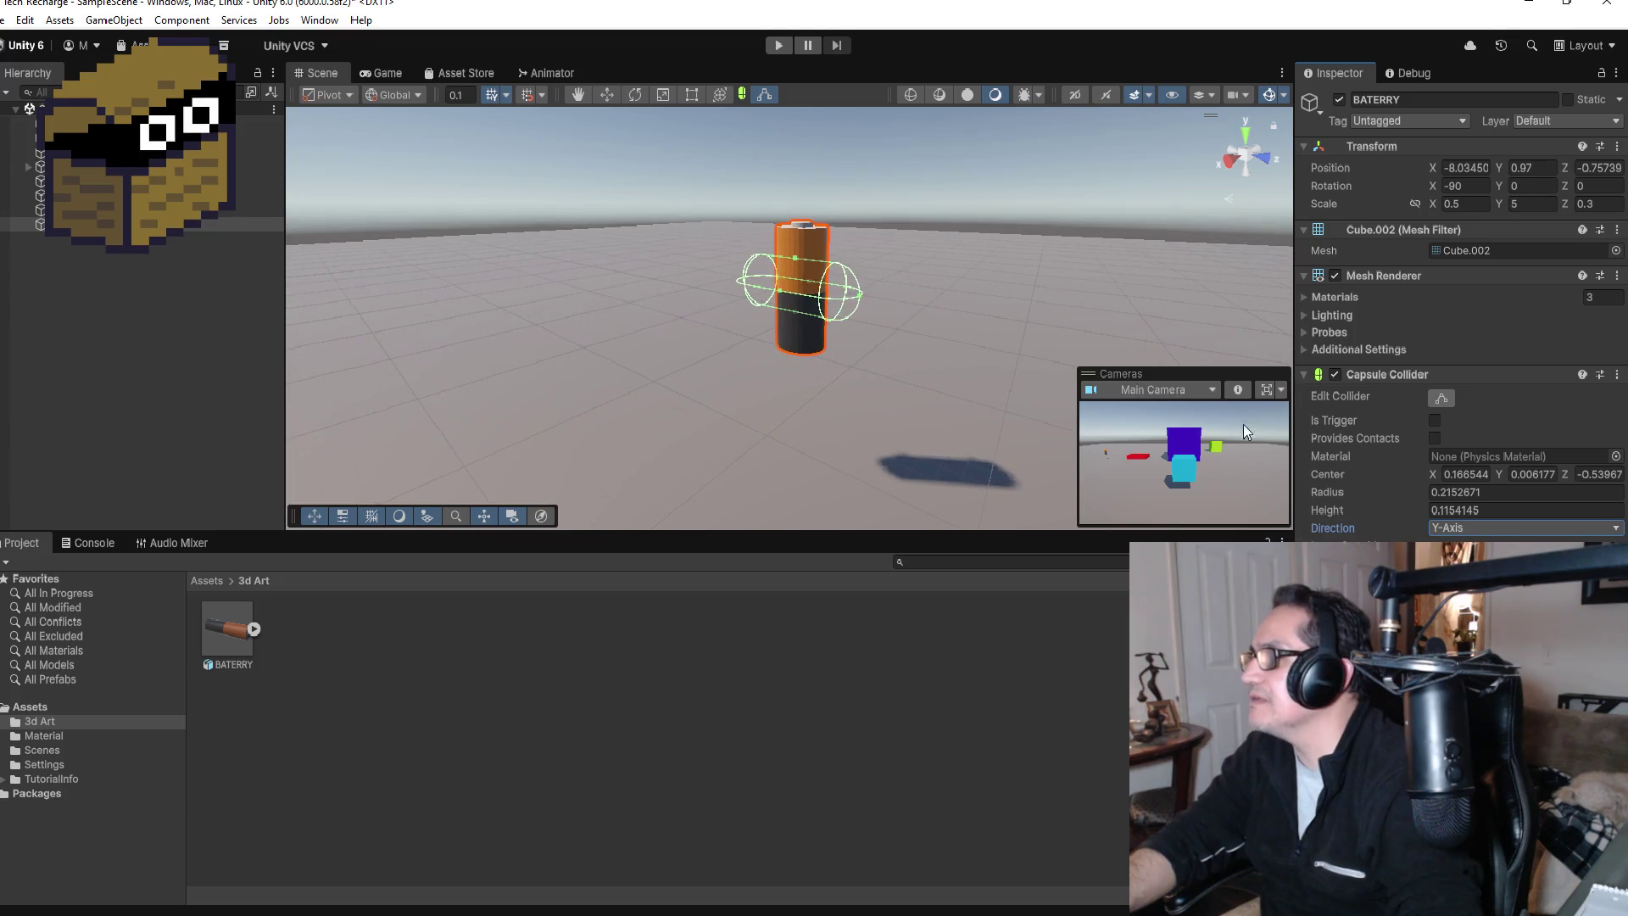
drag(907, 210, 1101, 229)
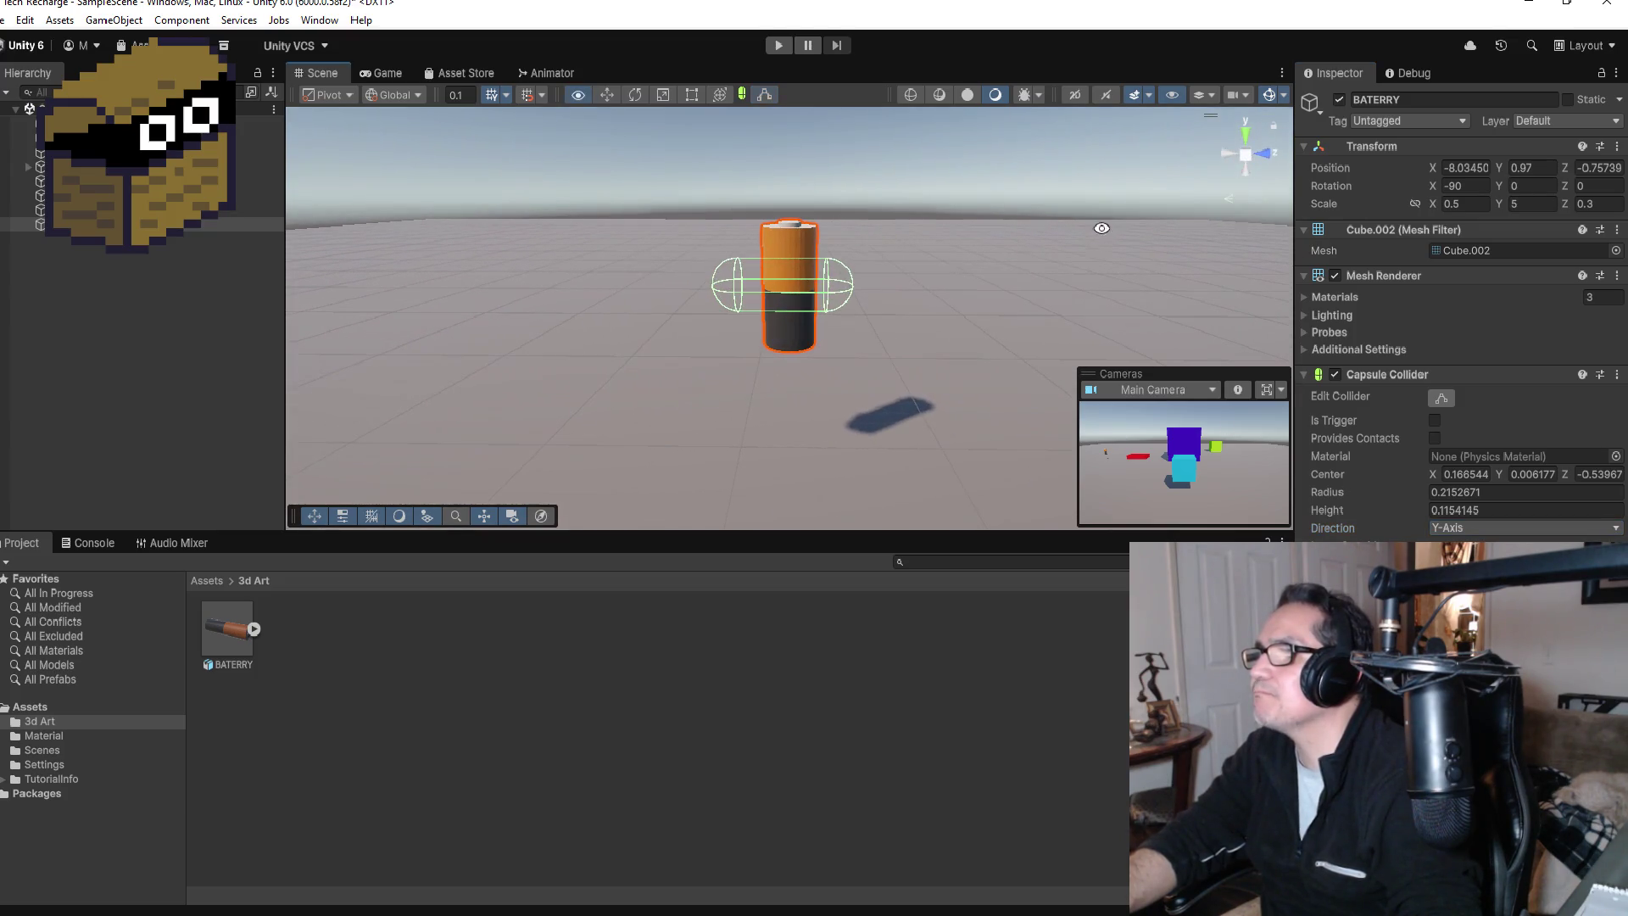
click(1479, 547)
mouse_move(850, 285)
mouse_down()
mouse_move(836, 282)
mouse_move(908, 254)
mouse_move(586, 233)
mouse_move(602, 319)
mouse_up()
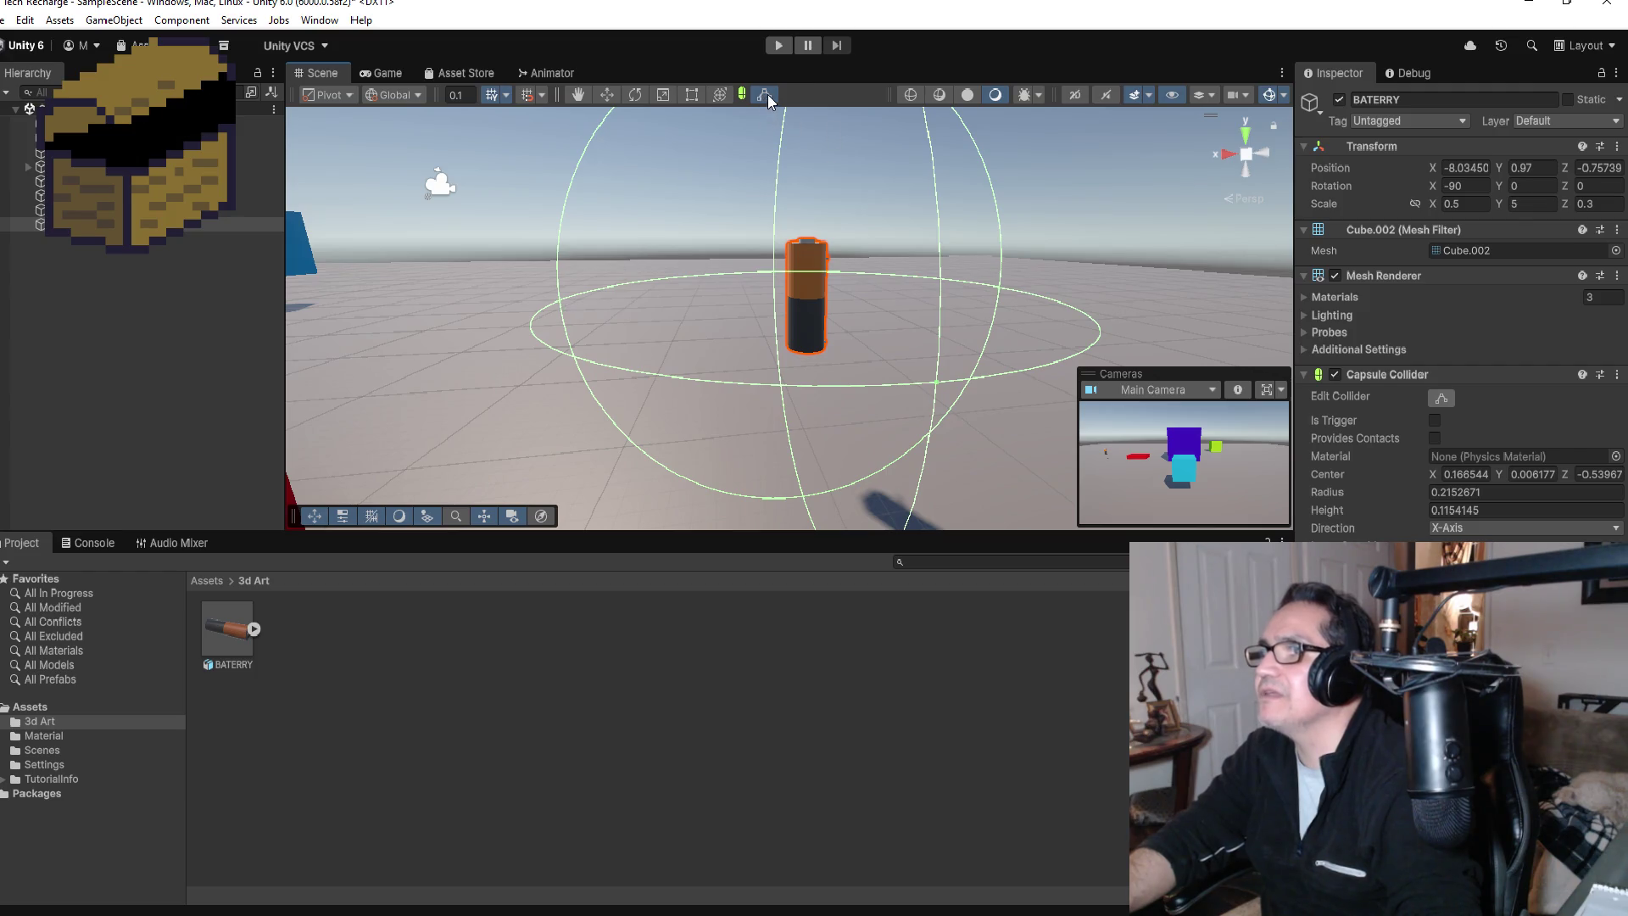
click(1441, 398)
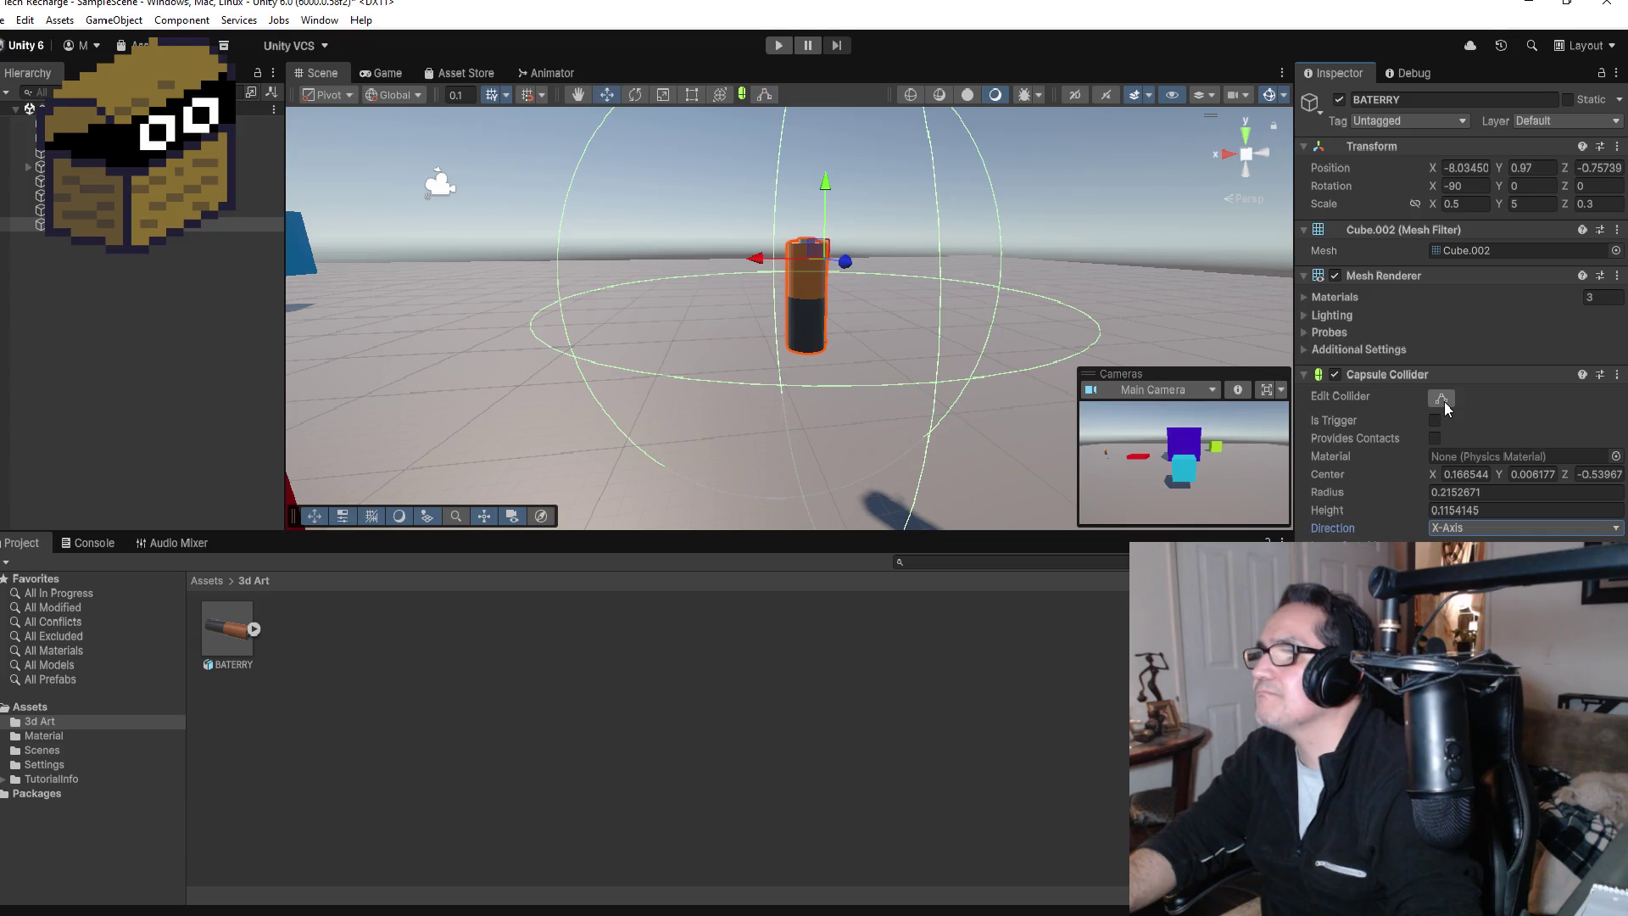
scroll(1034, 282, down, 5)
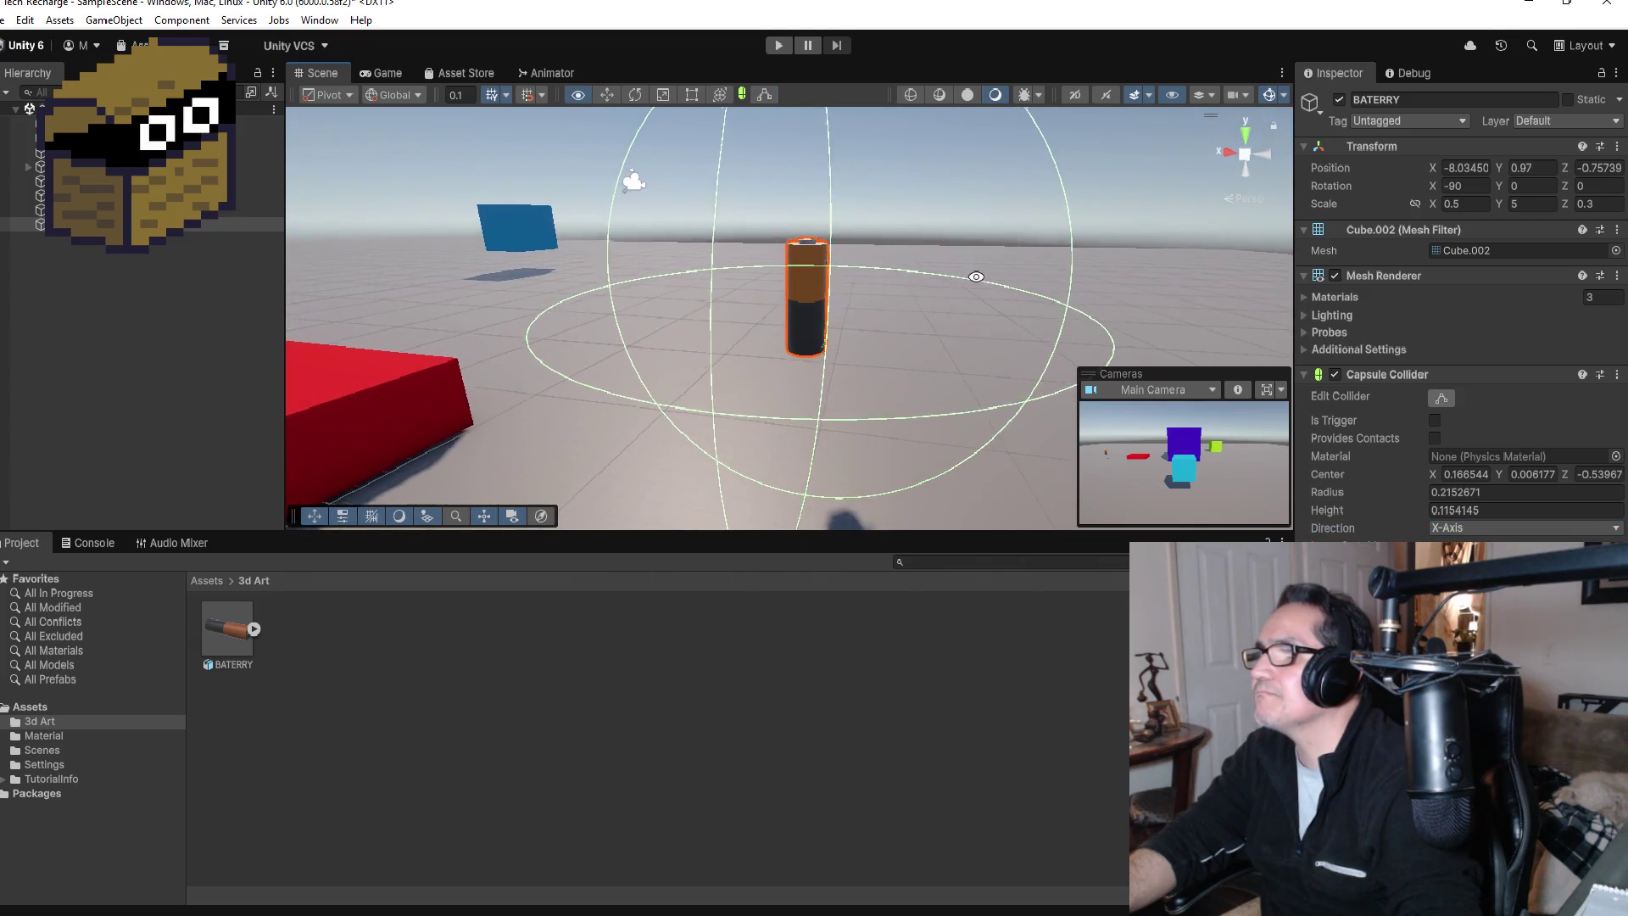
mouse_move(843, 199)
mouse_down()
mouse_move(800, 175)
mouse_move(851, 366)
mouse_up()
key(ctrl+z)
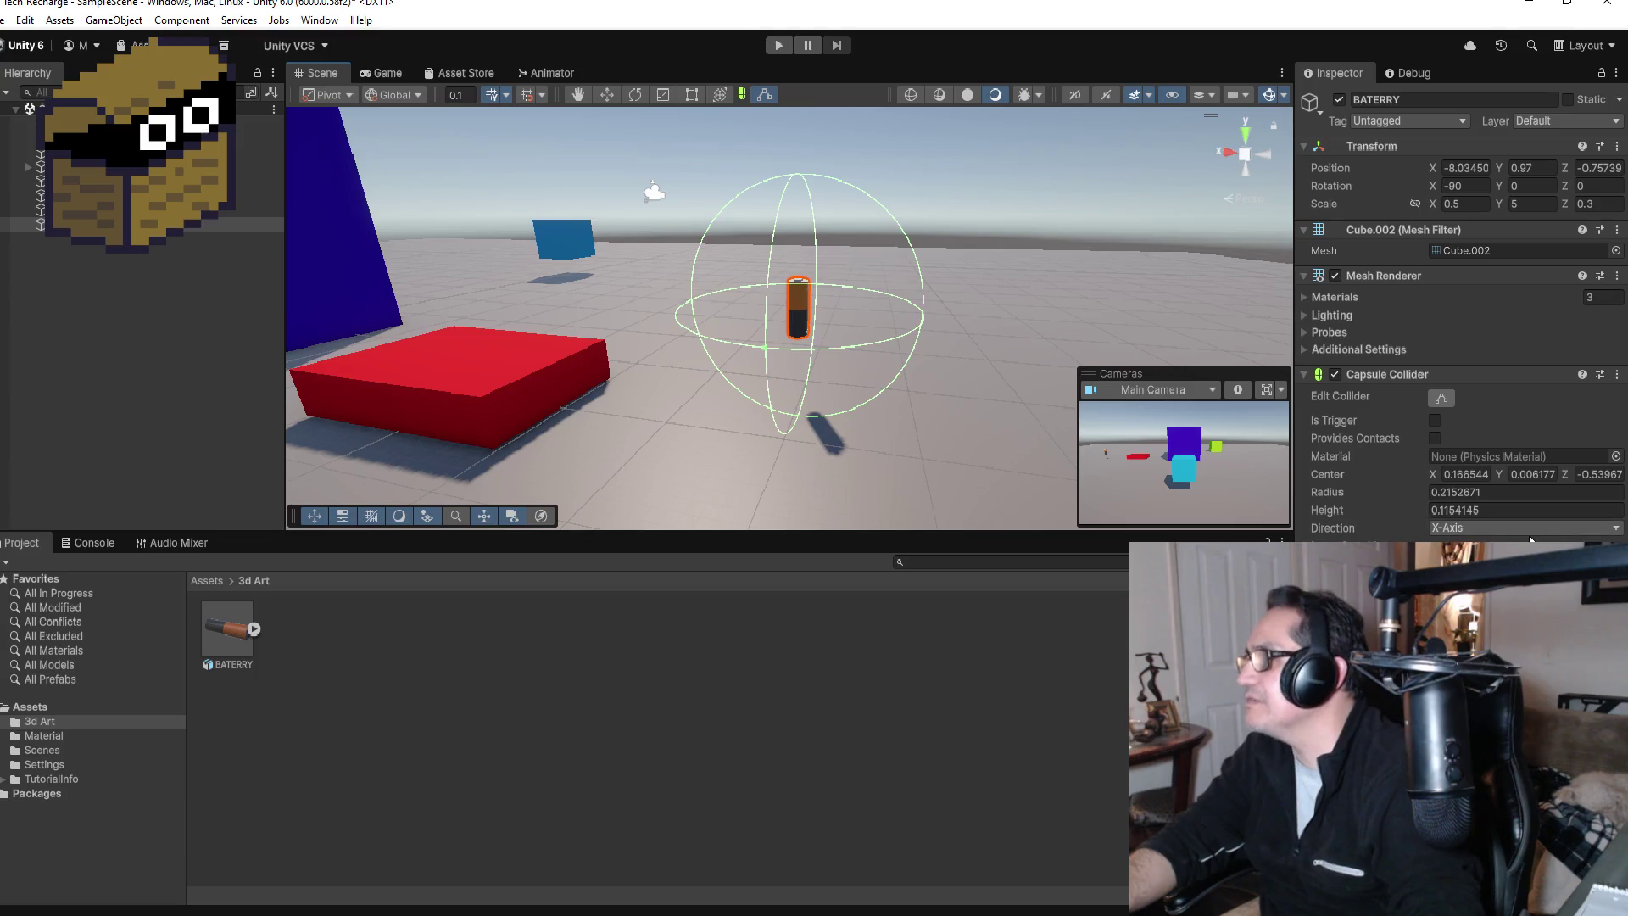
click(1518, 527)
click(1518, 560)
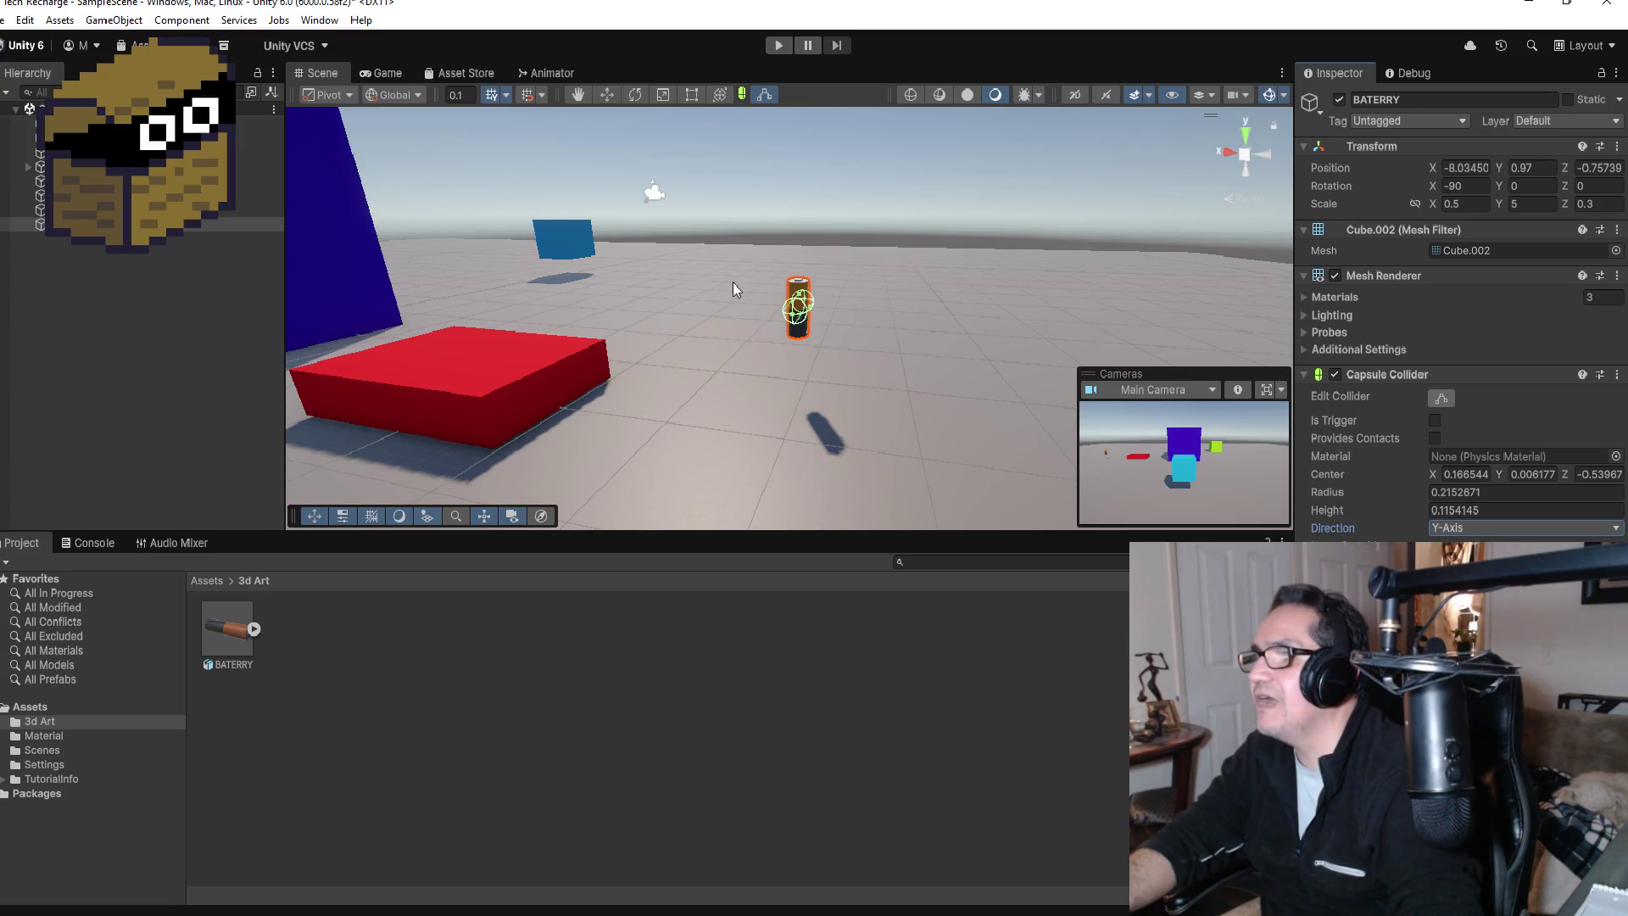
Step: Select BATERRY, undo a trial rotation, and enlarge the capsule collider radius to about 0.526
scroll(926, 303, up, 2)
scroll(933, 288, up, 3)
drag(941, 280, 856, 256)
scroll(865, 260, up, 2)
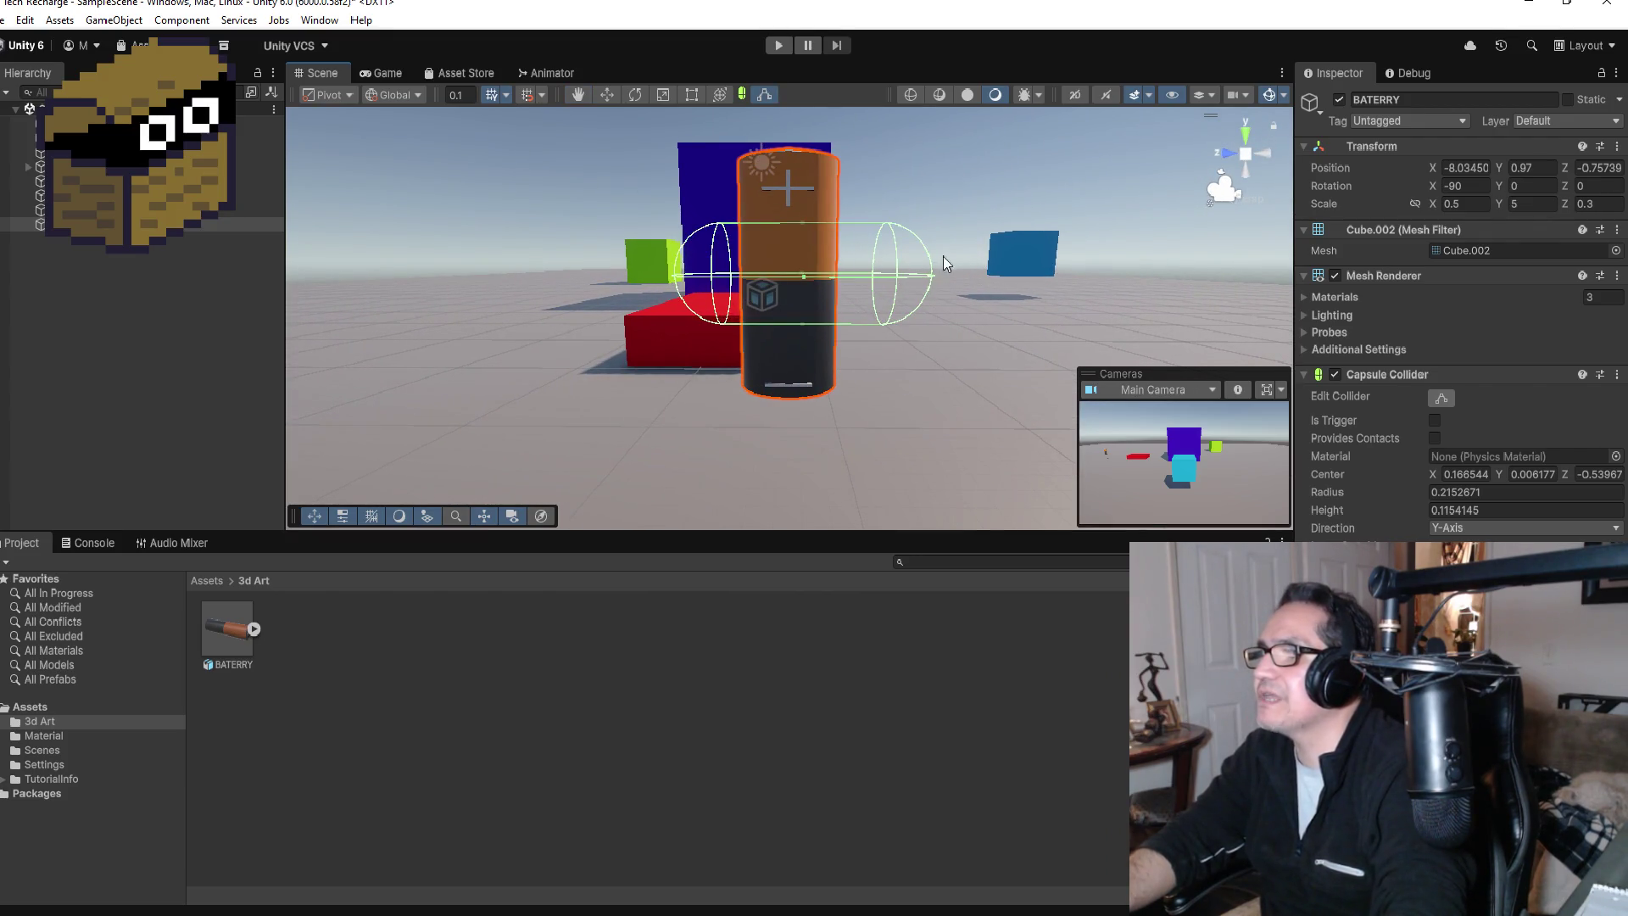
click(127, 224)
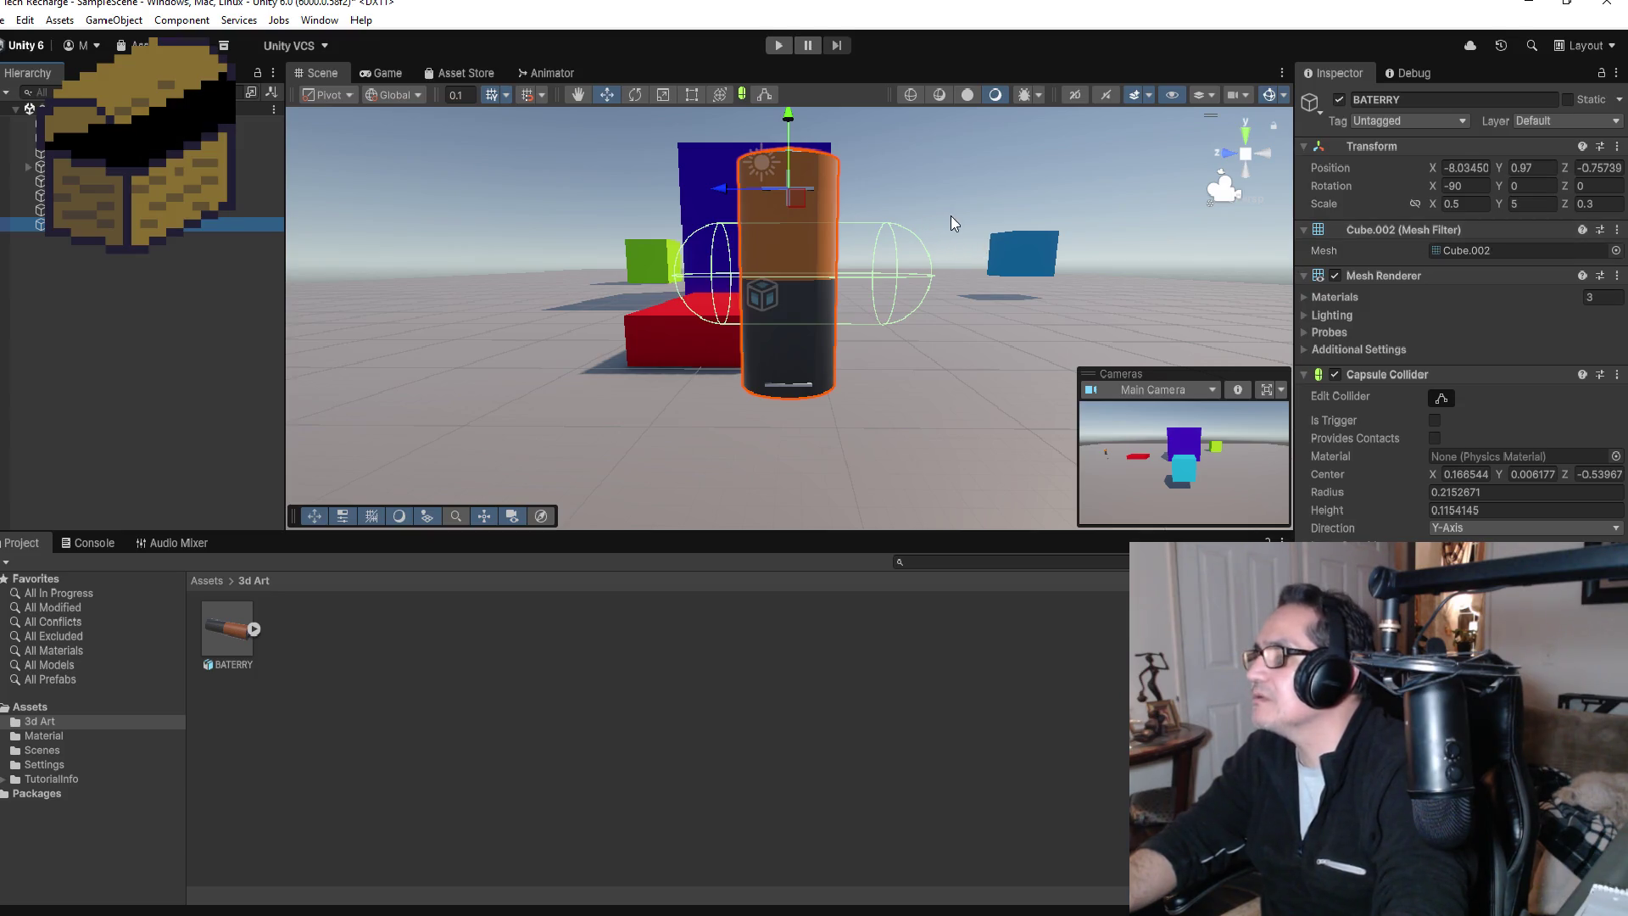
click(634, 94)
mouse_move(836, 145)
mouse_down()
mouse_move(904, 156)
mouse_move(975, 227)
mouse_move(892, 160)
mouse_up()
key(ctrl+z)
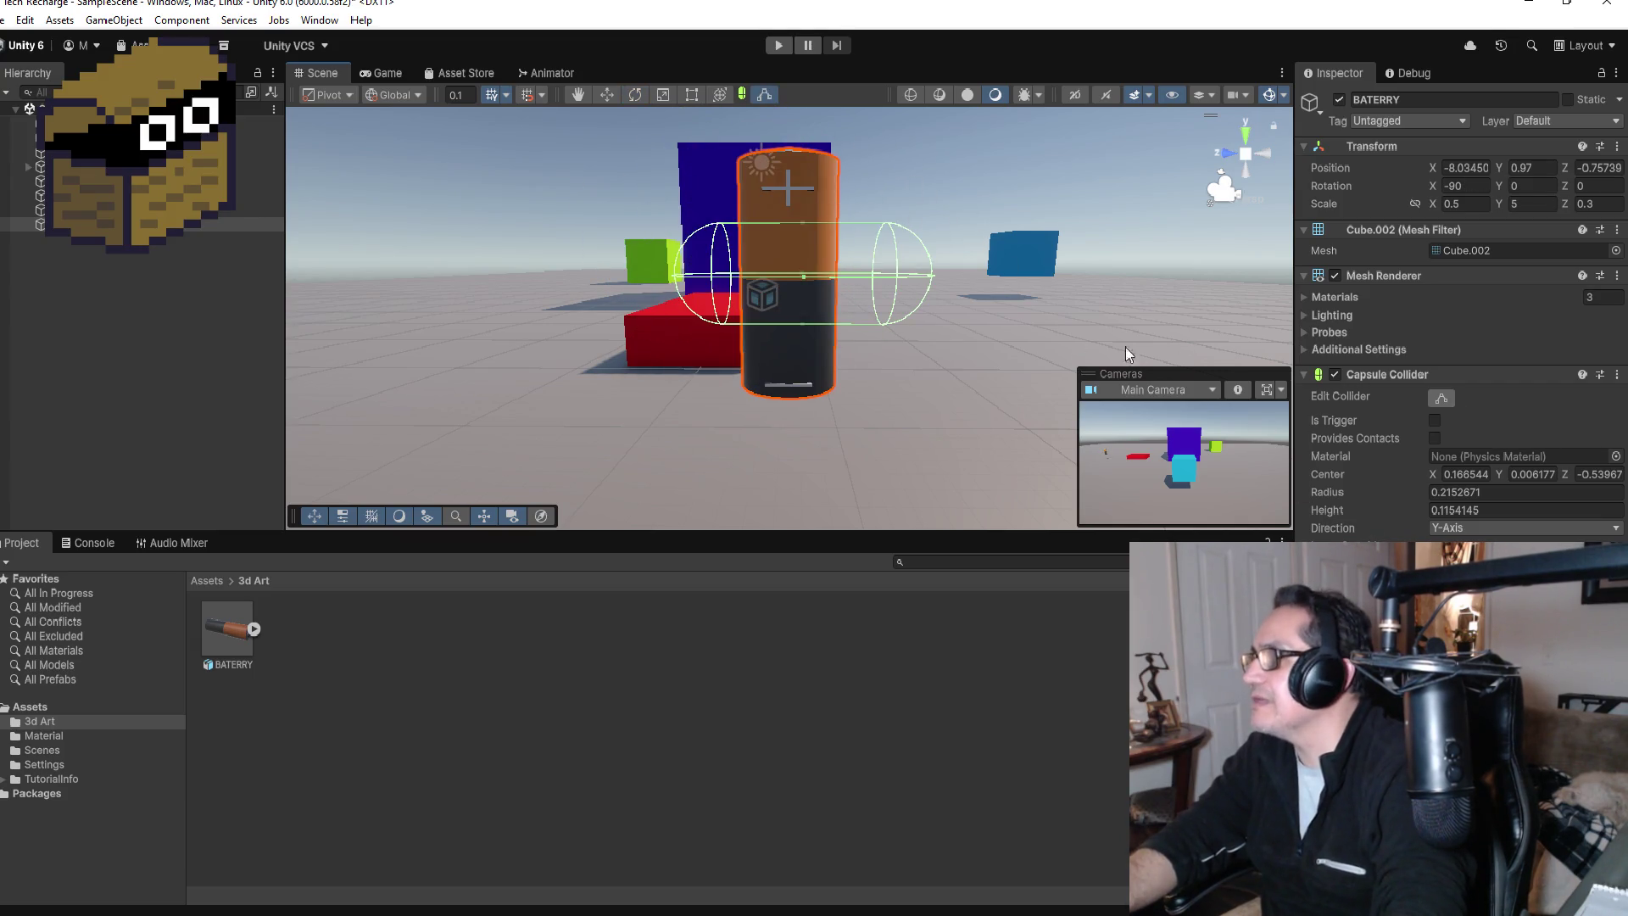
drag(805, 277, 813, 292)
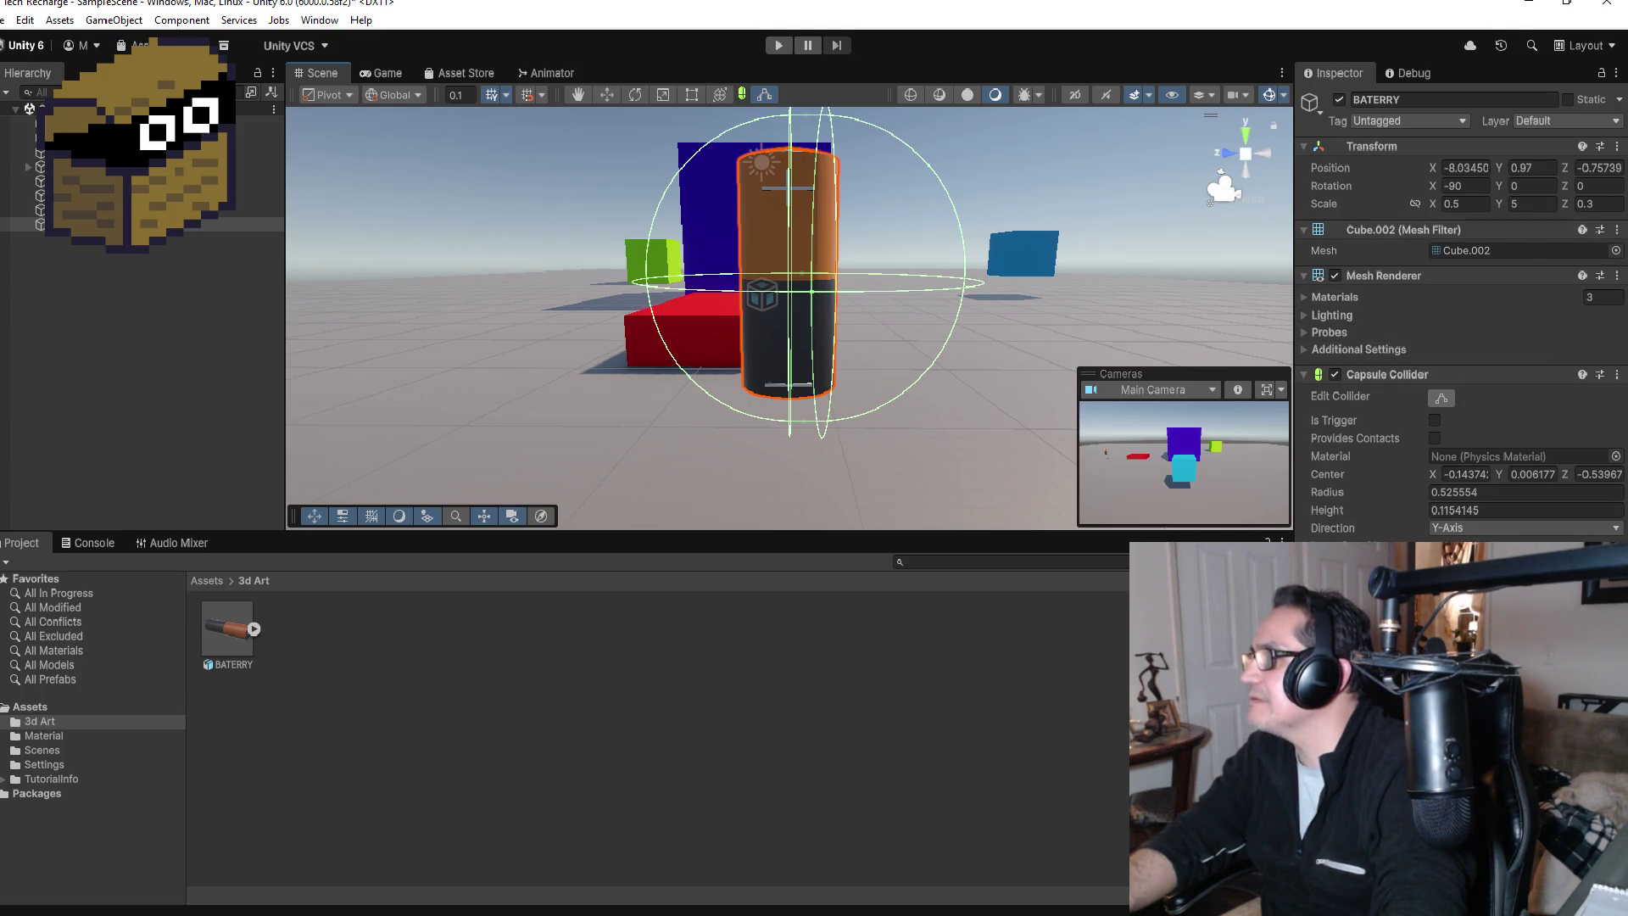
Step: Set the Capsule Collider Direction to Z-Axis after trying X-Axis and Y-Axis
click(1493, 528)
click(1493, 512)
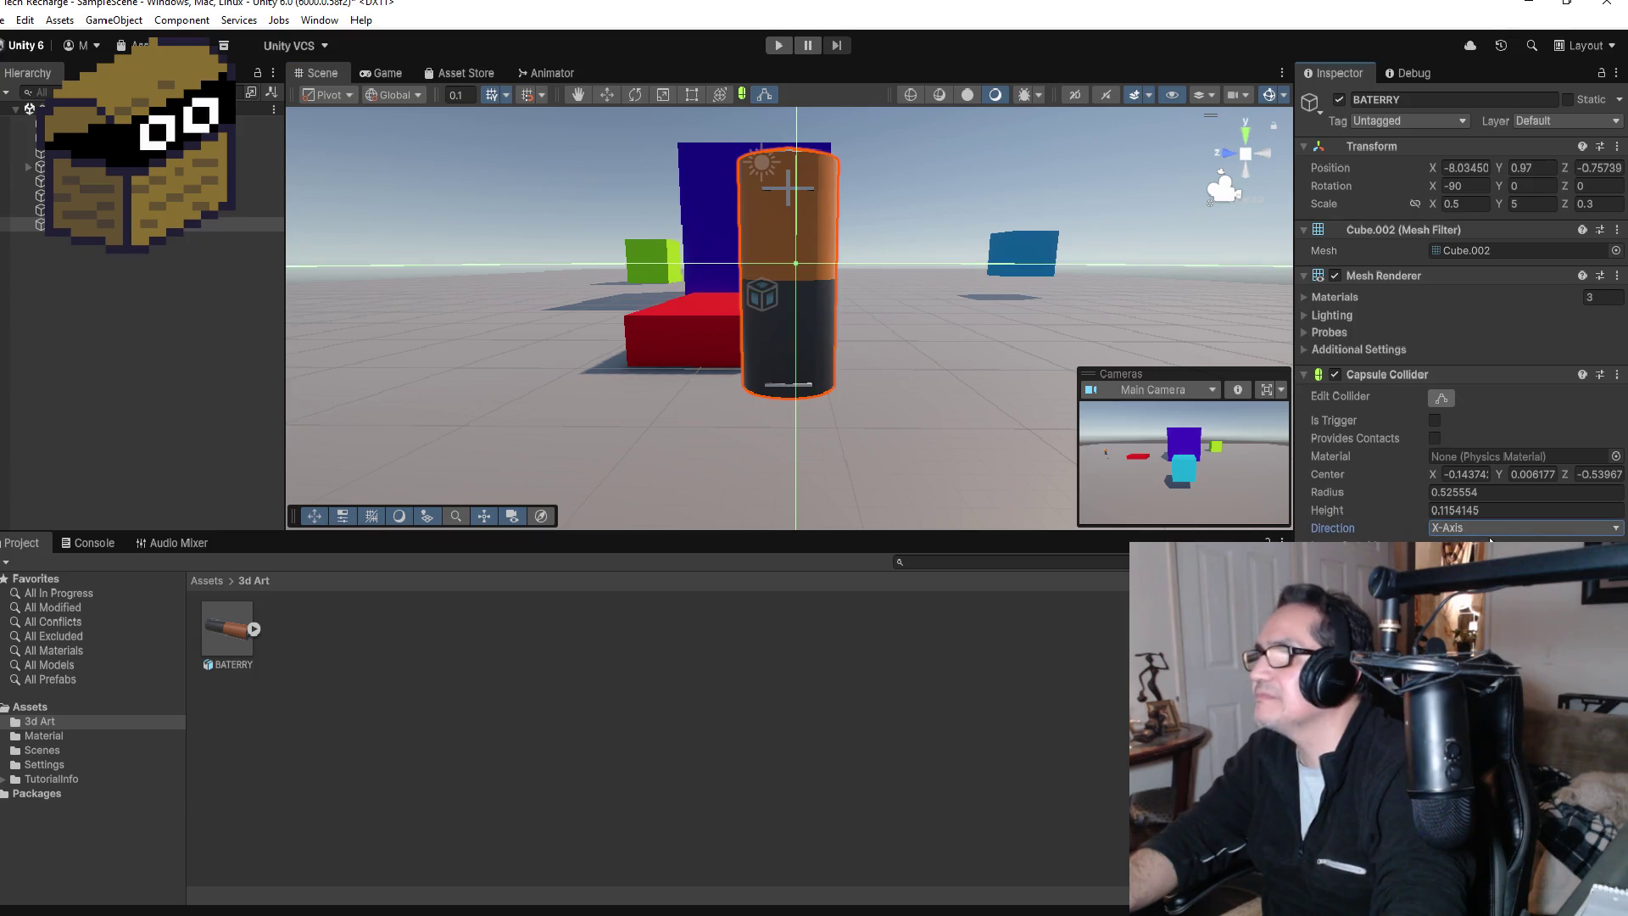
click(1509, 533)
click(1509, 541)
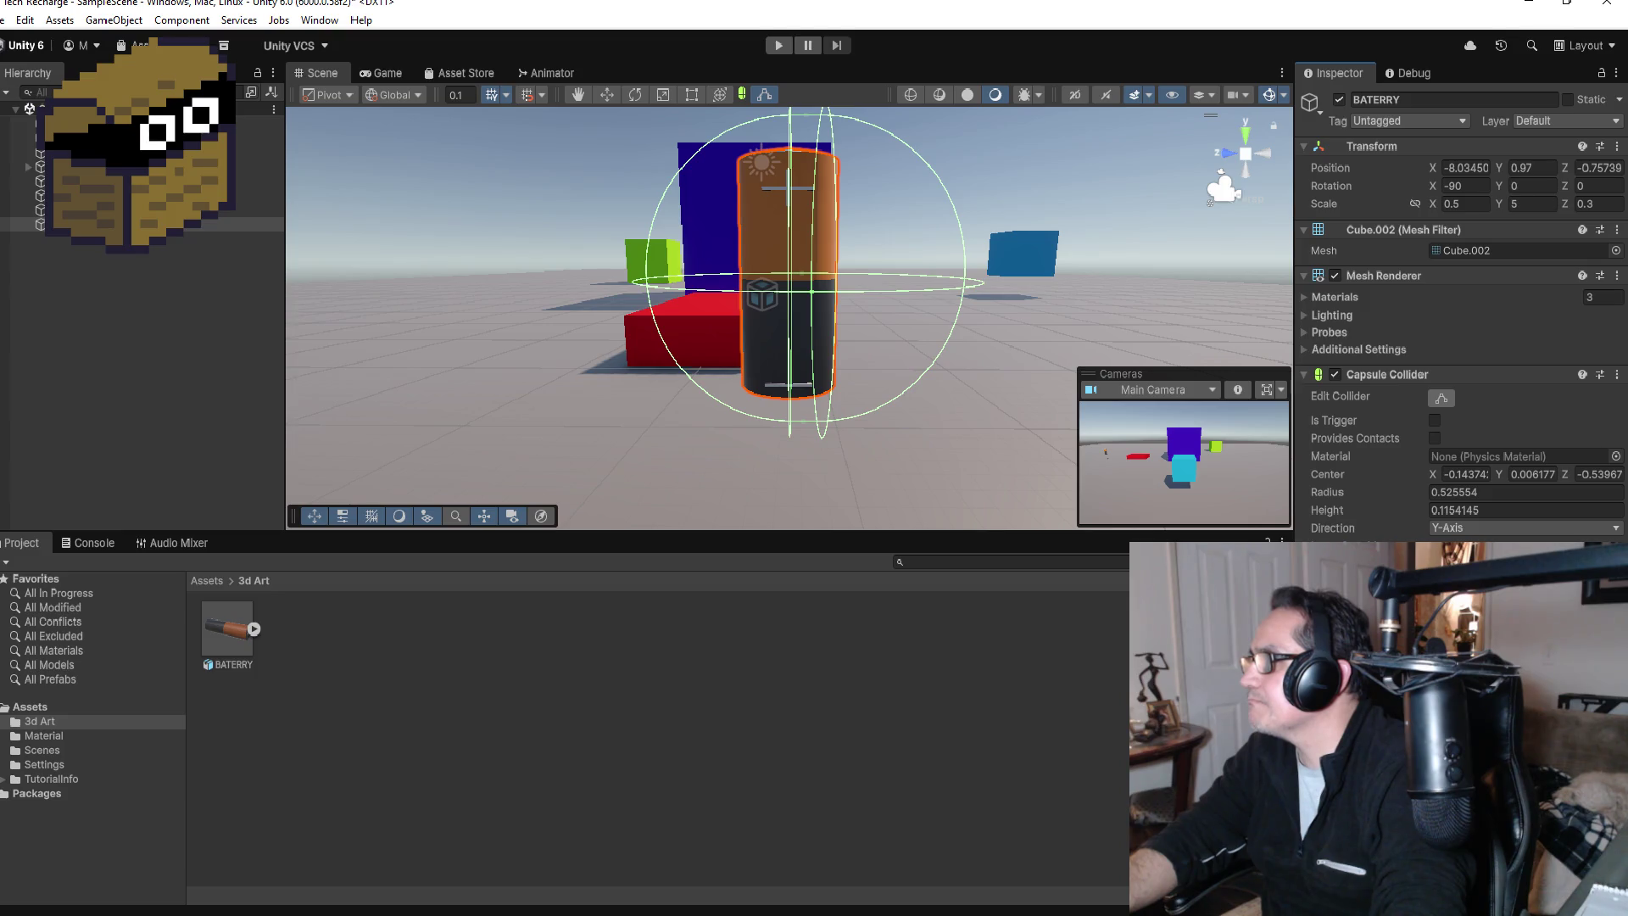
click(1462, 531)
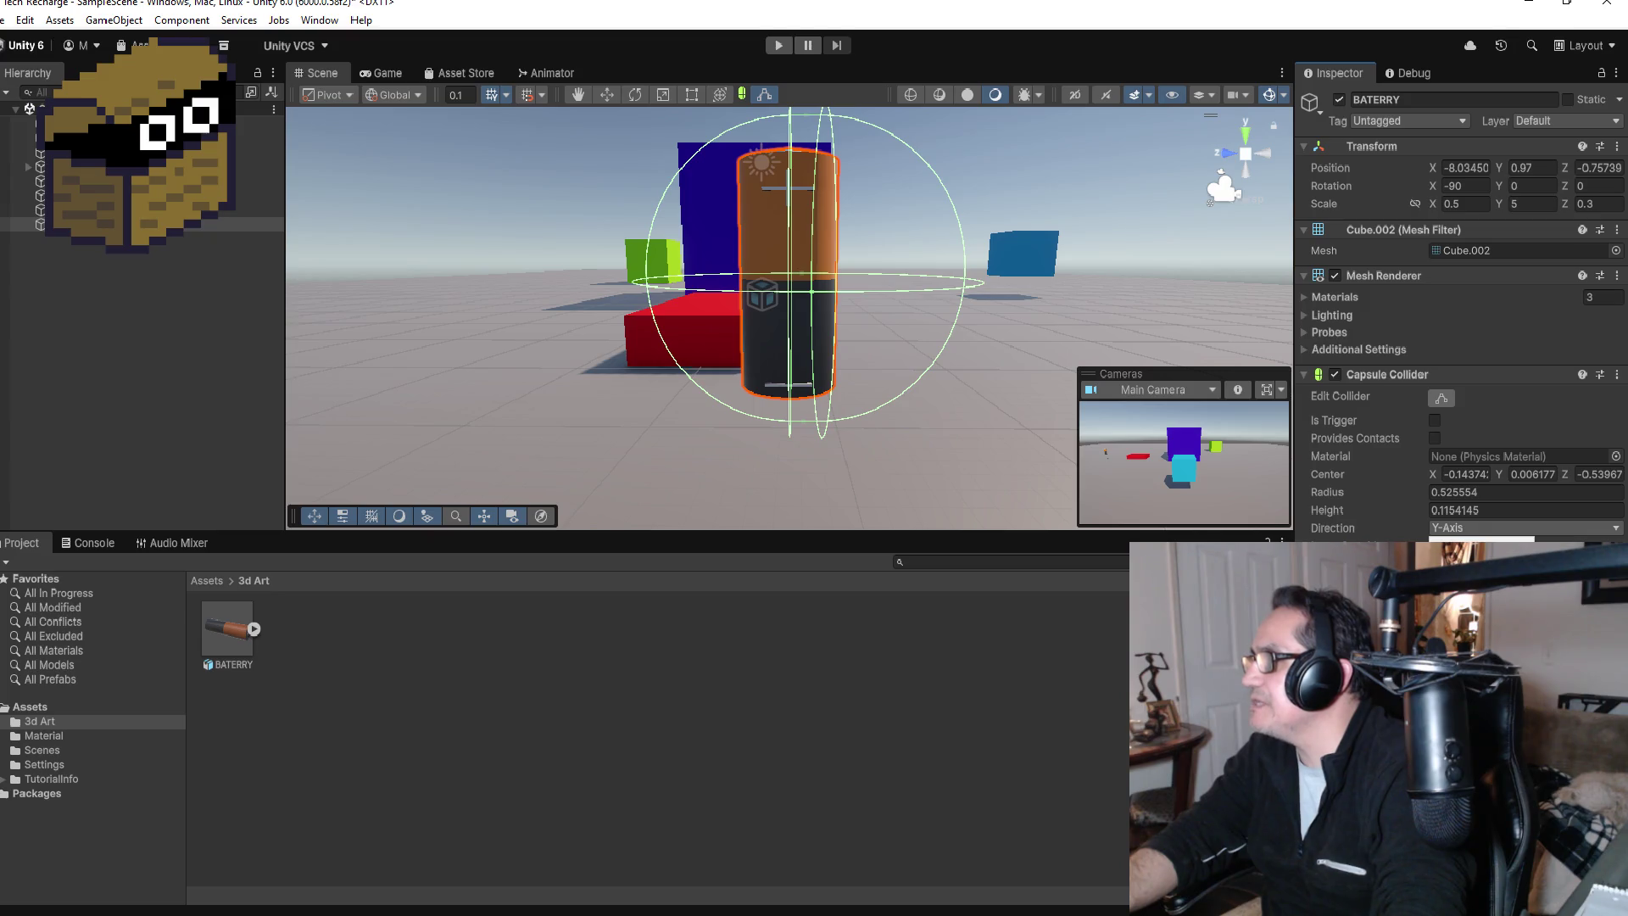
click(1462, 576)
scroll(834, 324, down, 5)
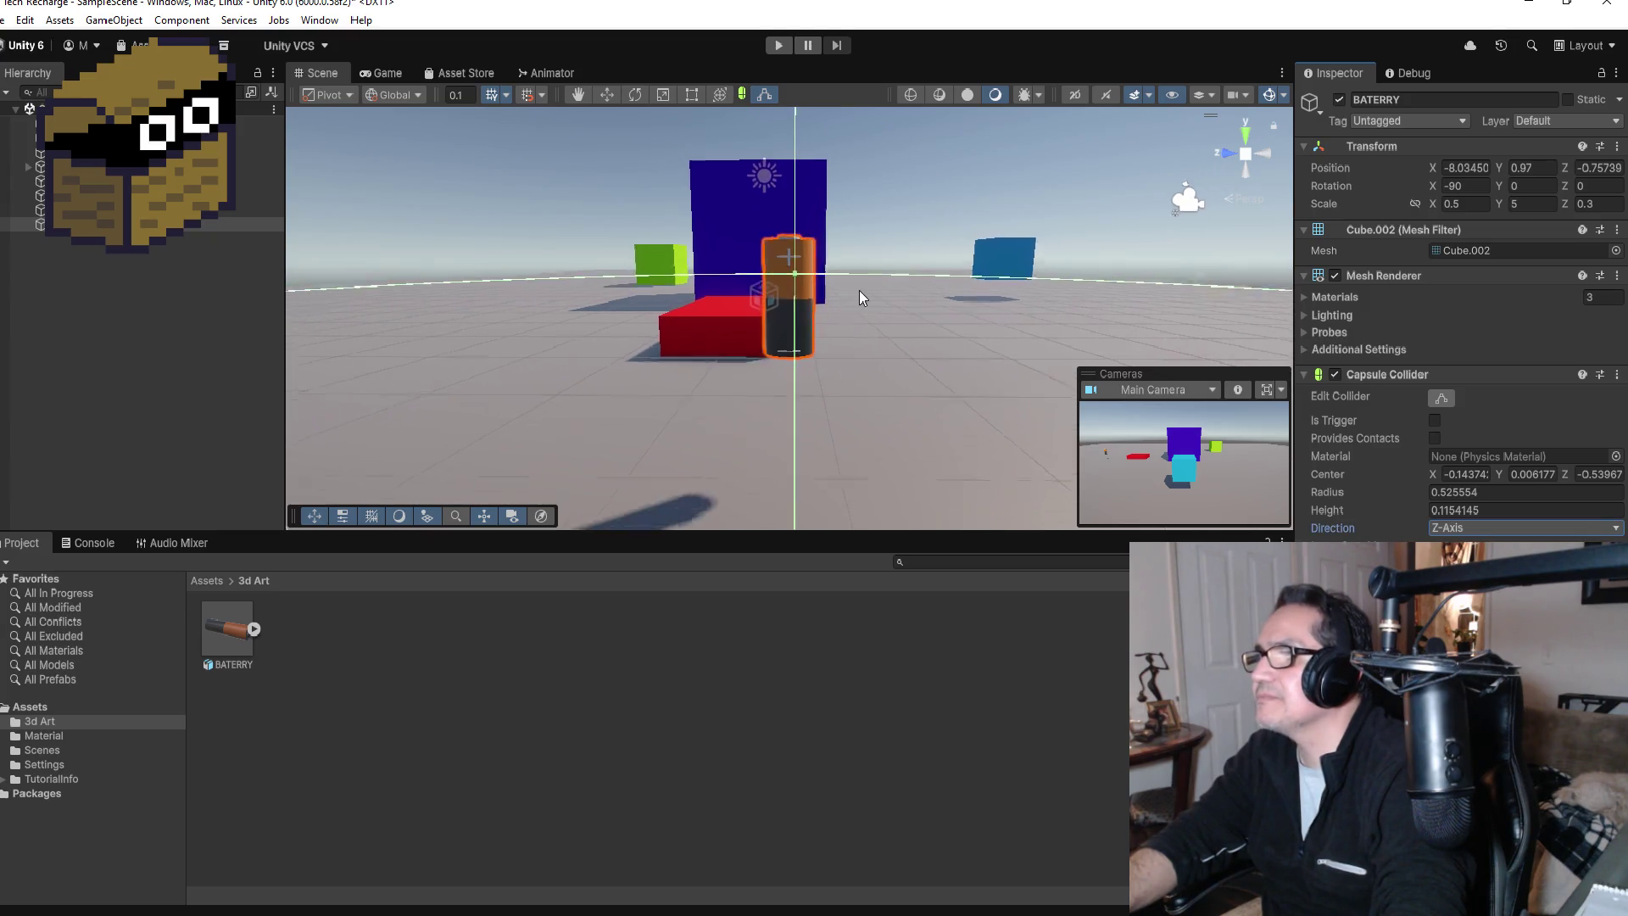
Step: Stretch the collider into a tall thin capsule and pull its top cap down toward the battery
scroll(926, 291, down, 4)
scroll(956, 336, up, 2)
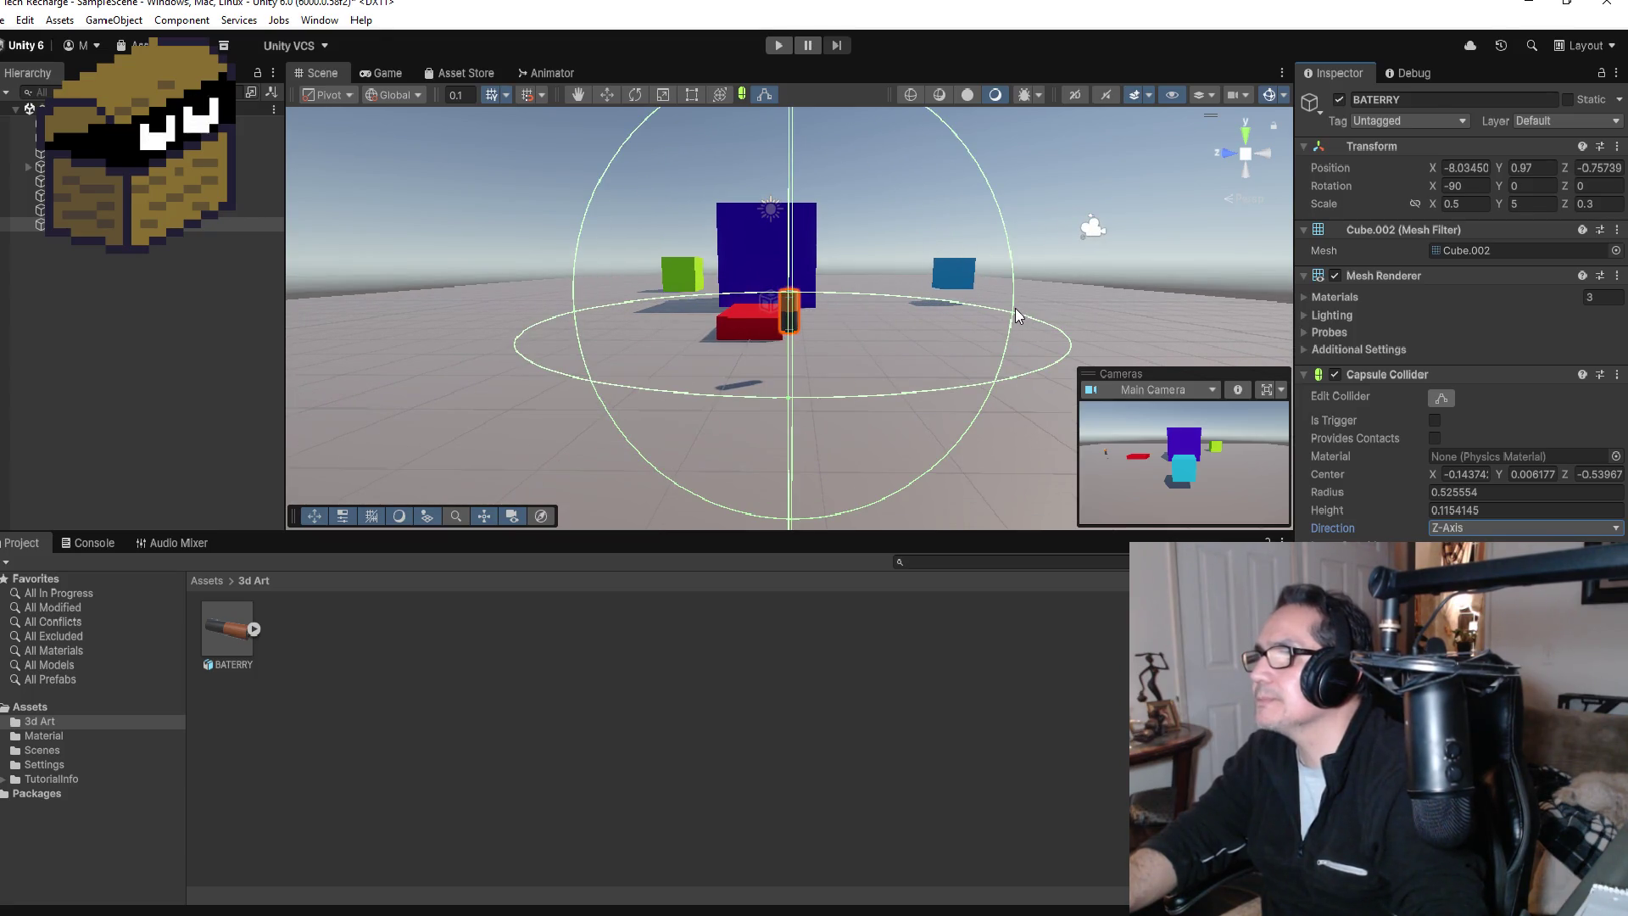
drag(1014, 314, 867, 308)
scroll(867, 308, down, 2)
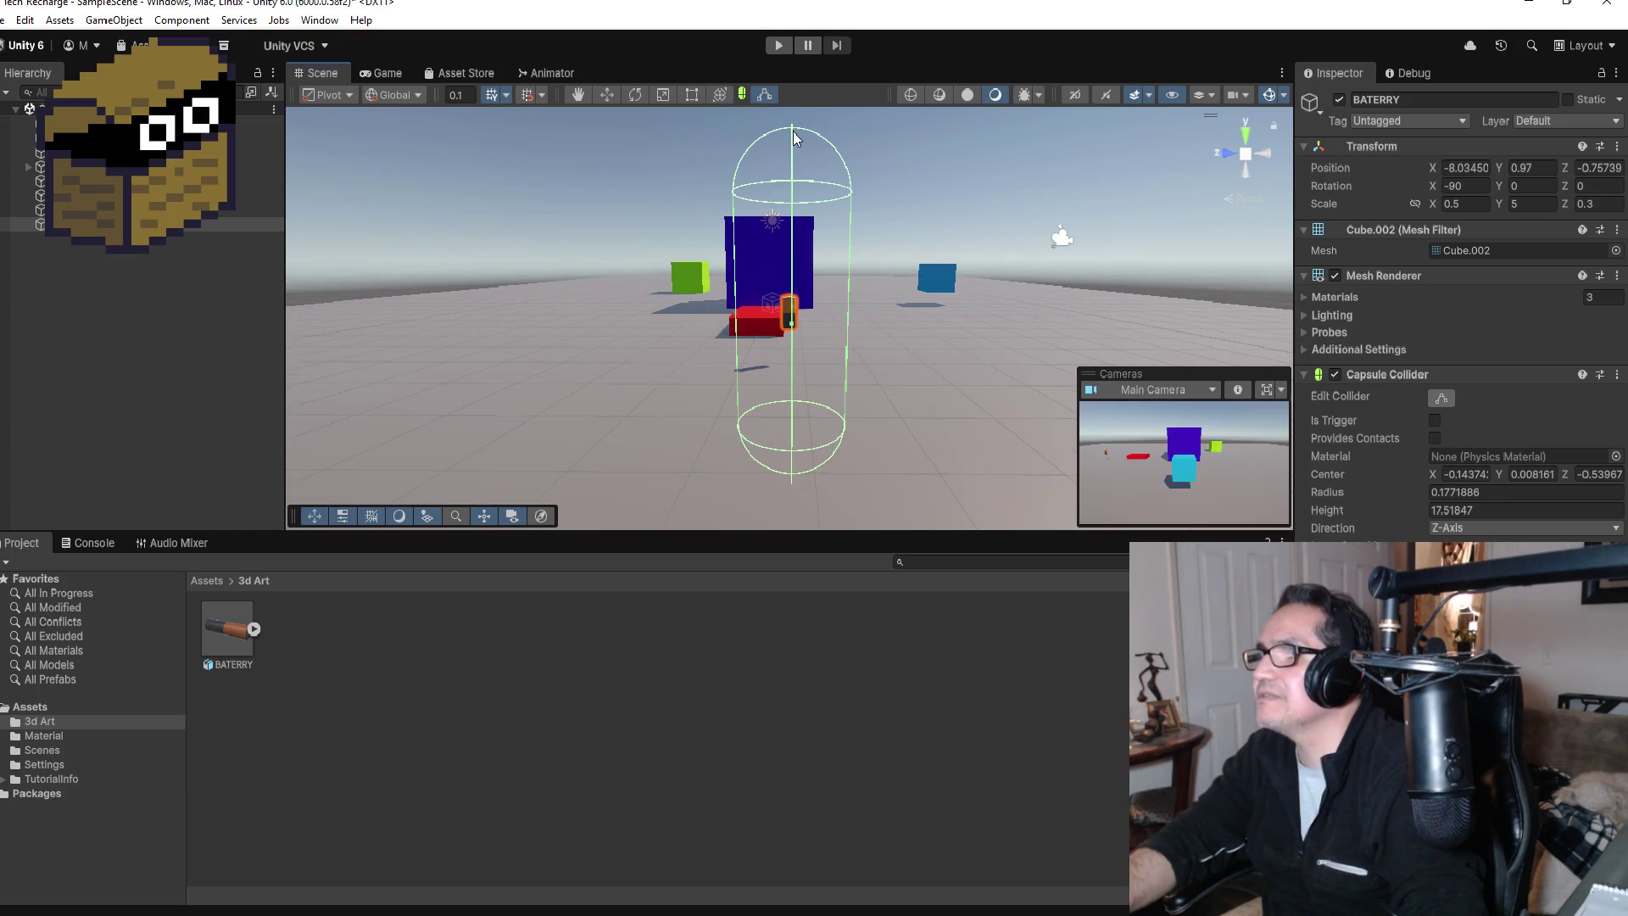
drag(794, 136, 793, 276)
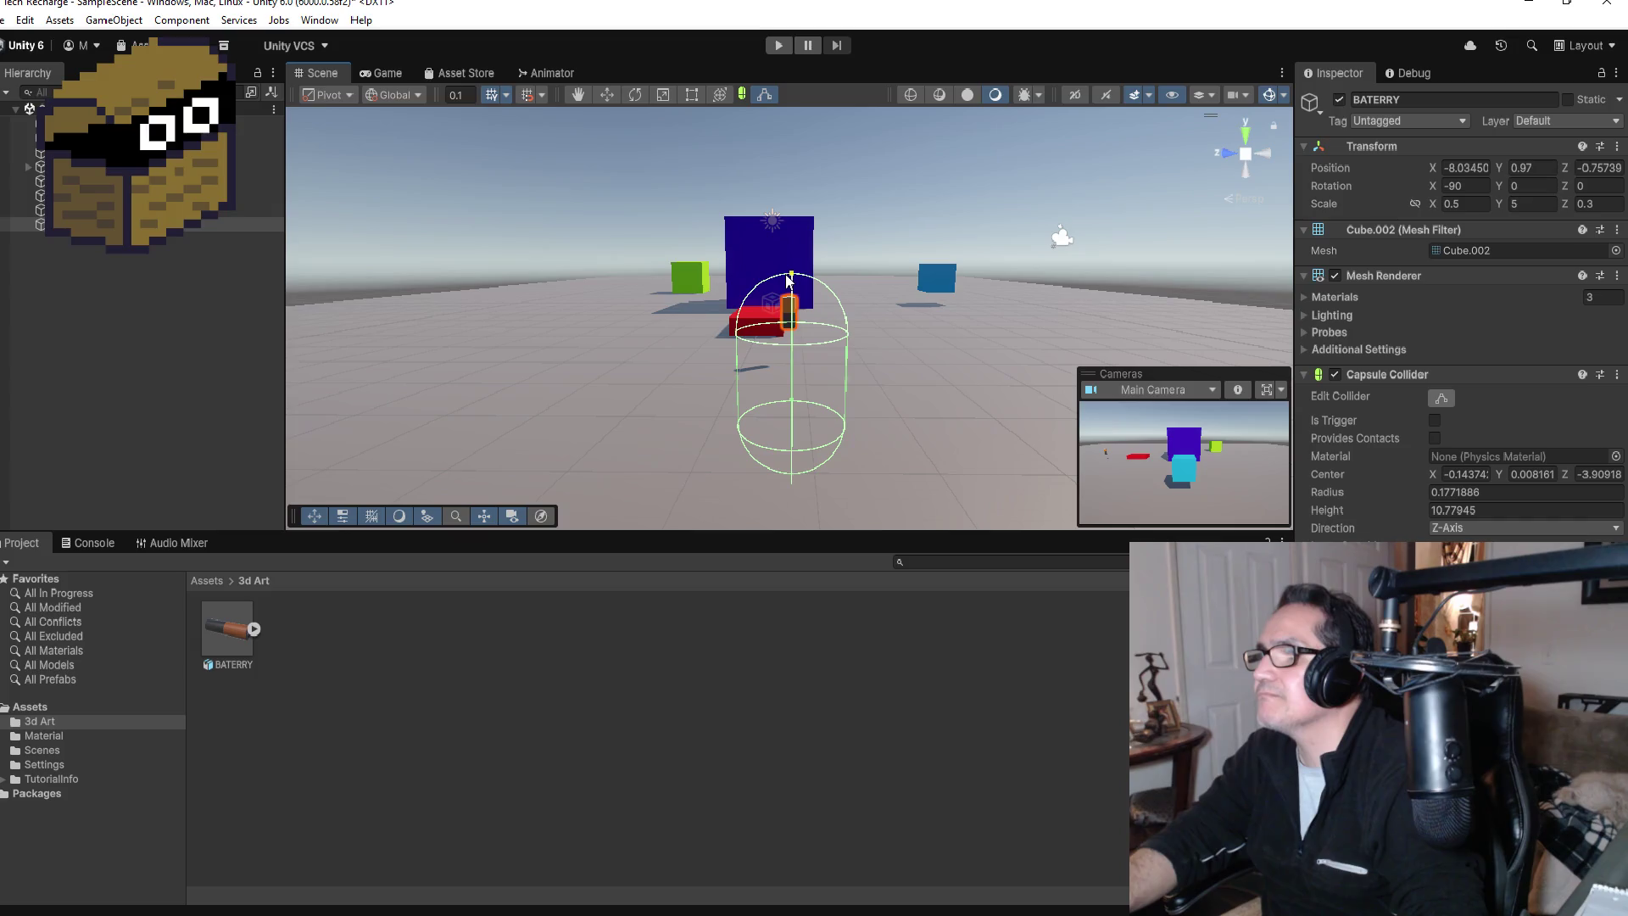
drag(799, 461, 819, 517)
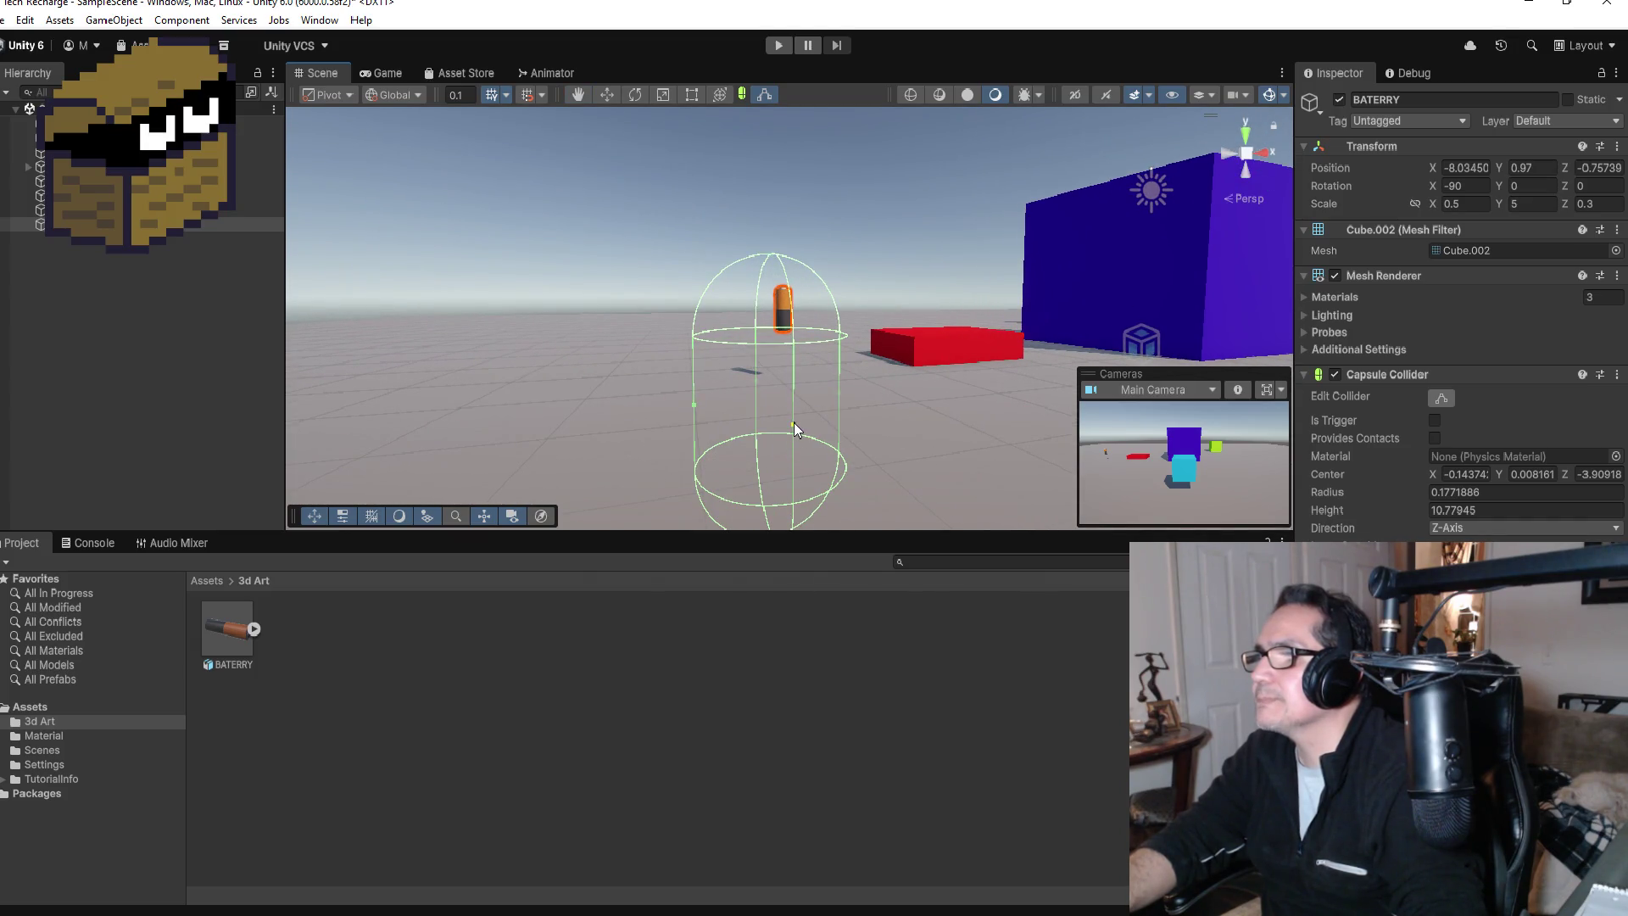
drag(794, 422, 780, 409)
scroll(806, 439, down, 3)
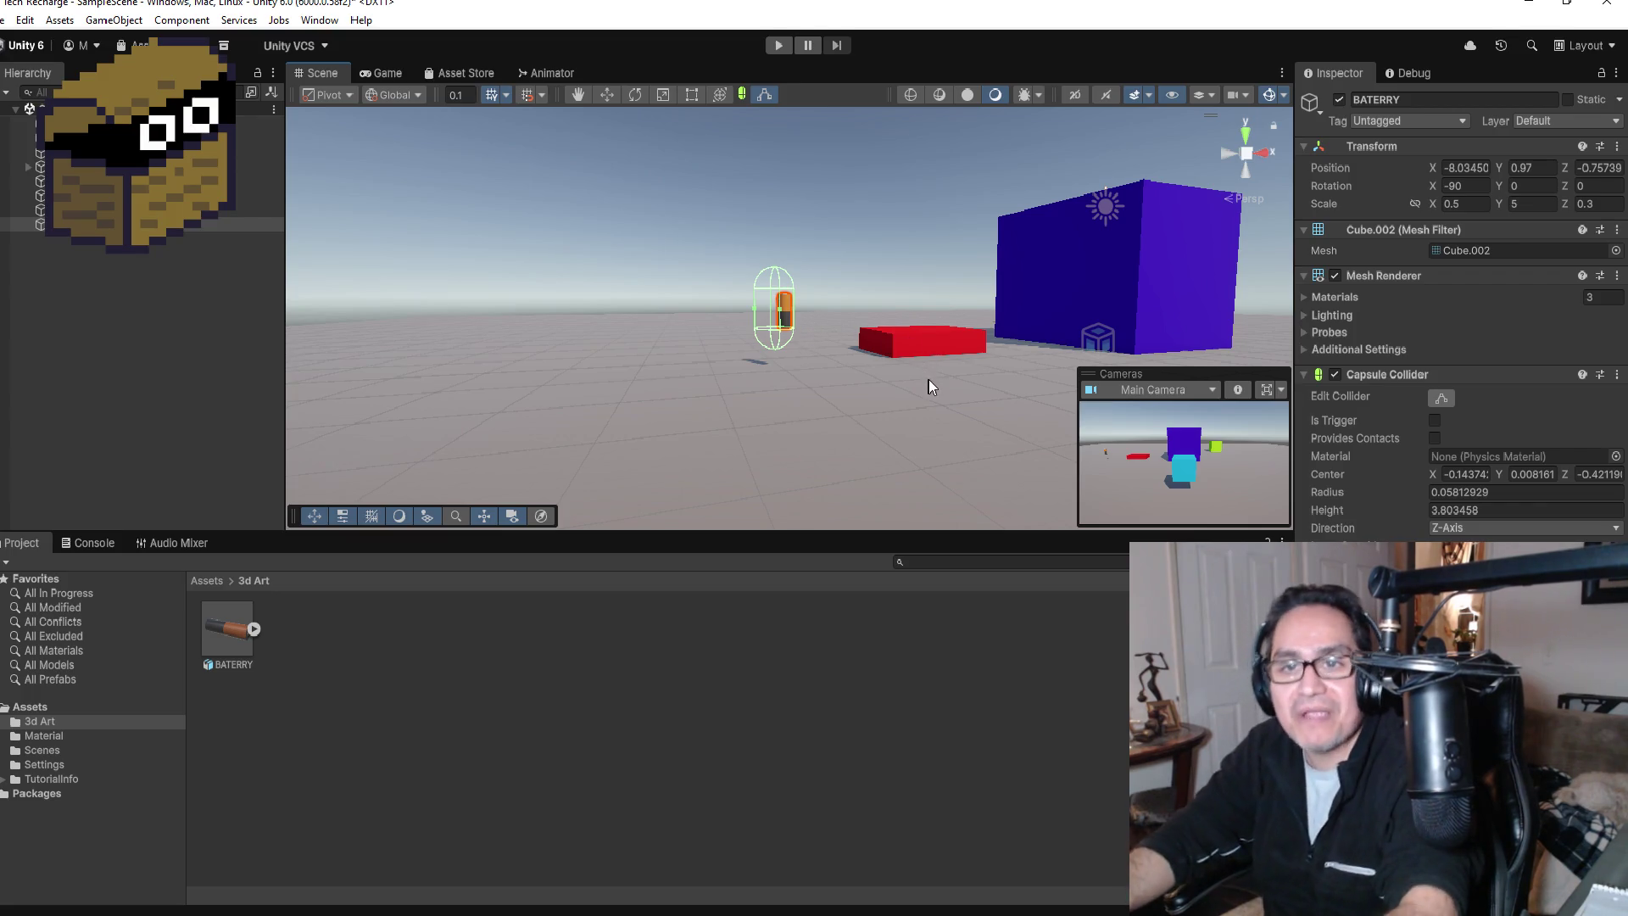
key(f)
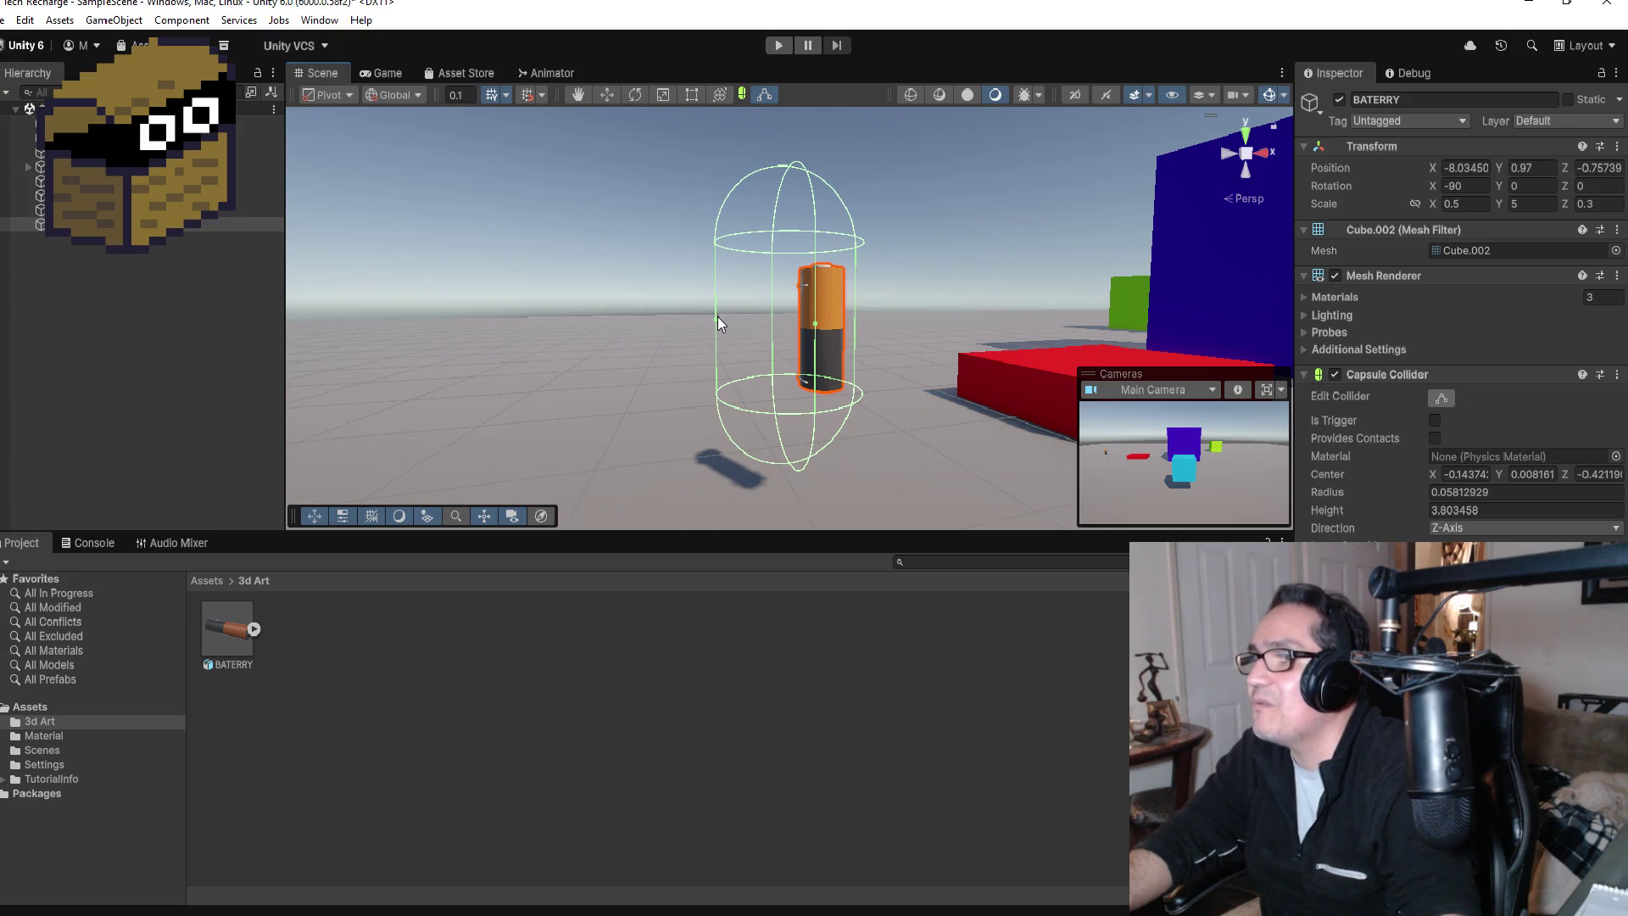
Step: Narrow the collider to the battery's width and fit its top and bottom to the battery
drag(714, 317, 795, 318)
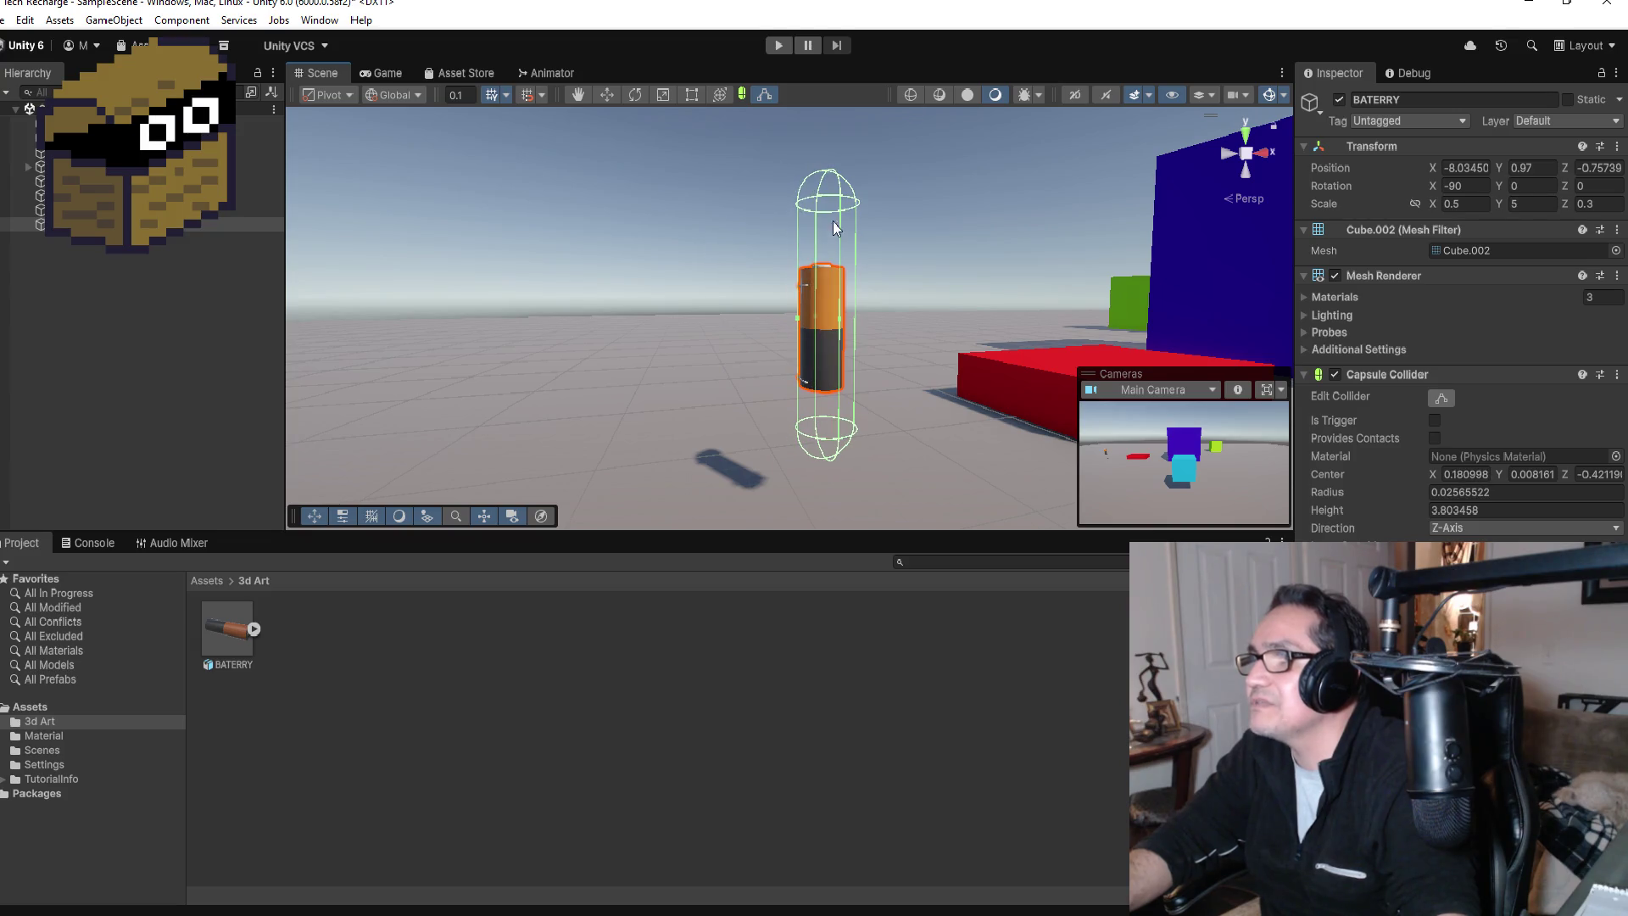
drag(833, 175, 830, 221)
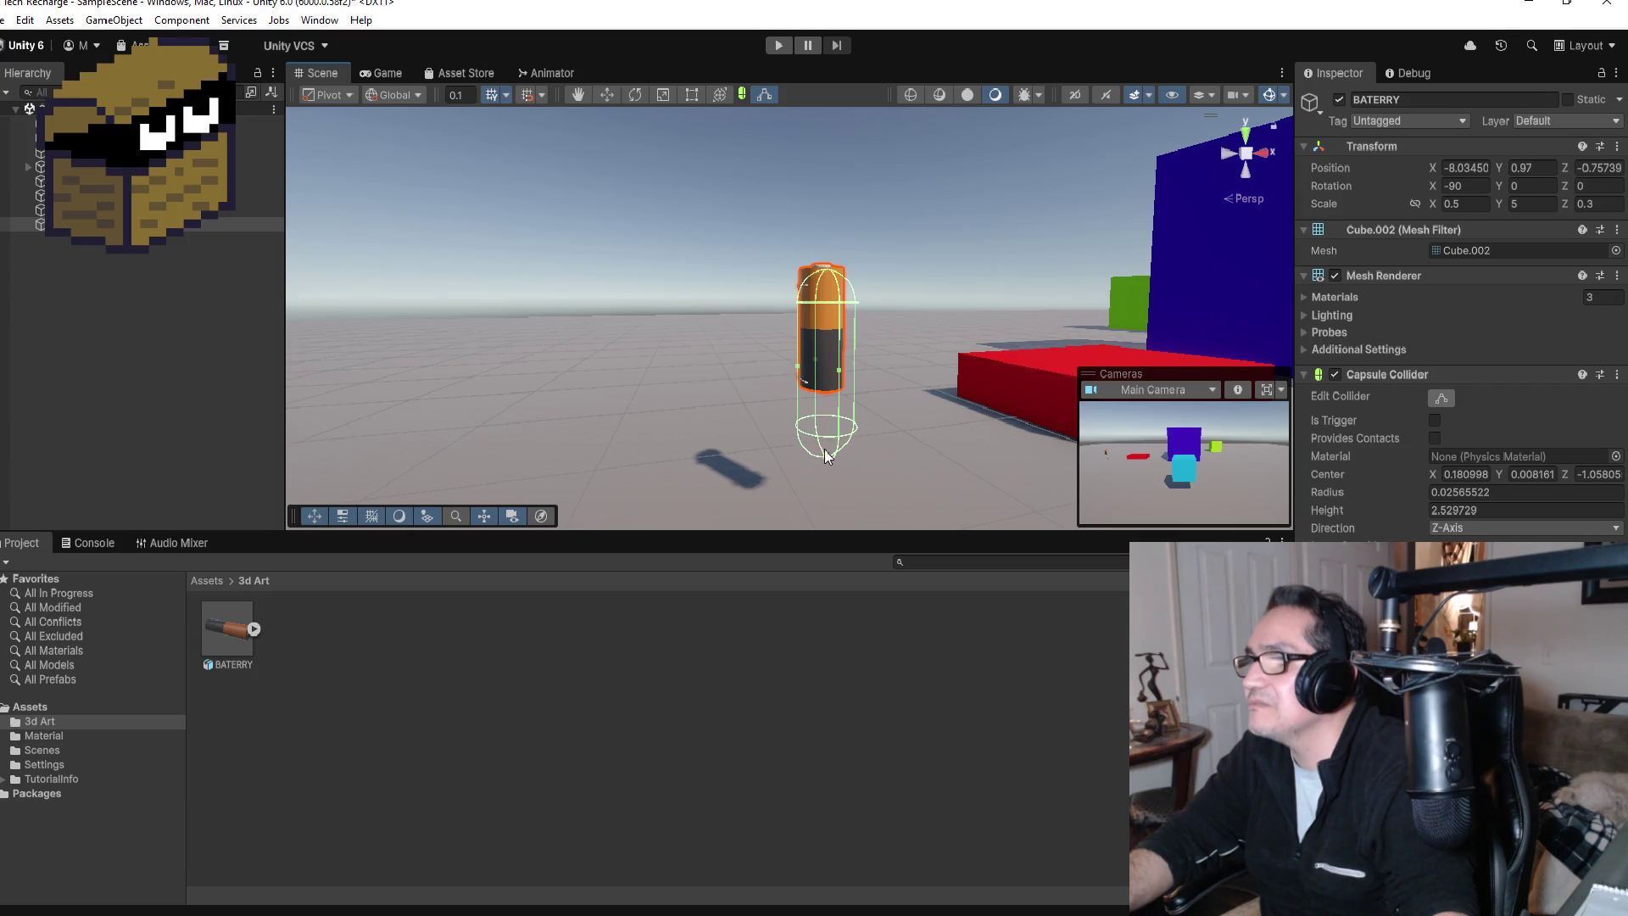
drag(825, 450, 826, 397)
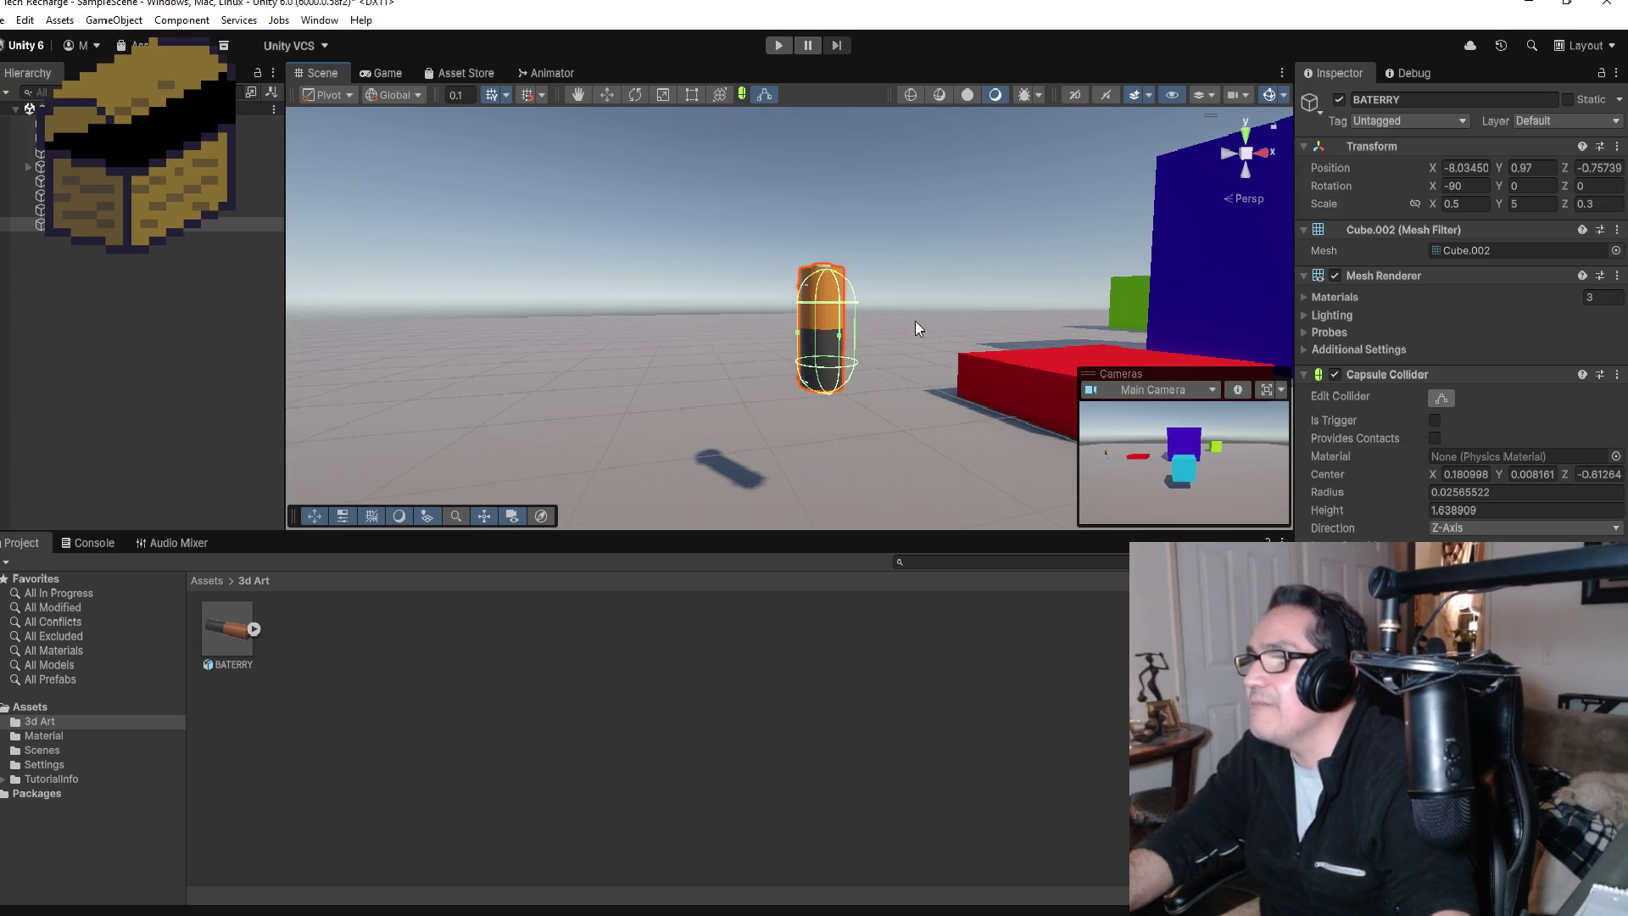
mouse_move(914, 321)
mouse_down()
mouse_move(872, 340)
mouse_move(1002, 337)
mouse_move(921, 362)
mouse_move(1005, 342)
mouse_up()
scroll(900, 360, up, 3)
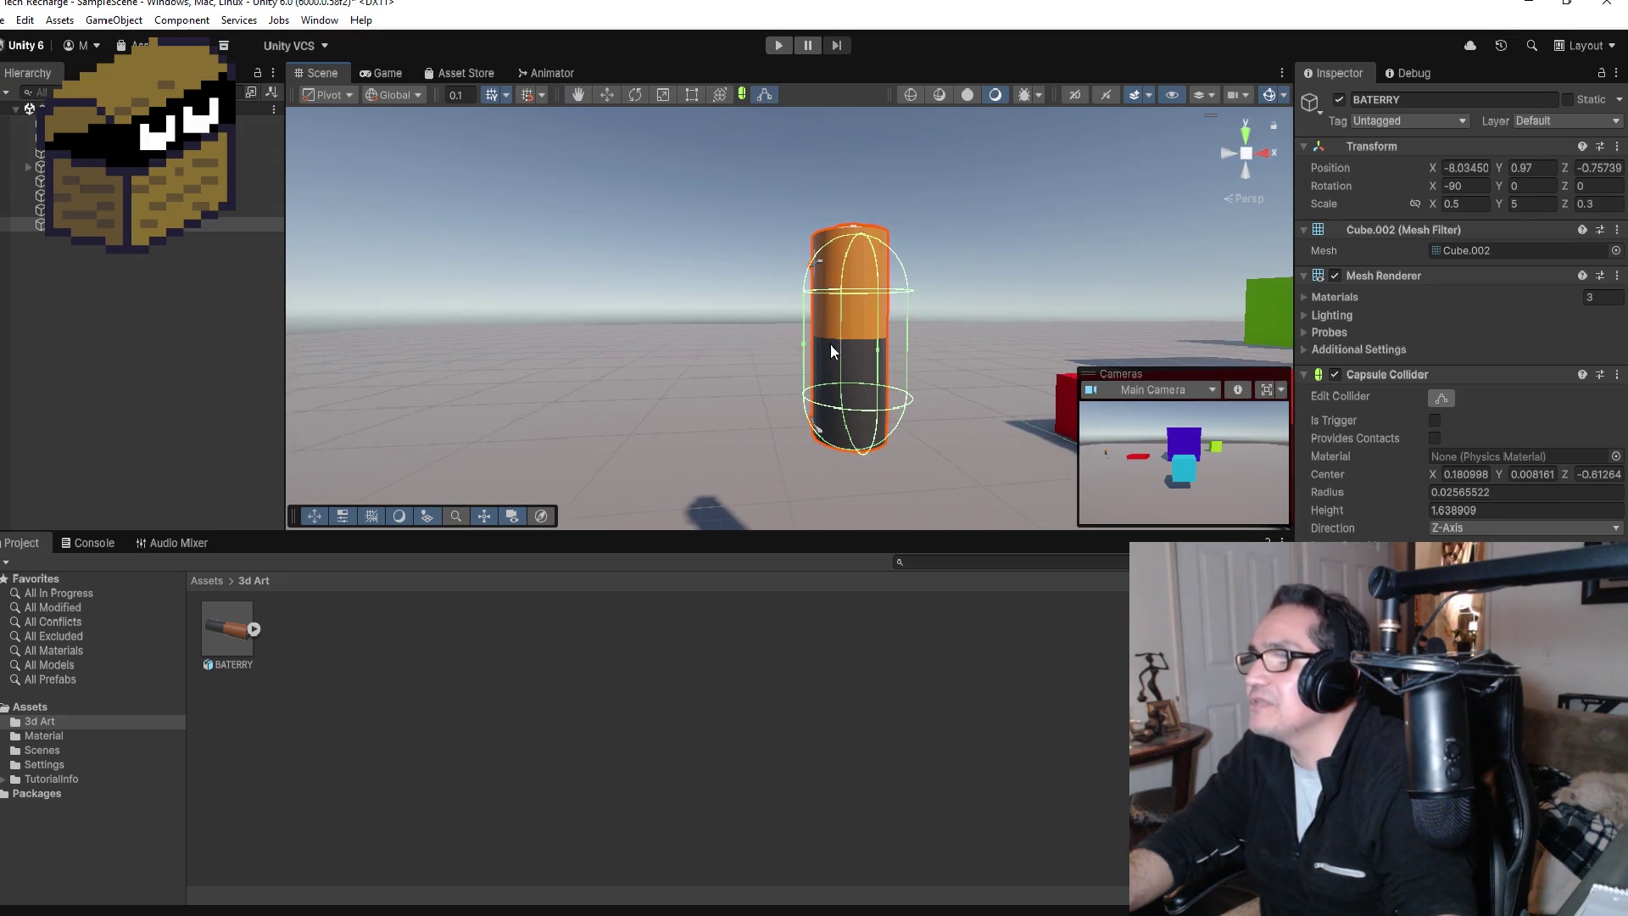
drag(806, 350, 817, 353)
mouse_move(976, 322)
mouse_down()
mouse_move(874, 328)
mouse_move(904, 356)
mouse_move(904, 287)
mouse_move(714, 348)
mouse_up()
scroll(754, 331, up, 3)
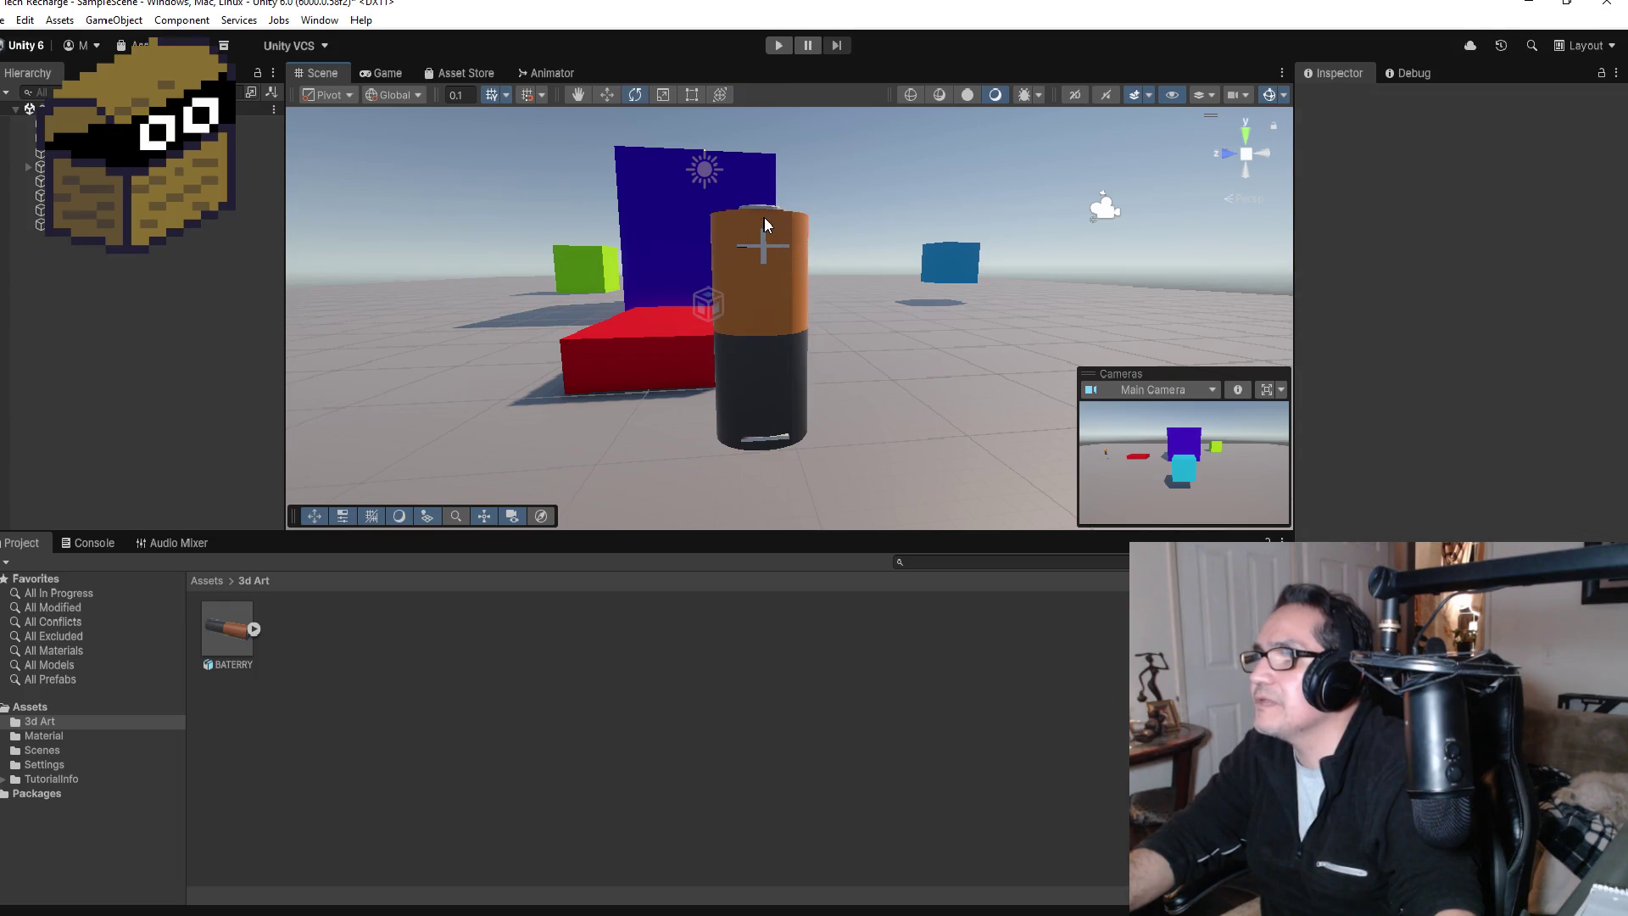
Step: Re-enable Edit Collider and extend the capsule to radius about 0.021 and height about 1.757
key(e)
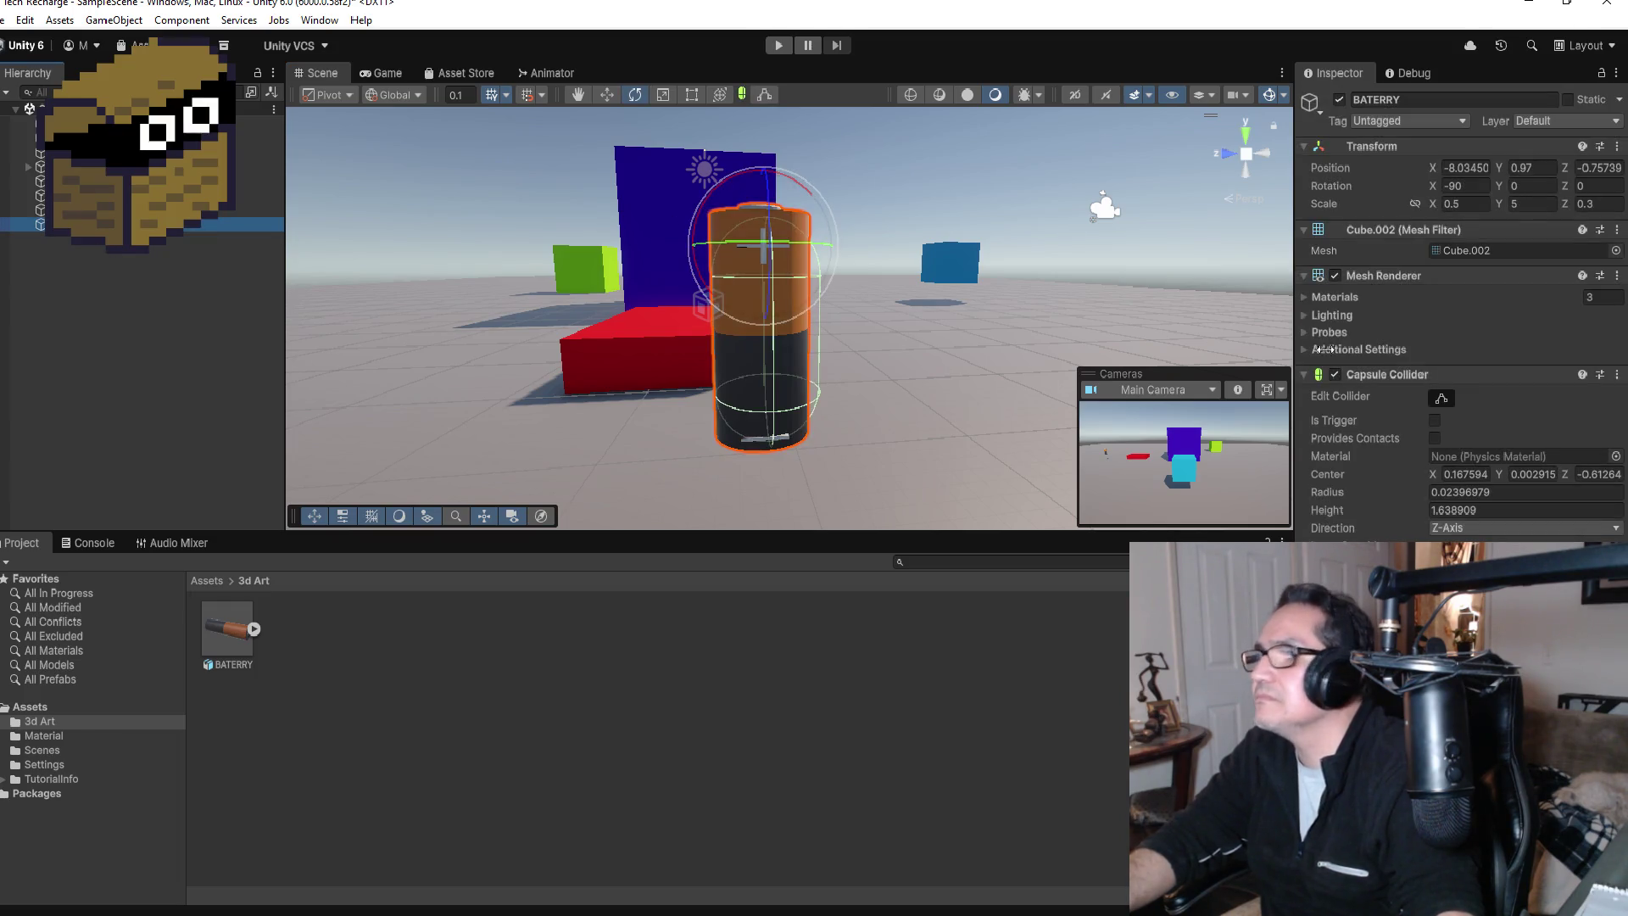
click(763, 95)
drag(768, 223, 764, 215)
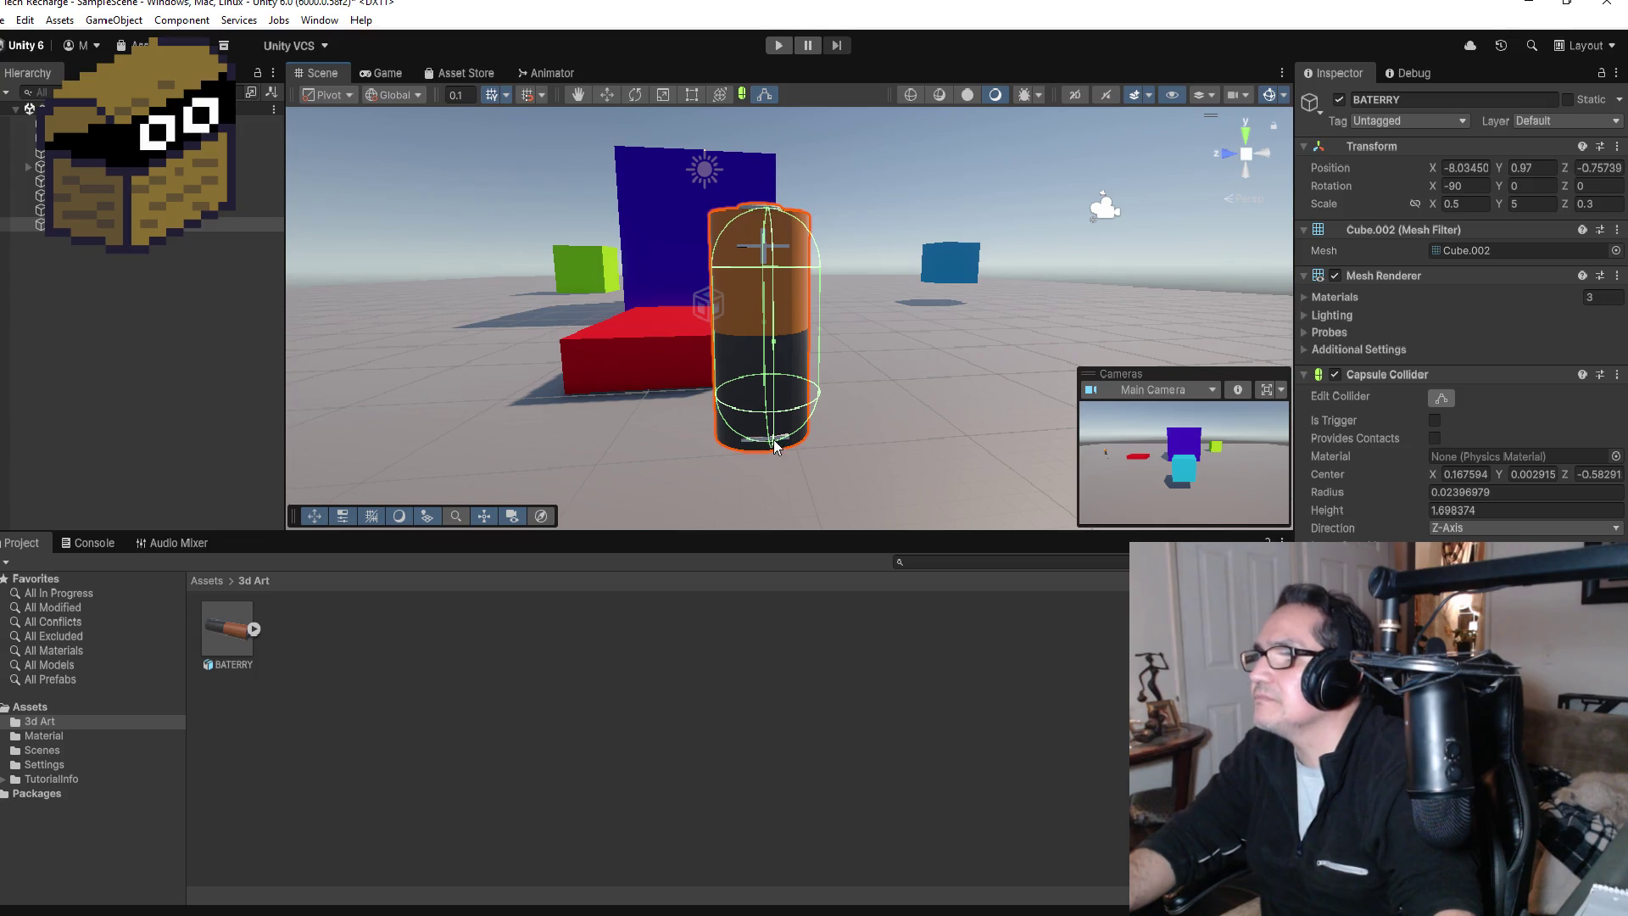
mouse_move(770, 445)
mouse_down()
mouse_move(797, 407)
mouse_move(890, 381)
mouse_move(816, 346)
mouse_up()
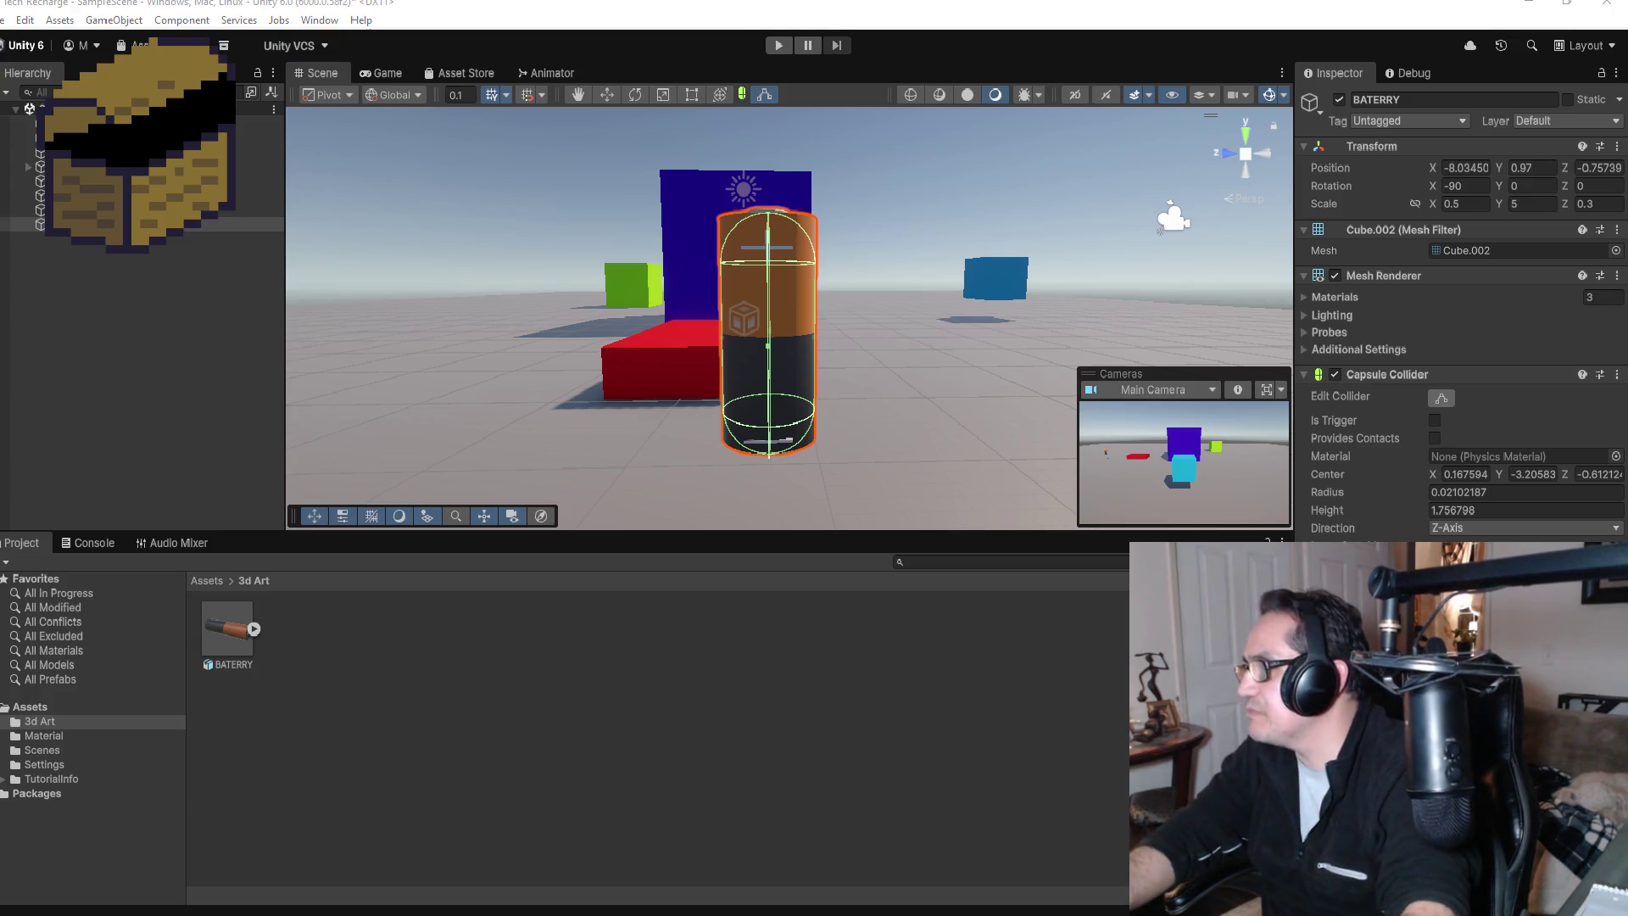
scroll(1459, 305, down, 3)
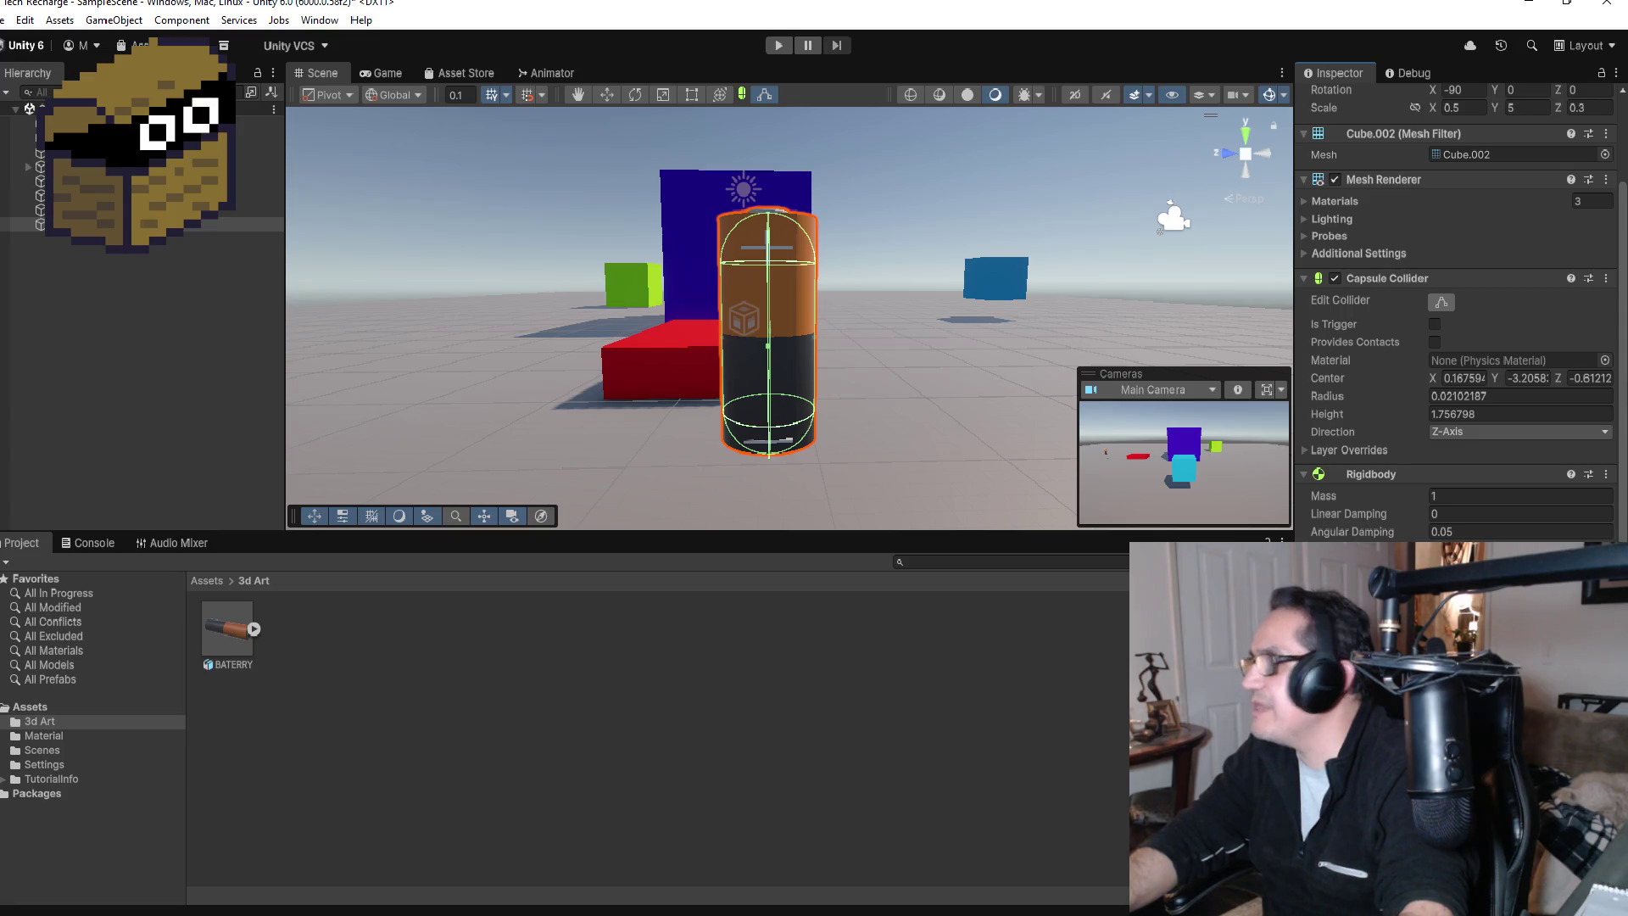
click(779, 46)
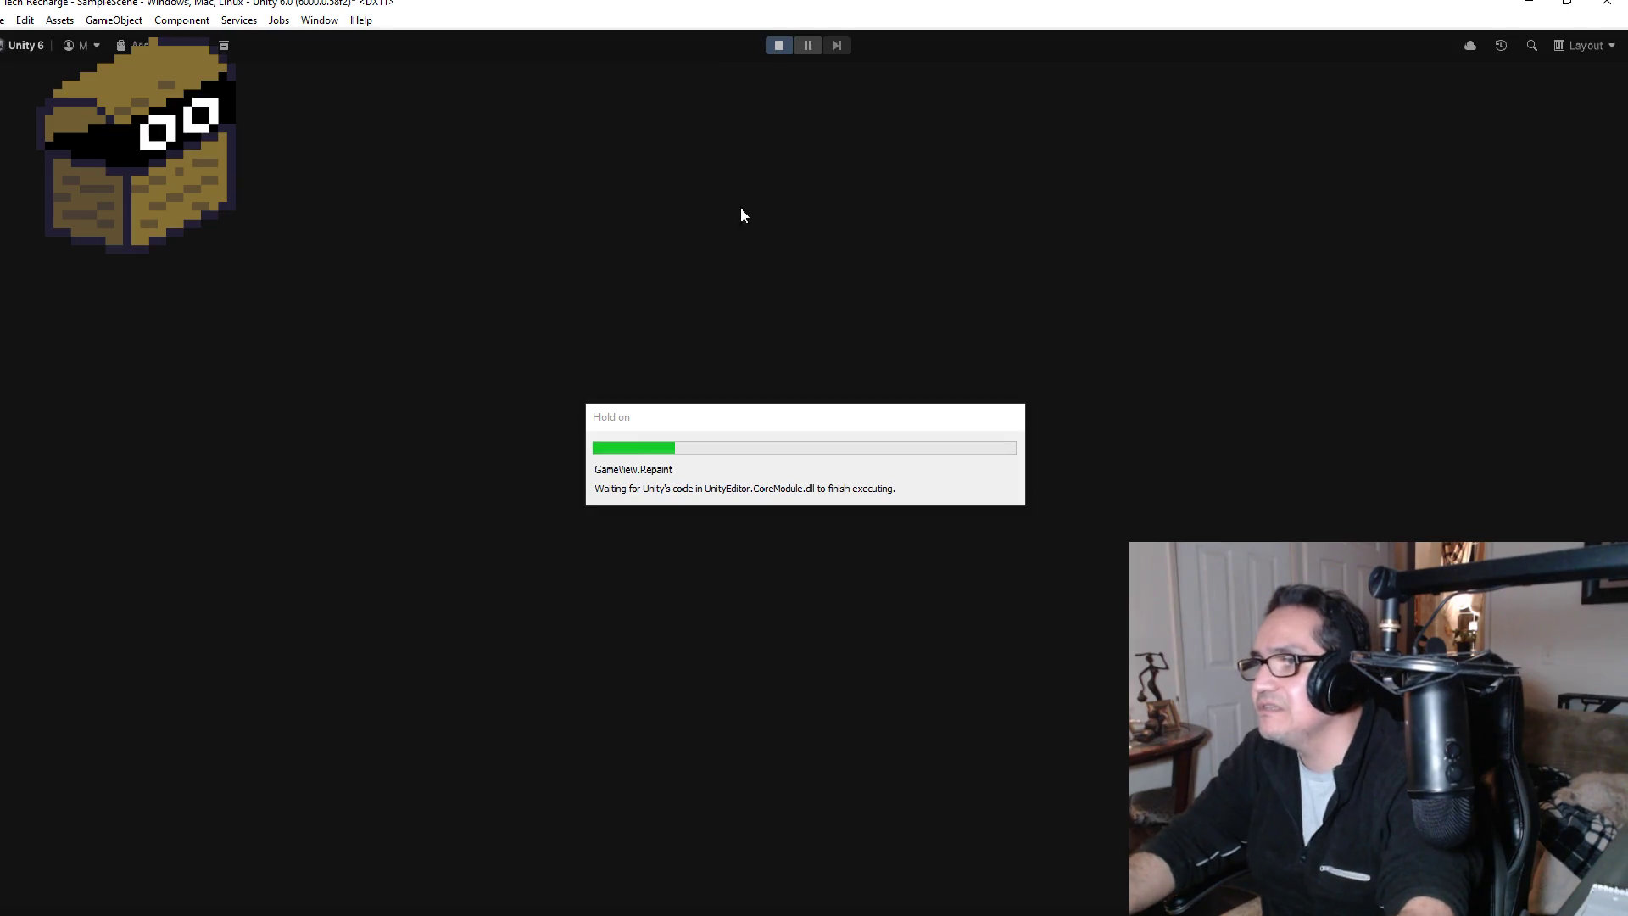
key(a)
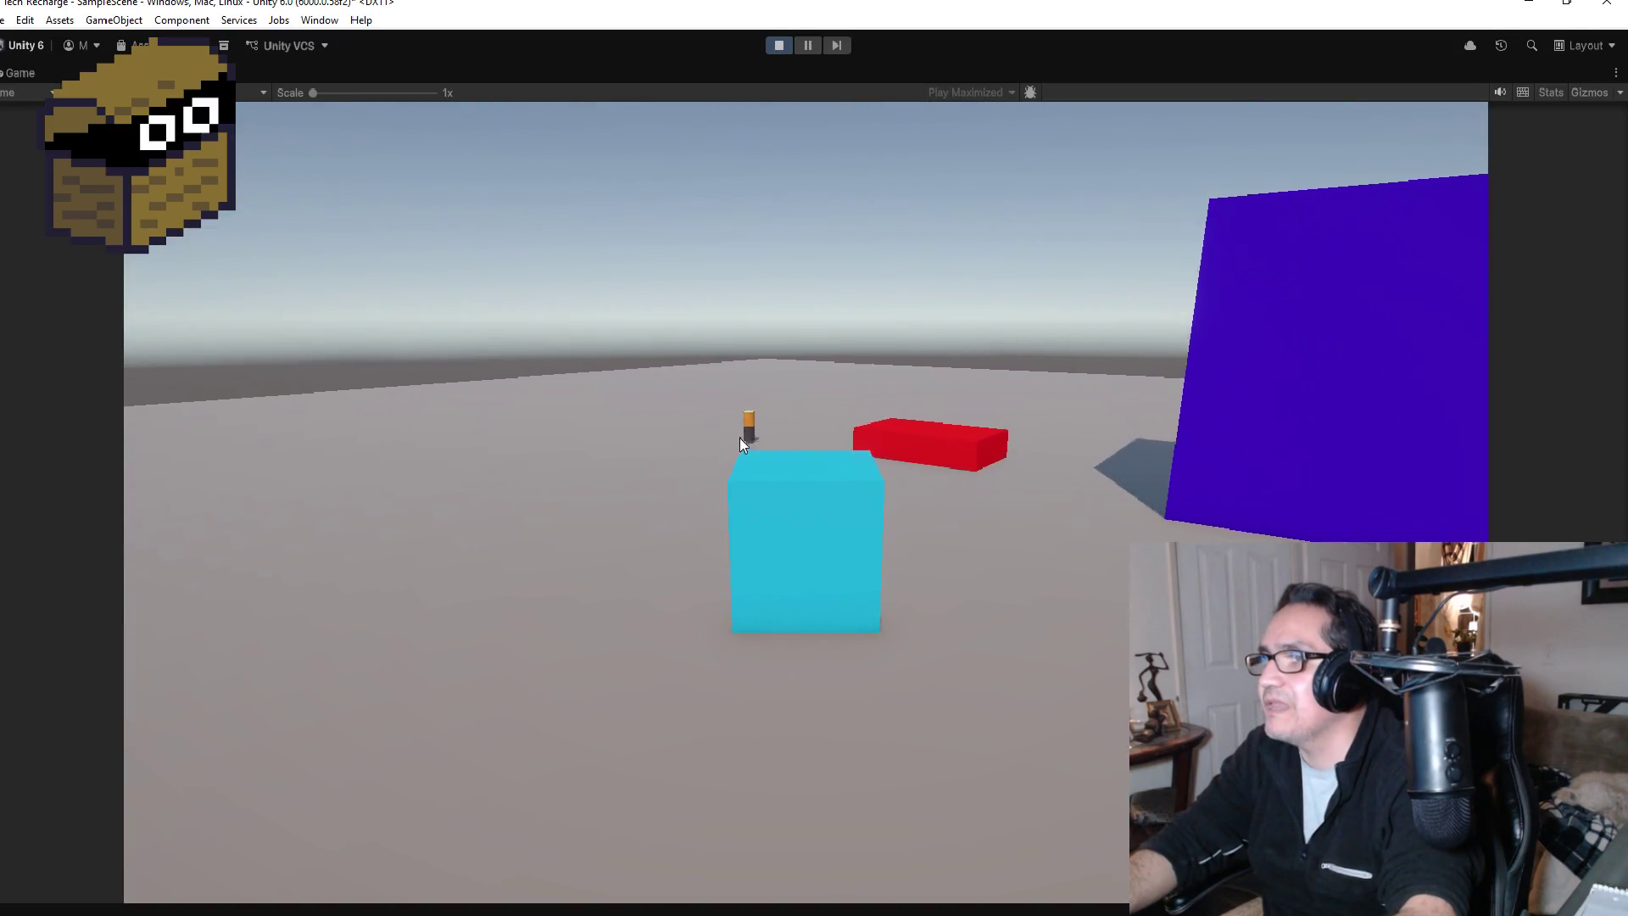
key(d)
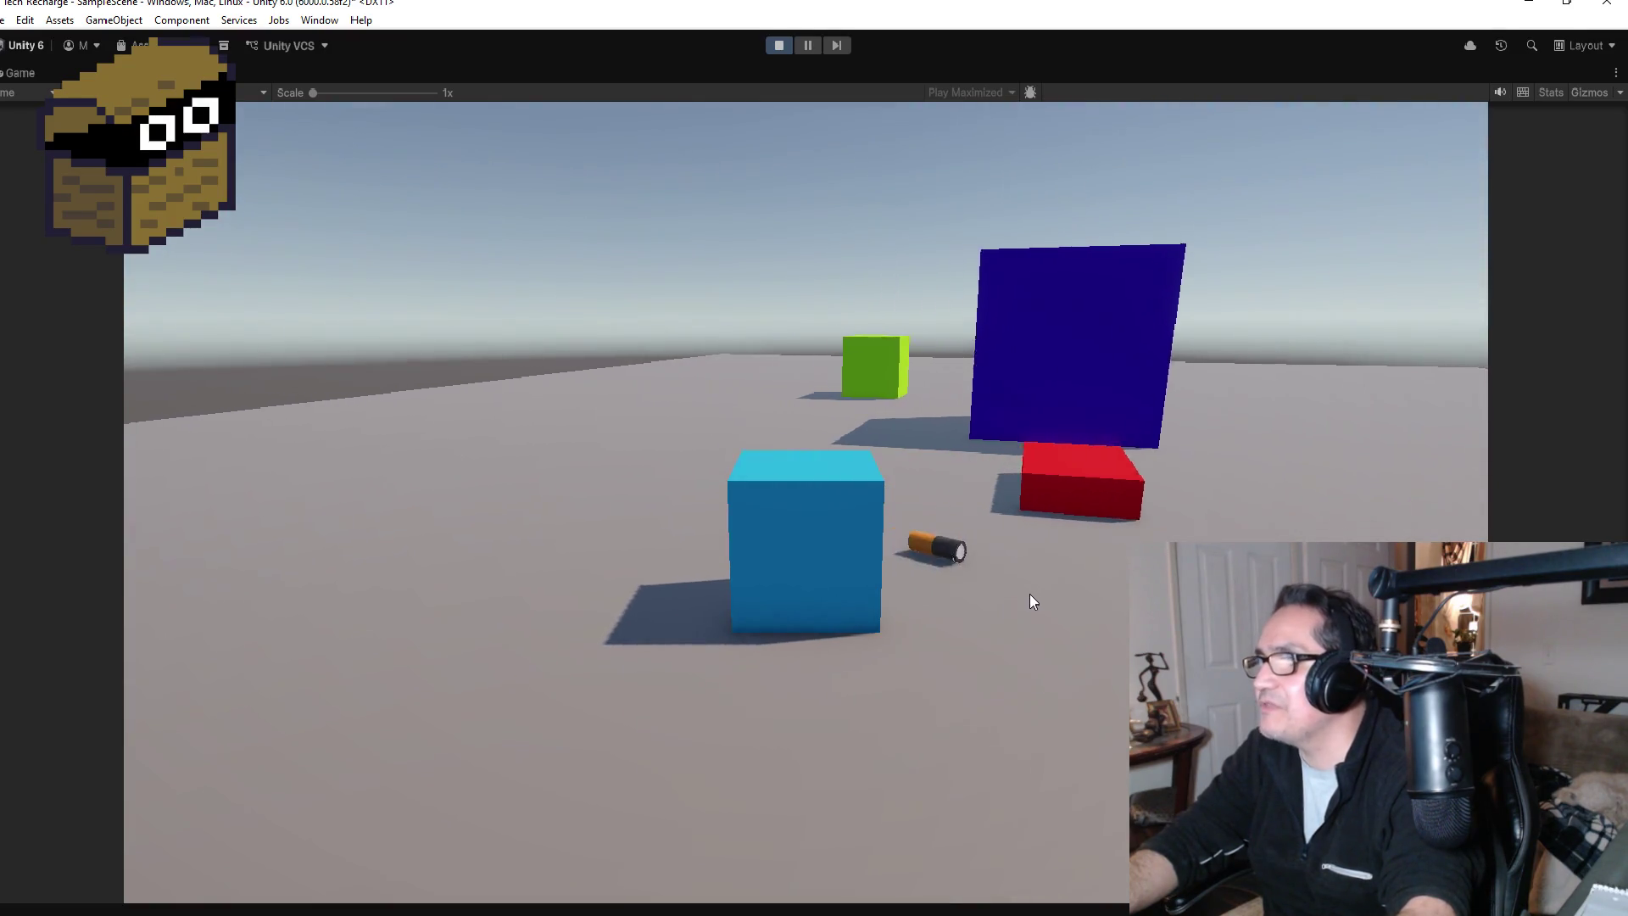
key(d)
key(a)
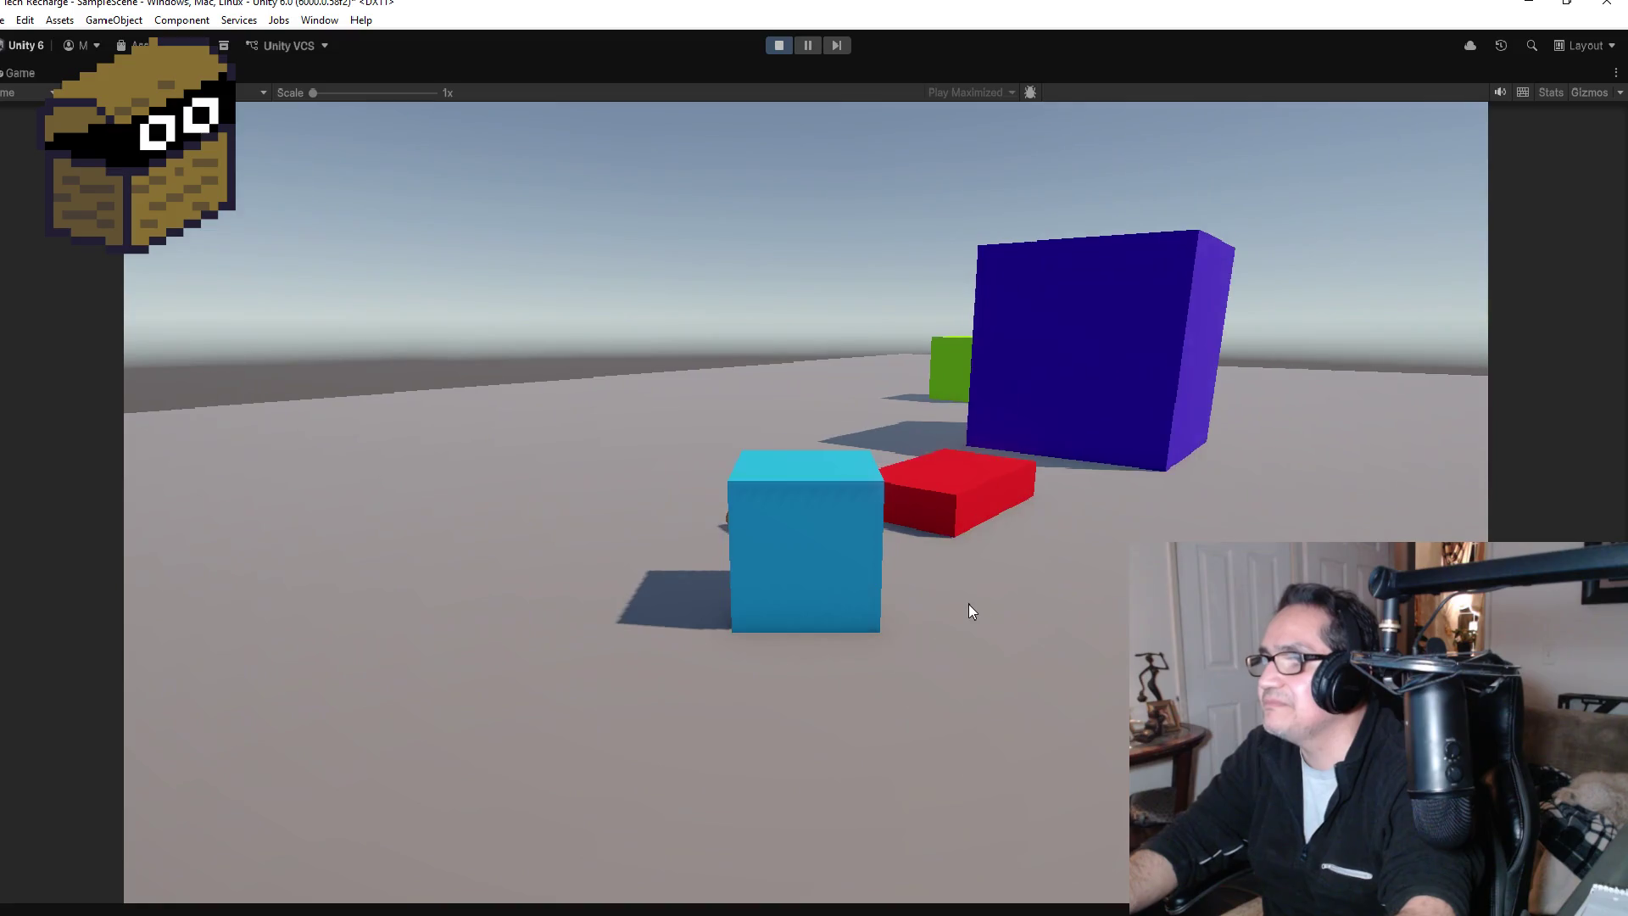
key(d)
key(d)
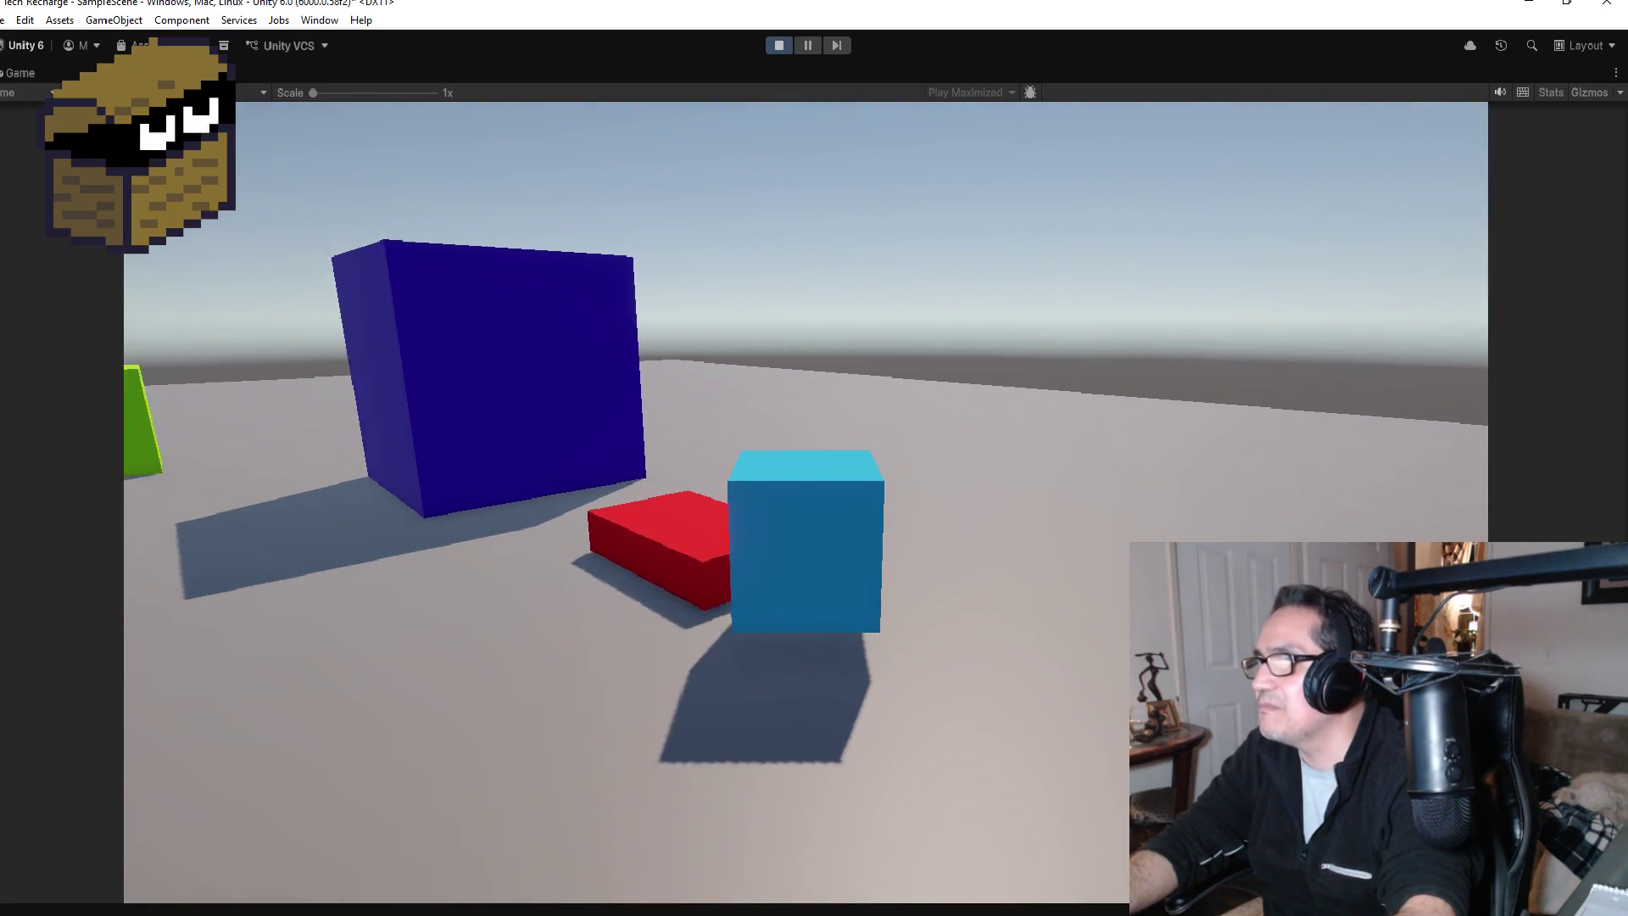
key(d)
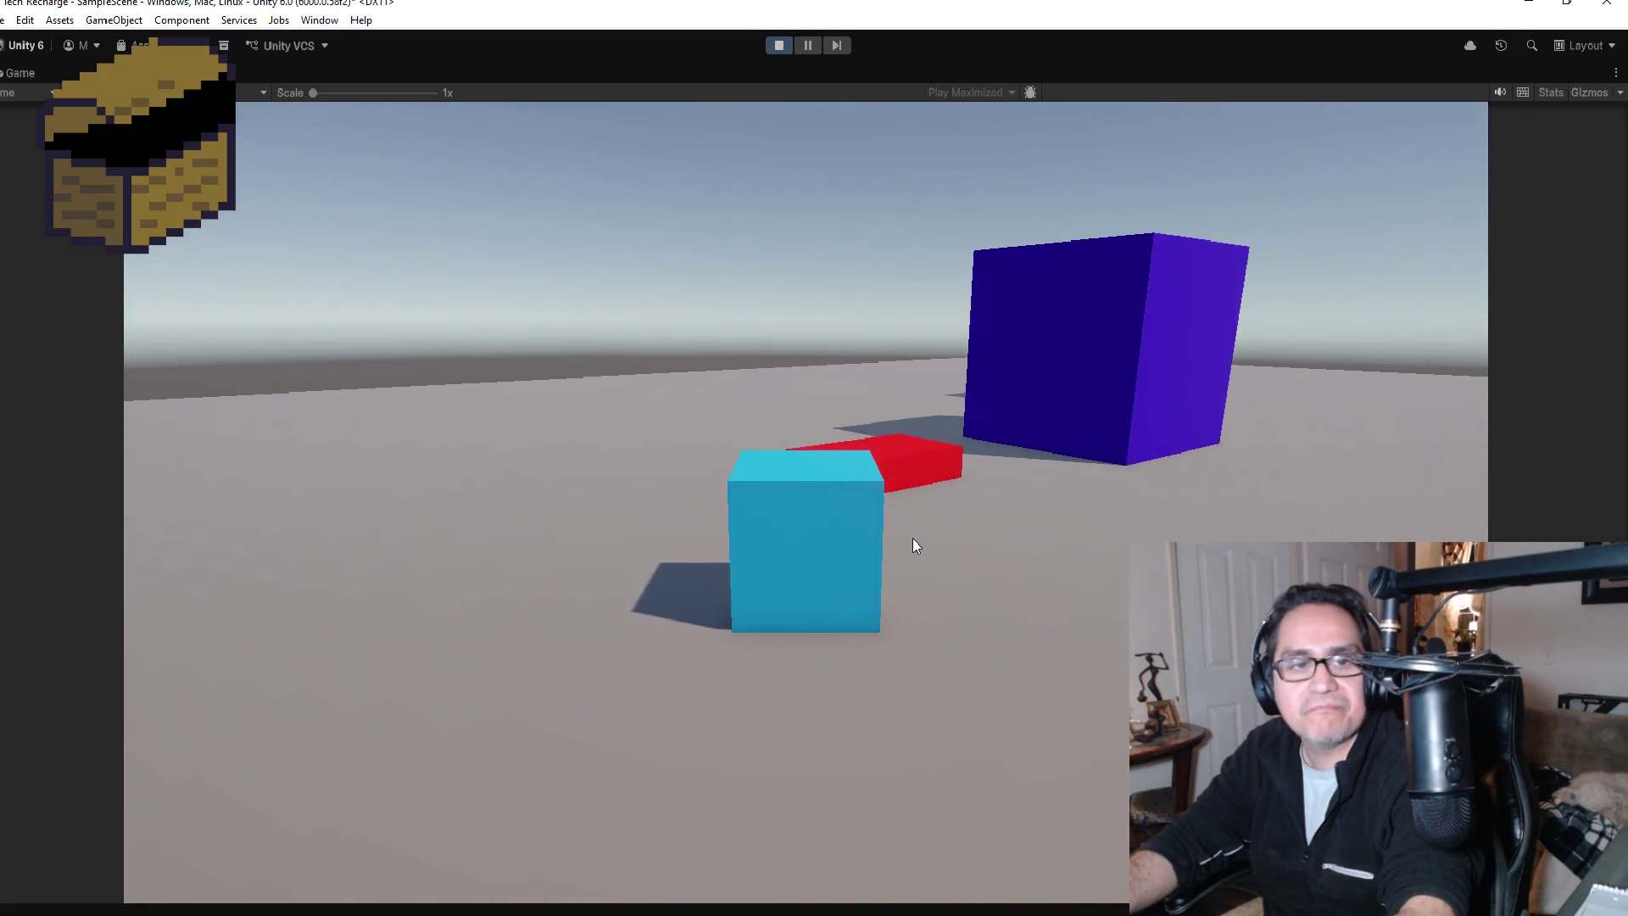
key(d)
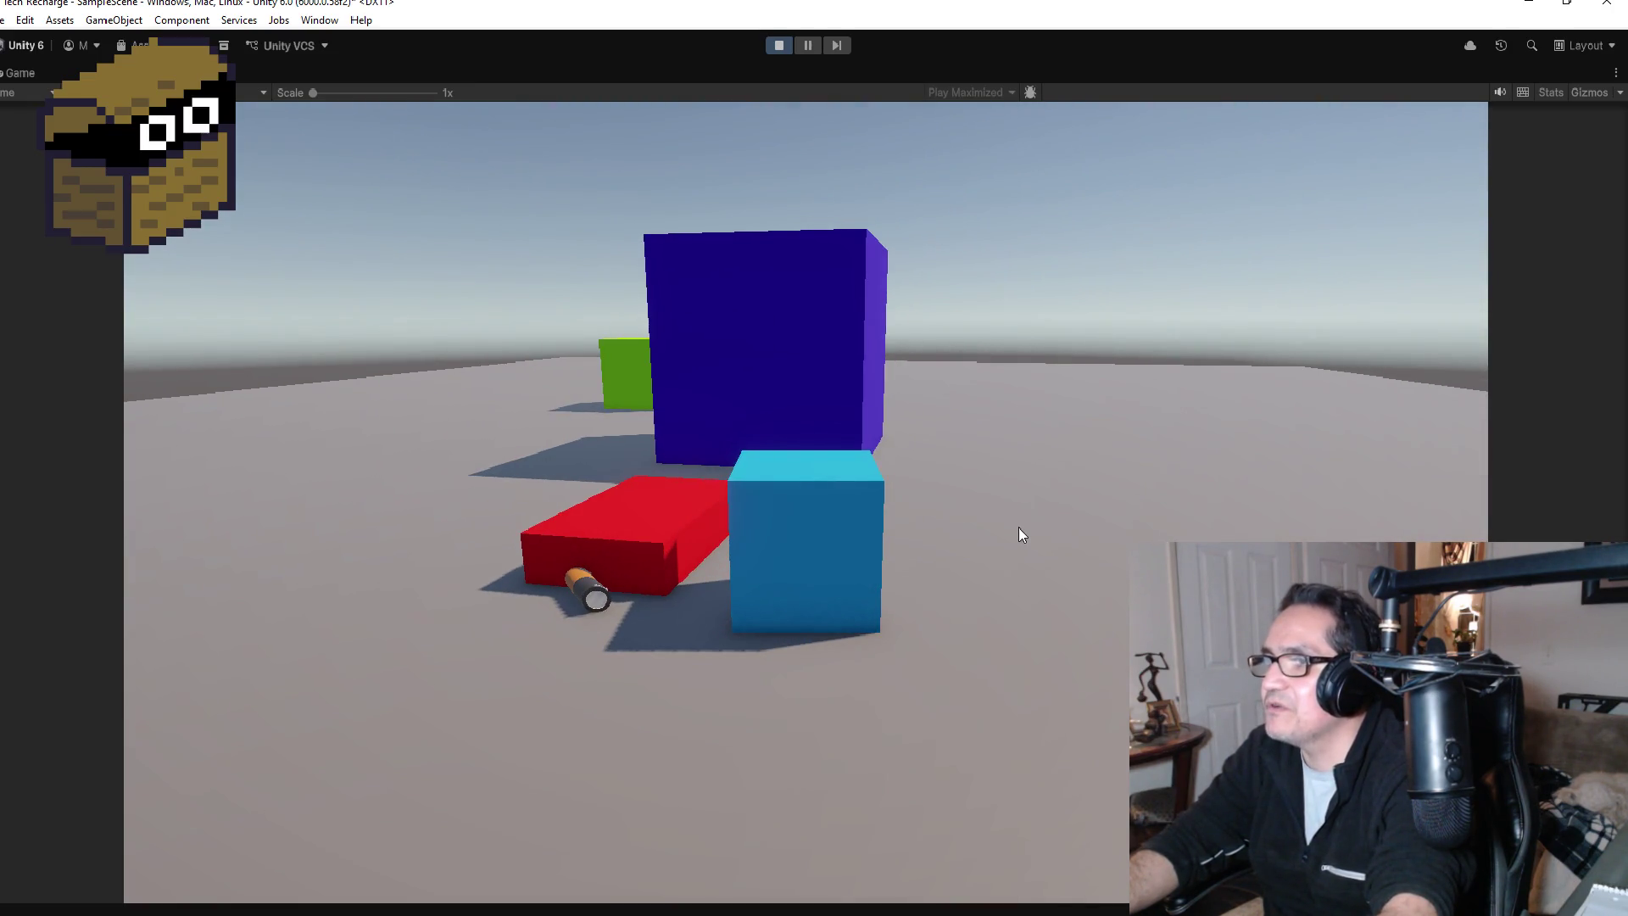
mouse_move(865, 2)
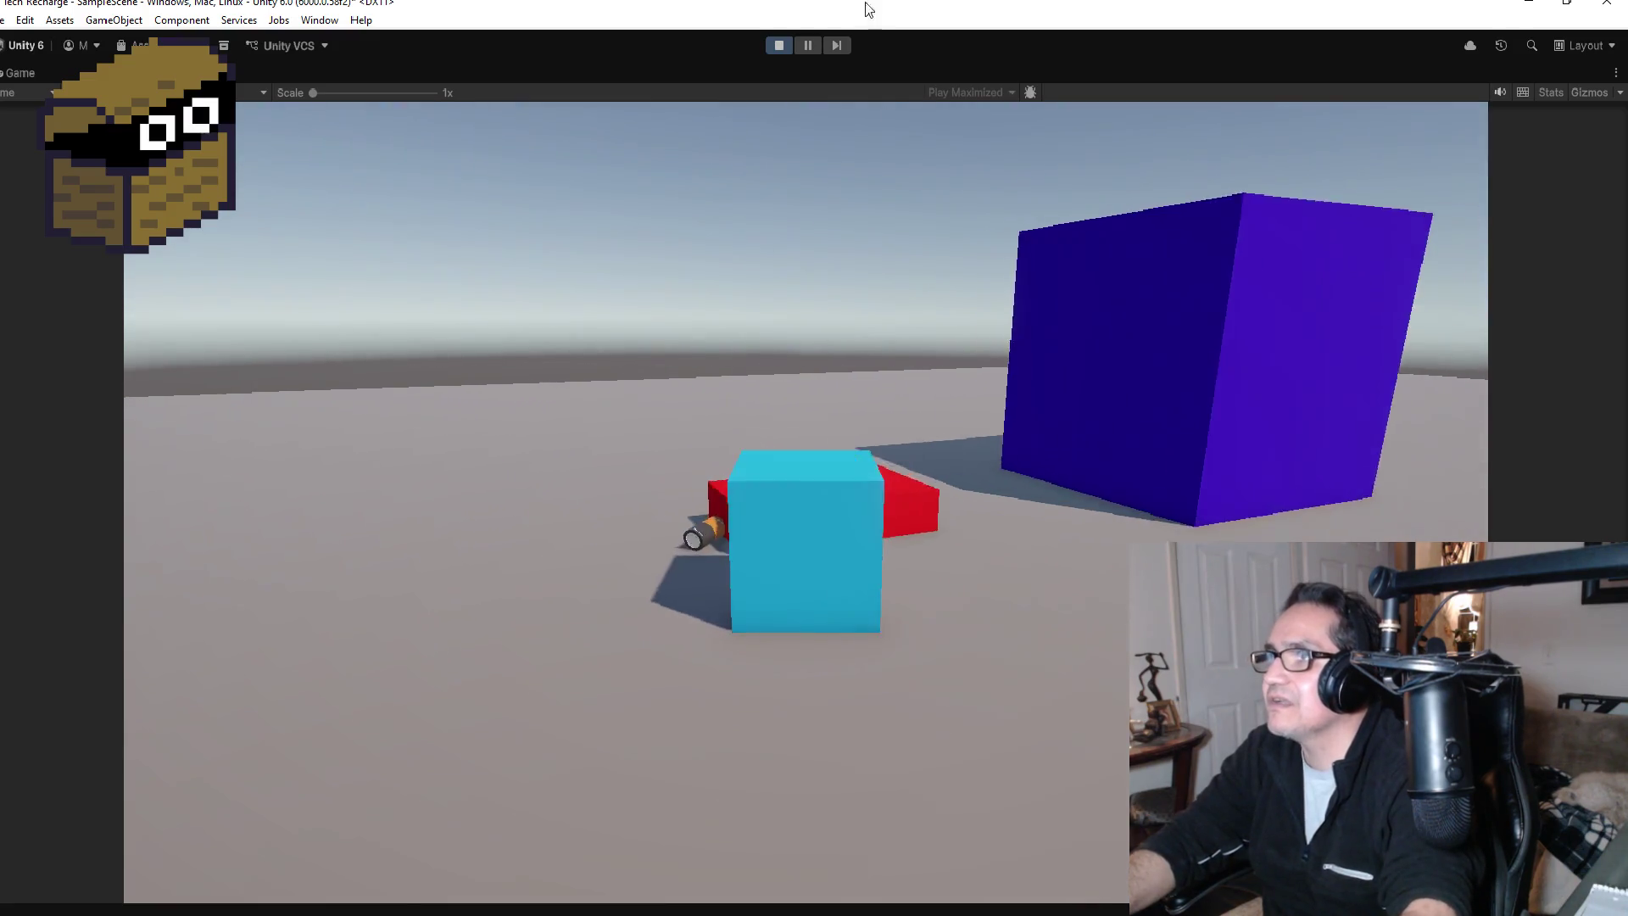
click(784, 46)
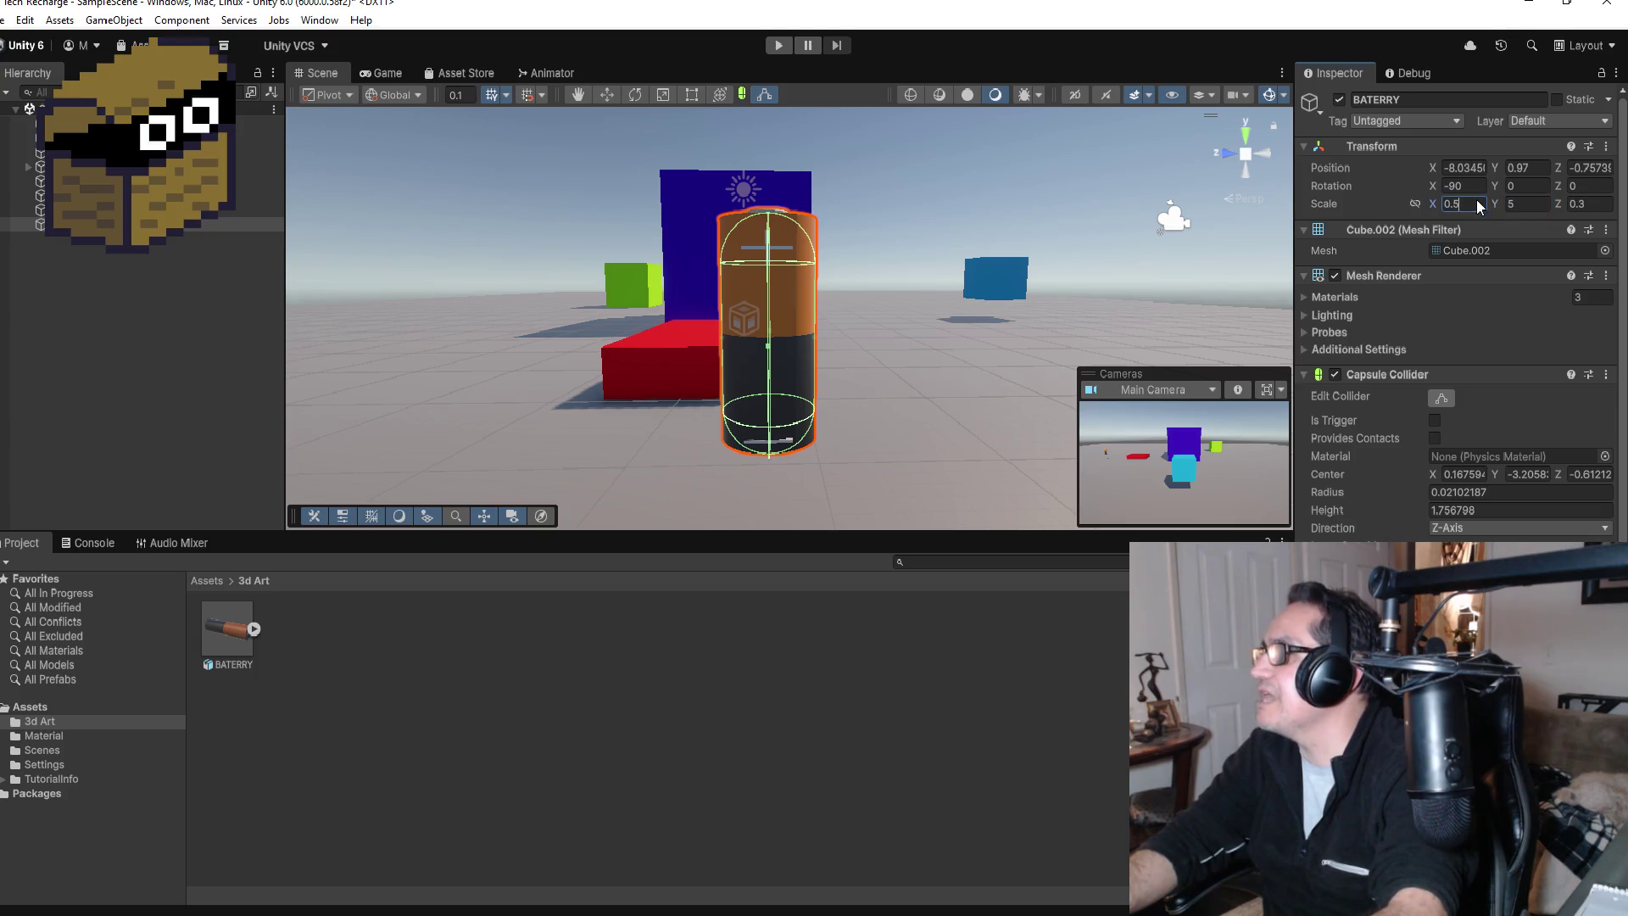
Step: Set the battery's Scale to 1, 6, 0.5
text(1)
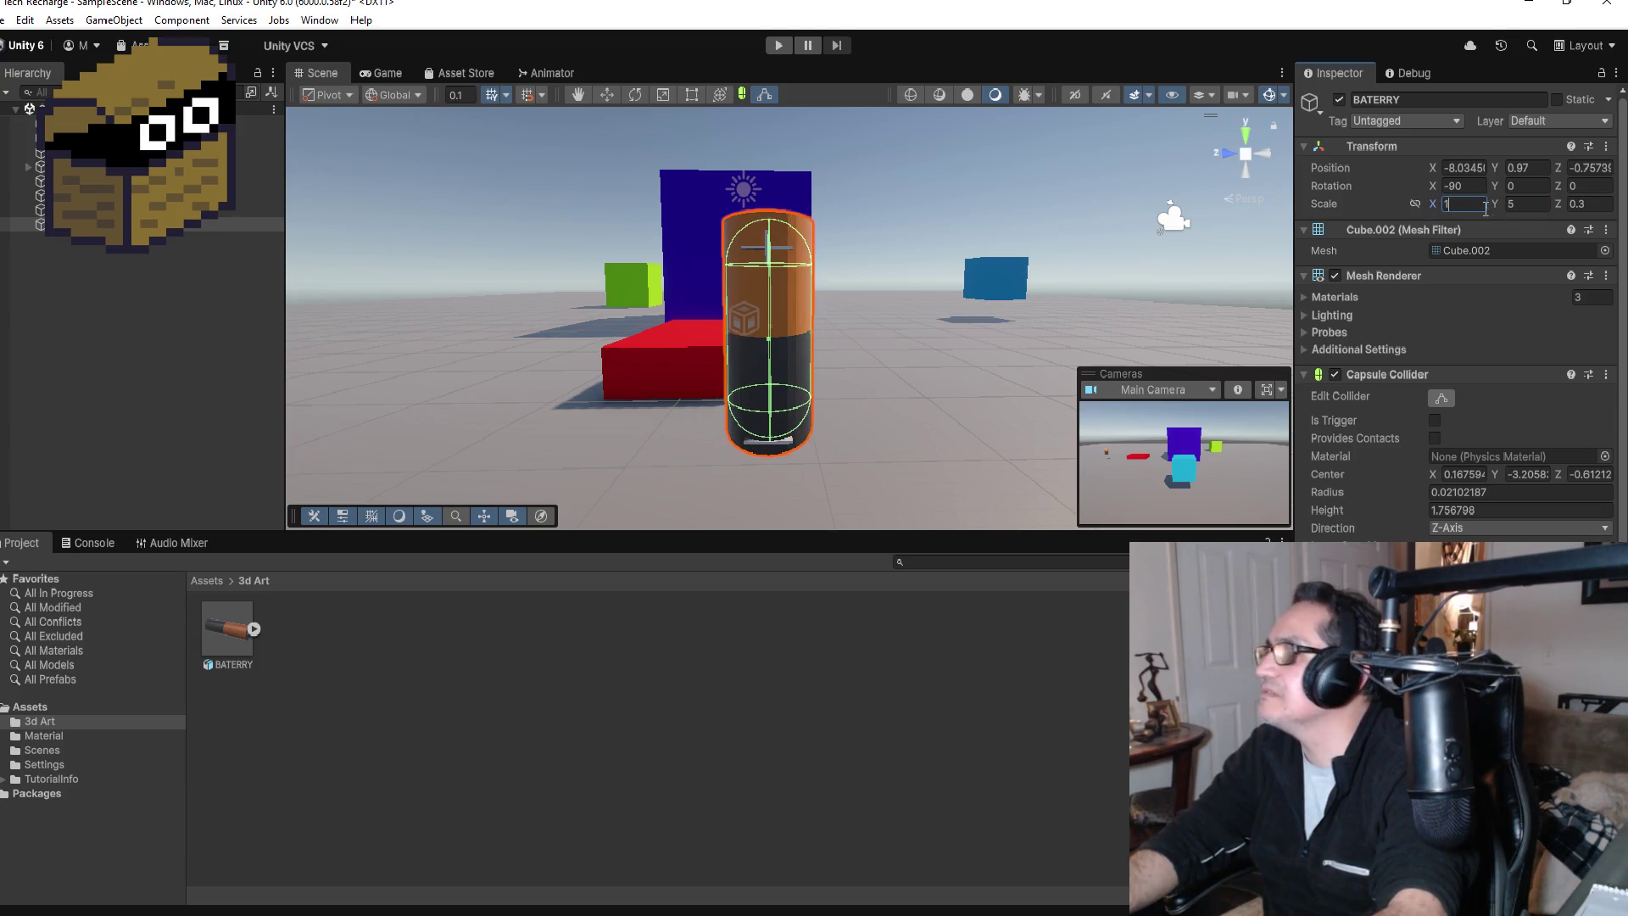
text(6)
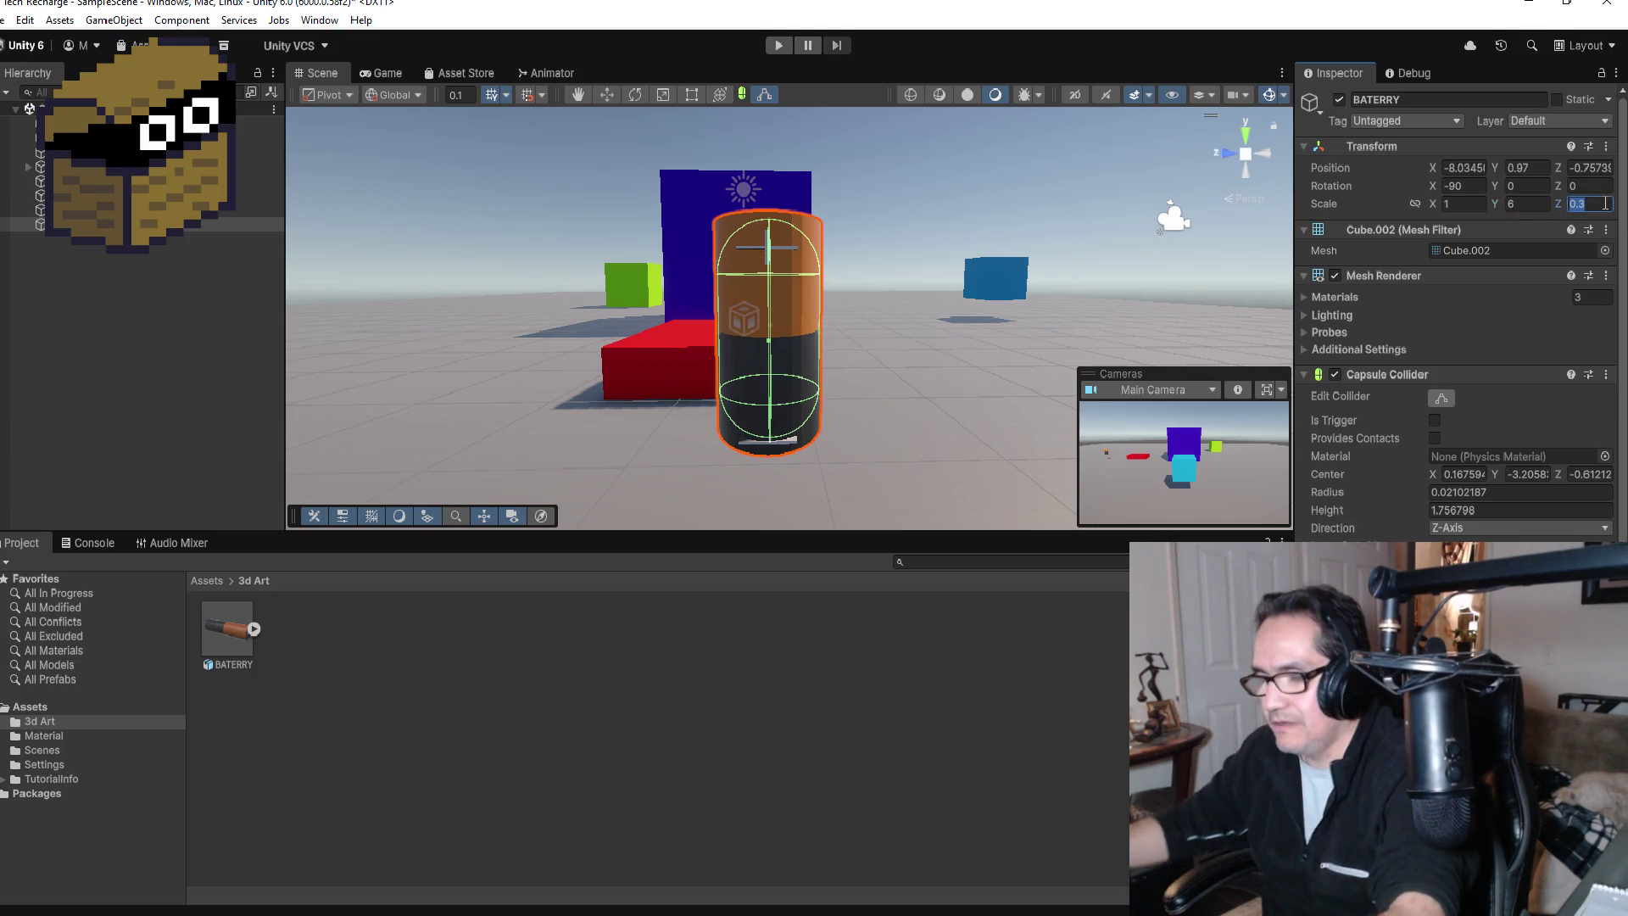
key(BackSpace)
text(5)
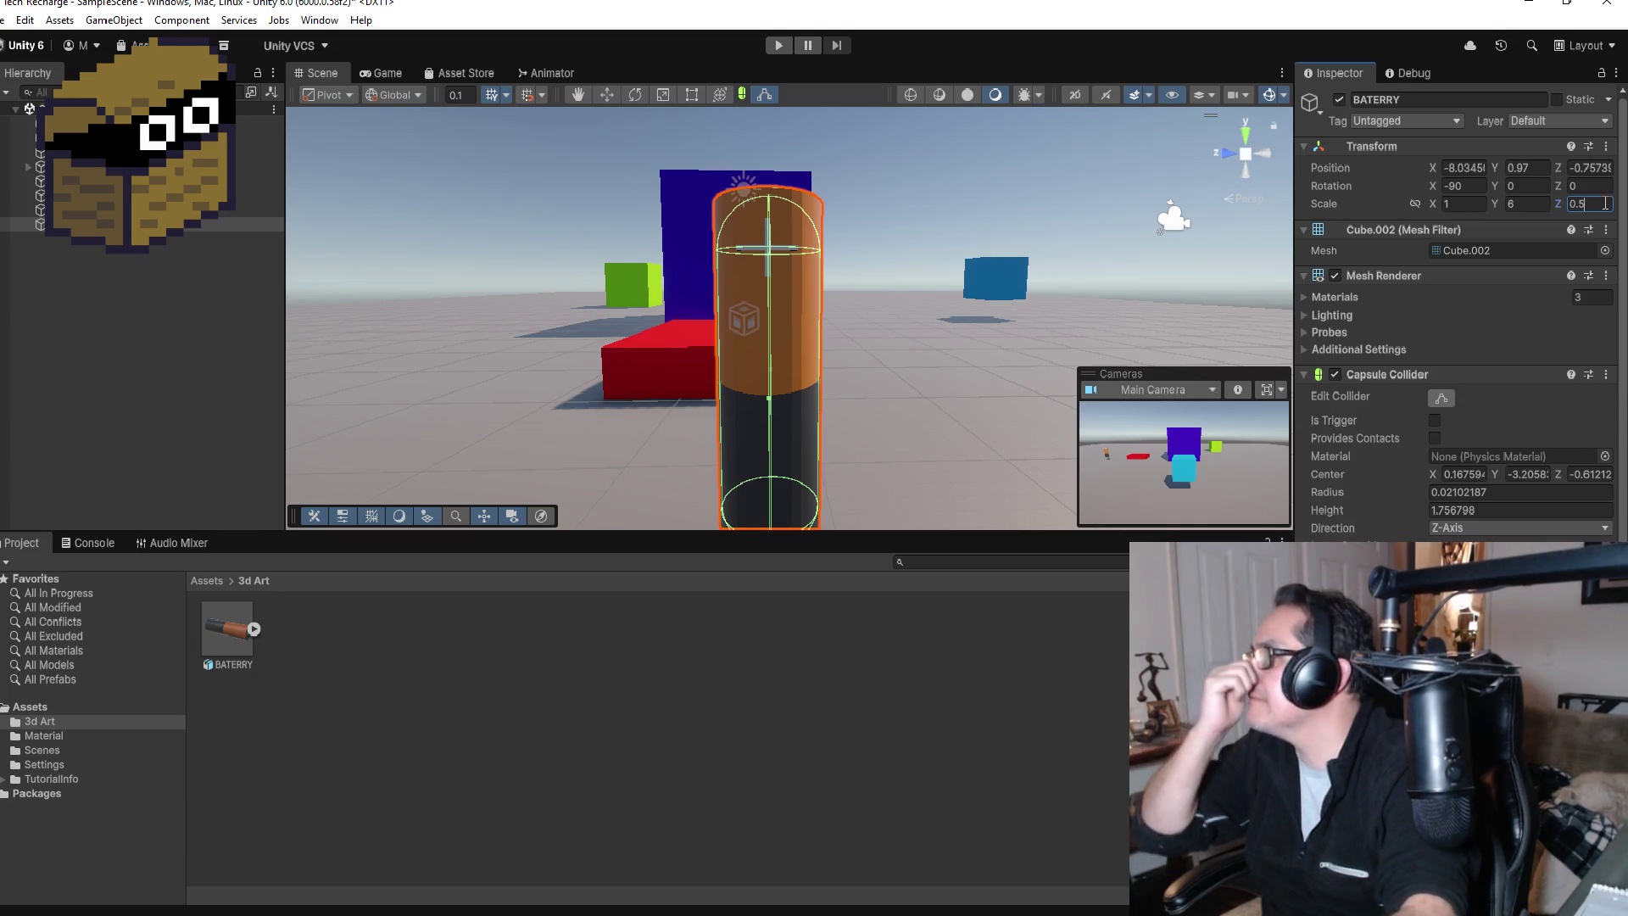
scroll(869, 322, down, 3)
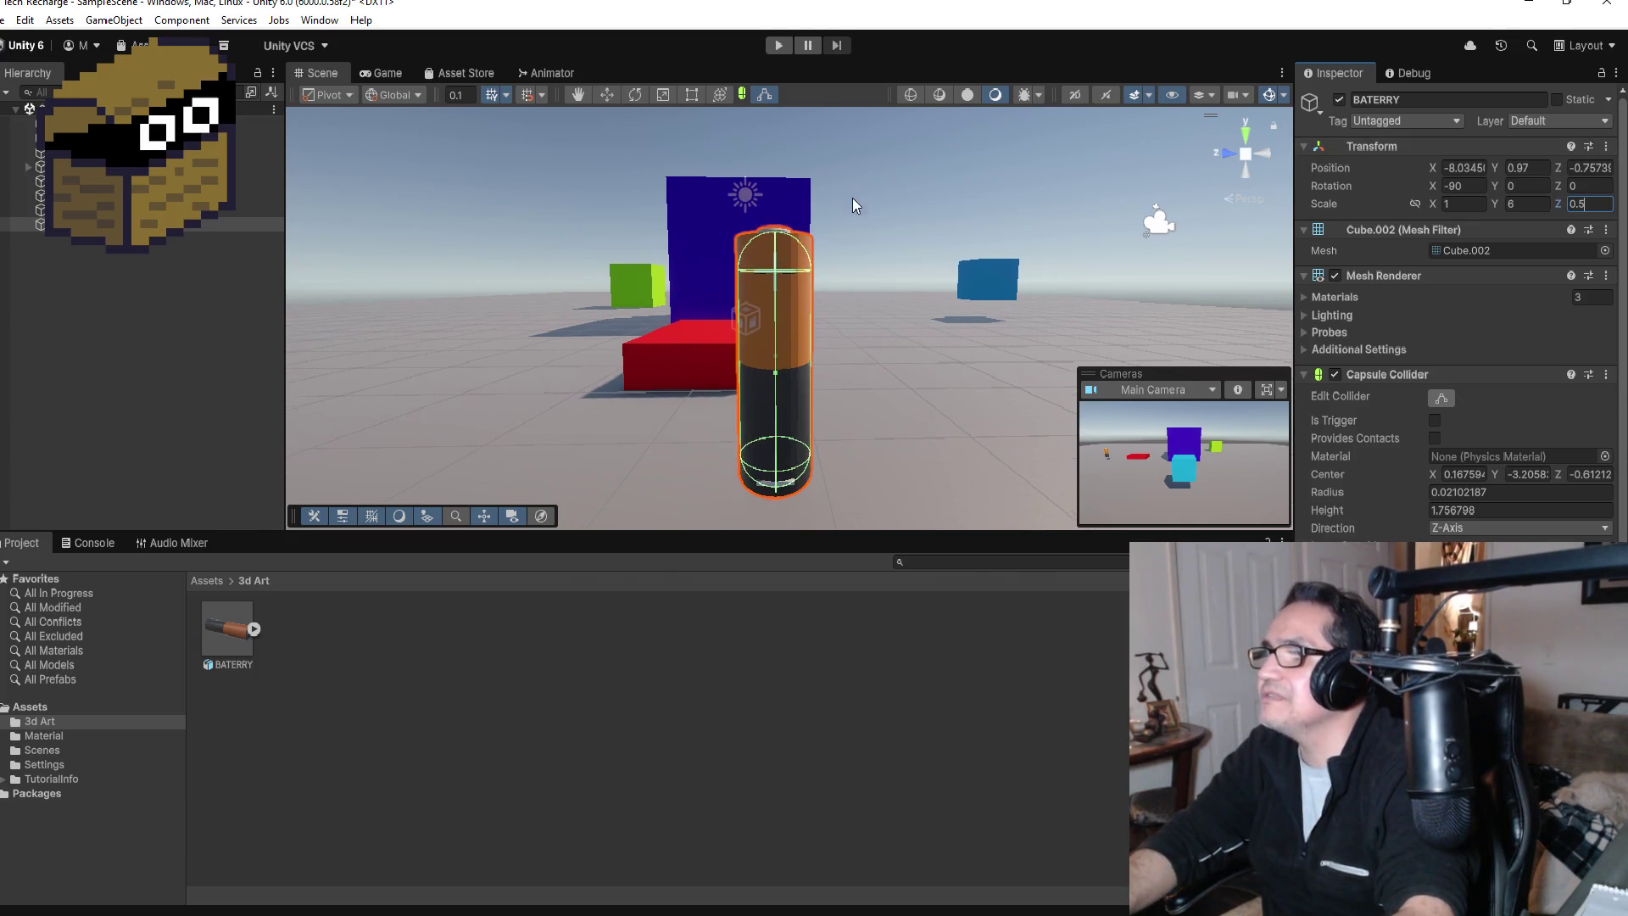
Step: Play-test the scene, driving the player cube near the toppling battery, then stop
click(779, 45)
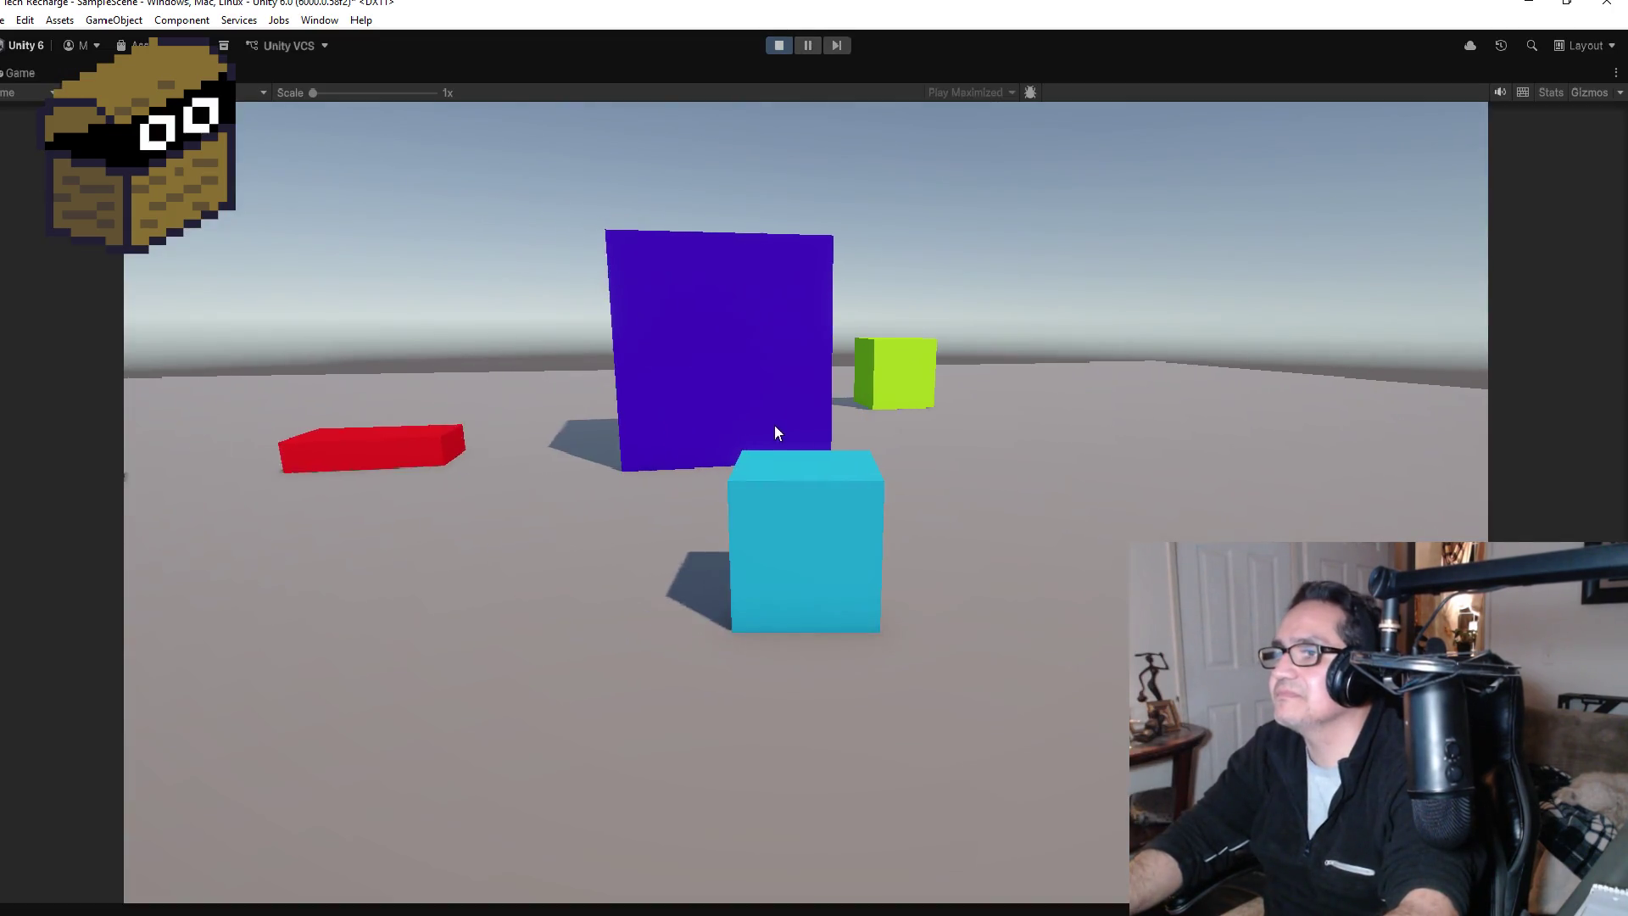
key(w)
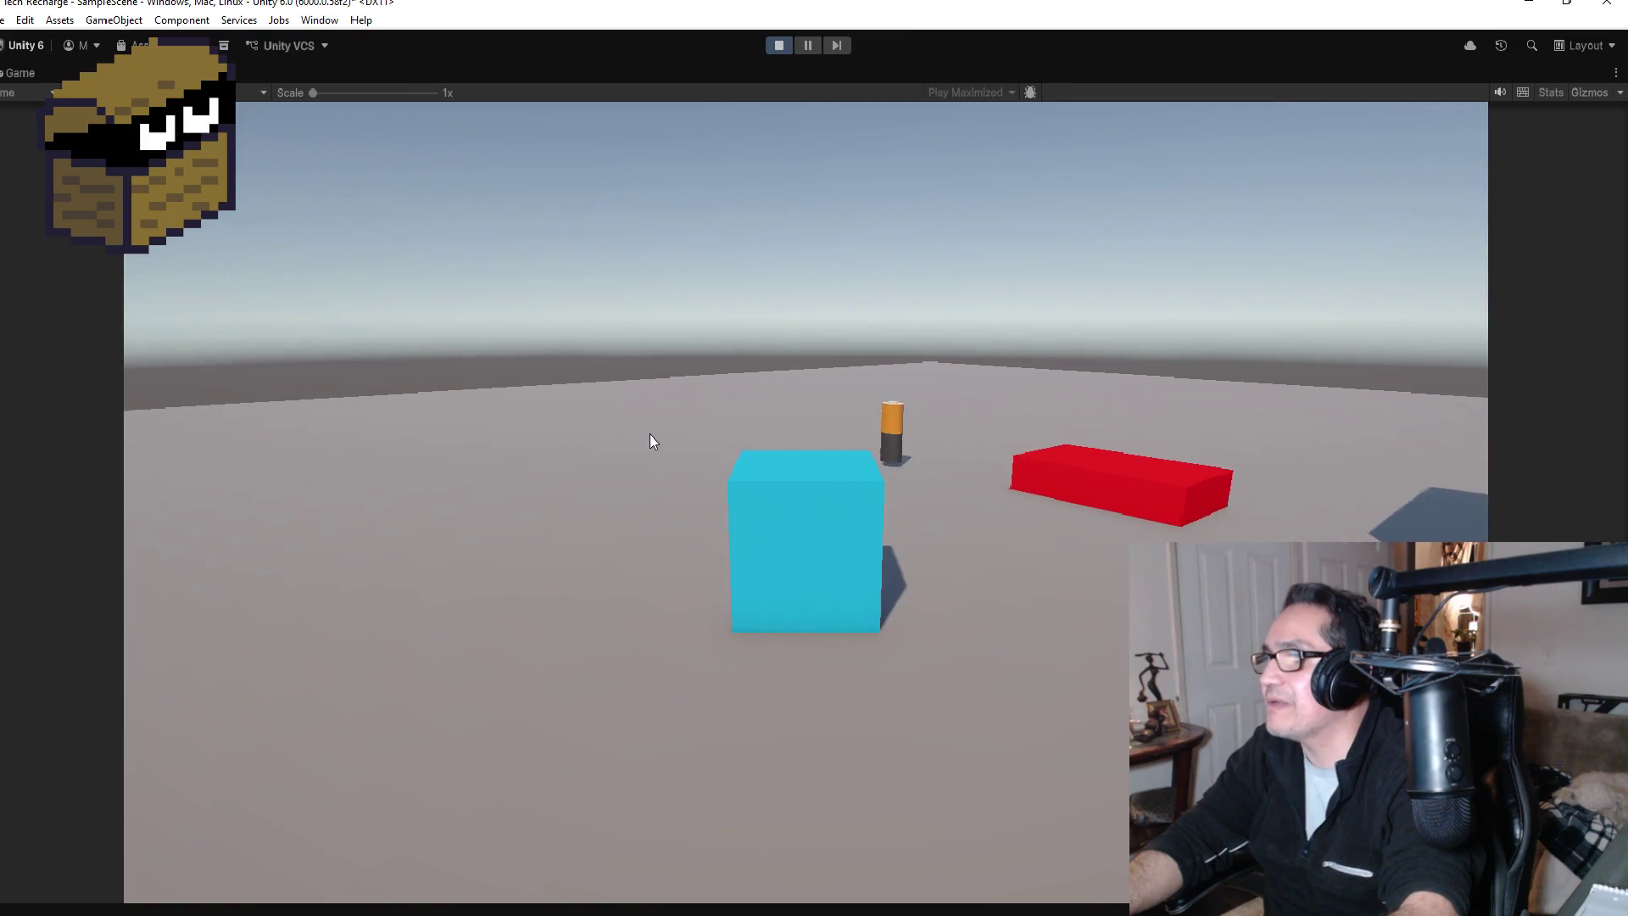
key(a)
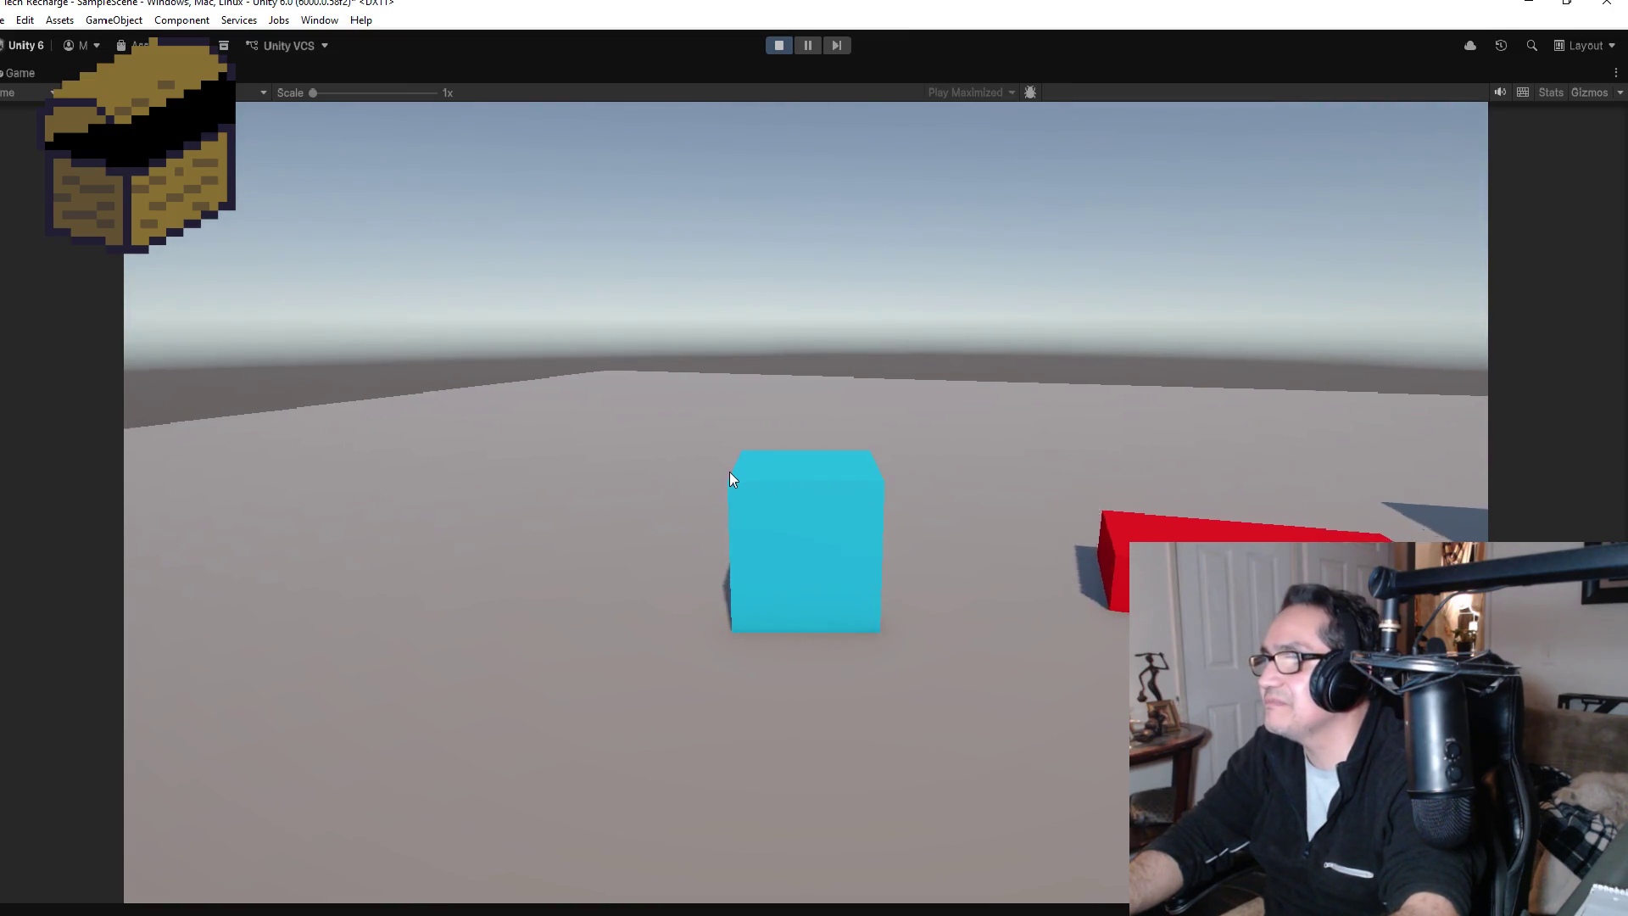
key(w)
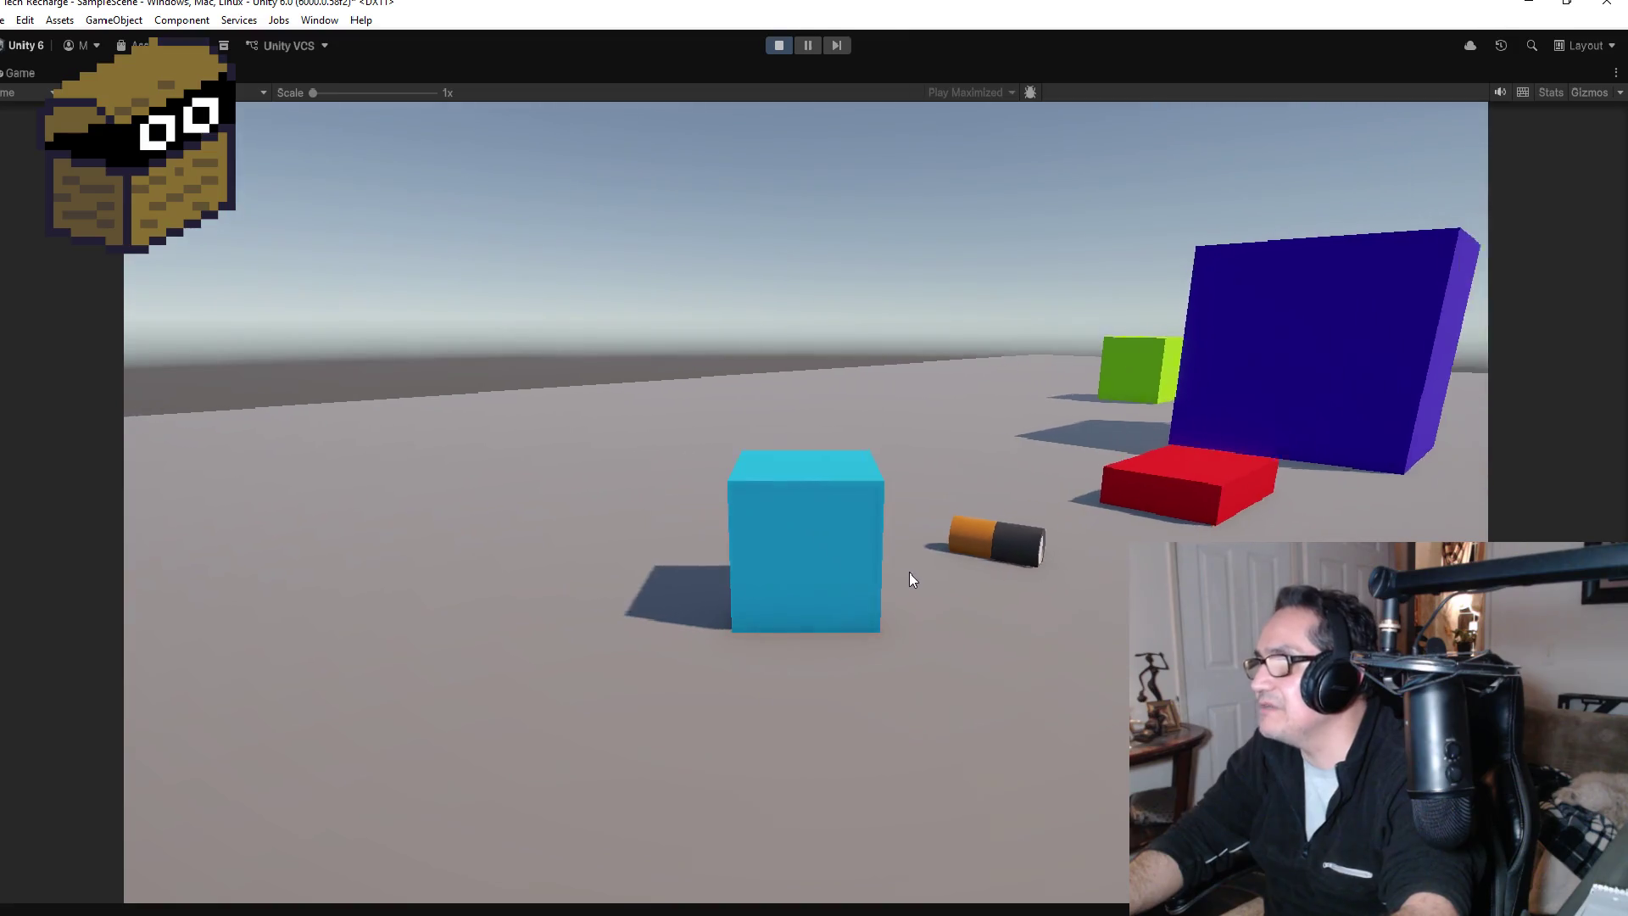
key(d)
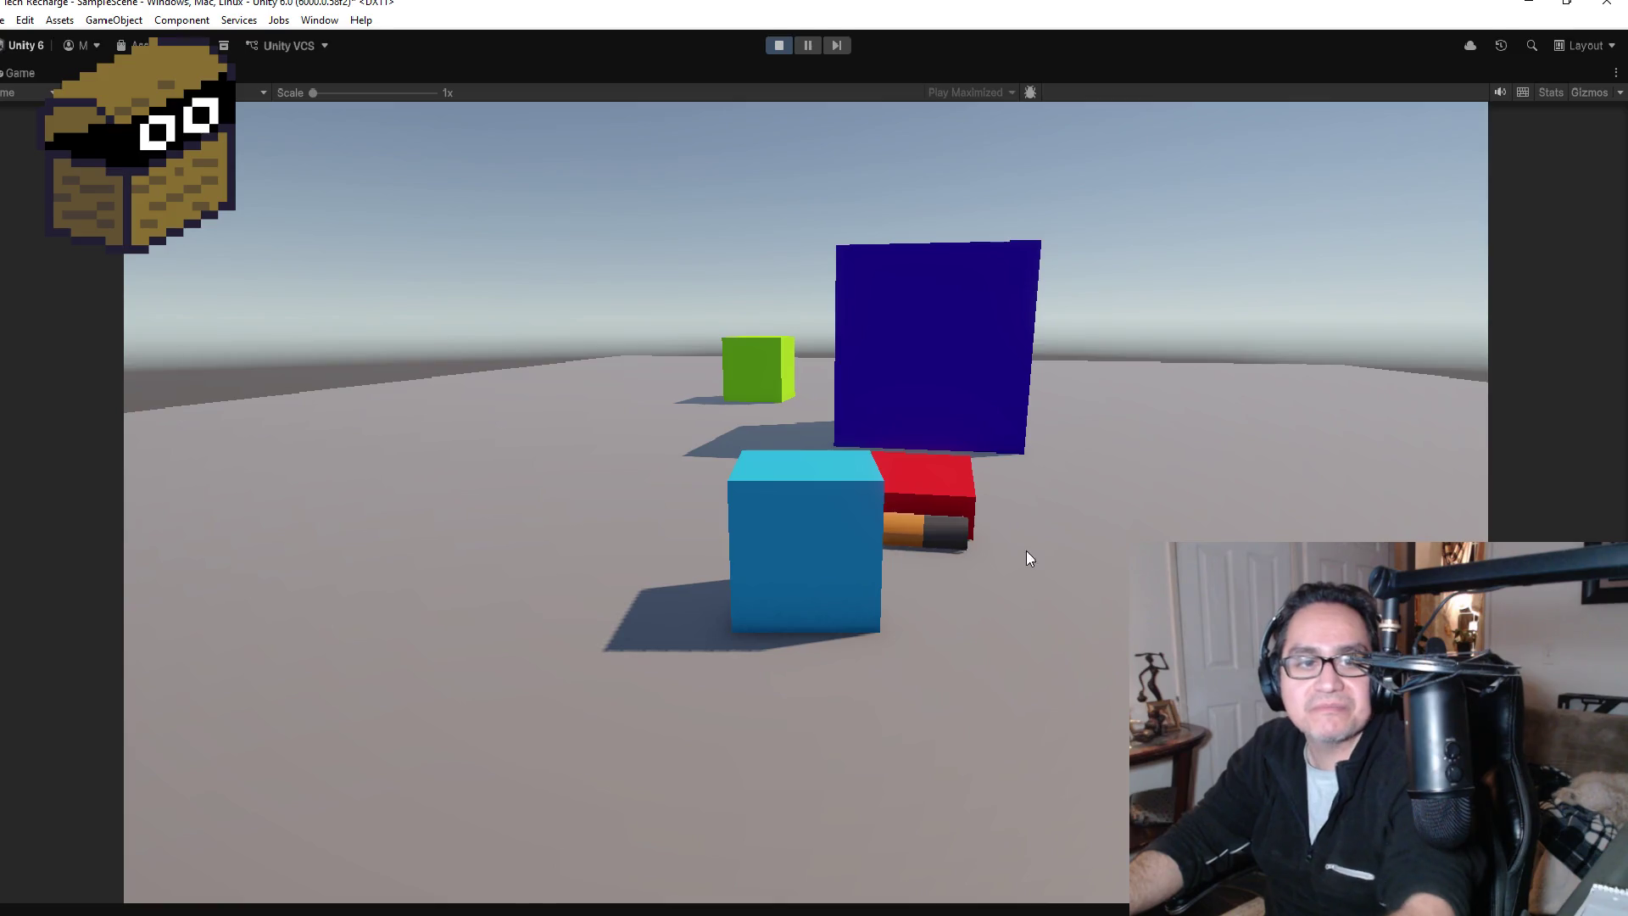
key(a)
click(778, 45)
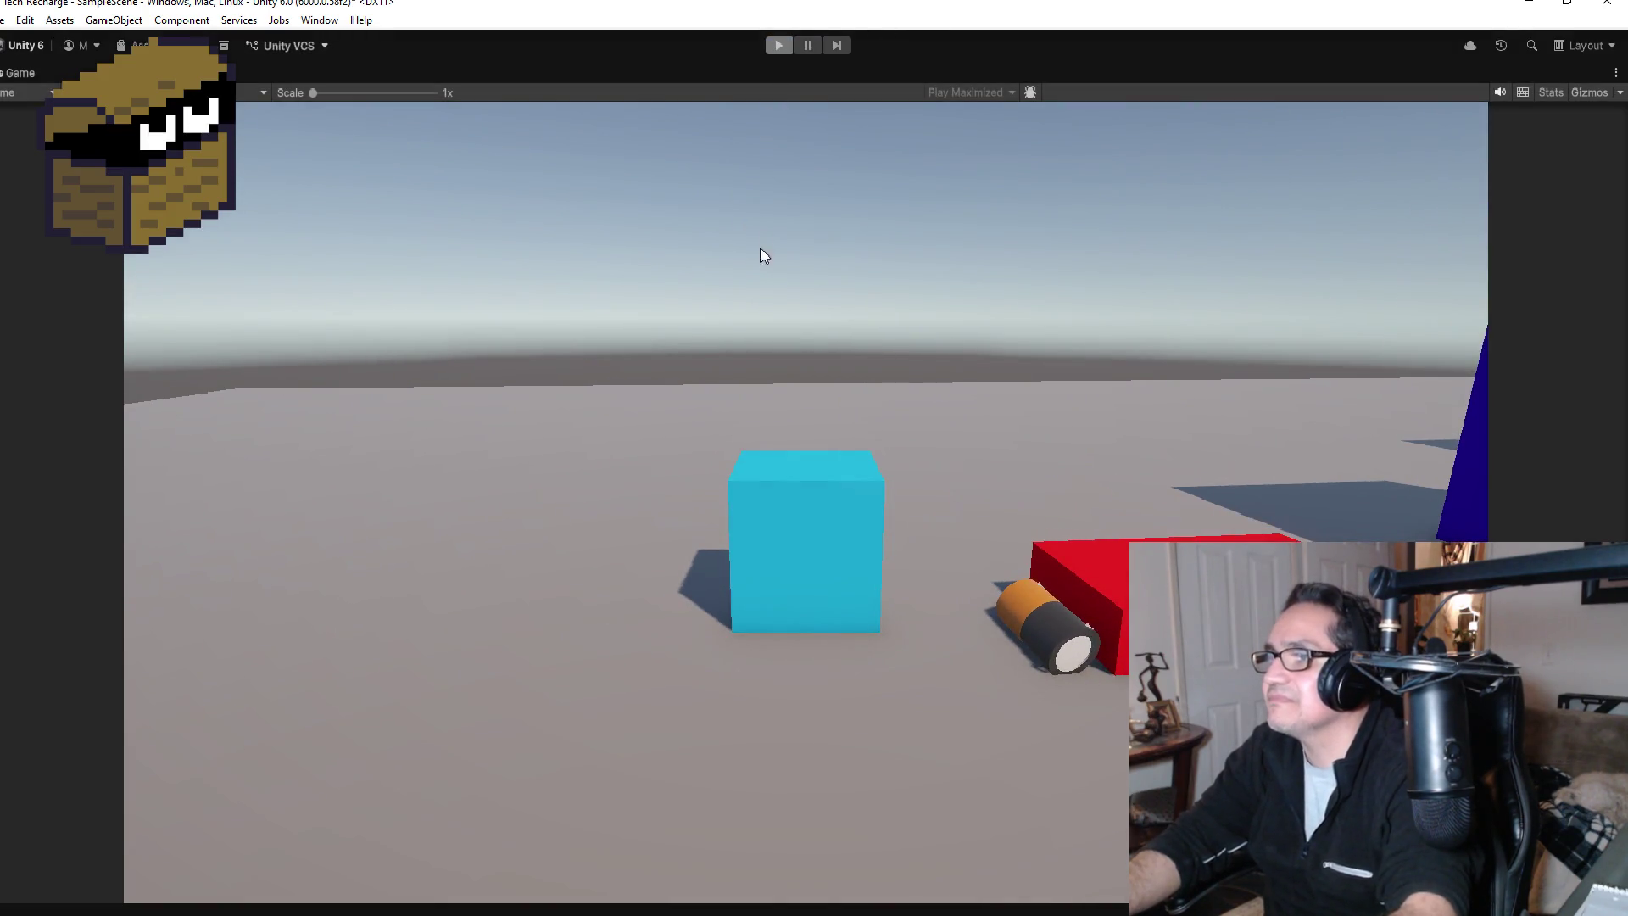
Step: Frame the battery and narrow its Scale X to 0.7, giving 0.7, 6, 0.5, then start Play
key(f)
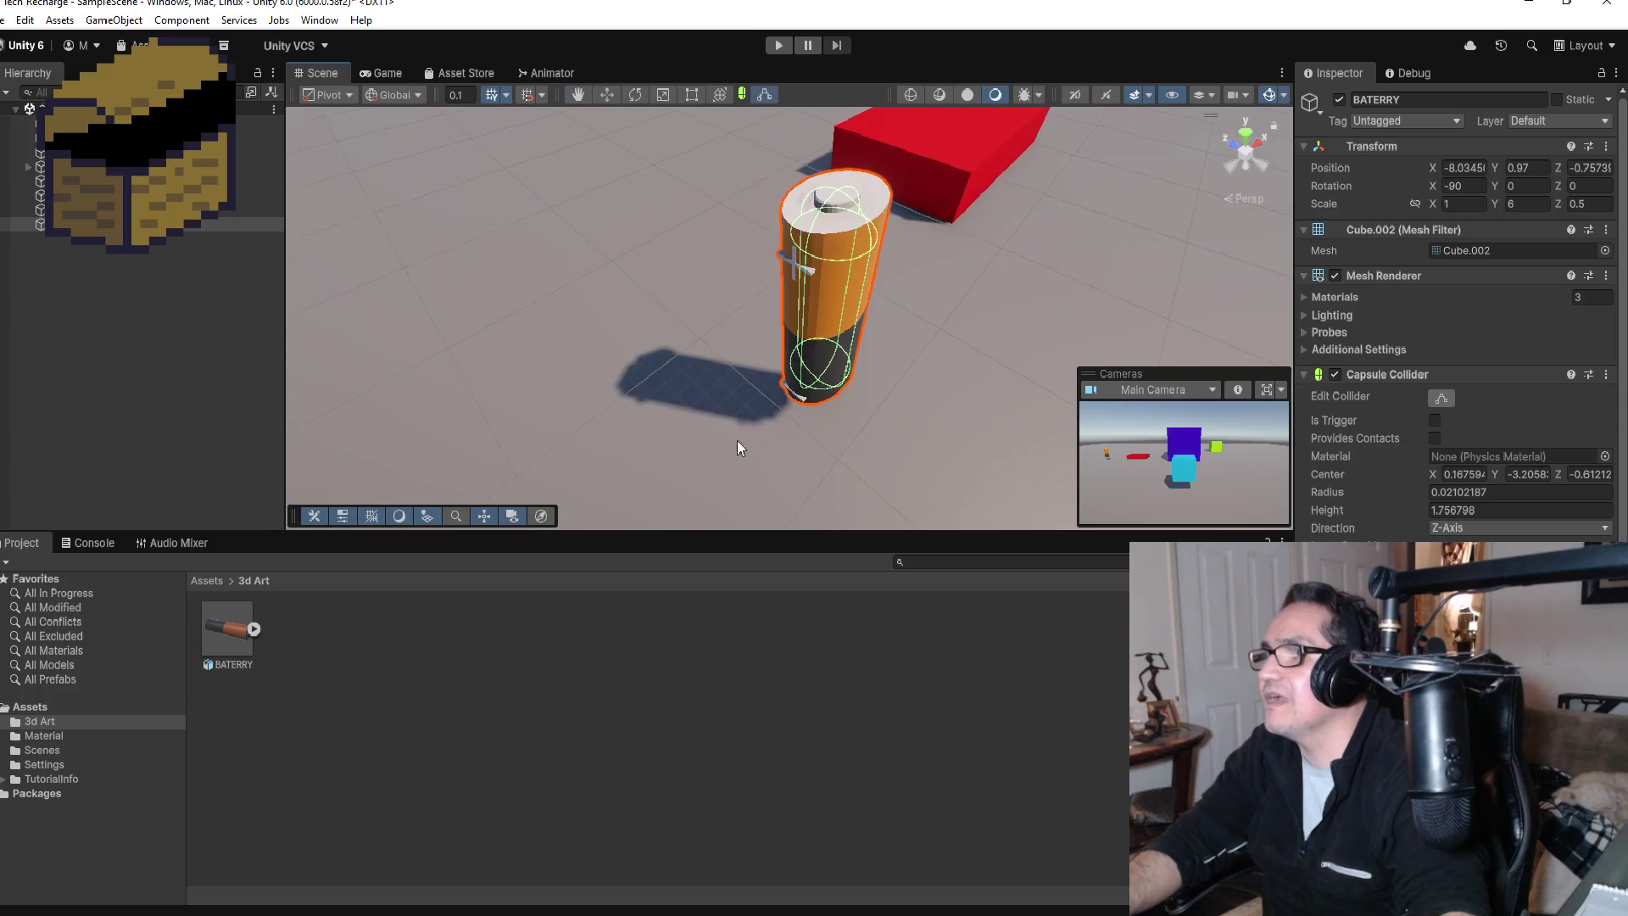
mouse_move(738, 447)
mouse_down()
mouse_move(944, 402)
mouse_move(1168, 296)
mouse_up()
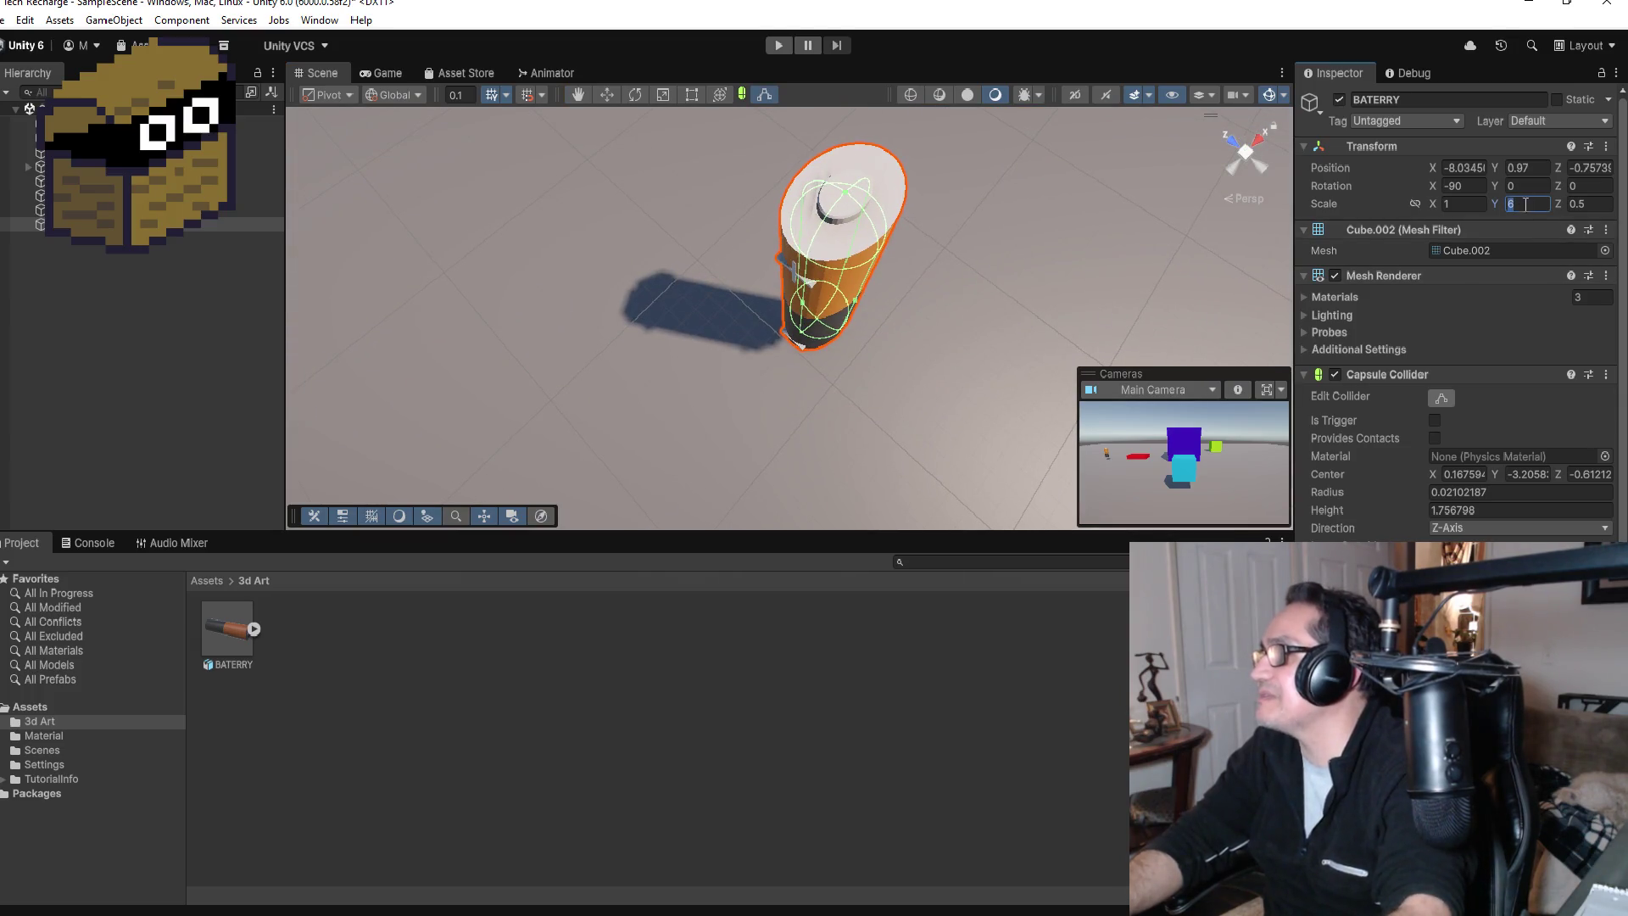
text(5)
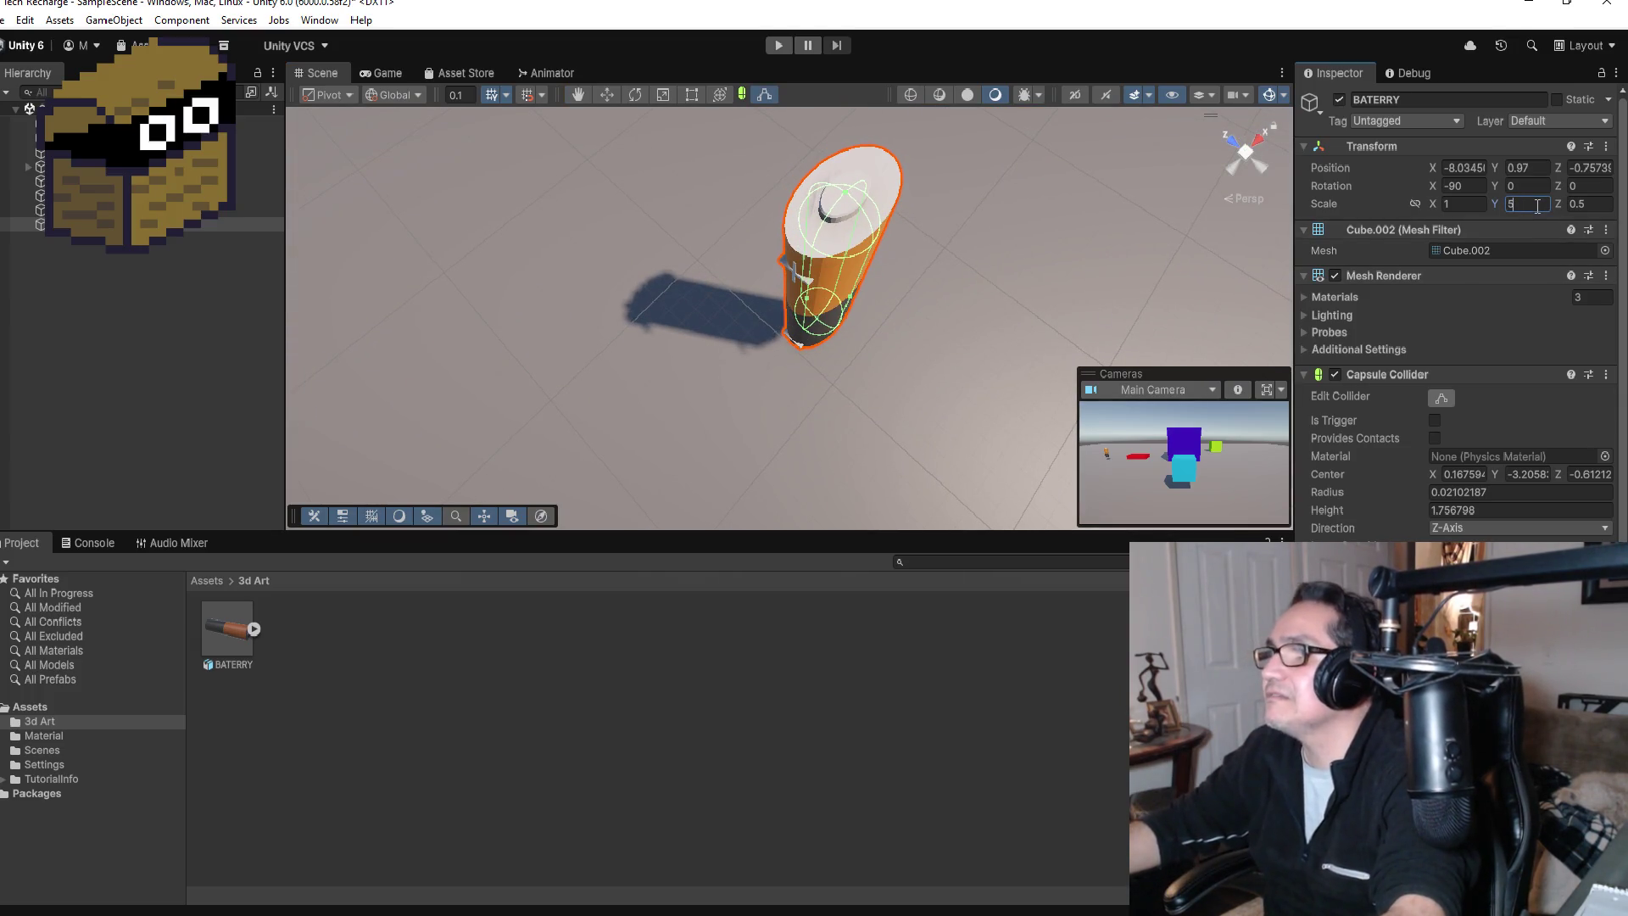
text(6)
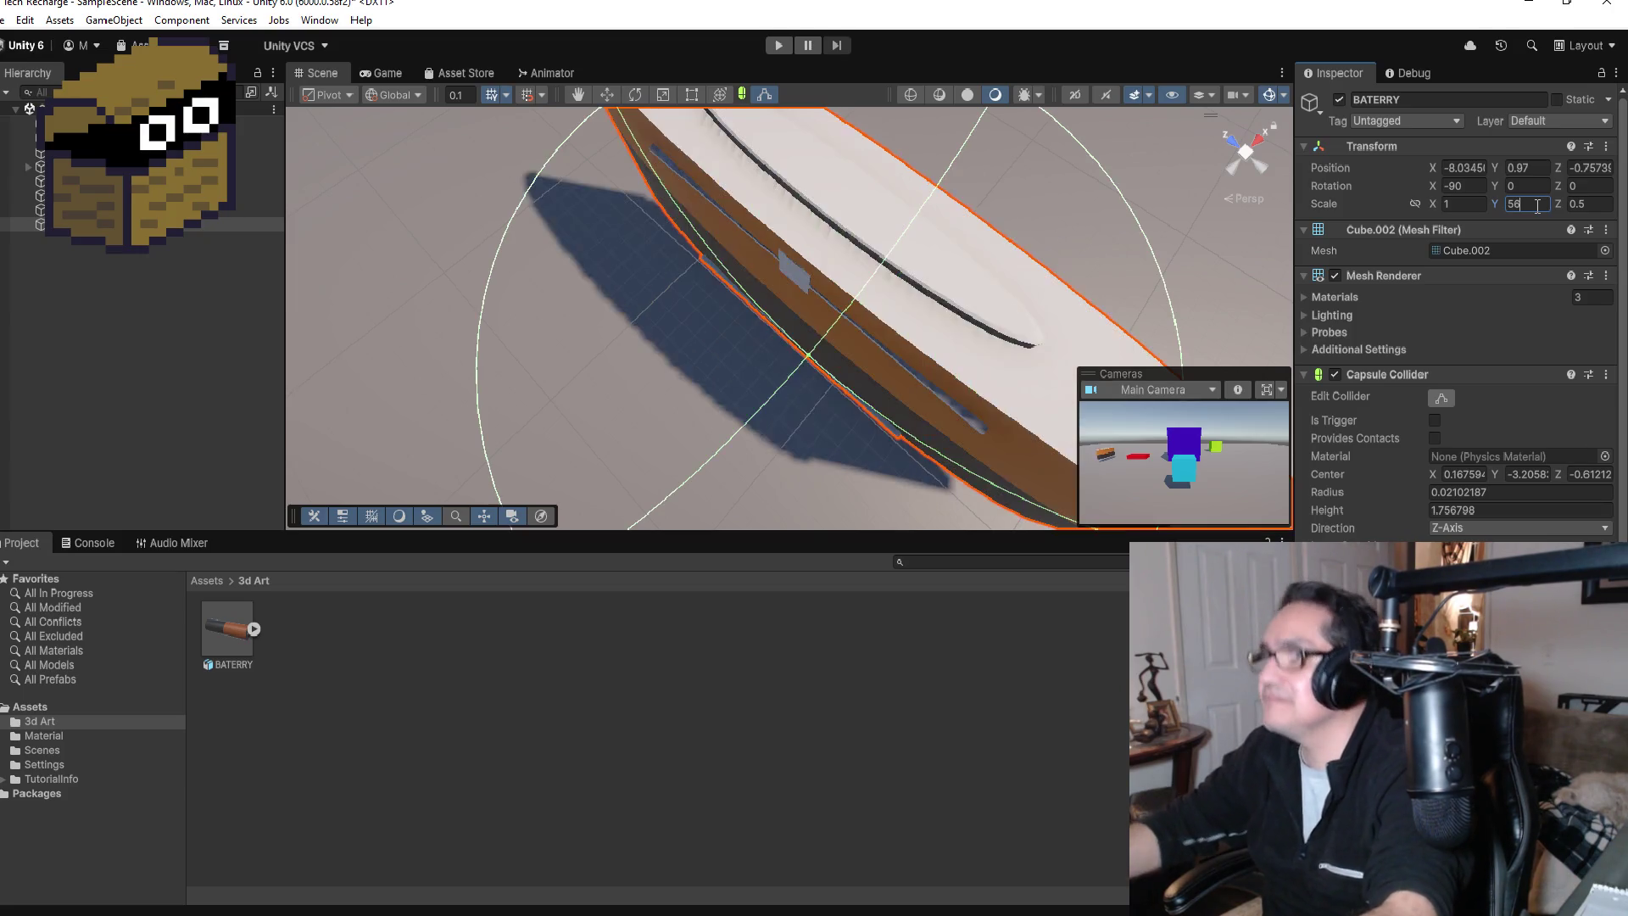
key(BackSpace)
key(BackSpace)
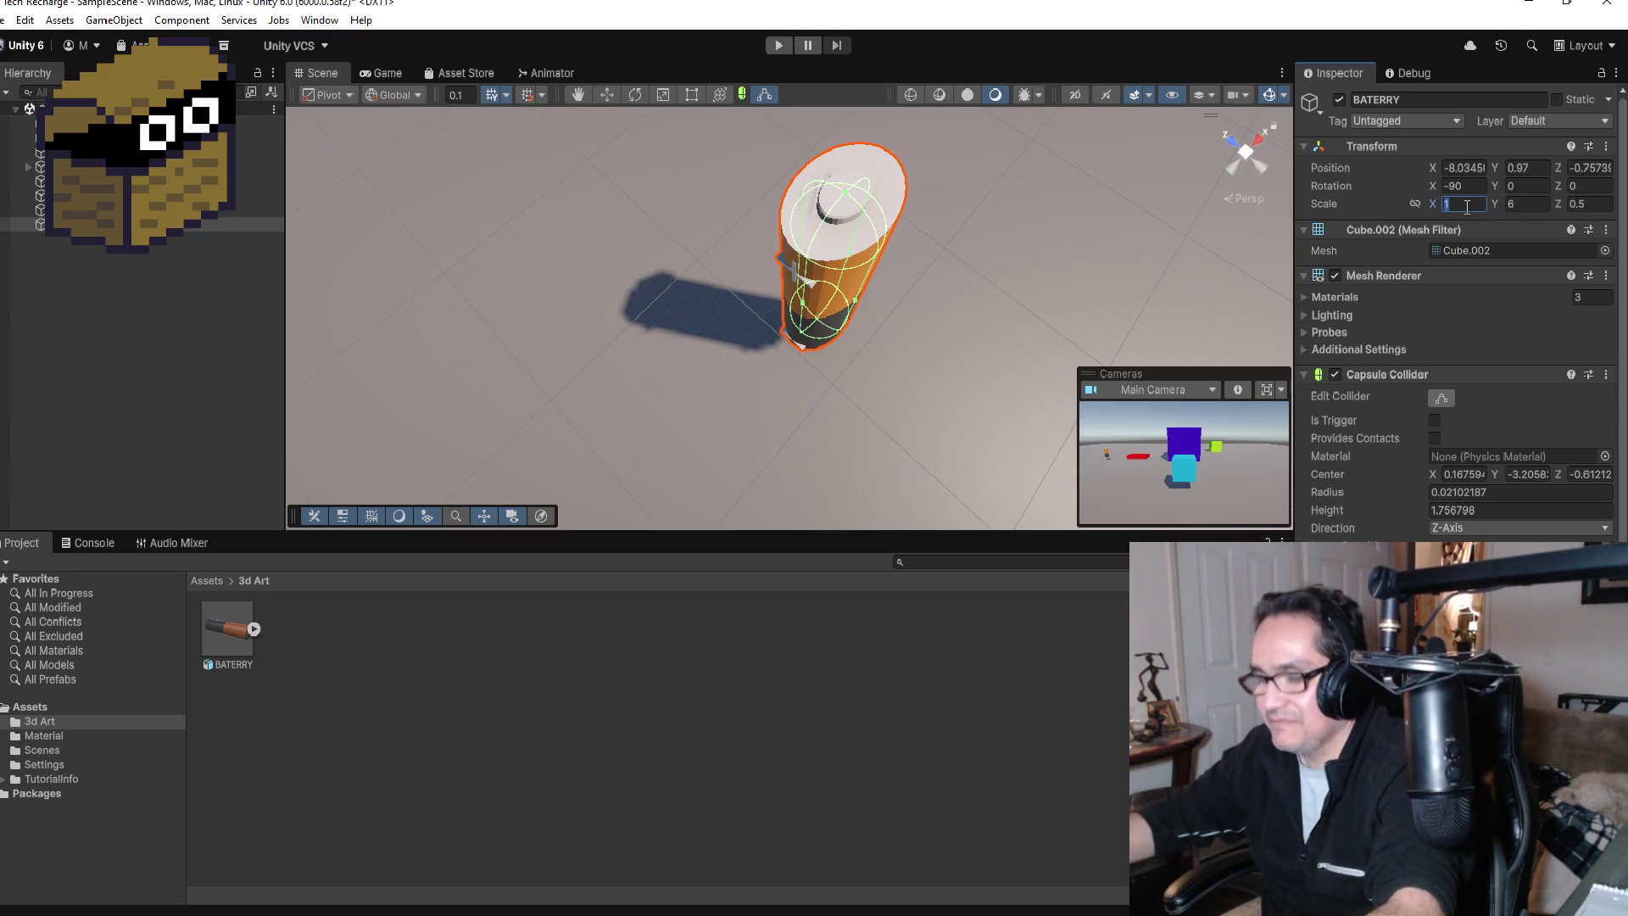
text(.5)
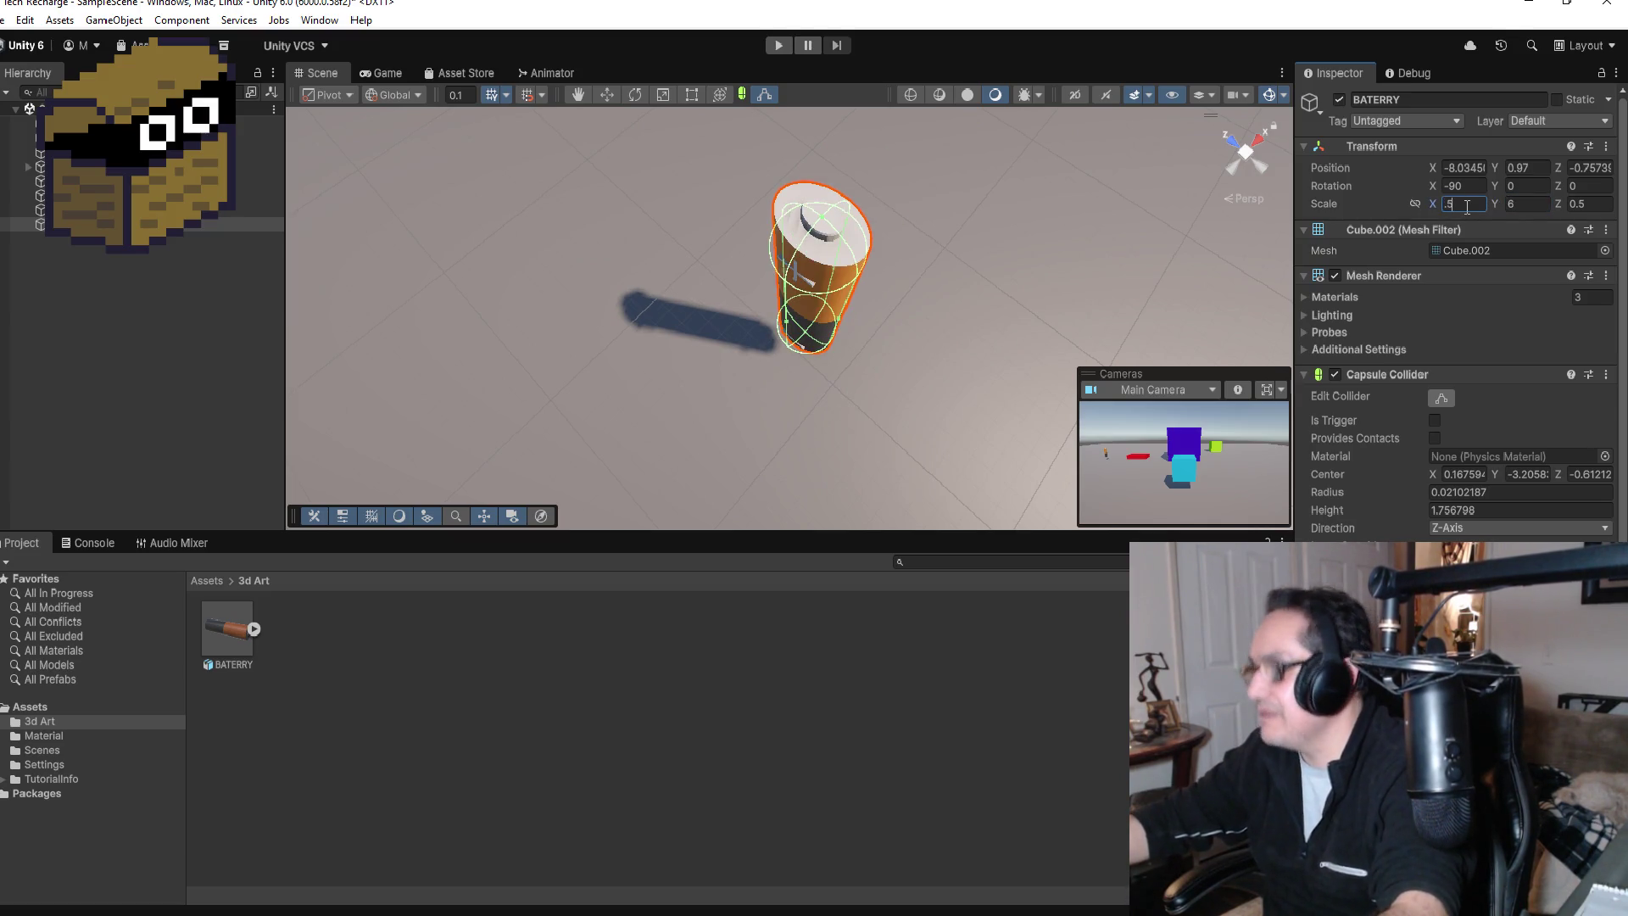
key(BackSpace)
key(BackSpace)
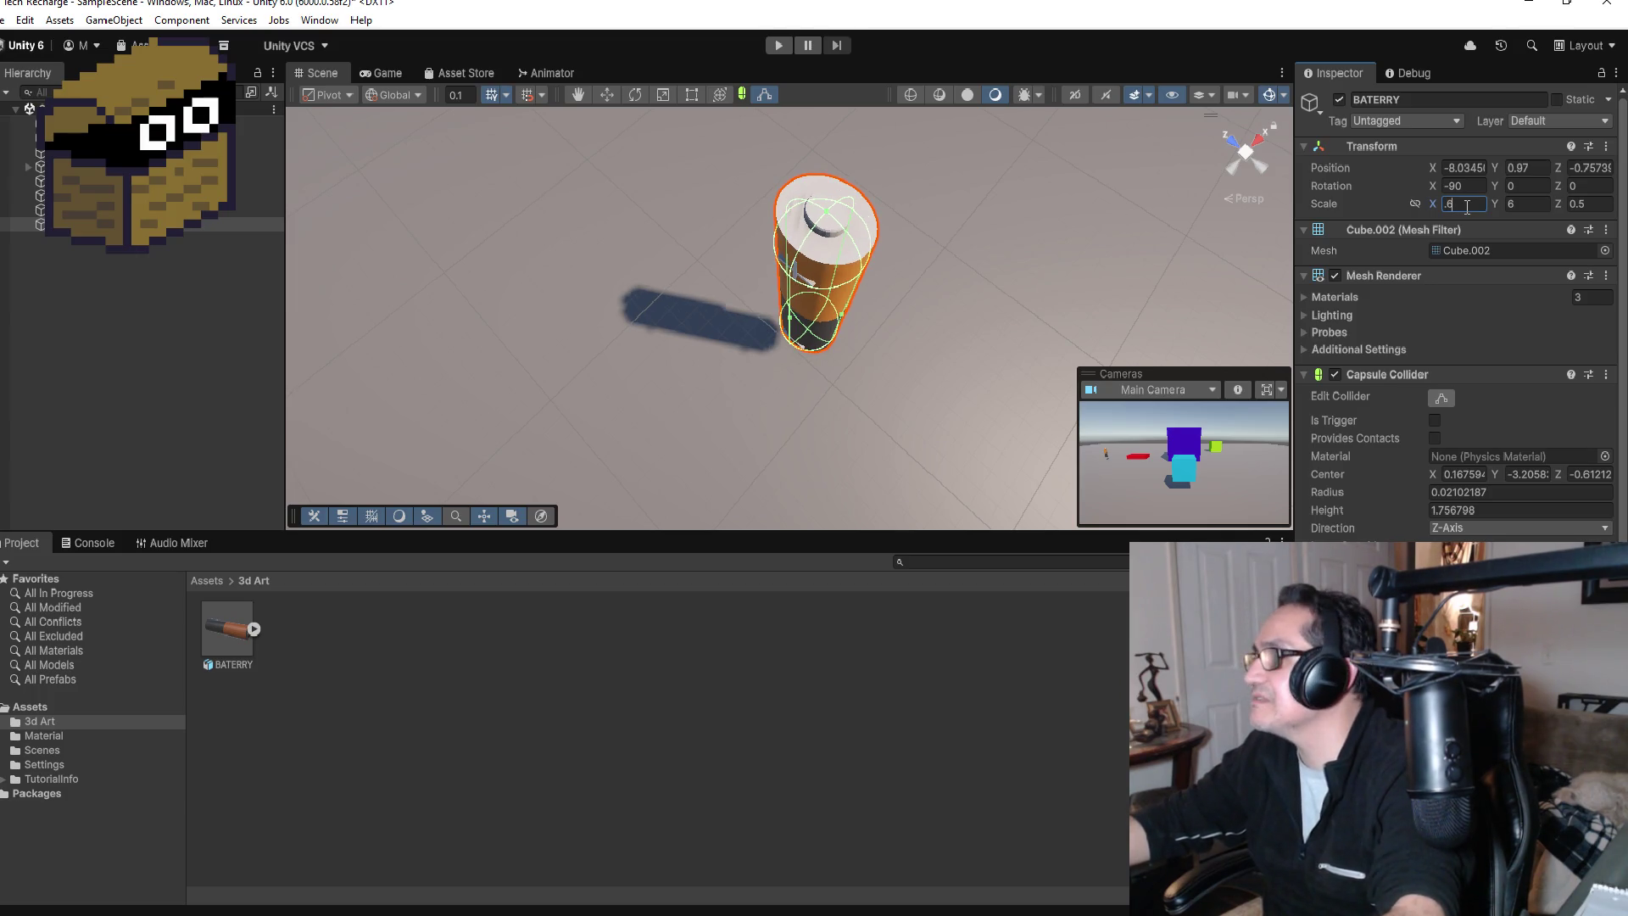
text(.7)
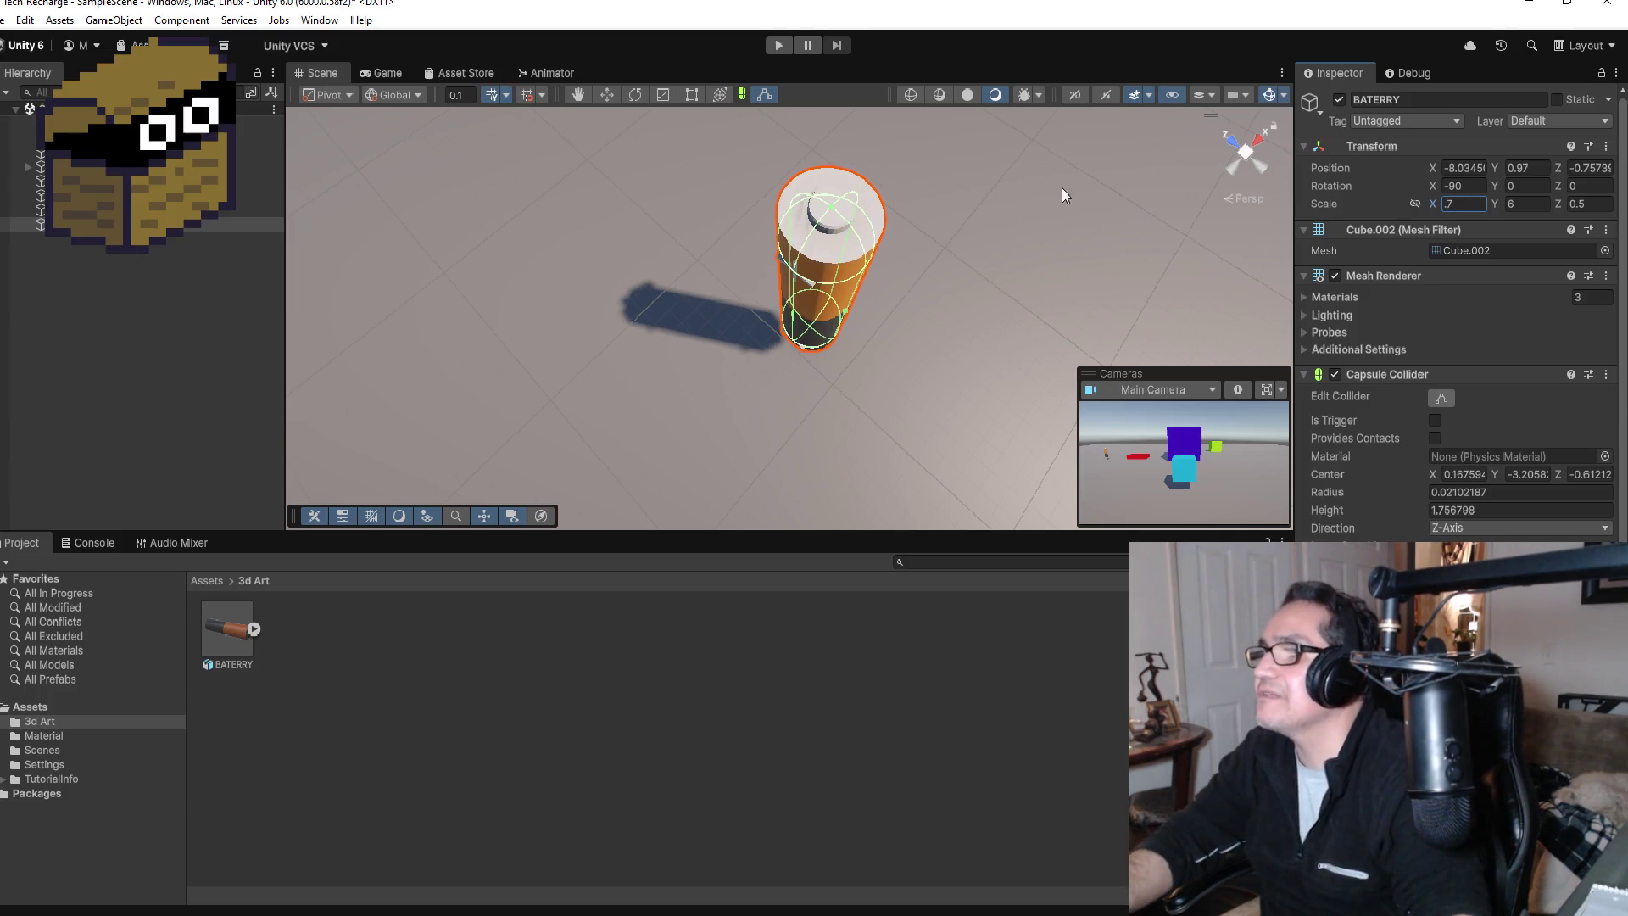
mouse_move(1066, 195)
mouse_down()
mouse_move(1125, 148)
mouse_move(1128, 851)
mouse_up()
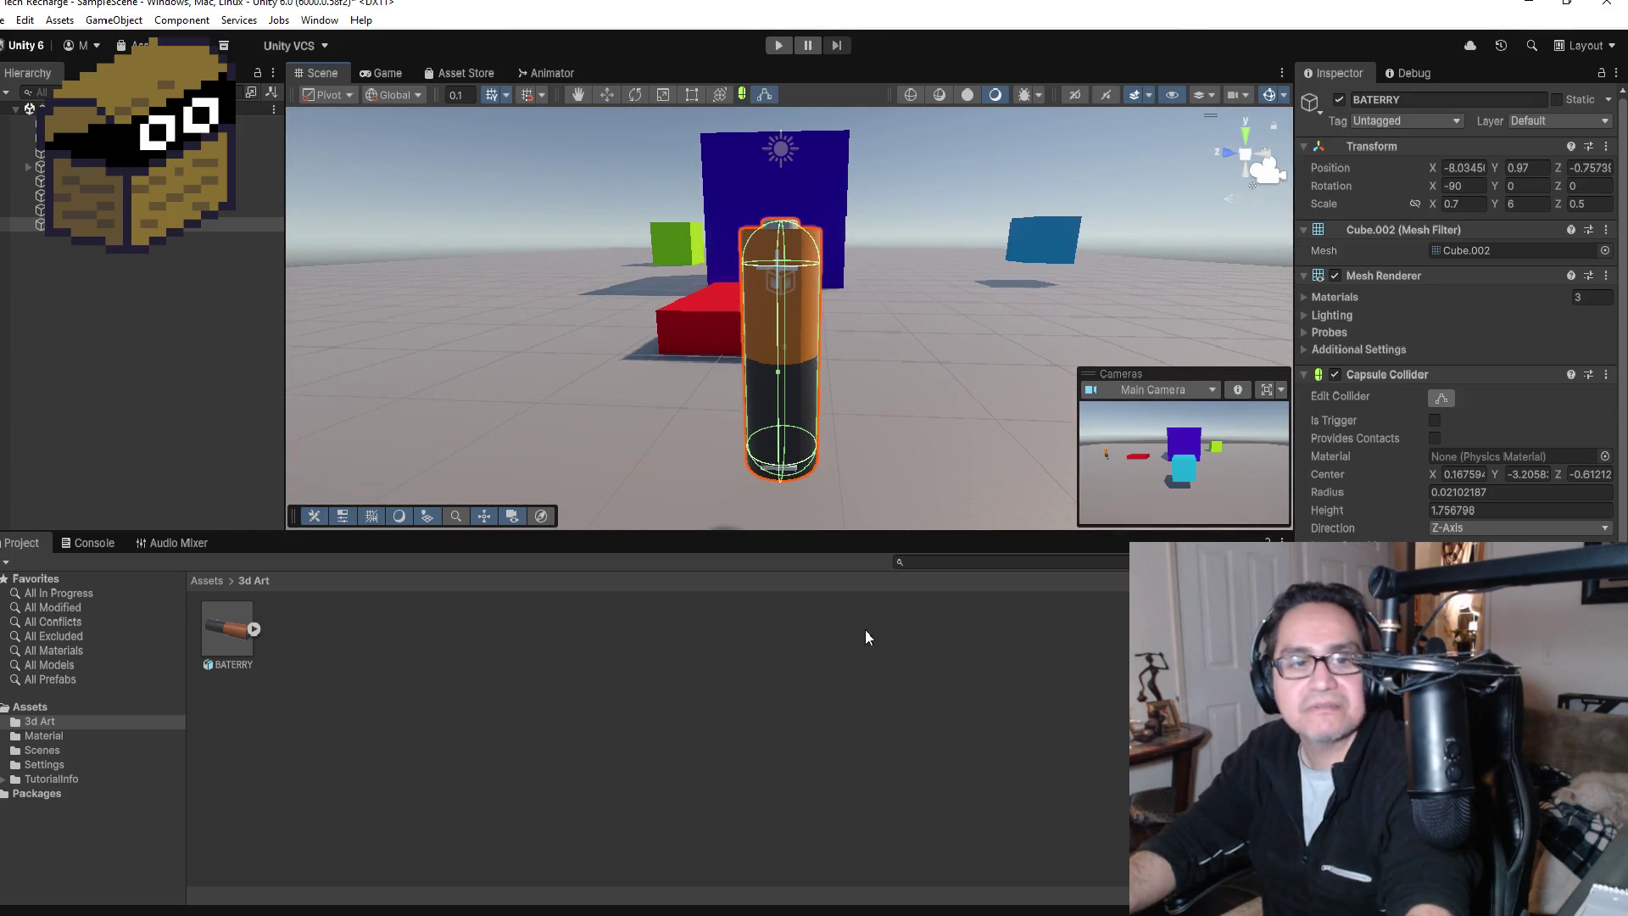
click(775, 48)
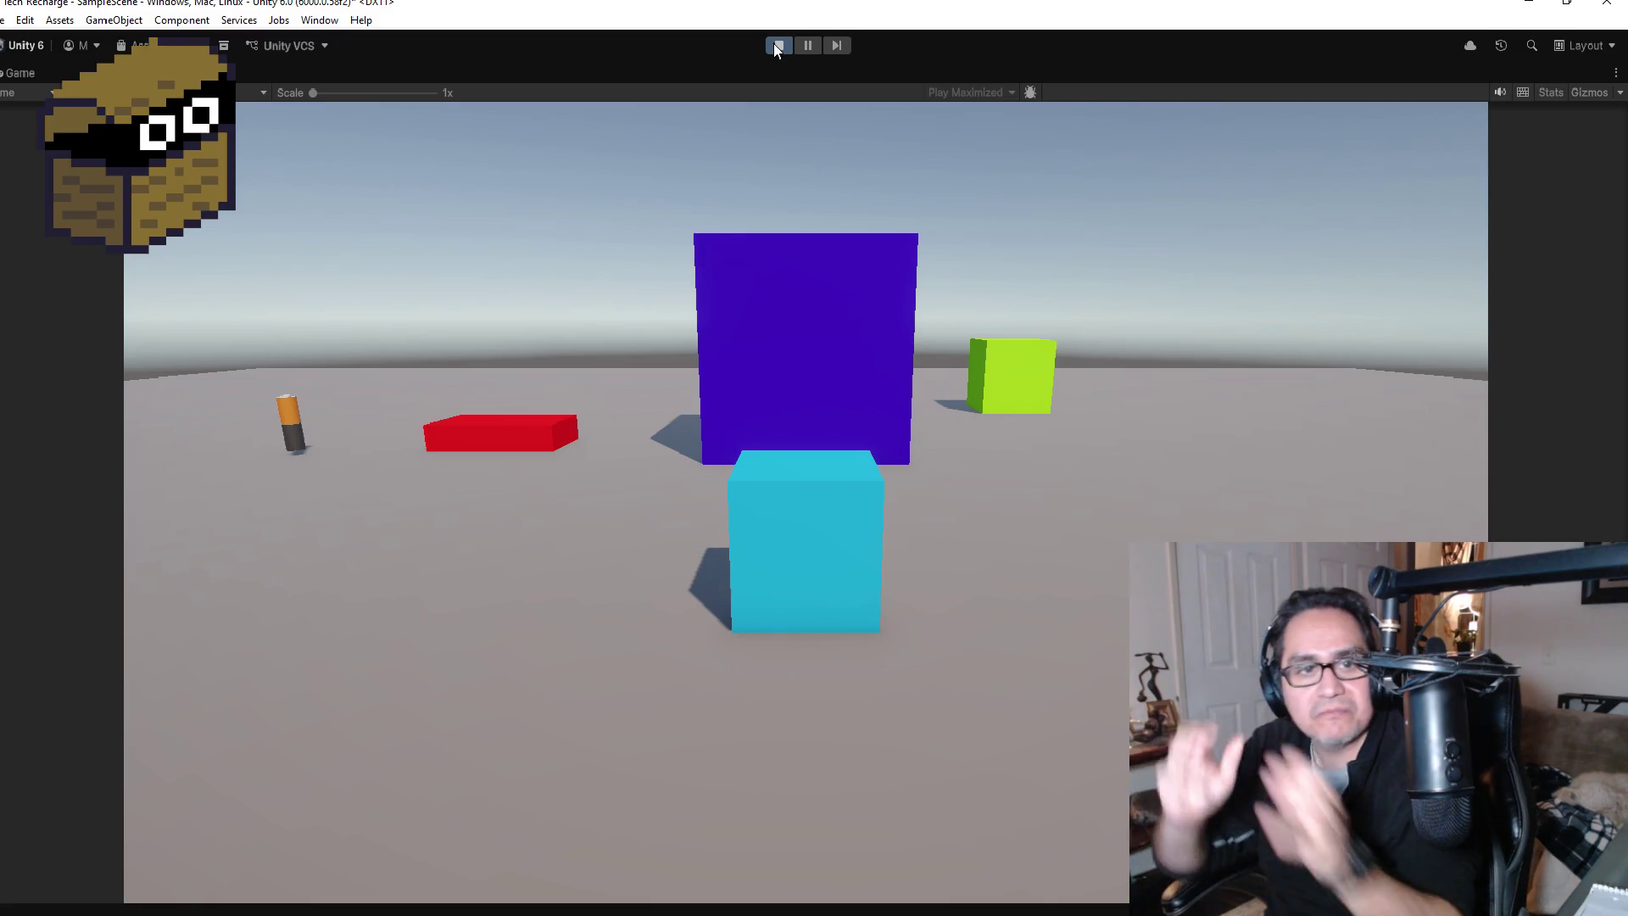
Step: Turn the player cube left and right to inspect the upright battery, then stop the play test
key(a)
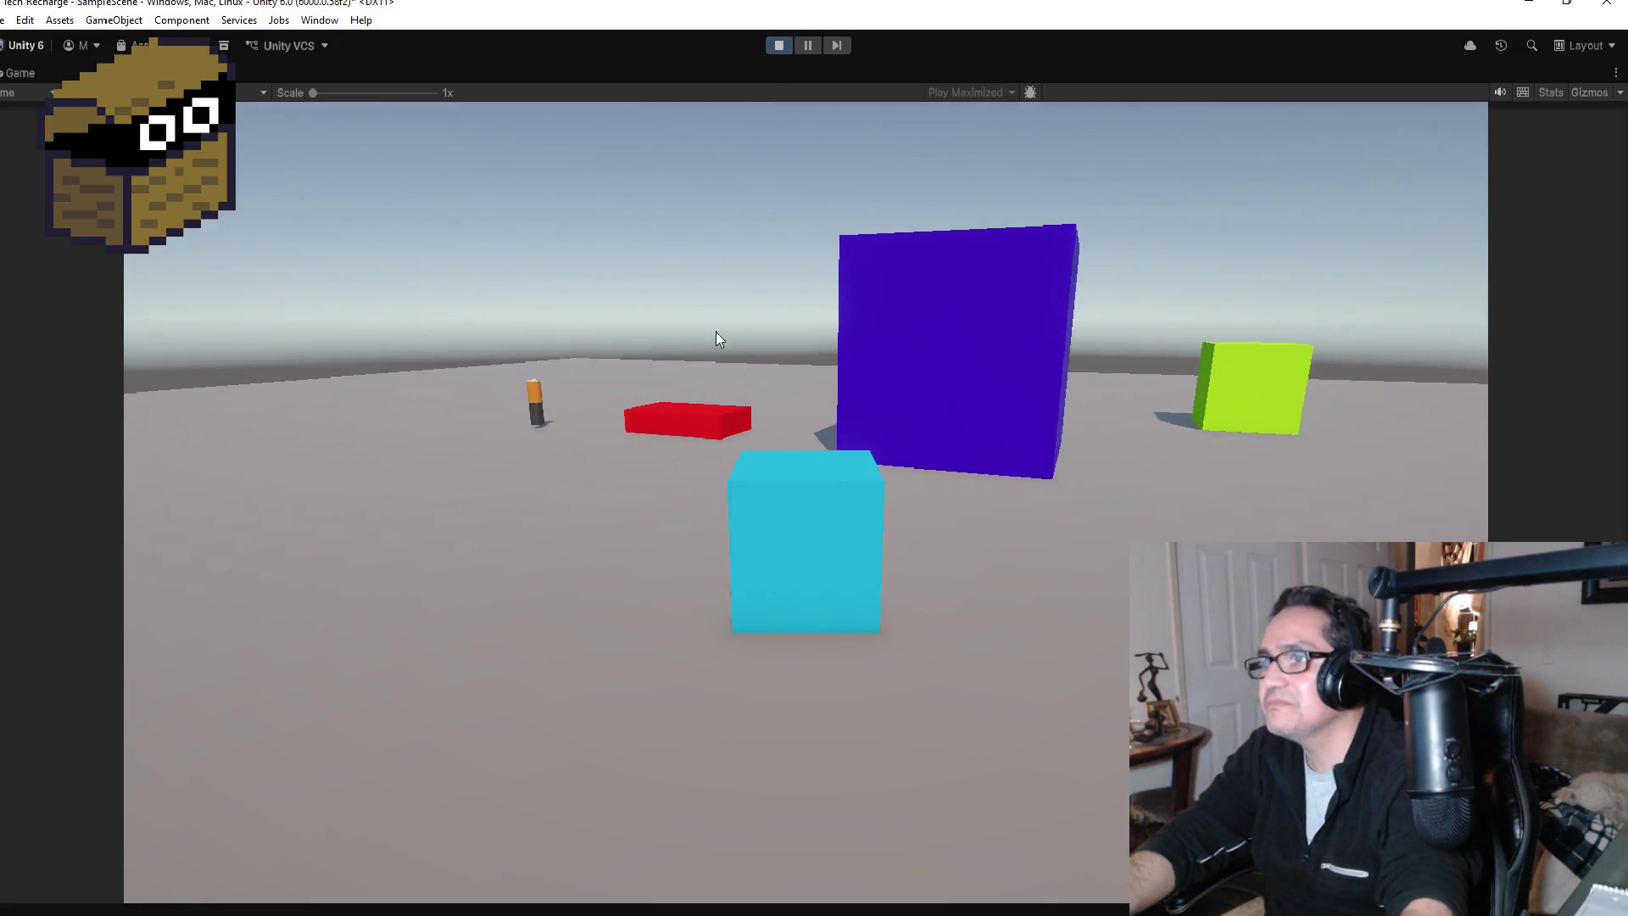
key(d)
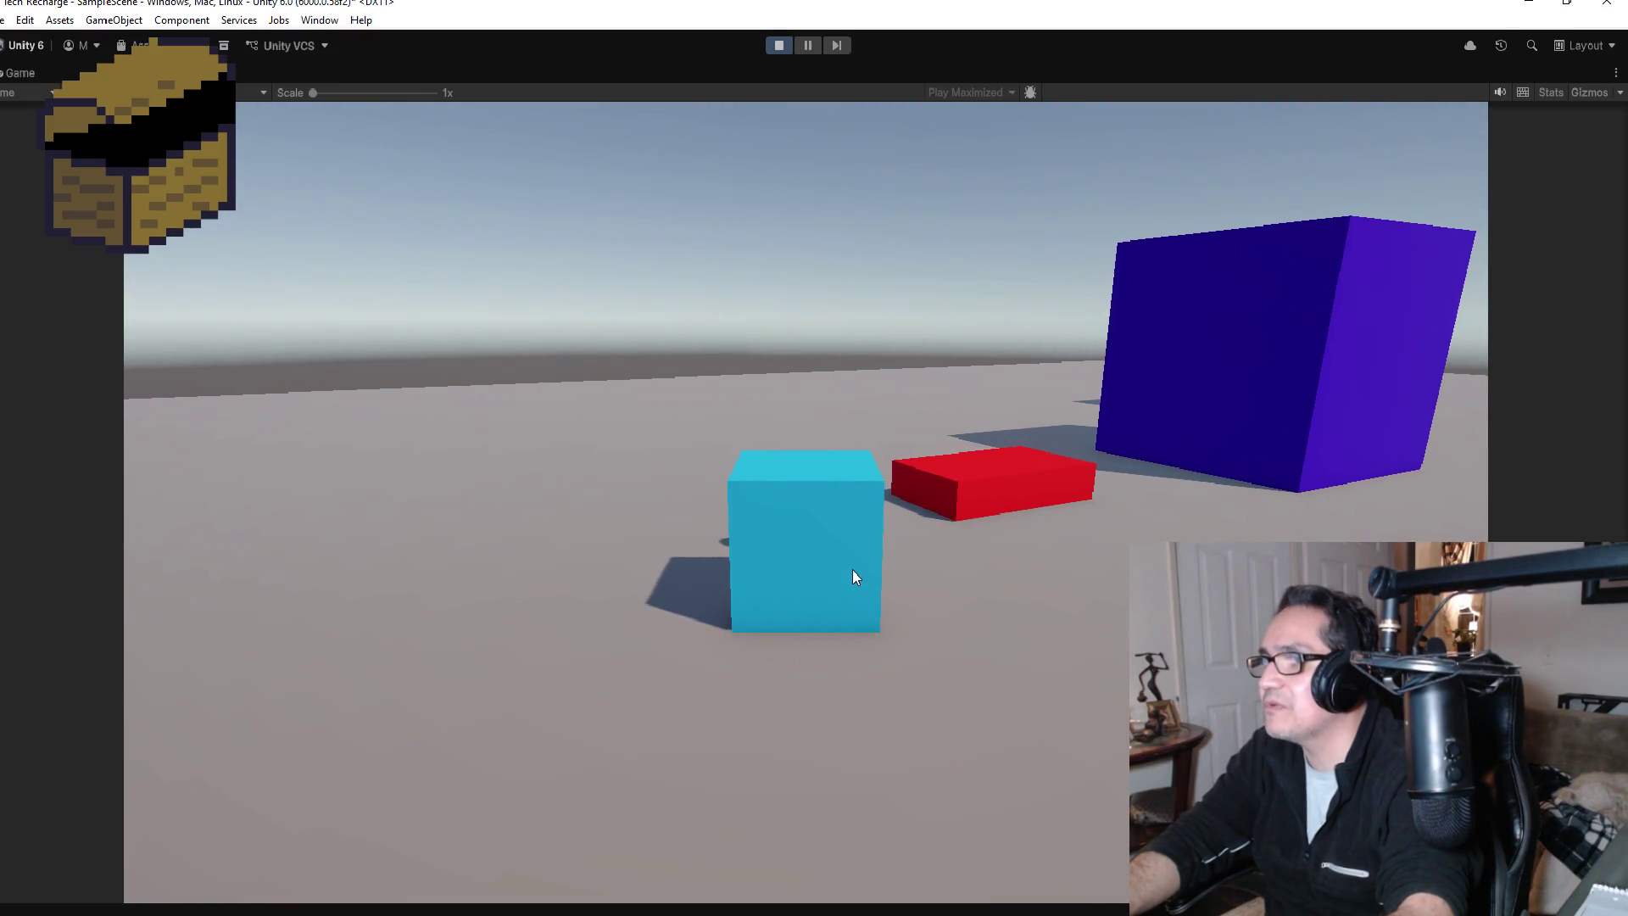
key(a)
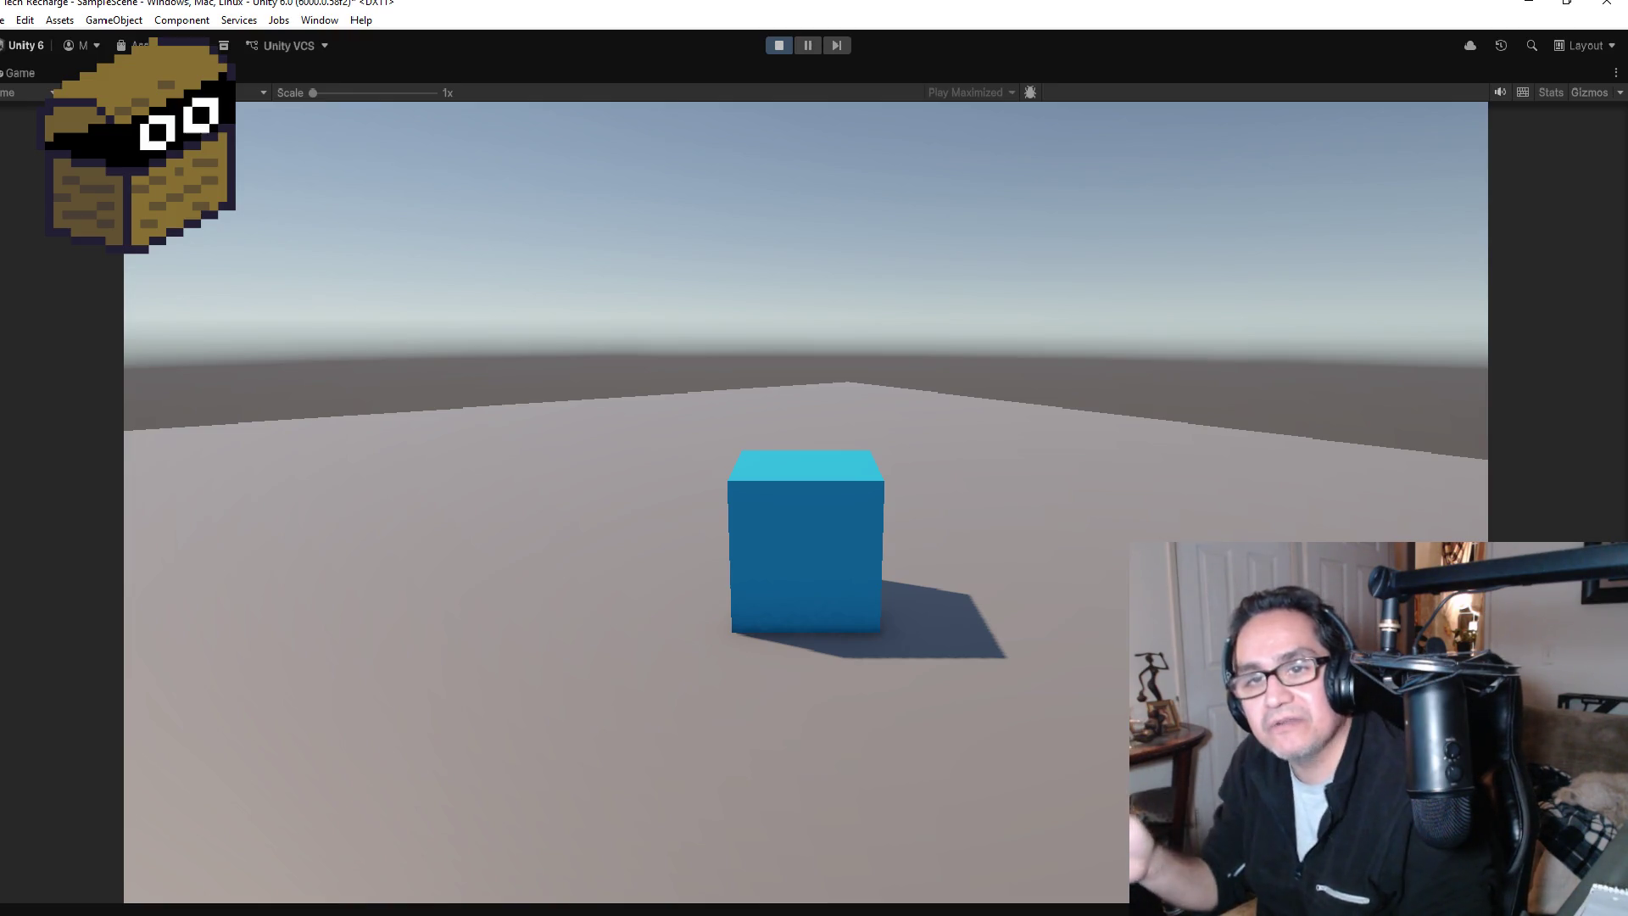
click(1266, 520)
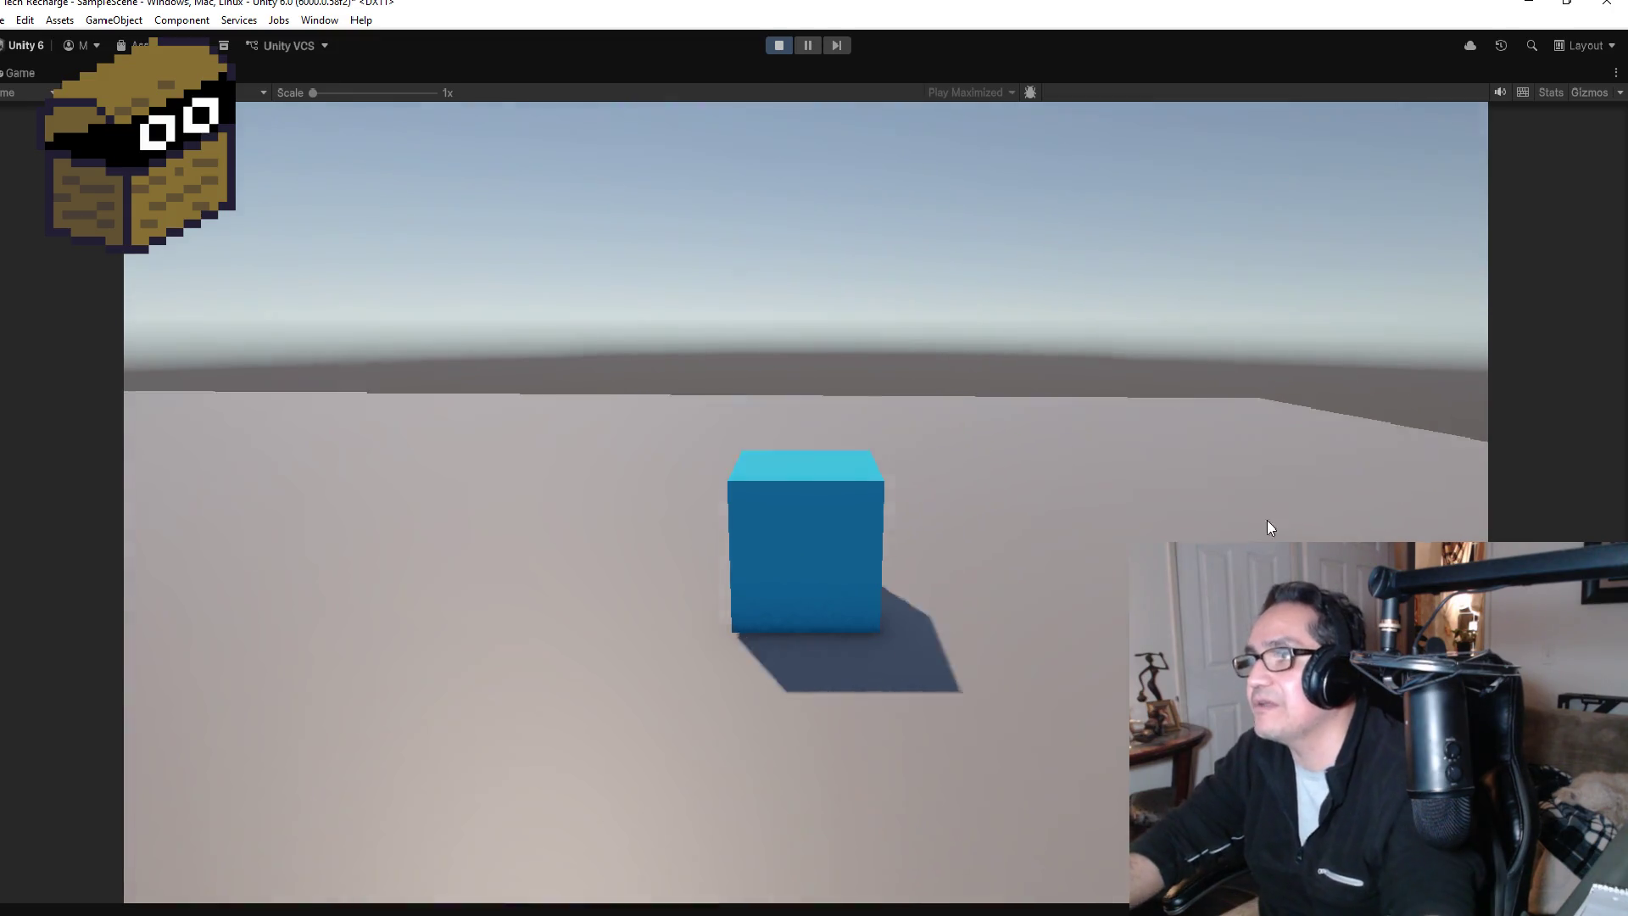
click(780, 47)
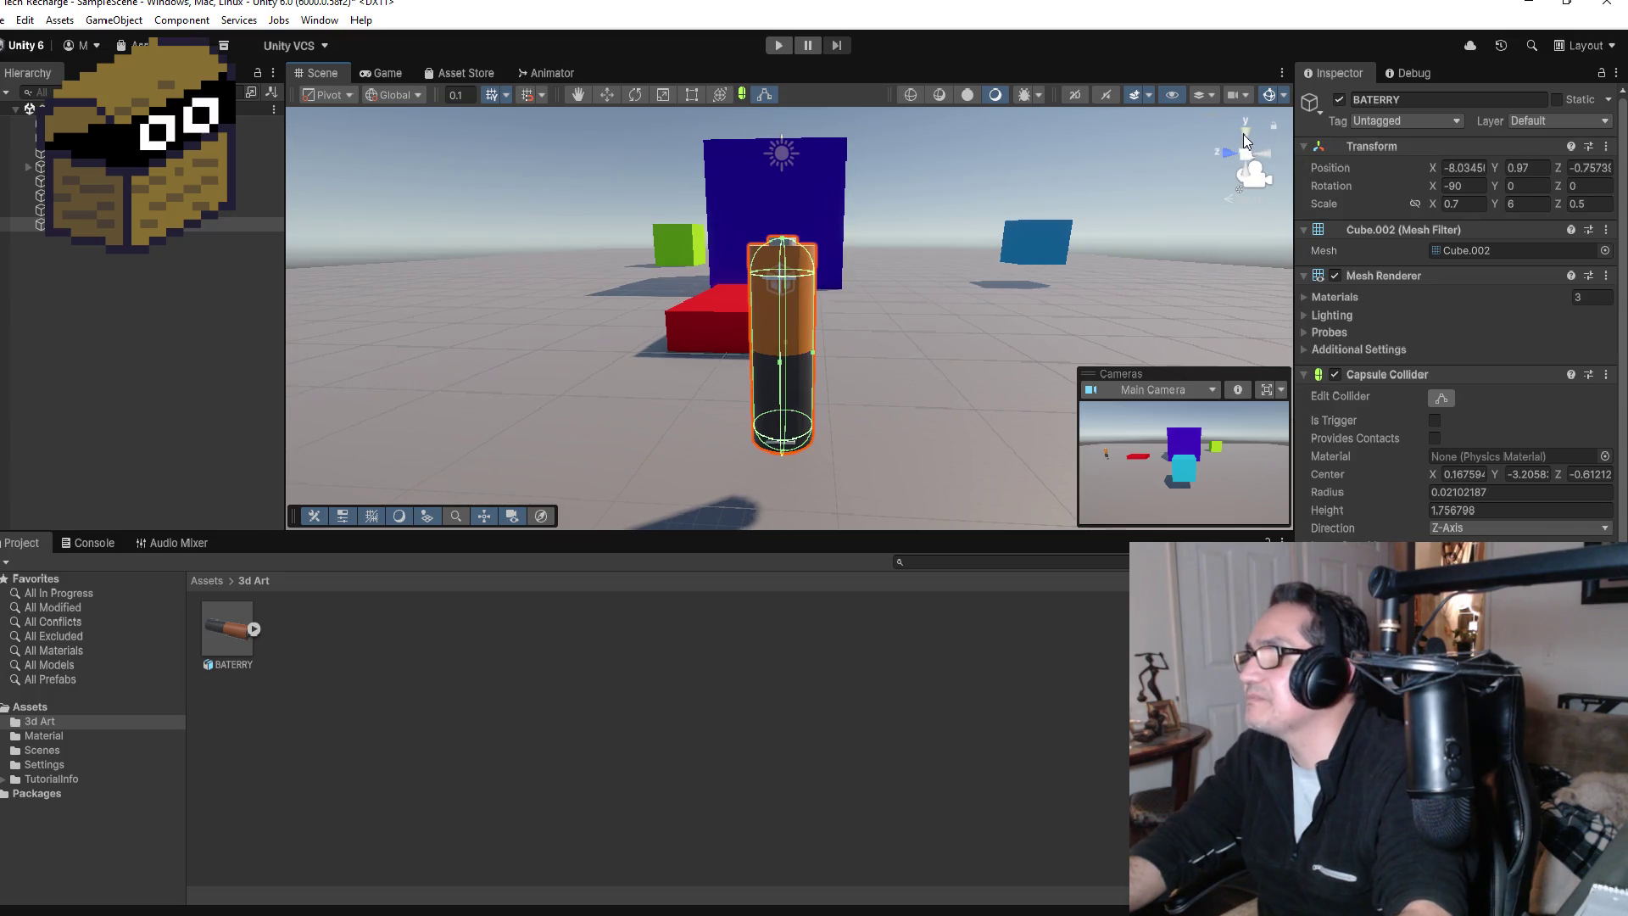
Step: Switch to a top-down view and frame the red RECHARGEPOD block beside the battery
click(1246, 139)
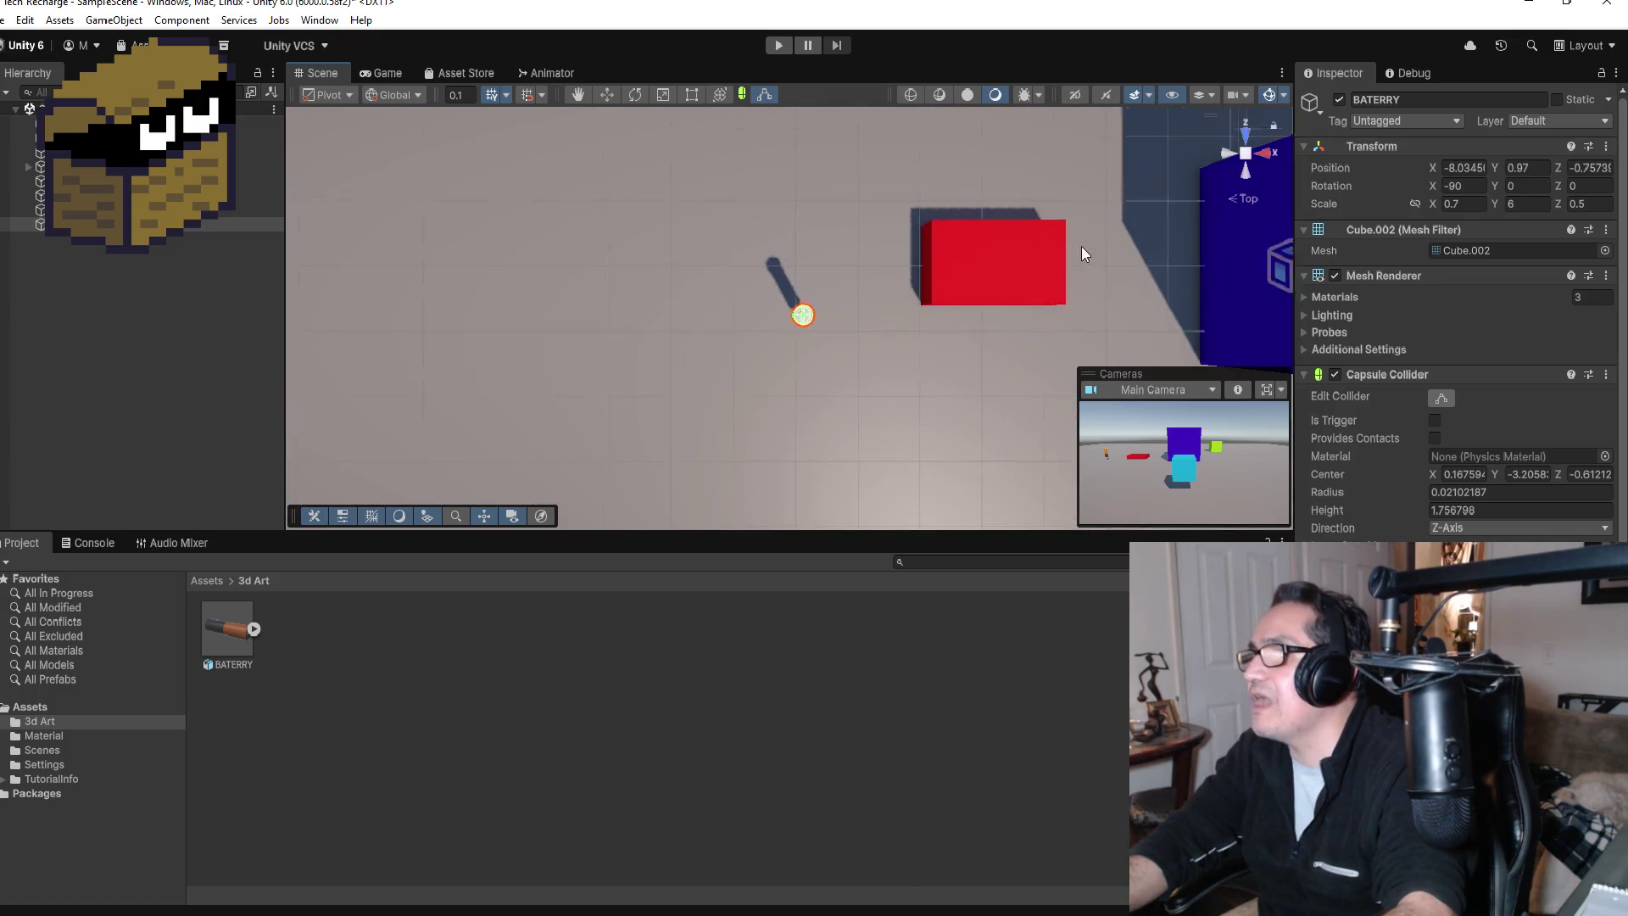
scroll(1093, 272, down, 8)
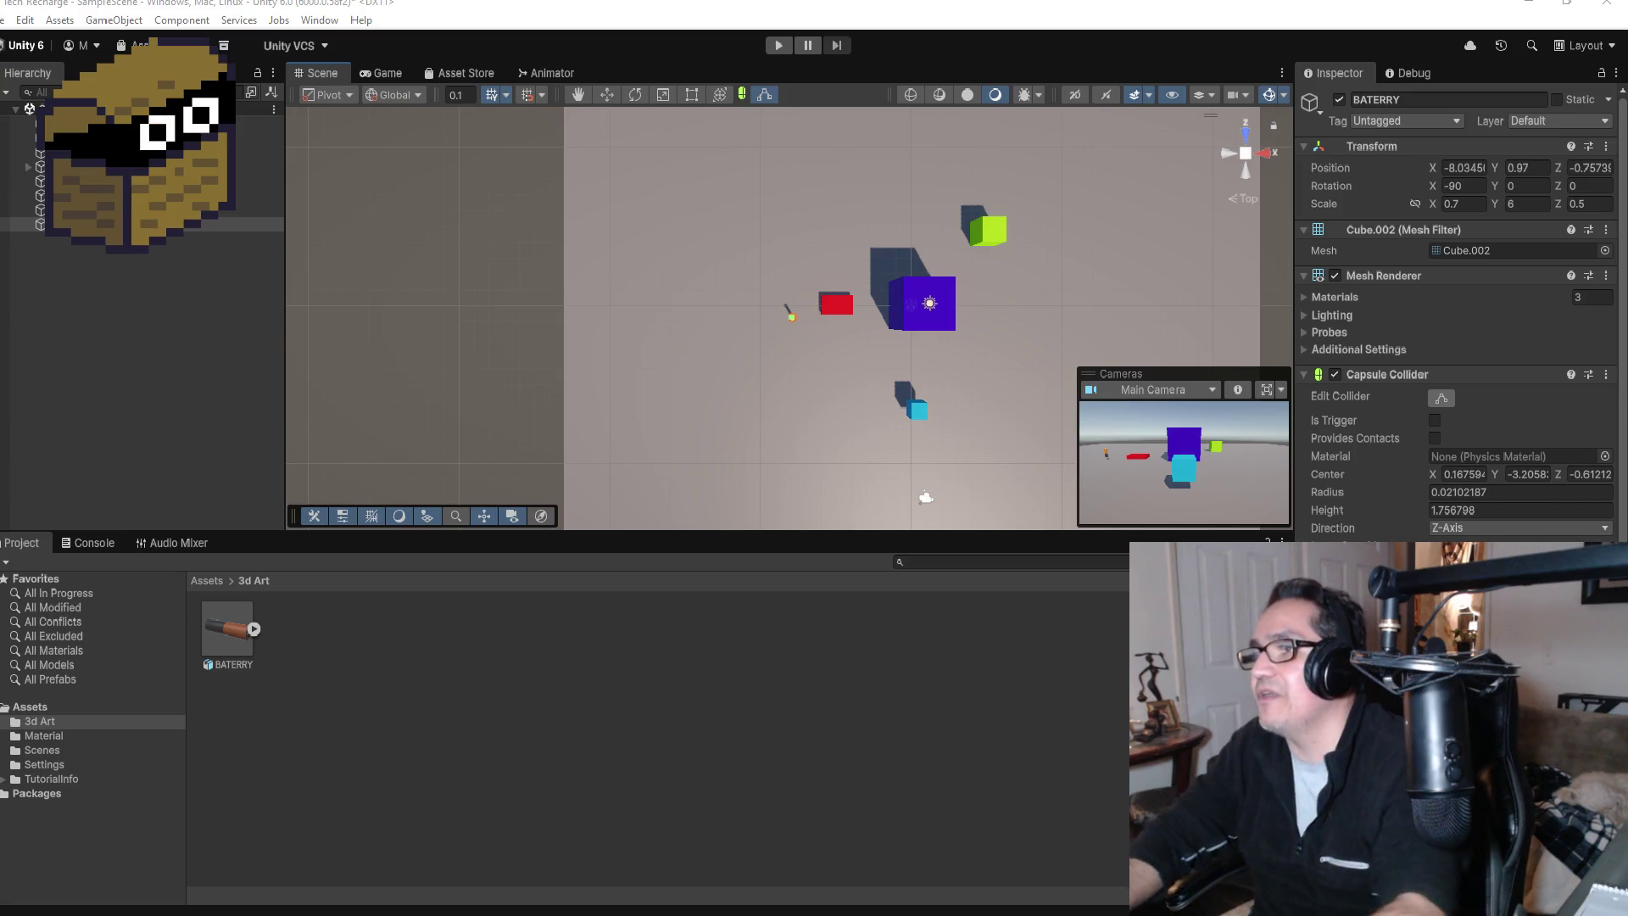
click(837, 314)
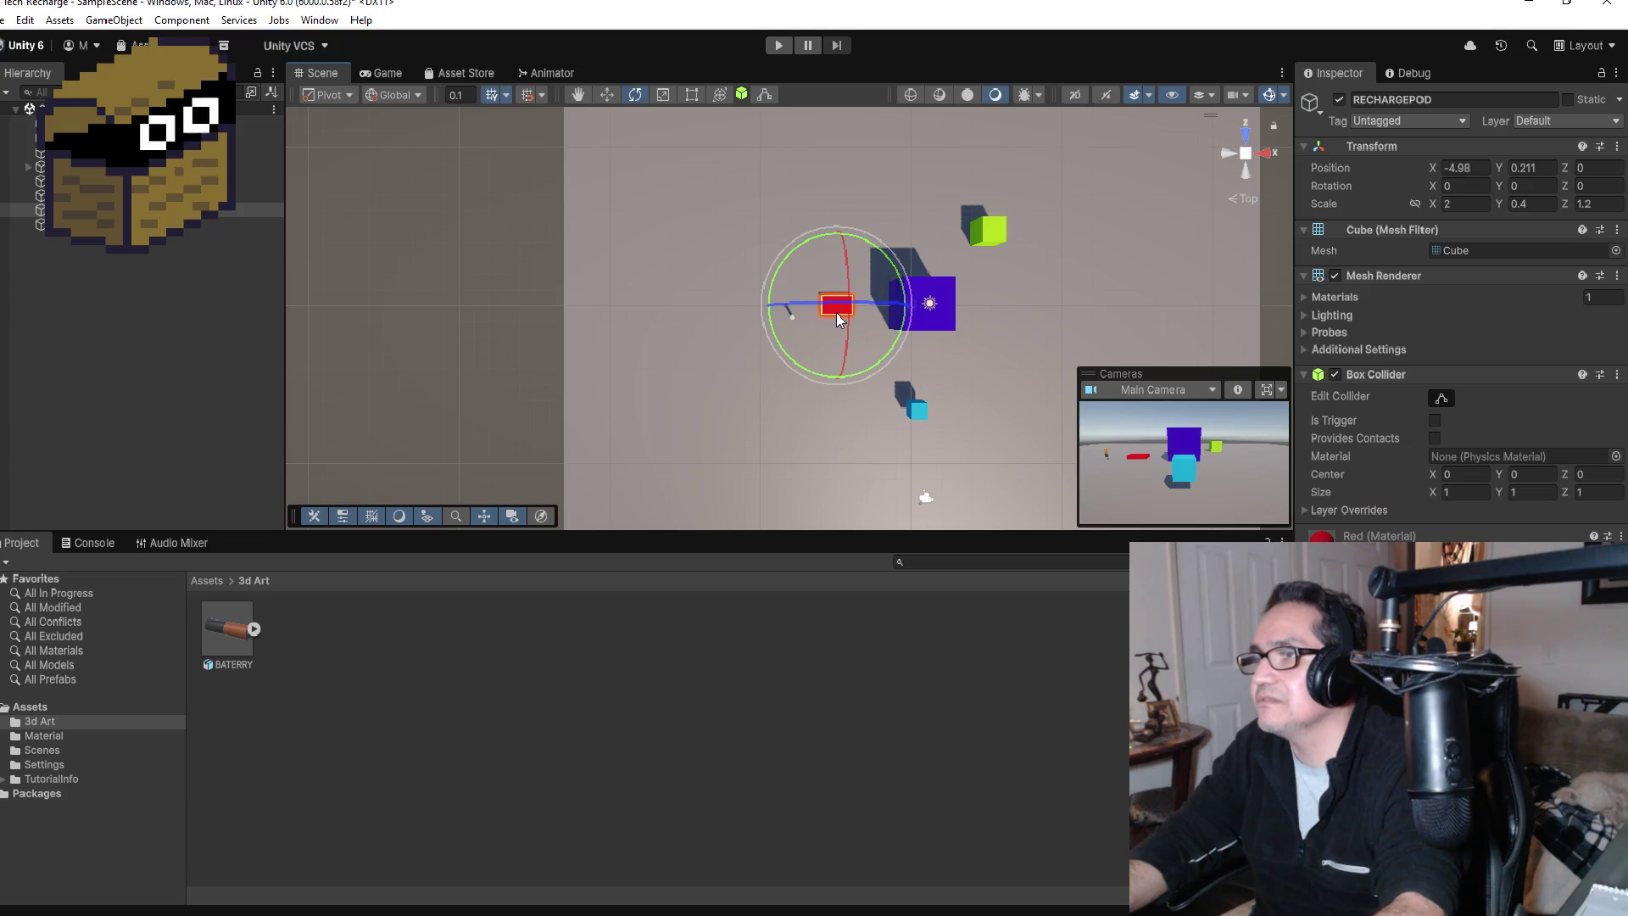
key(f)
scroll(881, 312, down, 1)
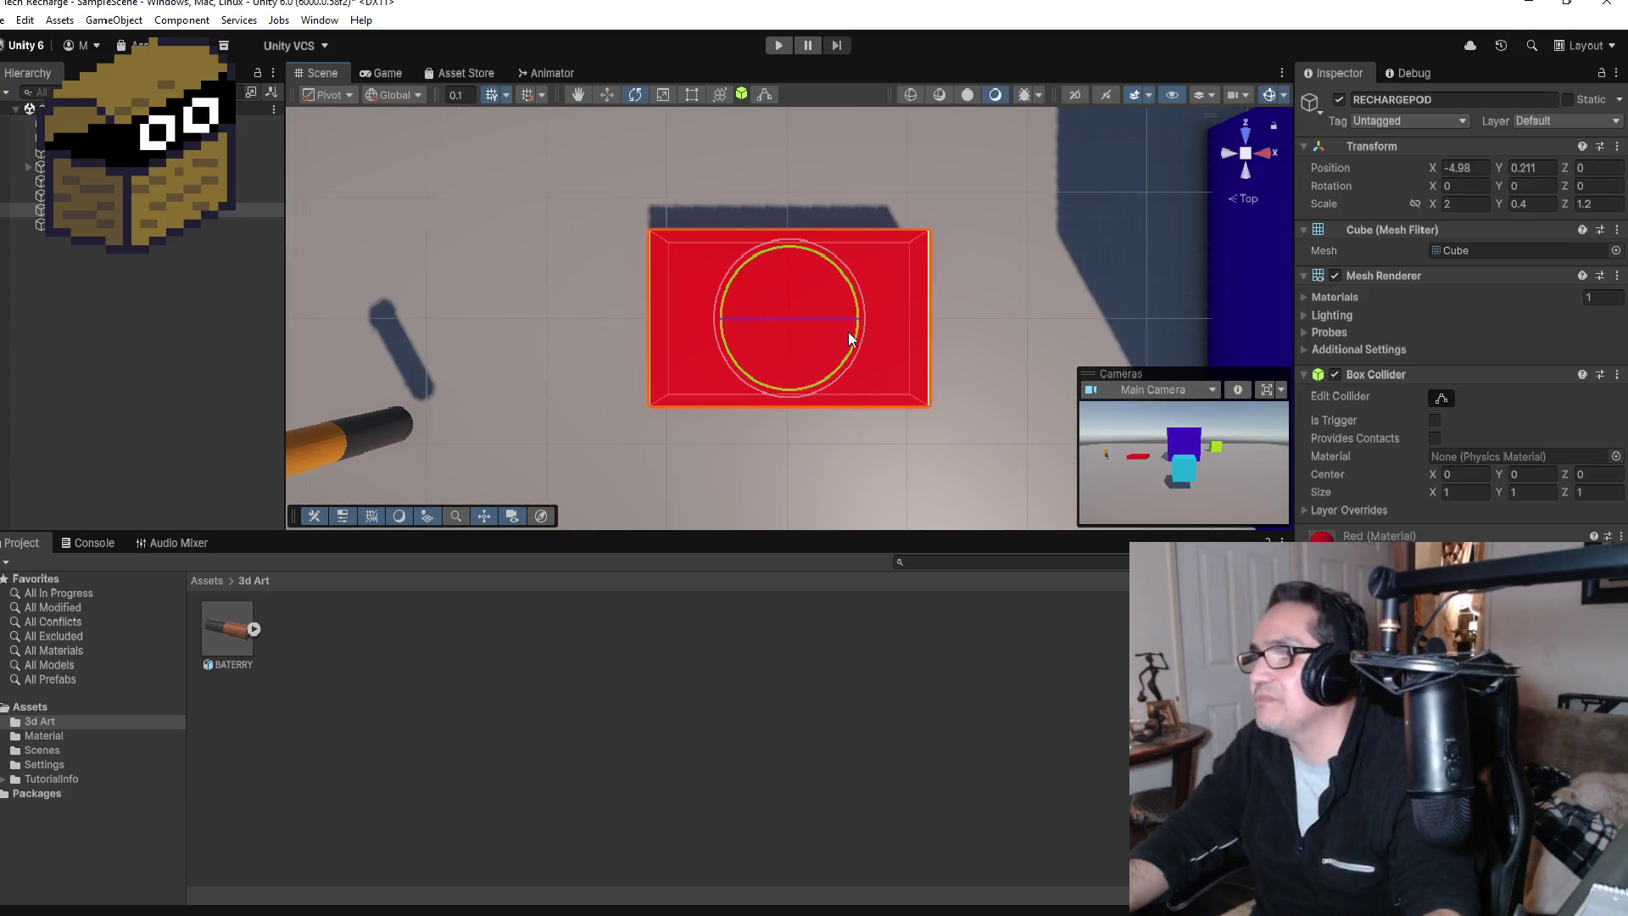
scroll(848, 332, down, 1)
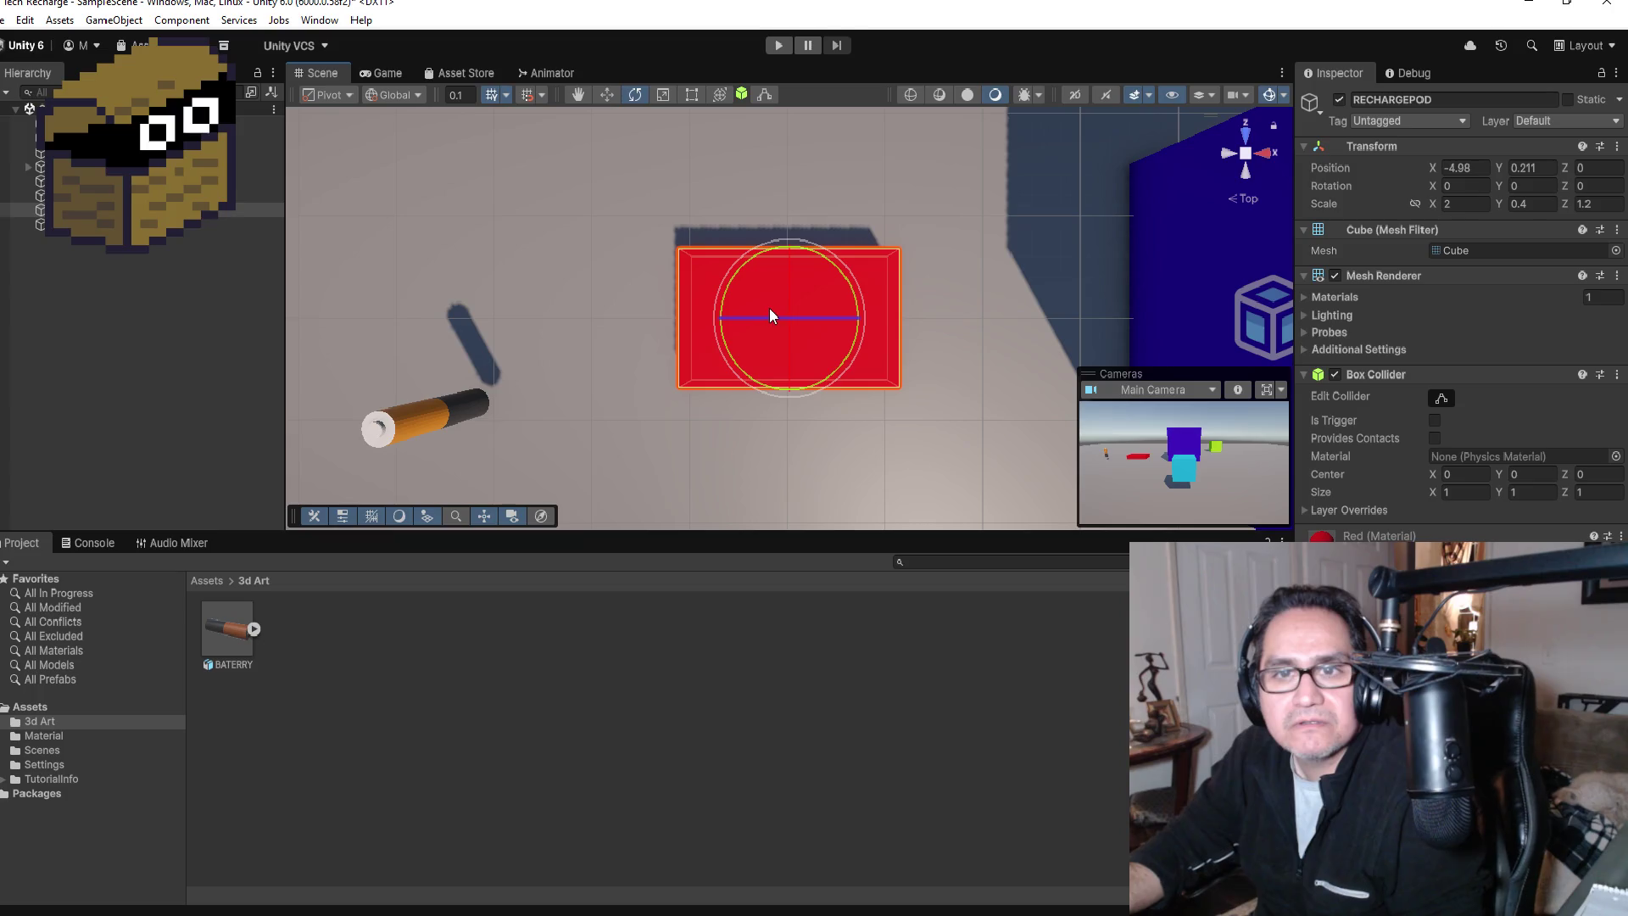
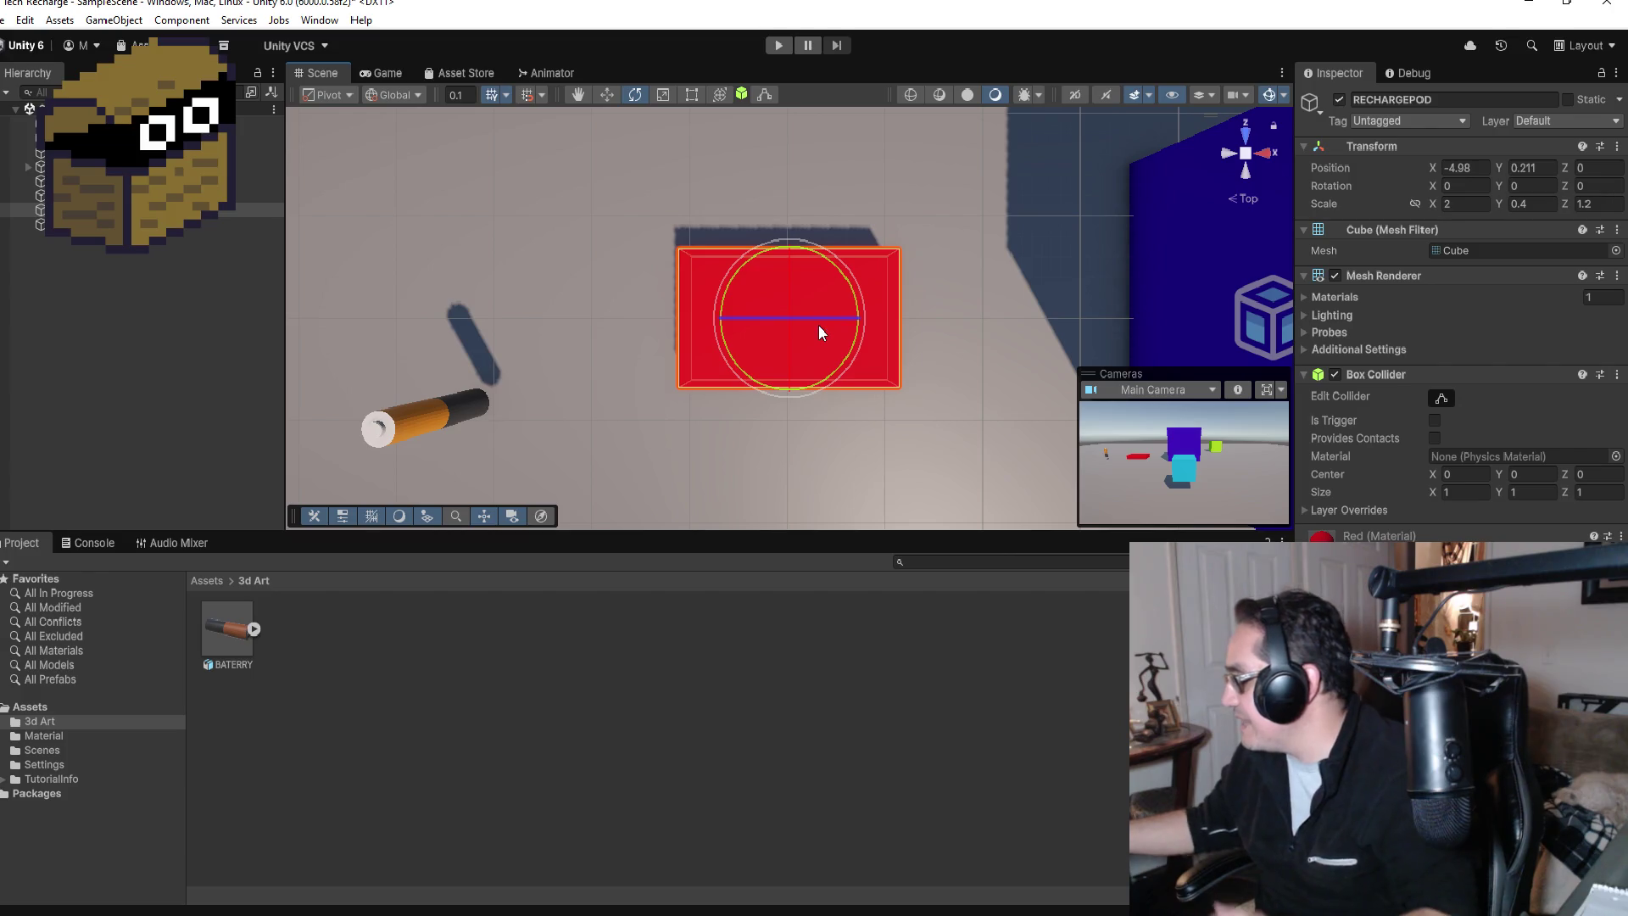
Step: Zoom the Scene view around RECHARGEPOD, then start the Tech Recharge scene in Play mode
scroll(975, 280, down, 5)
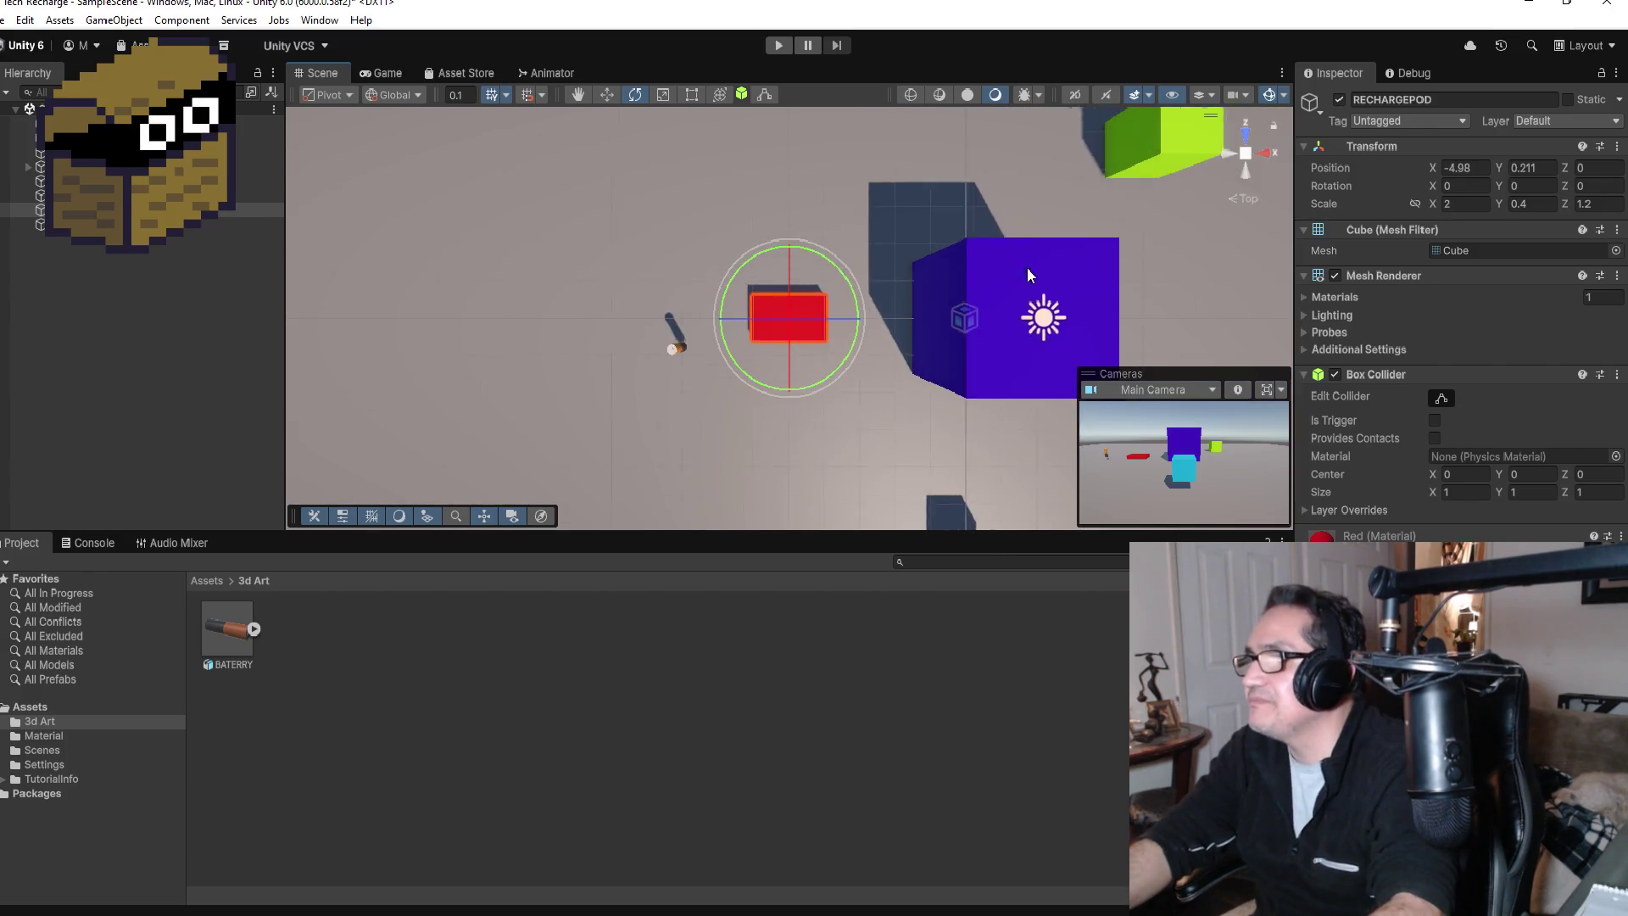
scroll(1026, 273, down, 5)
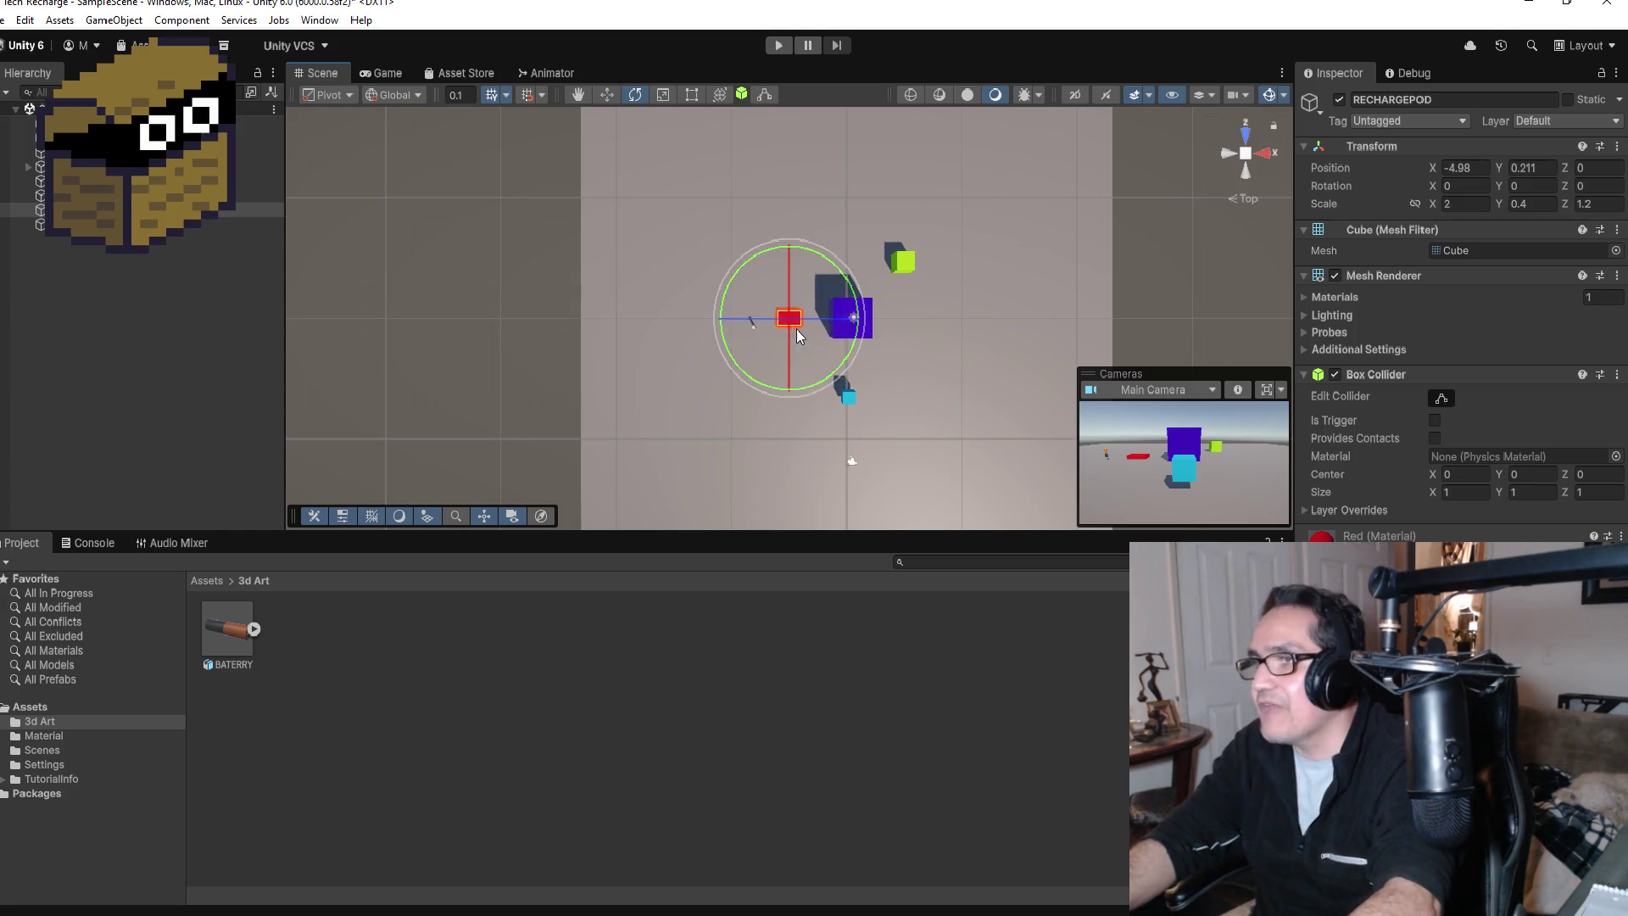
scroll(857, 385, up, 2)
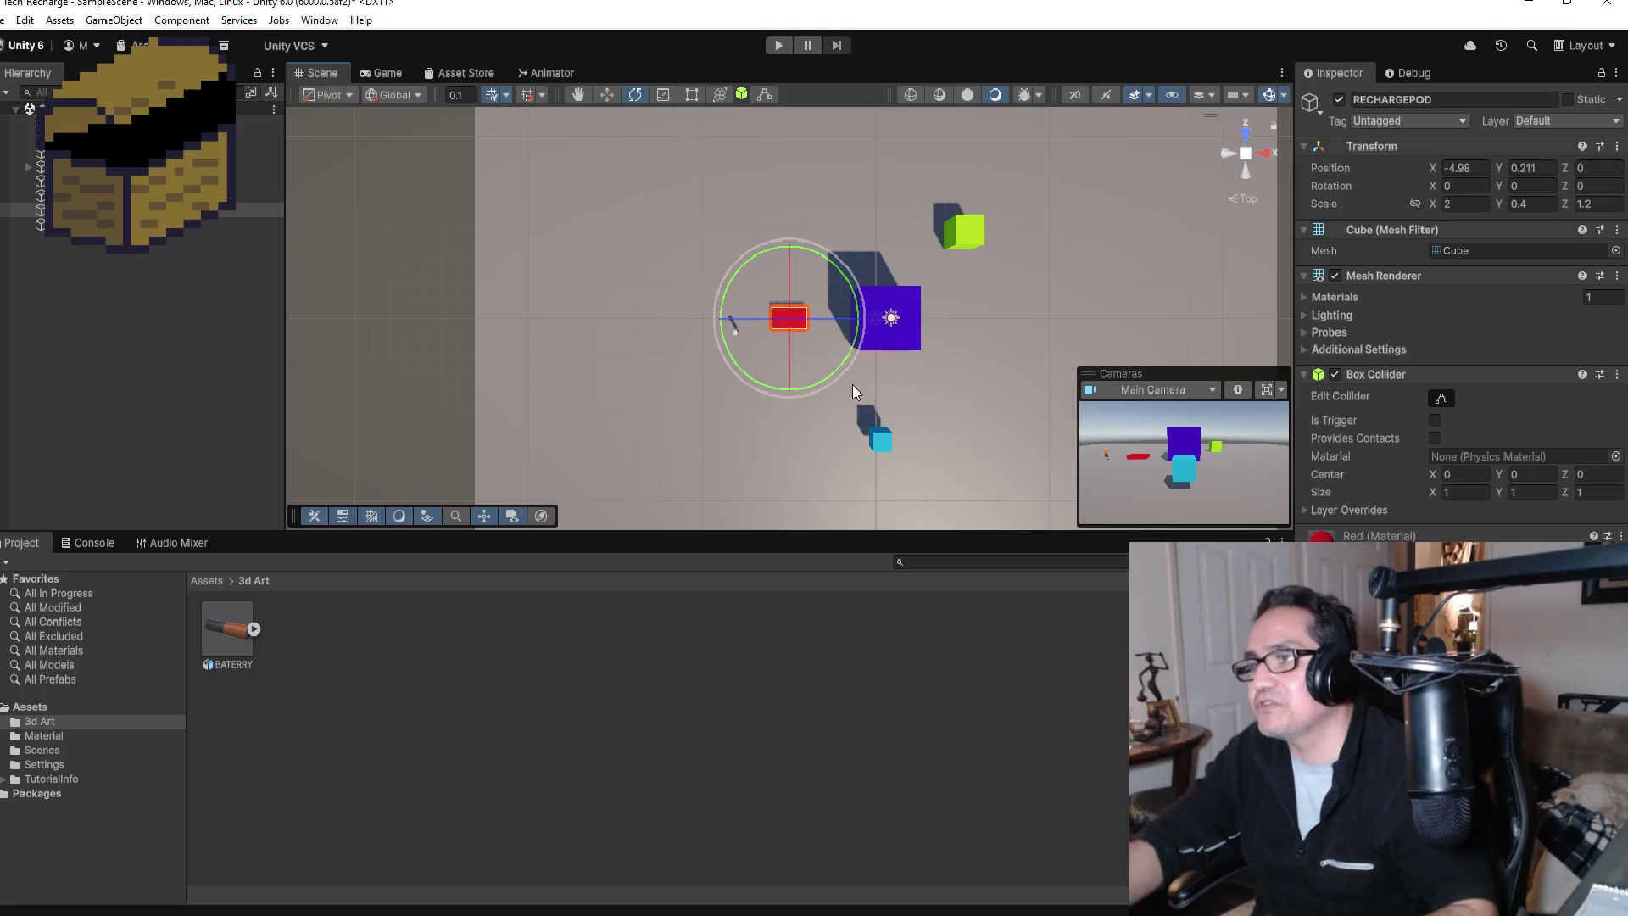
scroll(806, 367, up, 1)
scroll(763, 356, up, 3)
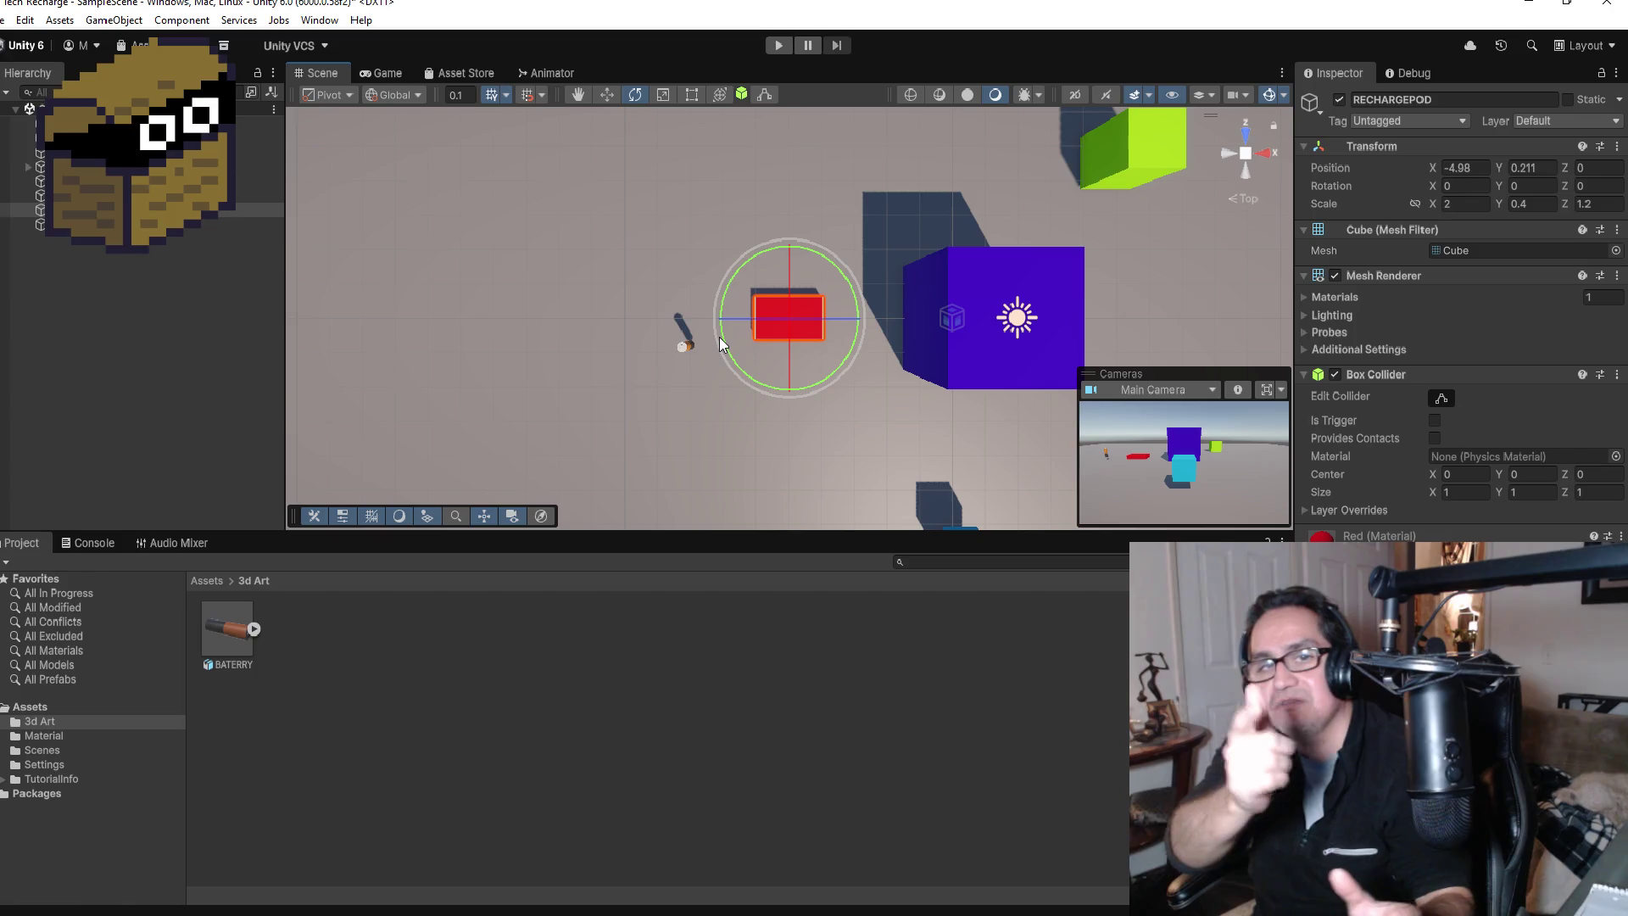
click(779, 45)
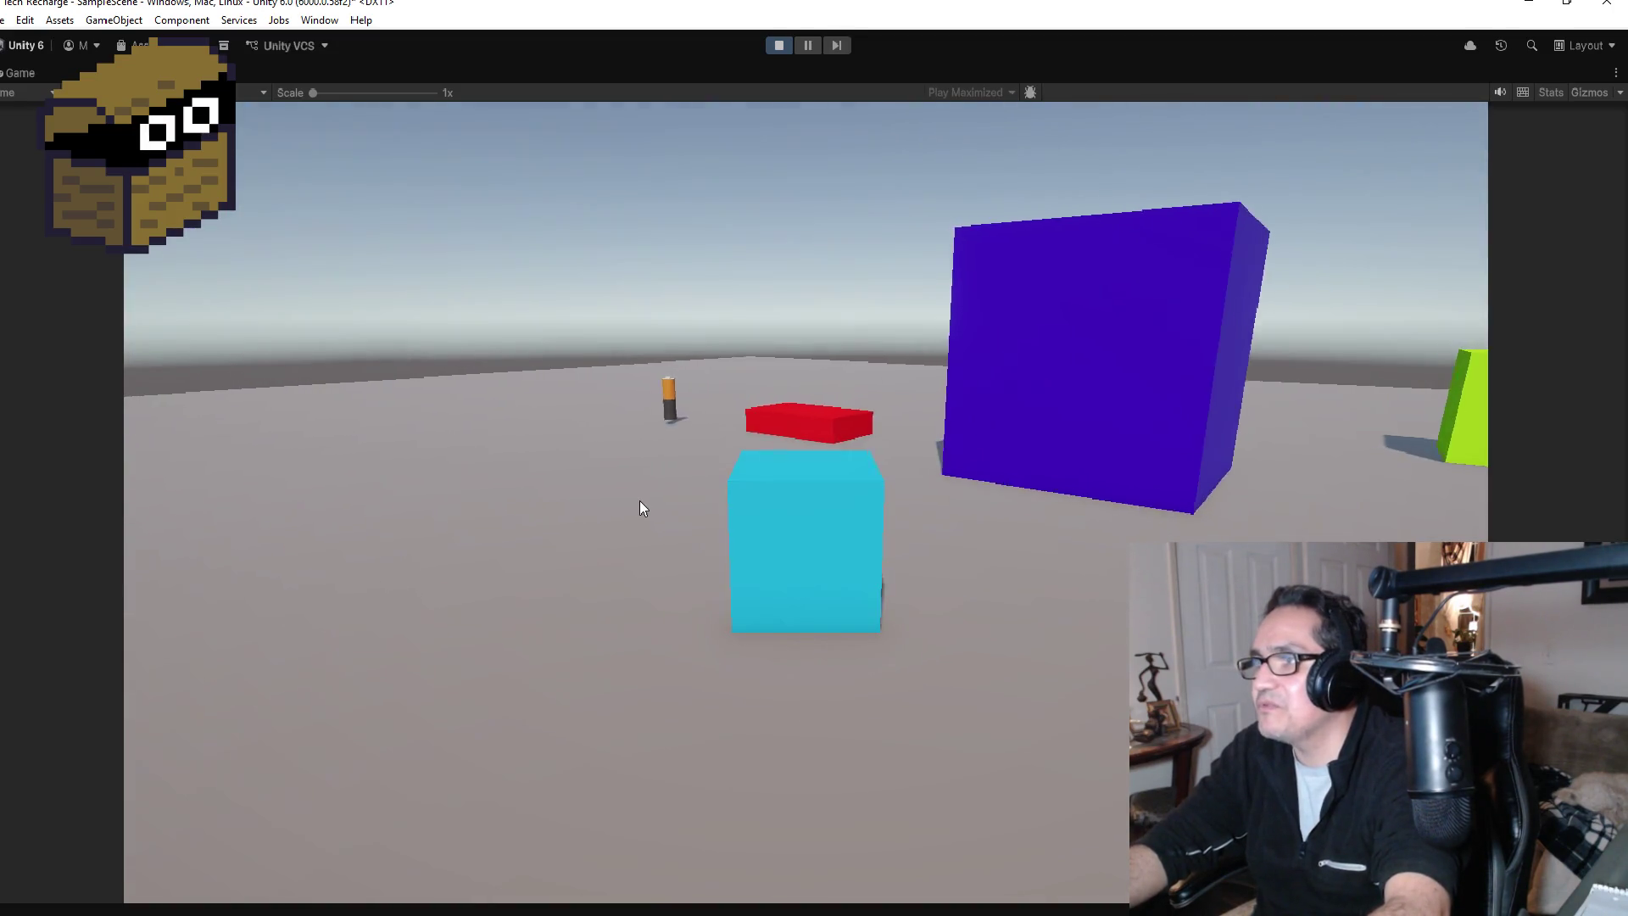
Step: Turn the player with A, stop the playtest, and bring up Player.cs in Visual Studio
key(a)
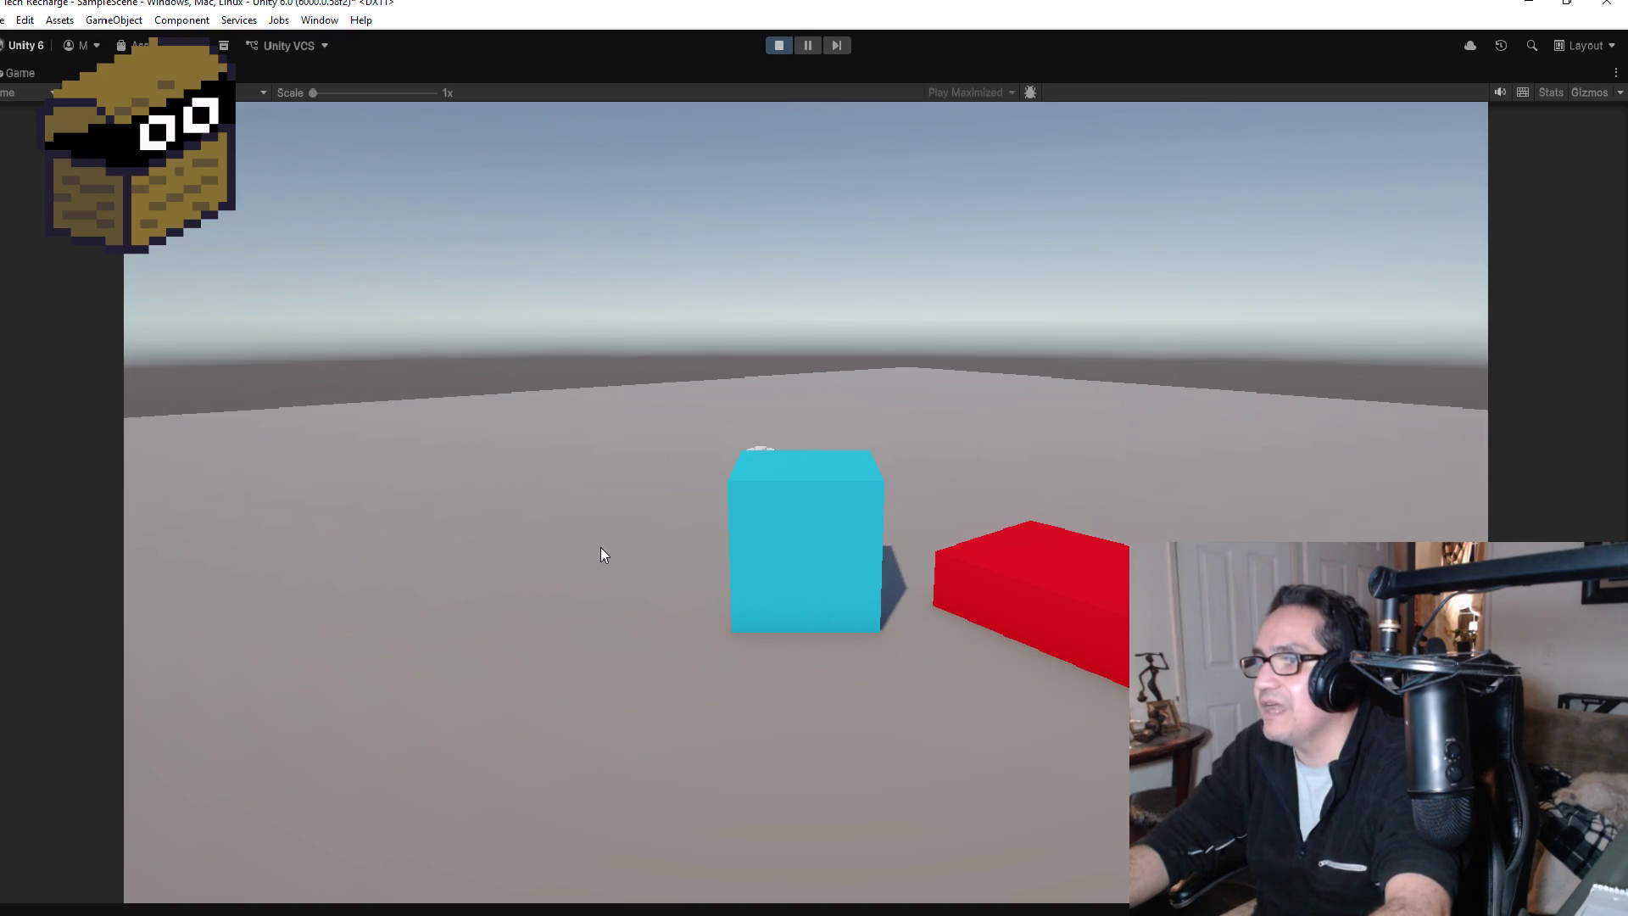
key(ctrl+p)
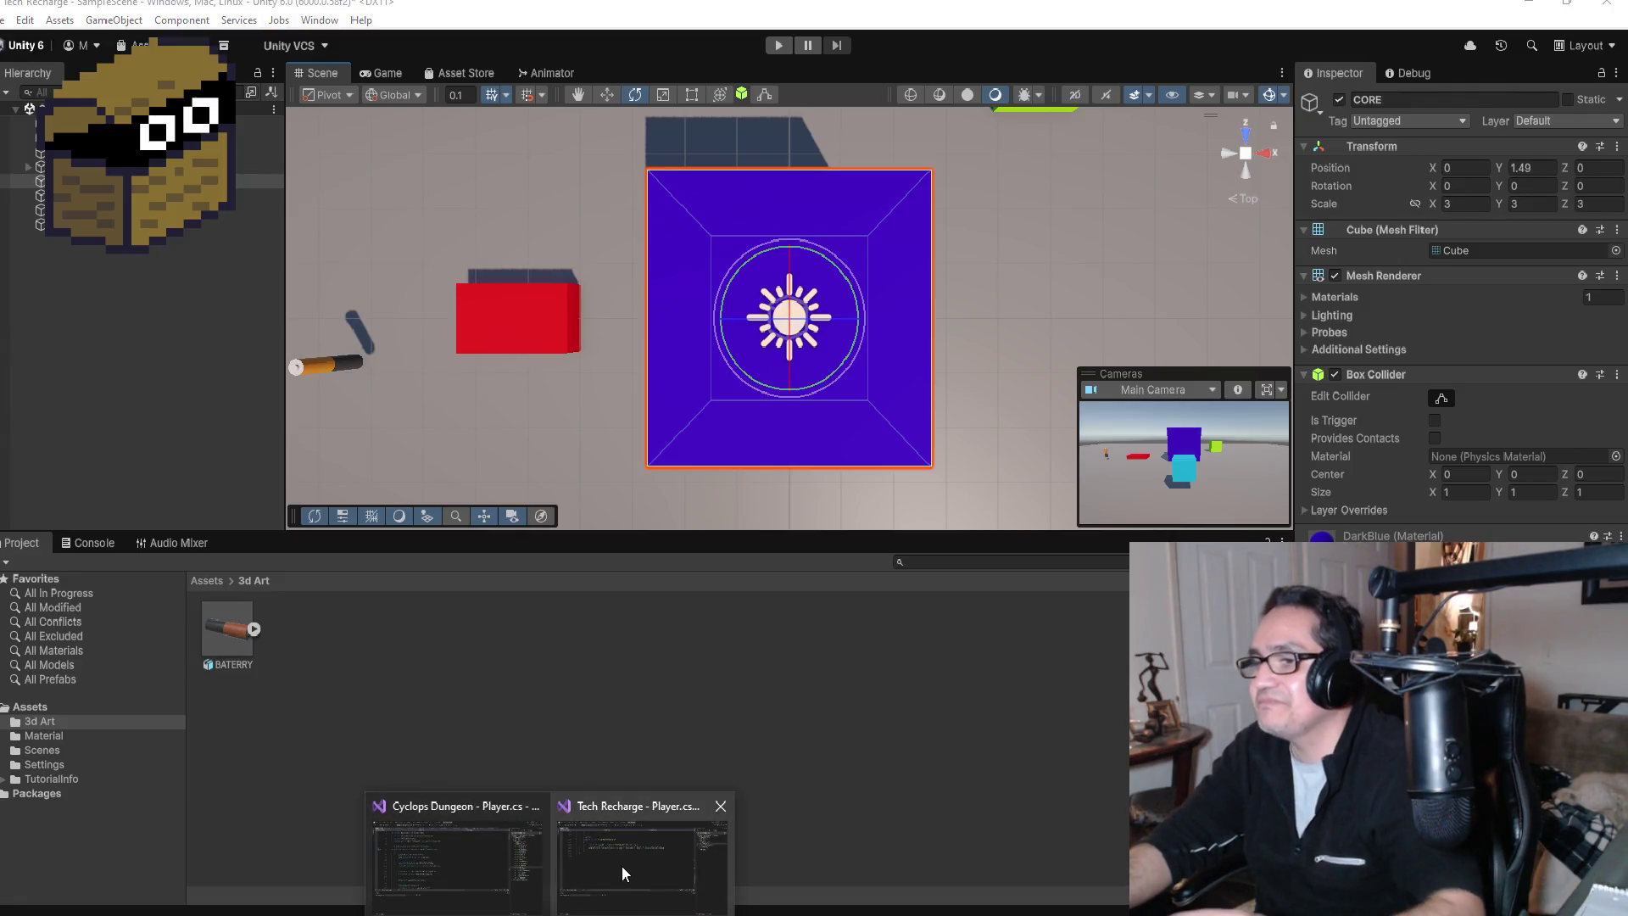
click(644, 847)
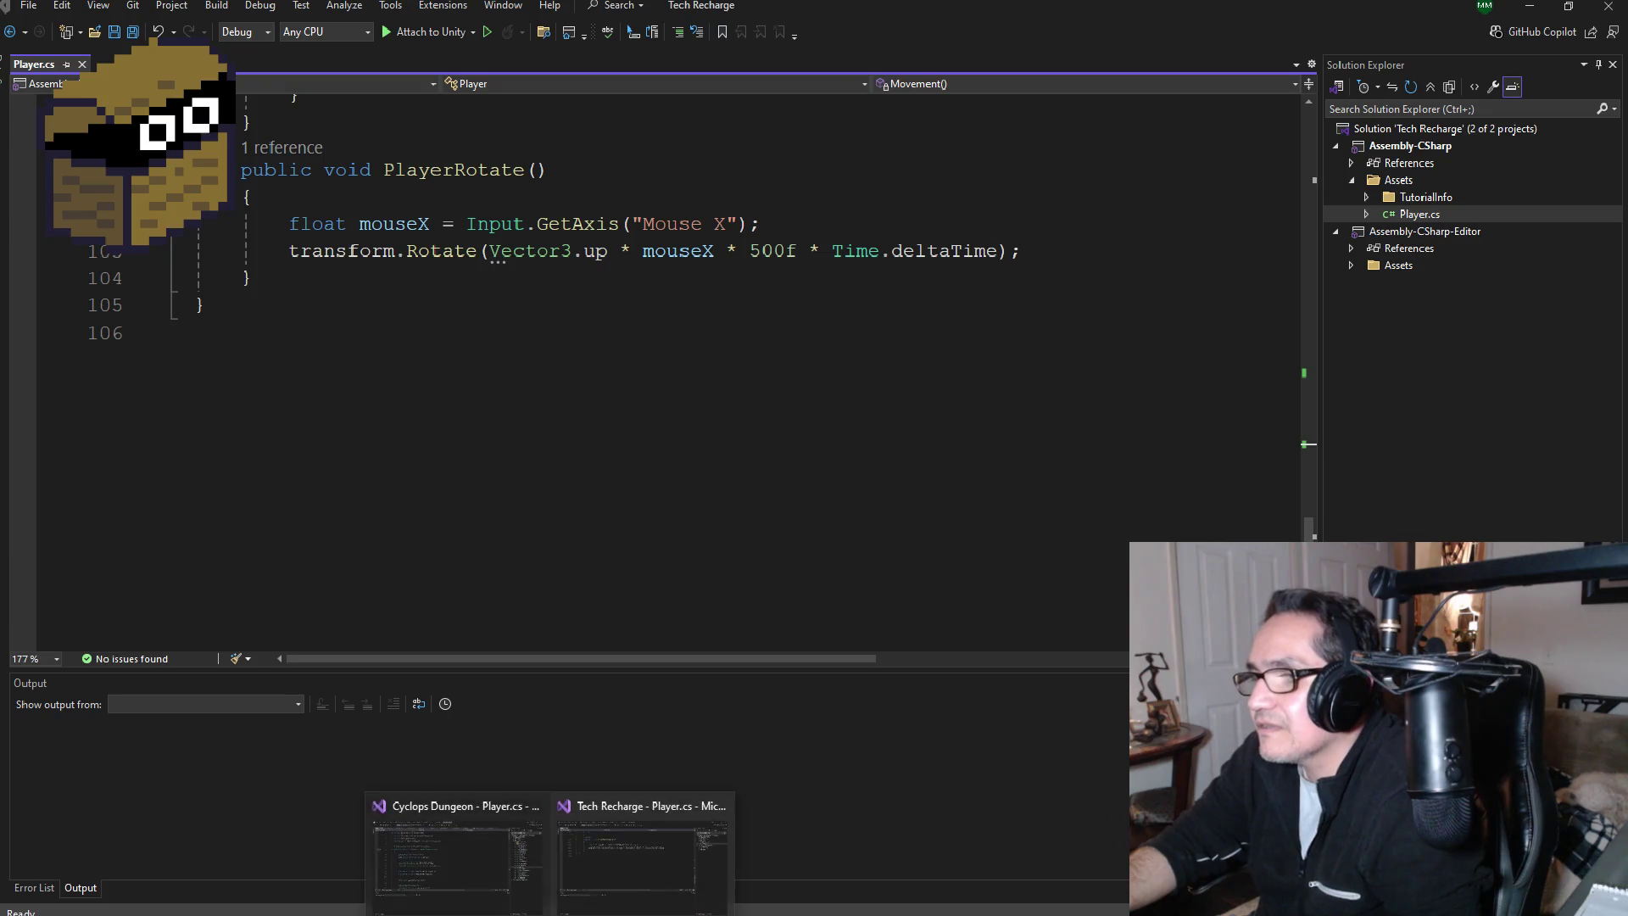
Step: Switch to the Cyclops Dungeon project and open its UIManager.cs script
click(458, 848)
scroll(614, 407, down, 3)
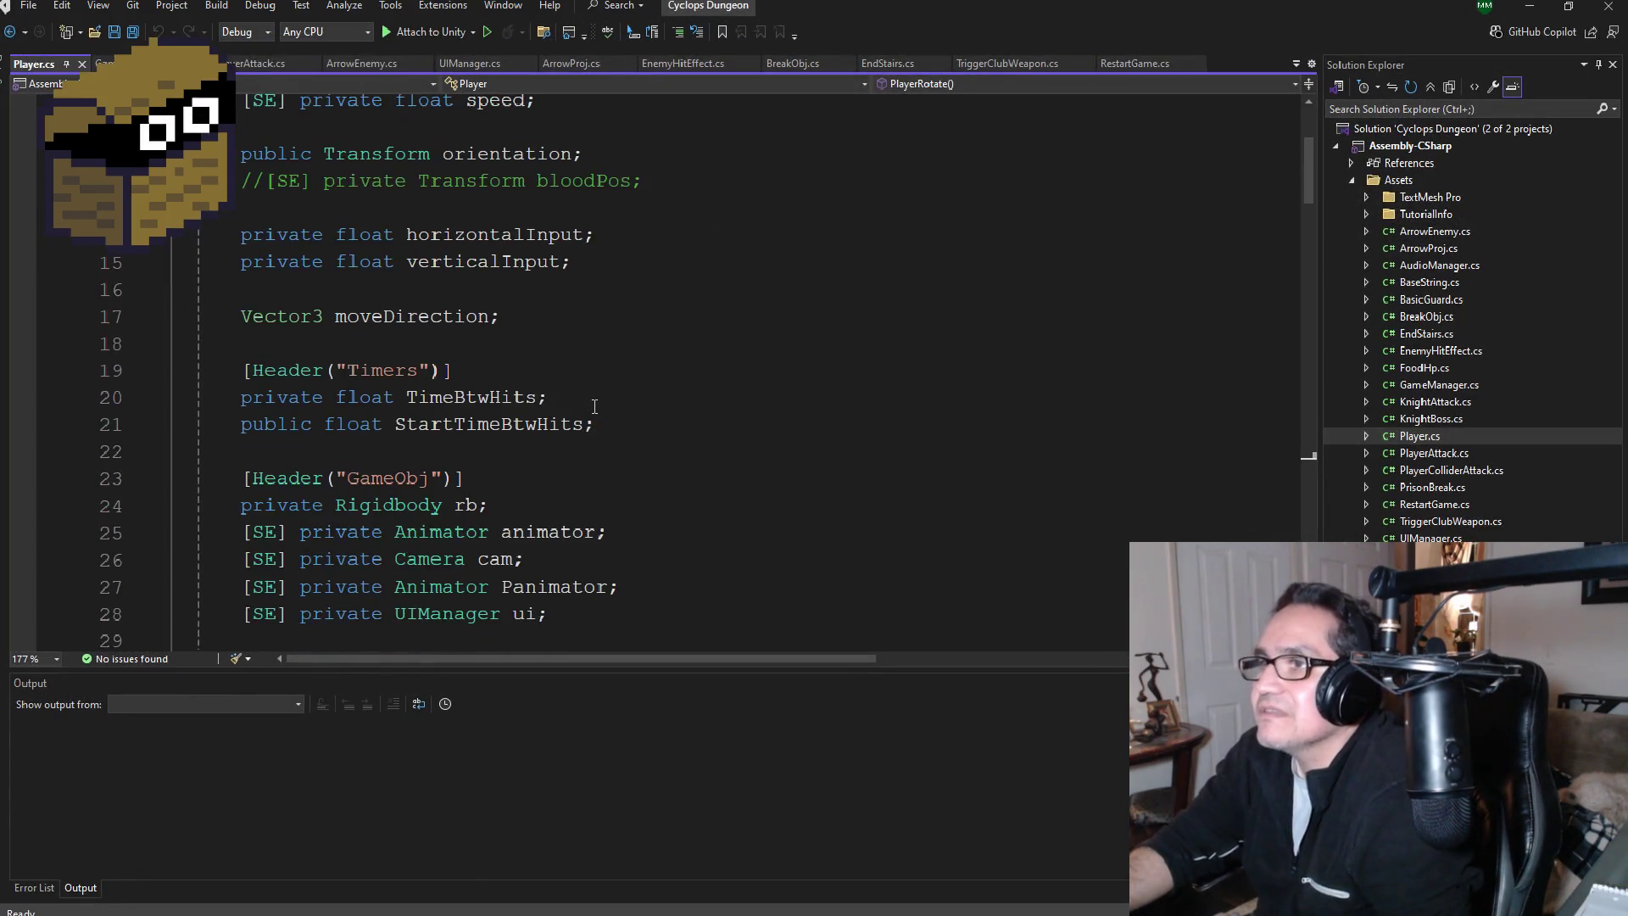
scroll(613, 417, down, 2)
scroll(610, 424, down, 3)
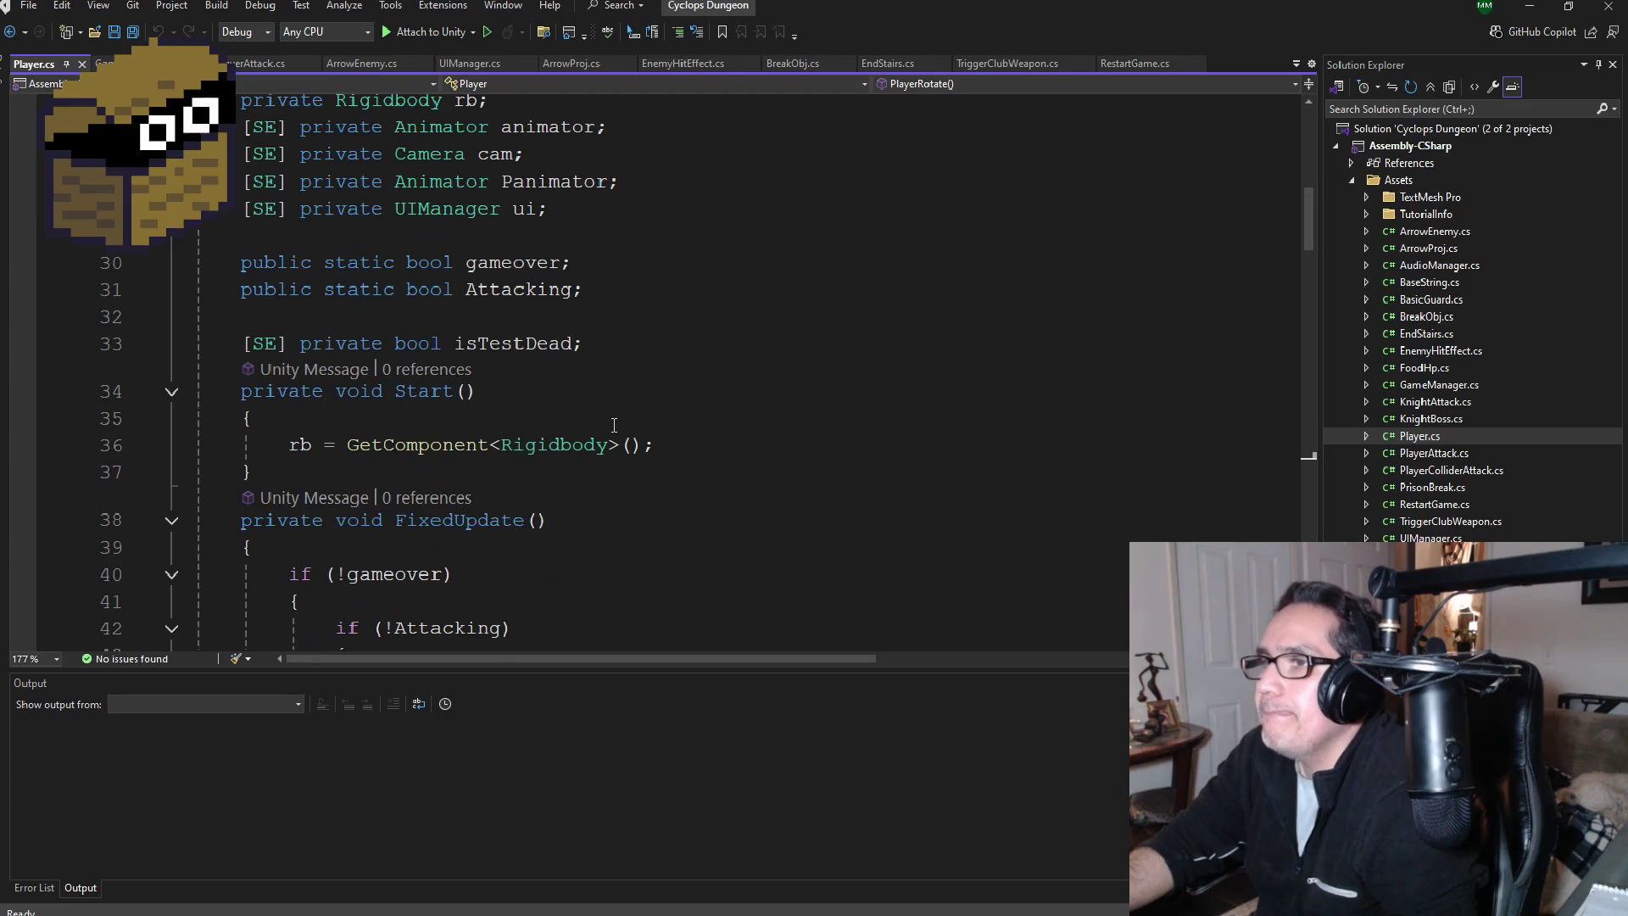
scroll(606, 427, down, 3)
scroll(607, 428, up, 10)
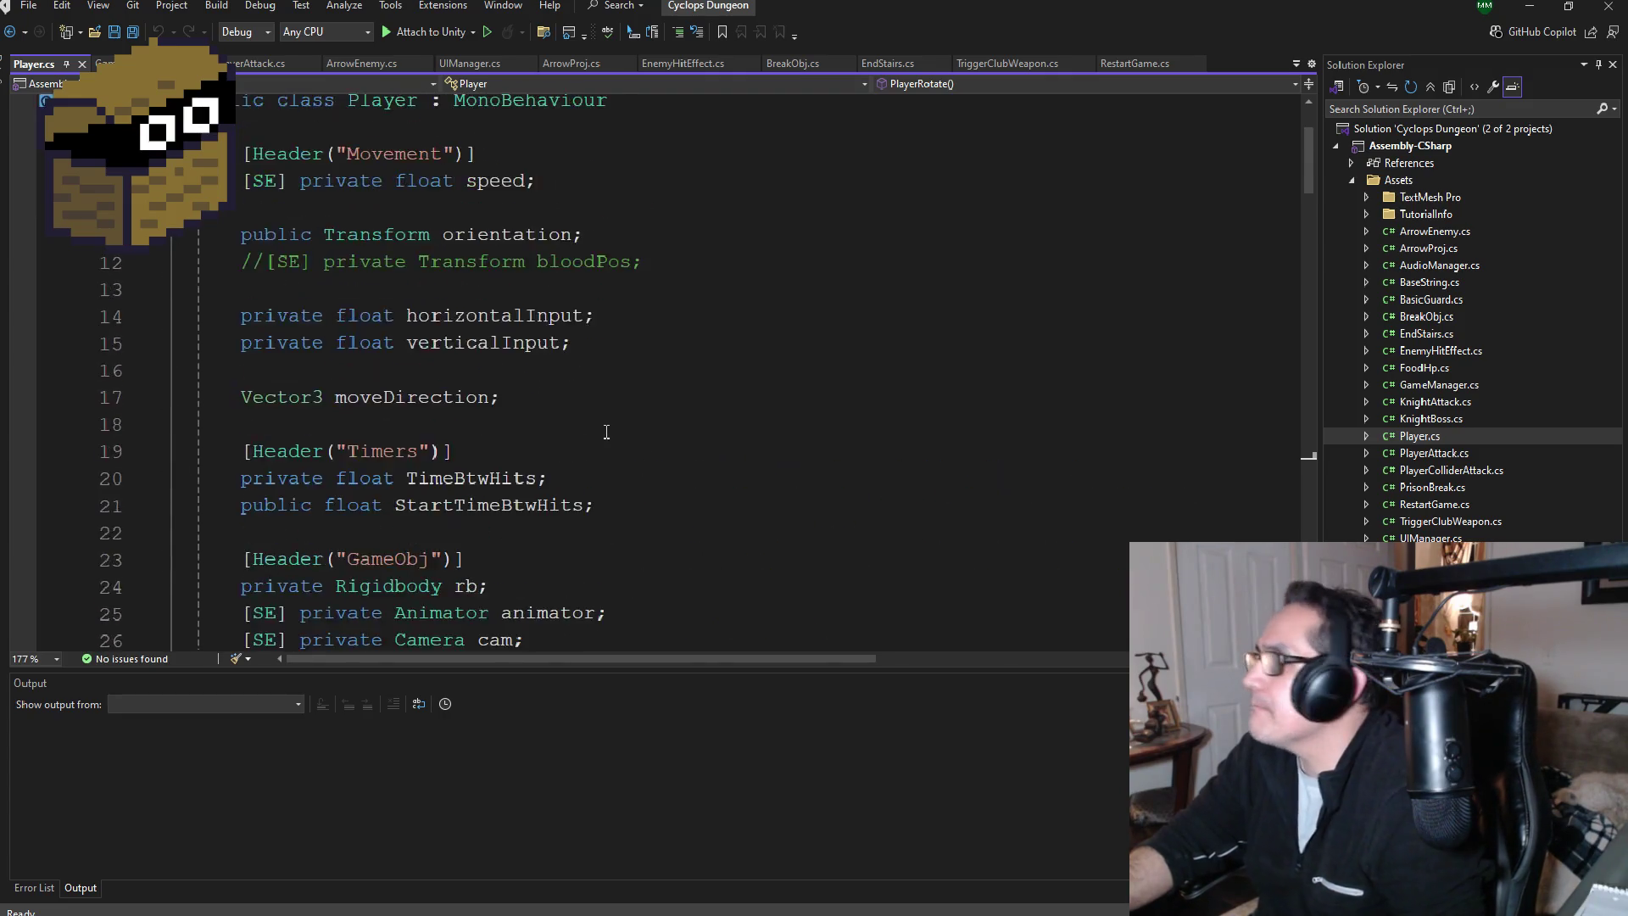
double_click(1430, 538)
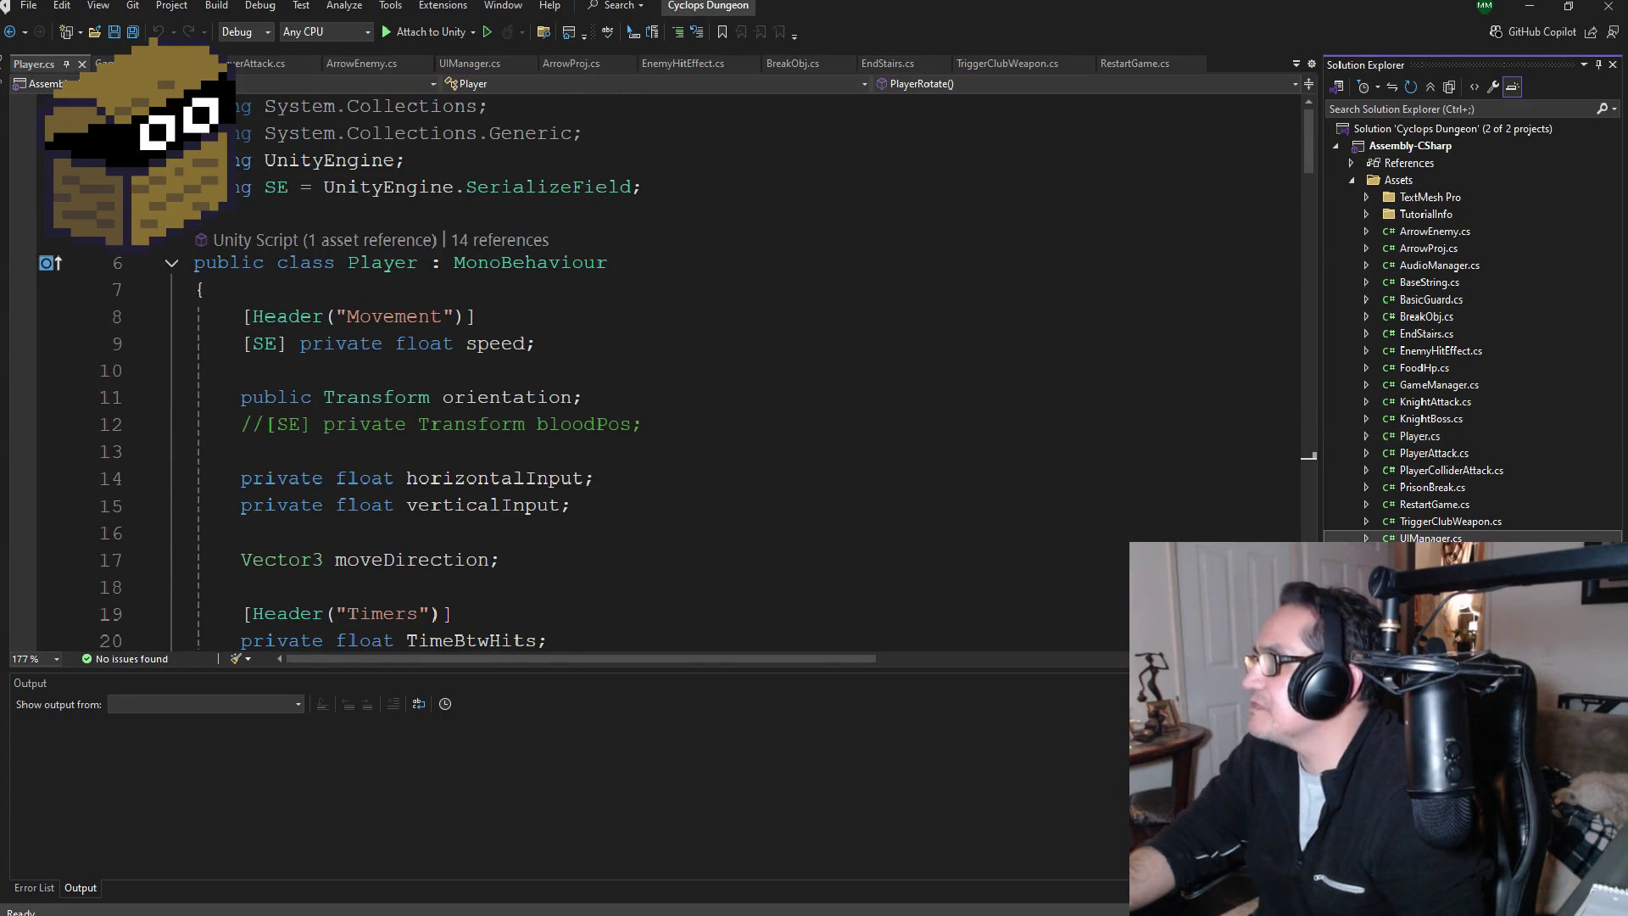
scroll(632, 393, up, 5)
scroll(632, 393, down, 2)
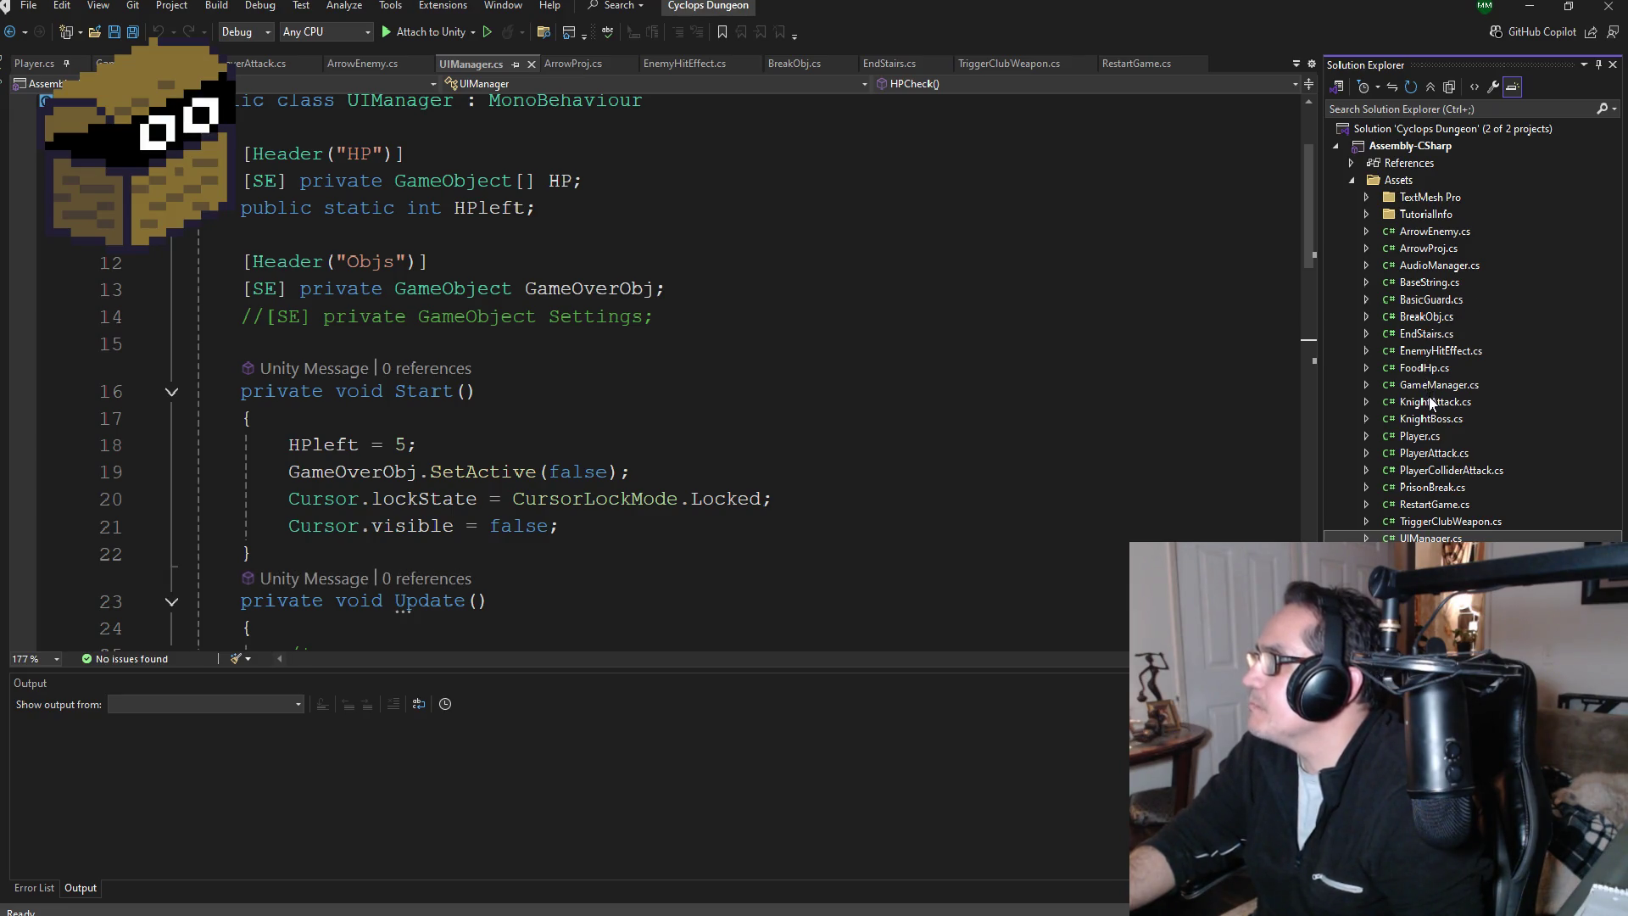
Step: Review GameManager.cs and its GameOver method, then return to Player.cs
double_click(1452, 389)
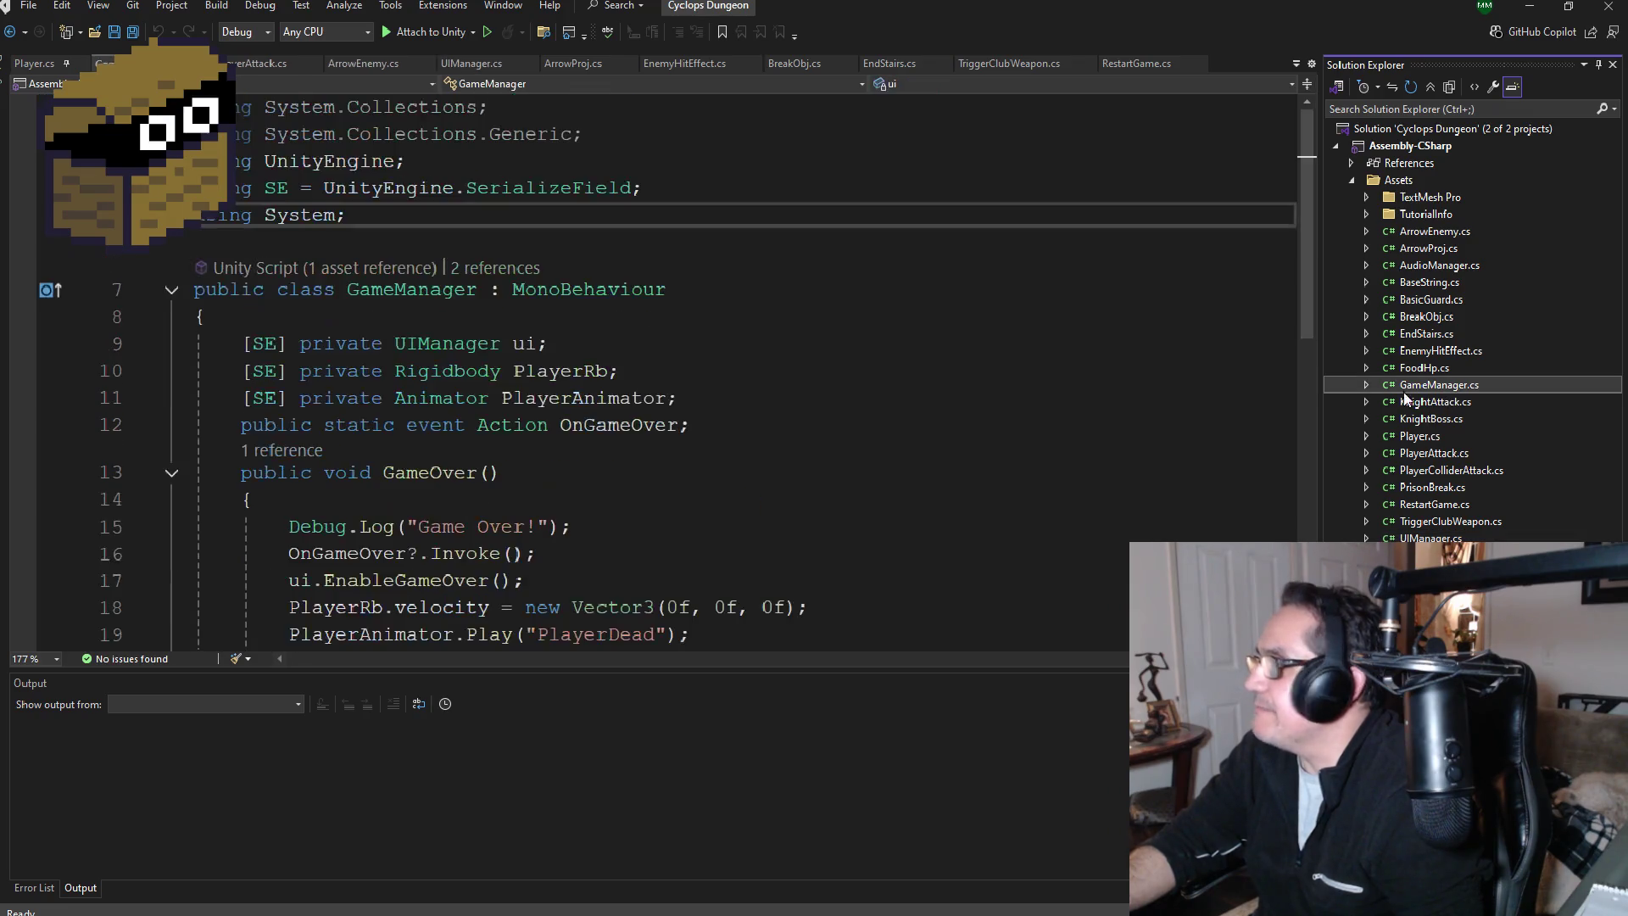
scroll(605, 464, down, 2)
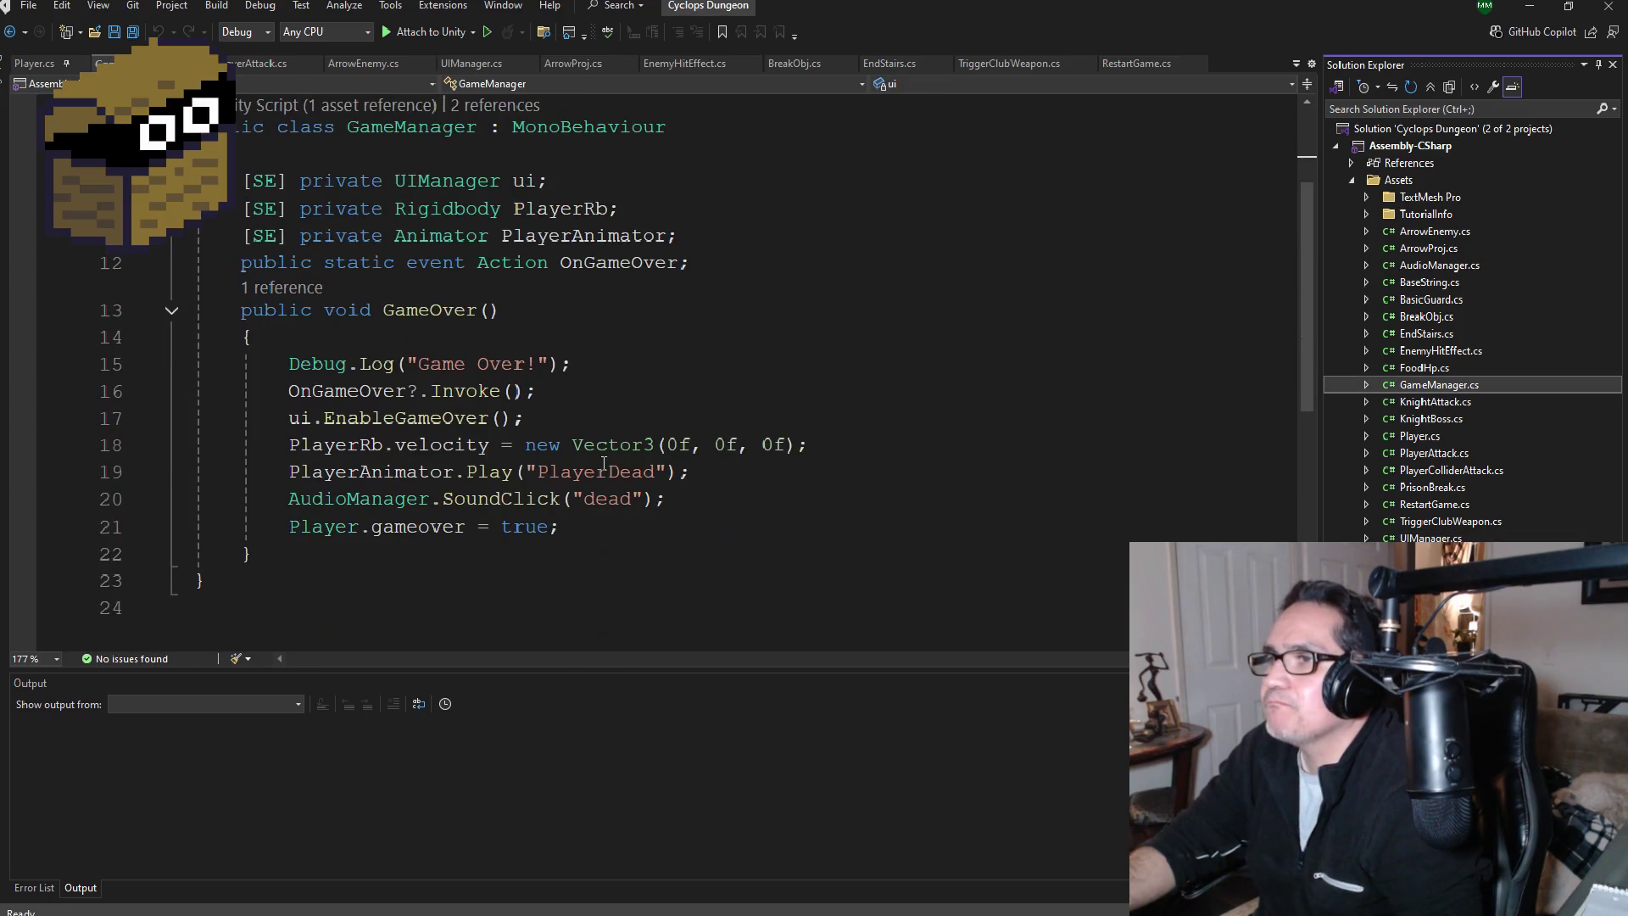
scroll(624, 450, up, 2)
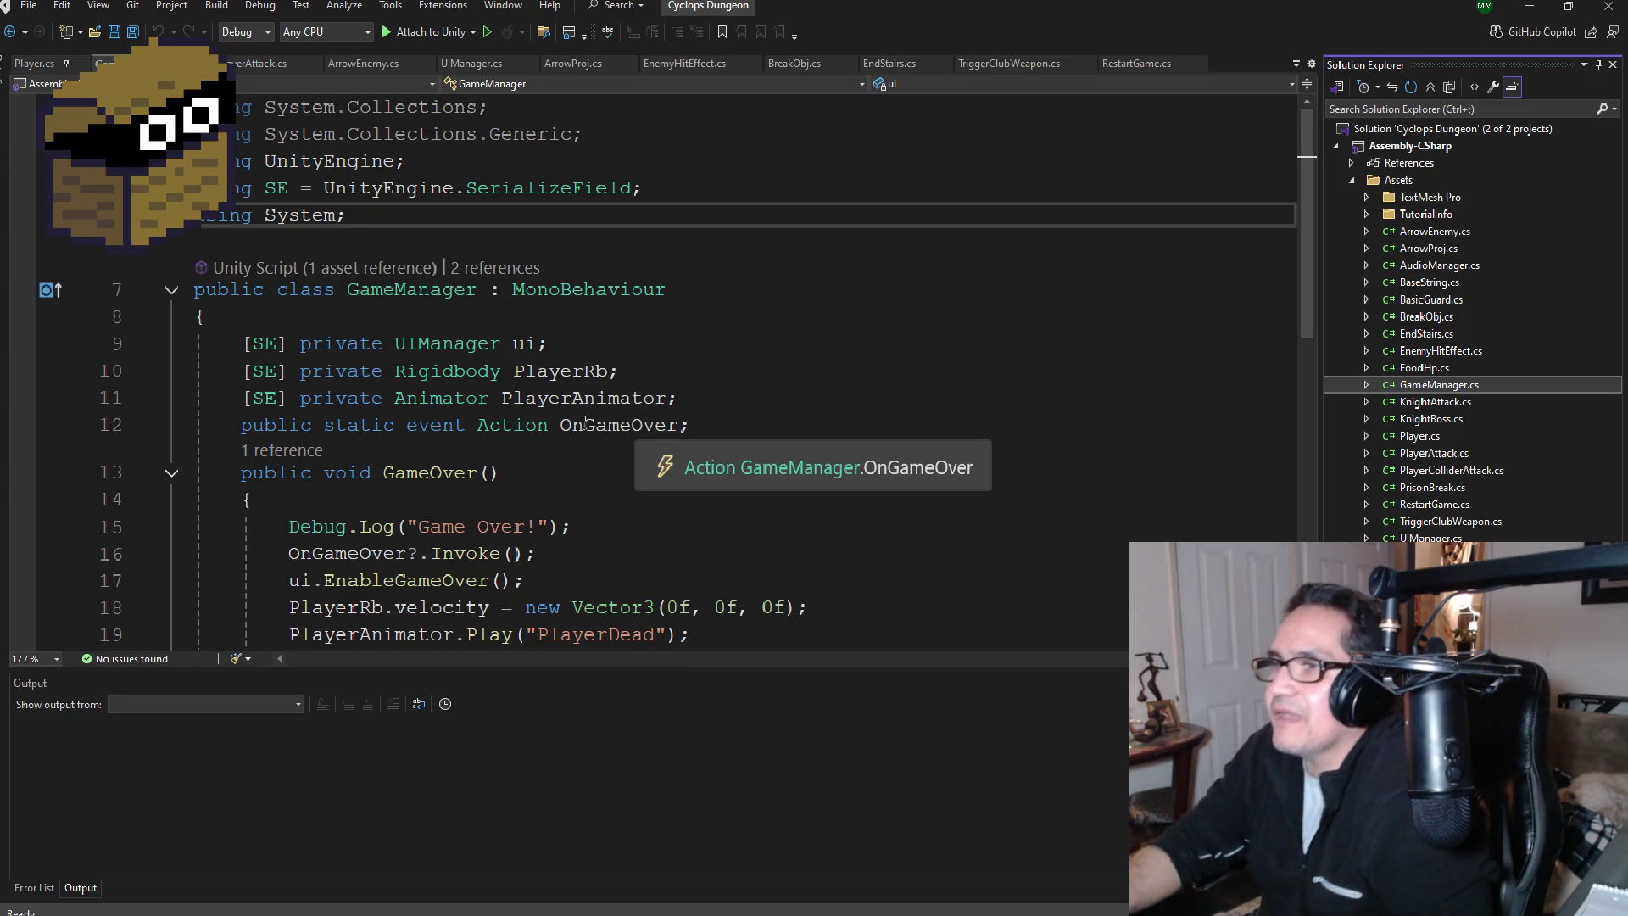
scroll(572, 424, down, 2)
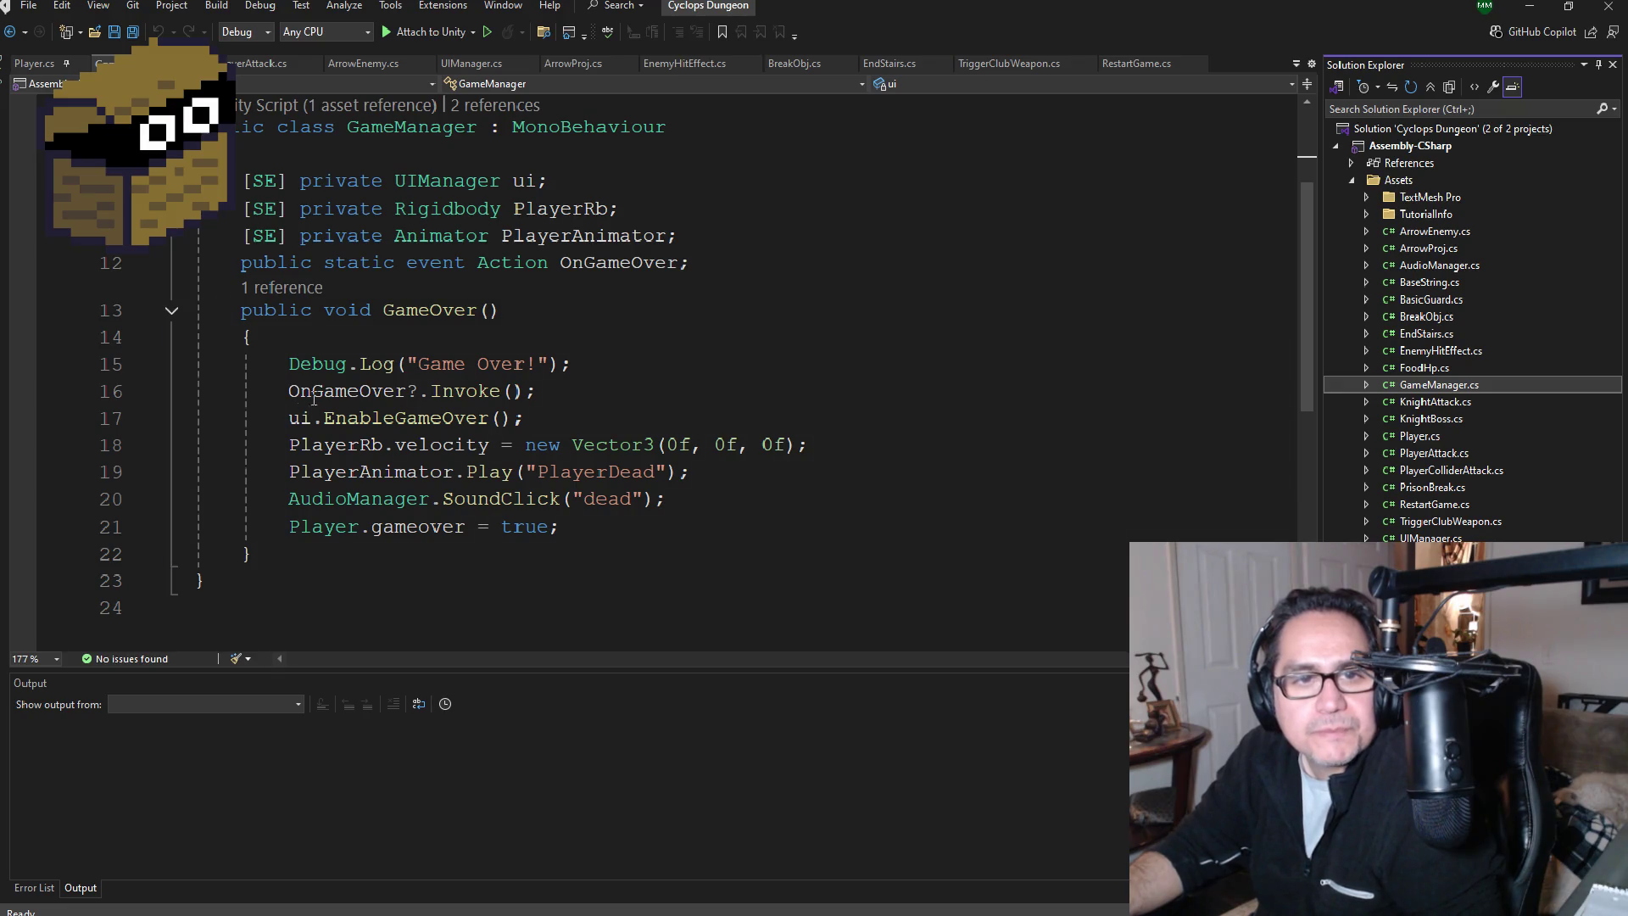
mouse_move(390, 403)
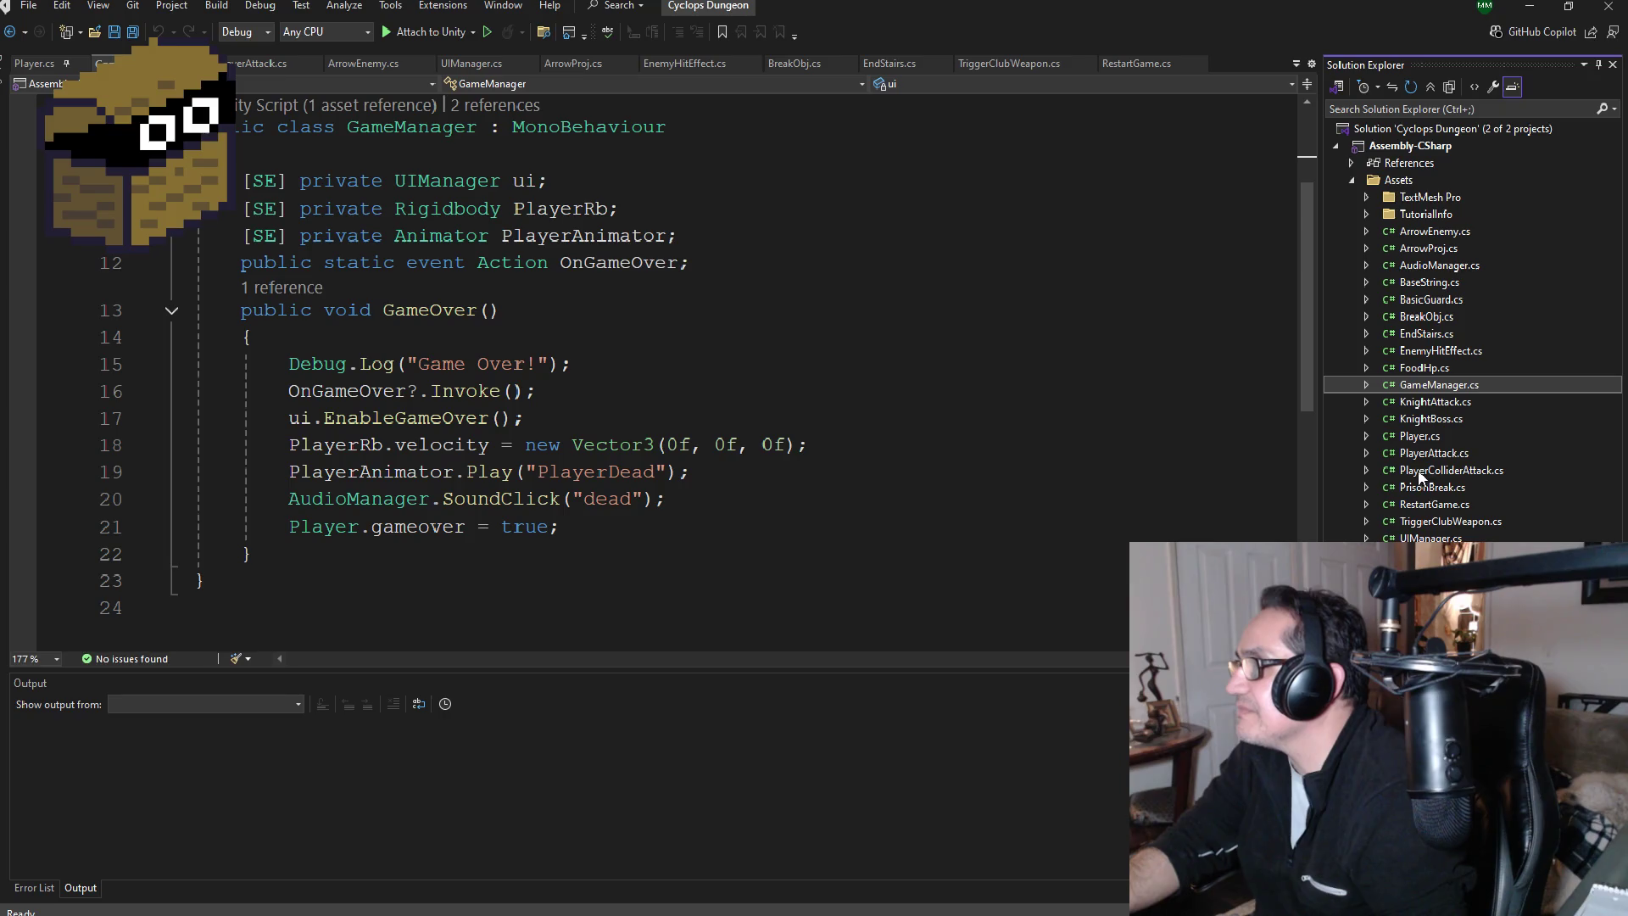
double_click(1420, 434)
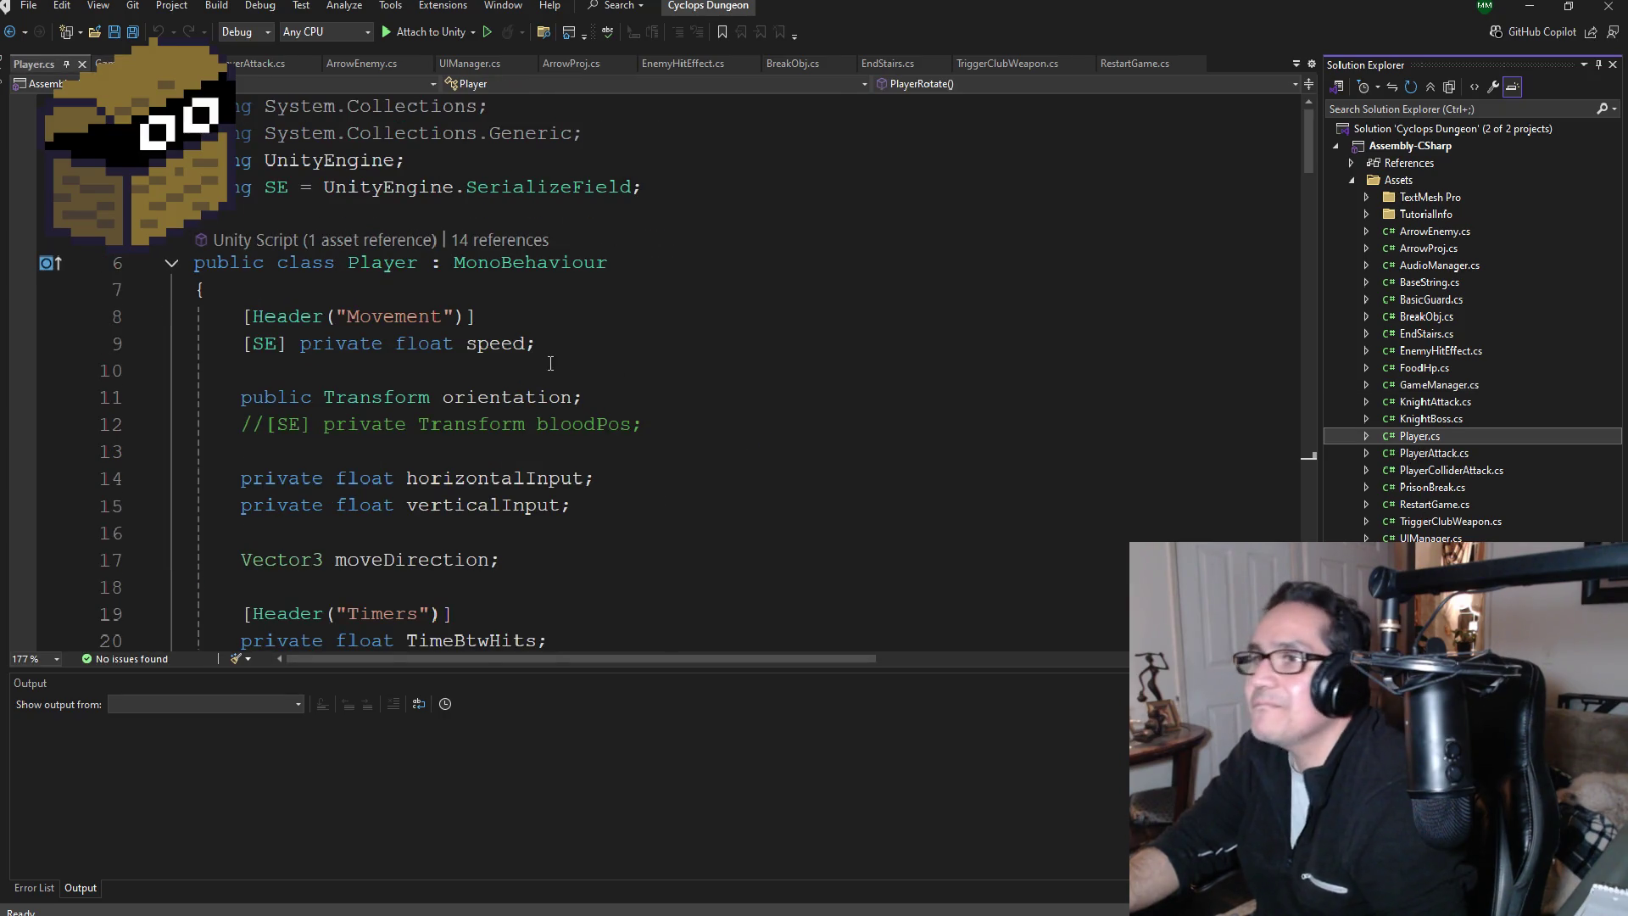
Step: Browse the Solution Explorer script list and open PlayerAttack.cs
scroll(540, 388, down, 4)
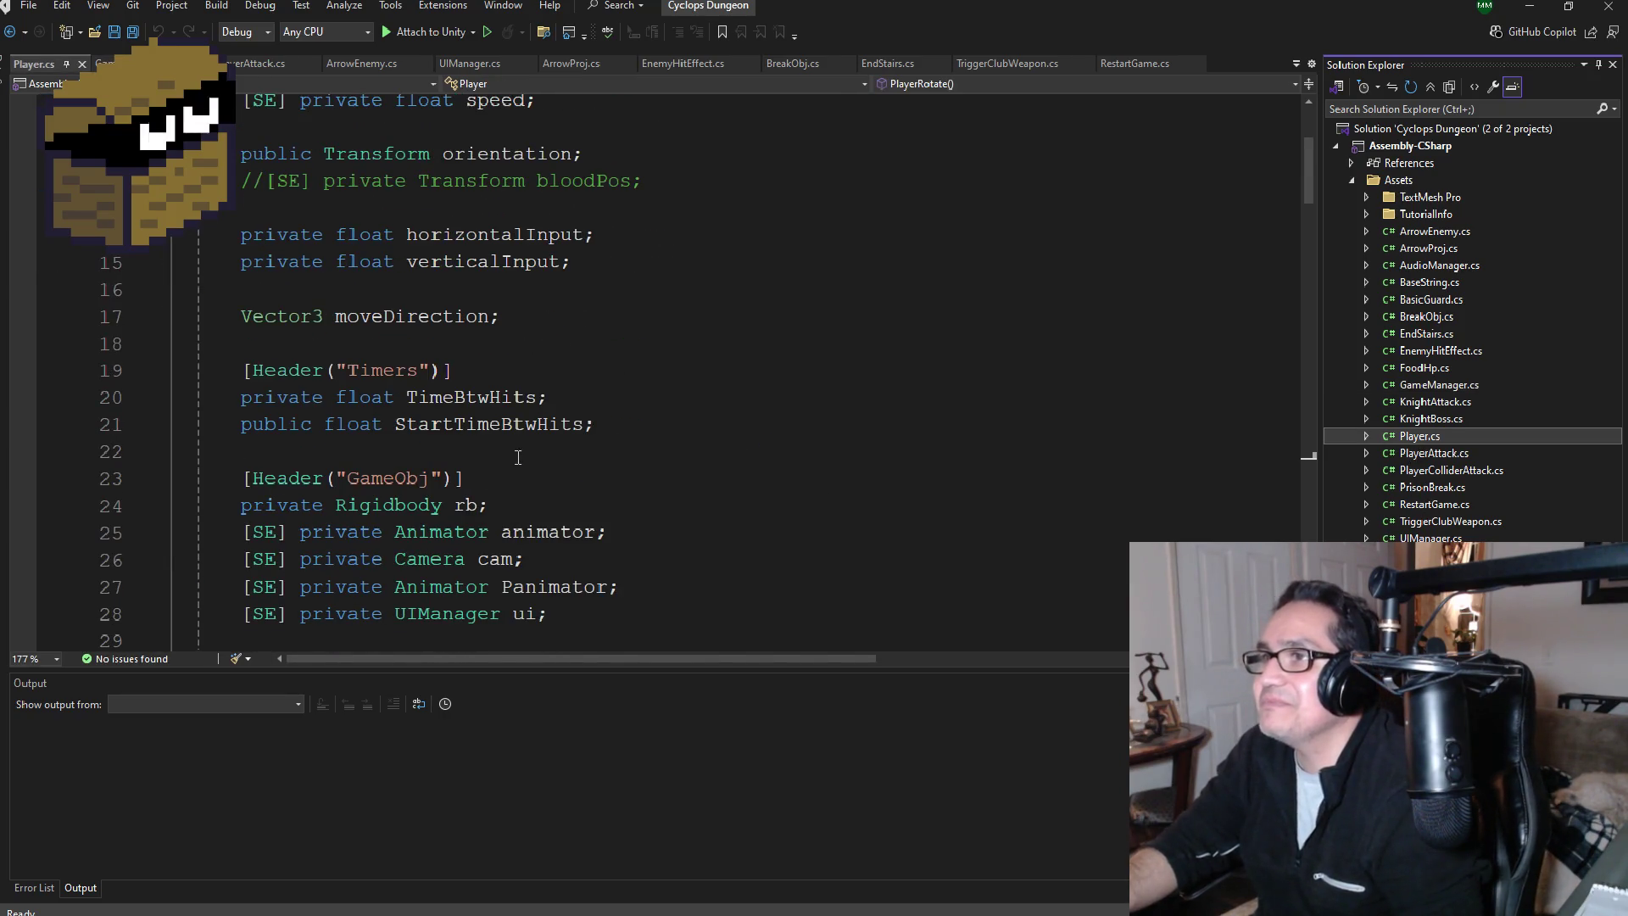
scroll(517, 460, down, 3)
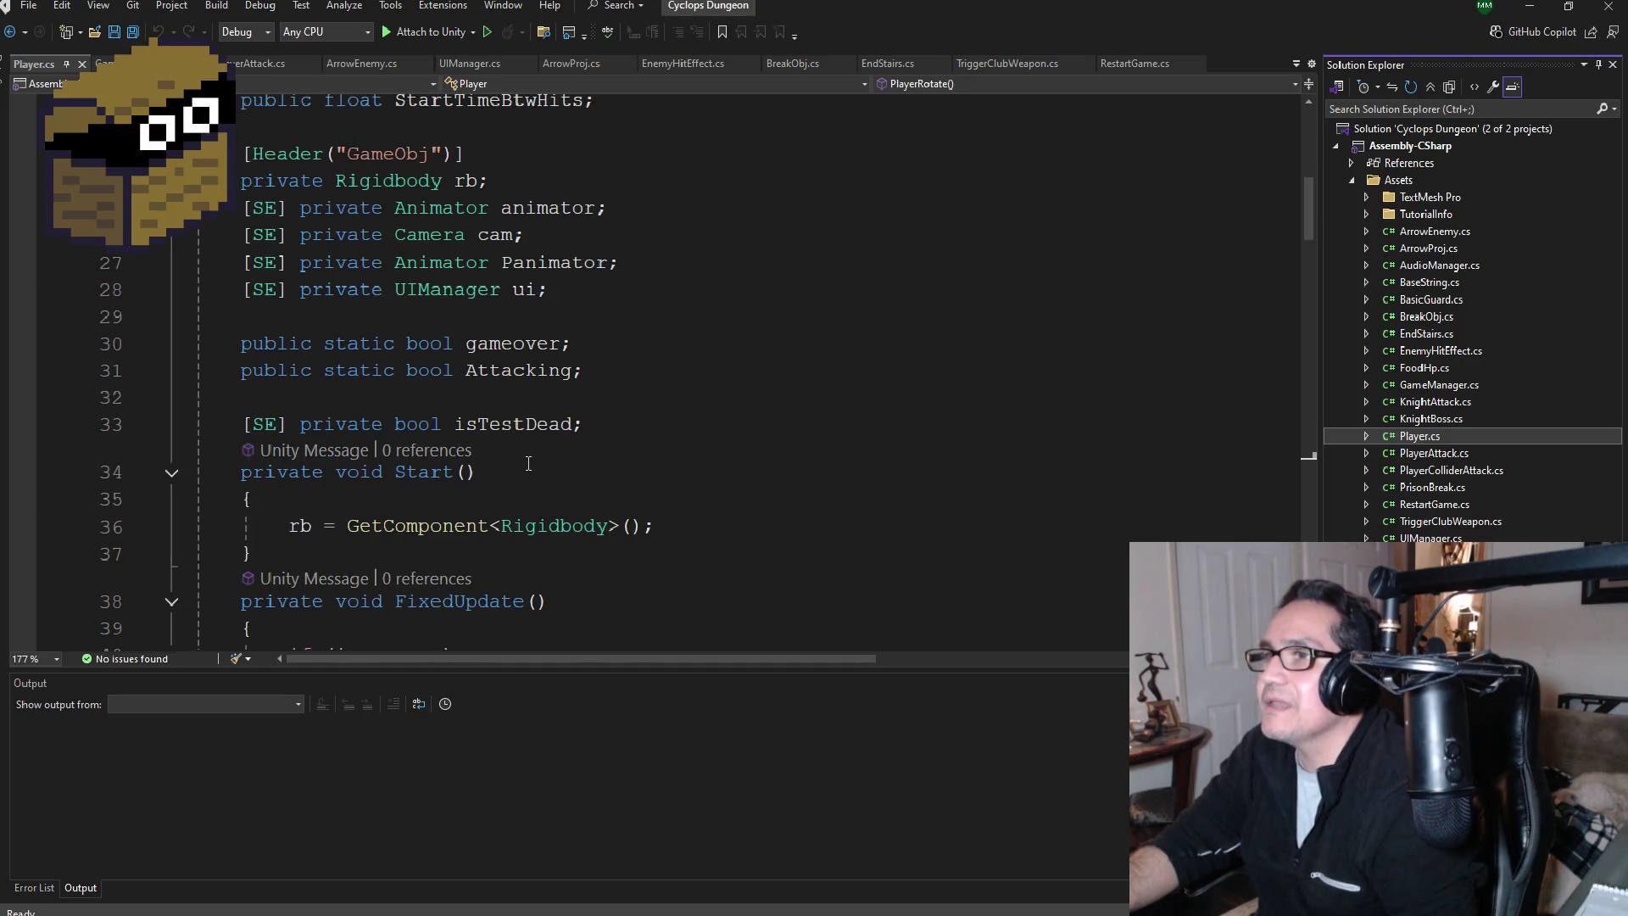
scroll(527, 459, down, 1)
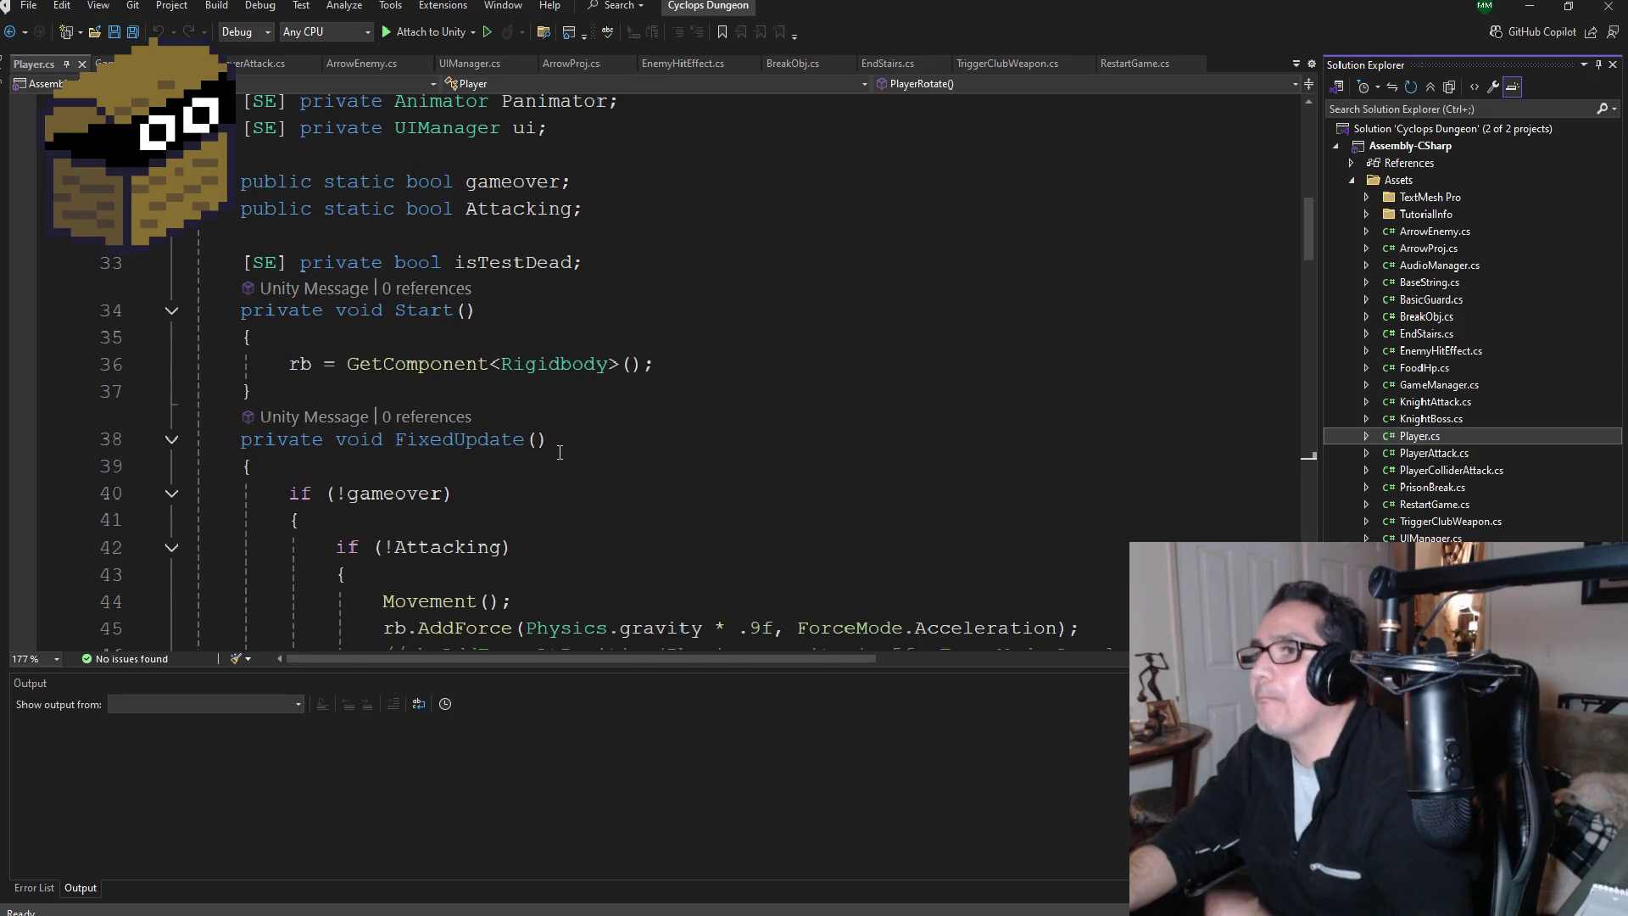
scroll(551, 454, down, 2)
scroll(556, 454, down, 2)
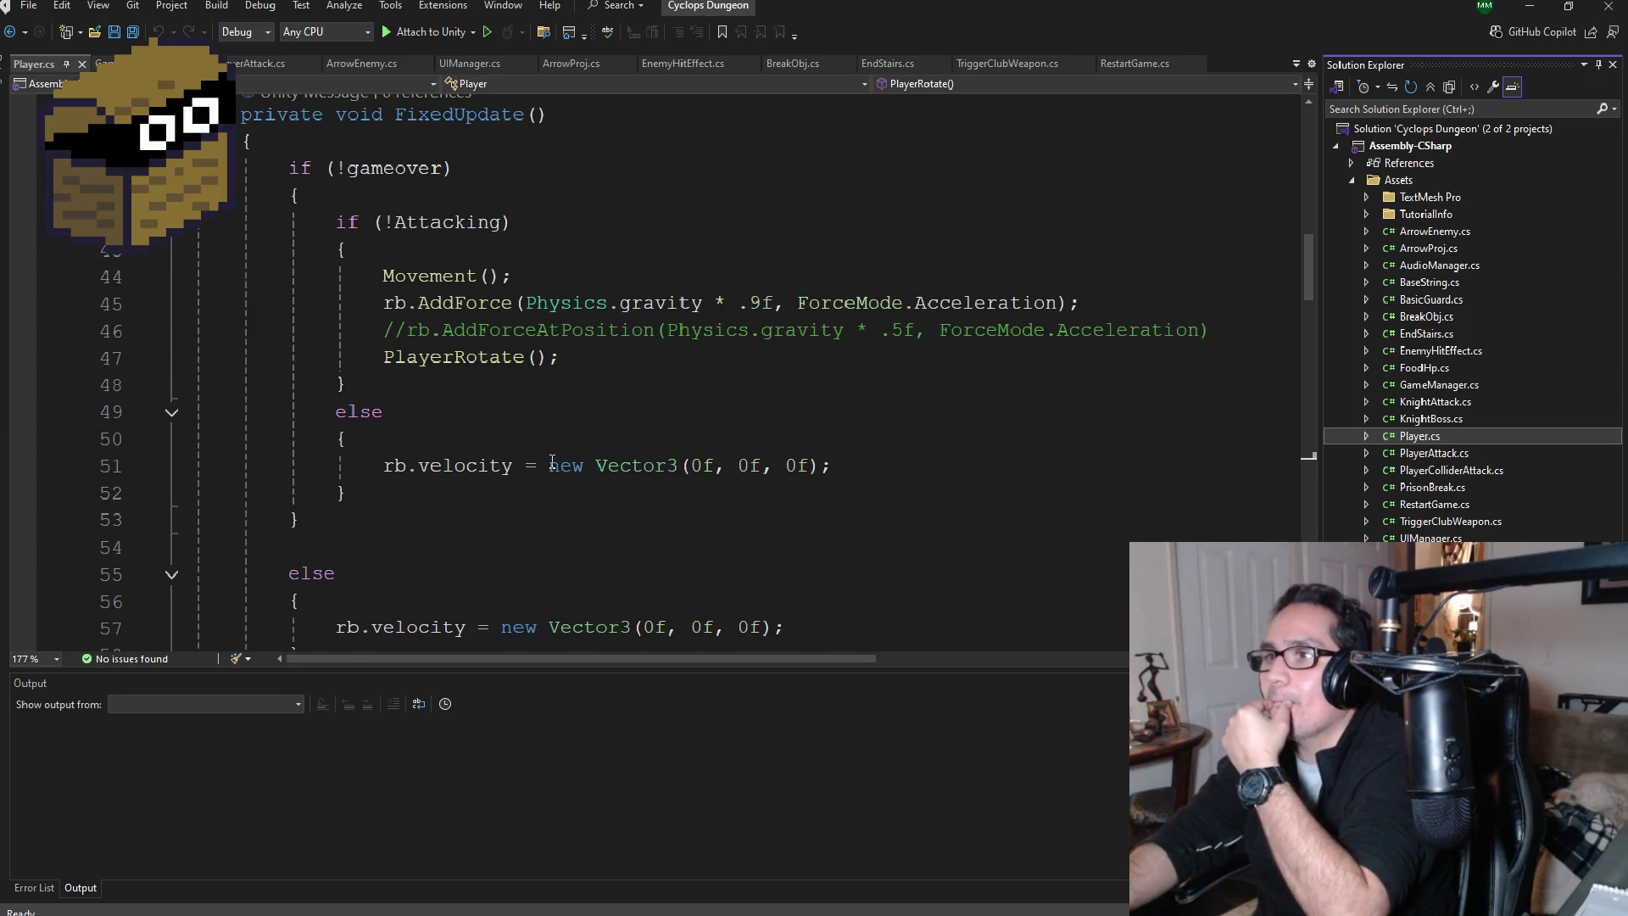
scroll(551, 463, up, 3)
scroll(552, 465, down, 8)
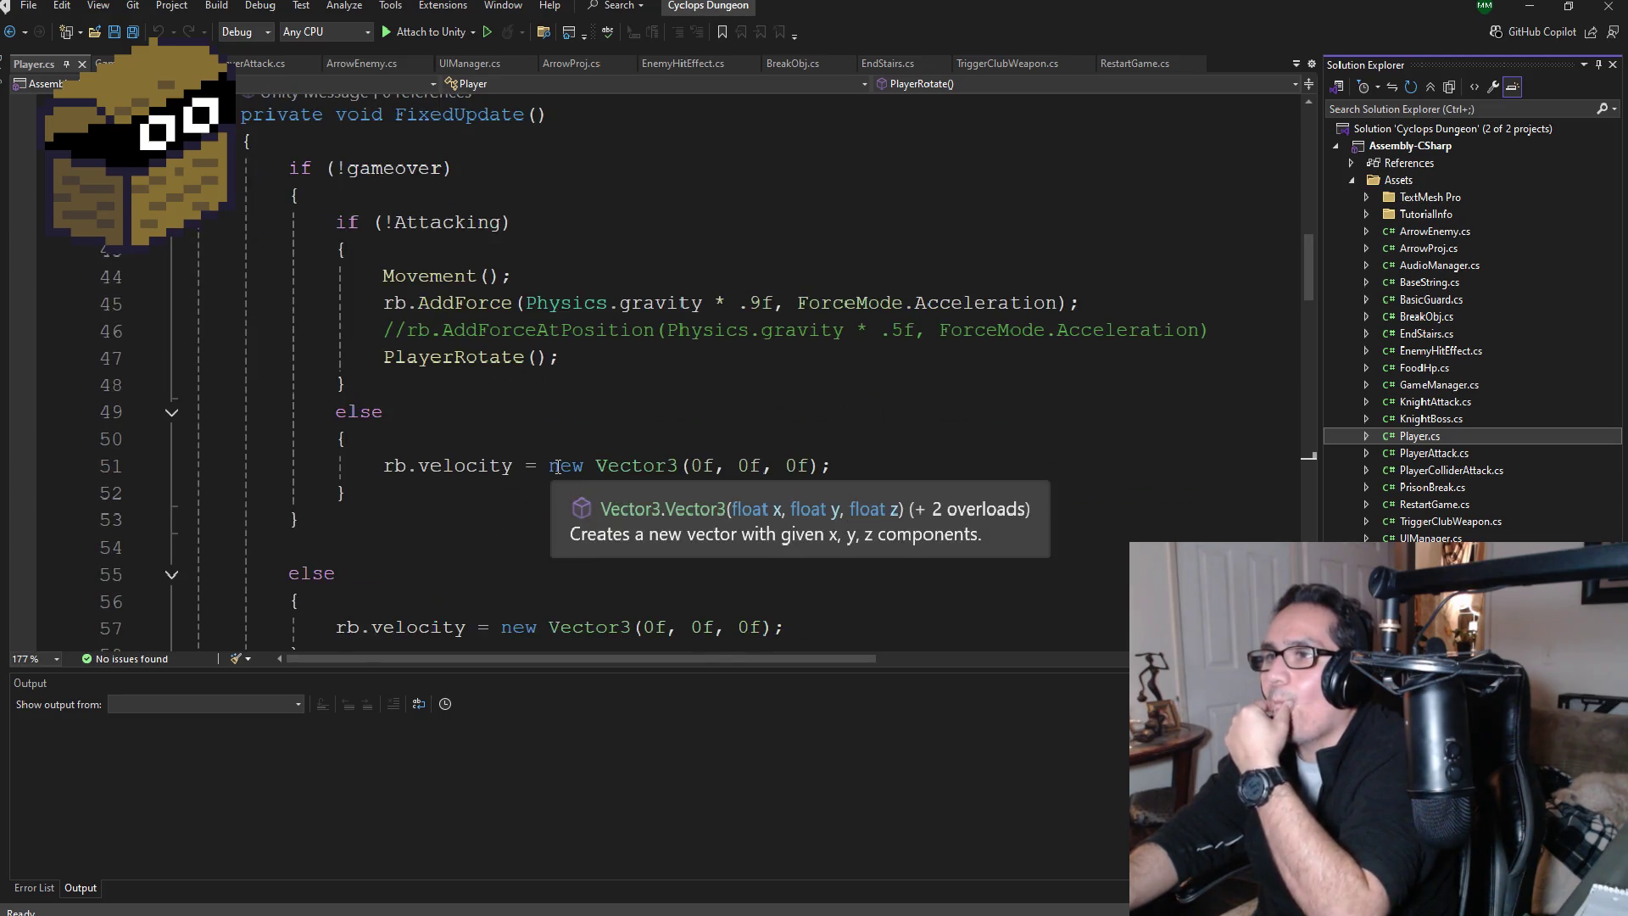
scroll(560, 471, down, 6)
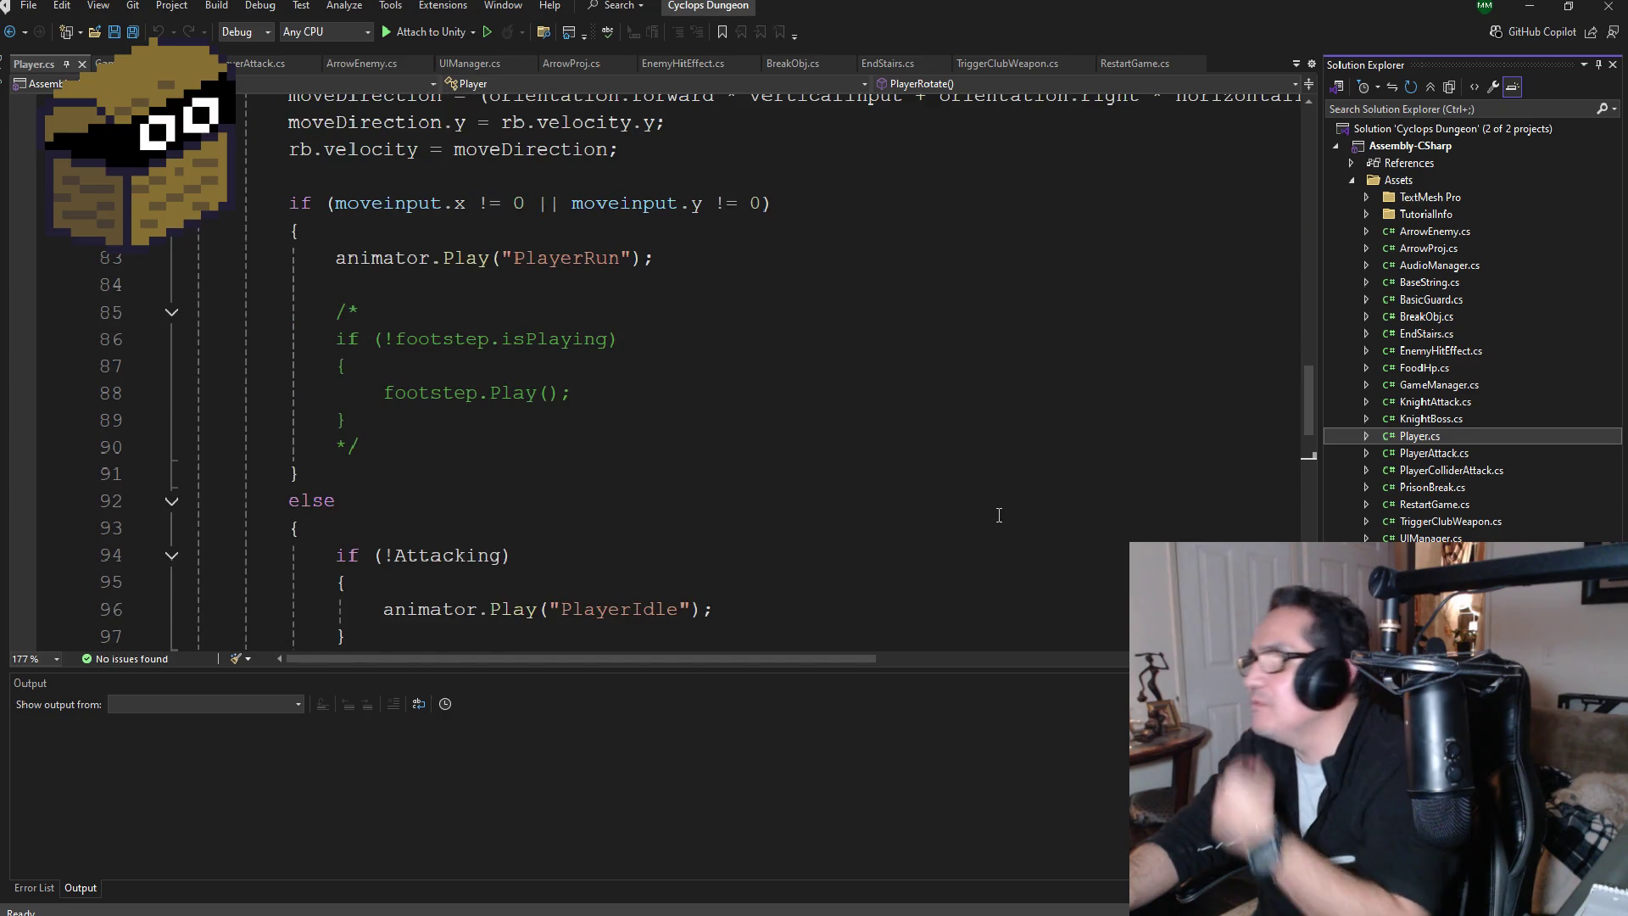
double_click(1433, 454)
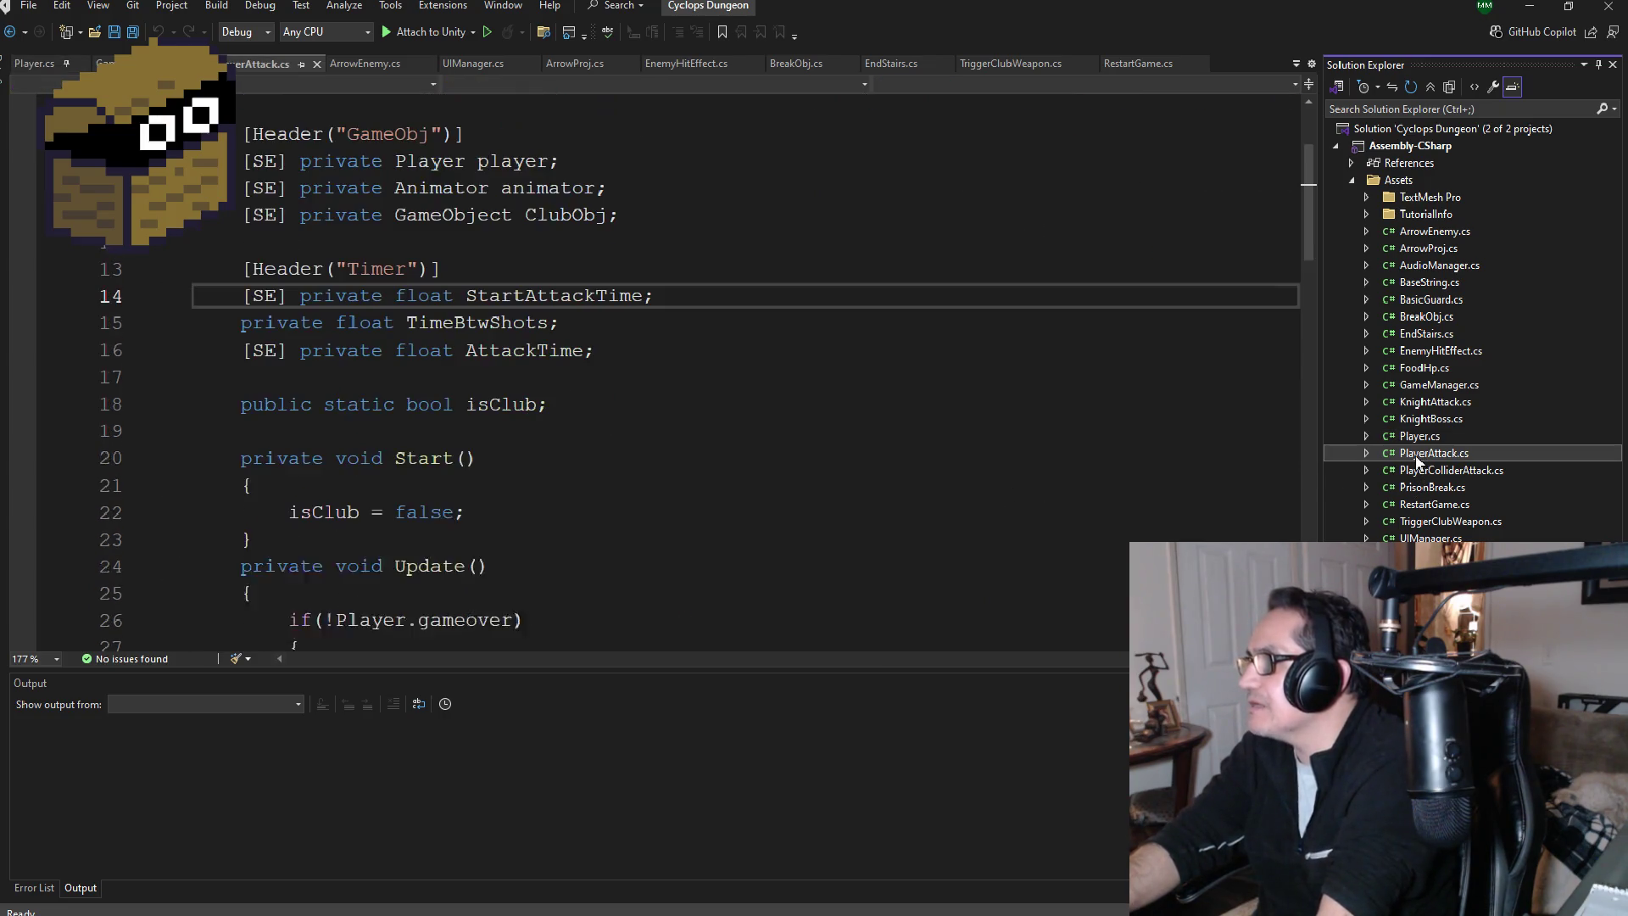
scroll(595, 435, up, 2)
scroll(598, 433, down, 2)
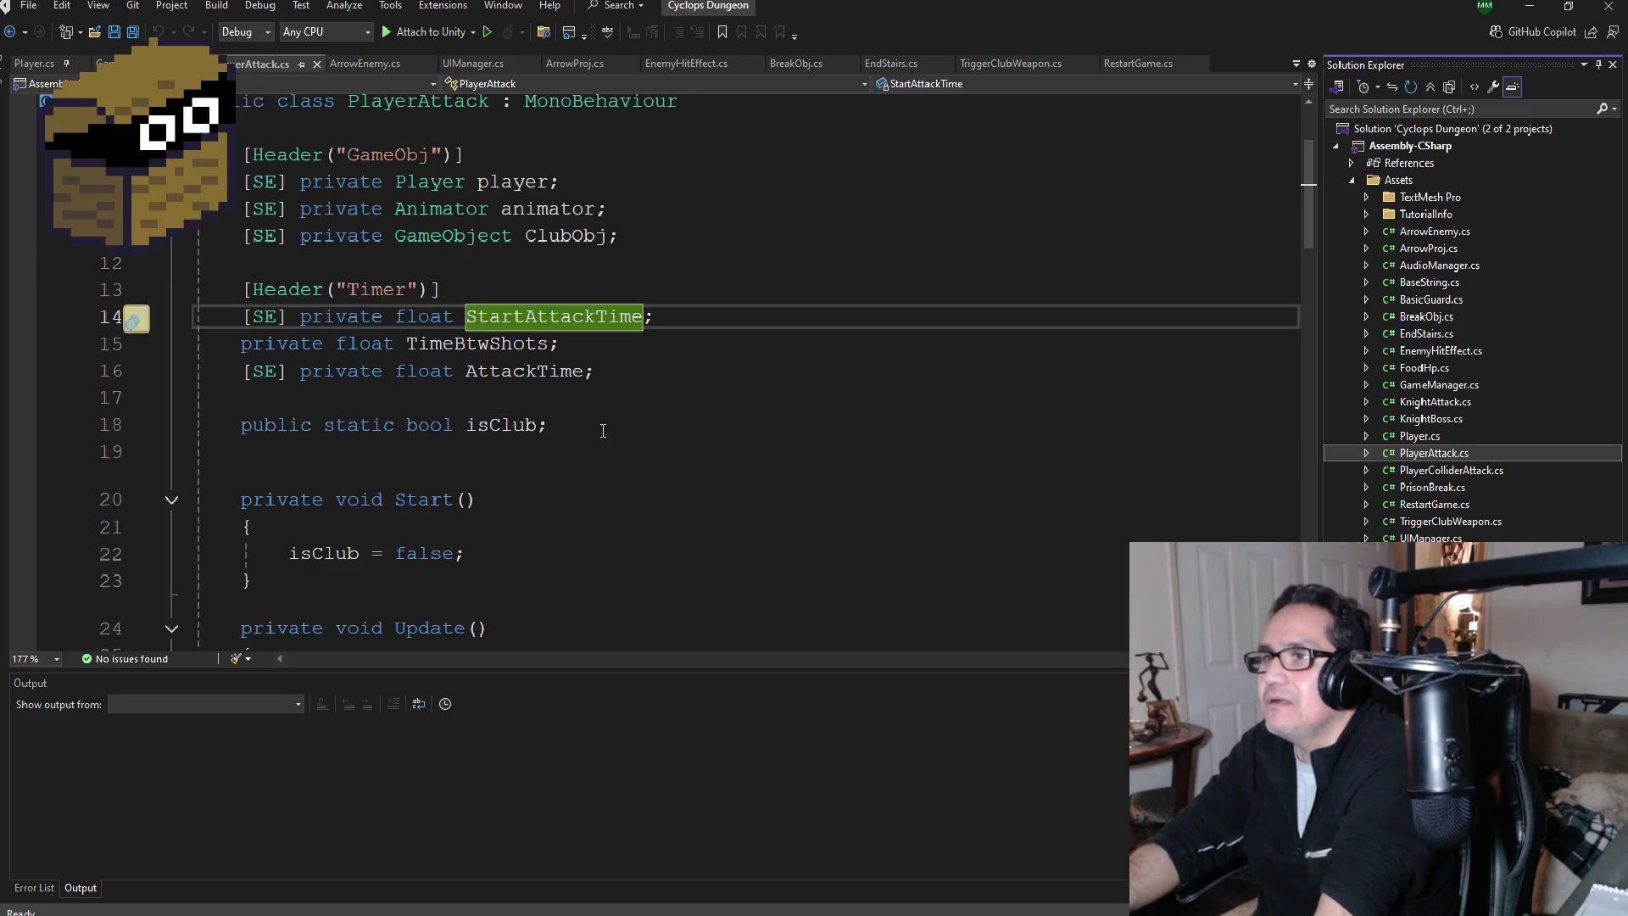
scroll(602, 433, down, 1)
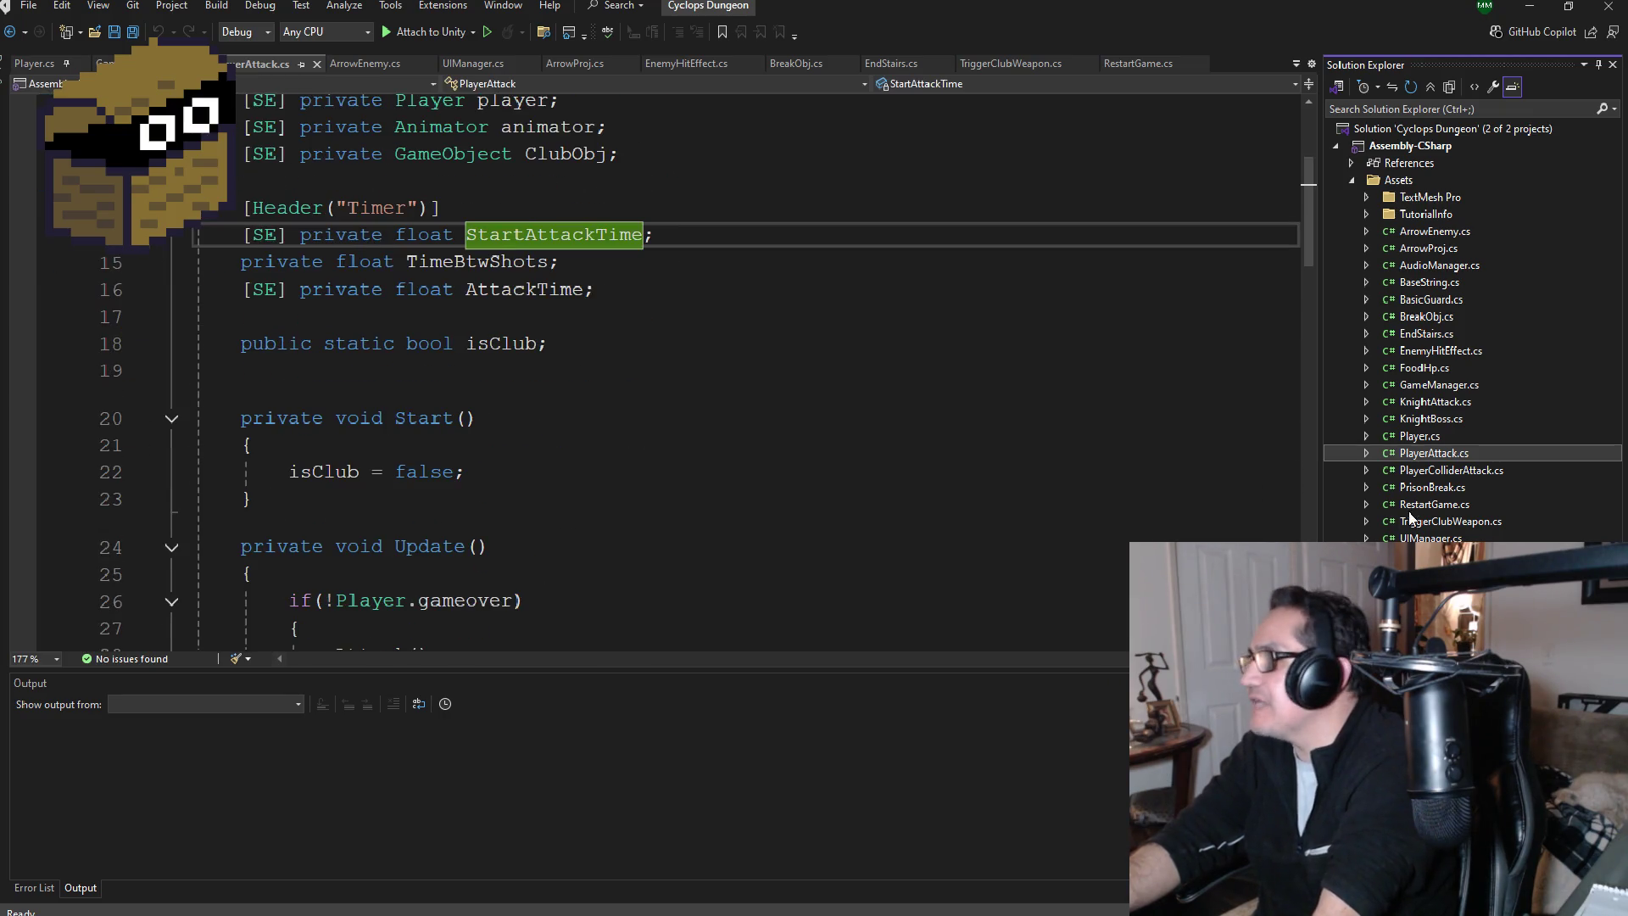
Step: Open PlayerColliderAttack, PrisonBreak, RestartGame, TriggerClubWeapon, UIManager, ArrowEnemy and ArrowProj scripts
double_click(1450, 470)
double_click(1446, 488)
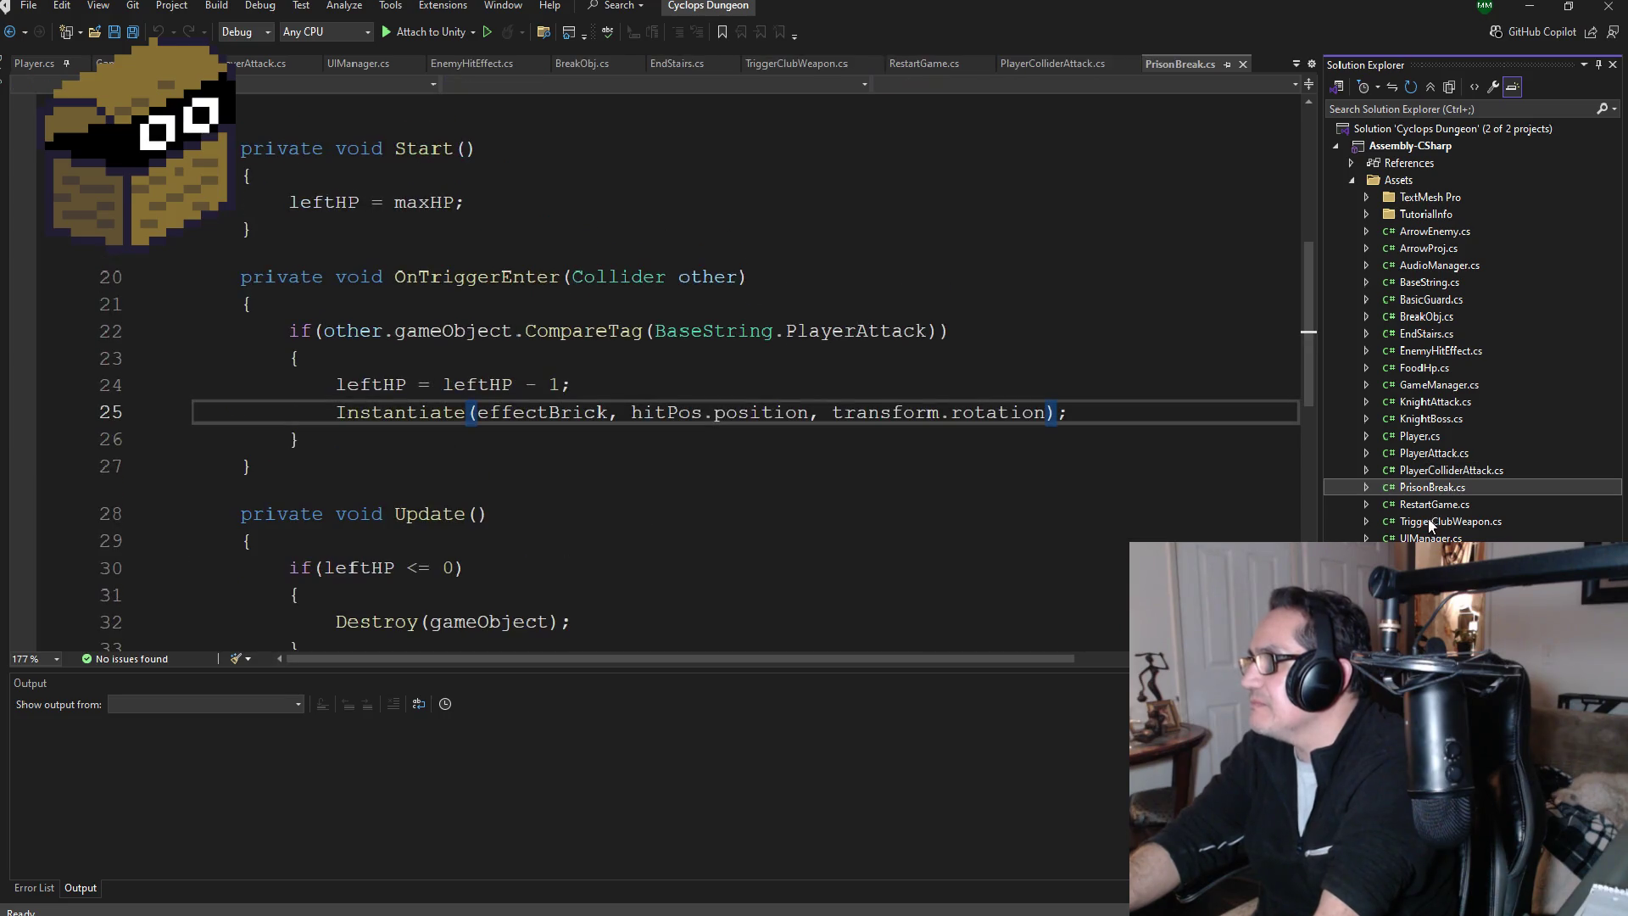
double_click(1448, 502)
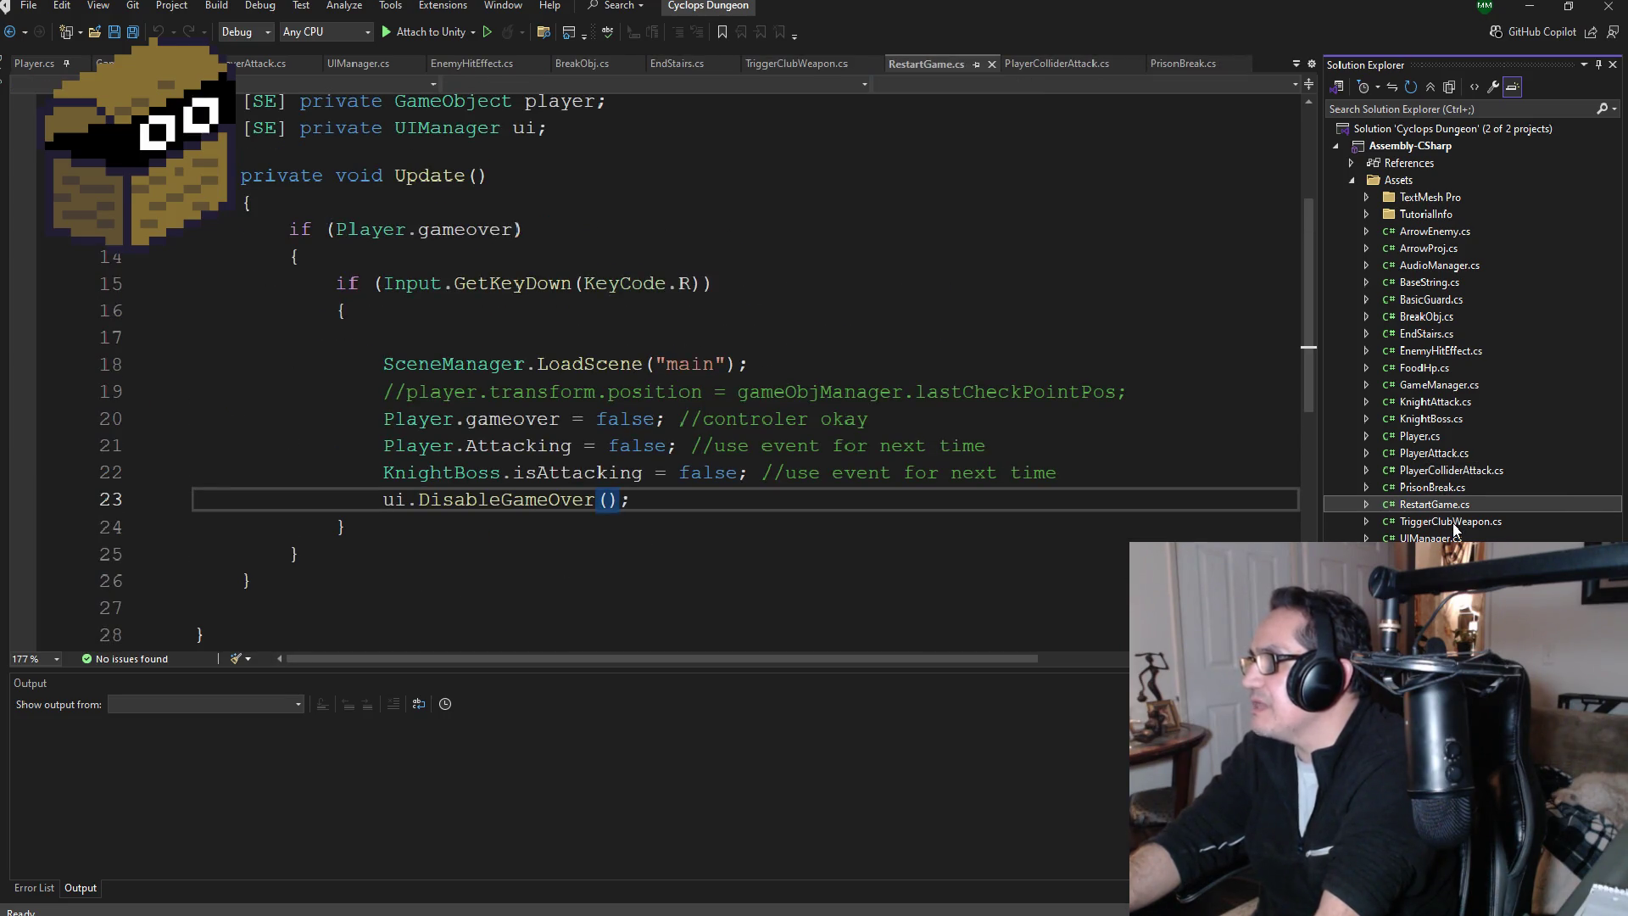
double_click(1453, 522)
double_click(1441, 538)
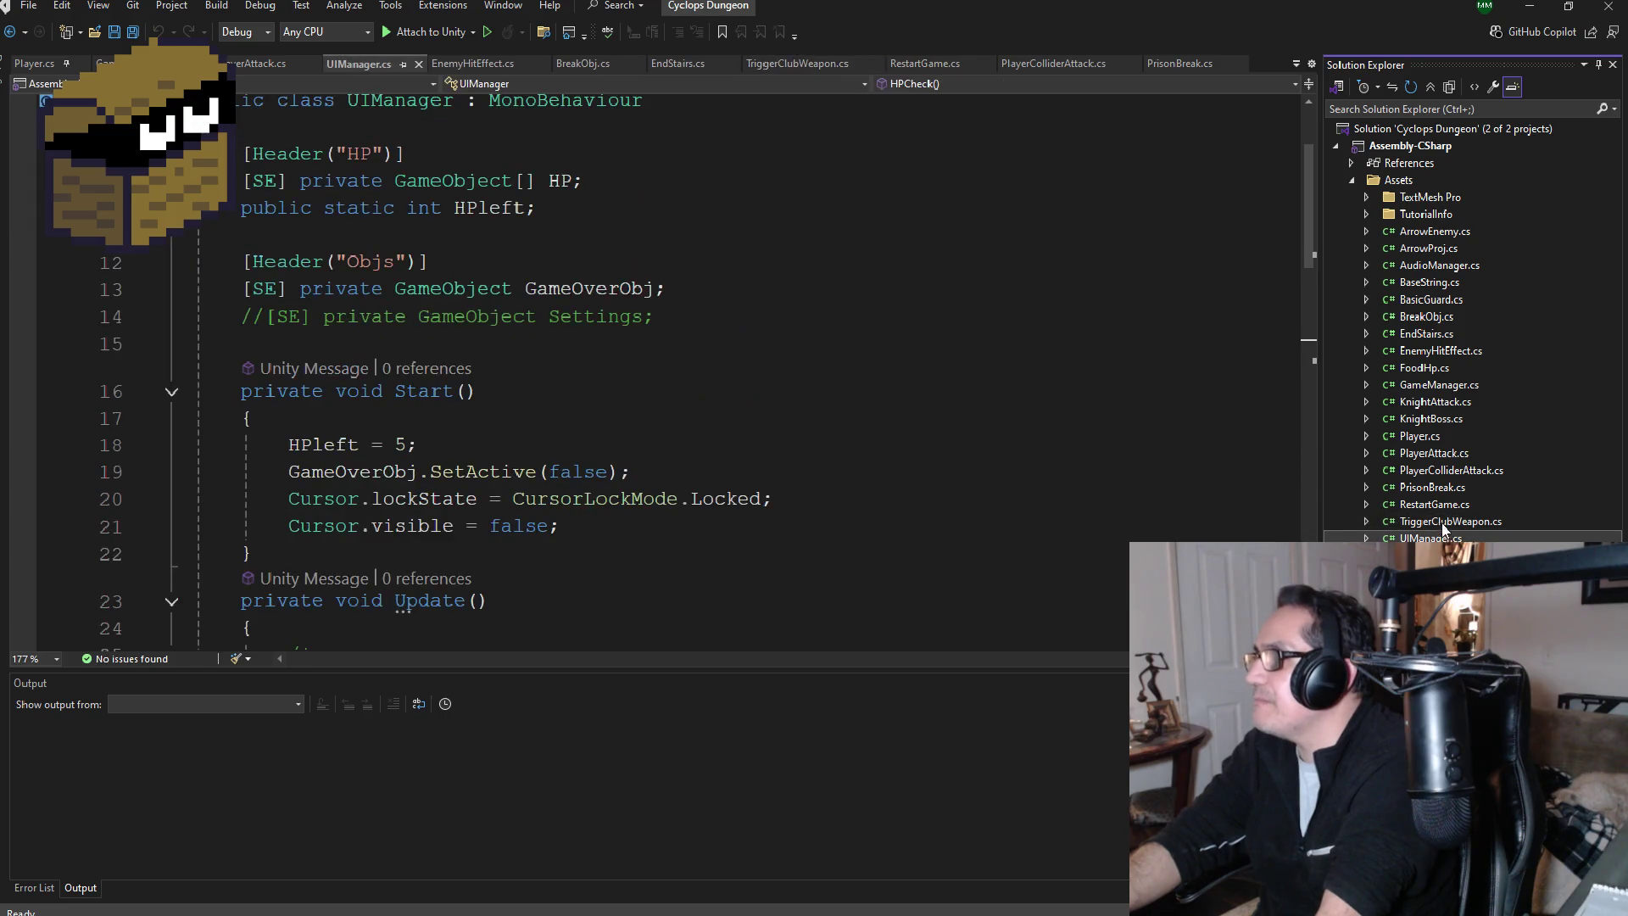
double_click(1446, 230)
double_click(1447, 248)
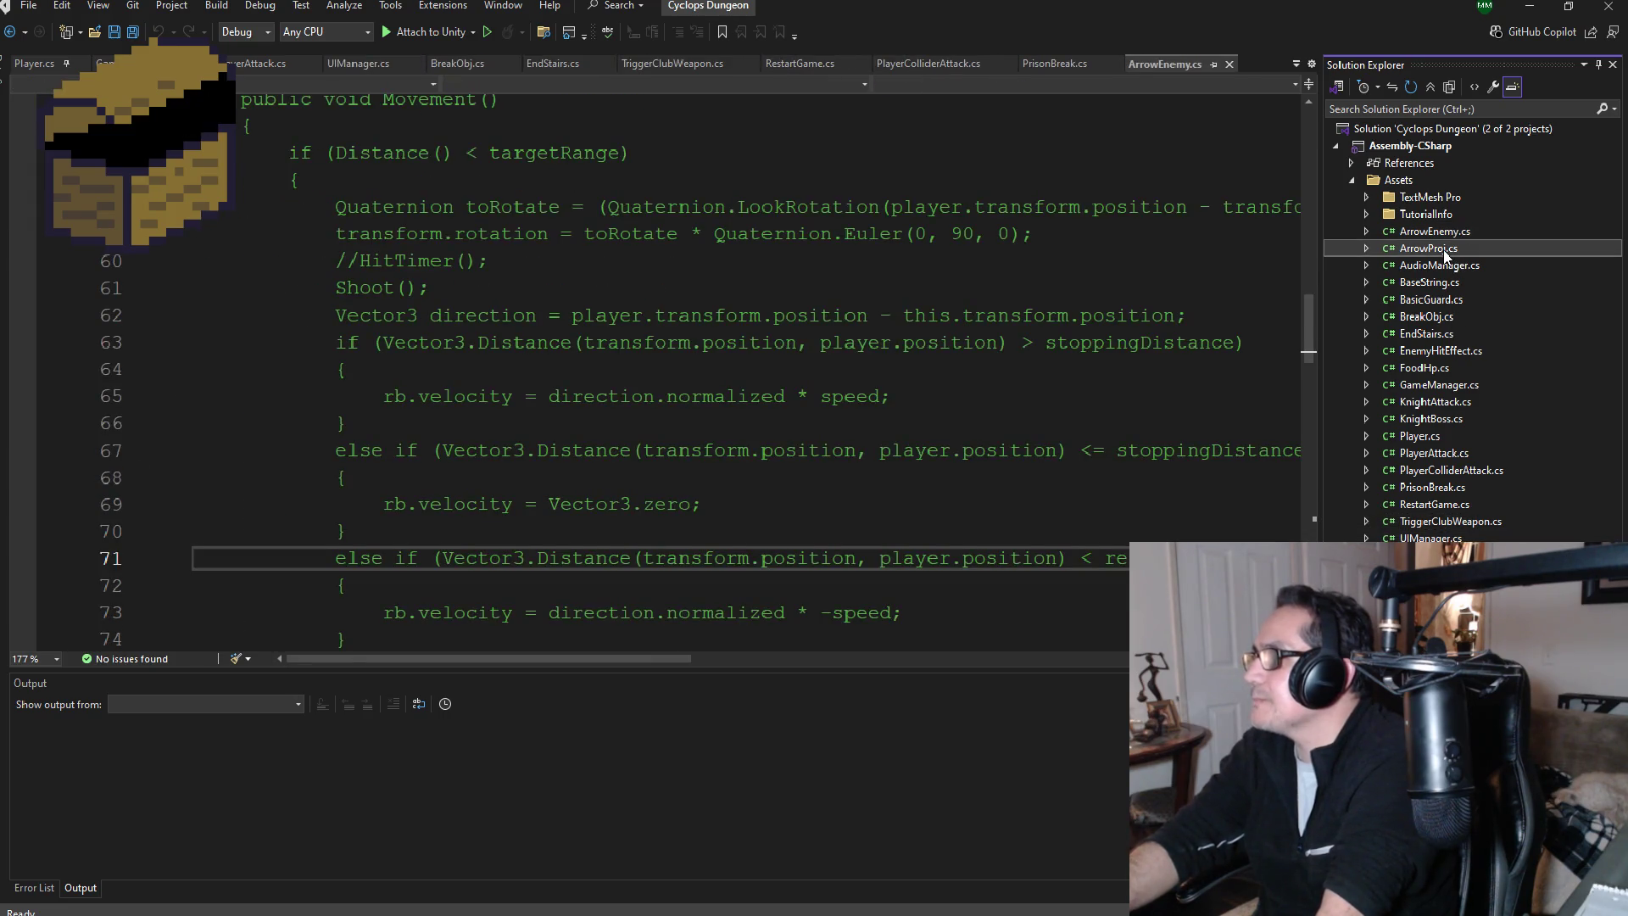
scroll(1145, 396, up, 10)
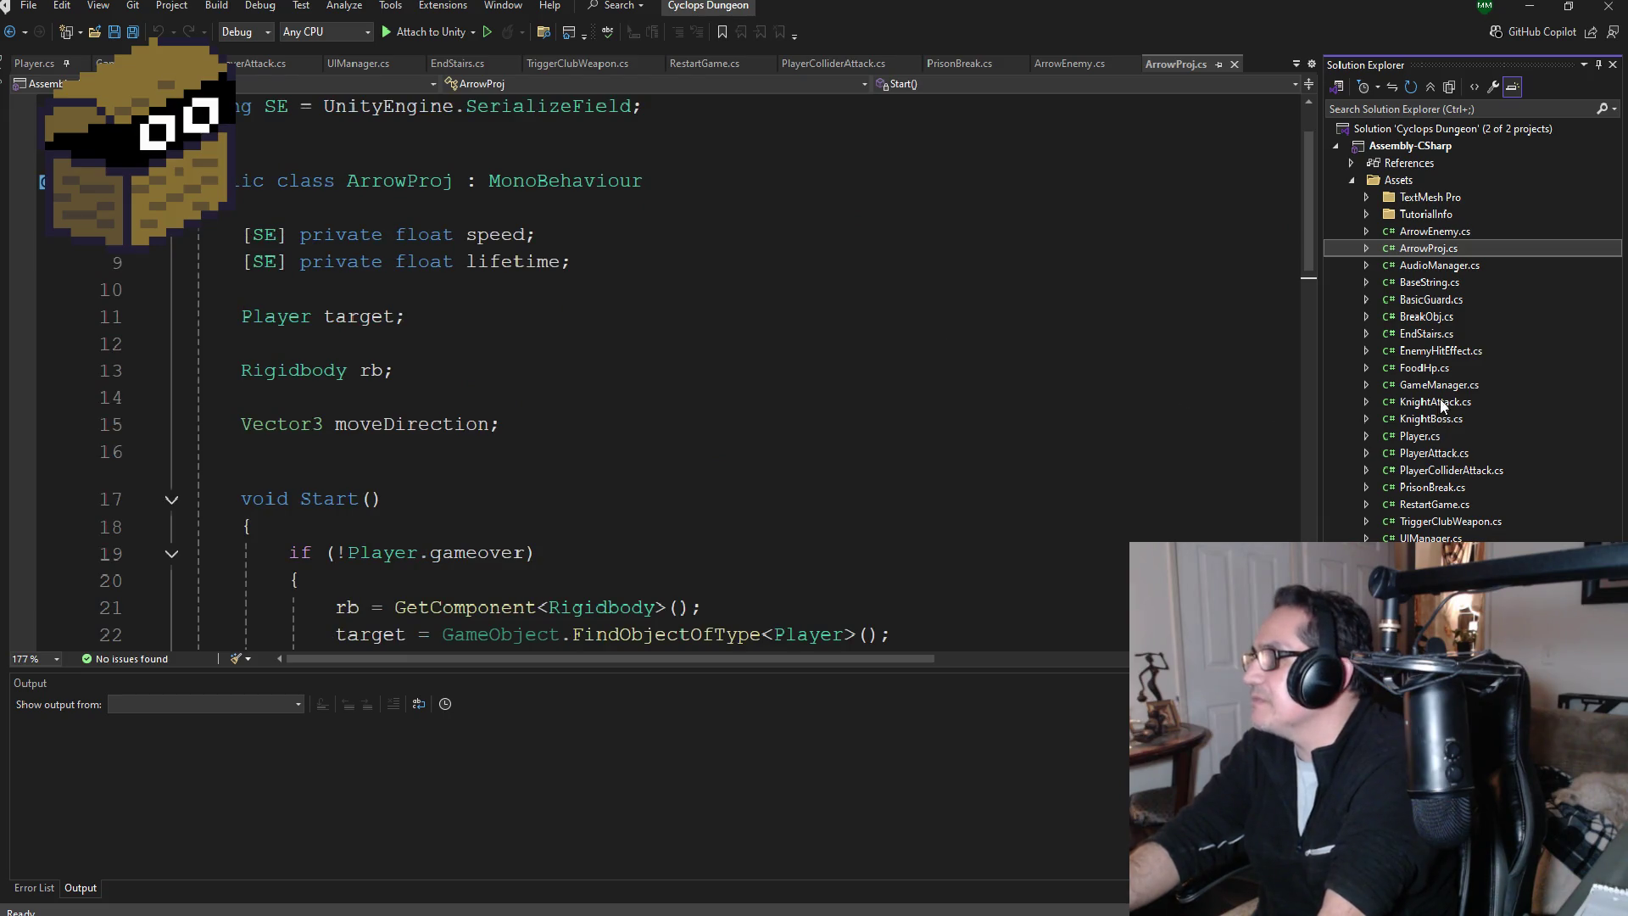
Step: Minimize the Cyclops Dungeon window, scroll Player.cs, then minimize Visual Studio back to Unity
click(1538, 13)
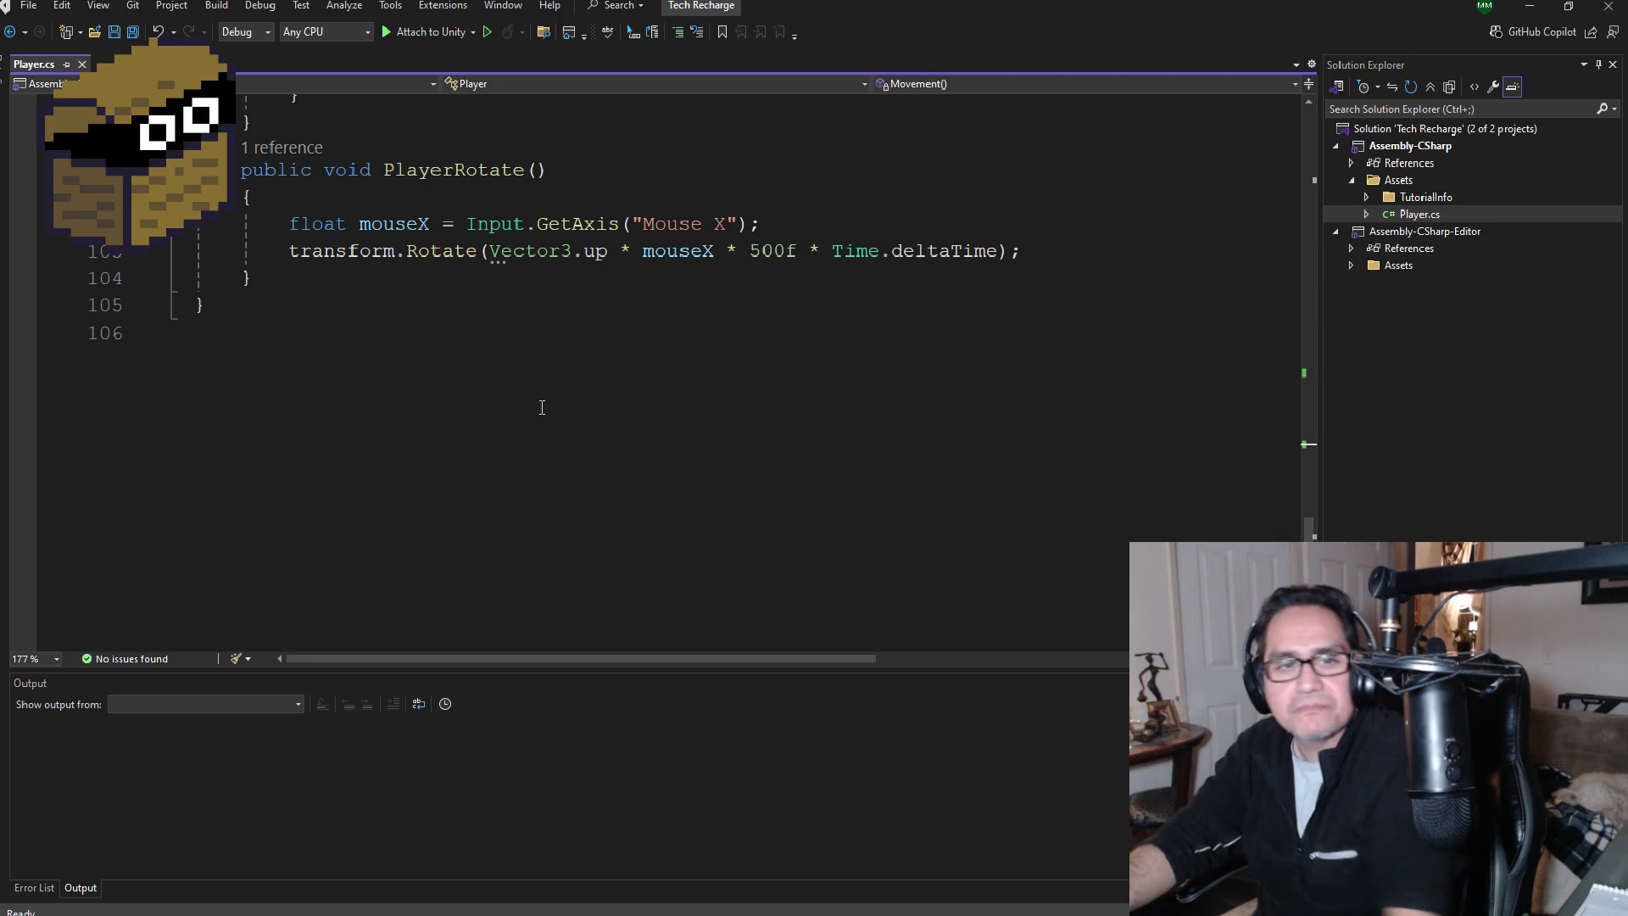
scroll(546, 403, up, 10)
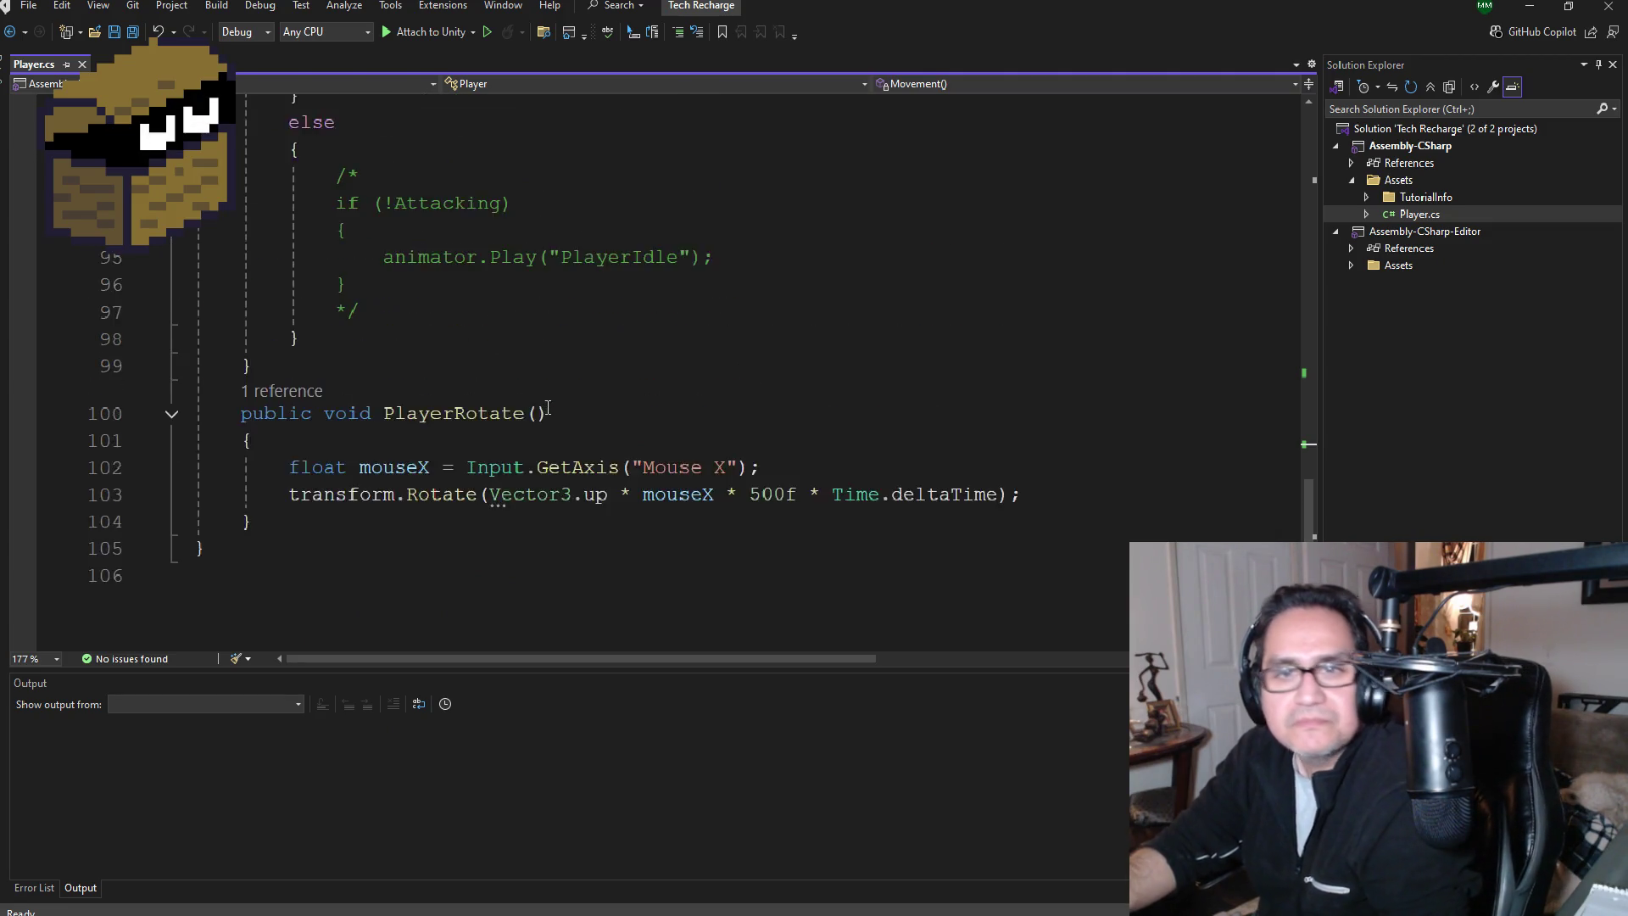
scroll(551, 413, up, 18)
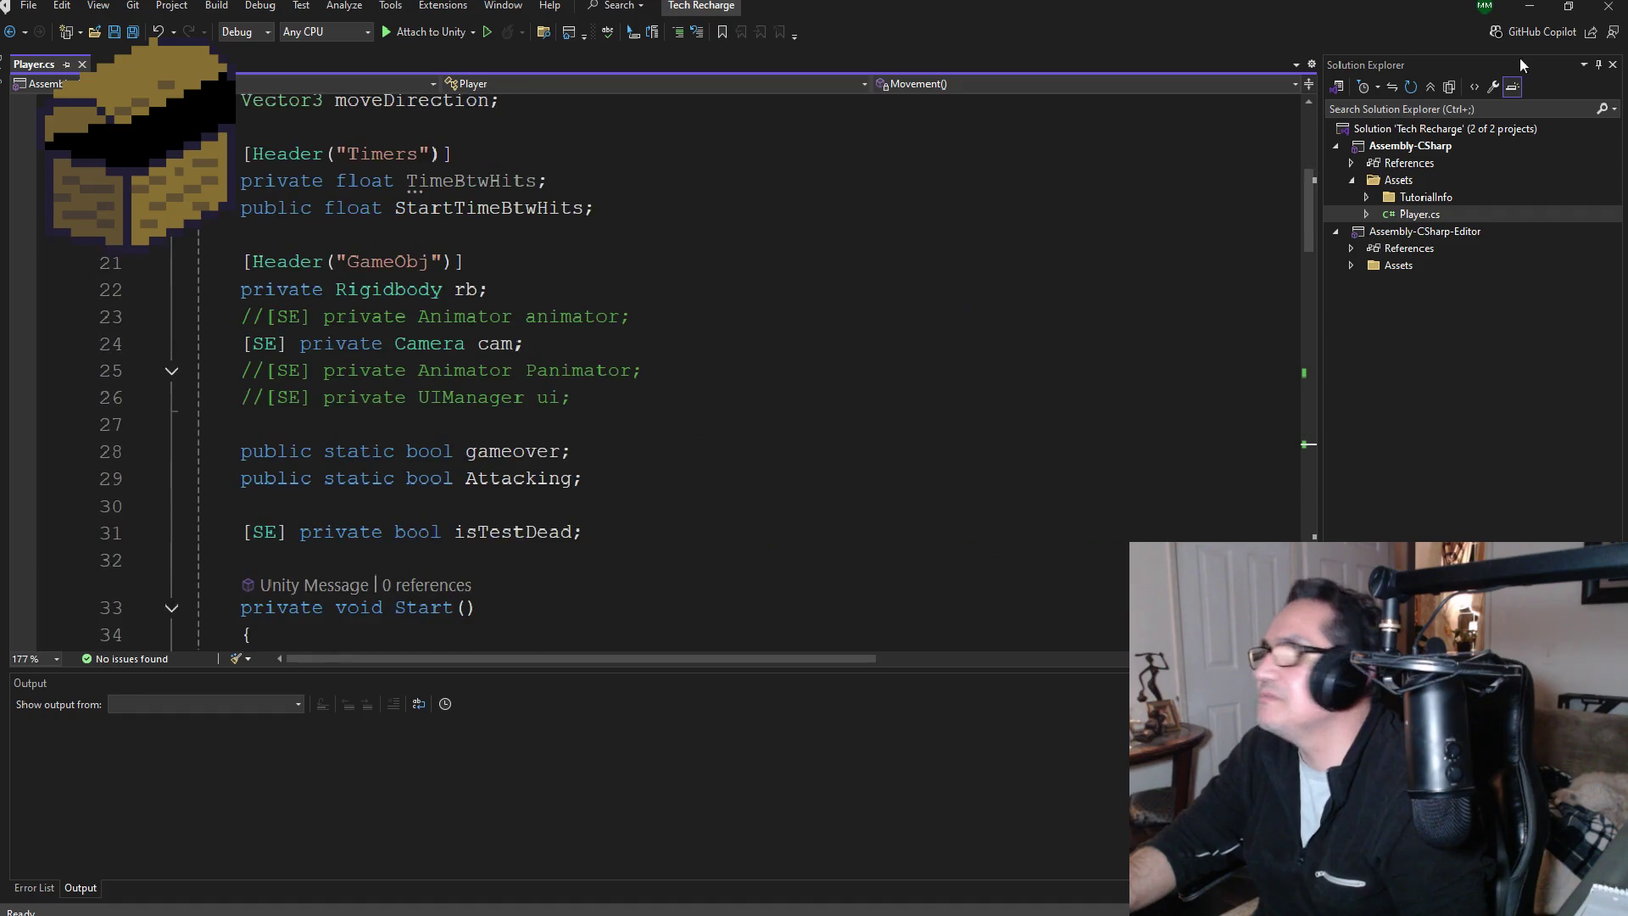
click(1532, 7)
scroll(929, 317, down, 5)
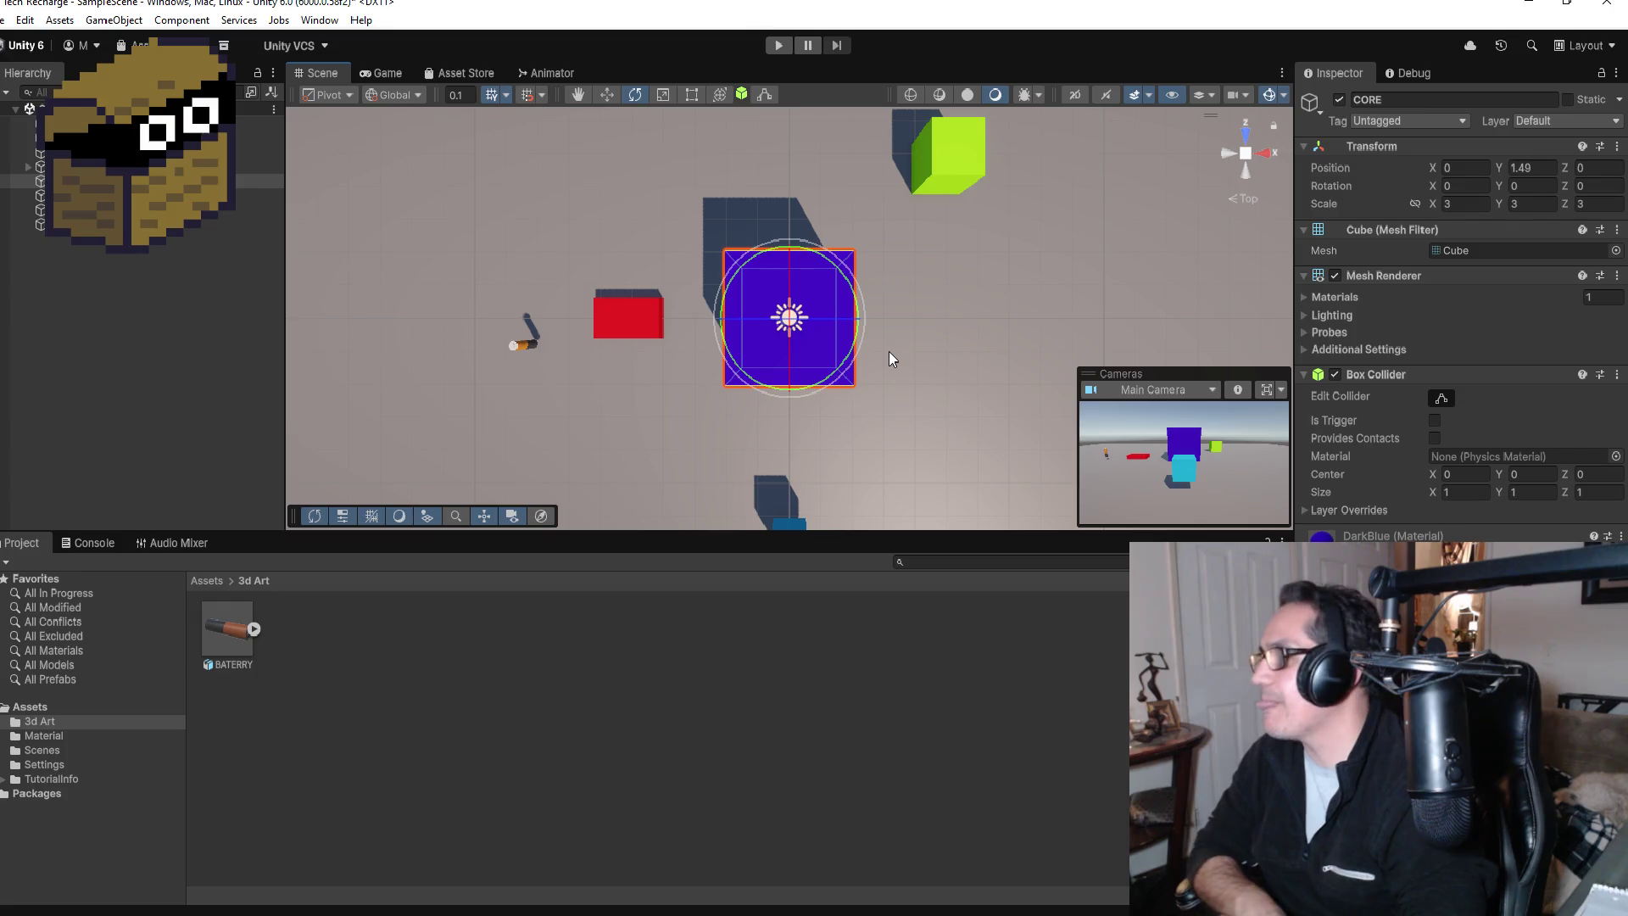
Step: Frame the recharge pod, select BATERRY in a perspective view, and edit its Rotation X
scroll(790, 398, down, 3)
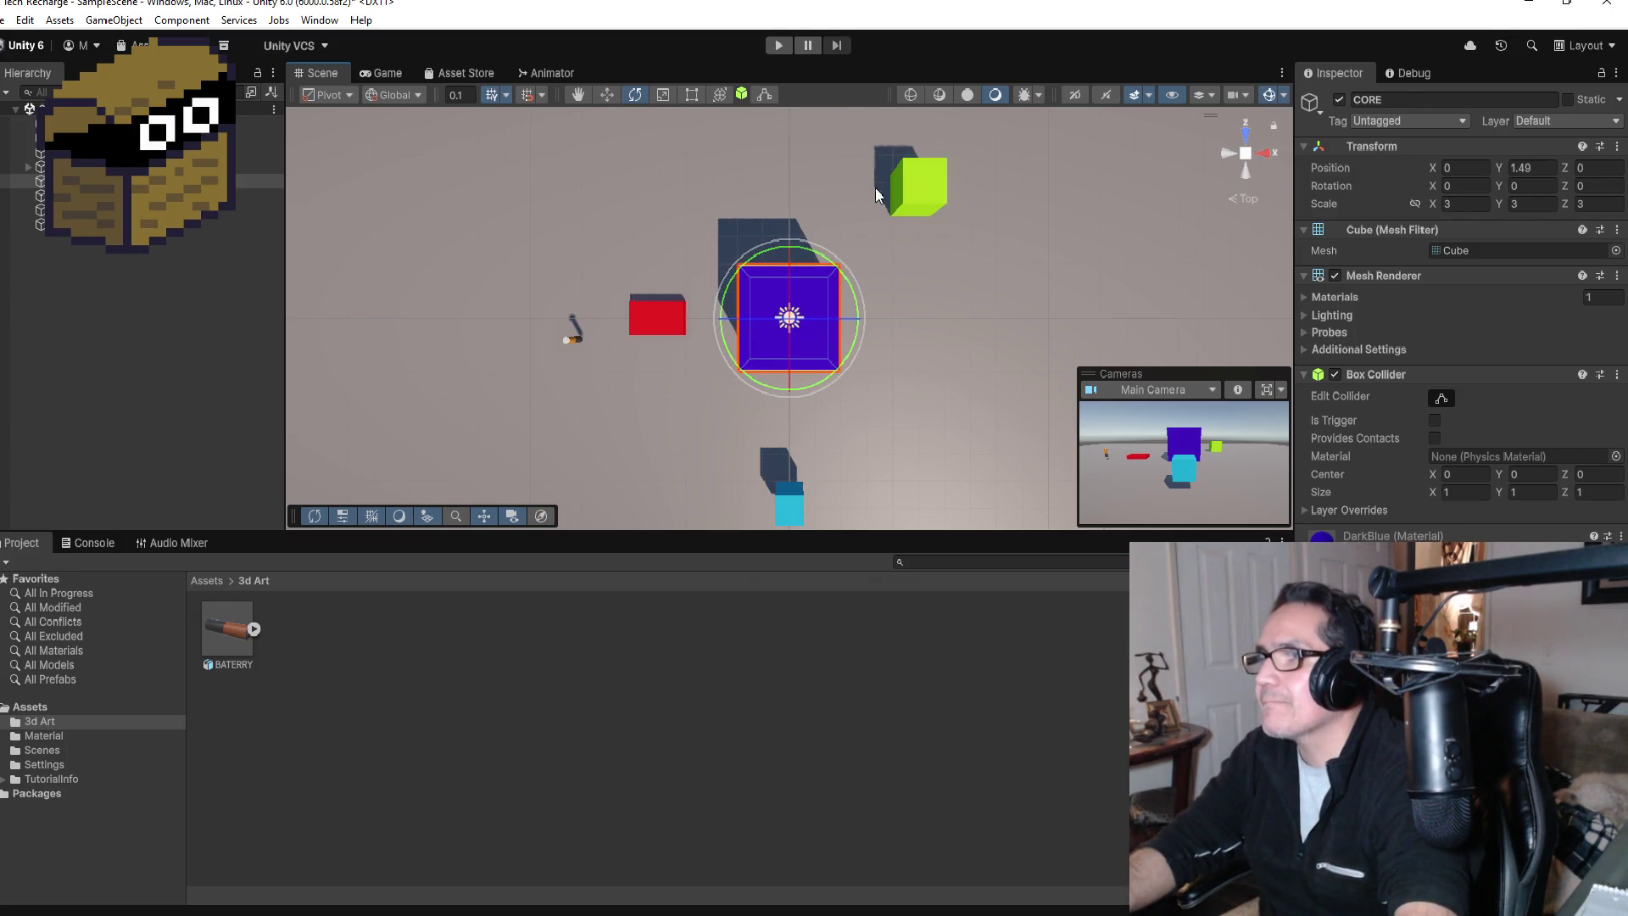
click(662, 313)
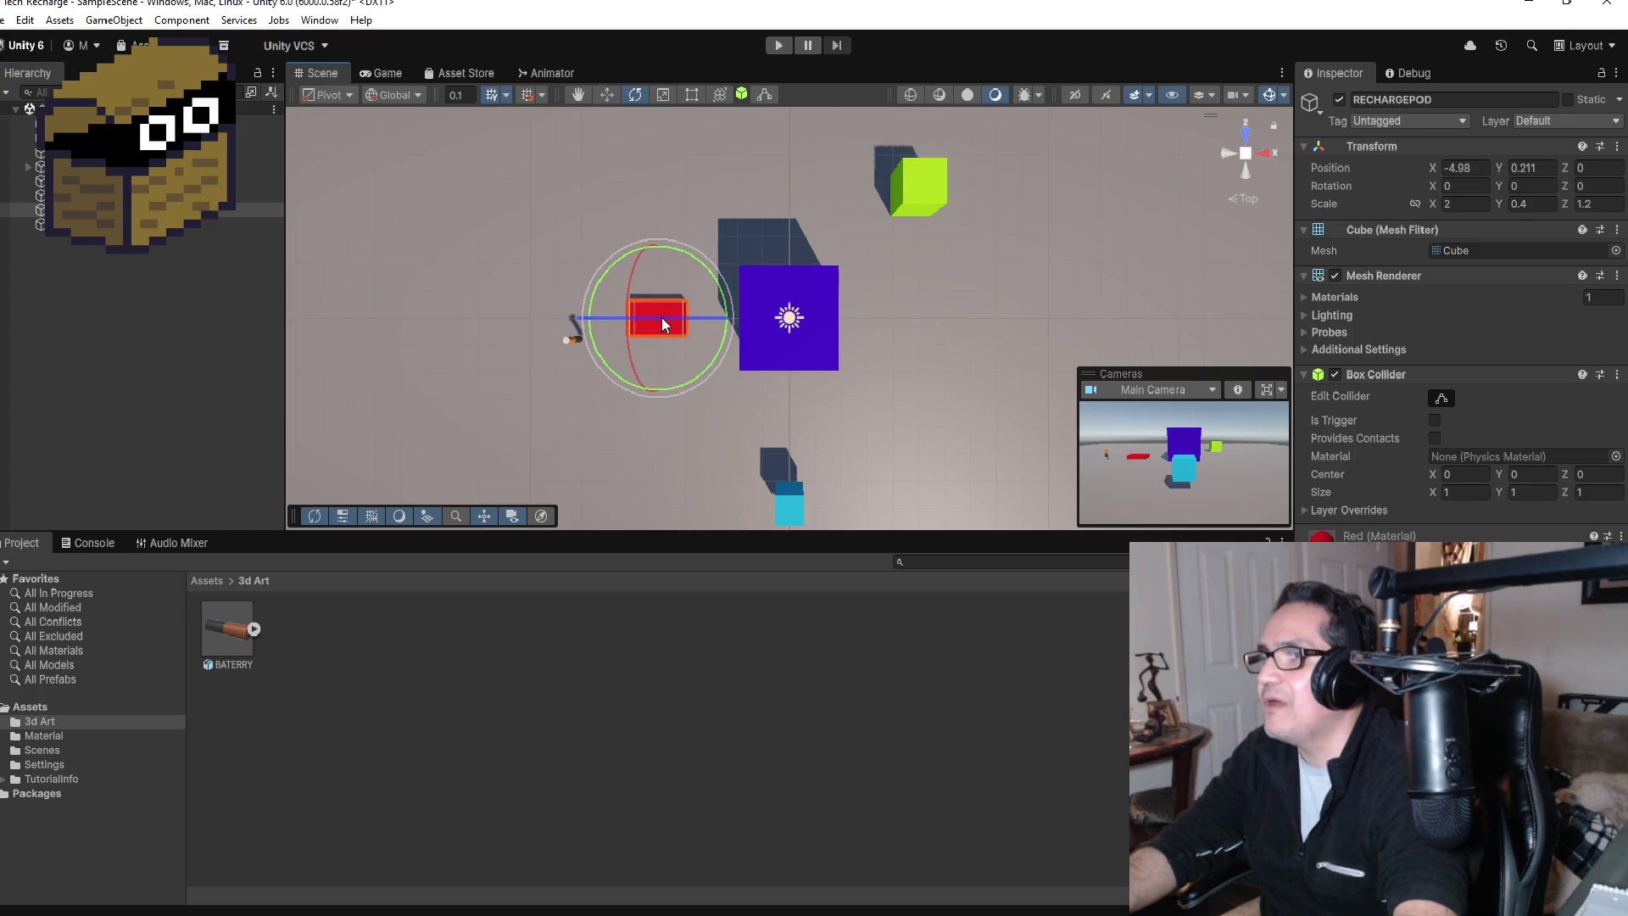
key(f)
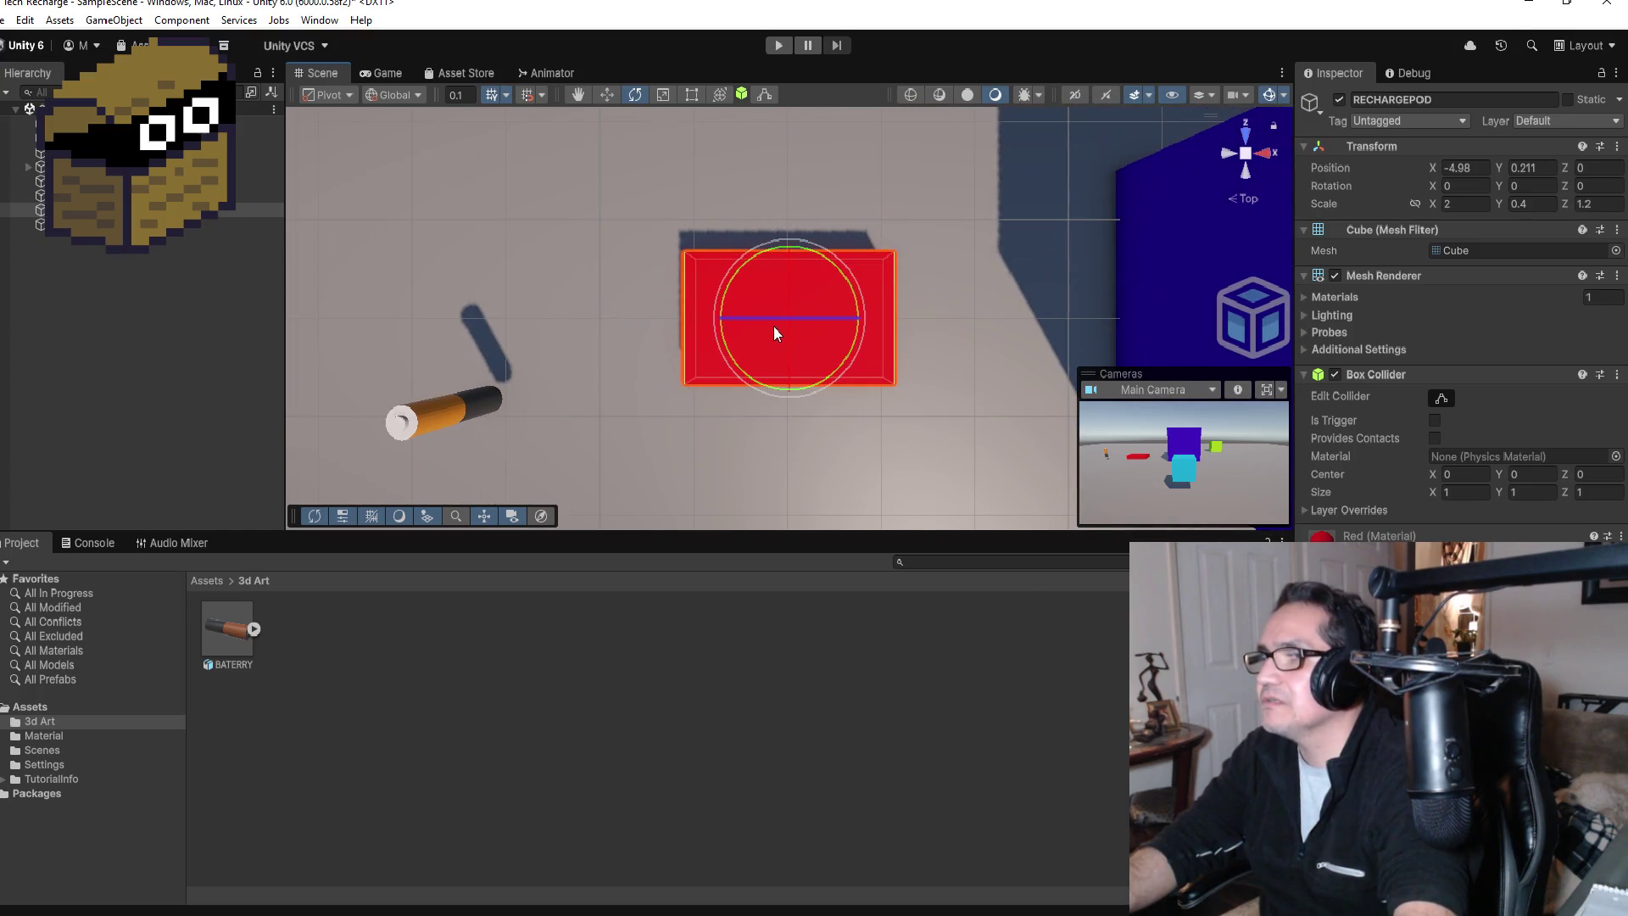
click(469, 403)
scroll(598, 230, down, 2)
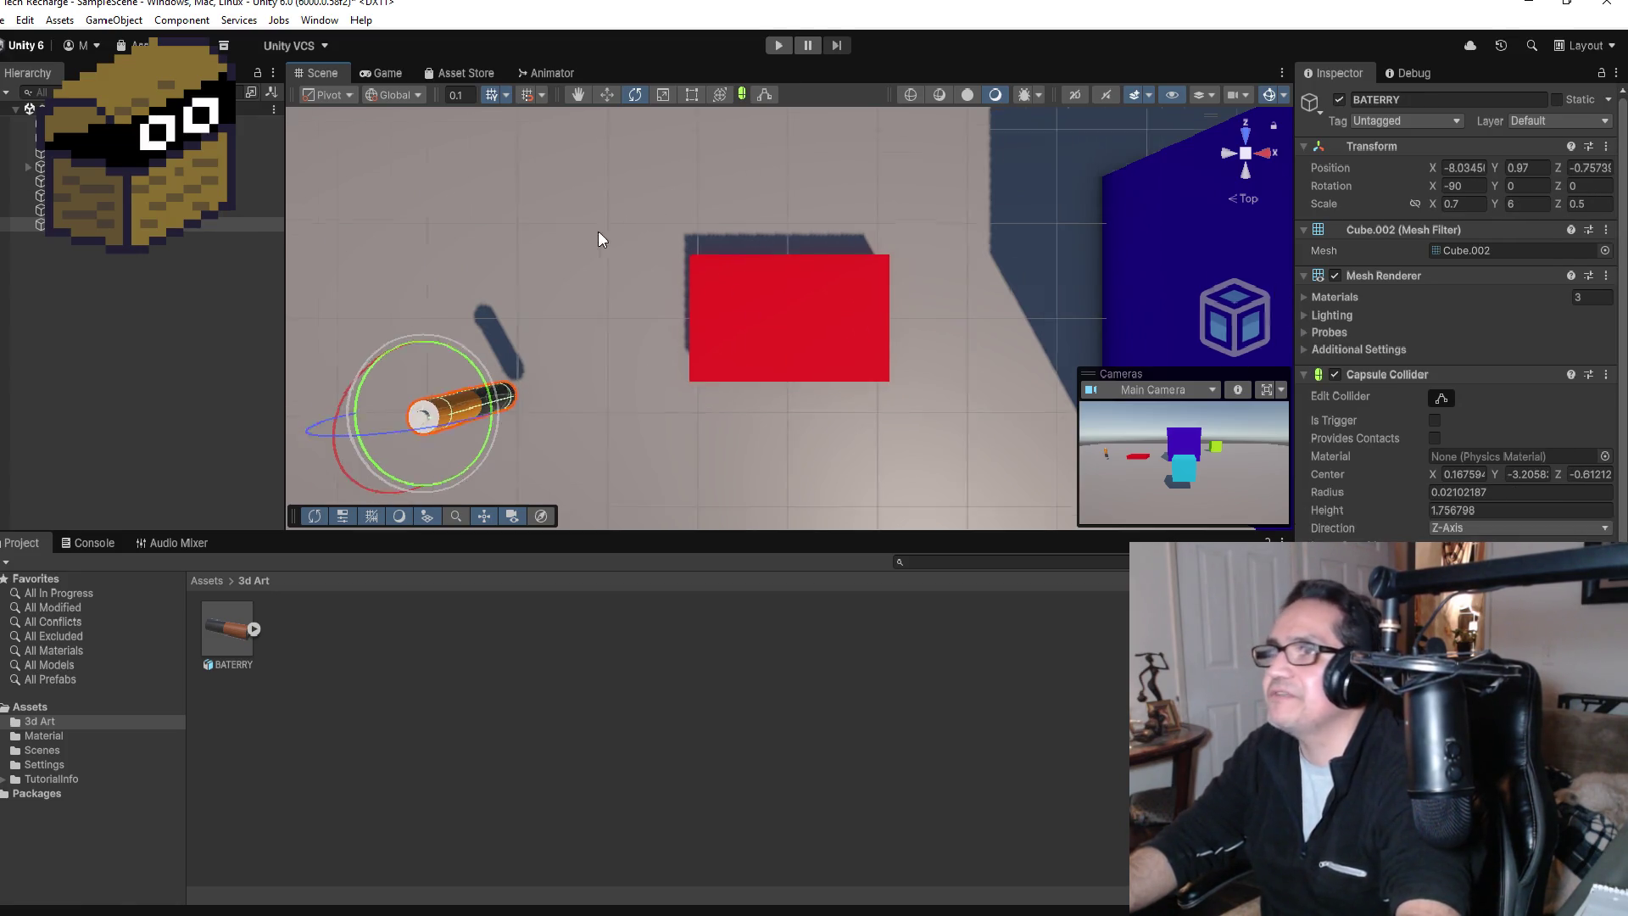
mouse_move(690, 267)
mouse_down()
mouse_move(480, 77)
mouse_move(613, 134)
mouse_move(613, 51)
mouse_move(501, 114)
mouse_up()
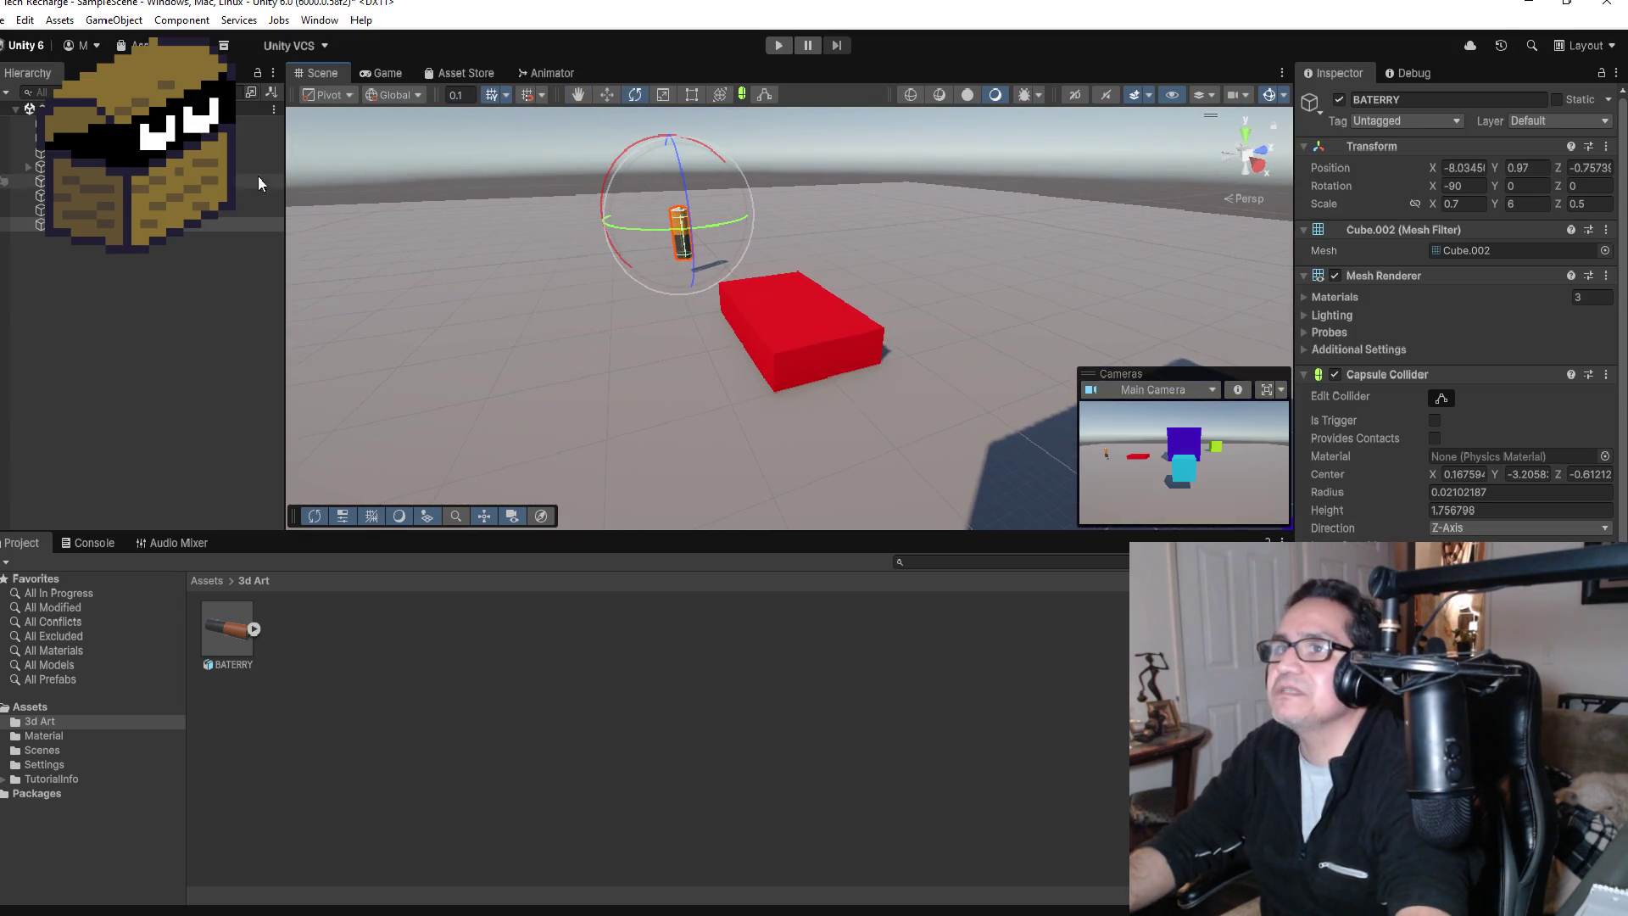
click(1469, 189)
Step: Set the battery's X rotation to 0 and slide it onto the red block
text(0)
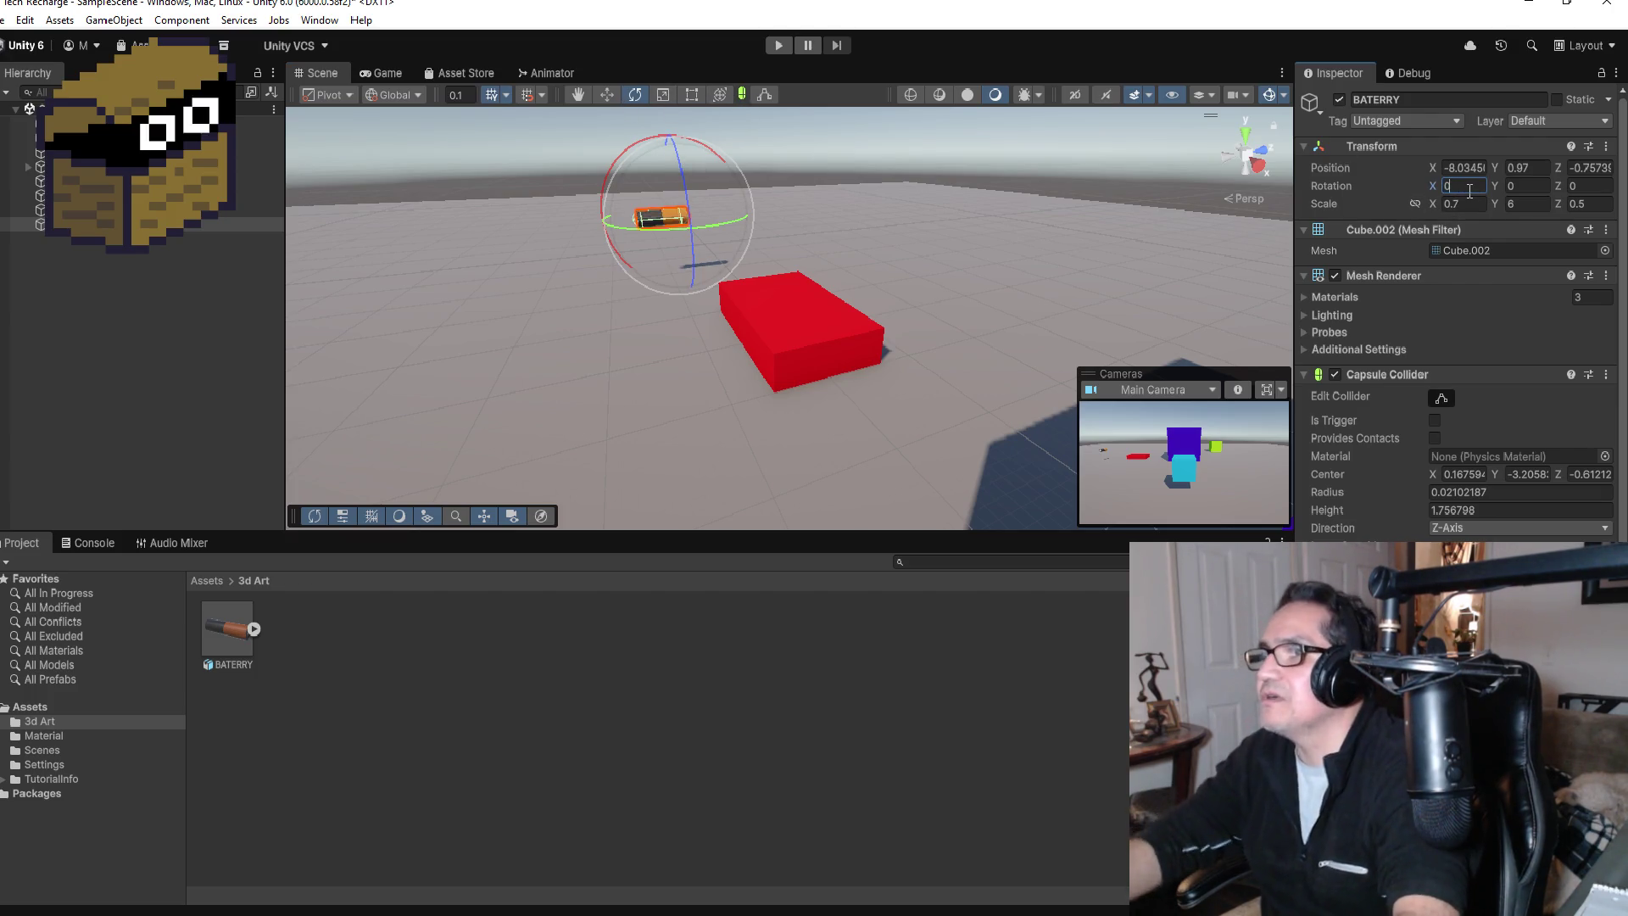
click(609, 93)
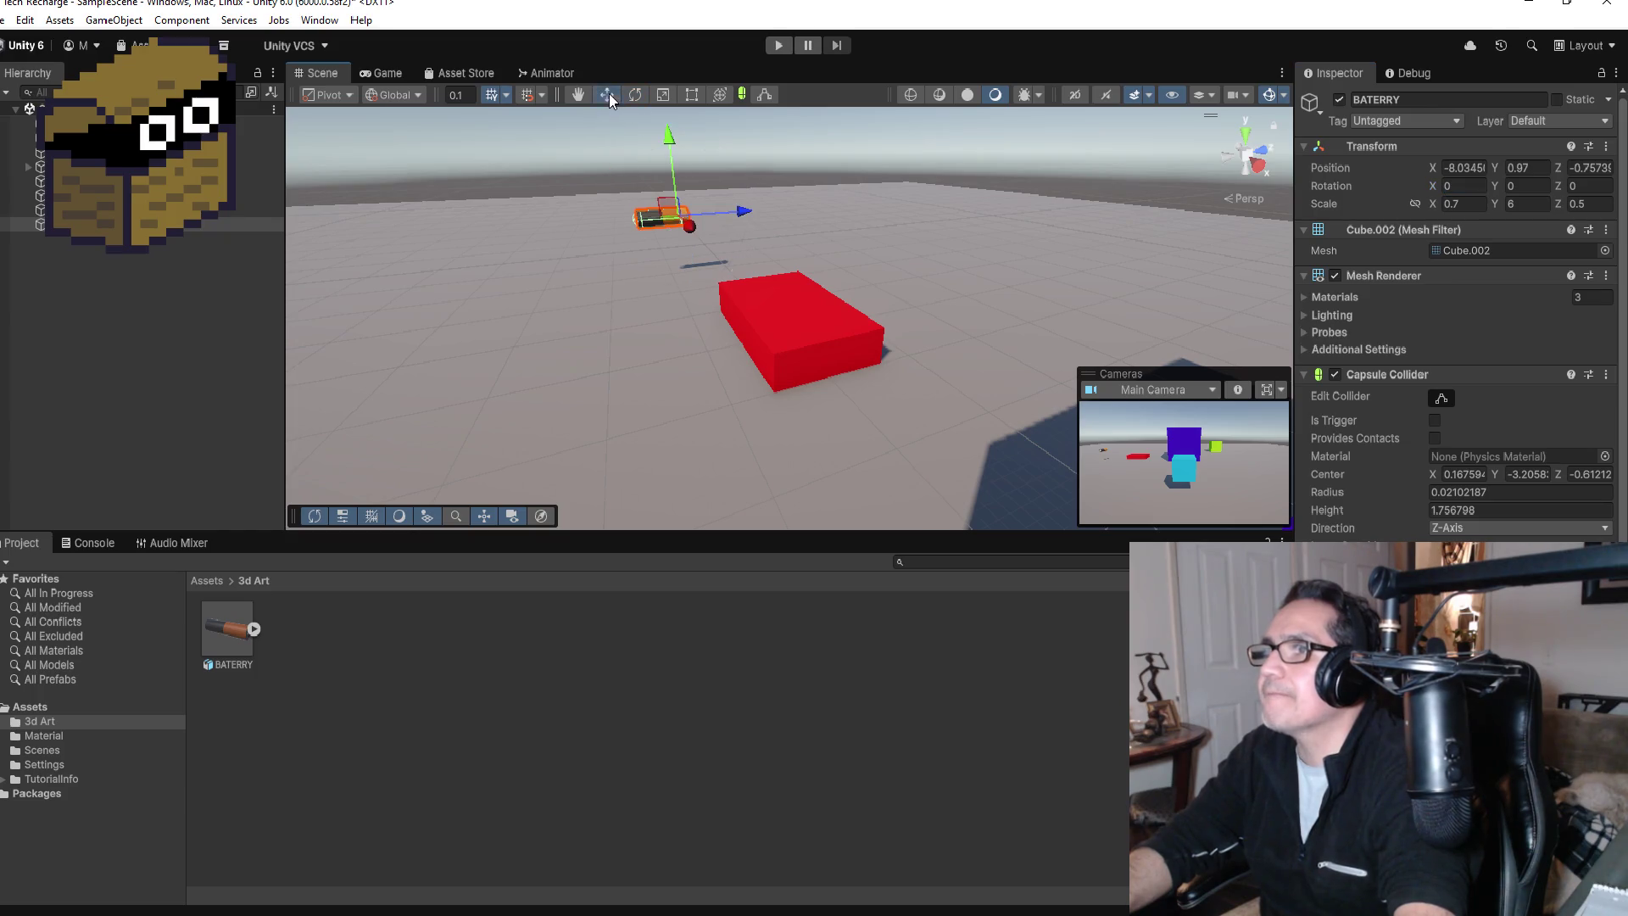
mouse_move(816, 192)
mouse_down()
mouse_move(861, 218)
mouse_move(585, 345)
mouse_move(850, 371)
mouse_move(664, 323)
mouse_move(602, 334)
mouse_up()
drag(514, 411, 784, 354)
drag(726, 311, 726, 231)
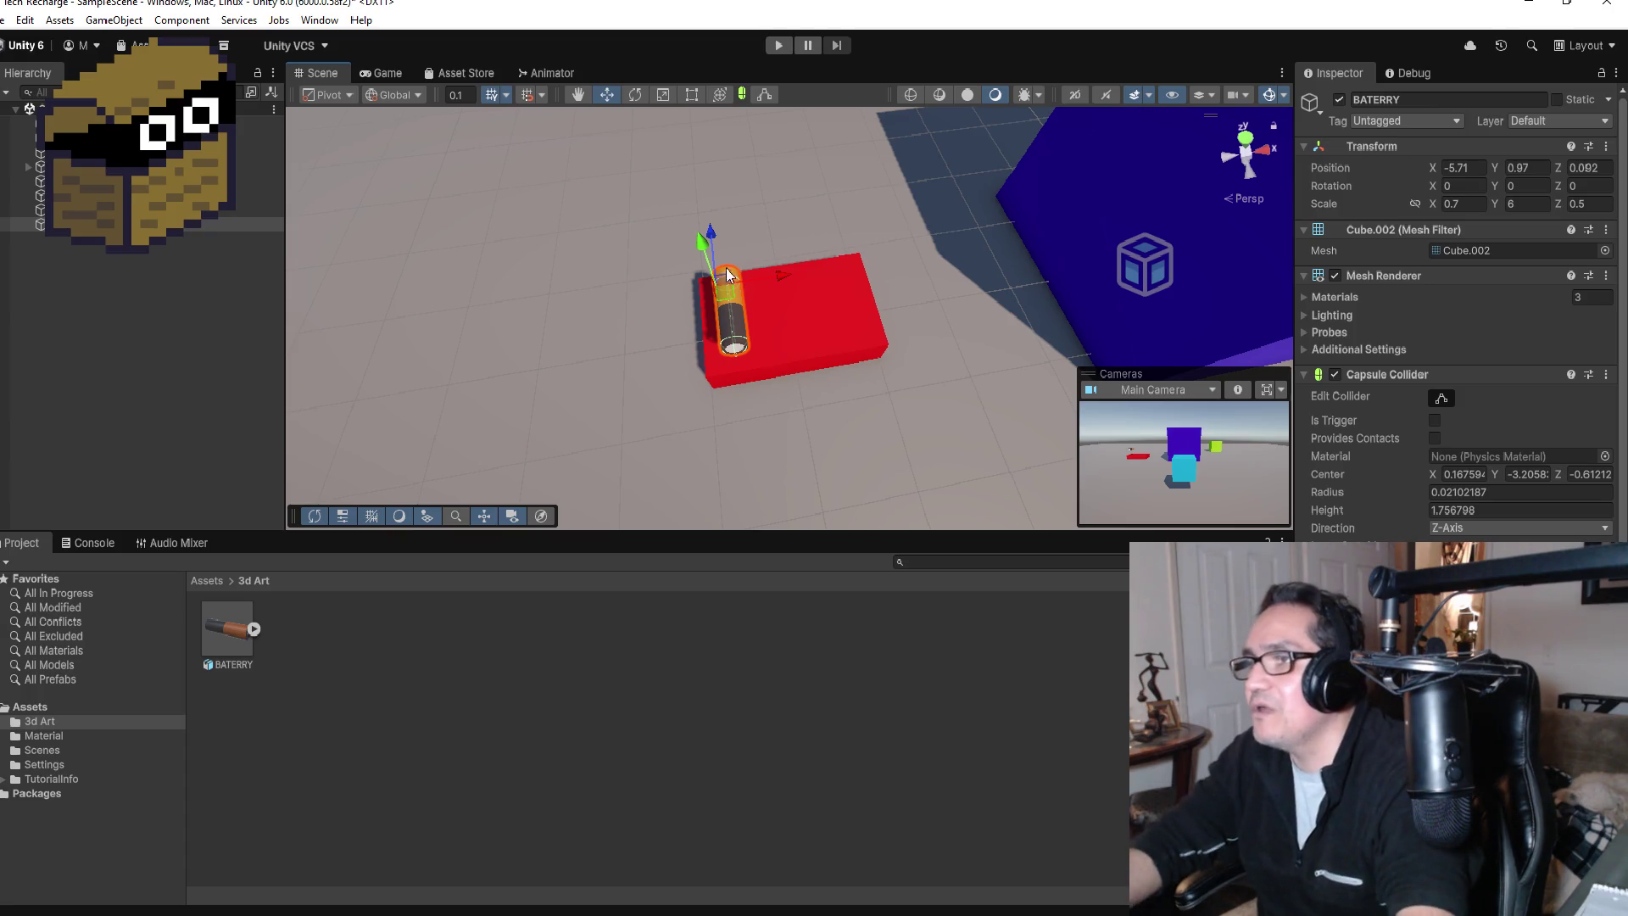
Step: Adjust the battery along Z, X and Y to rest at X -7.01, Y 1.197
scroll(812, 307, up, 5)
drag(877, 267, 636, 140)
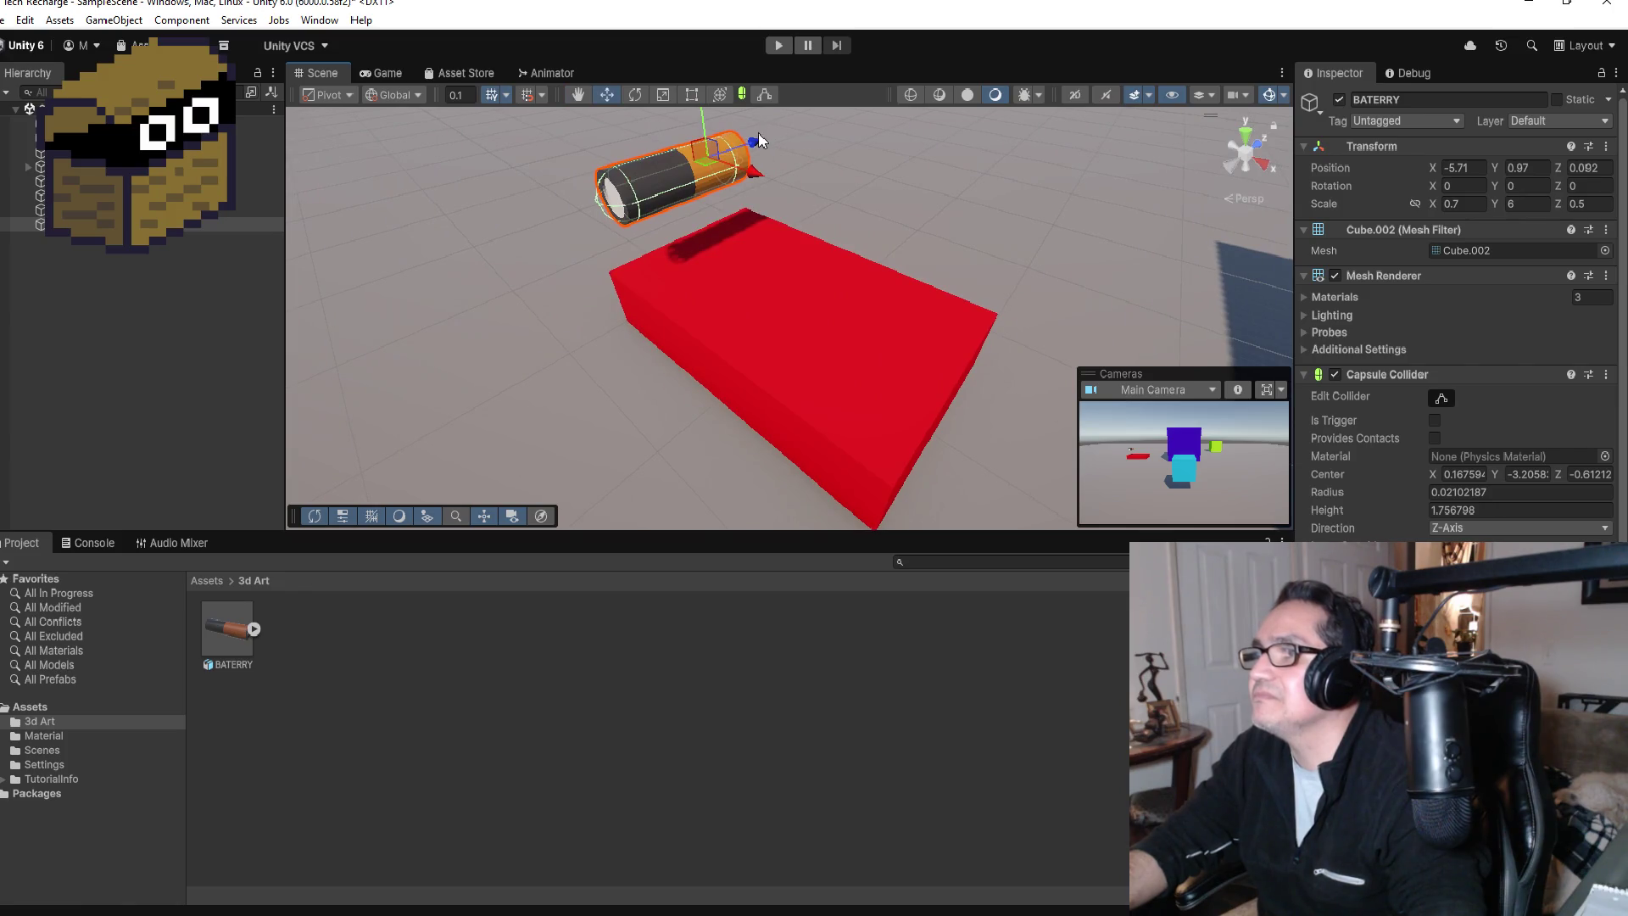
mouse_move(758, 140)
mouse_down()
mouse_move(777, 134)
mouse_move(739, 153)
mouse_move(784, 143)
mouse_move(749, 195)
mouse_up()
scroll(750, 140, down, 5)
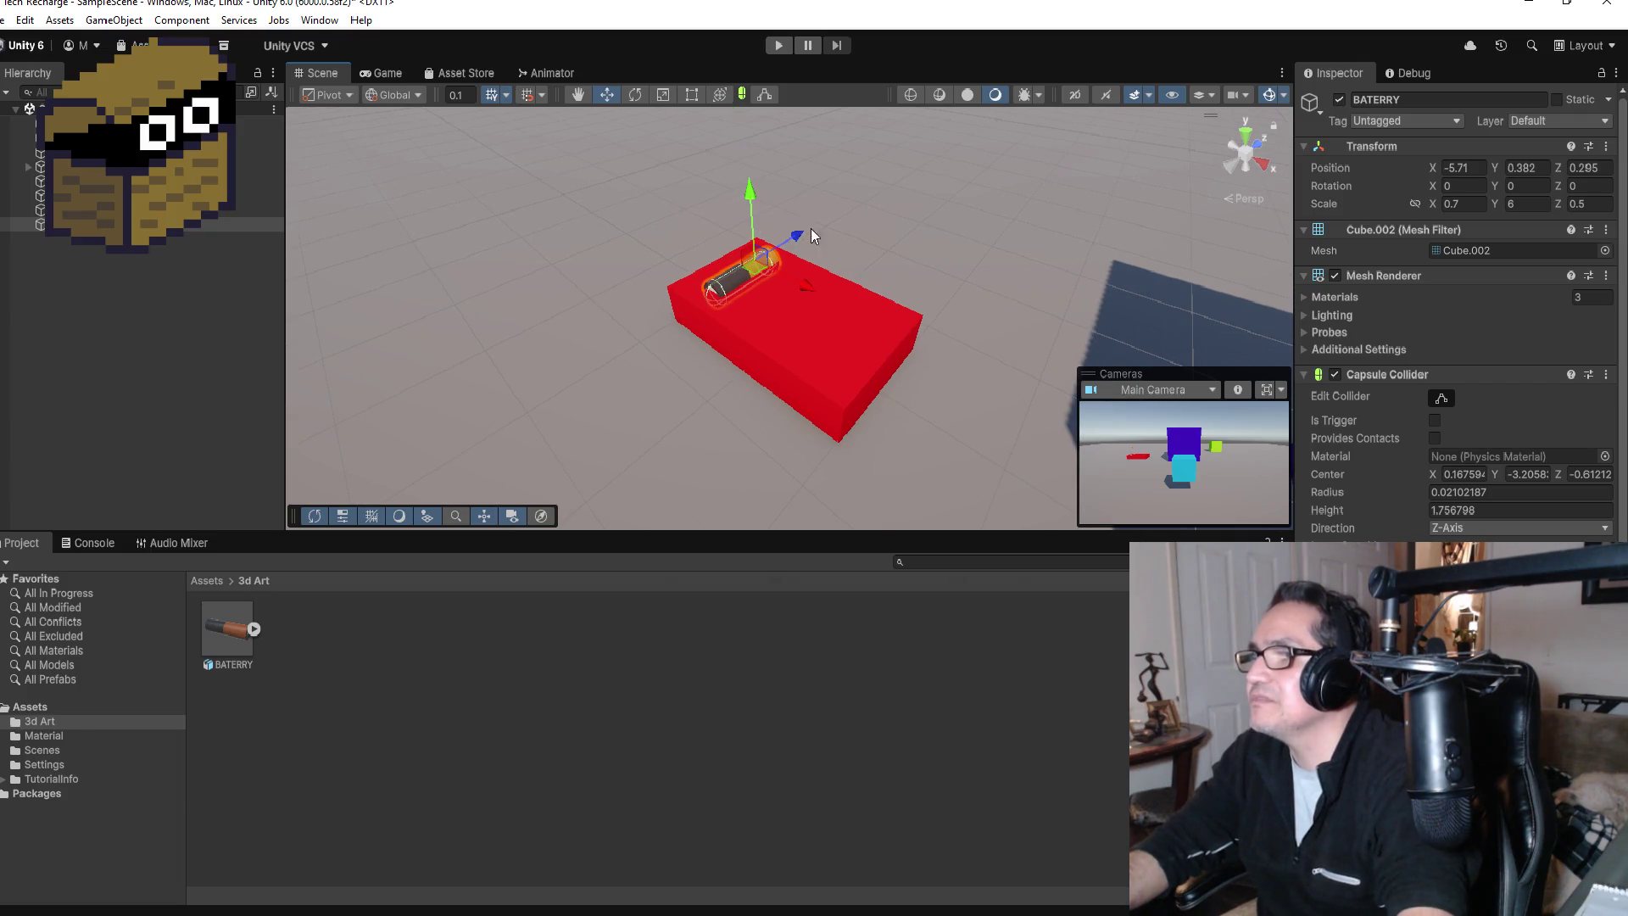
key(f)
mouse_move(882, 307)
alt+mouse_down()
mouse_move(1041, 285)
mouse_move(981, 276)
mouse_move(897, 316)
alt+mouse_up()
scroll(1042, 284, down, 3)
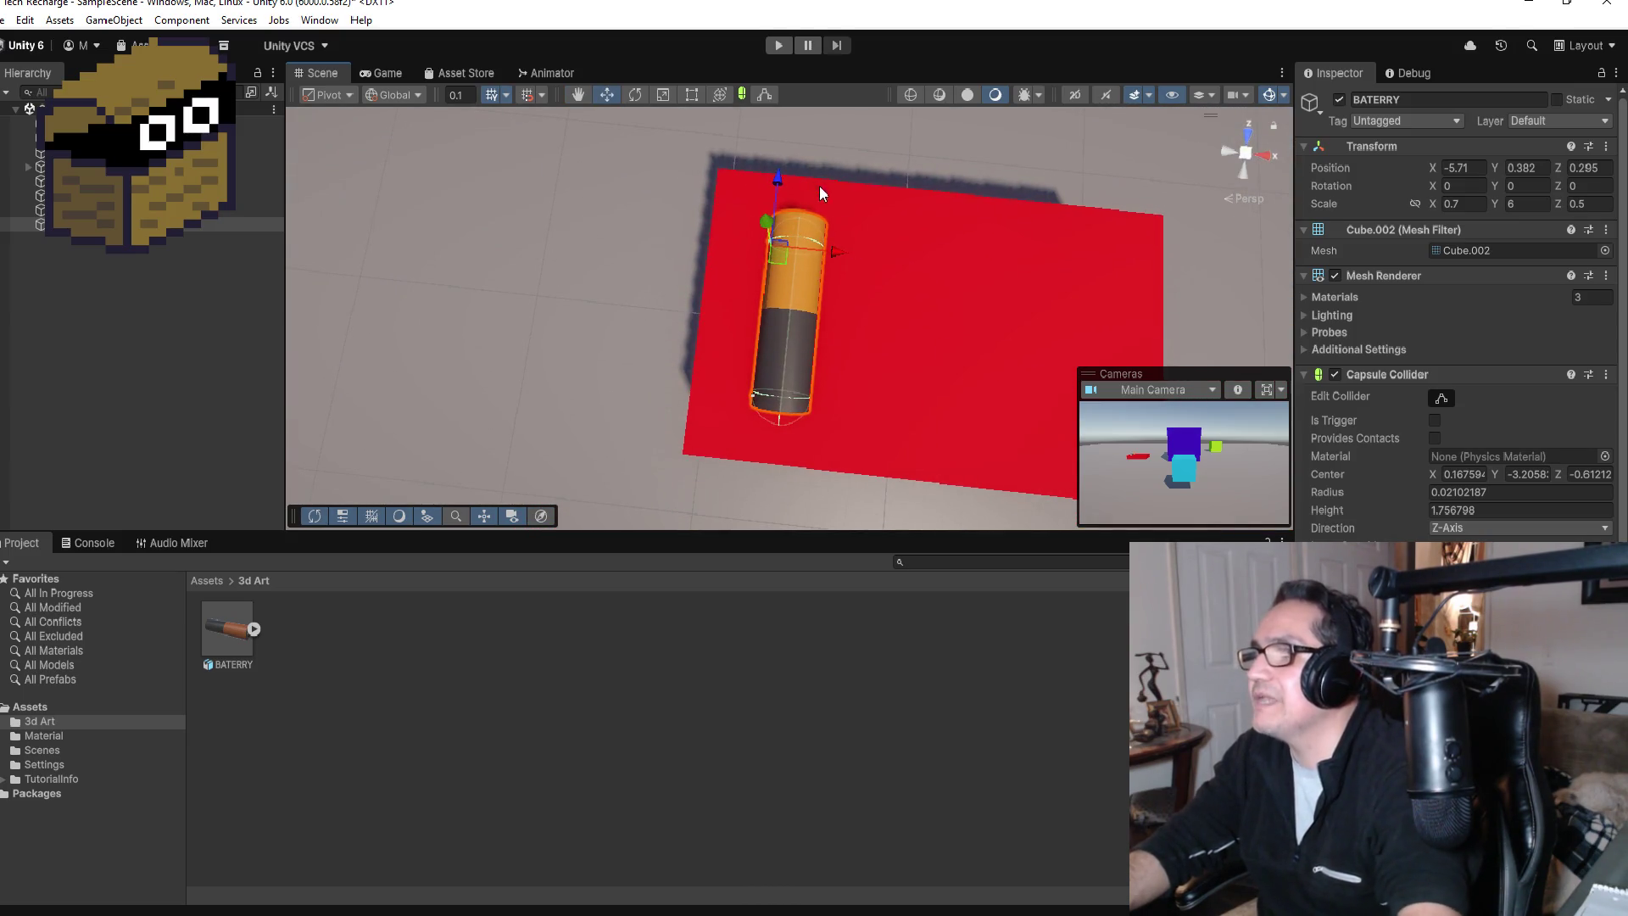
scroll(866, 251, down, 3)
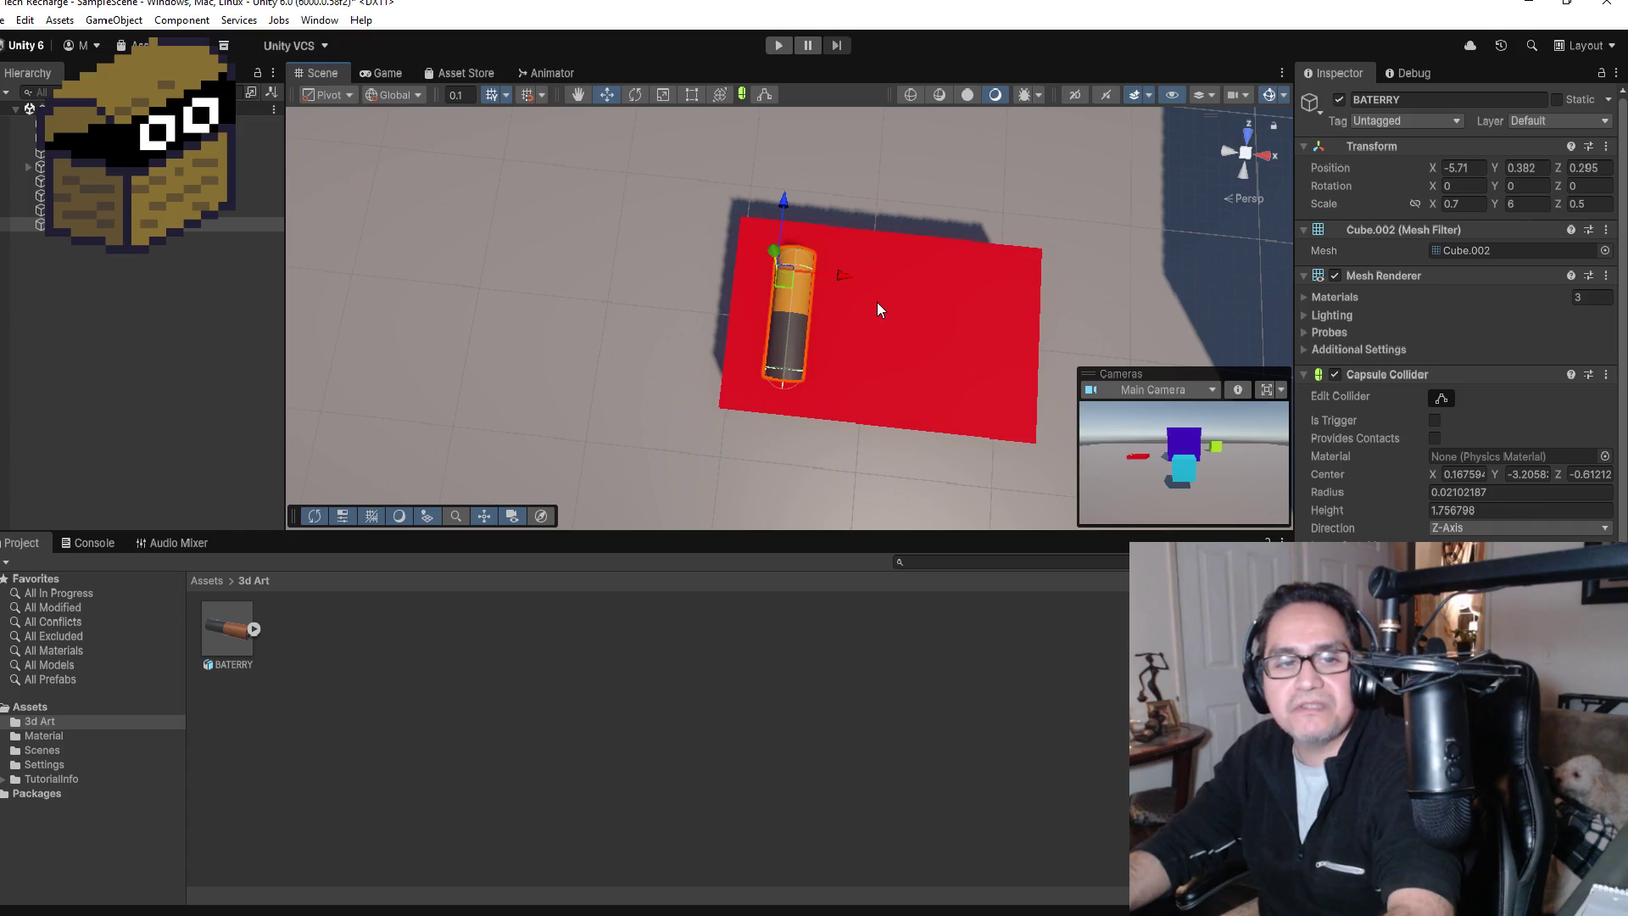
scroll(872, 304, down, 4)
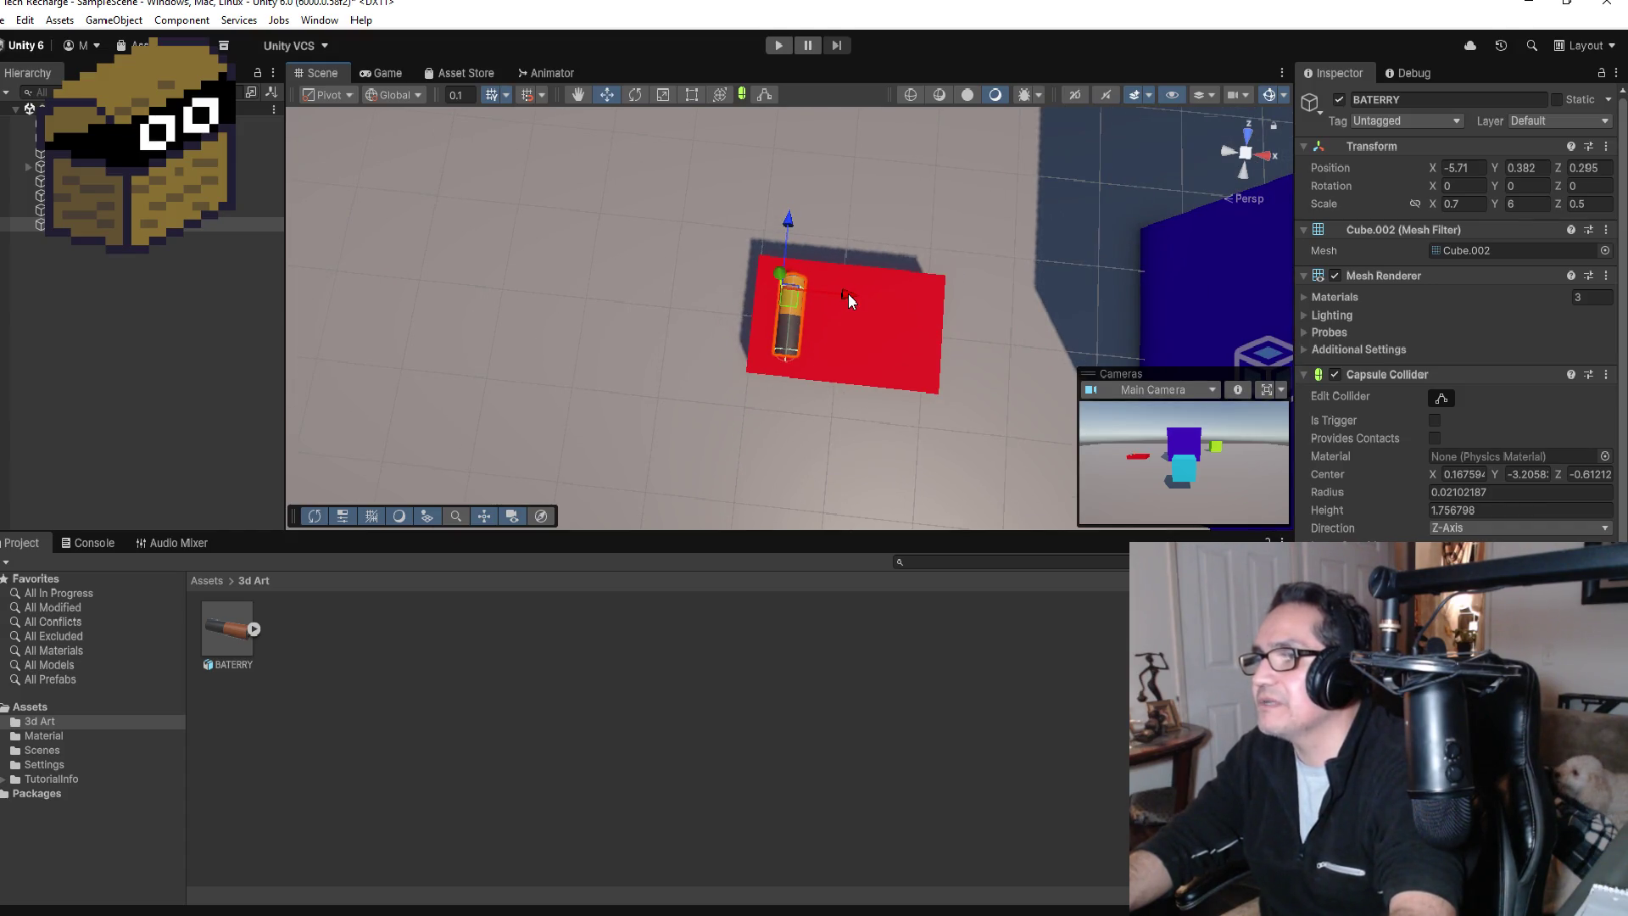
mouse_move(848, 293)
mouse_down()
mouse_move(731, 293)
mouse_move(735, 362)
mouse_move(836, 242)
mouse_move(775, 580)
mouse_move(670, 287)
mouse_up()
drag(668, 217, 685, 144)
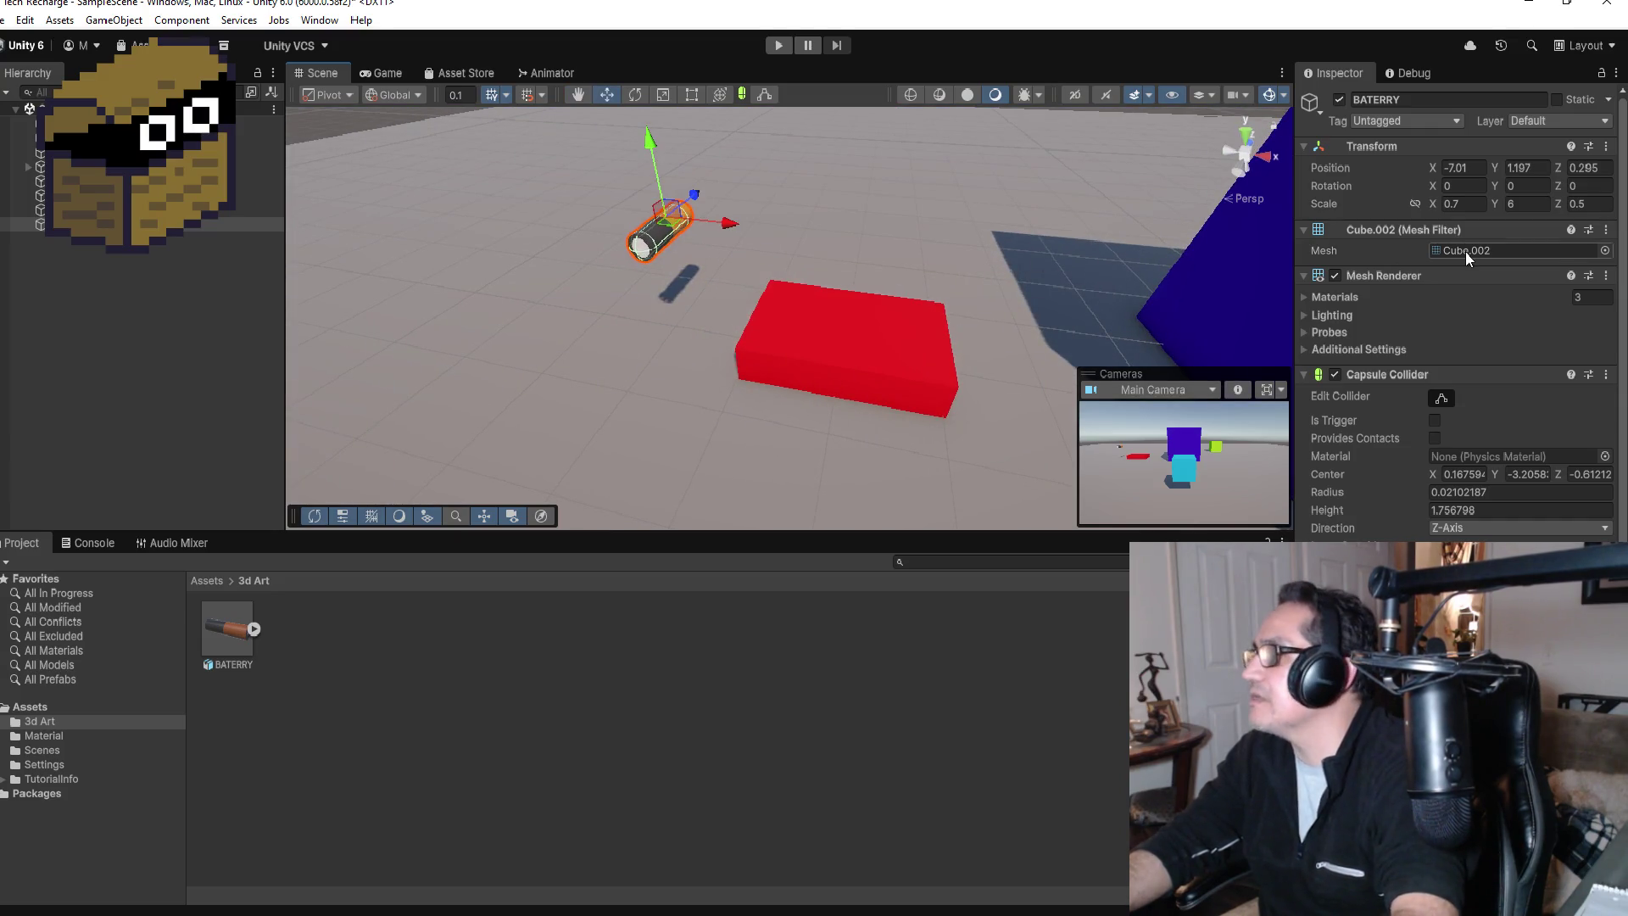
Step: Set the battery's Rotation X back to -90, then select the red RECHARGEPOD block
click(1463, 168)
click(1480, 185)
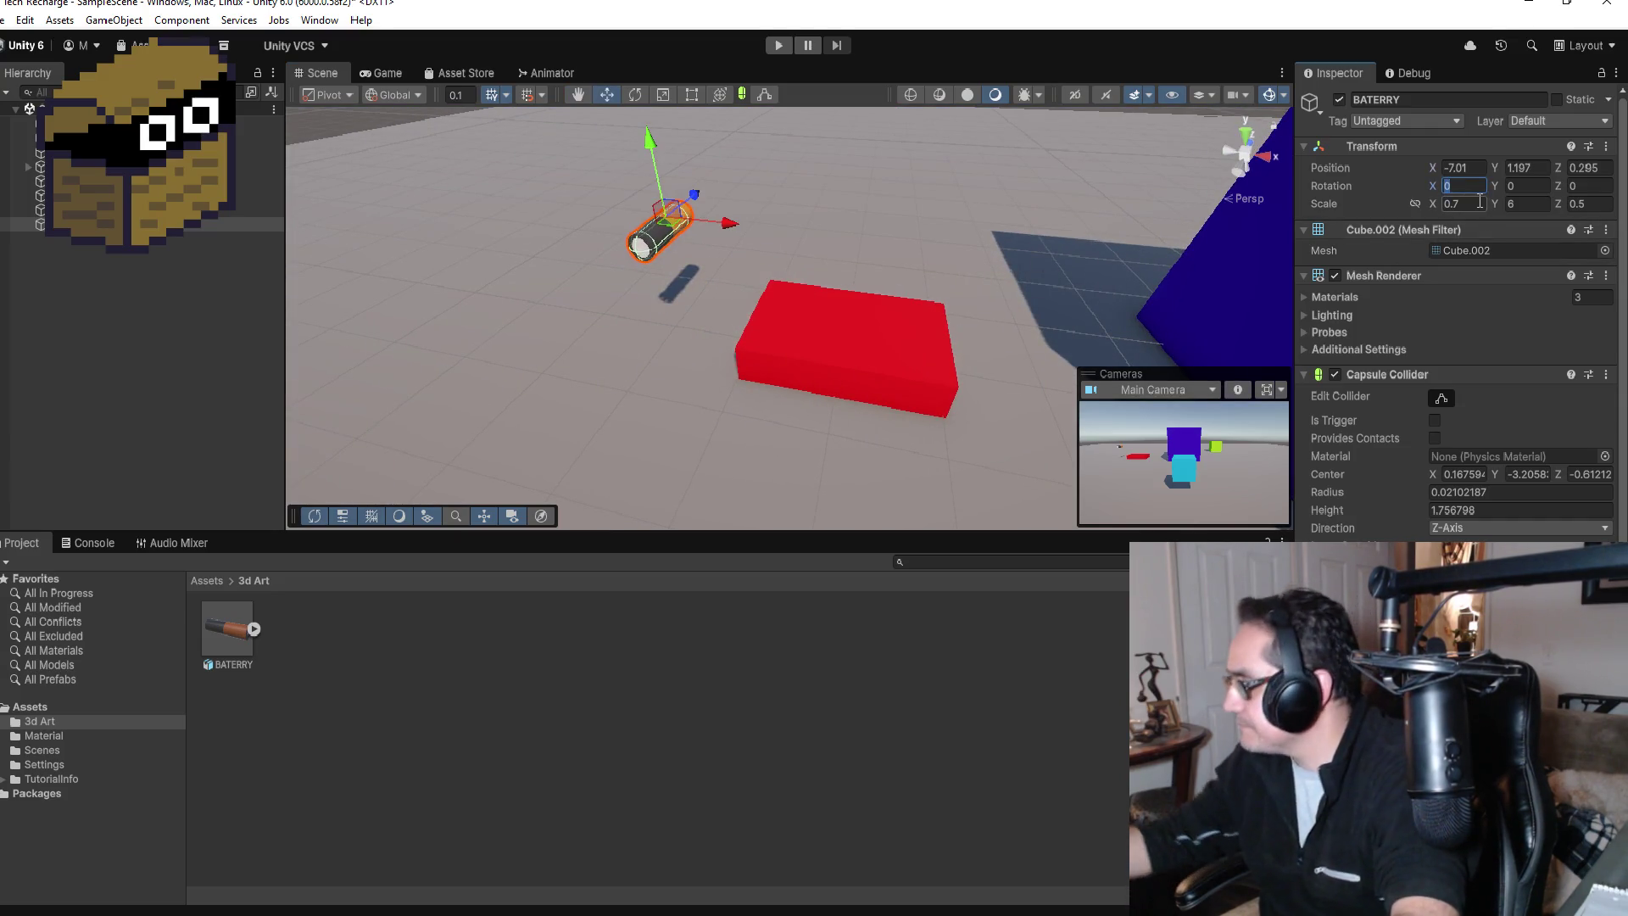
text(-90)
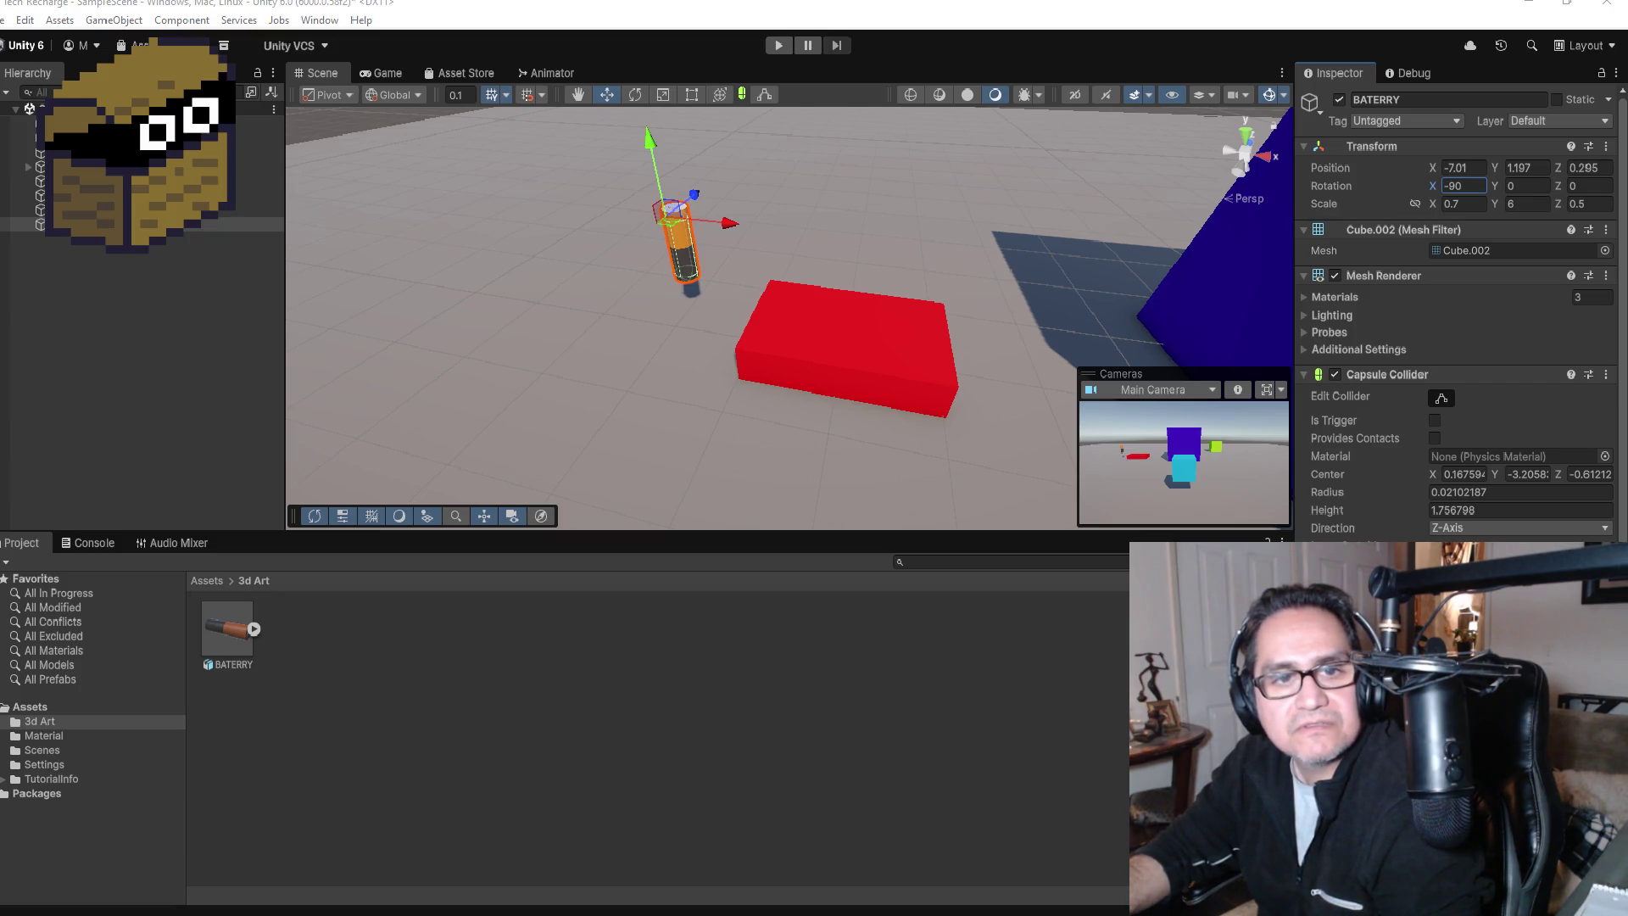
scroll(837, 365, down, 5)
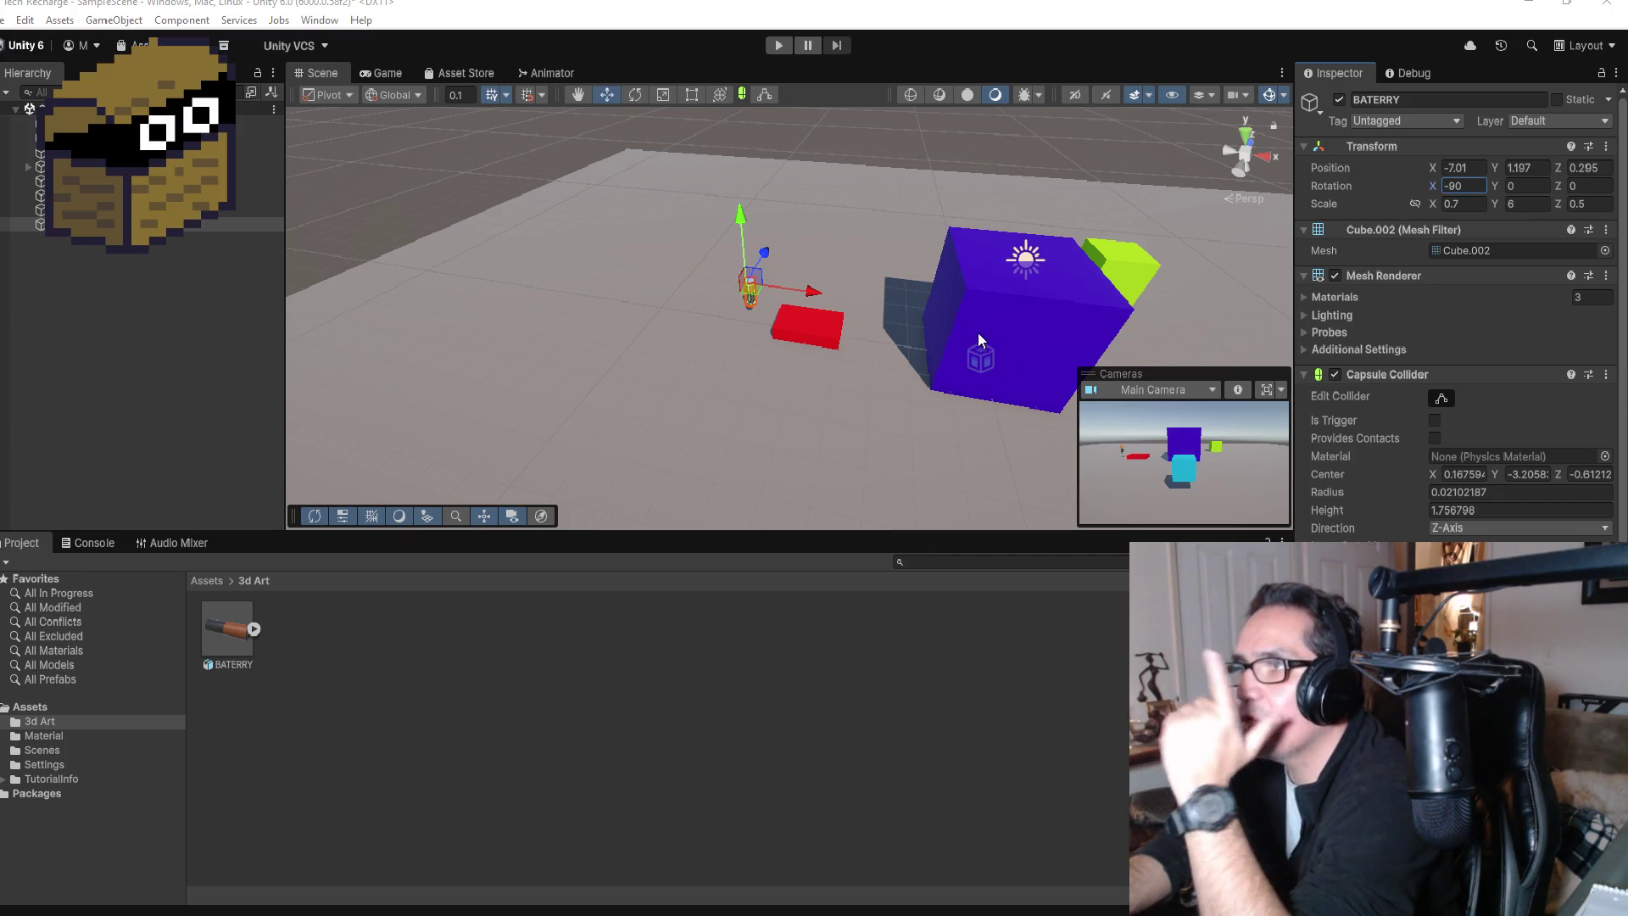
click(816, 327)
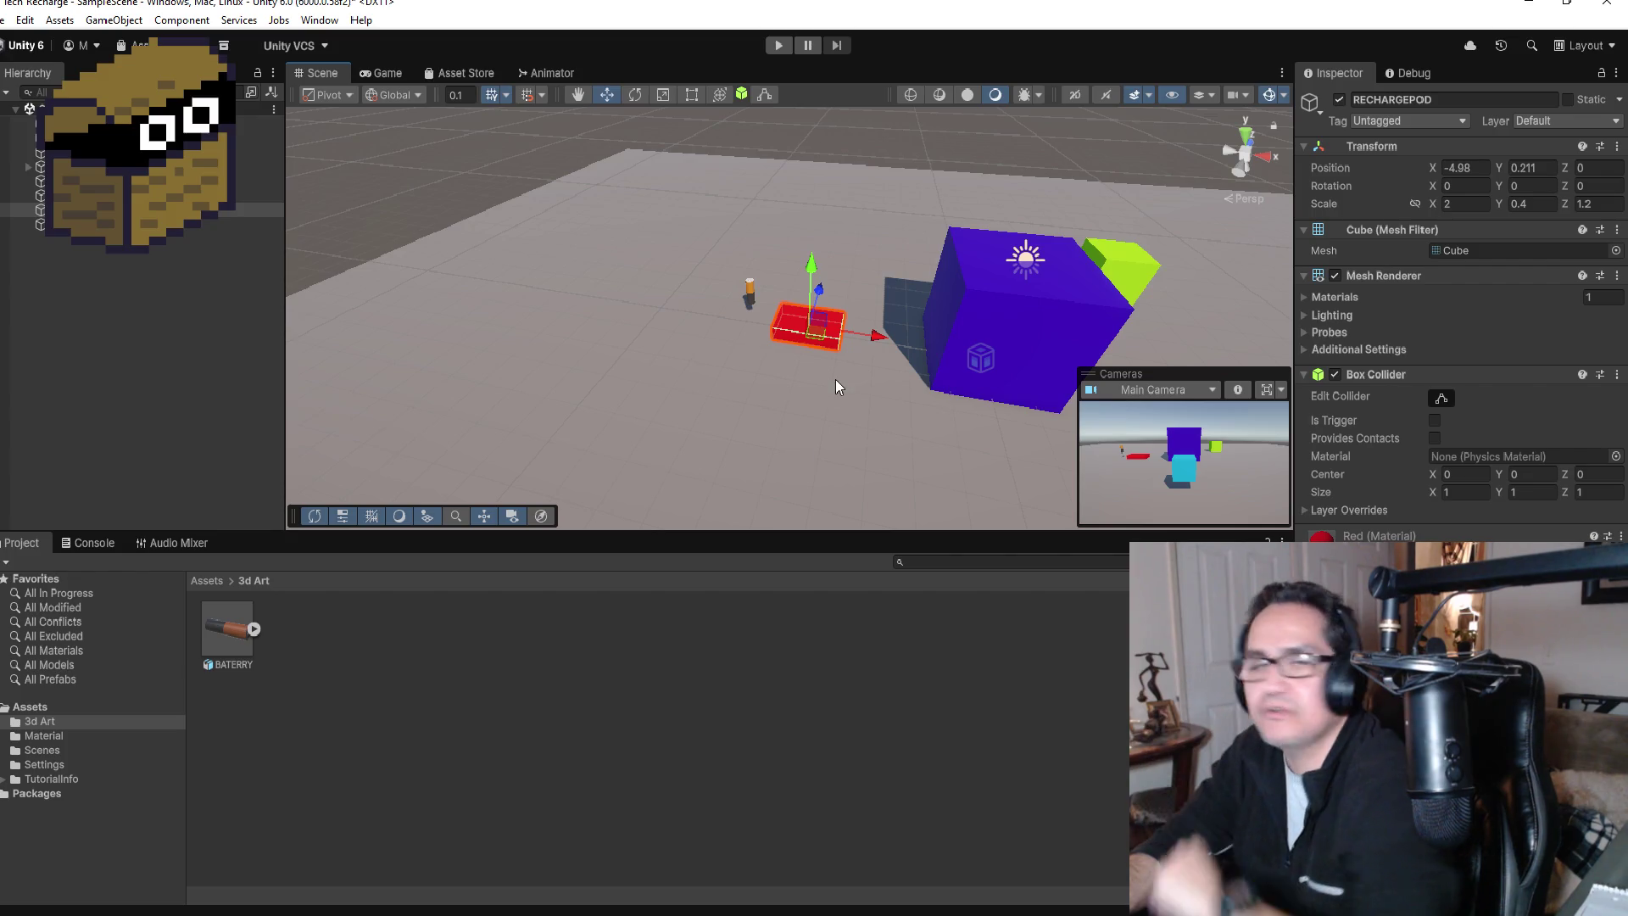
Step: Zoom out and orbit to a near top-down view of the whole ground plane
scroll(828, 383, down, 3)
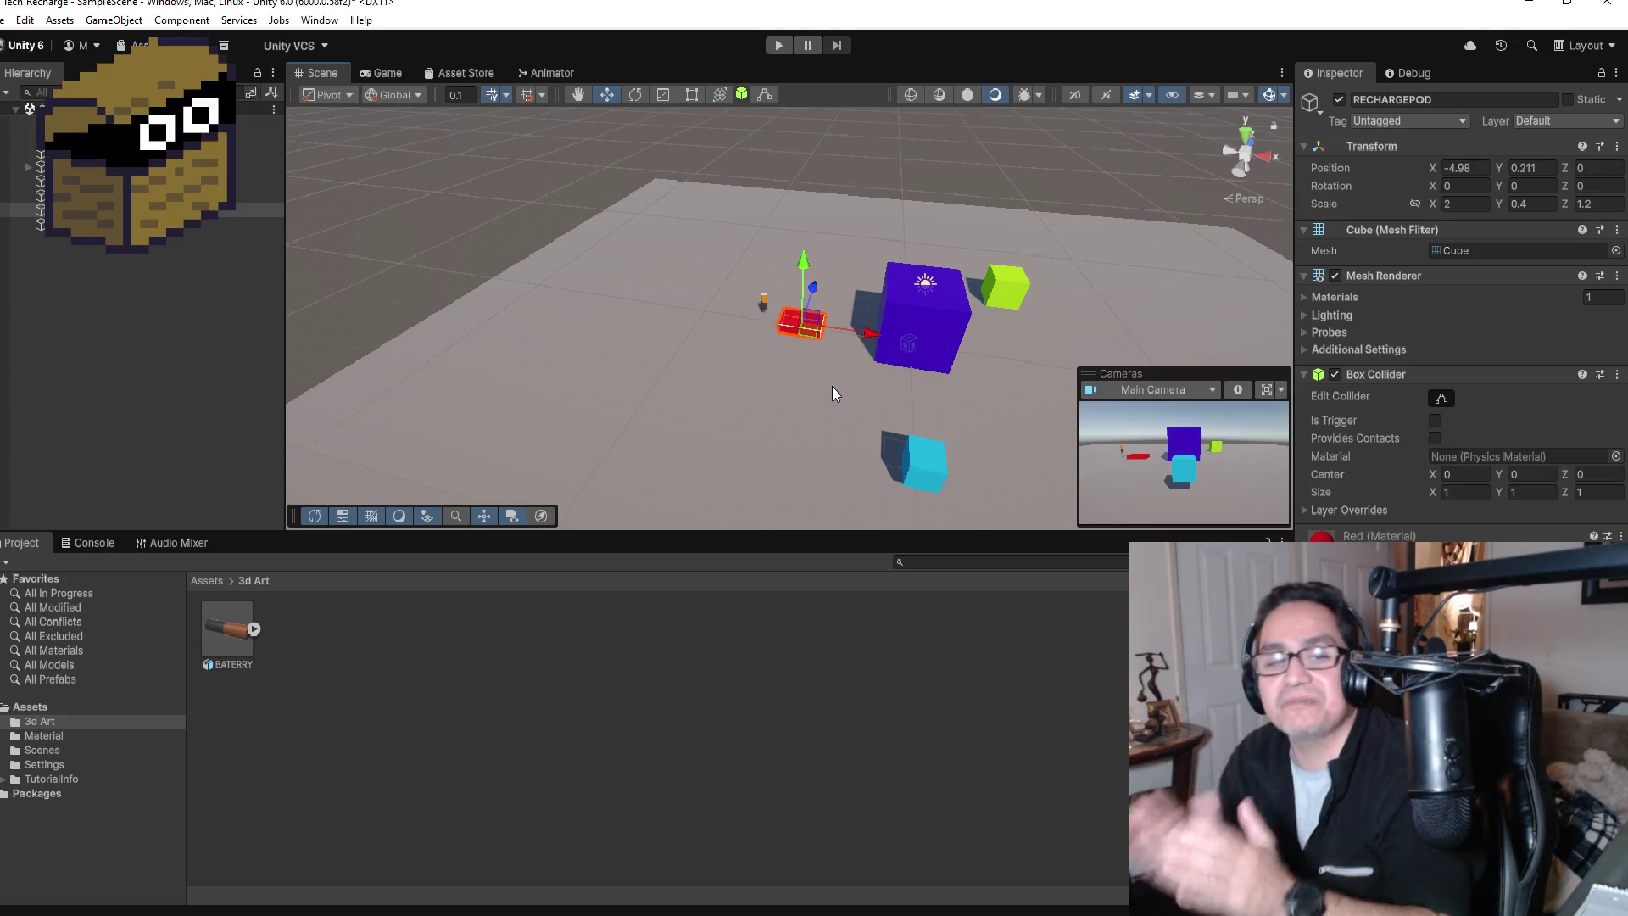
scroll(981, 363, down, 4)
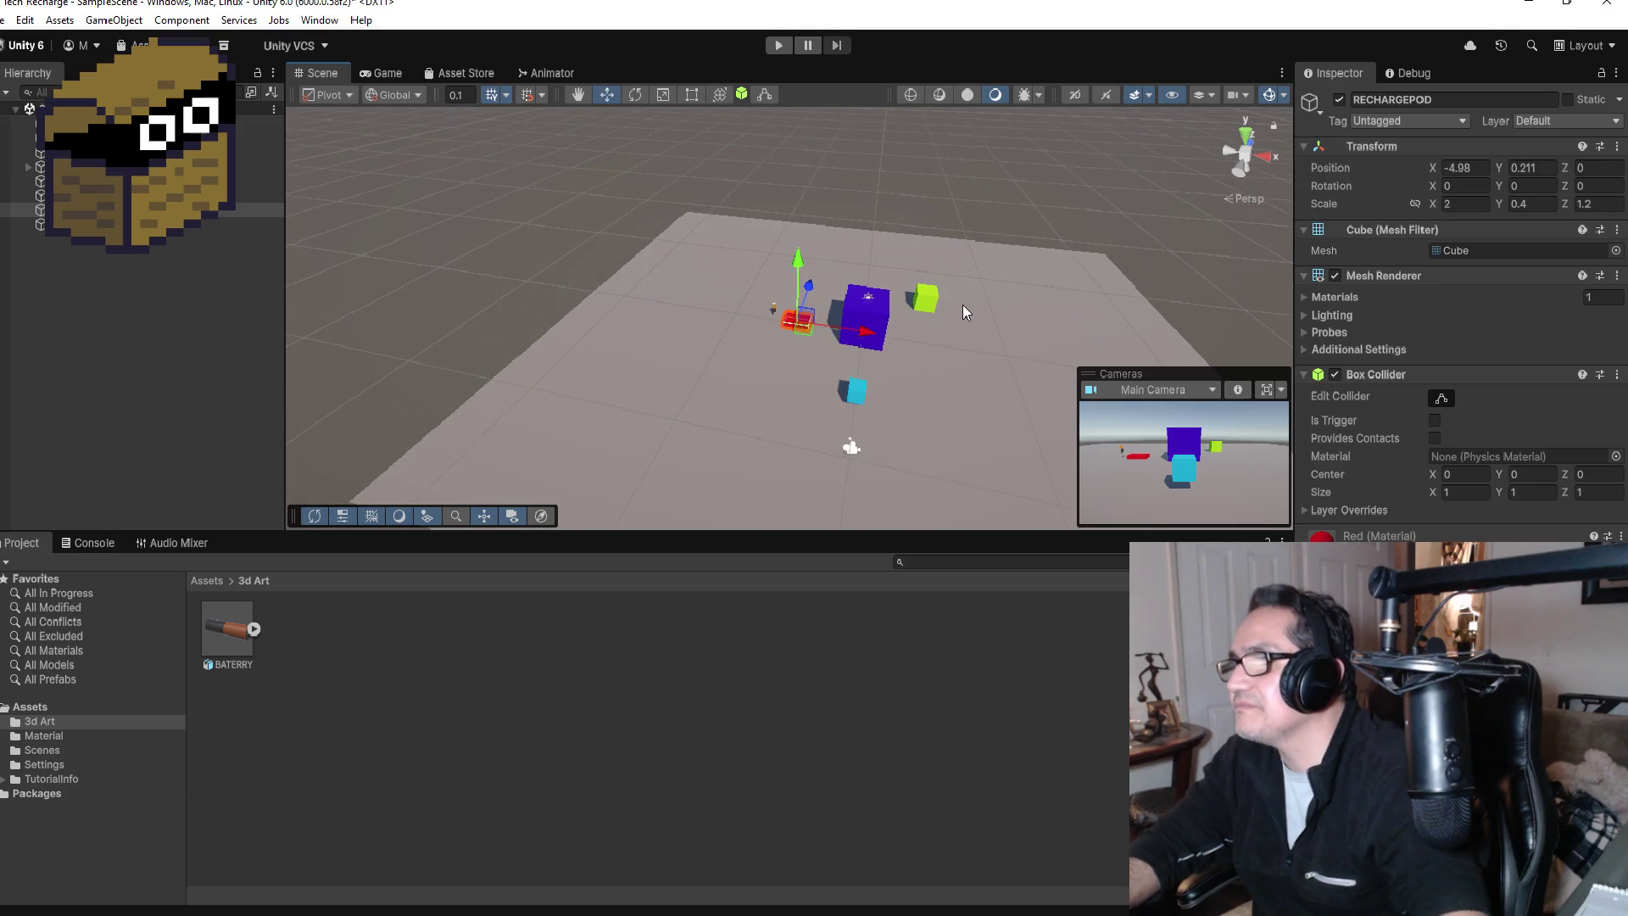
mouse_move(963, 312)
alt+mouse_down()
mouse_move(963, 399)
mouse_move(927, 424)
mouse_move(970, 454)
mouse_move(1014, 374)
mouse_move(947, 340)
alt+mouse_up()
Step: Add a 3D Object > Cube from the Hierarchy and rename it TOWER
click(161, 330)
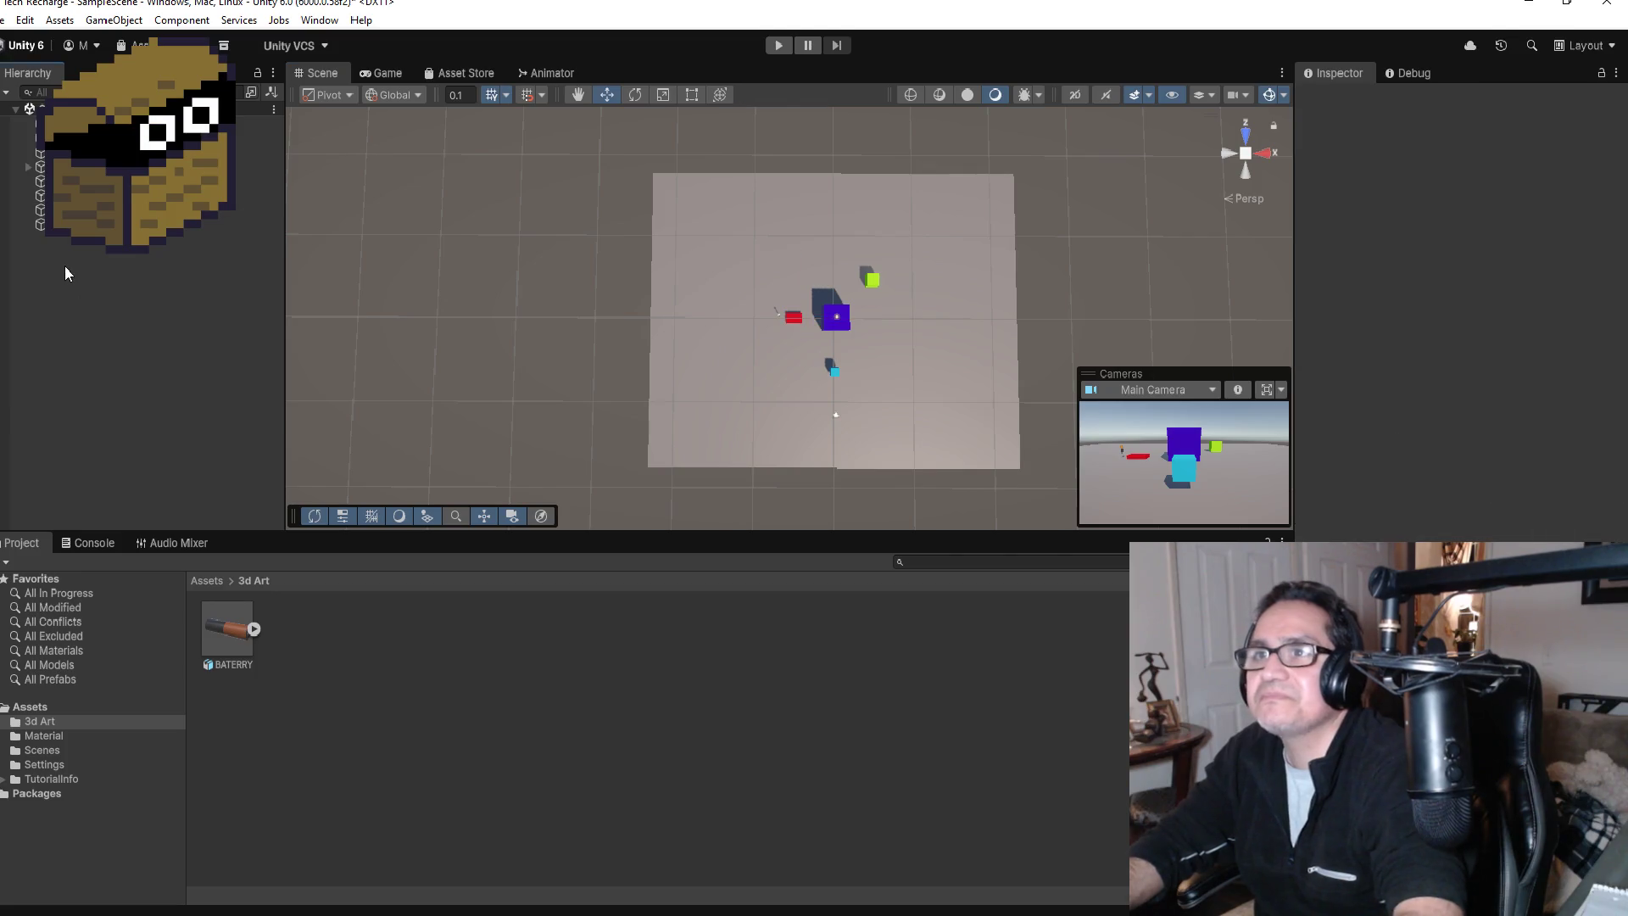
right_click(66, 265)
mouse_move(161, 585)
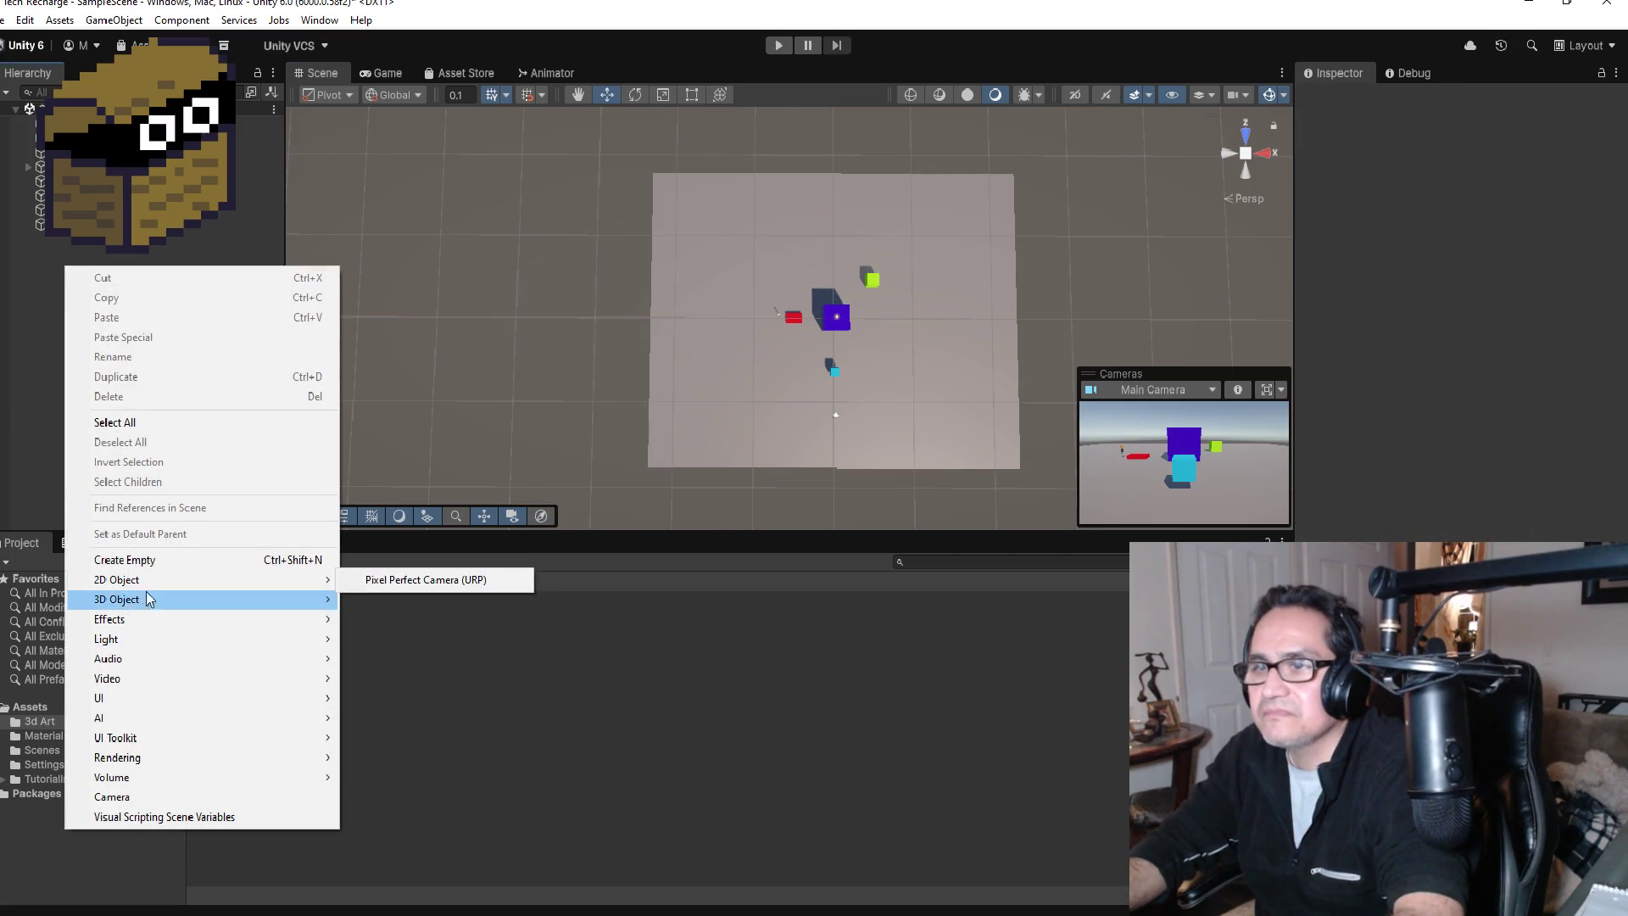
click(362, 600)
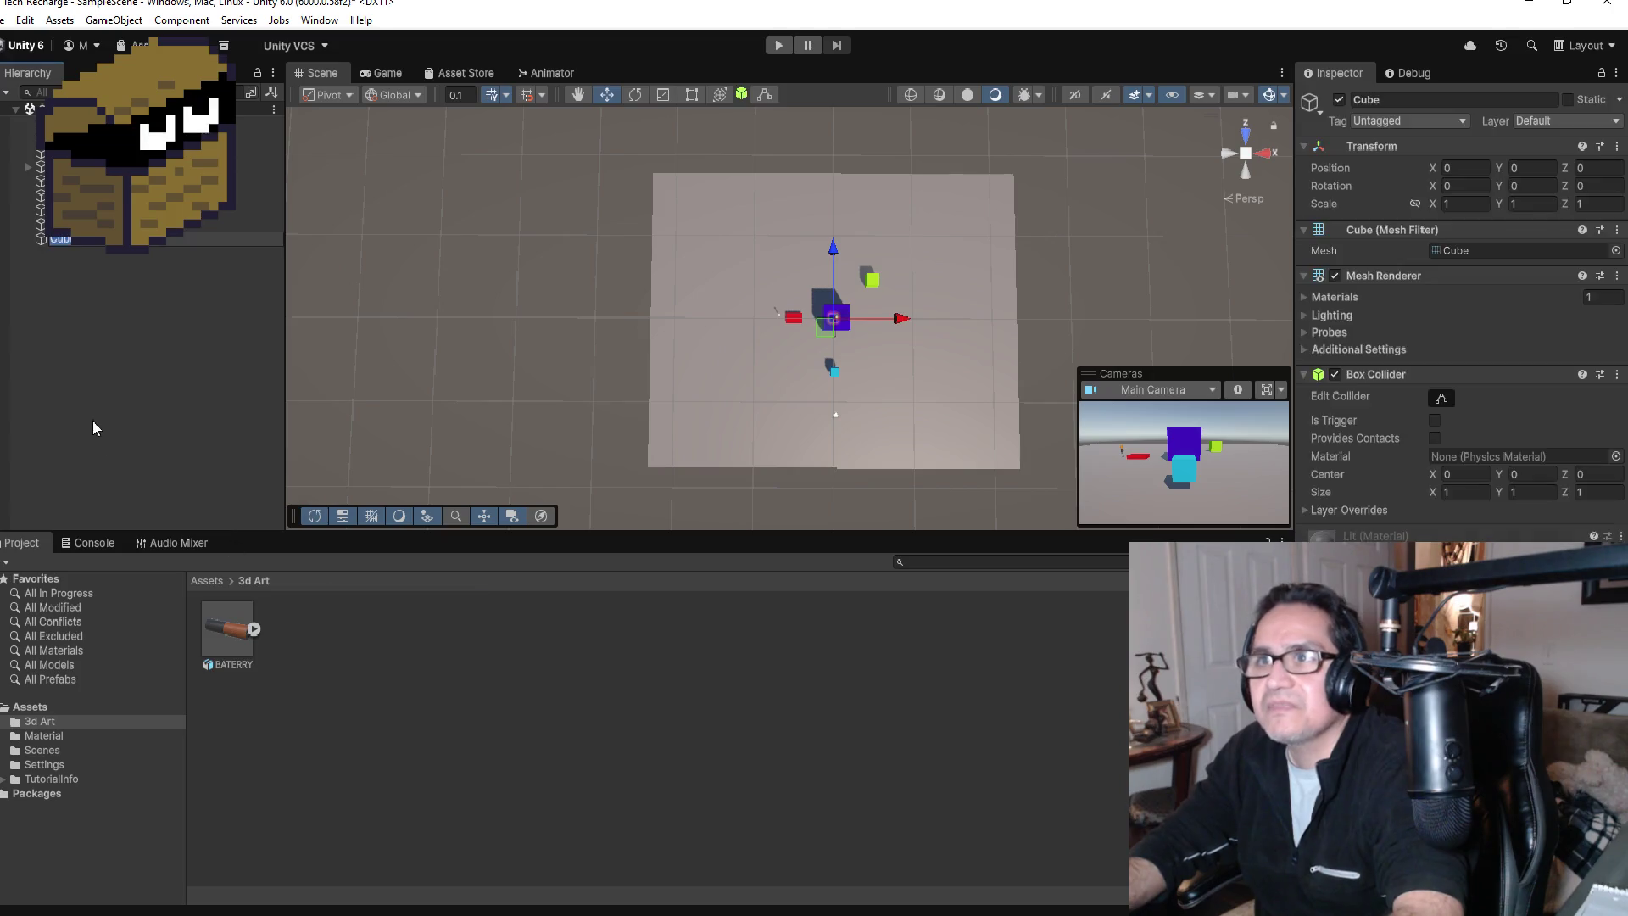
click(102, 356)
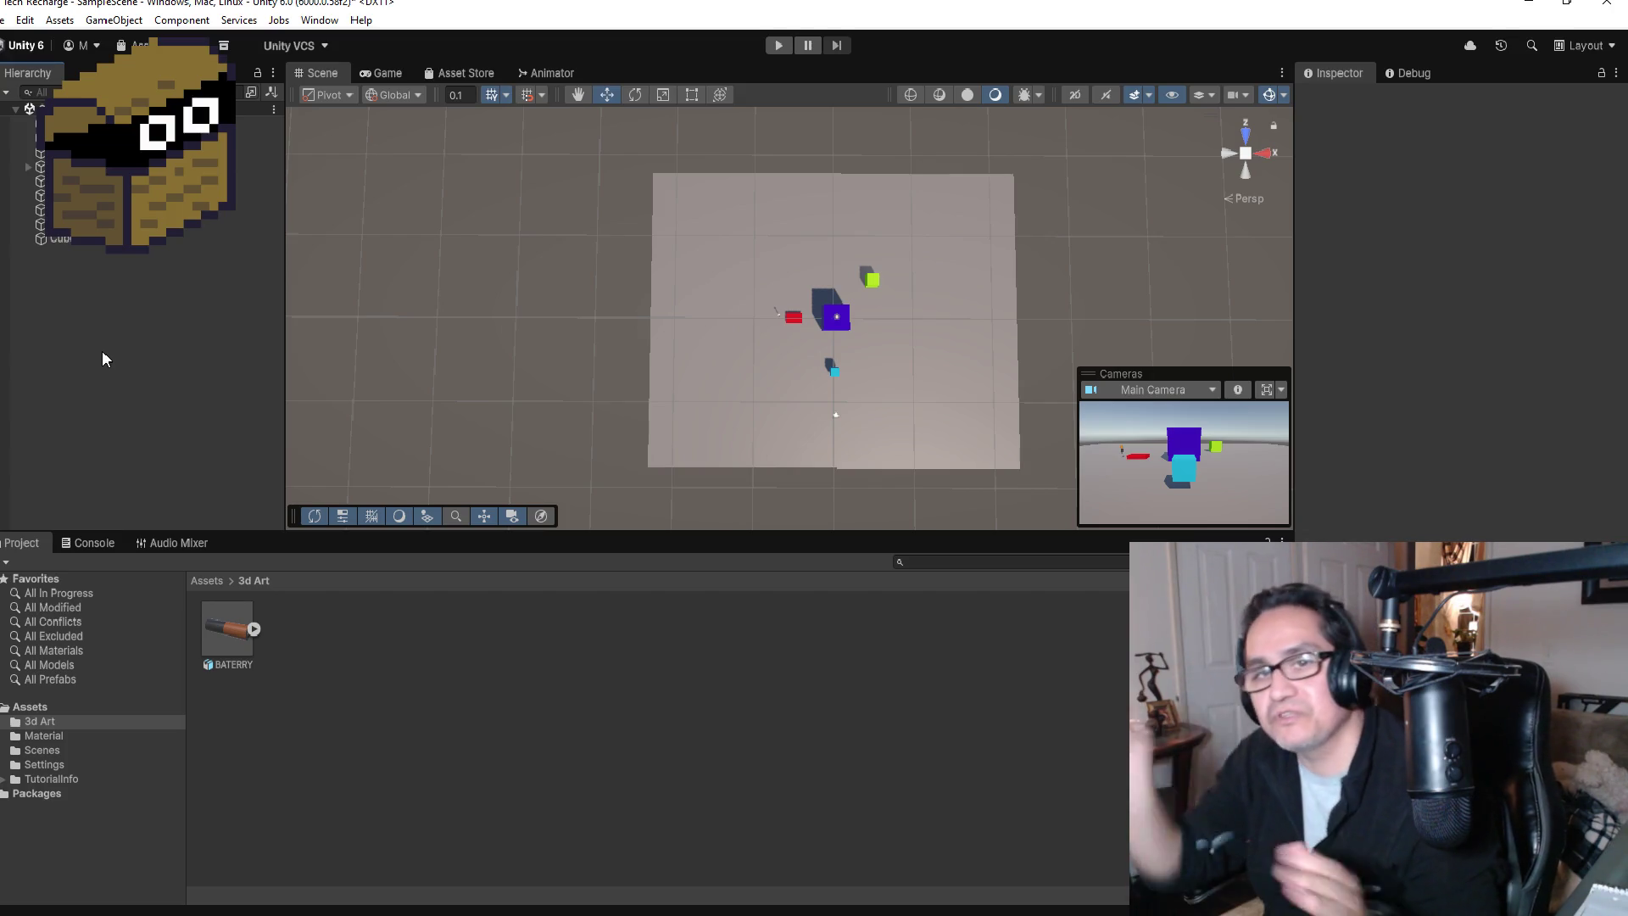
click(88, 240)
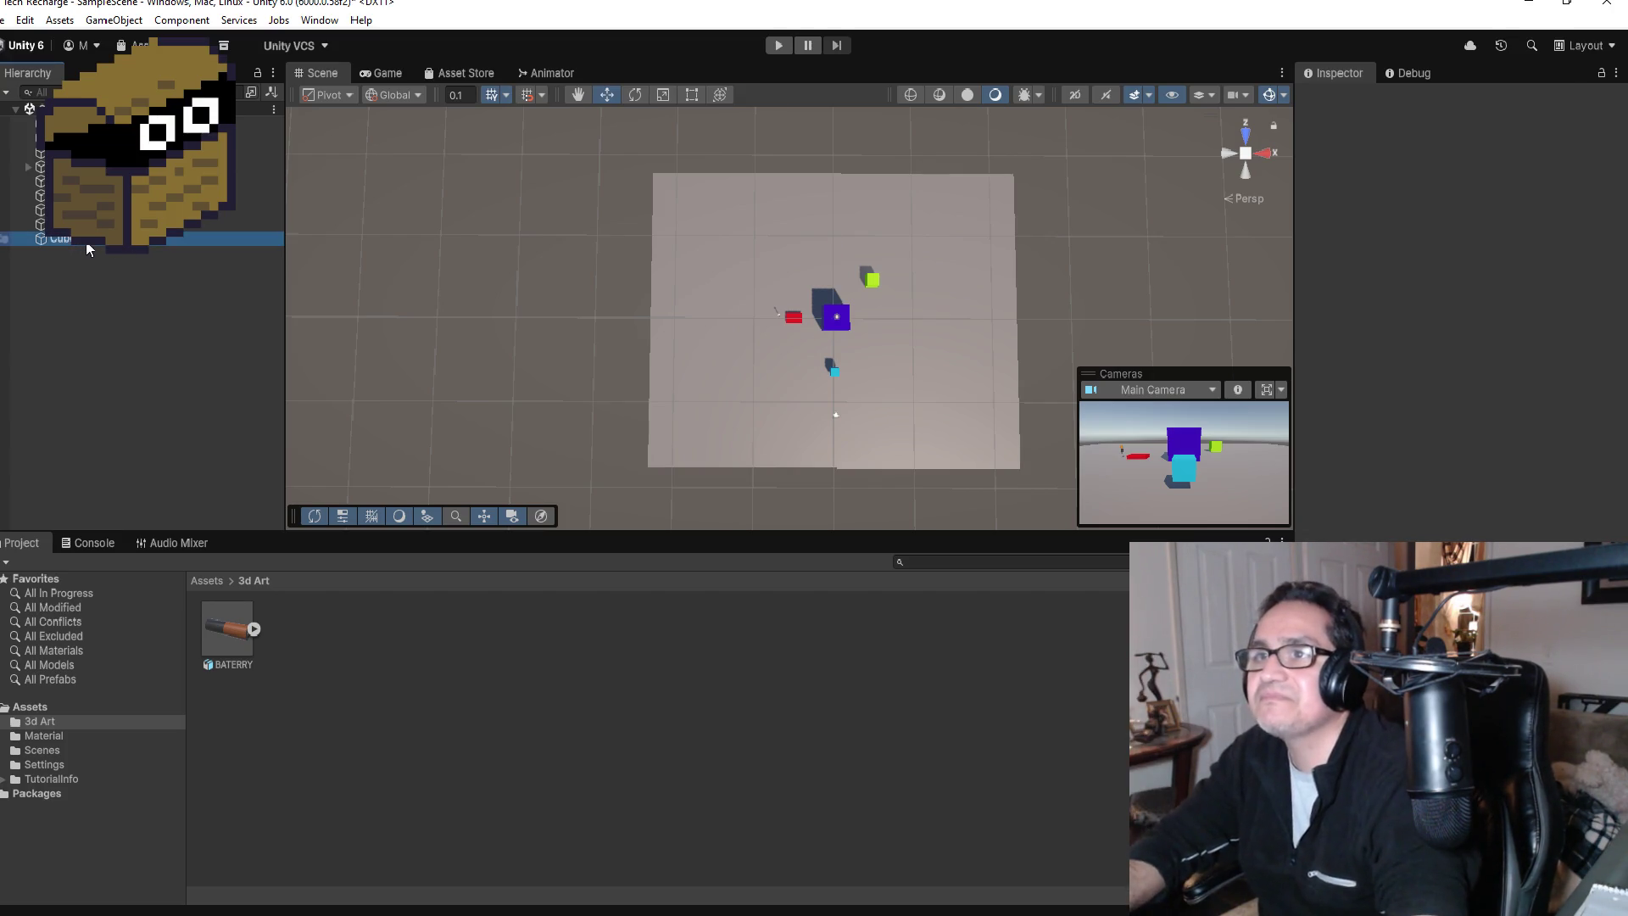
click(1425, 100)
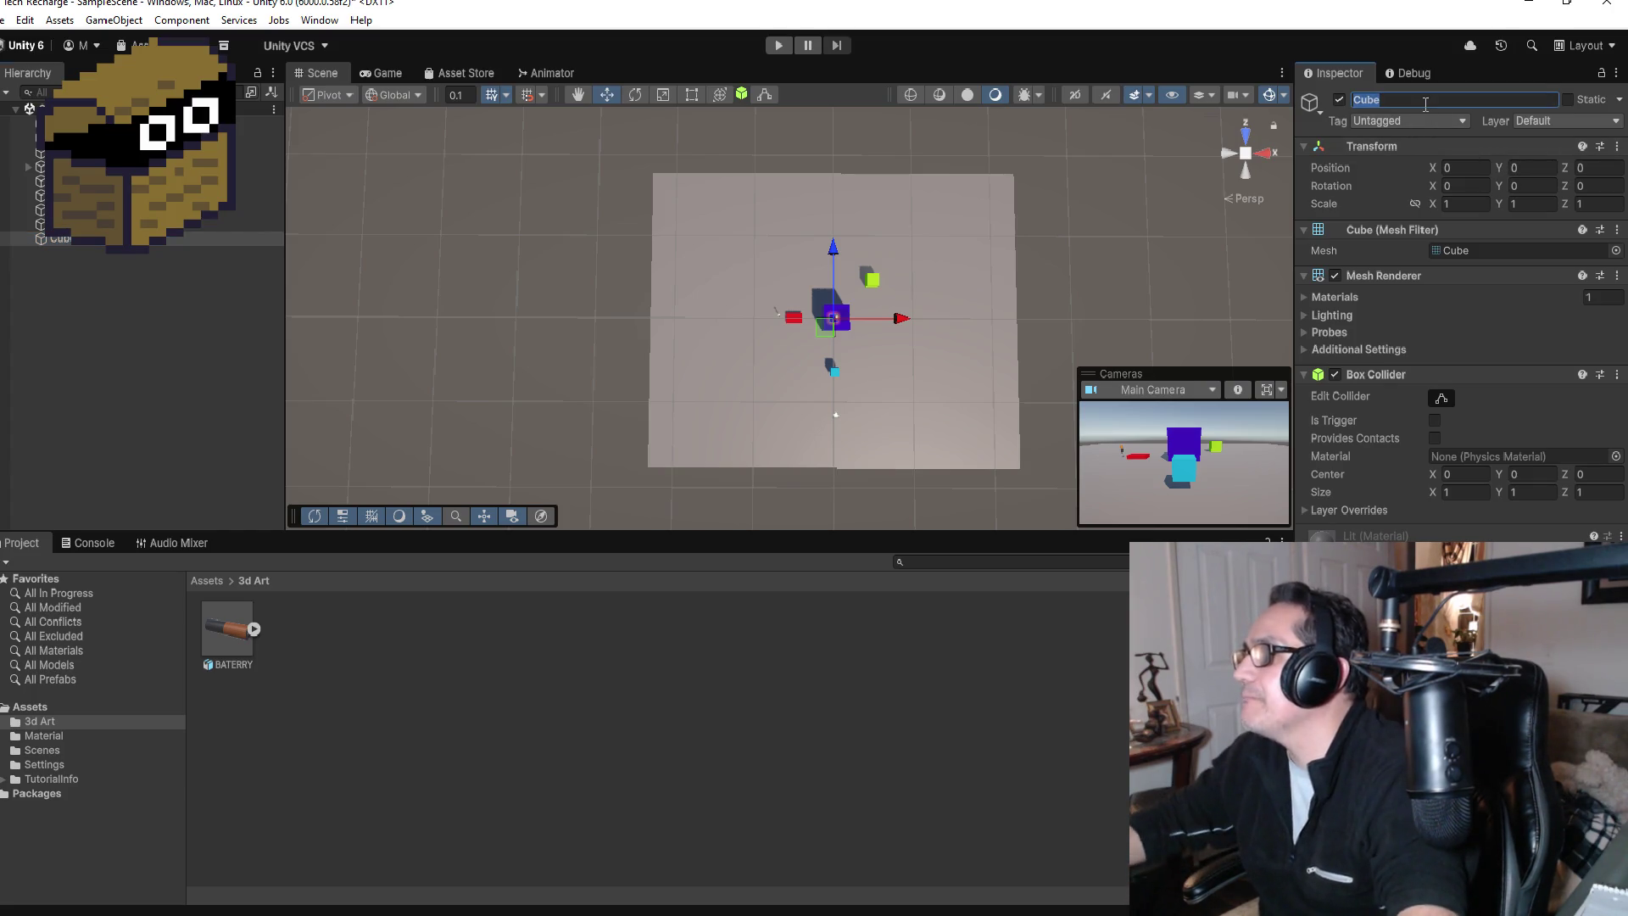
text(TOWER)
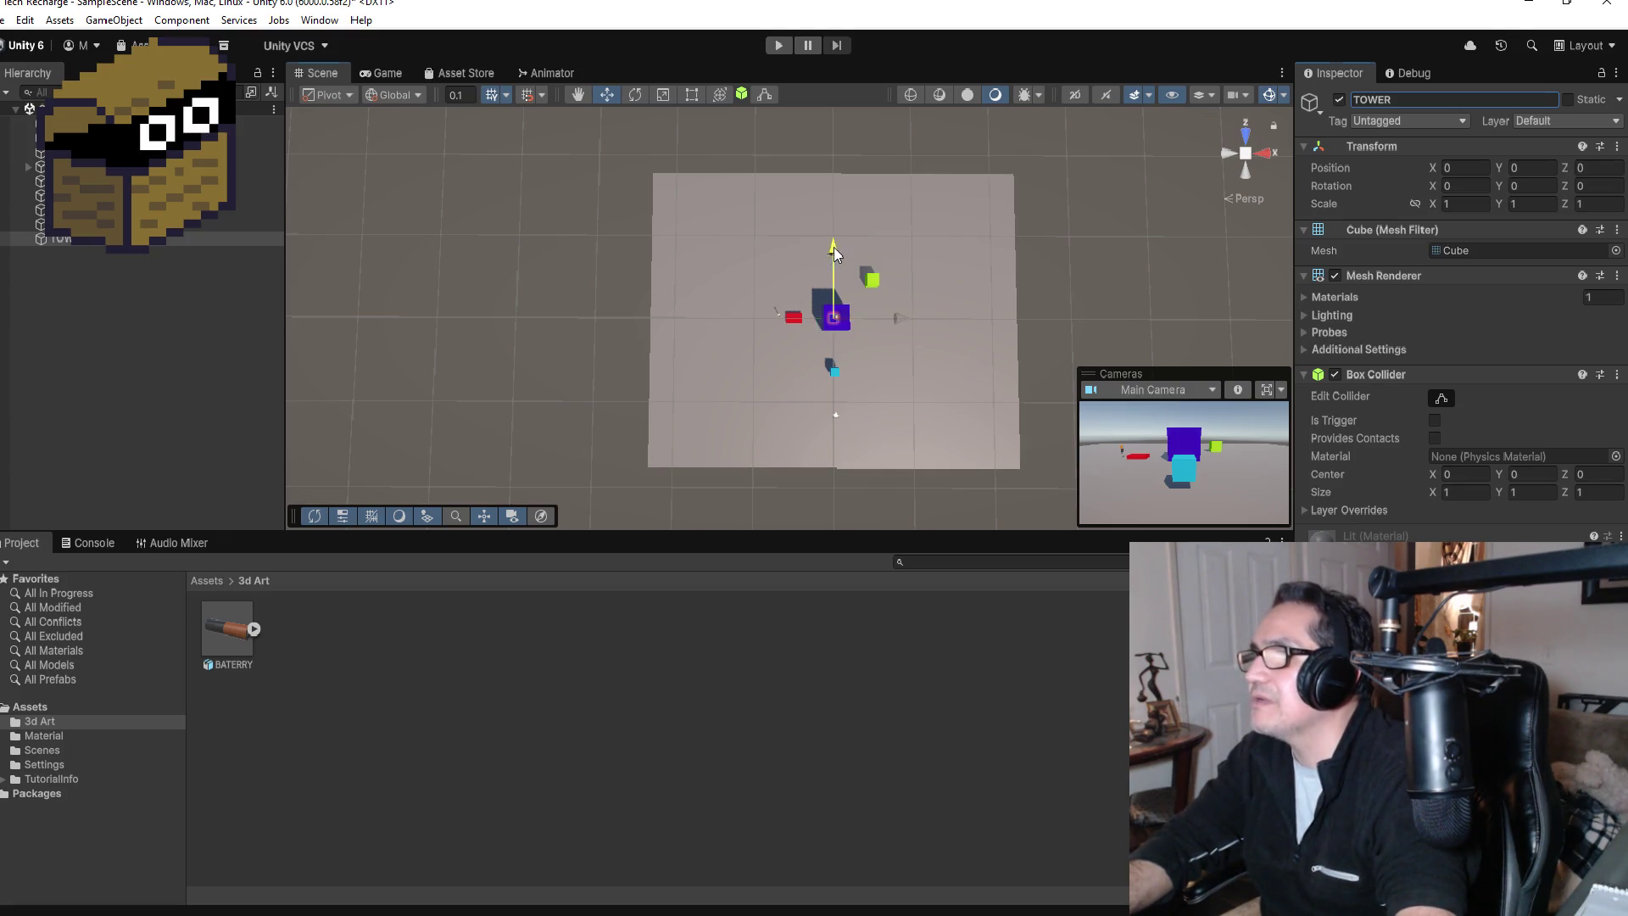
Step: Slide the TOWER cube forward toward Z -9.88 and lift it off the ground
drag(831, 251, 844, 332)
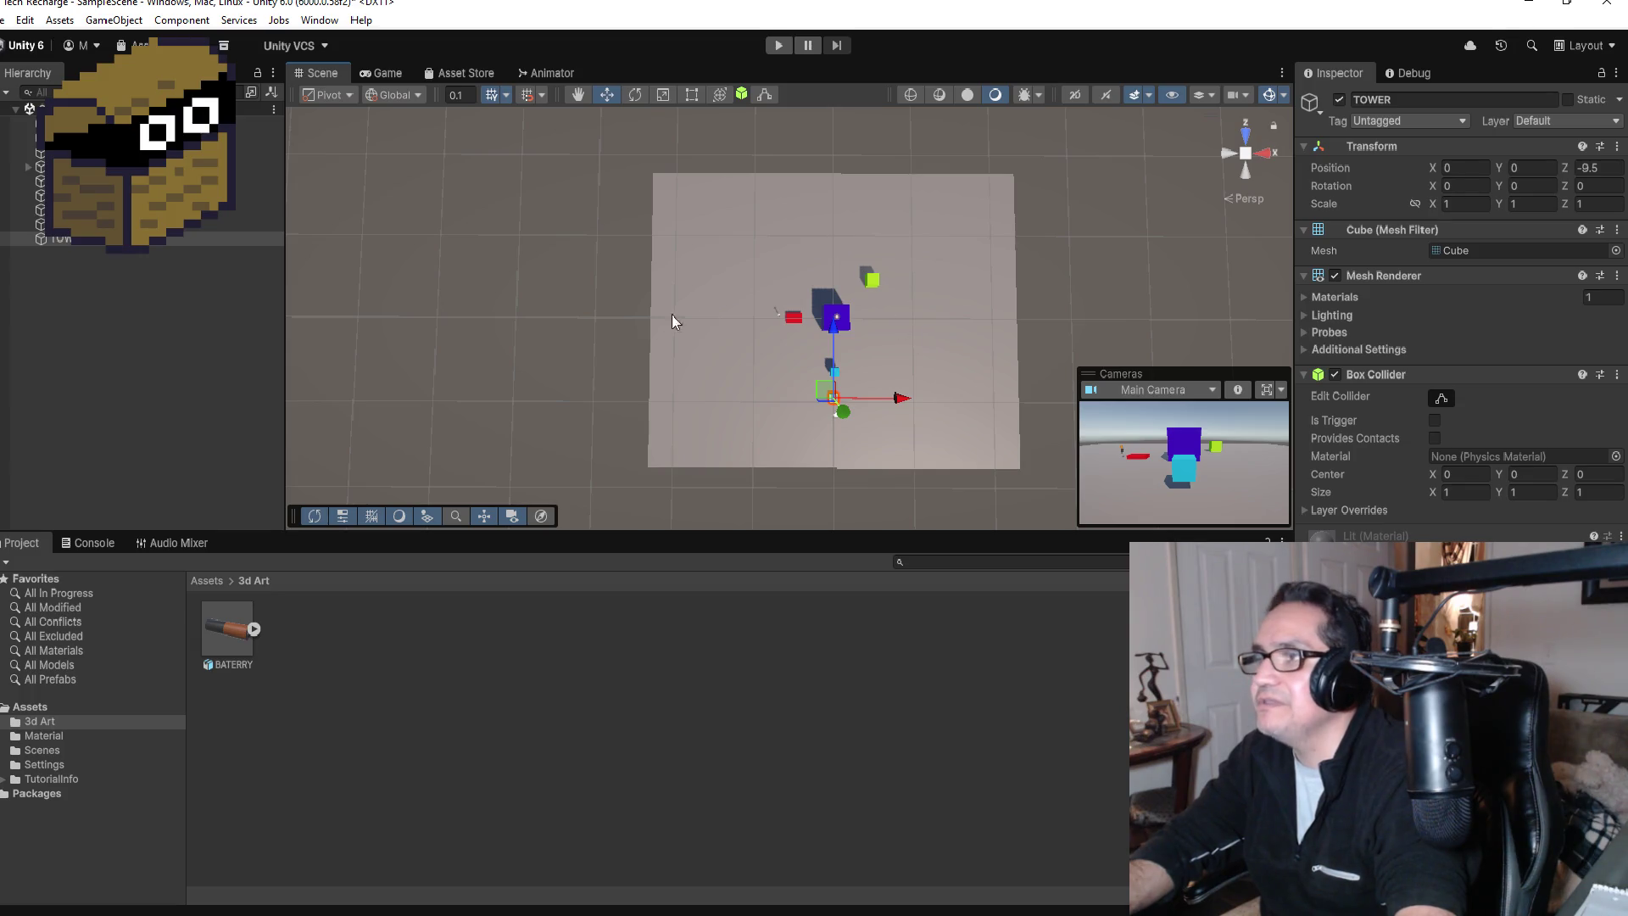
scroll(976, 437, up, 3)
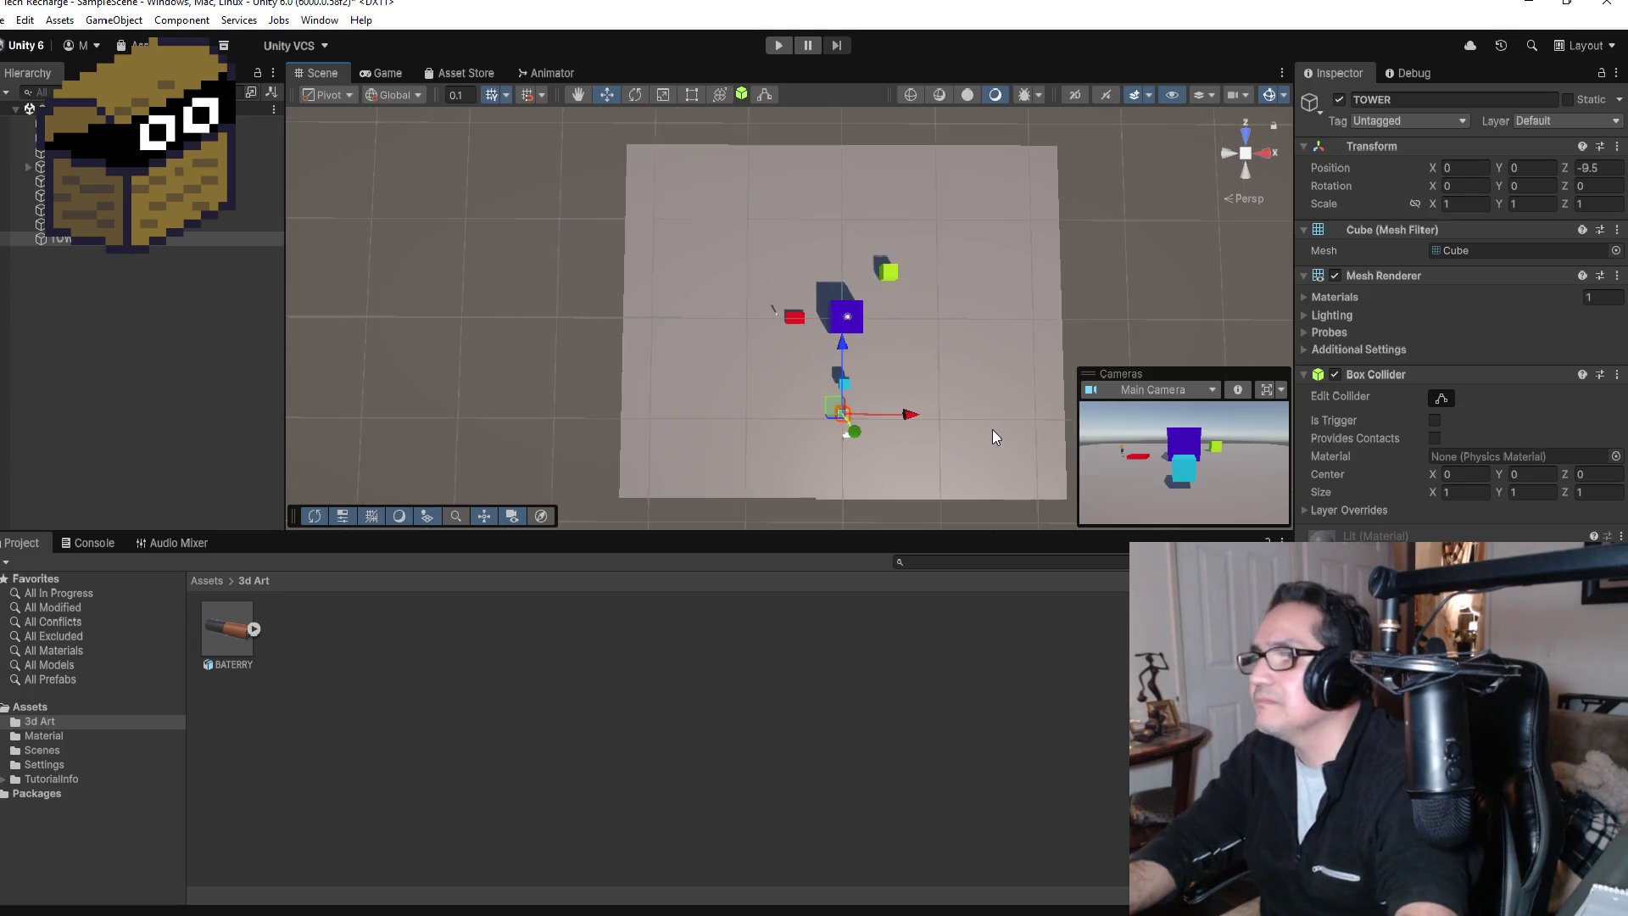
drag(850, 360, 859, 364)
key(f)
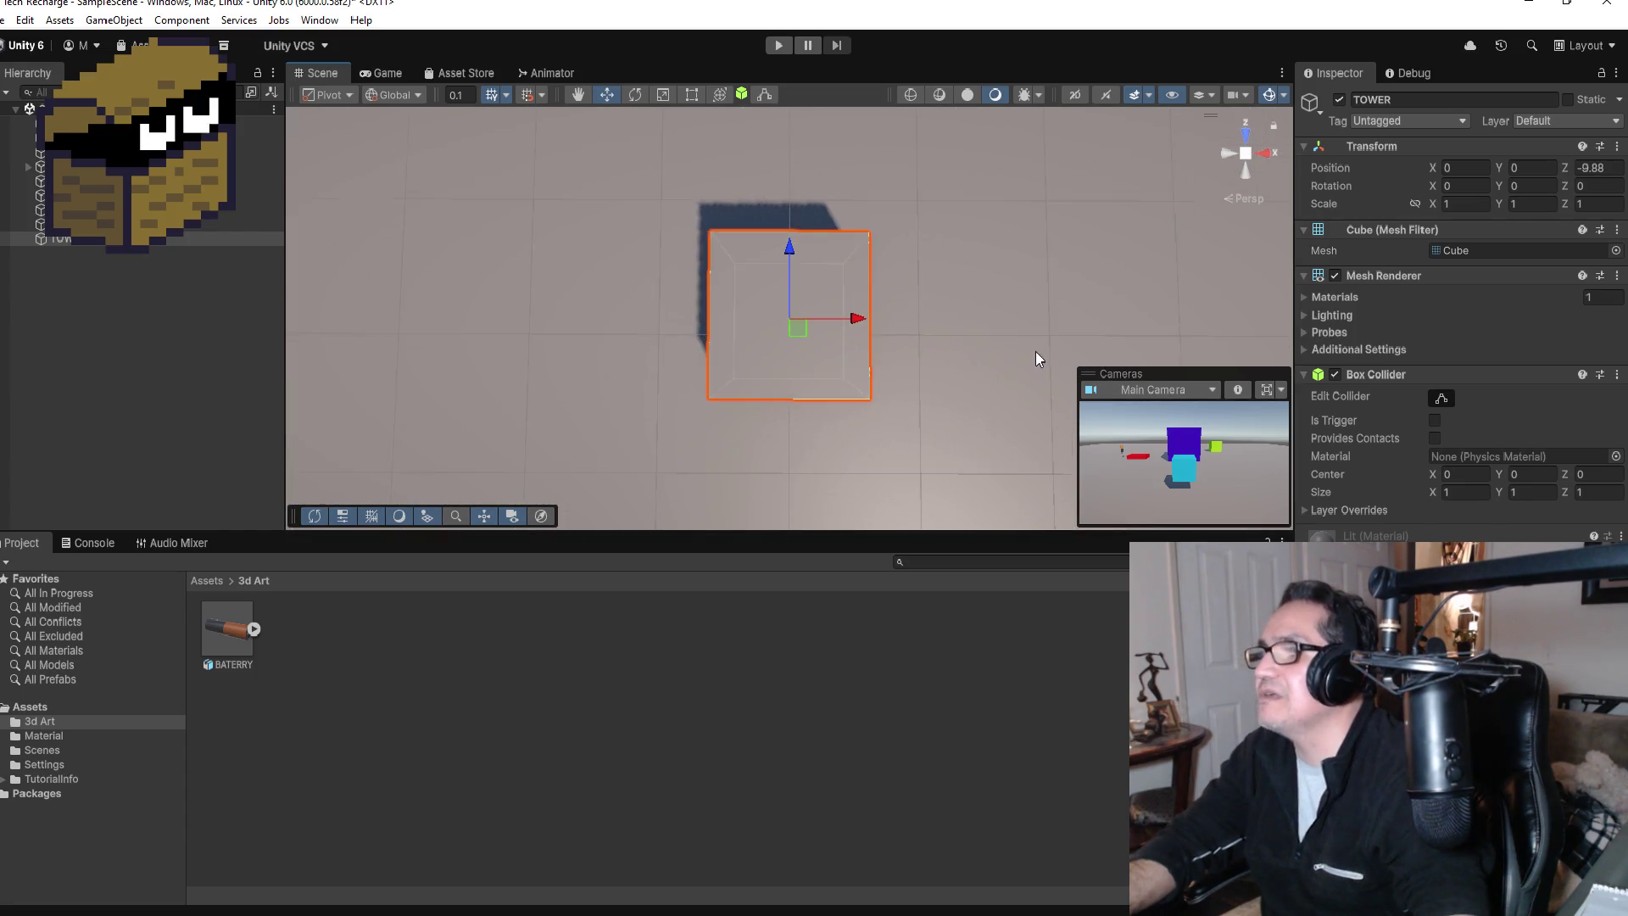
alt+drag(956, 422, 852, 200)
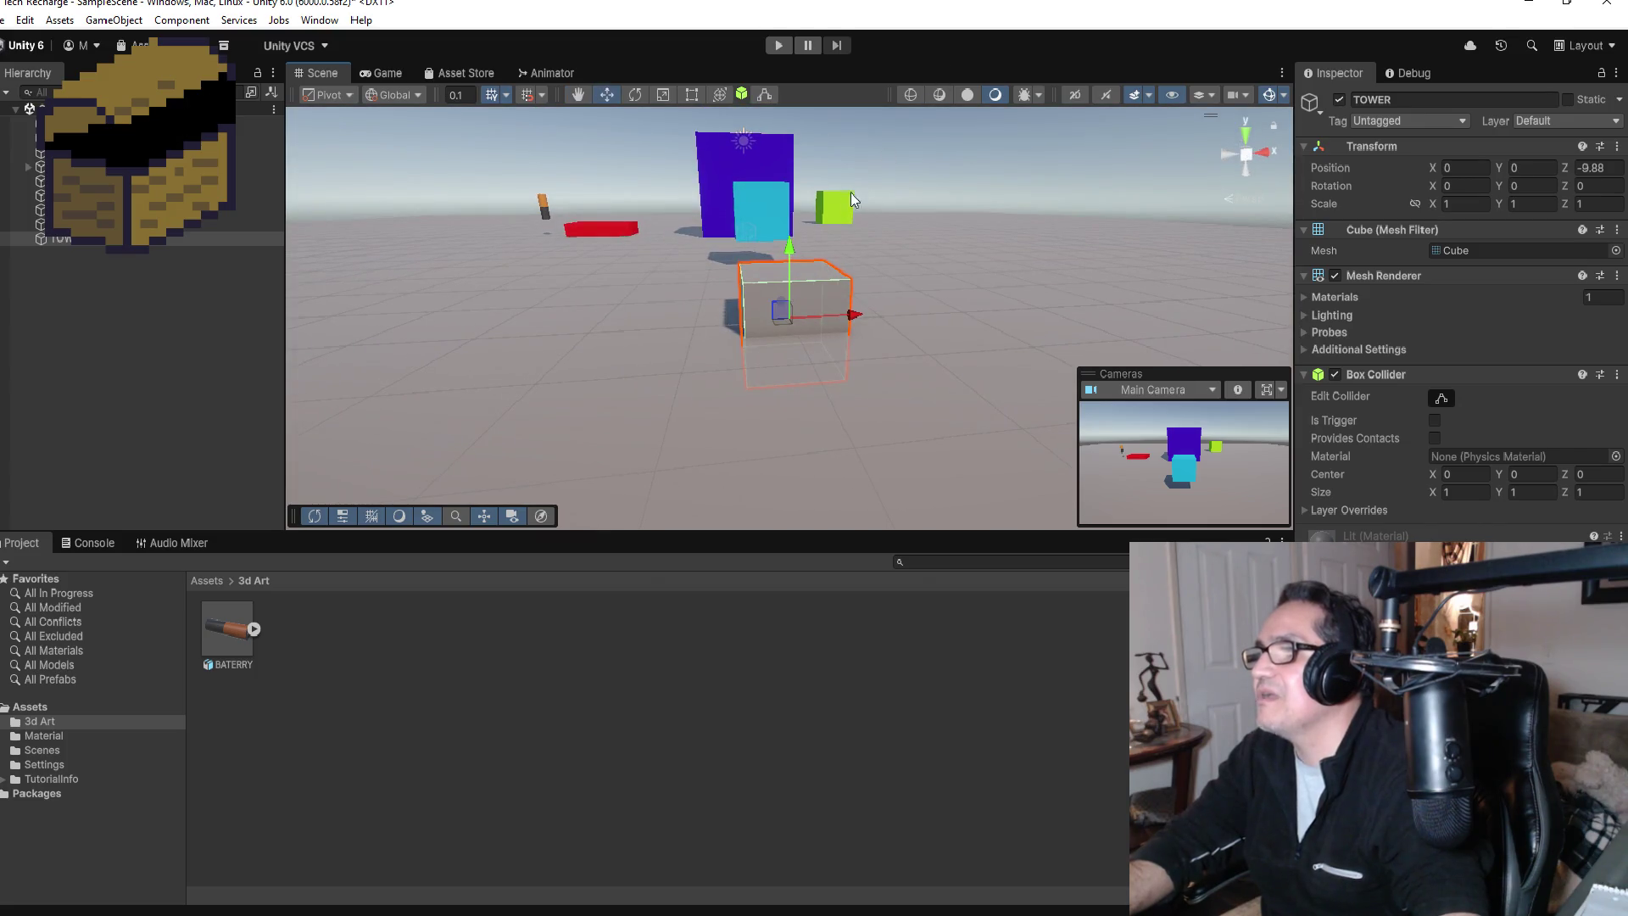
drag(788, 248, 788, 146)
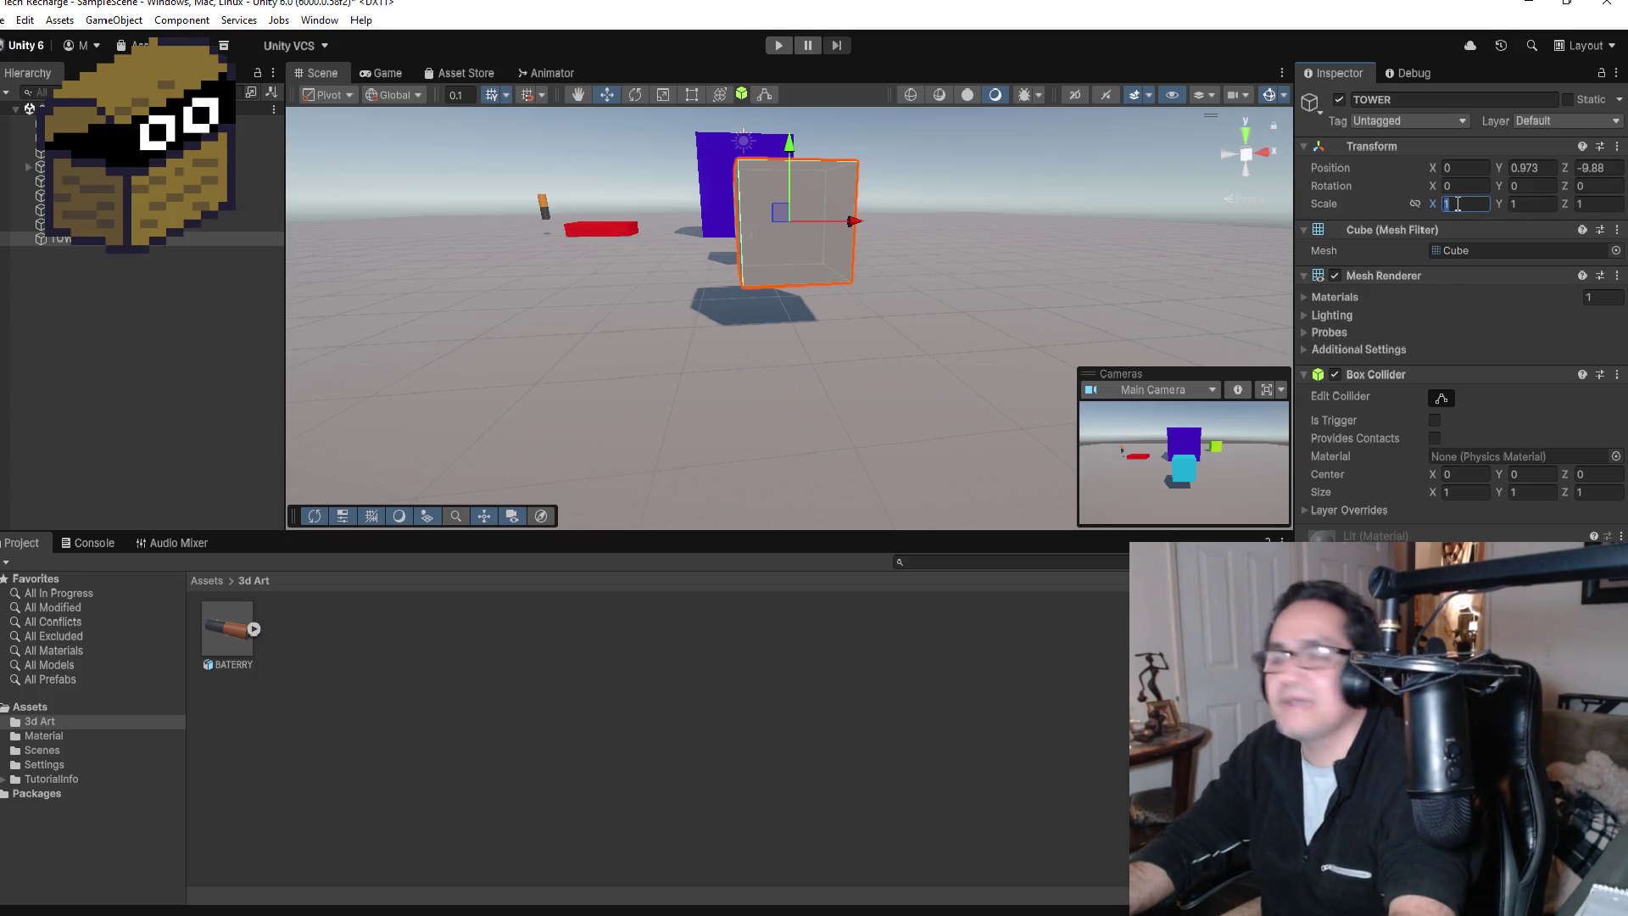
Step: Set the tower's X scale to 1.2 and its Z scale to 1
text(2)
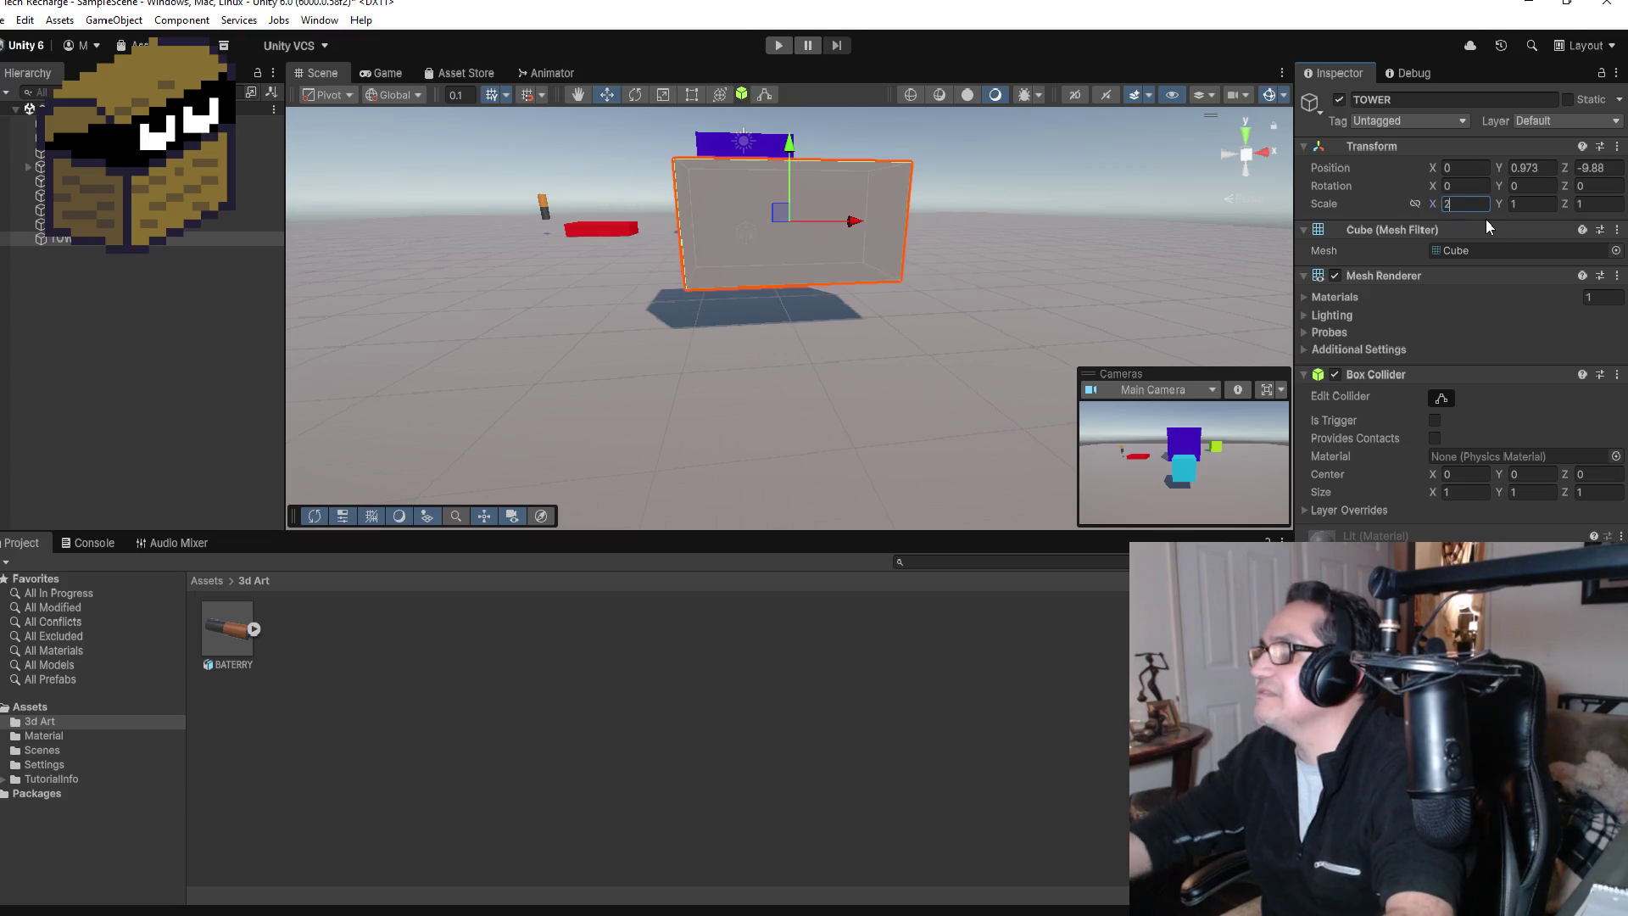
key(BackSpace)
text(1)
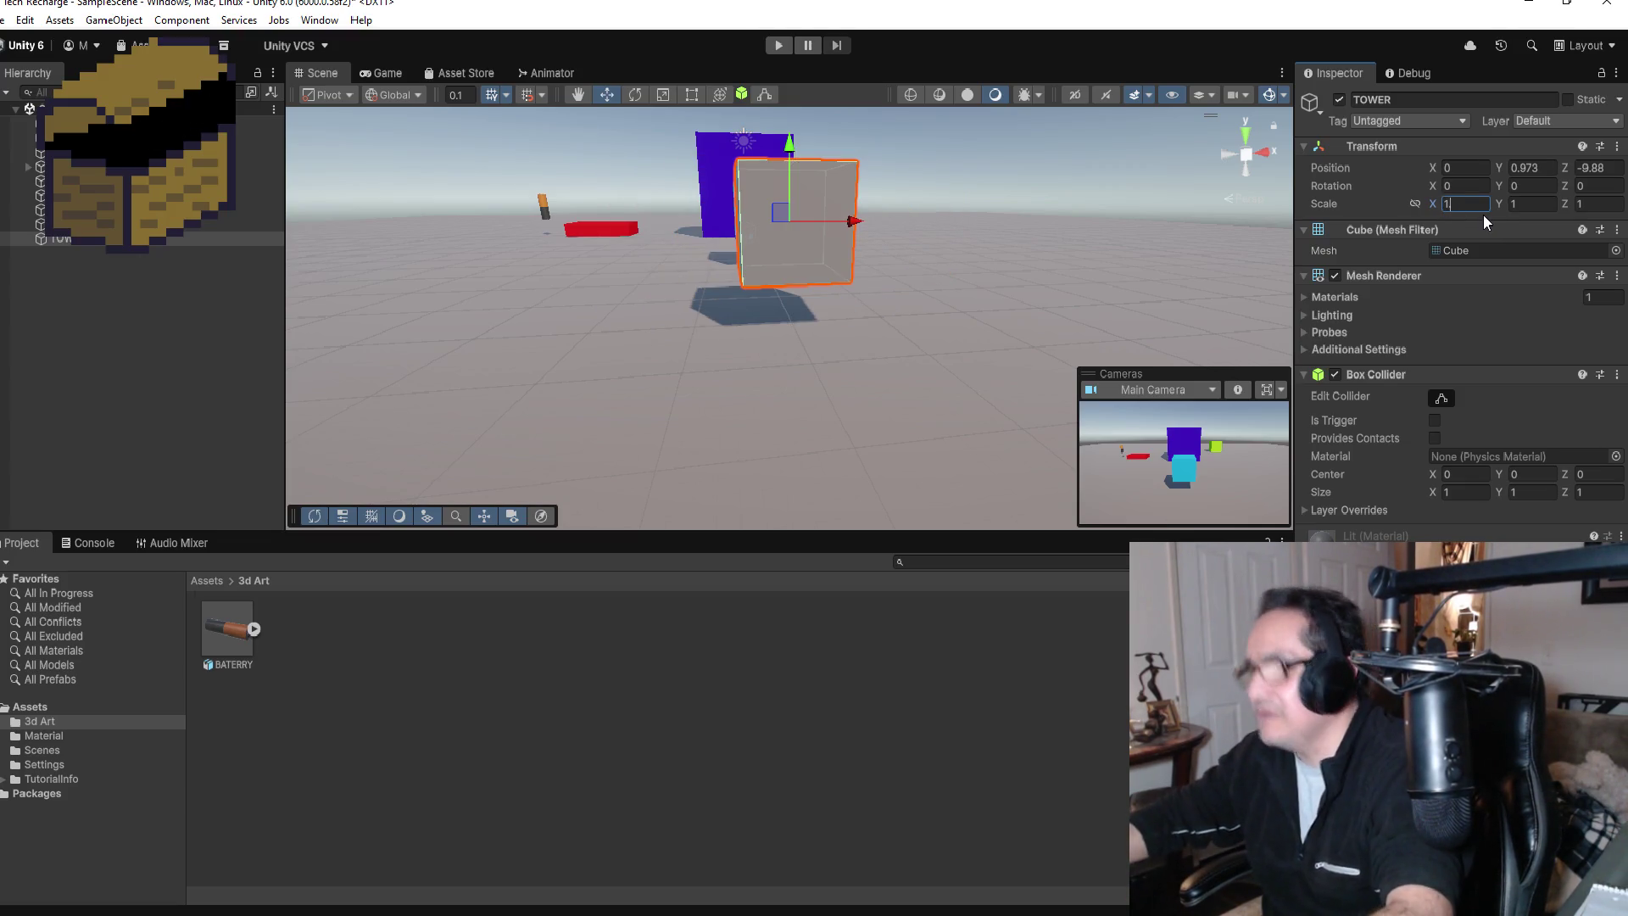
text(.2)
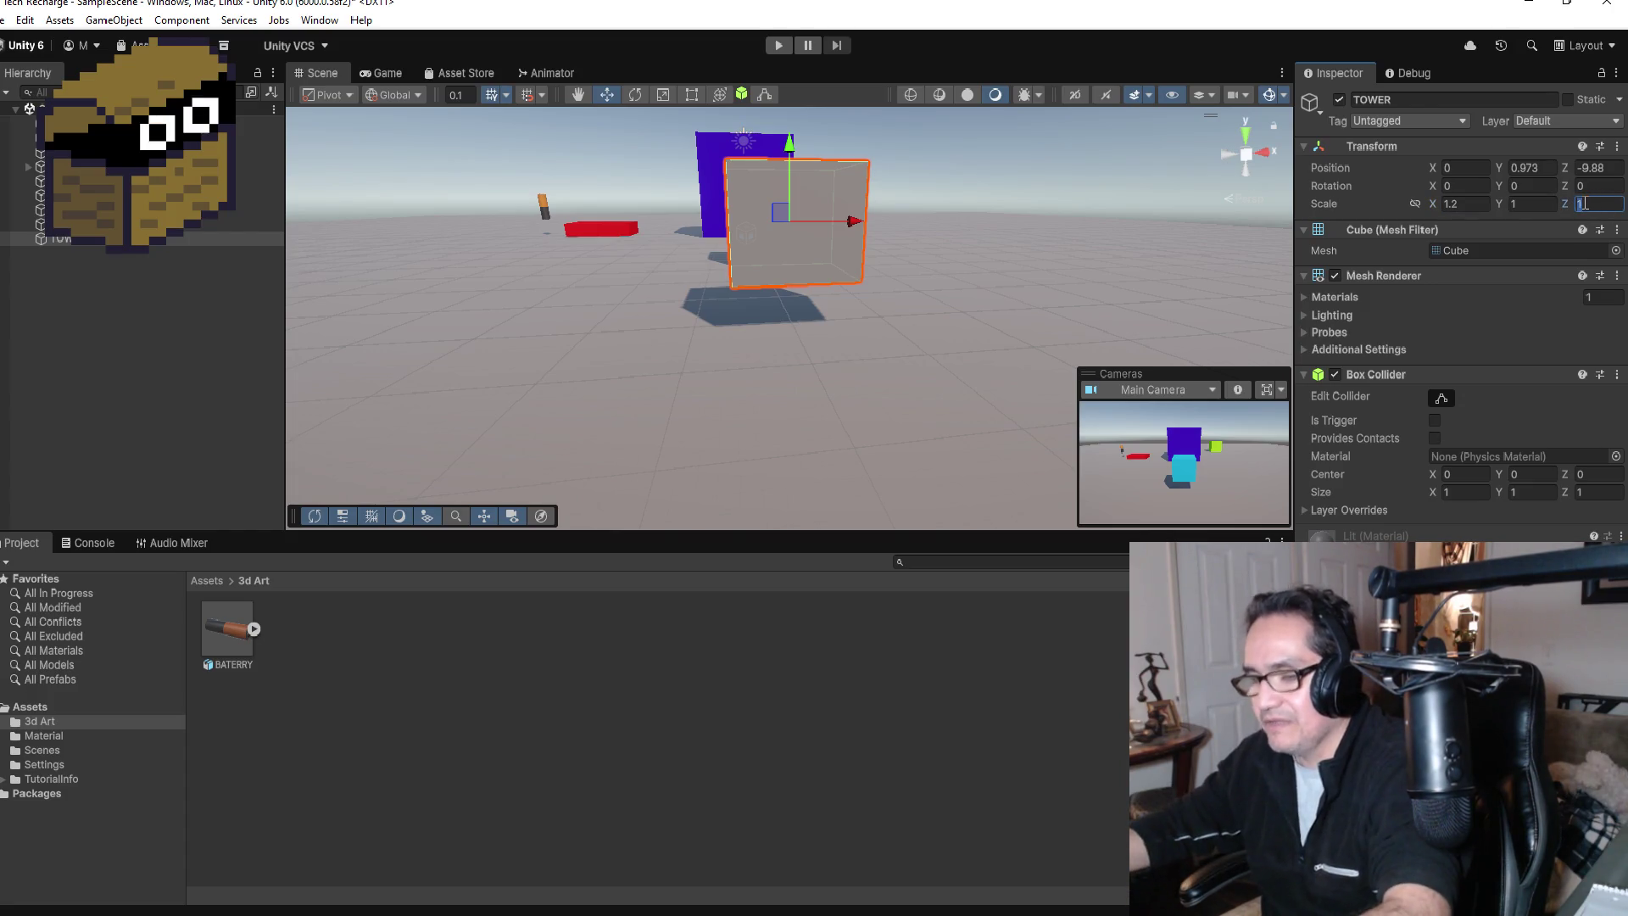
text(6)
scroll(1067, 196, down, 5)
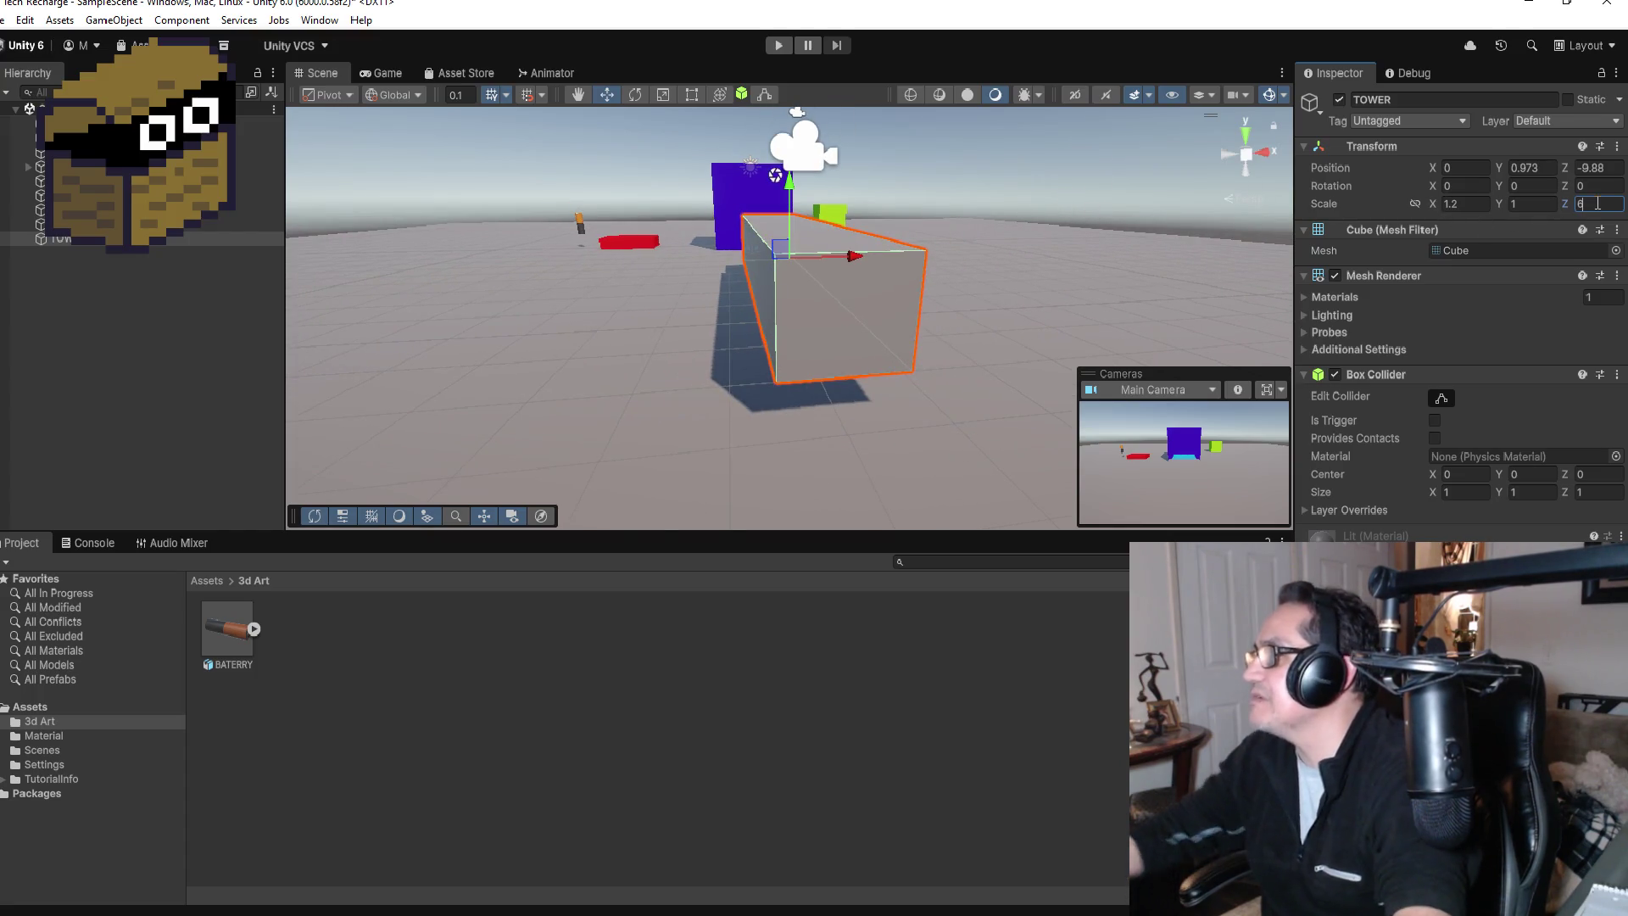
key(BackSpace)
text(1)
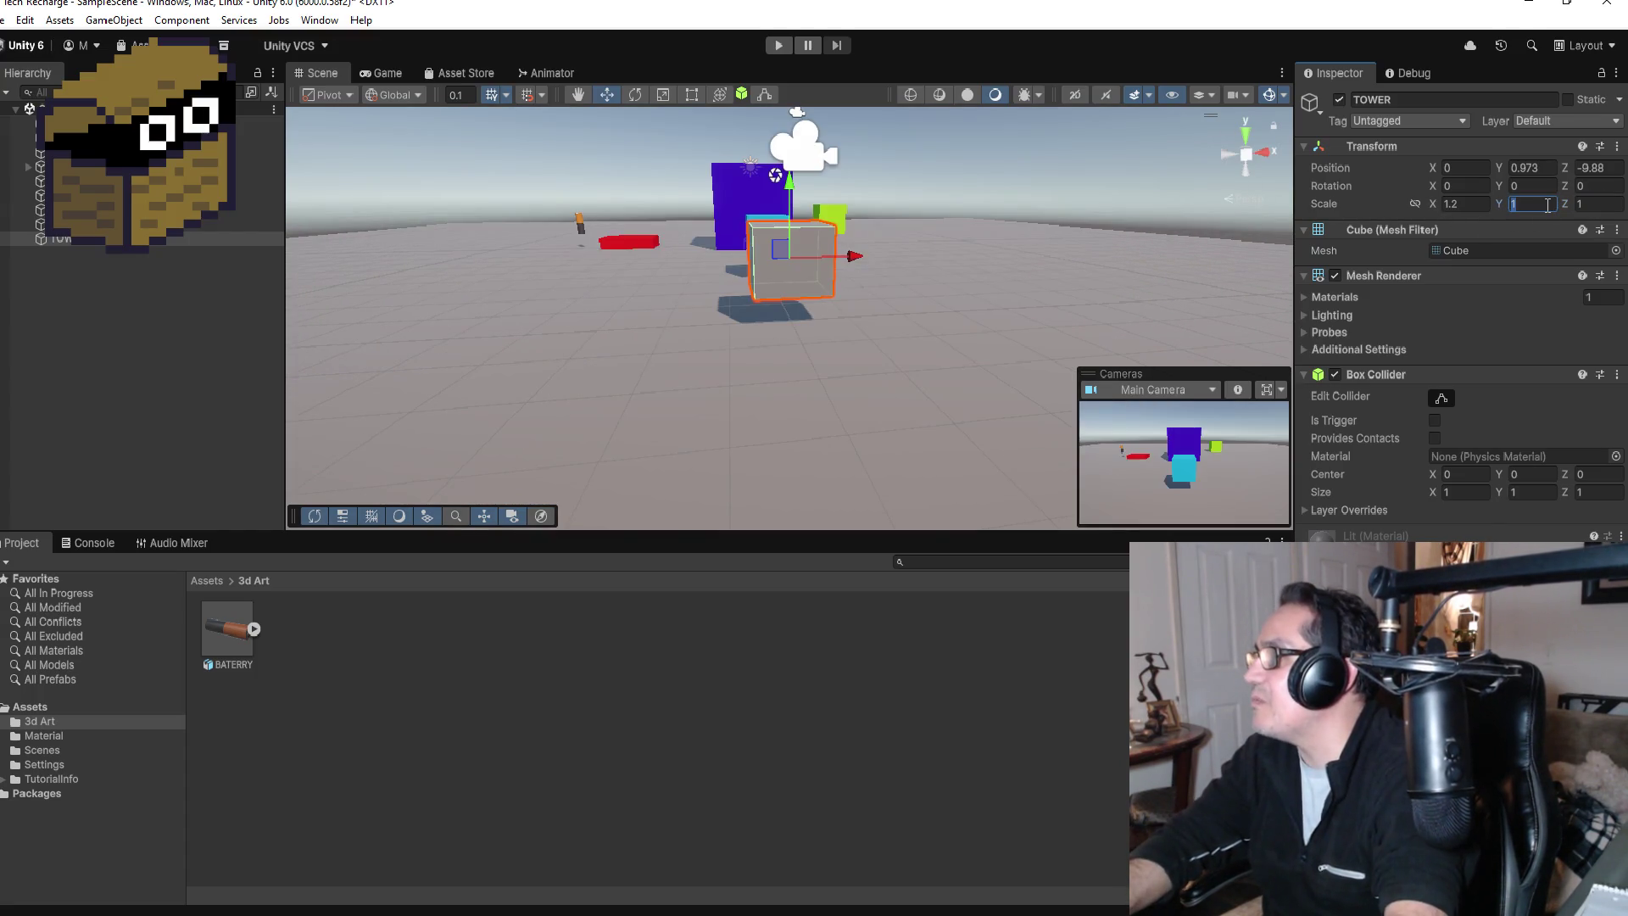
text(6)
scroll(748, 329, down, 3)
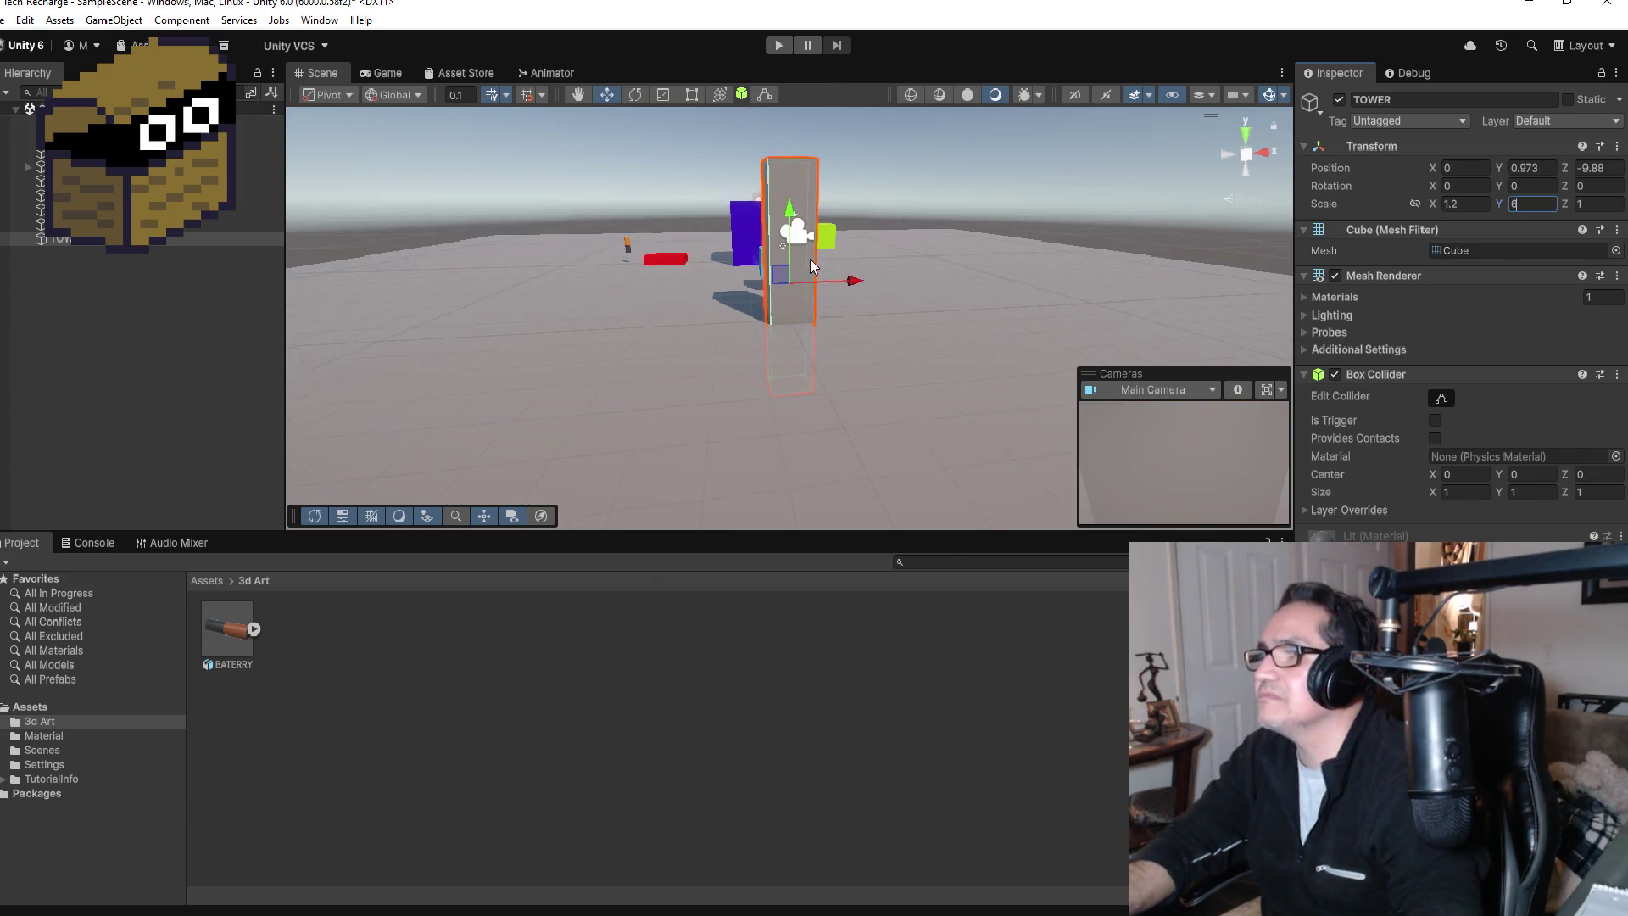
Step: Set the Y scale to 4 and lower the pillar to rest on the ground at Y 1.93
mouse_move(791, 218)
mouse_down()
mouse_move(791, 134)
mouse_move(792, 151)
mouse_up()
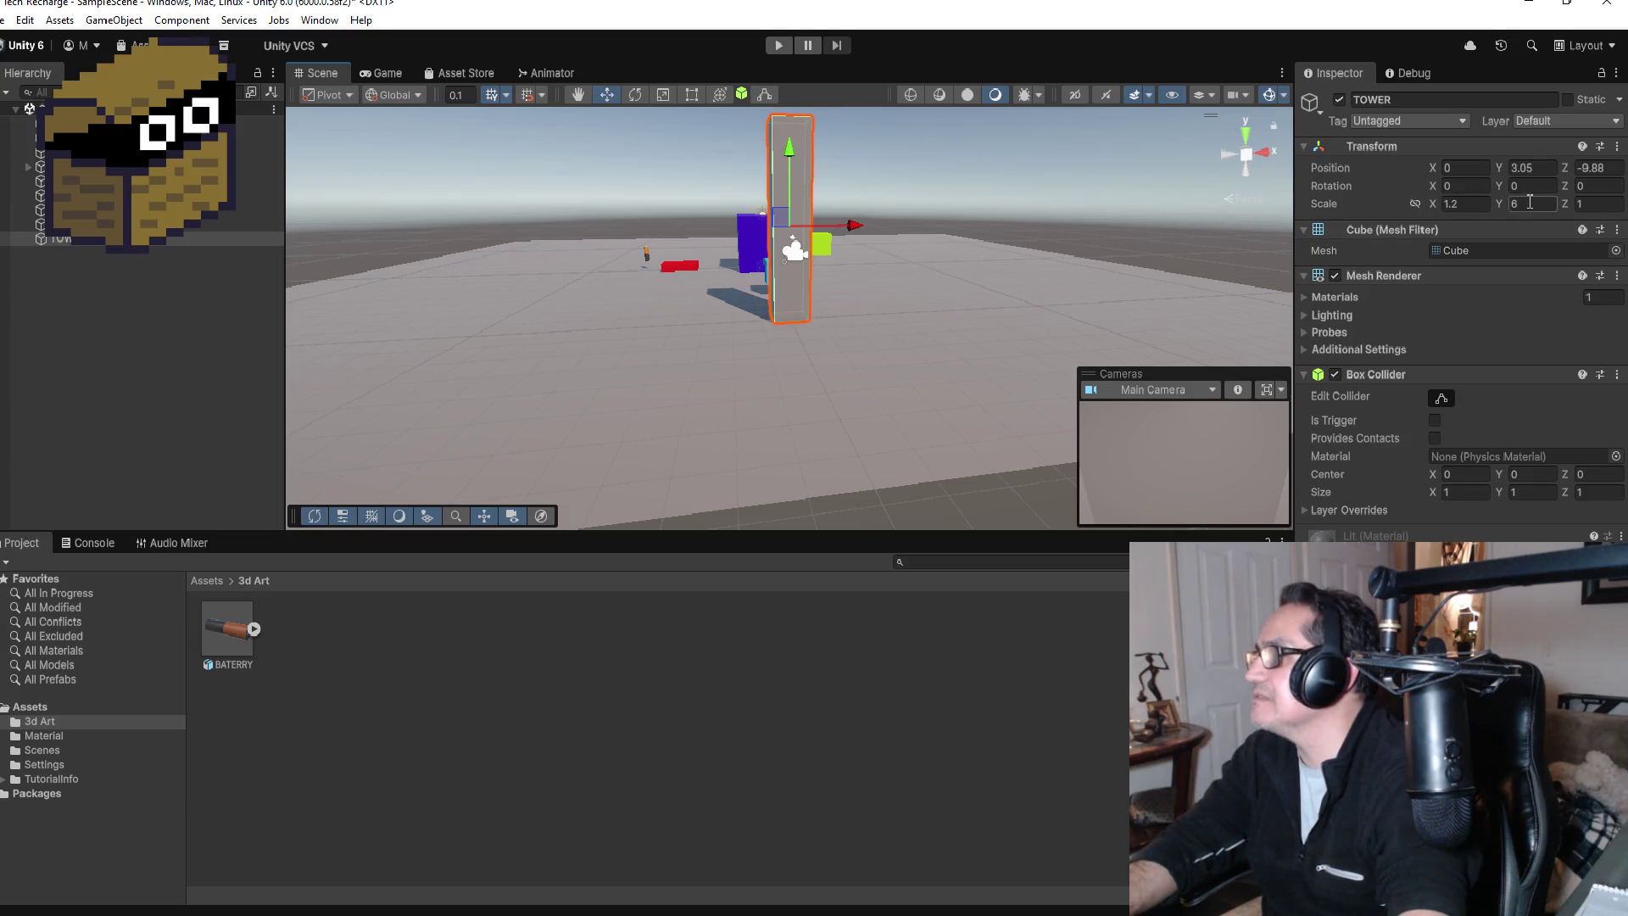
text(3)
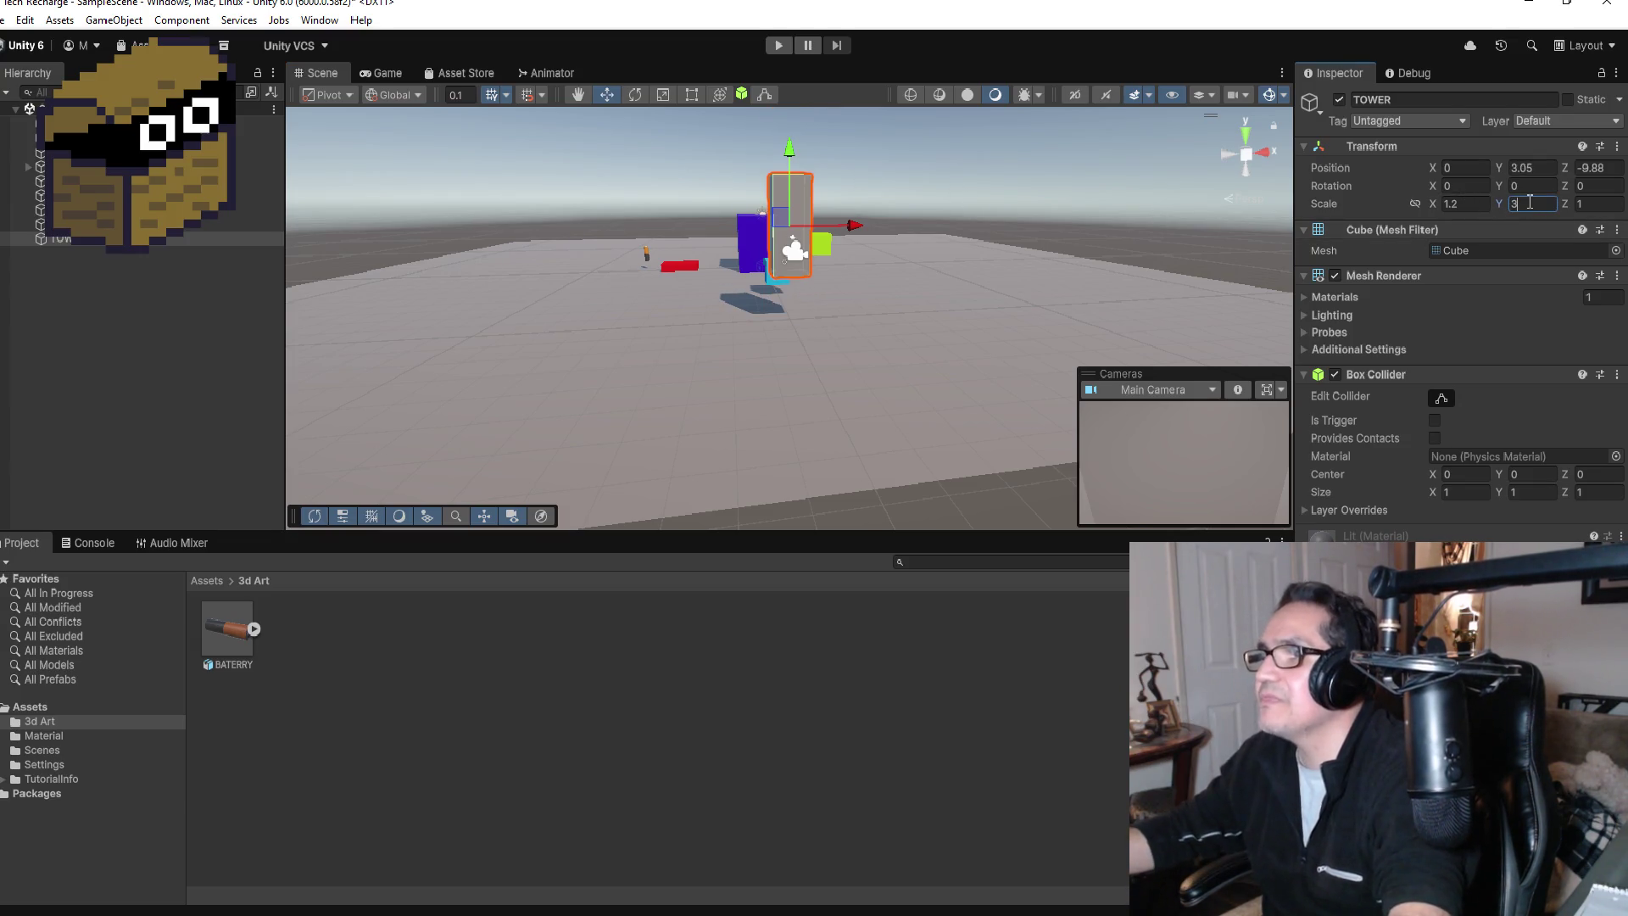
key(BackSpace)
text(4)
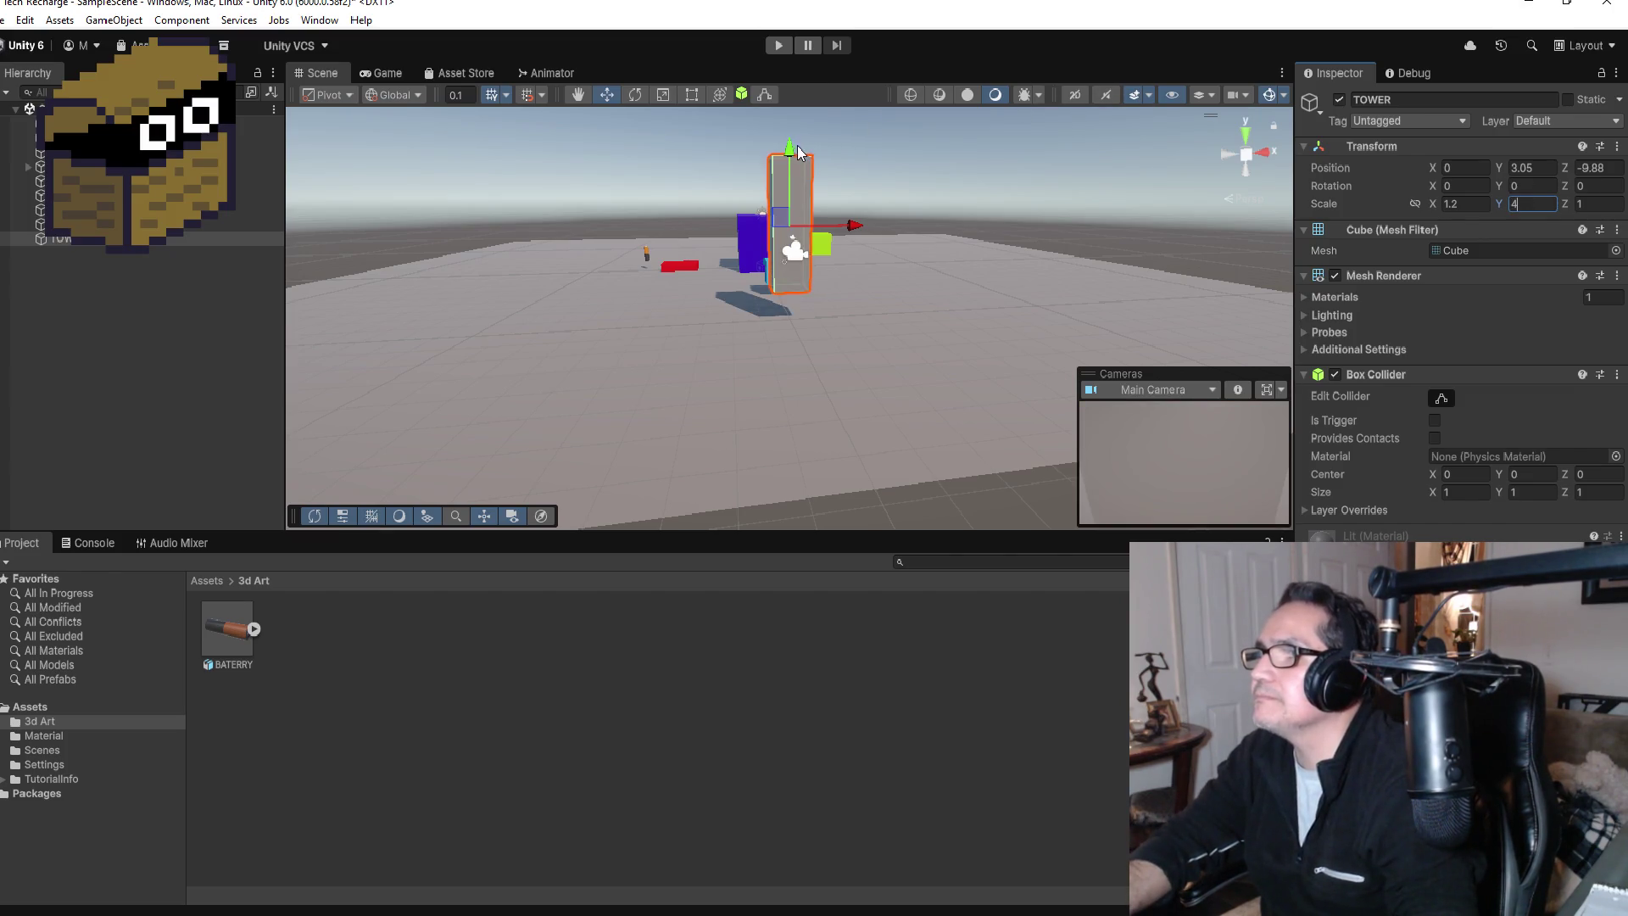
drag(792, 150, 818, 185)
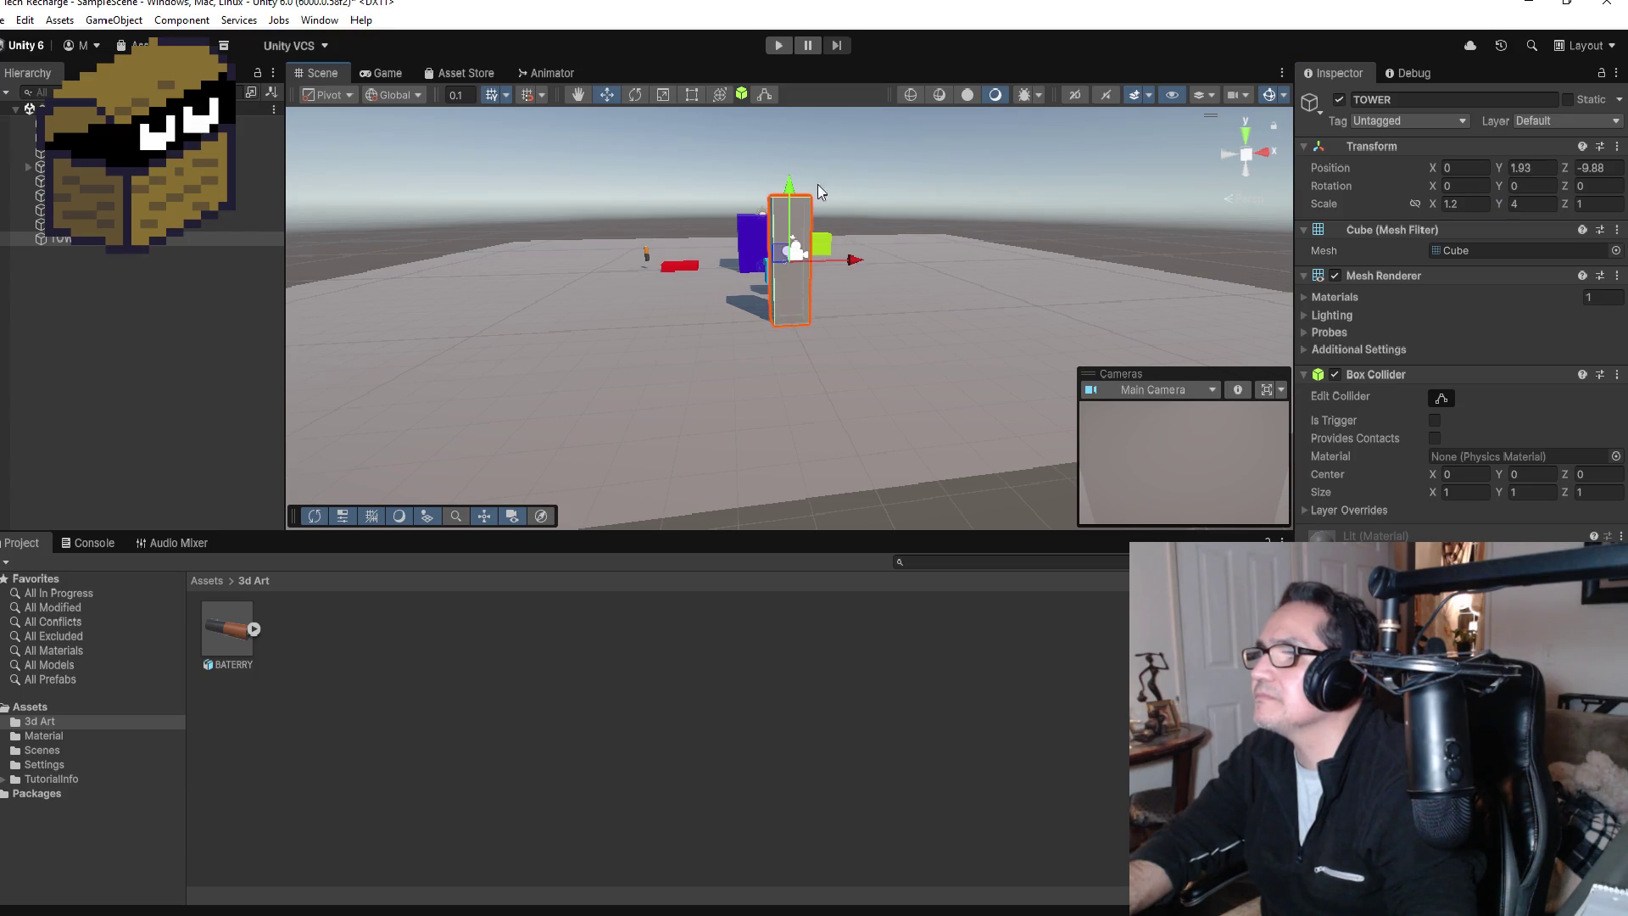
key(f)
scroll(1055, 310, down, 3)
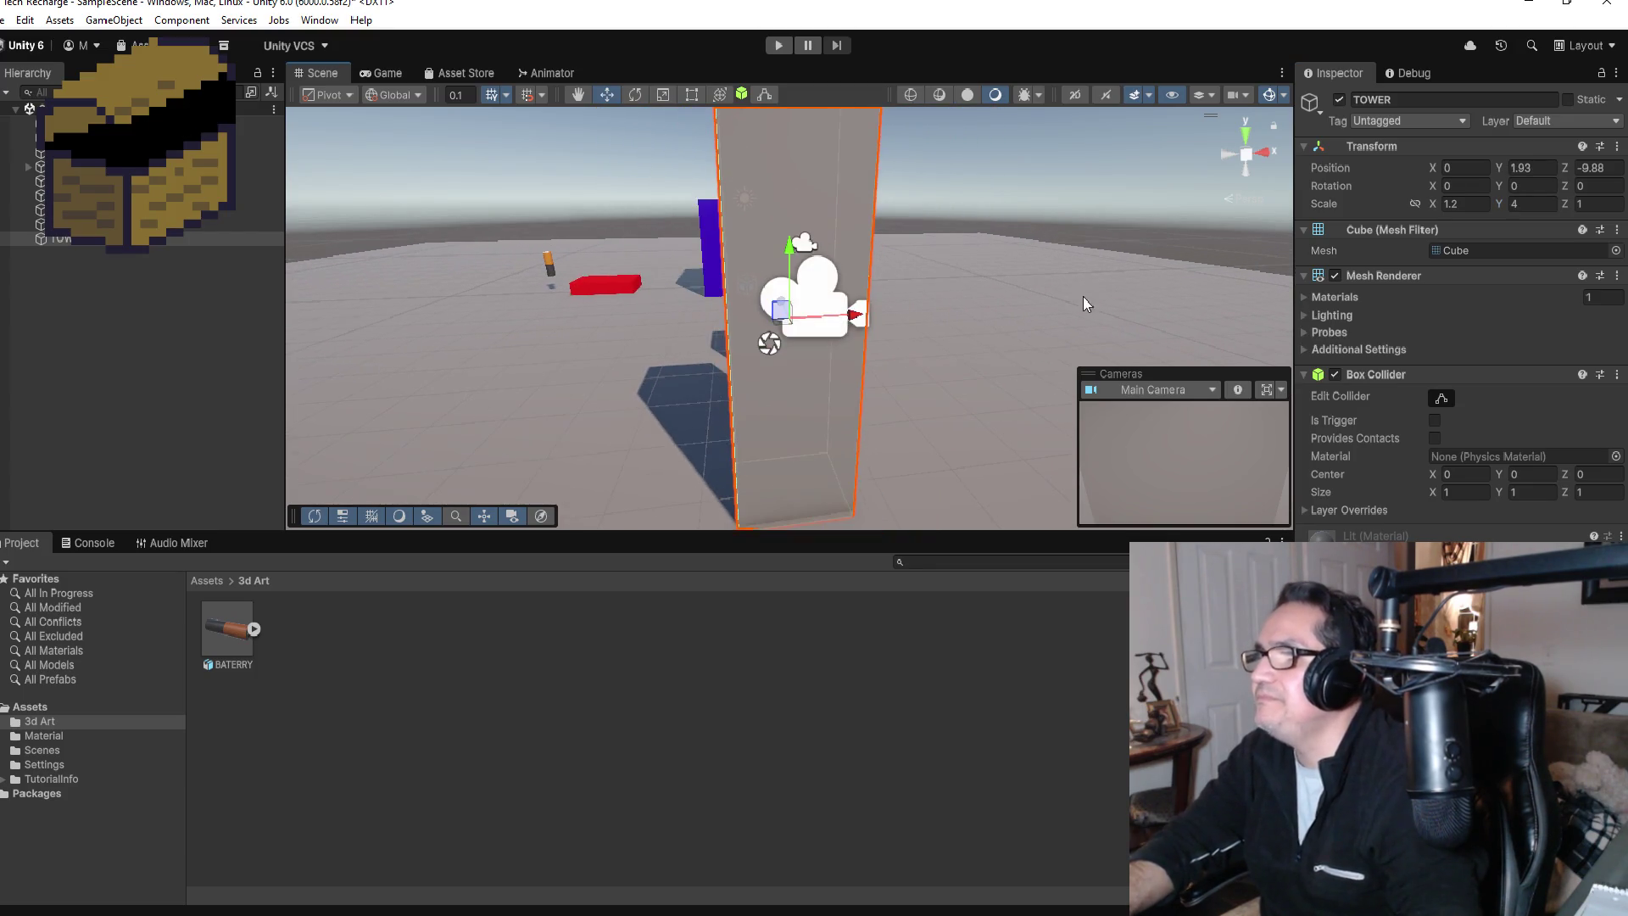
drag(1115, 242, 246, 239)
drag(816, 308, 801, 365)
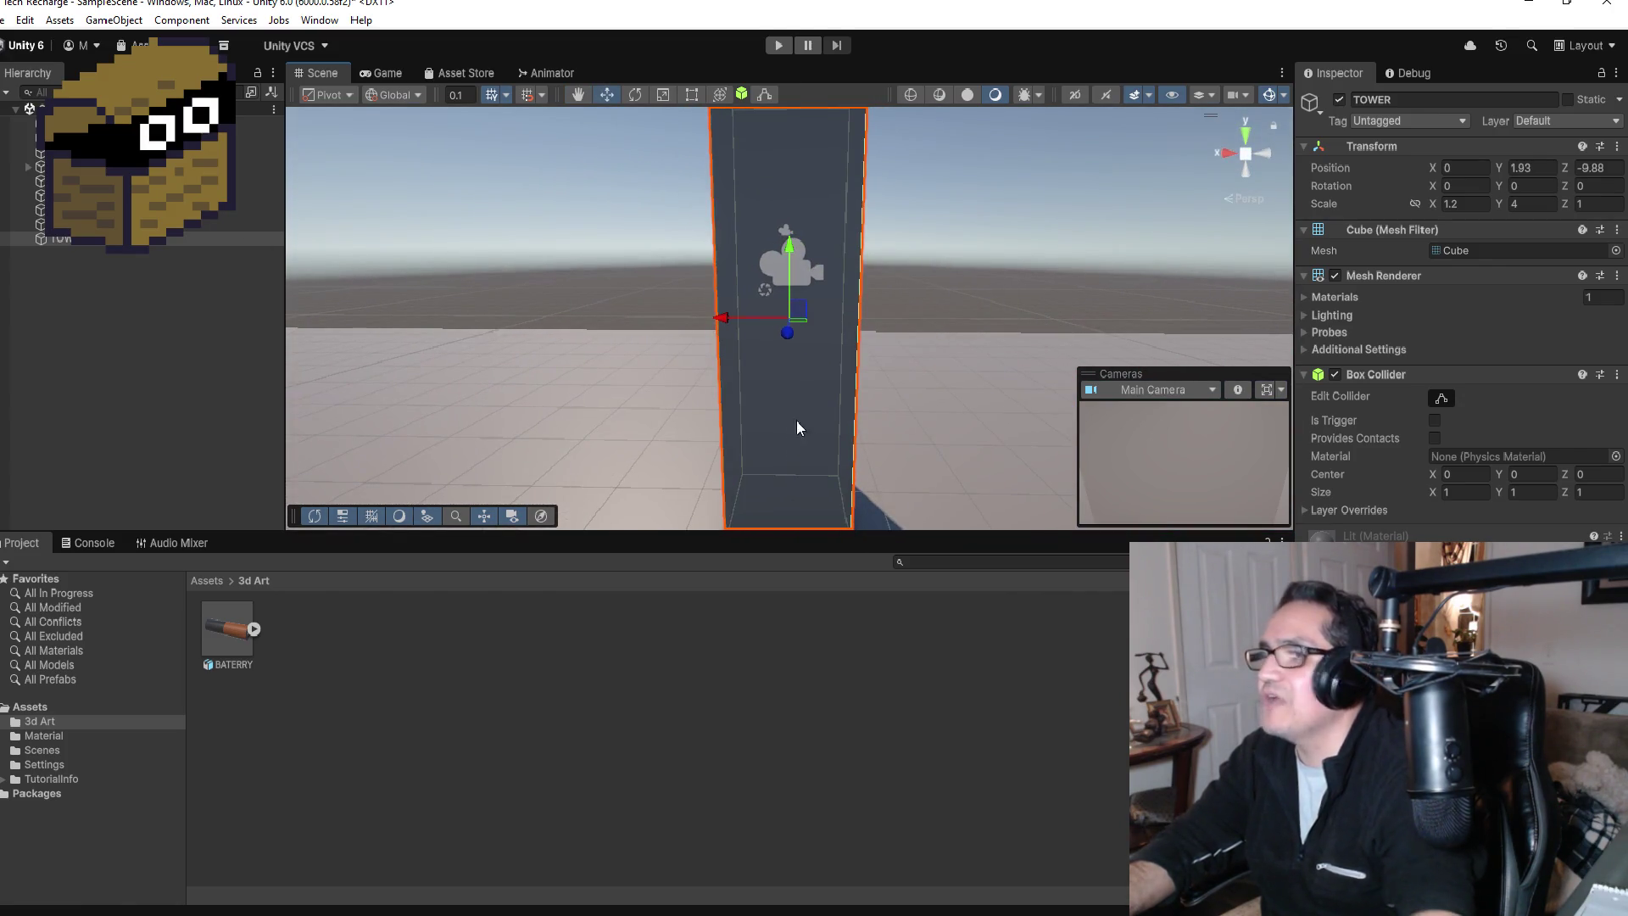
scroll(806, 432, down, 3)
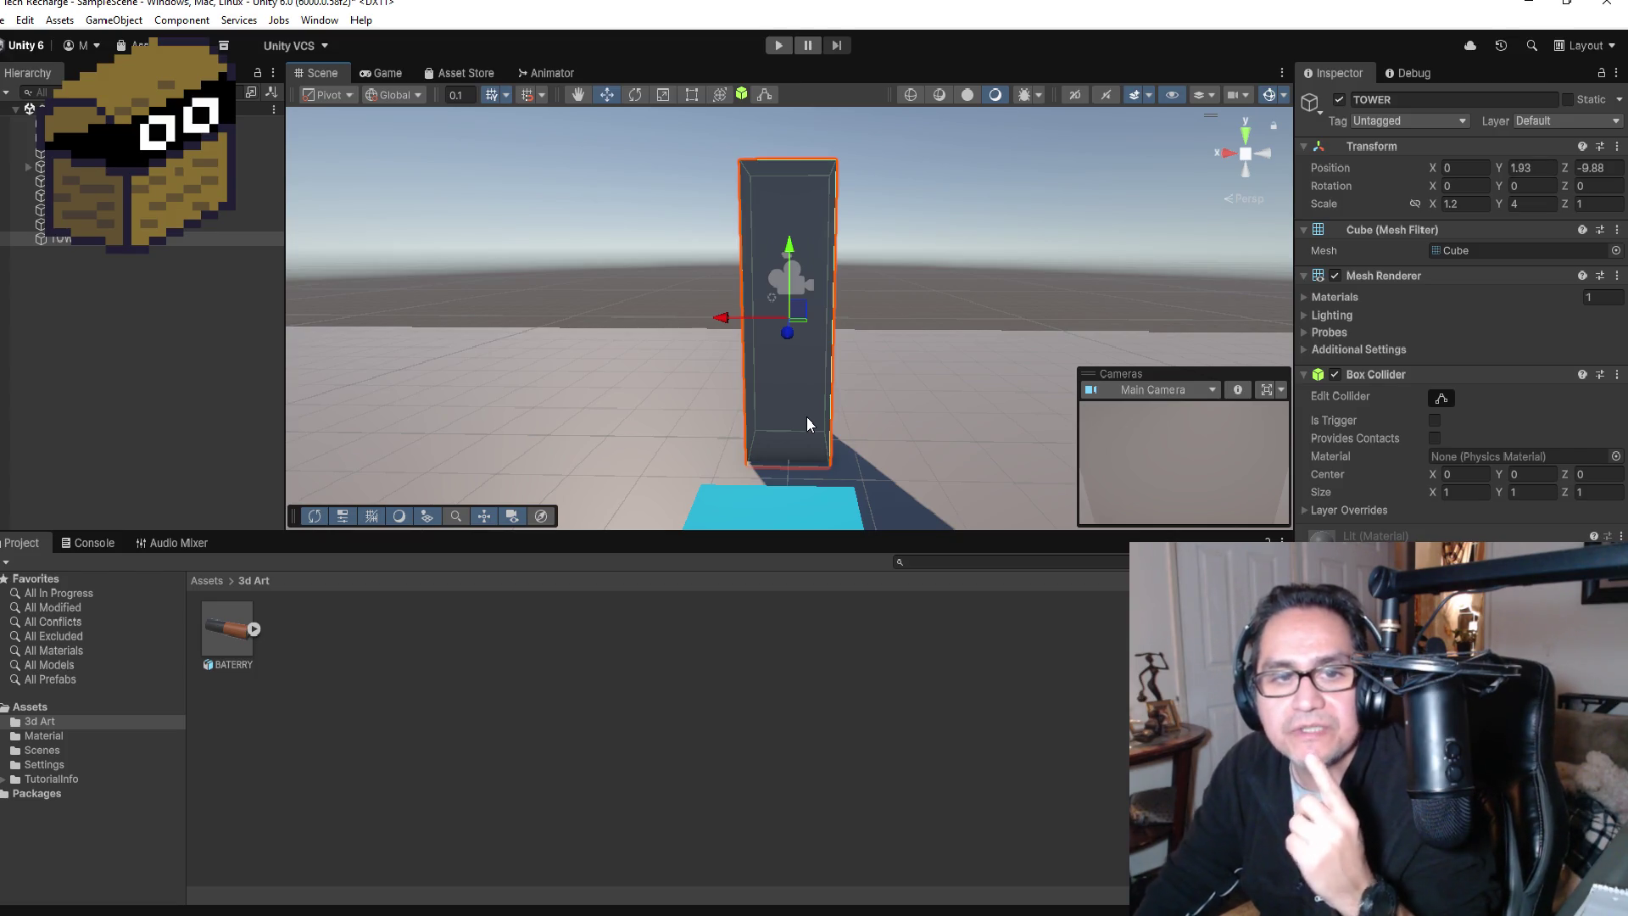
Step: Orbit around the TOWER pillar to inspect it among the other objects, then switch to Top view
scroll(834, 424, up, 2)
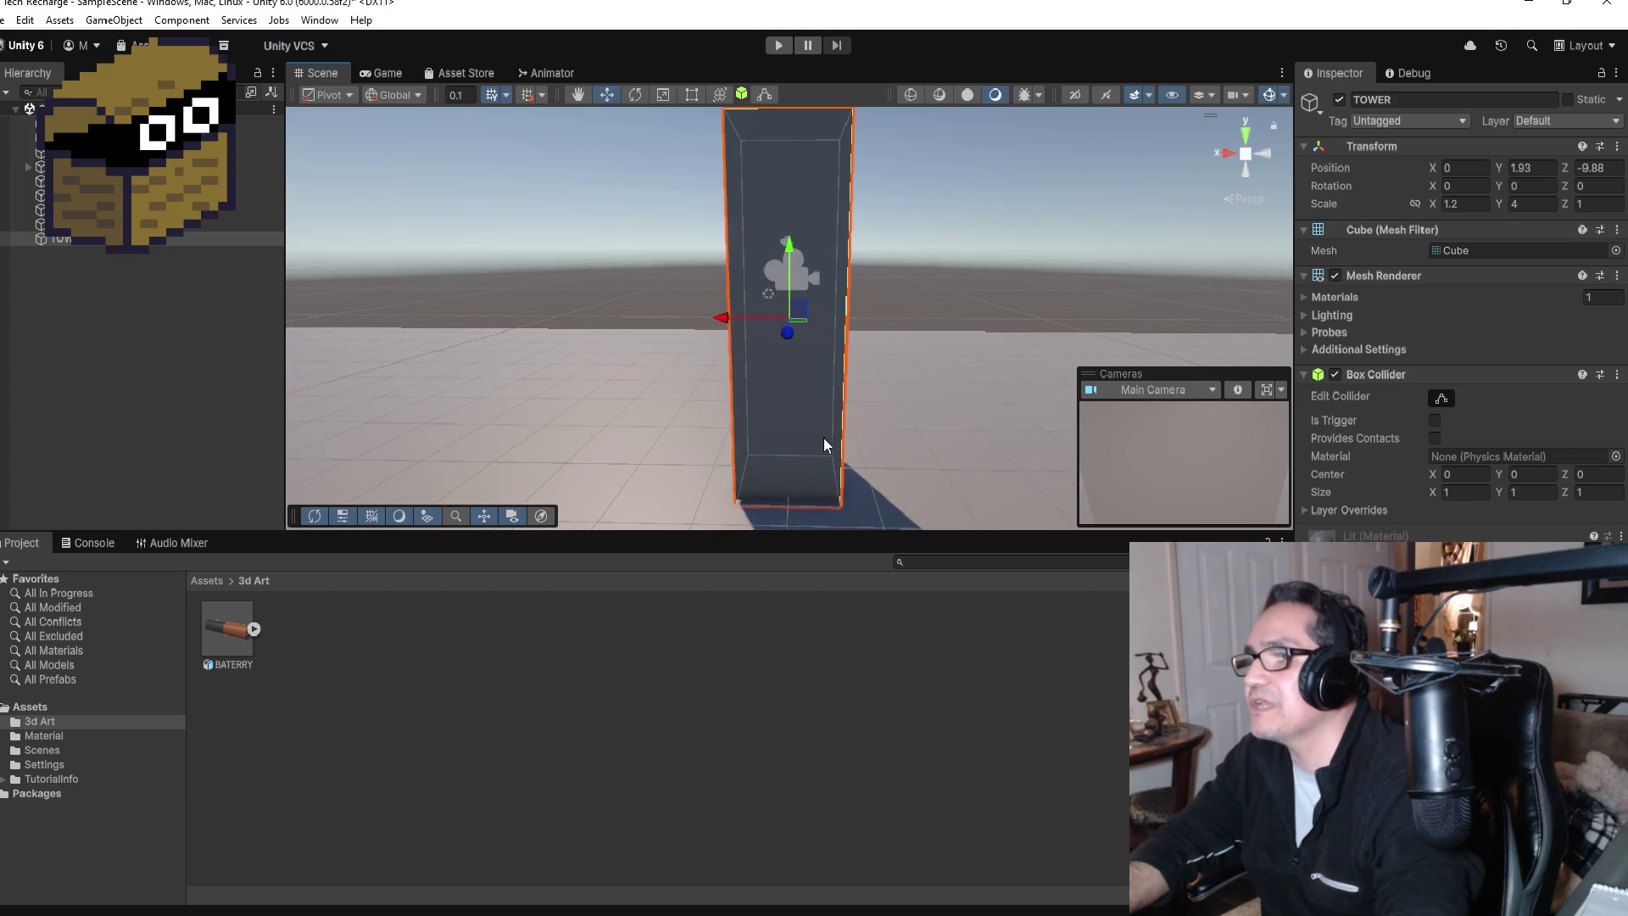
mouse_move(947, 400)
mouse_down()
mouse_move(737, 396)
mouse_move(810, 419)
mouse_move(1036, 348)
mouse_move(521, 379)
mouse_move(832, 400)
mouse_move(521, 373)
mouse_up()
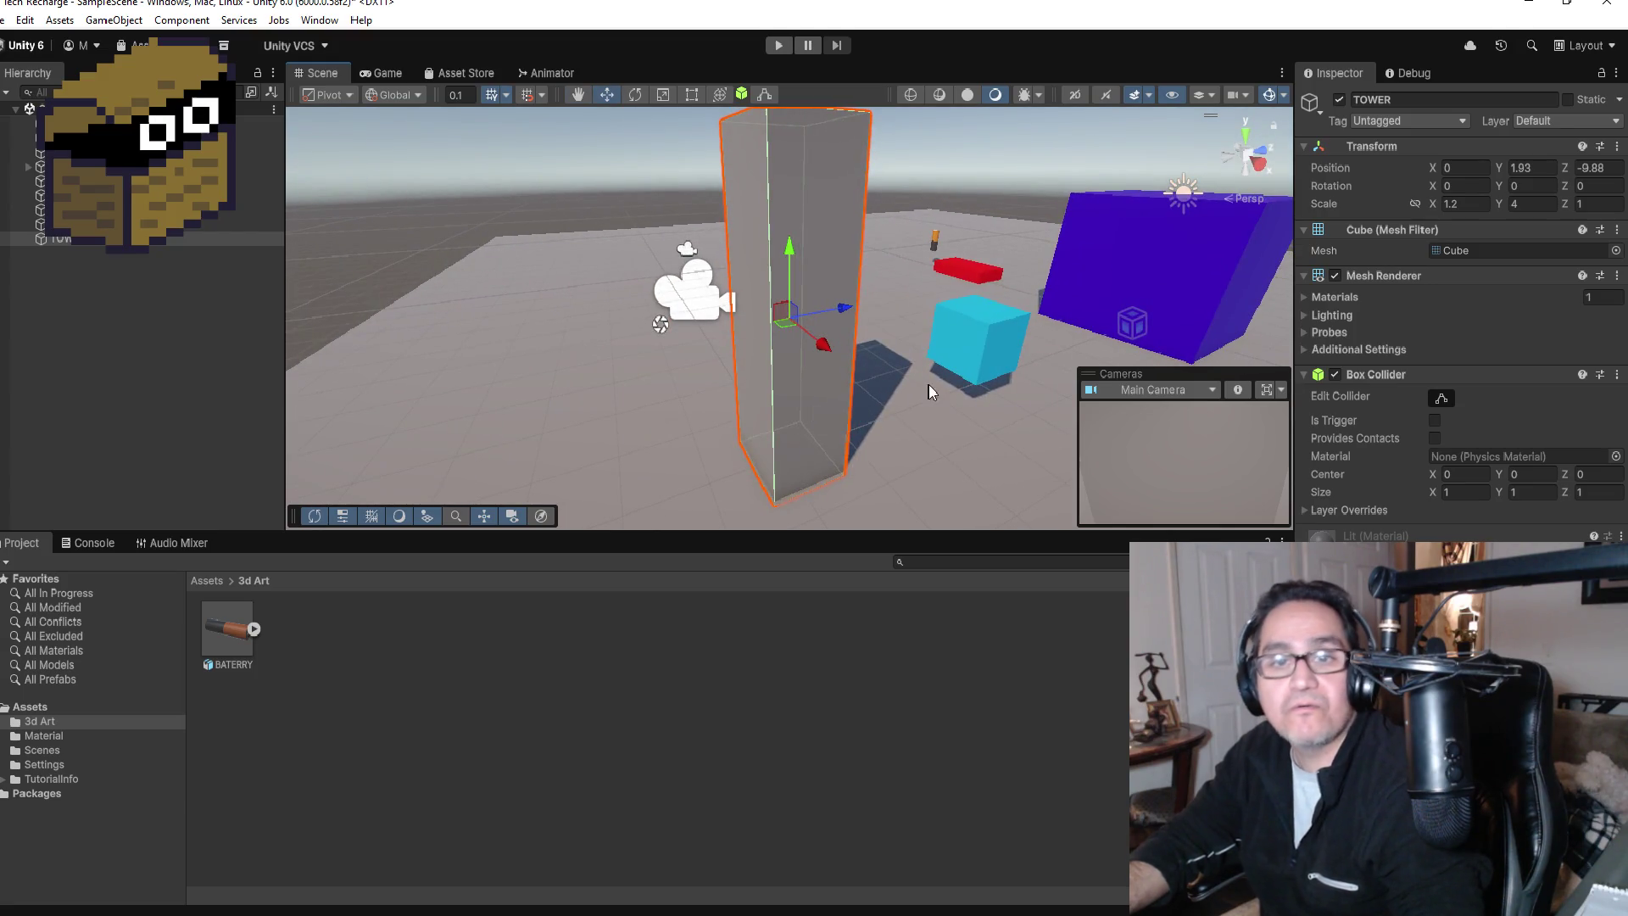
alt+drag(938, 374, 858, 407)
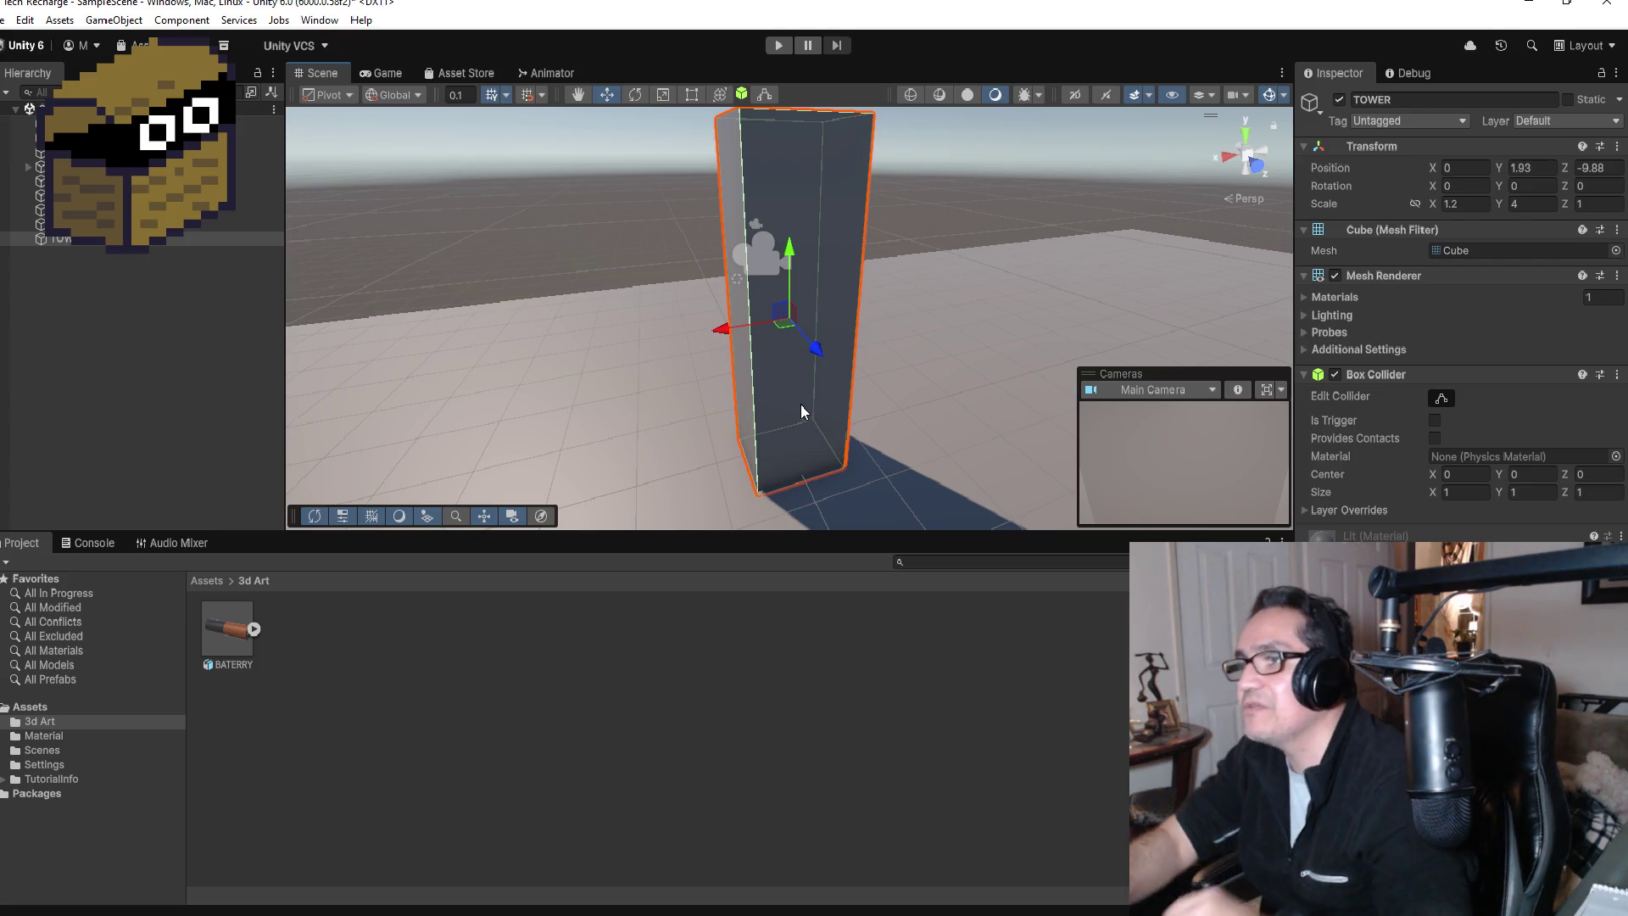
scroll(933, 331, down, 3)
scroll(967, 356, up, 3)
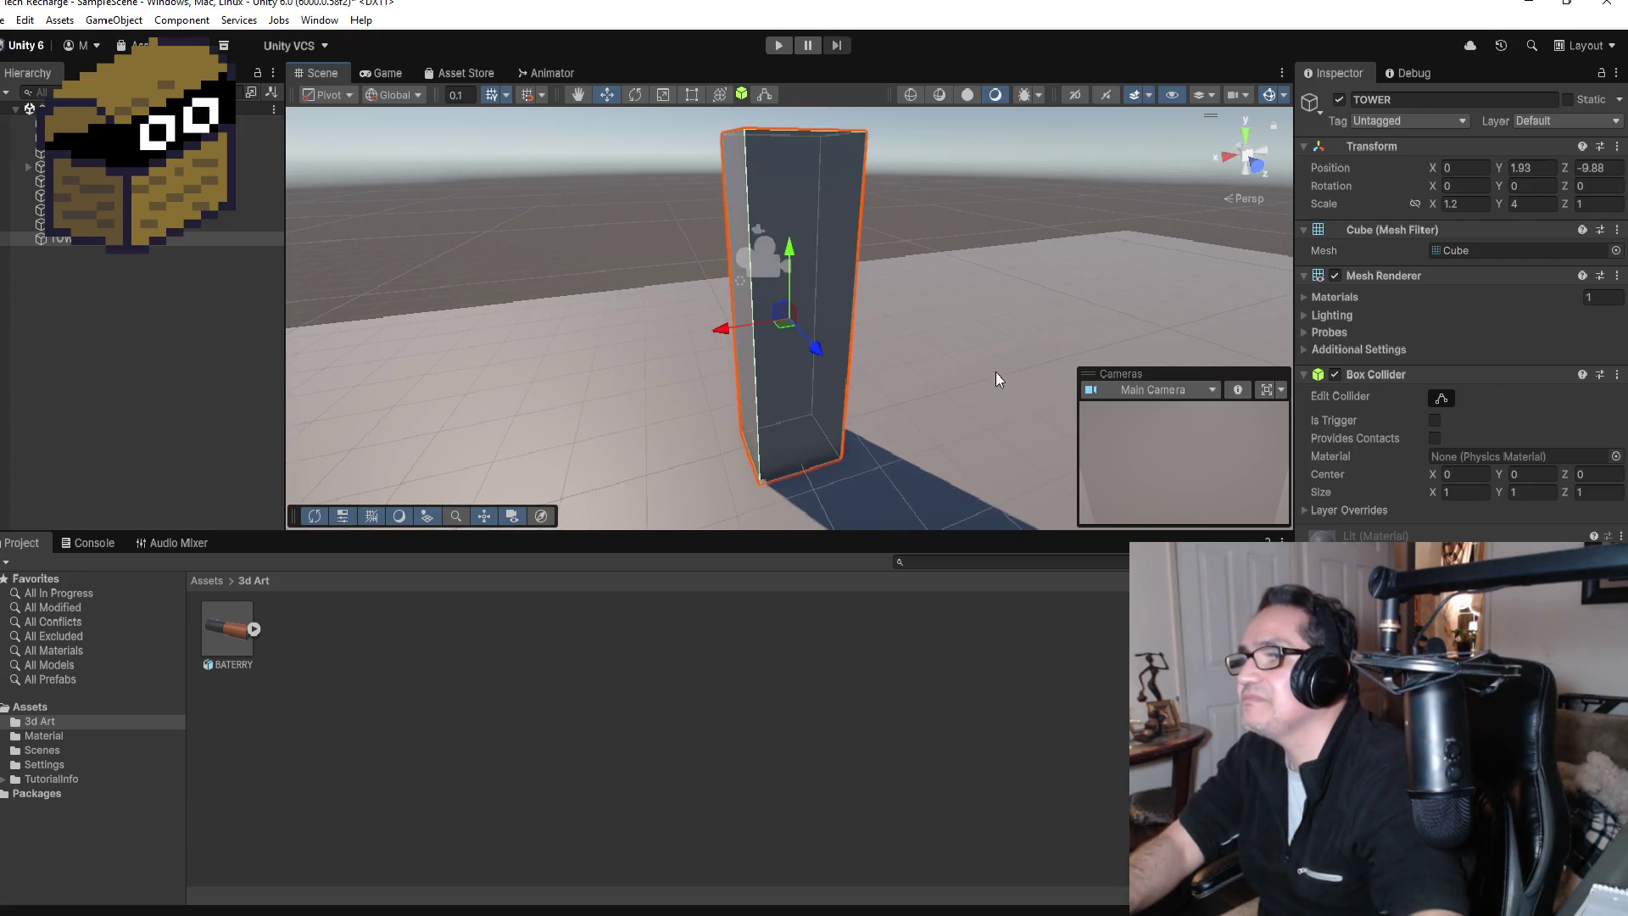
mouse_move(983, 320)
mouse_down()
mouse_move(1182, 269)
mouse_move(1223, 200)
mouse_up()
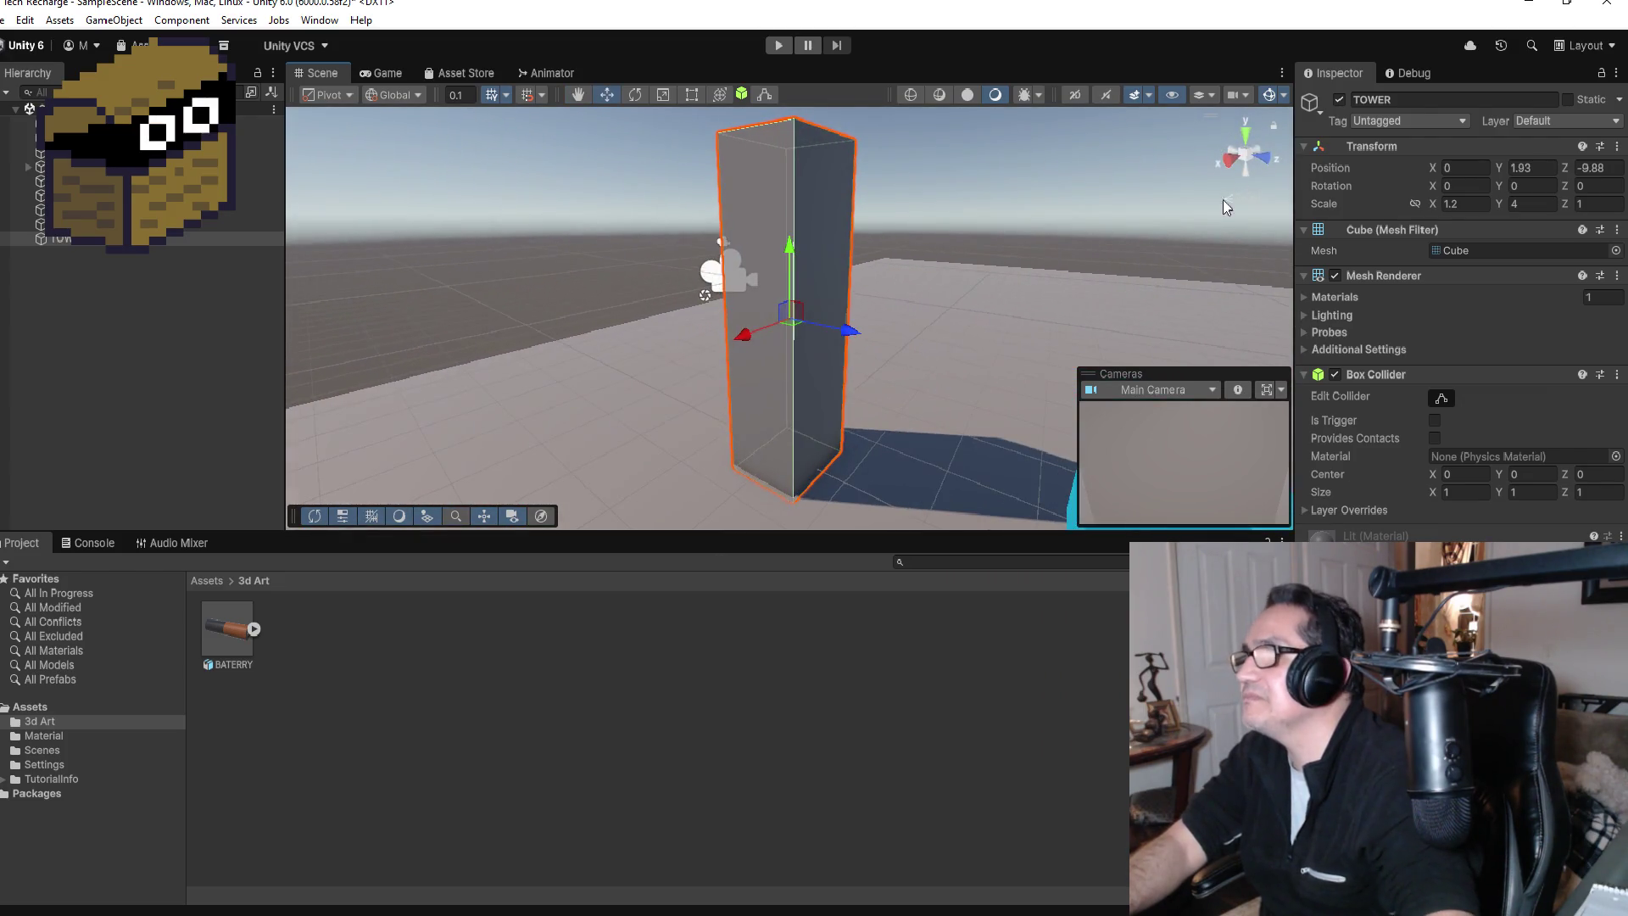
click(1247, 140)
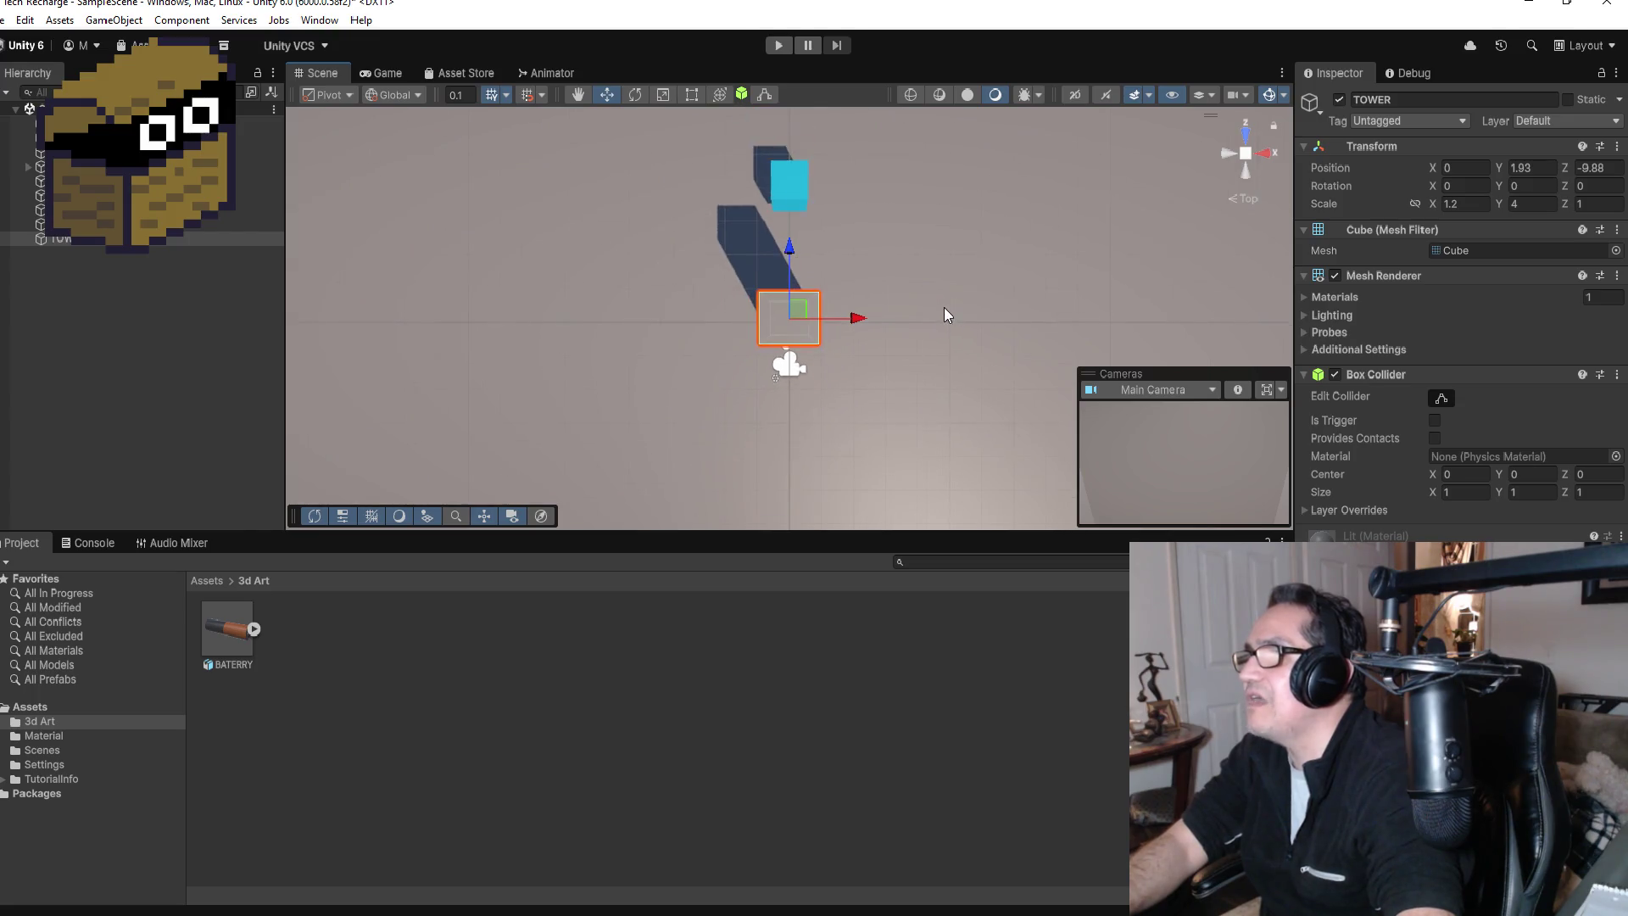
Step: Create a new material named DarkGray in the Material folder with a dark base colour
click(208, 580)
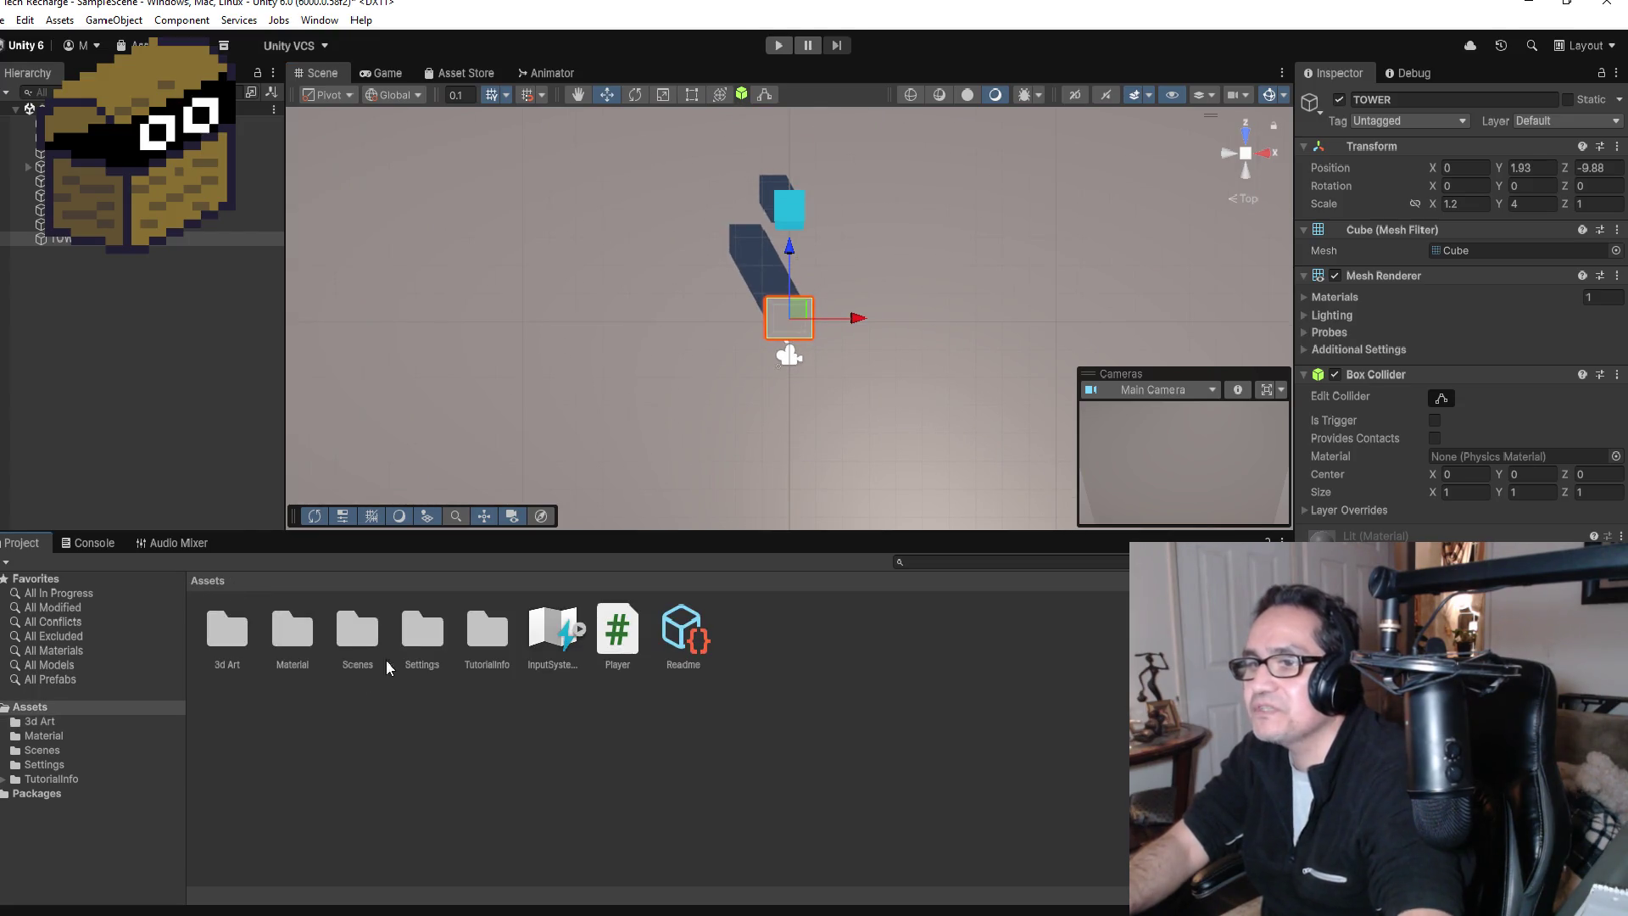
double_click(314, 634)
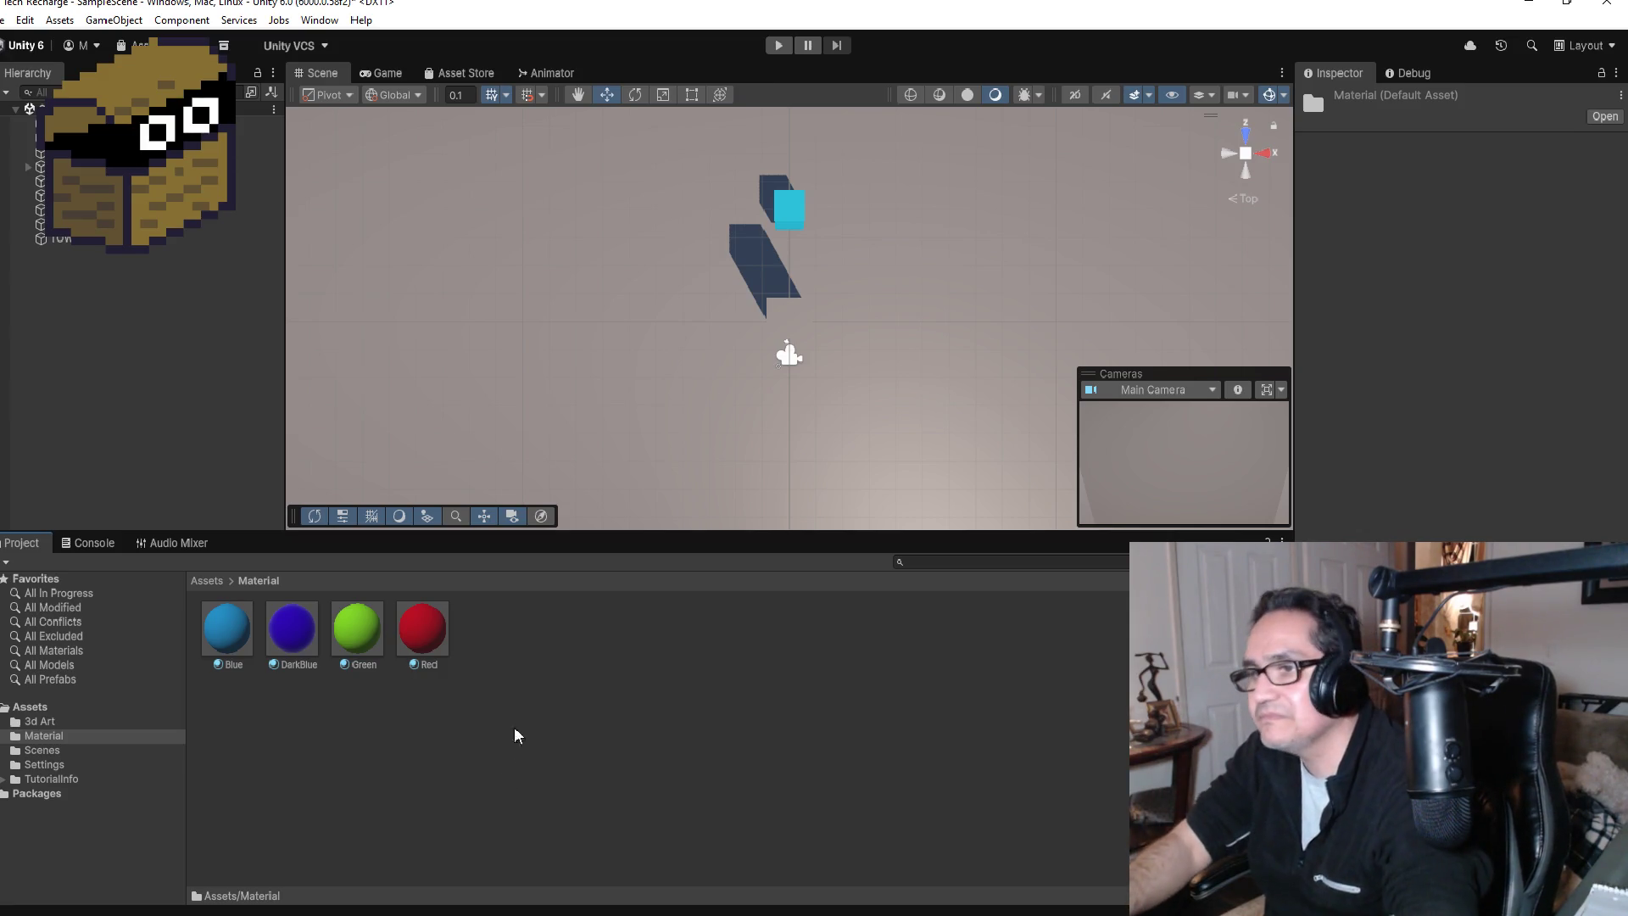
right_click(529, 695)
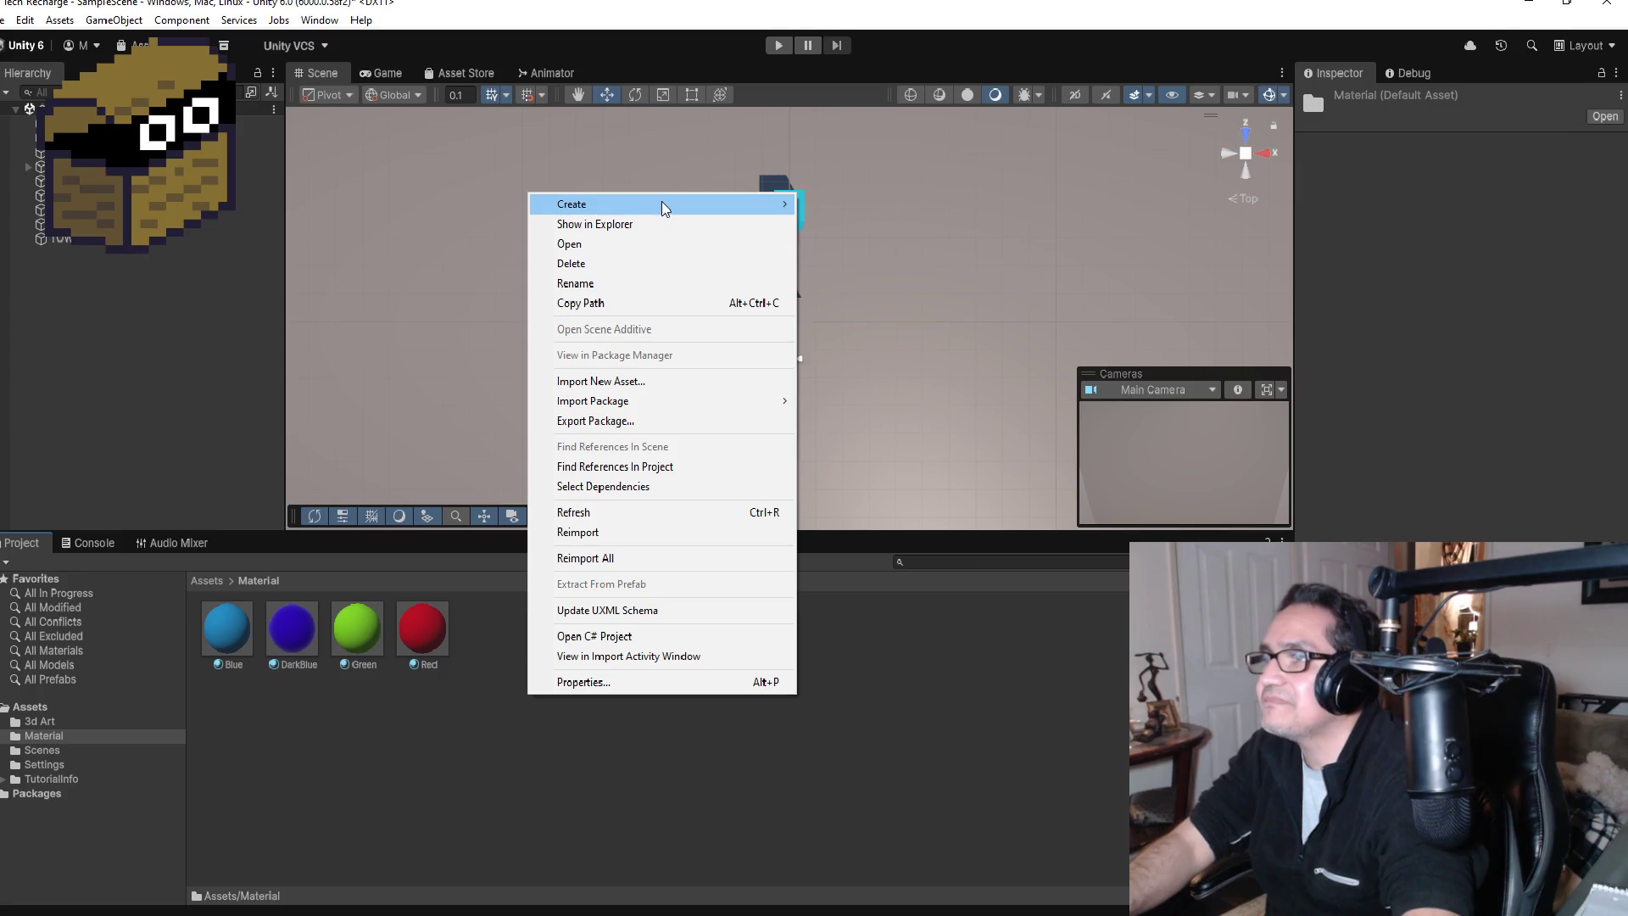
mouse_move(661, 203)
click(869, 225)
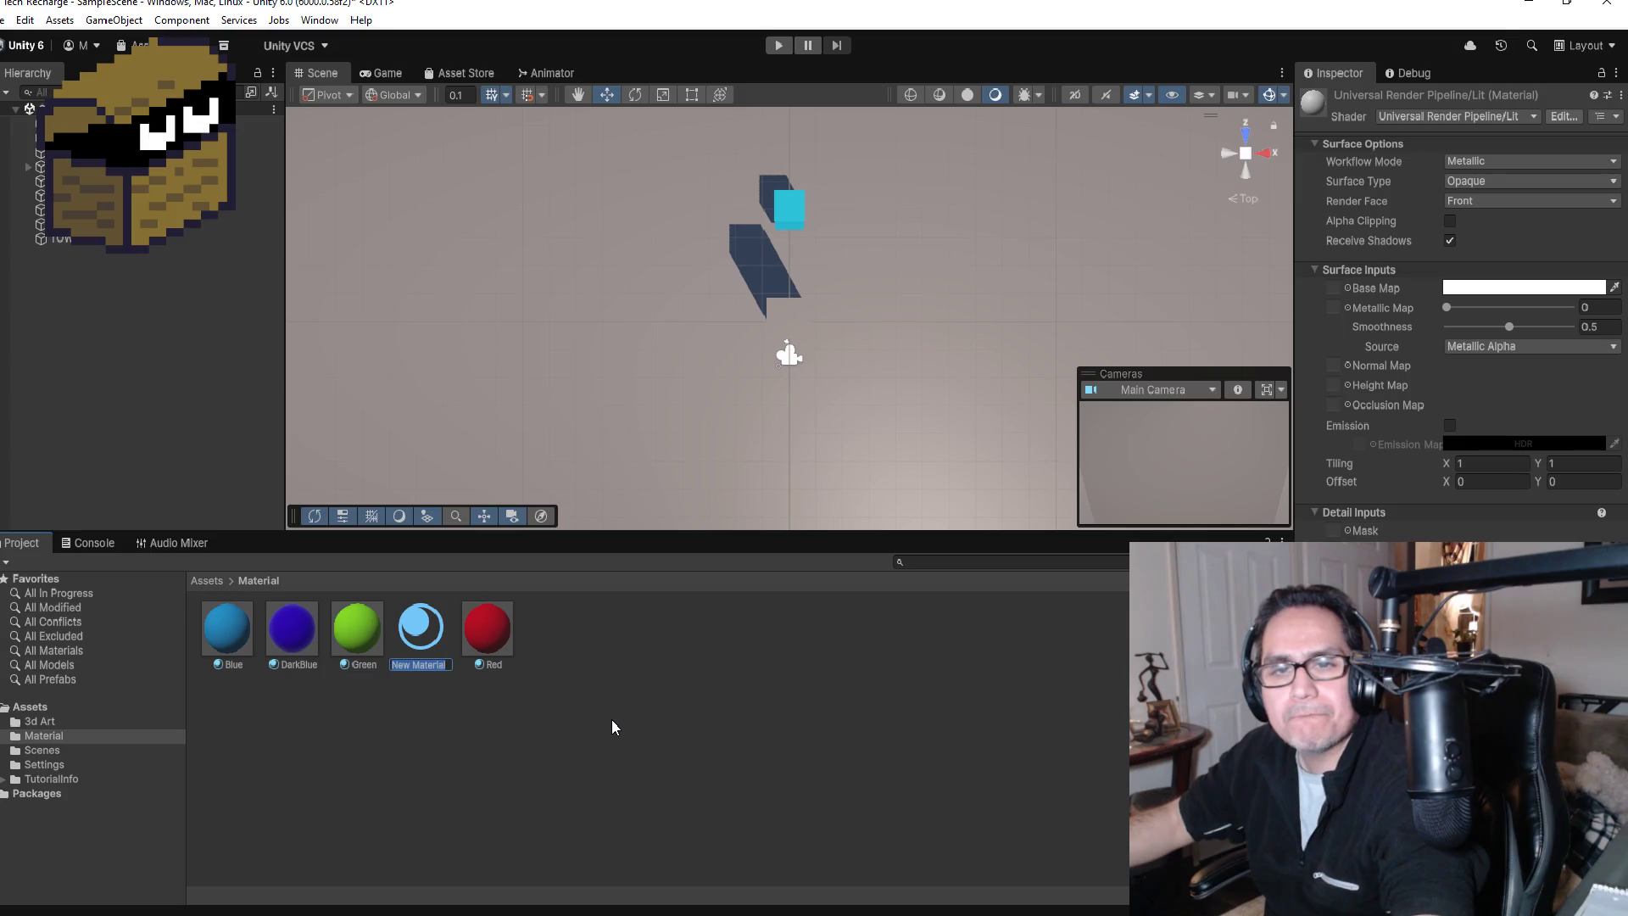
text(DarkGree)
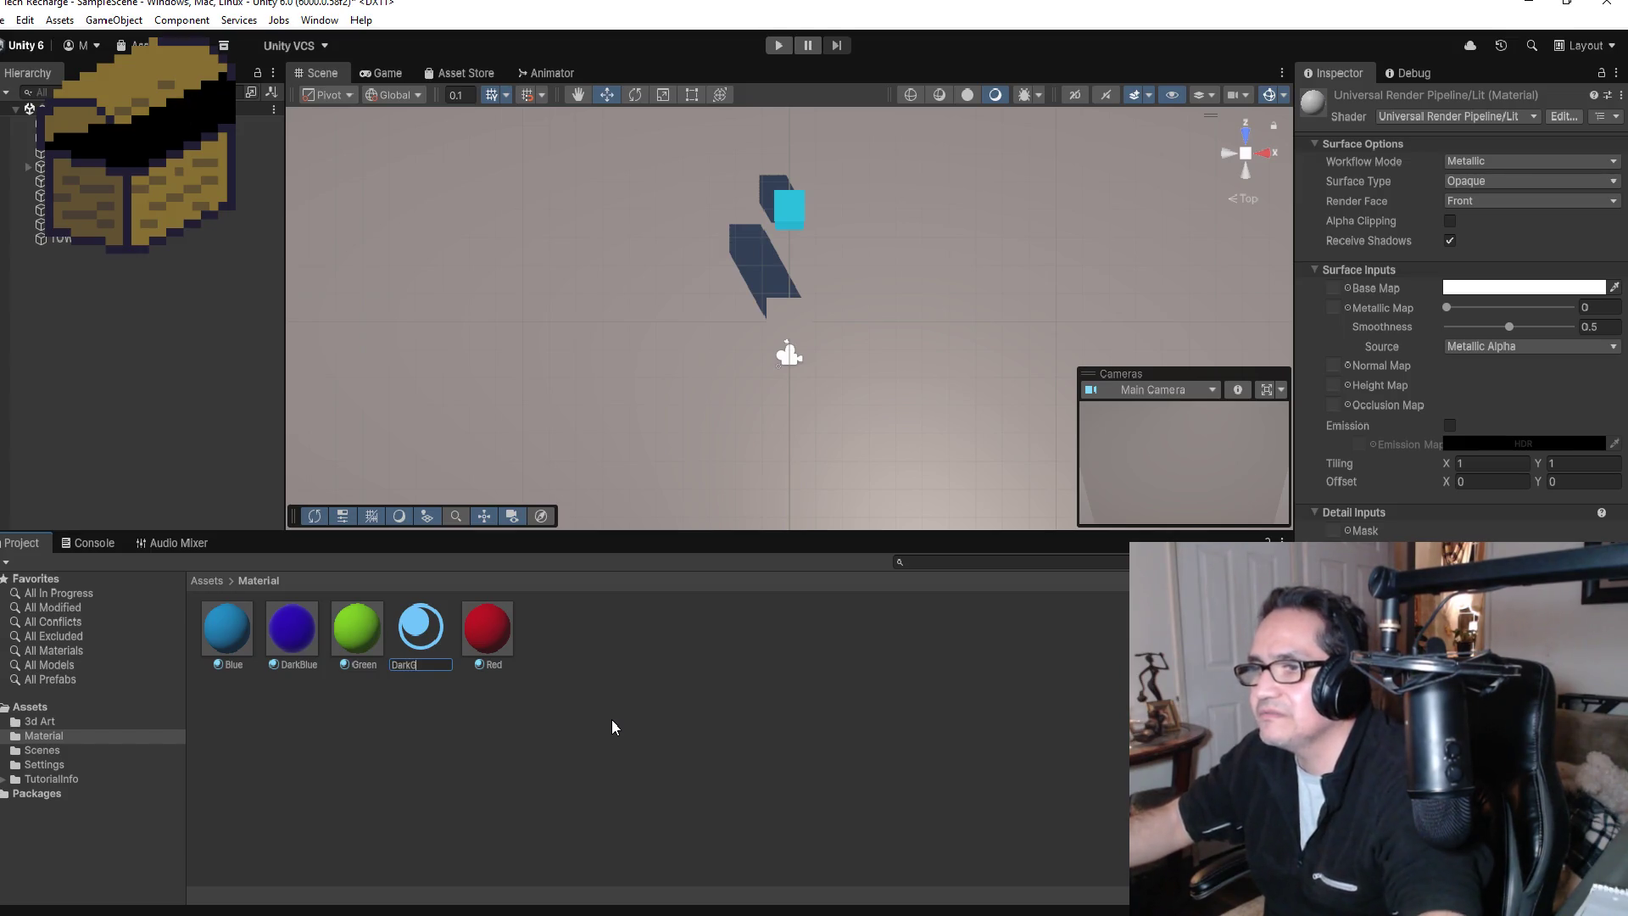
key(BackSpace)
key(BackSpace)
text(ay)
key(Return)
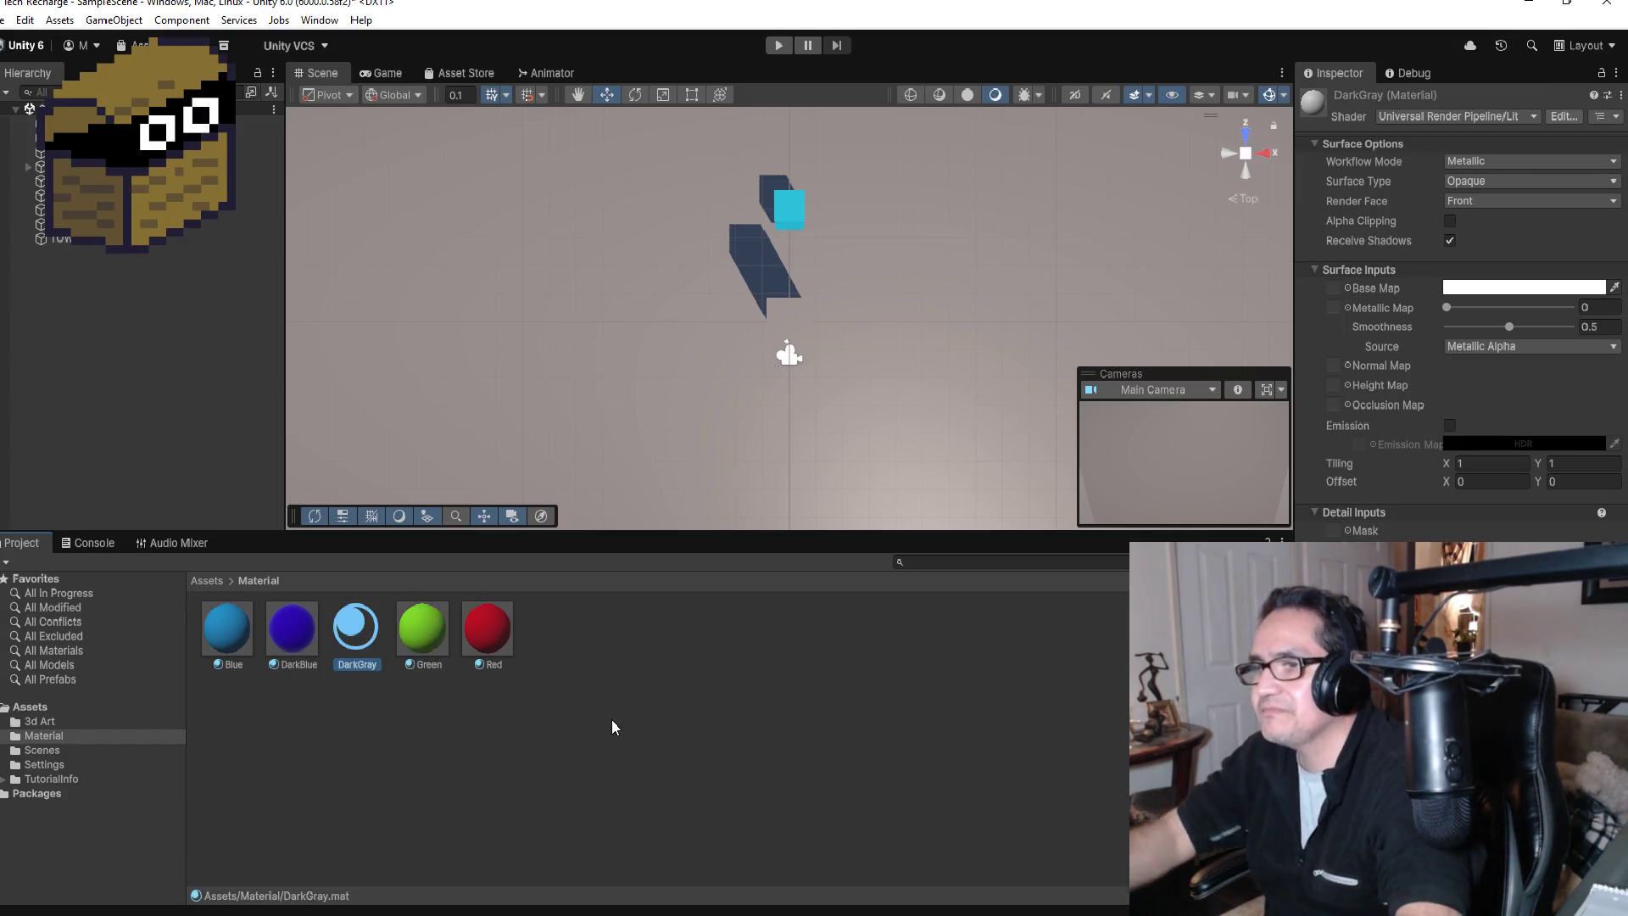
click(1531, 290)
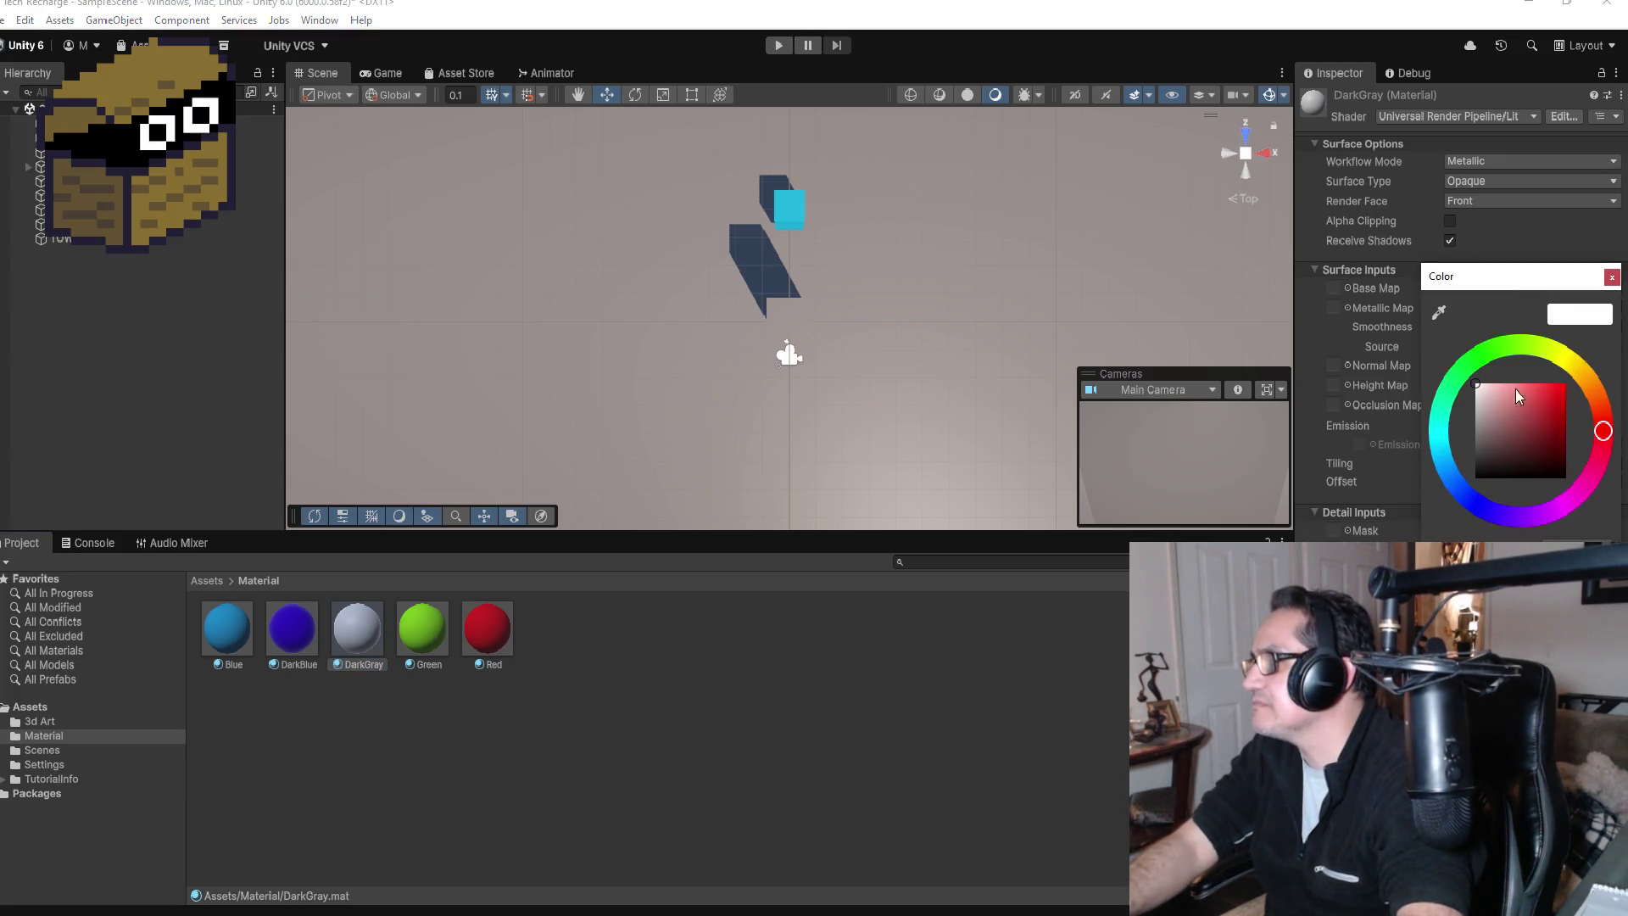
drag(1515, 389, 1458, 446)
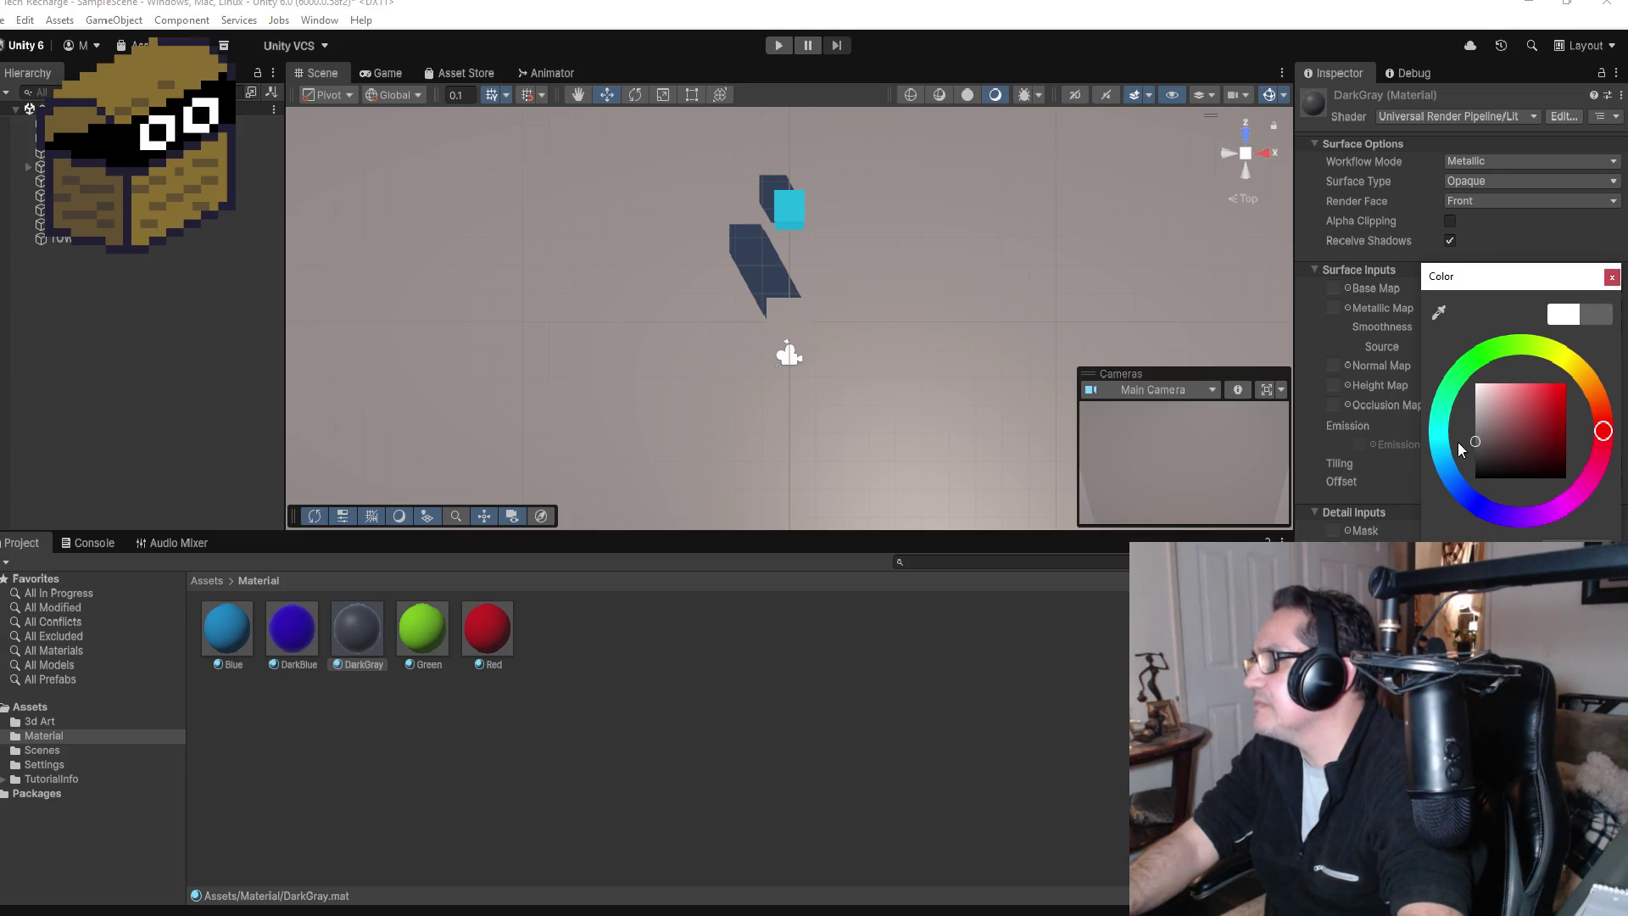
click(1367, 491)
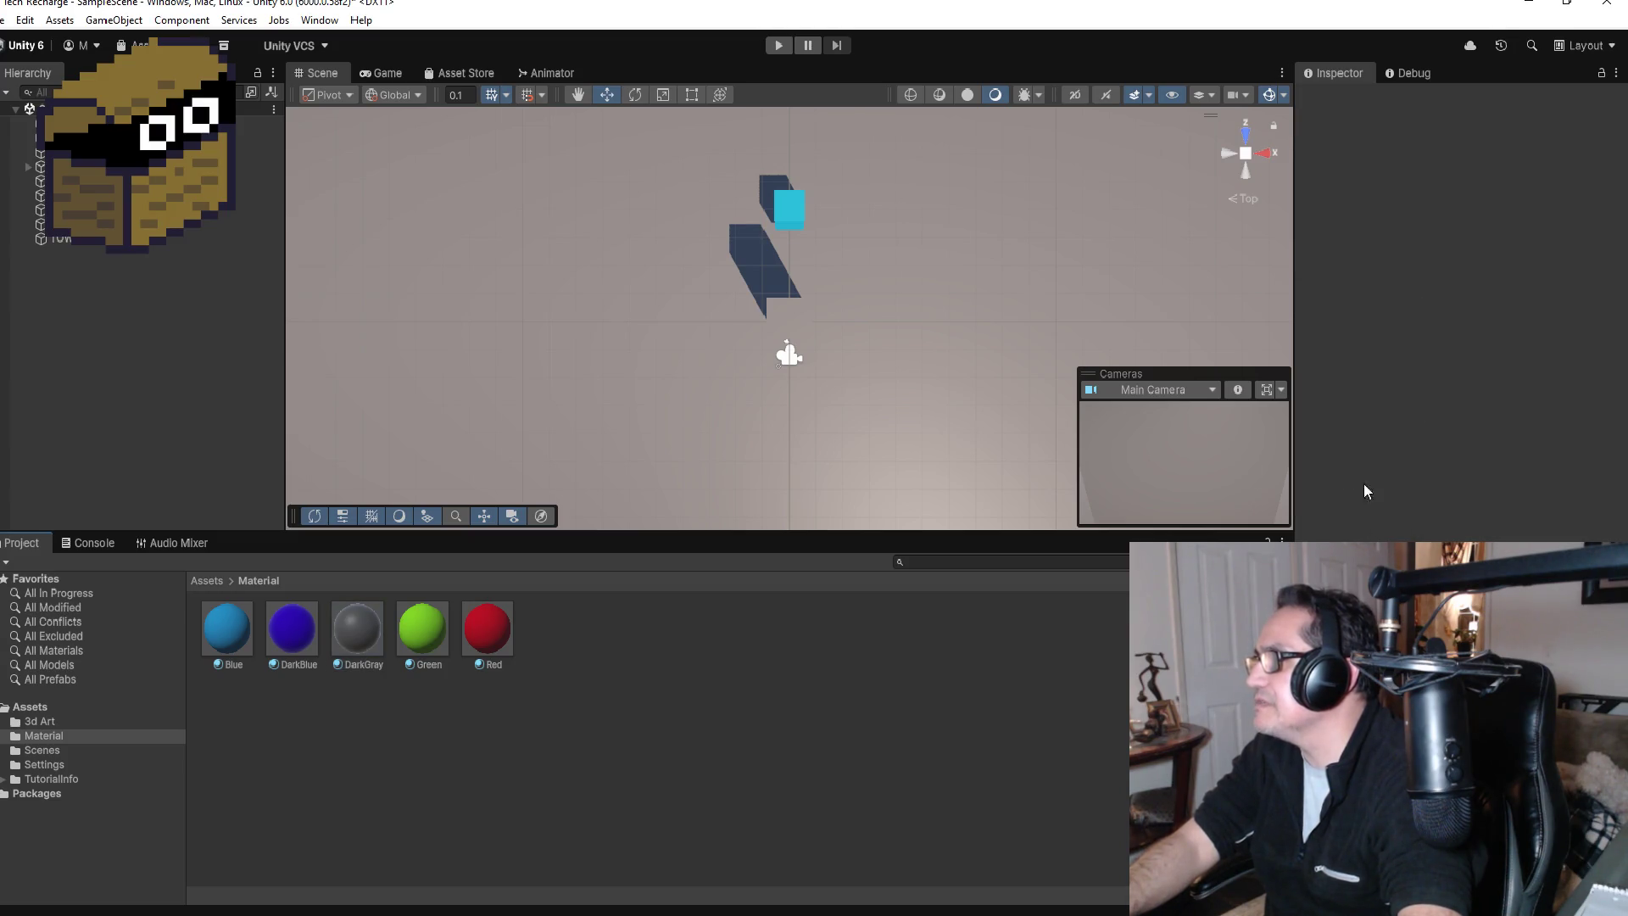
Step: Set DarkGray's smoothness to 0 and drag it onto the tall tower block
click(370, 644)
drag(1503, 329, 1338, 327)
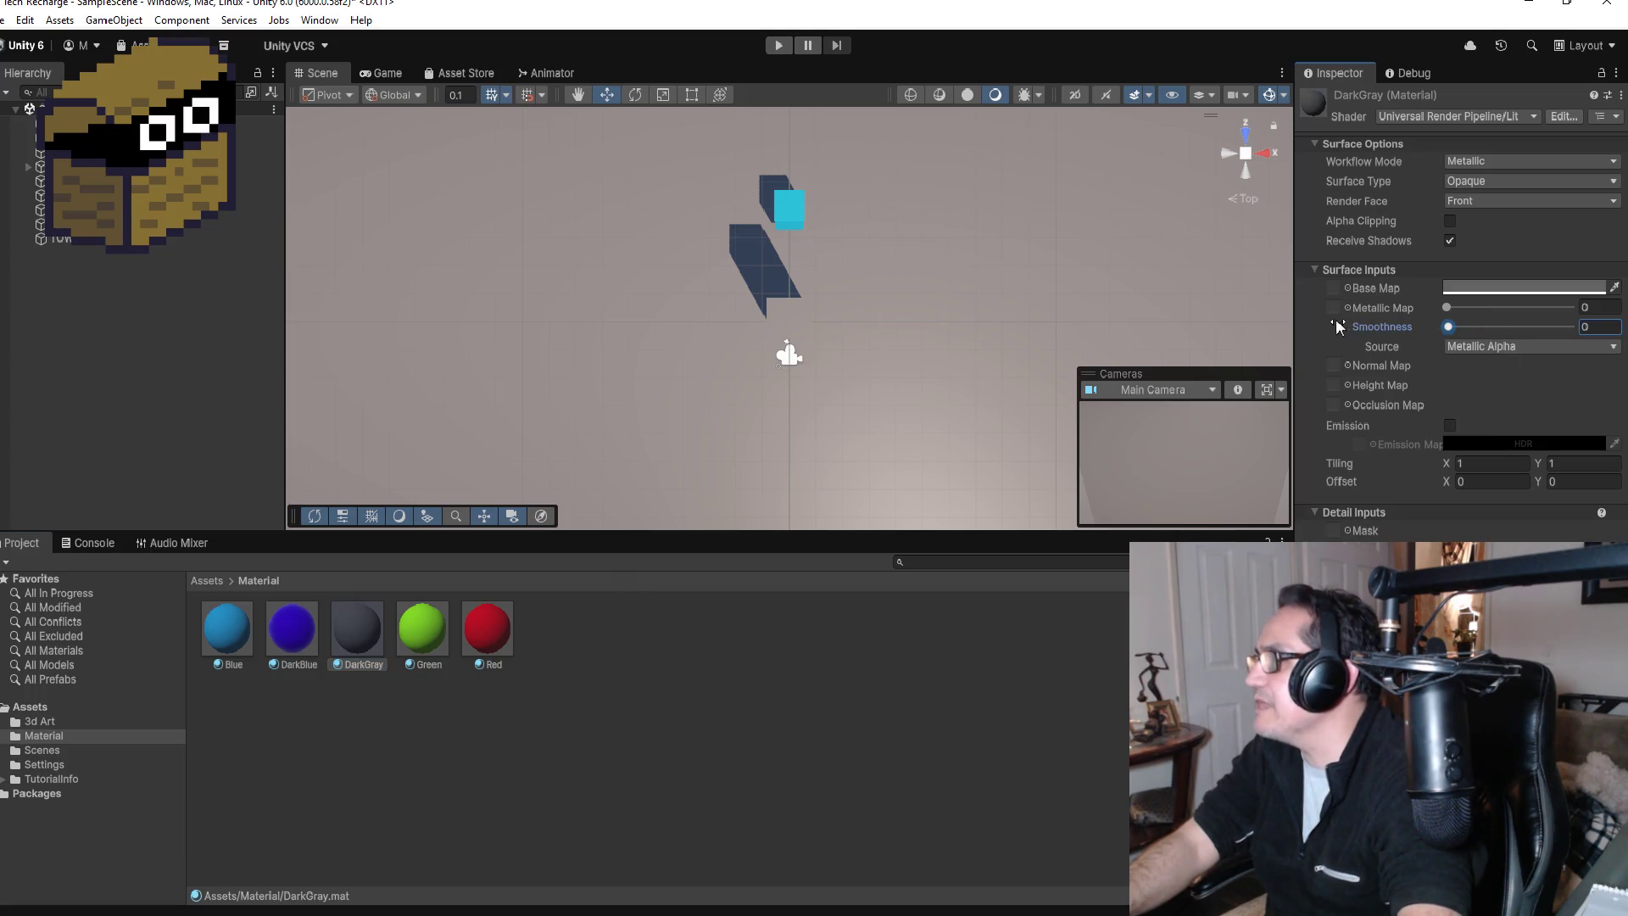
drag(393, 610, 788, 327)
mouse_move(898, 358)
mouse_down()
mouse_move(848, 174)
mouse_move(904, 165)
mouse_up()
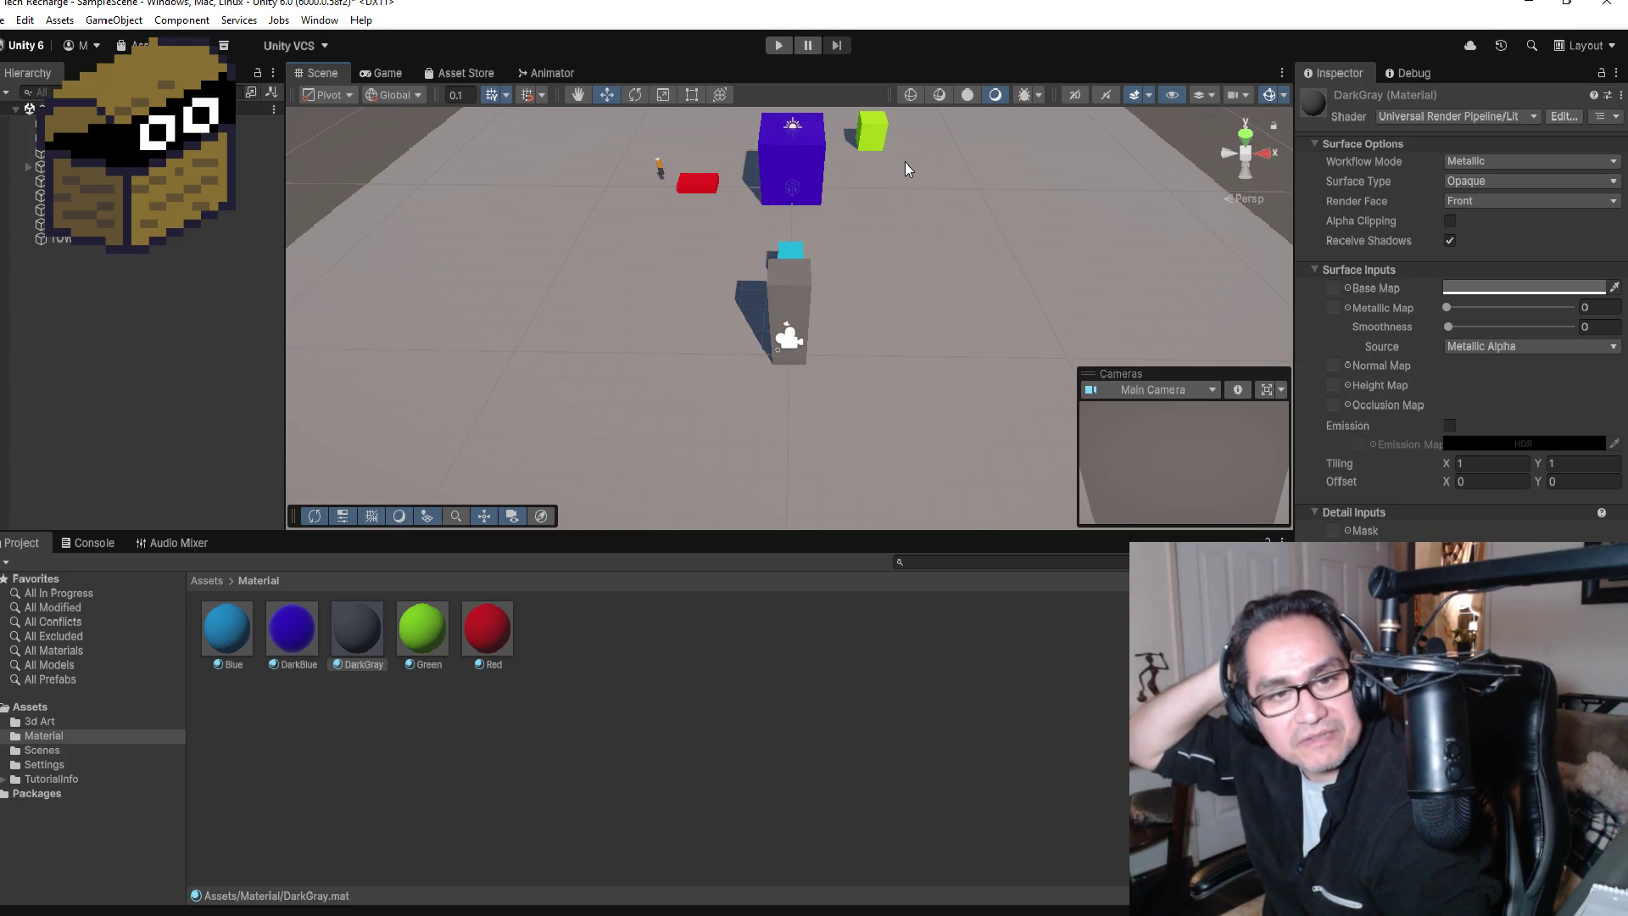
Step: Rename the TOWER object to SOUTHTOWER
click(1245, 133)
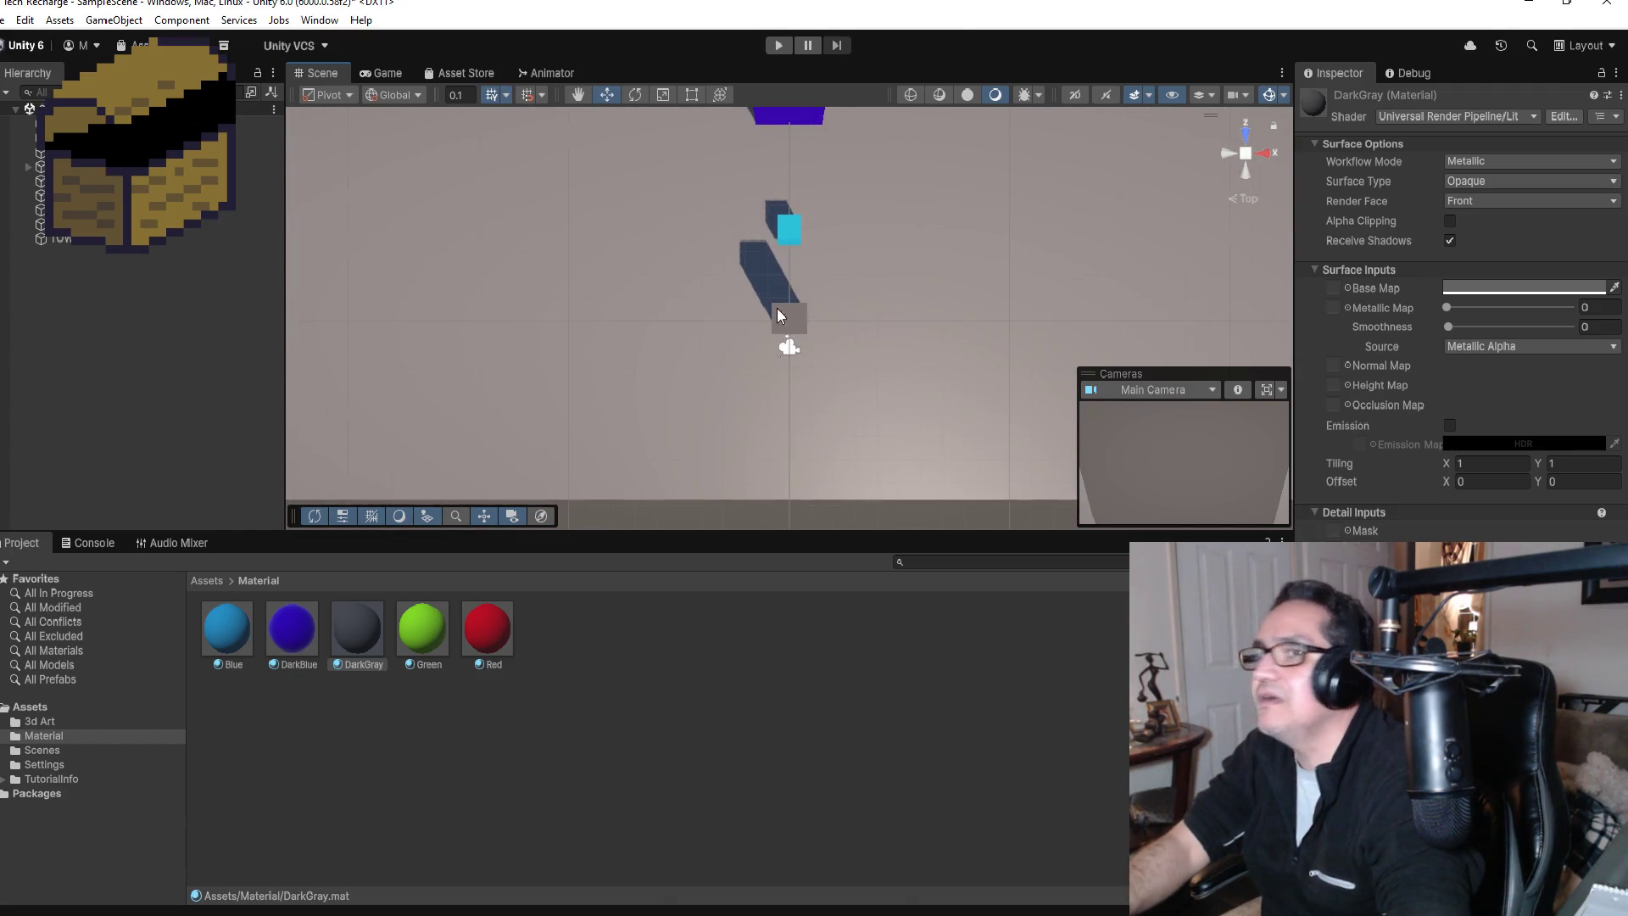
double_click(123, 239)
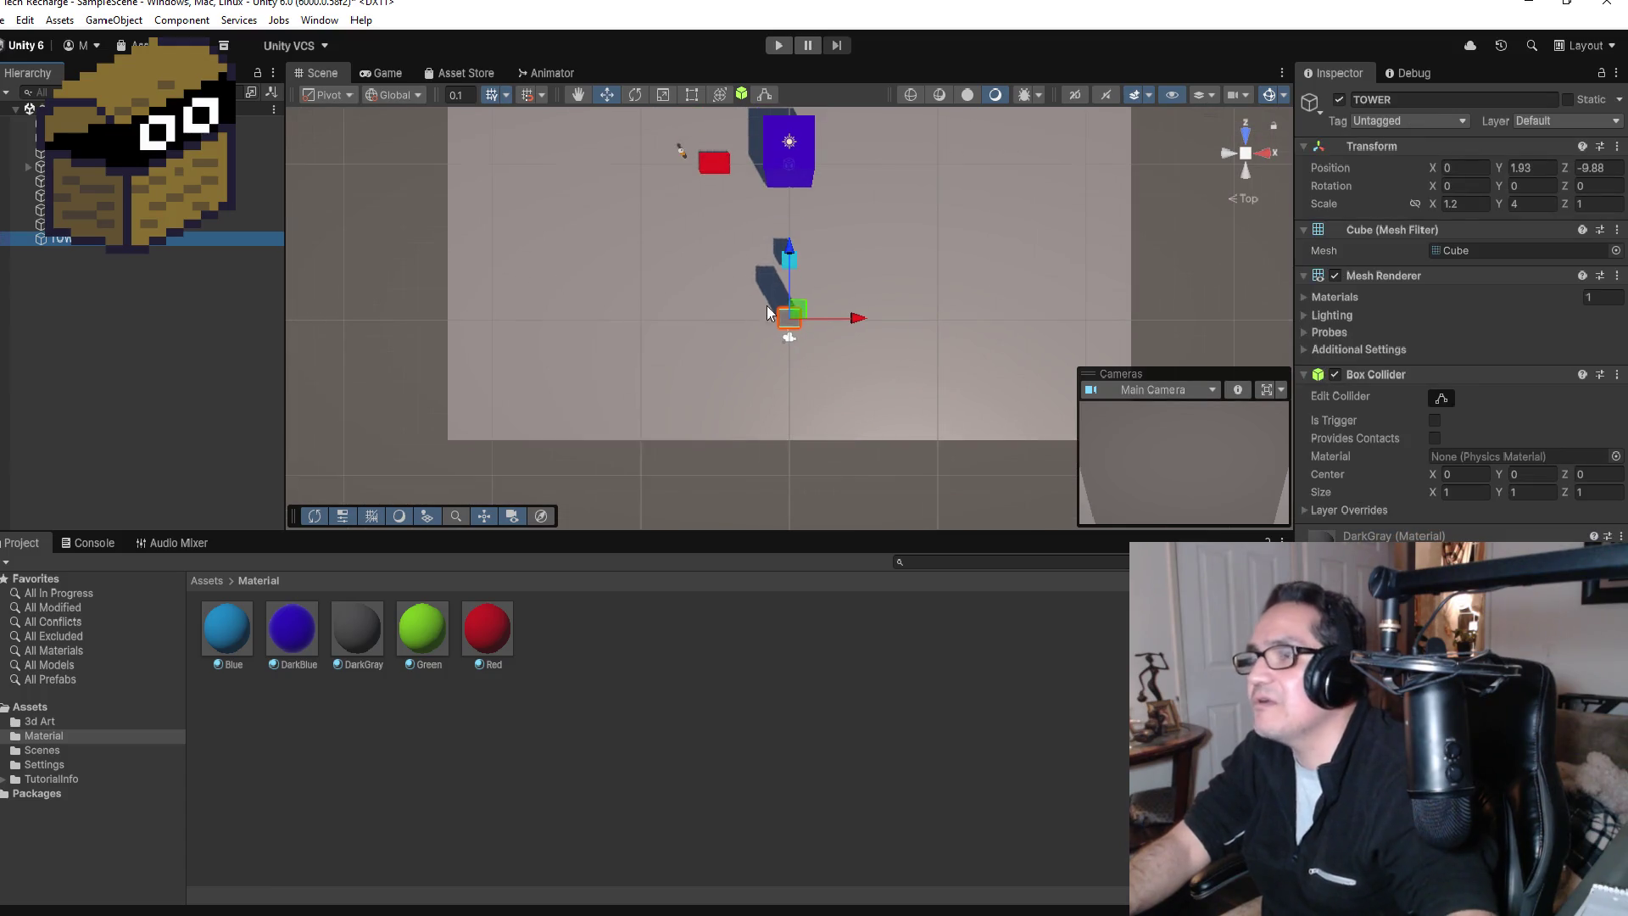
click(1447, 100)
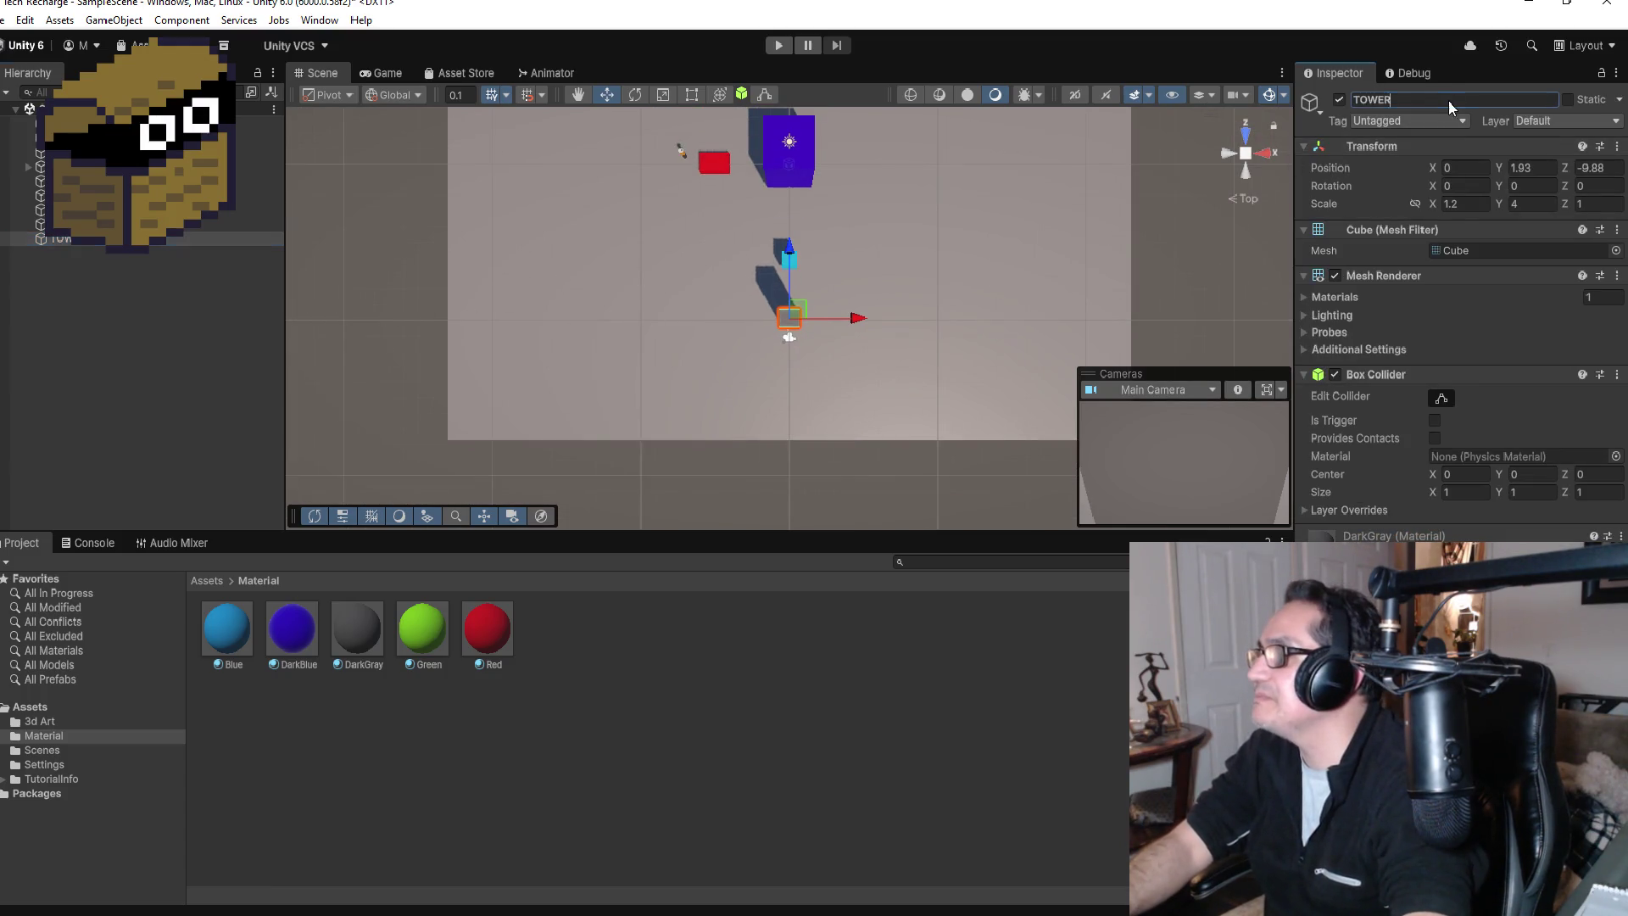
text(SOUTHTOW)
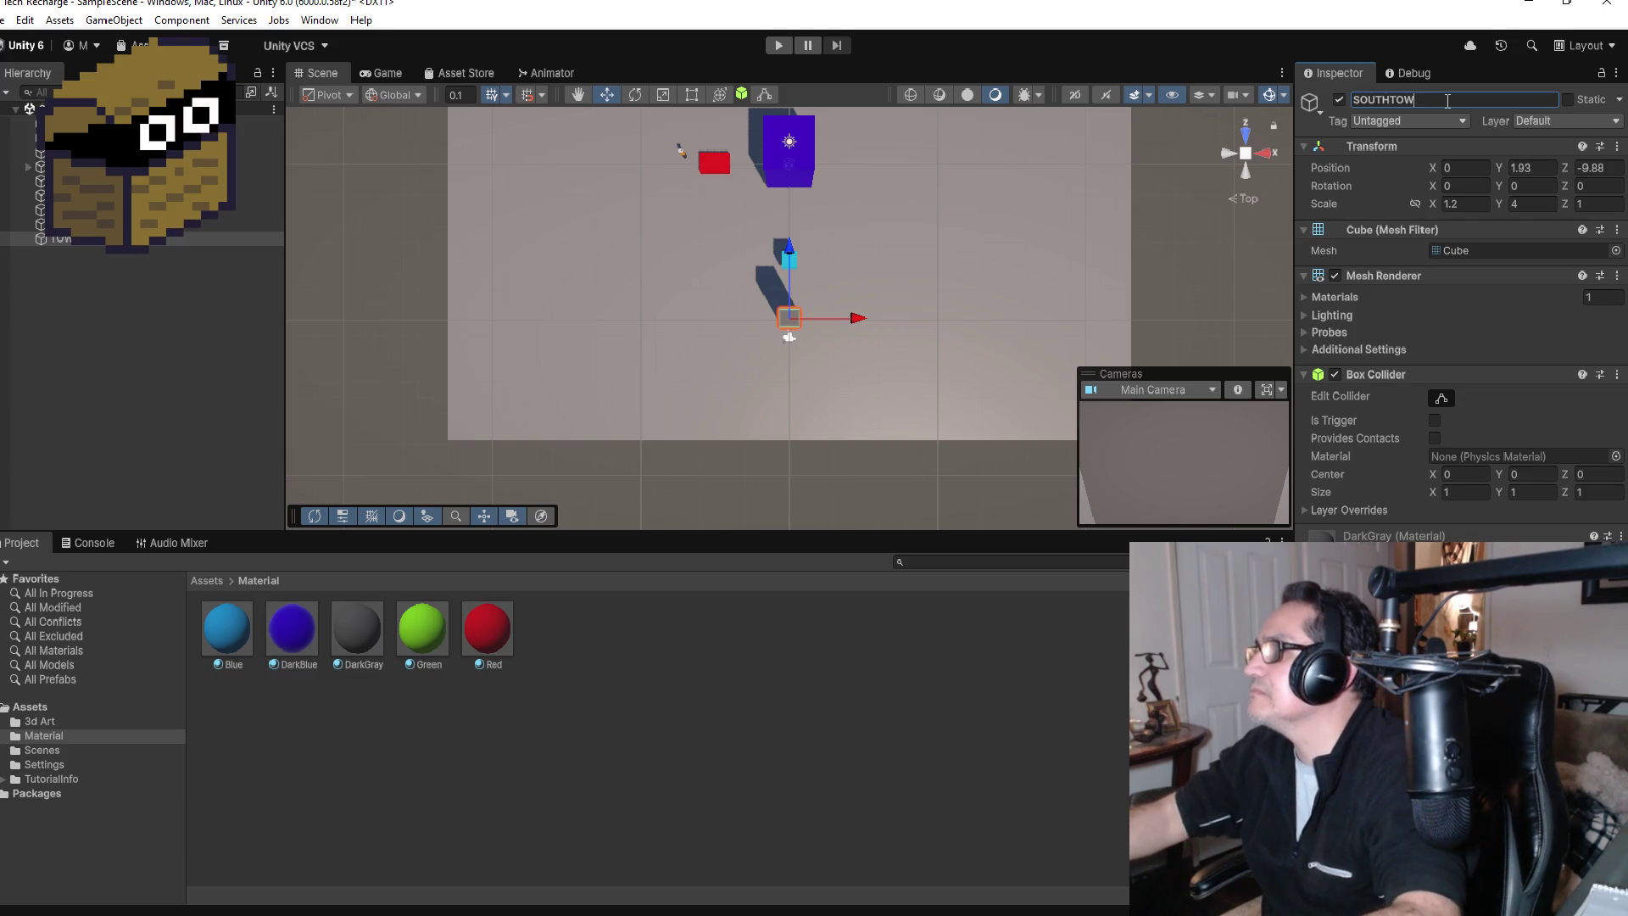
click(145, 273)
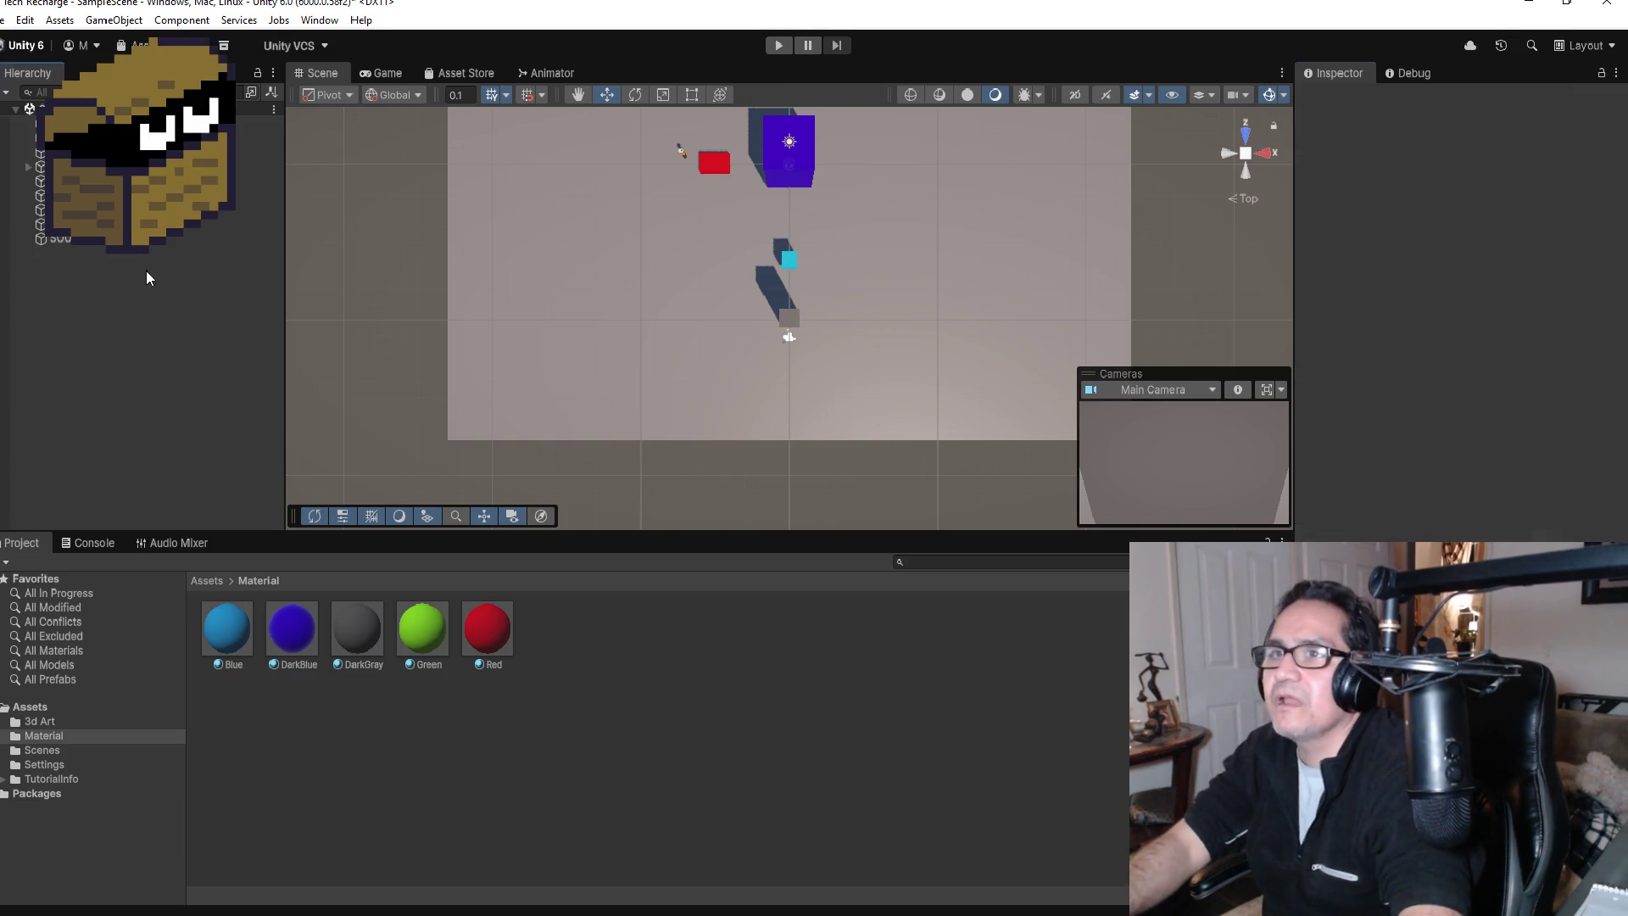
scroll(551, 290, down, 2)
scroll(551, 291, down, 2)
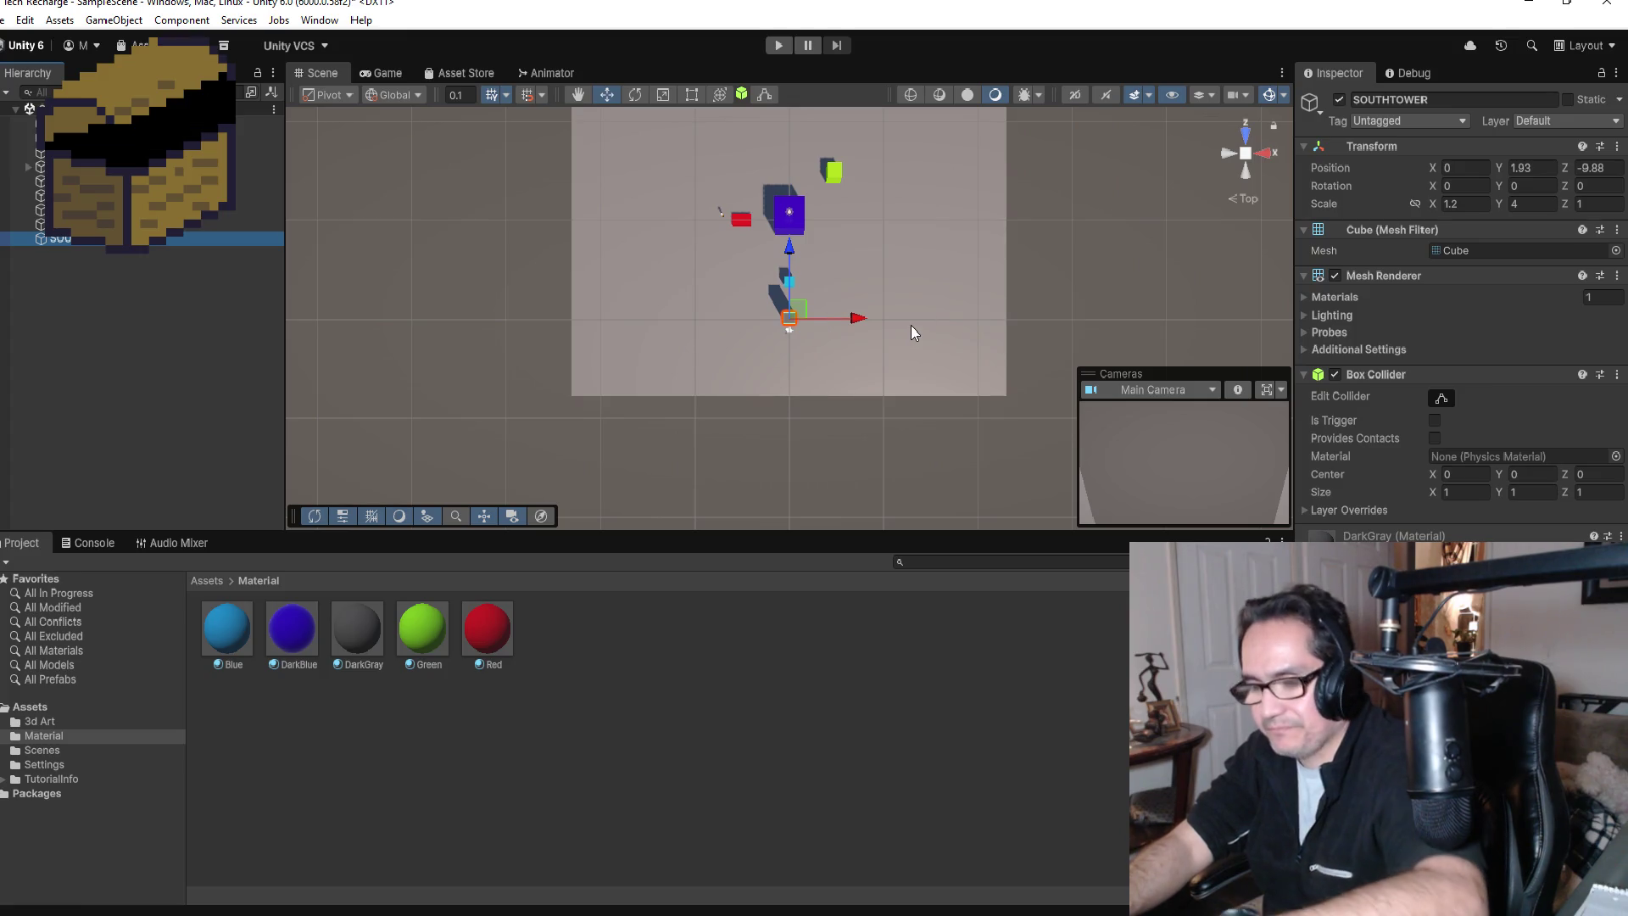
Step: Duplicate SOUTHTOWER and move the copy along Z to 9.77
key(ctrl+d)
scroll(924, 334, down, 2)
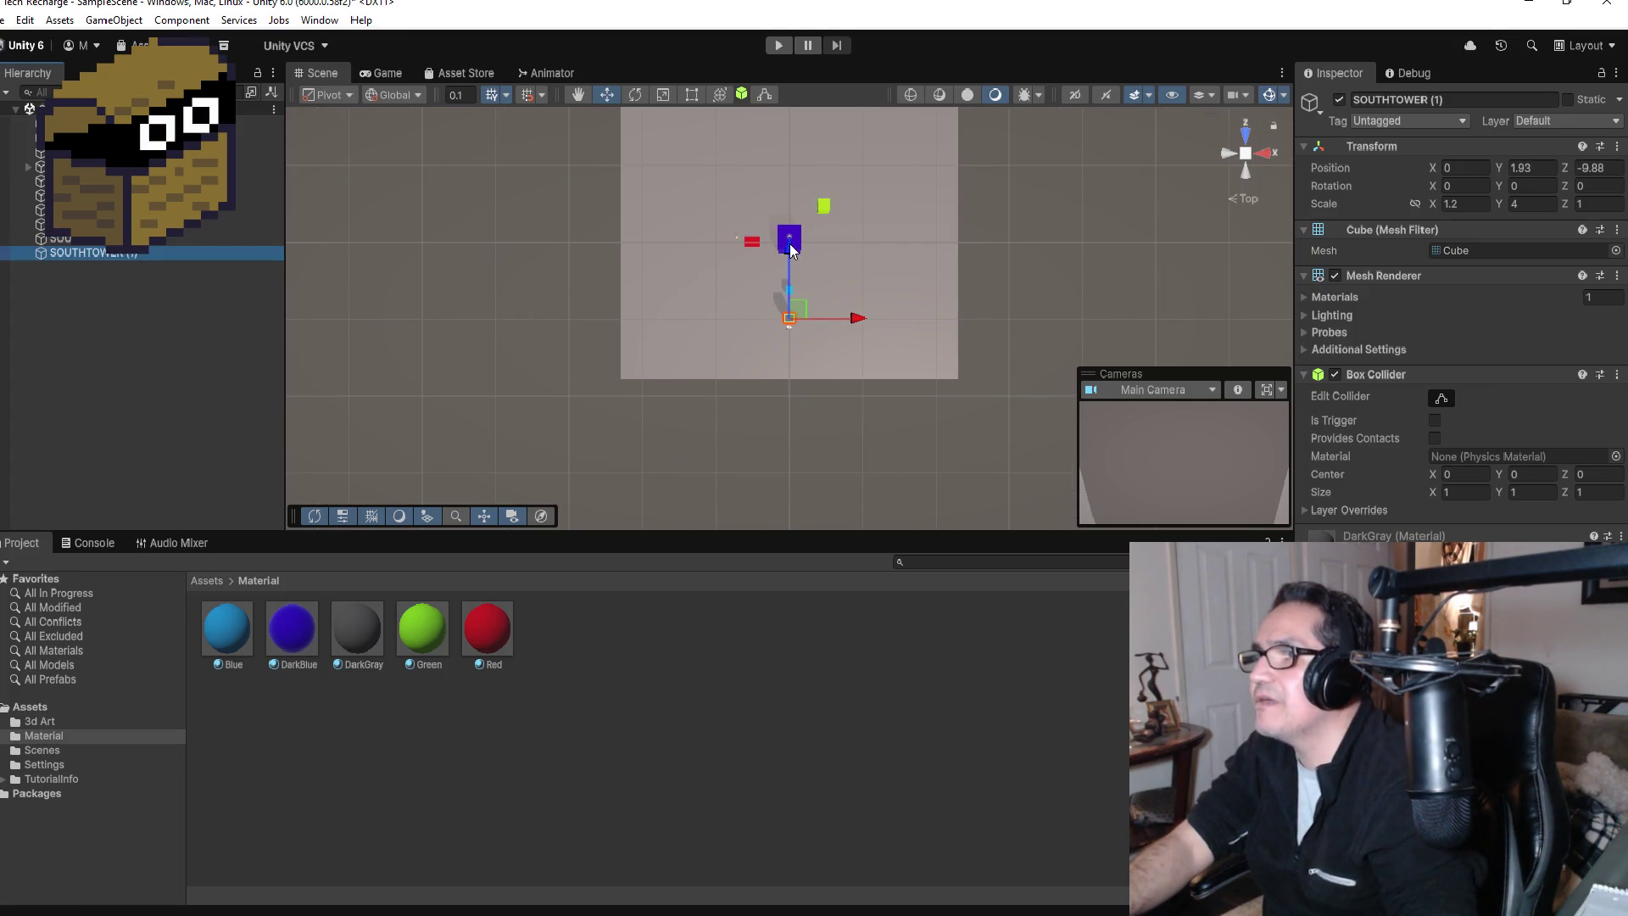
drag(799, 239, 796, 197)
drag(803, 113, 805, 106)
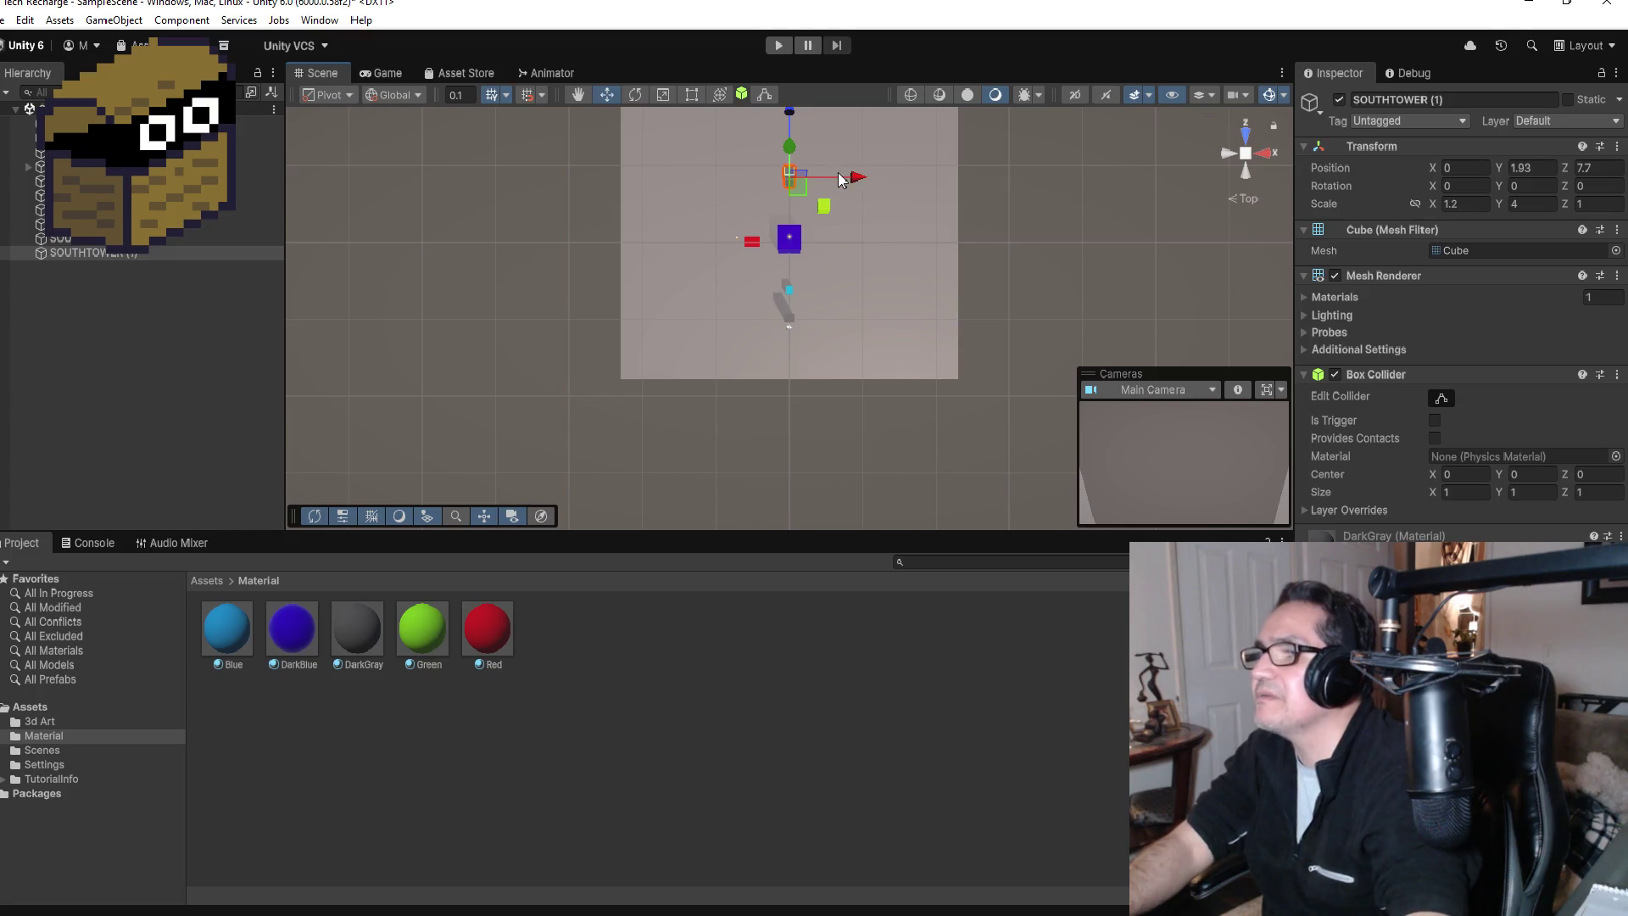
key(f)
scroll(822, 284, down, 5)
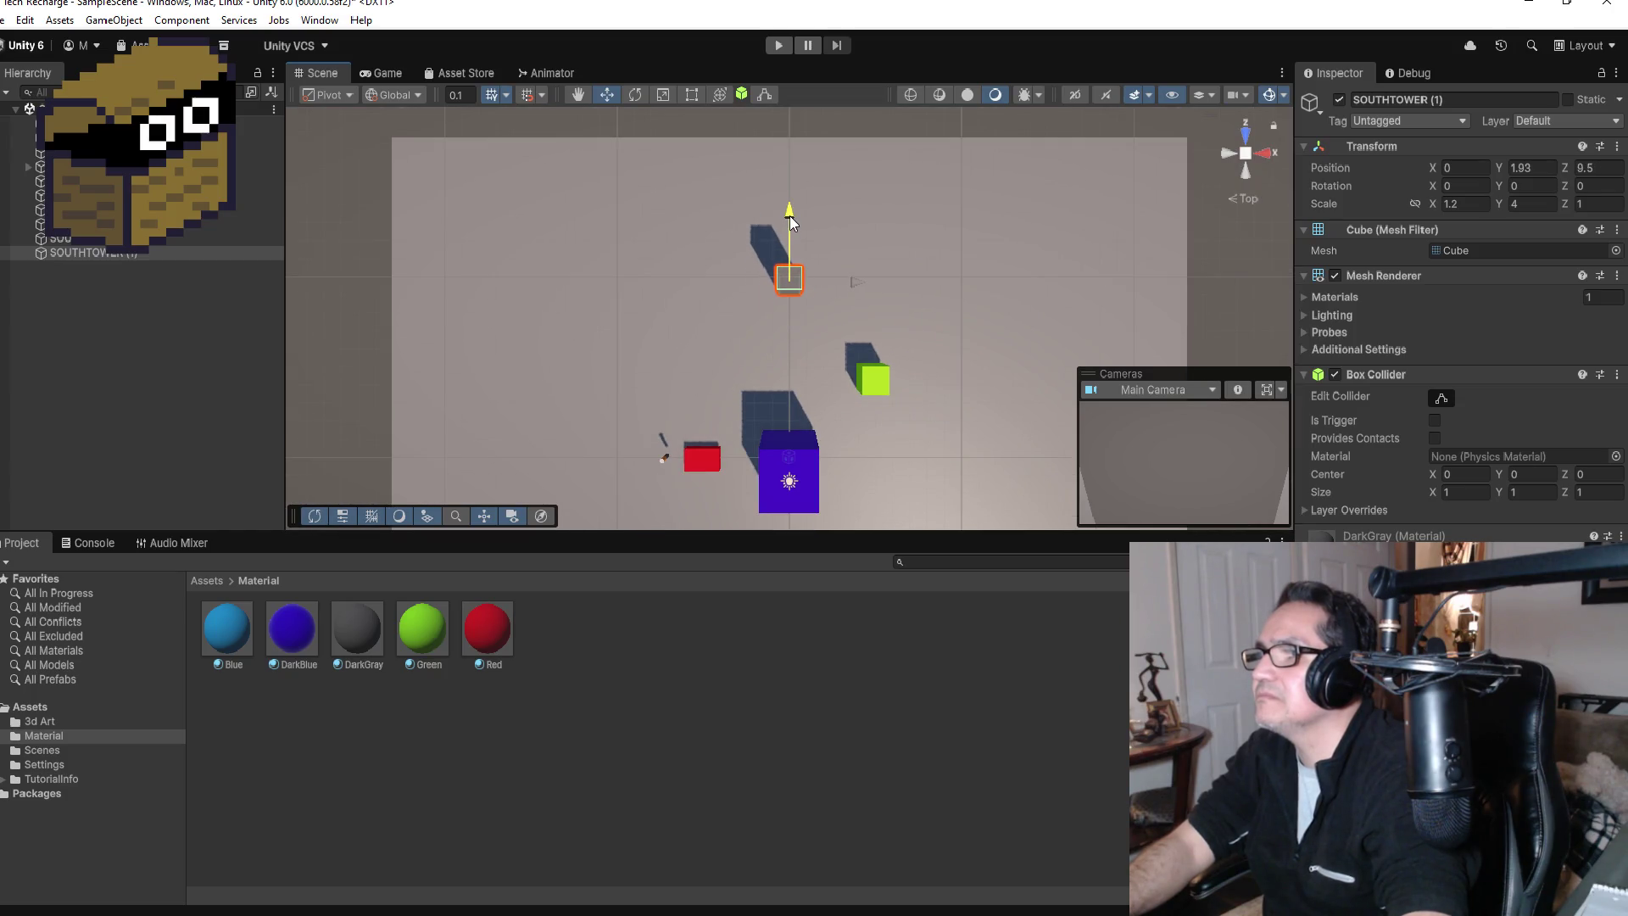
drag(790, 216, 791, 210)
Step: Rename the duplicate tower to NORTHTOWER
click(1474, 101)
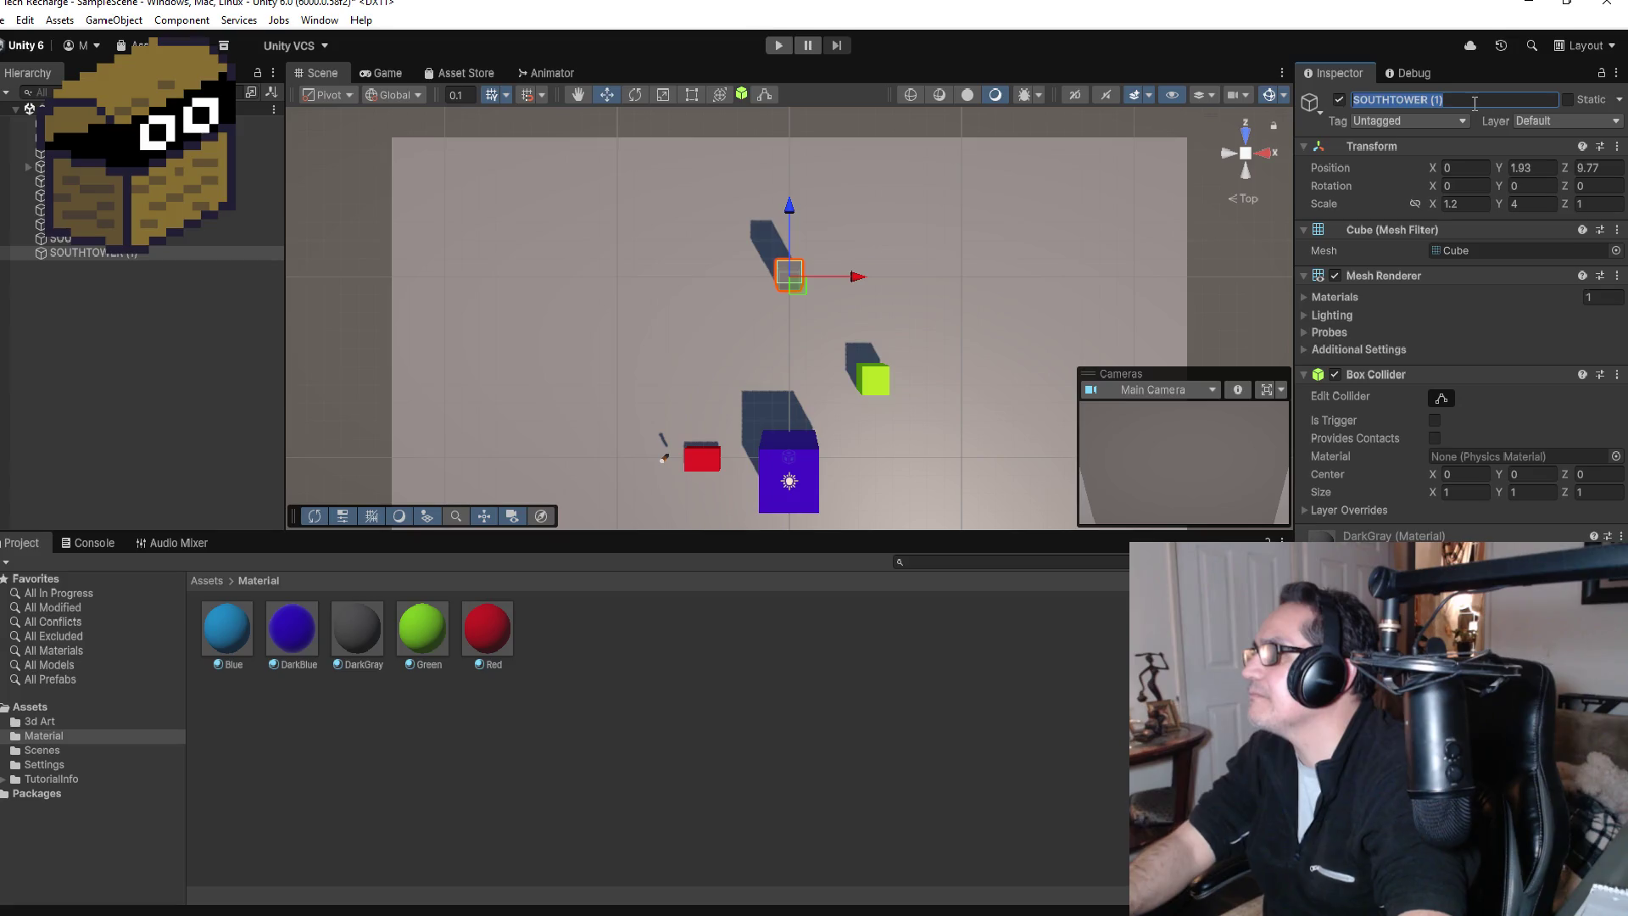
text(NOE)
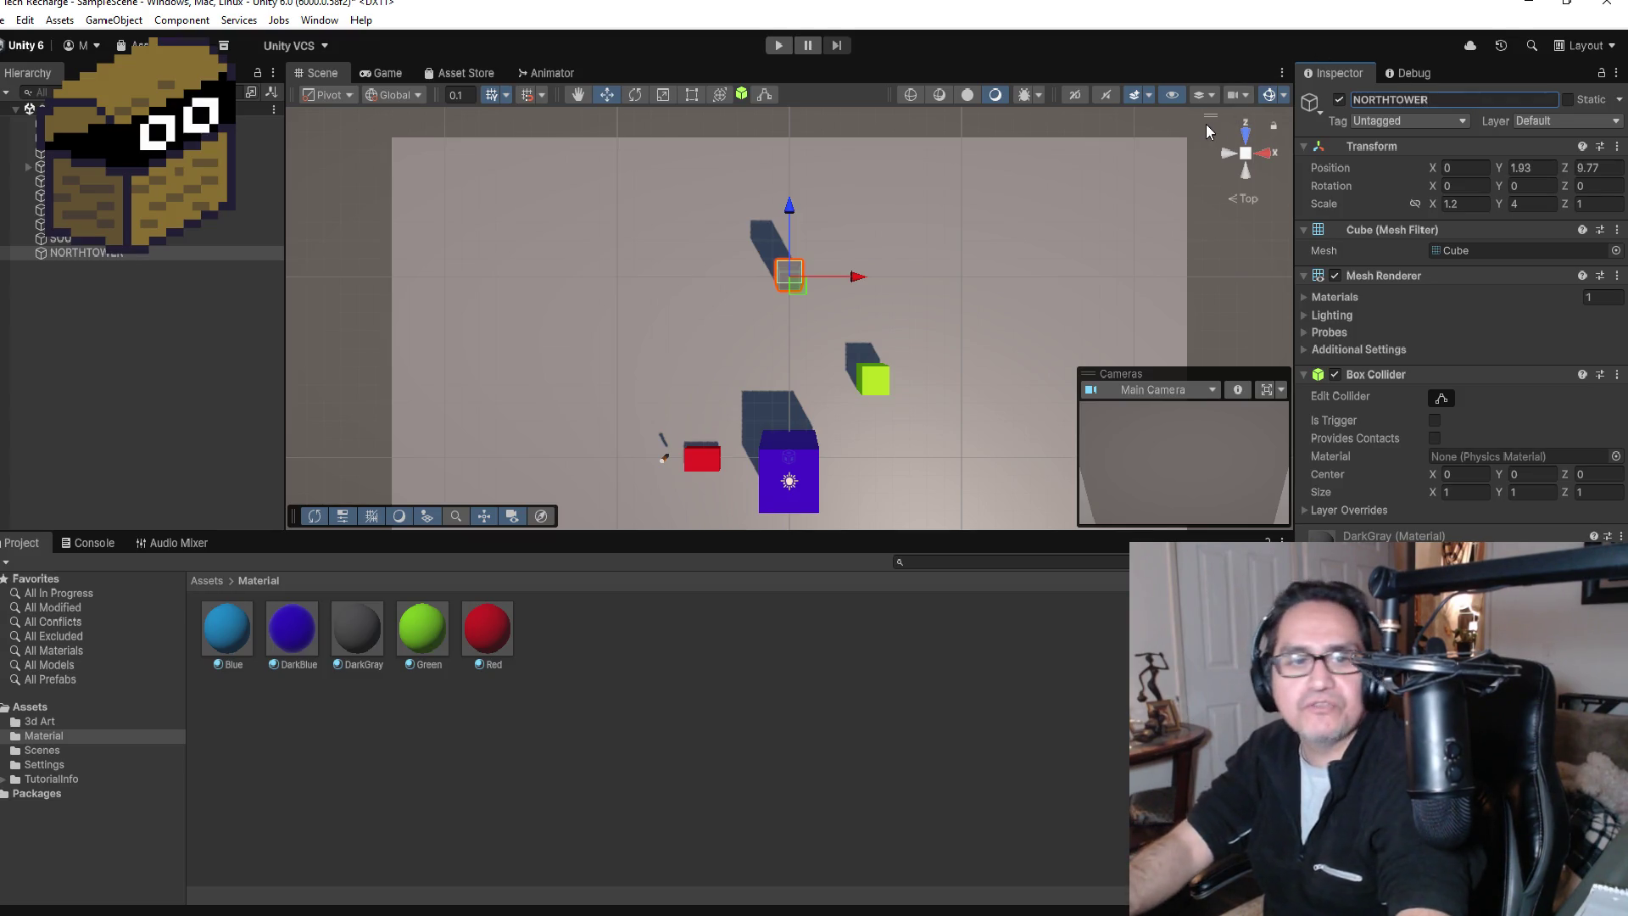
scroll(802, 321, down, 5)
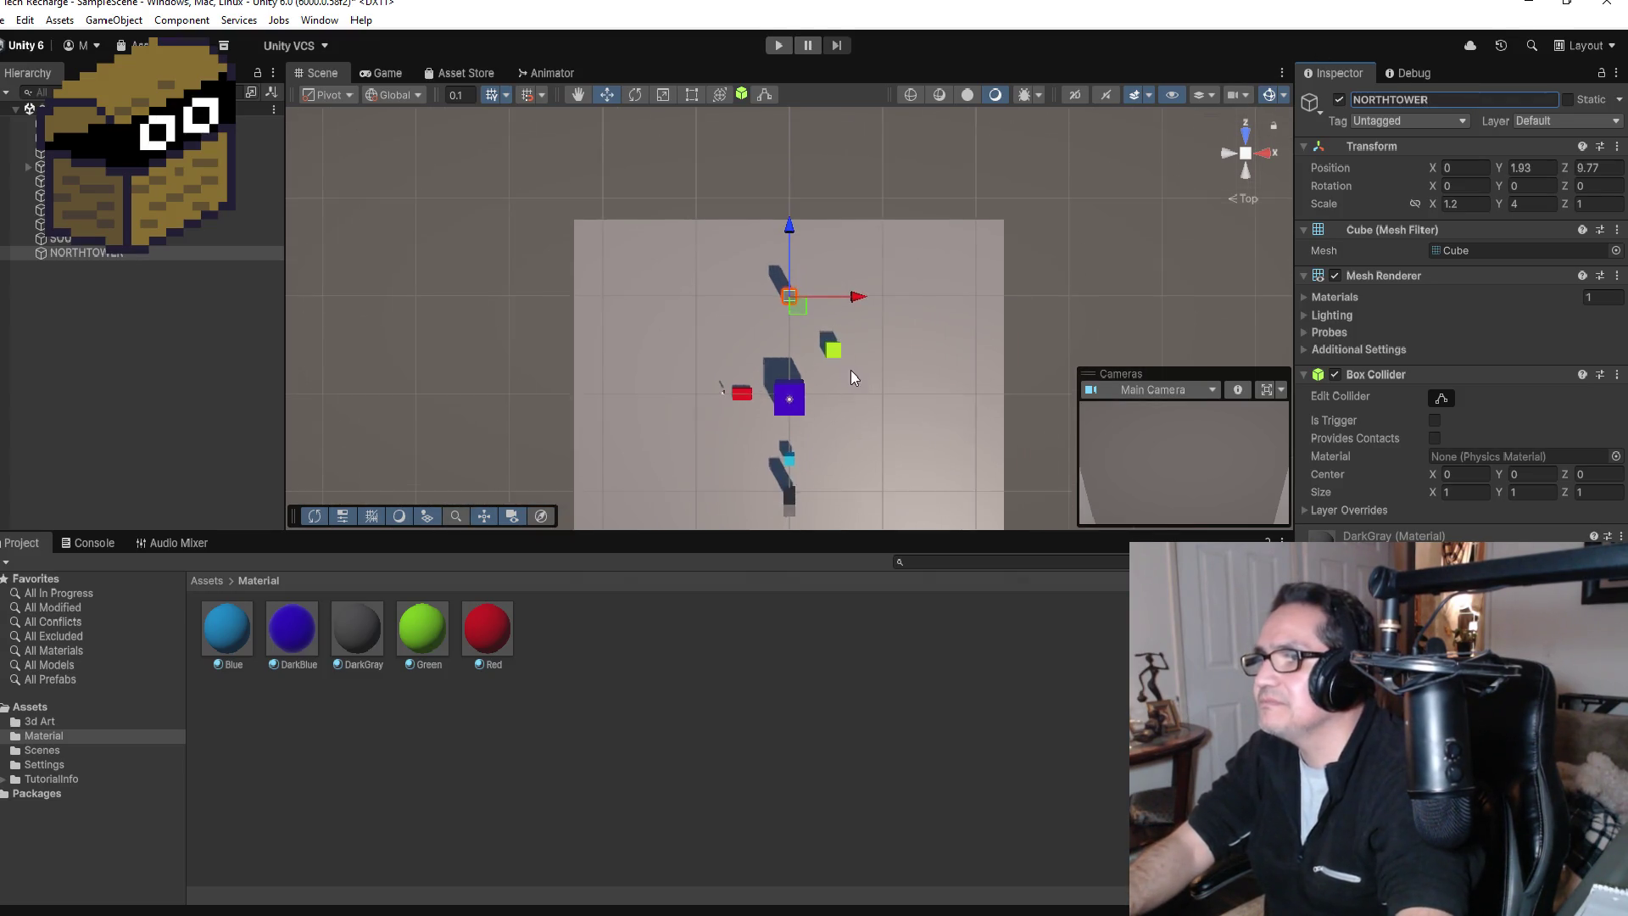
Step: Enter Play mode and walk the player past the gray pillars using W, A and D
click(777, 49)
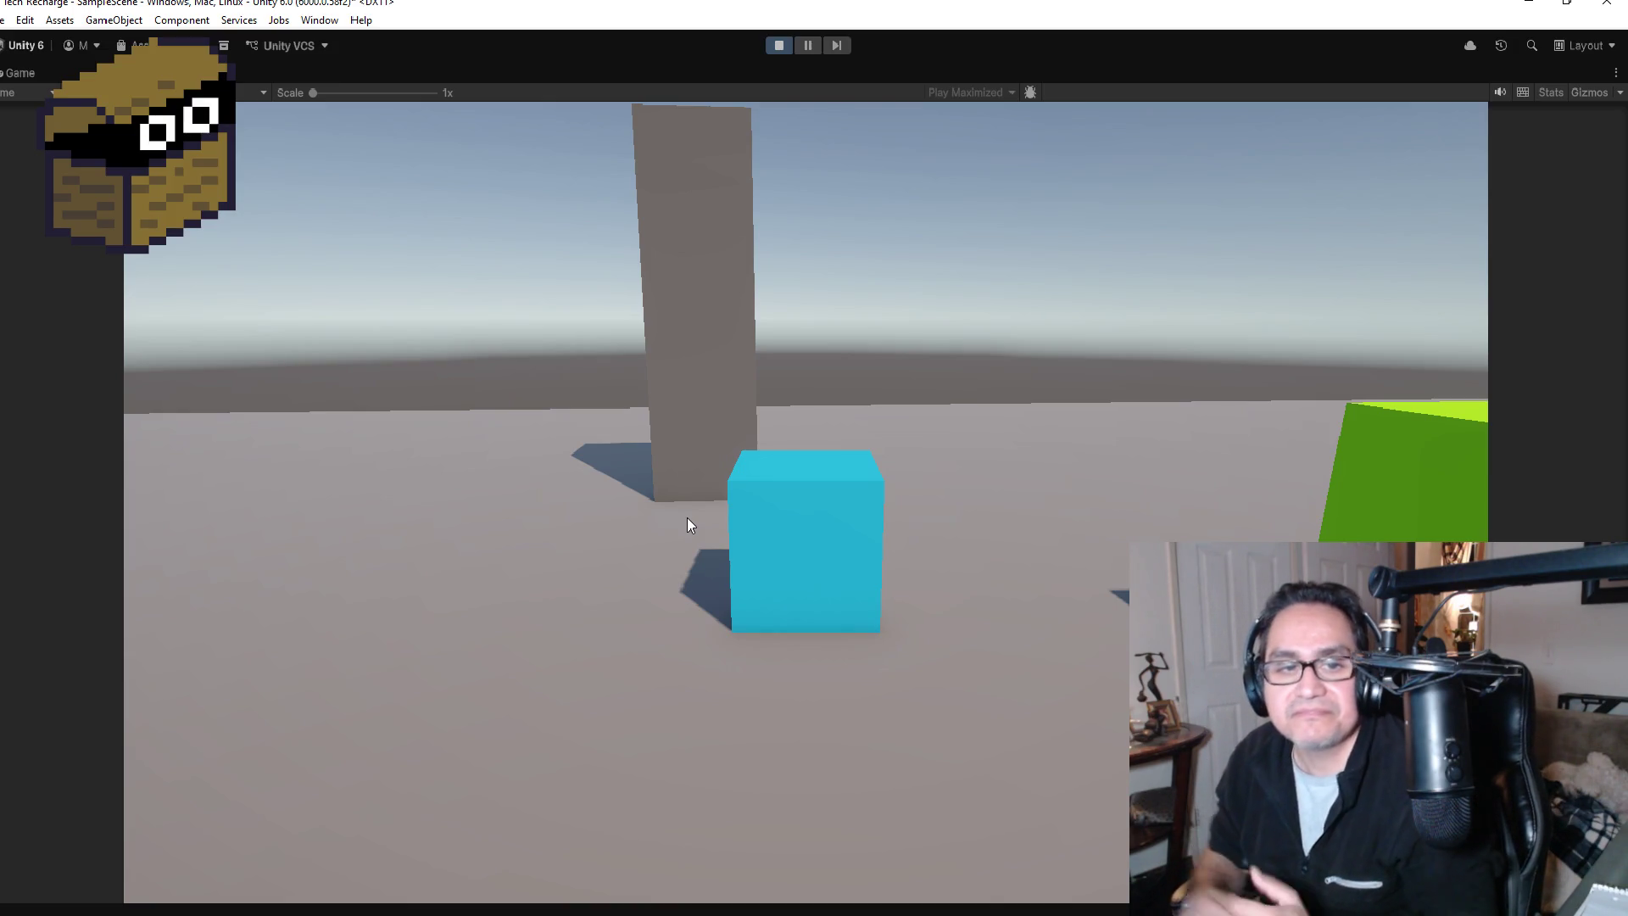
key(w)
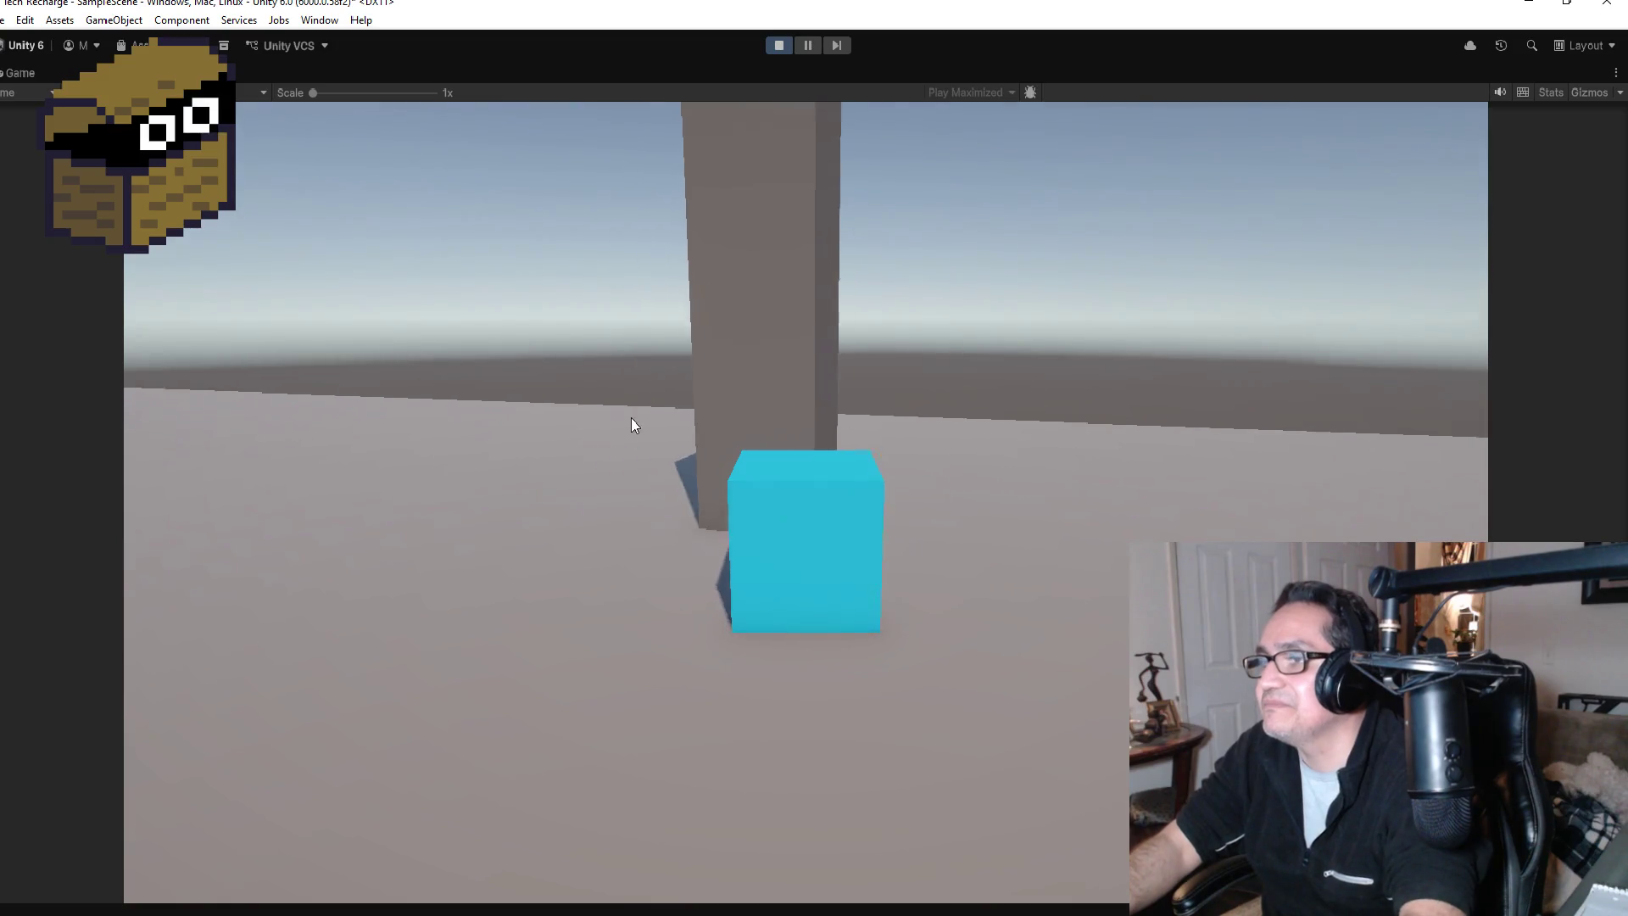
key(d)
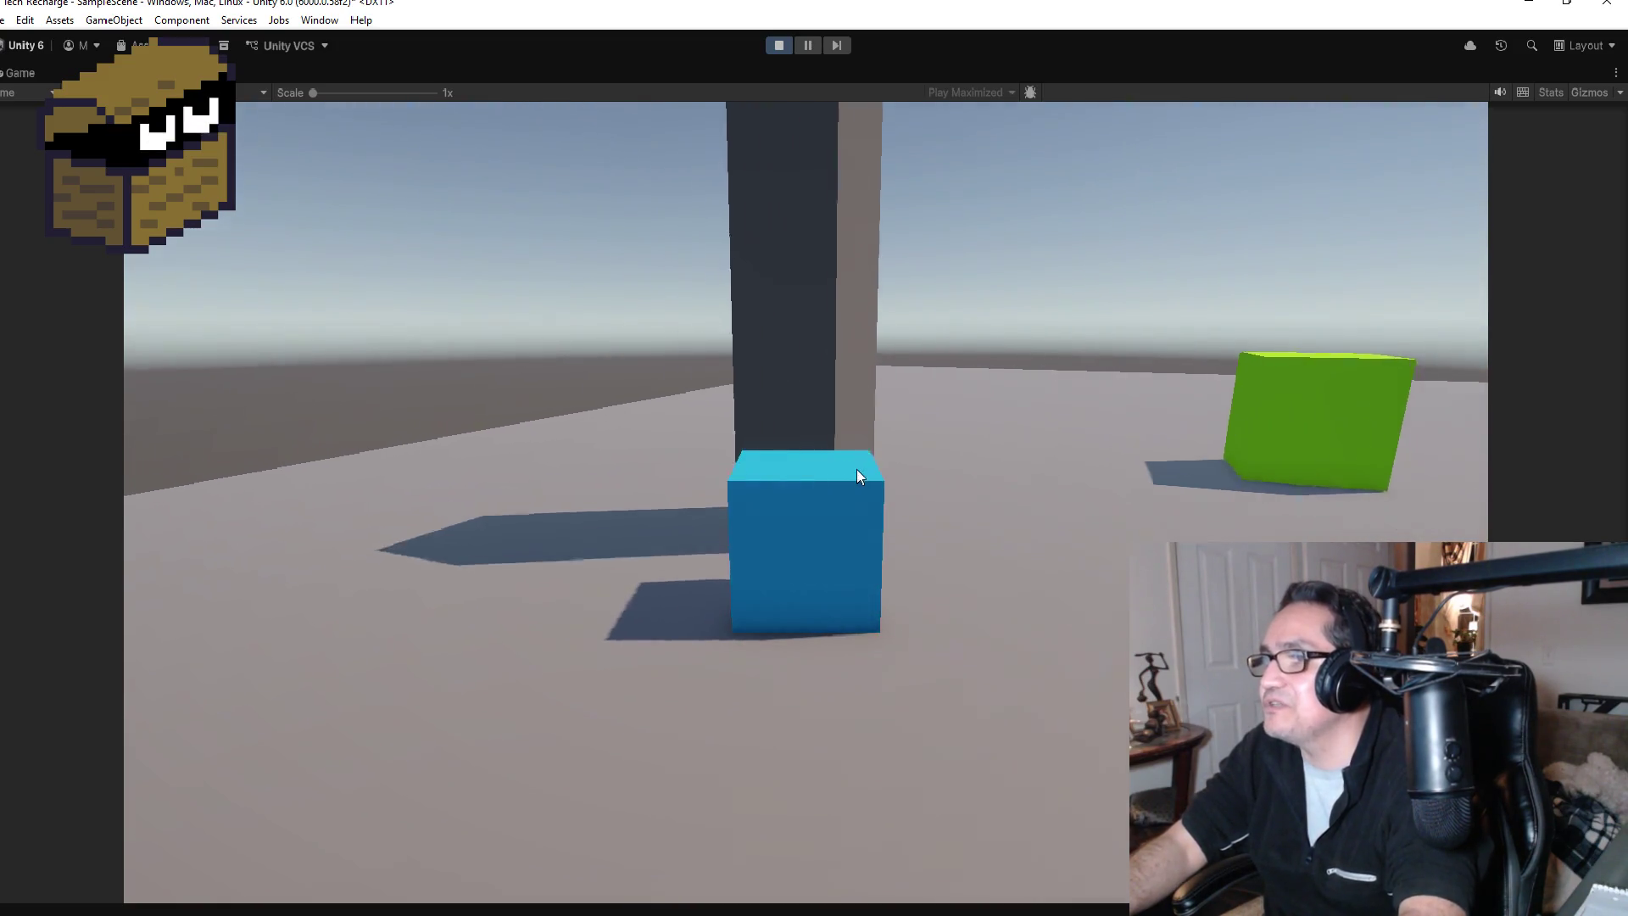
key(d)
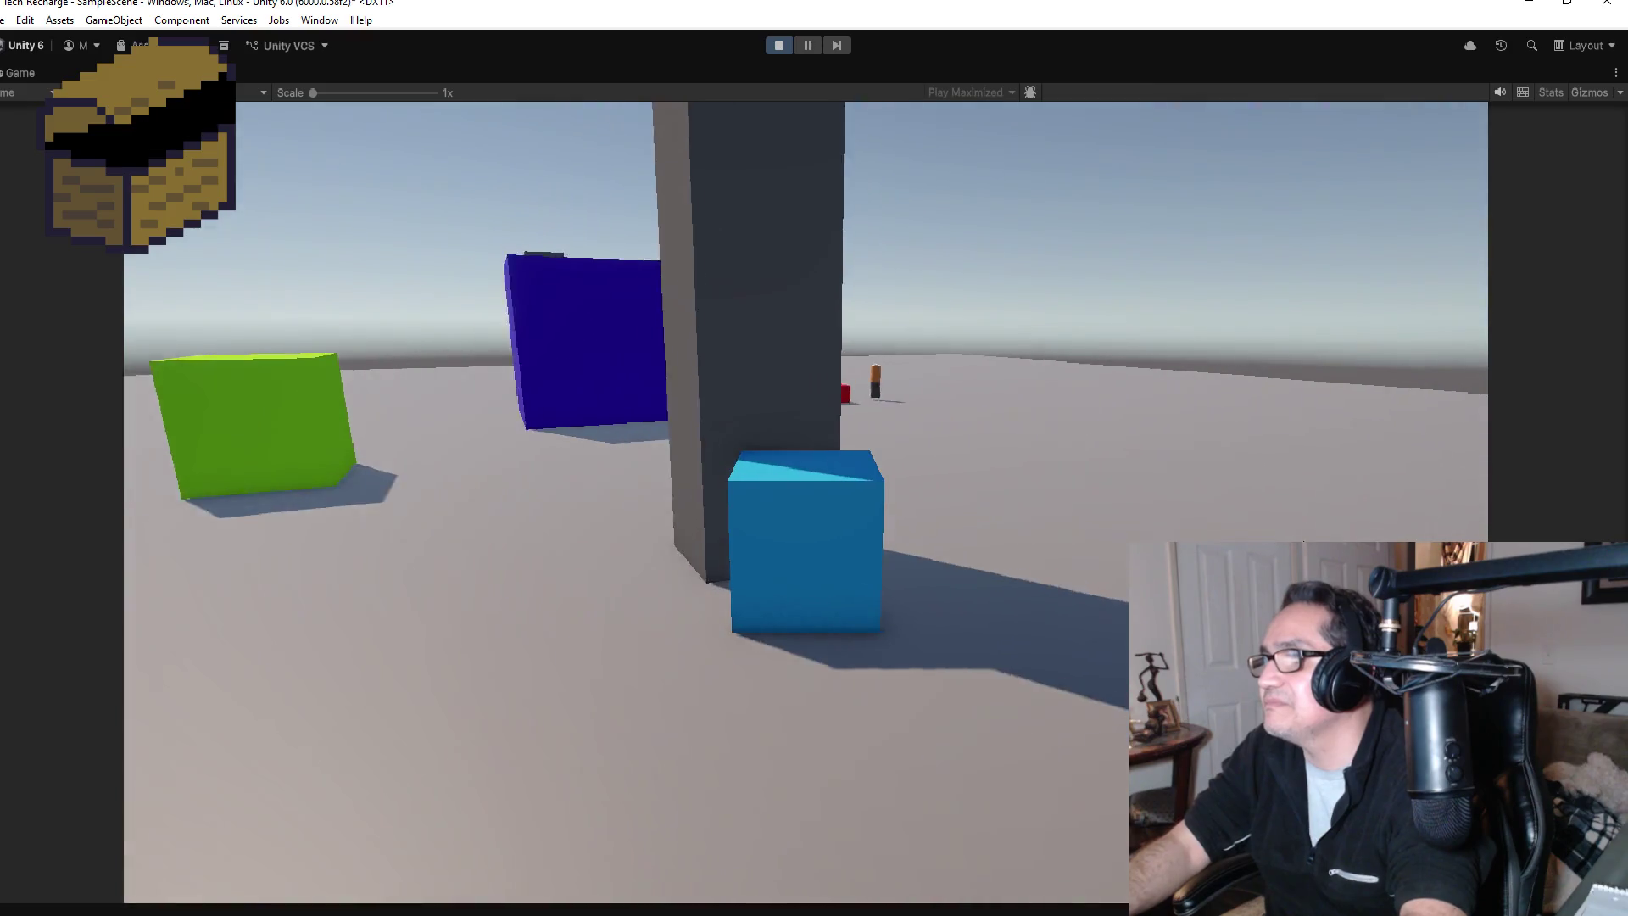
key(w)
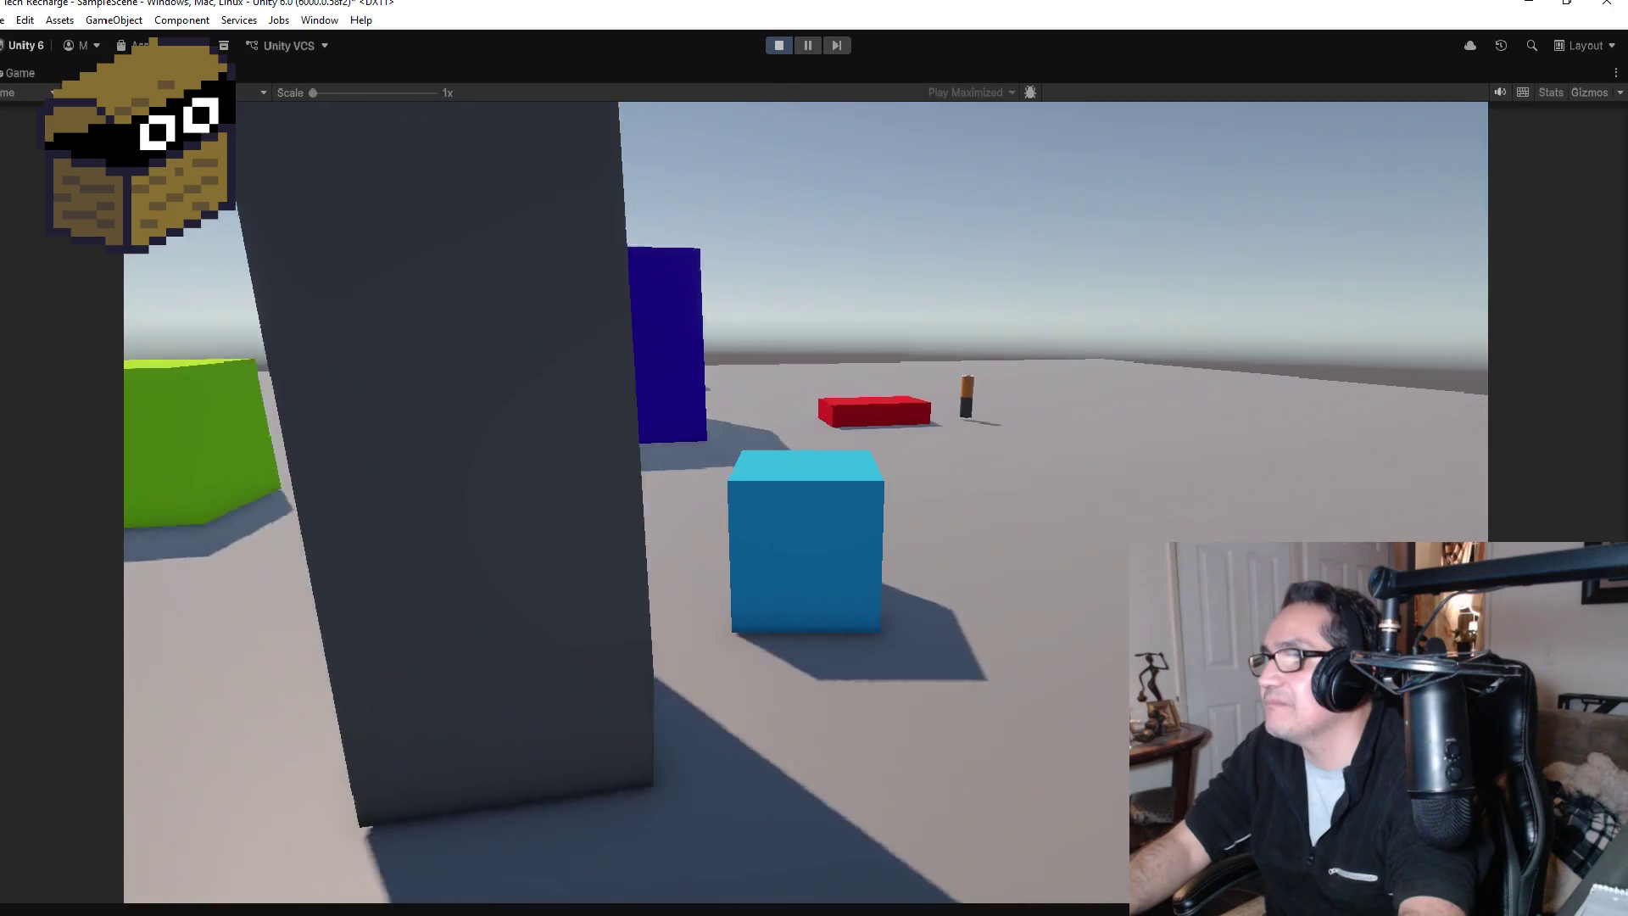
key(a)
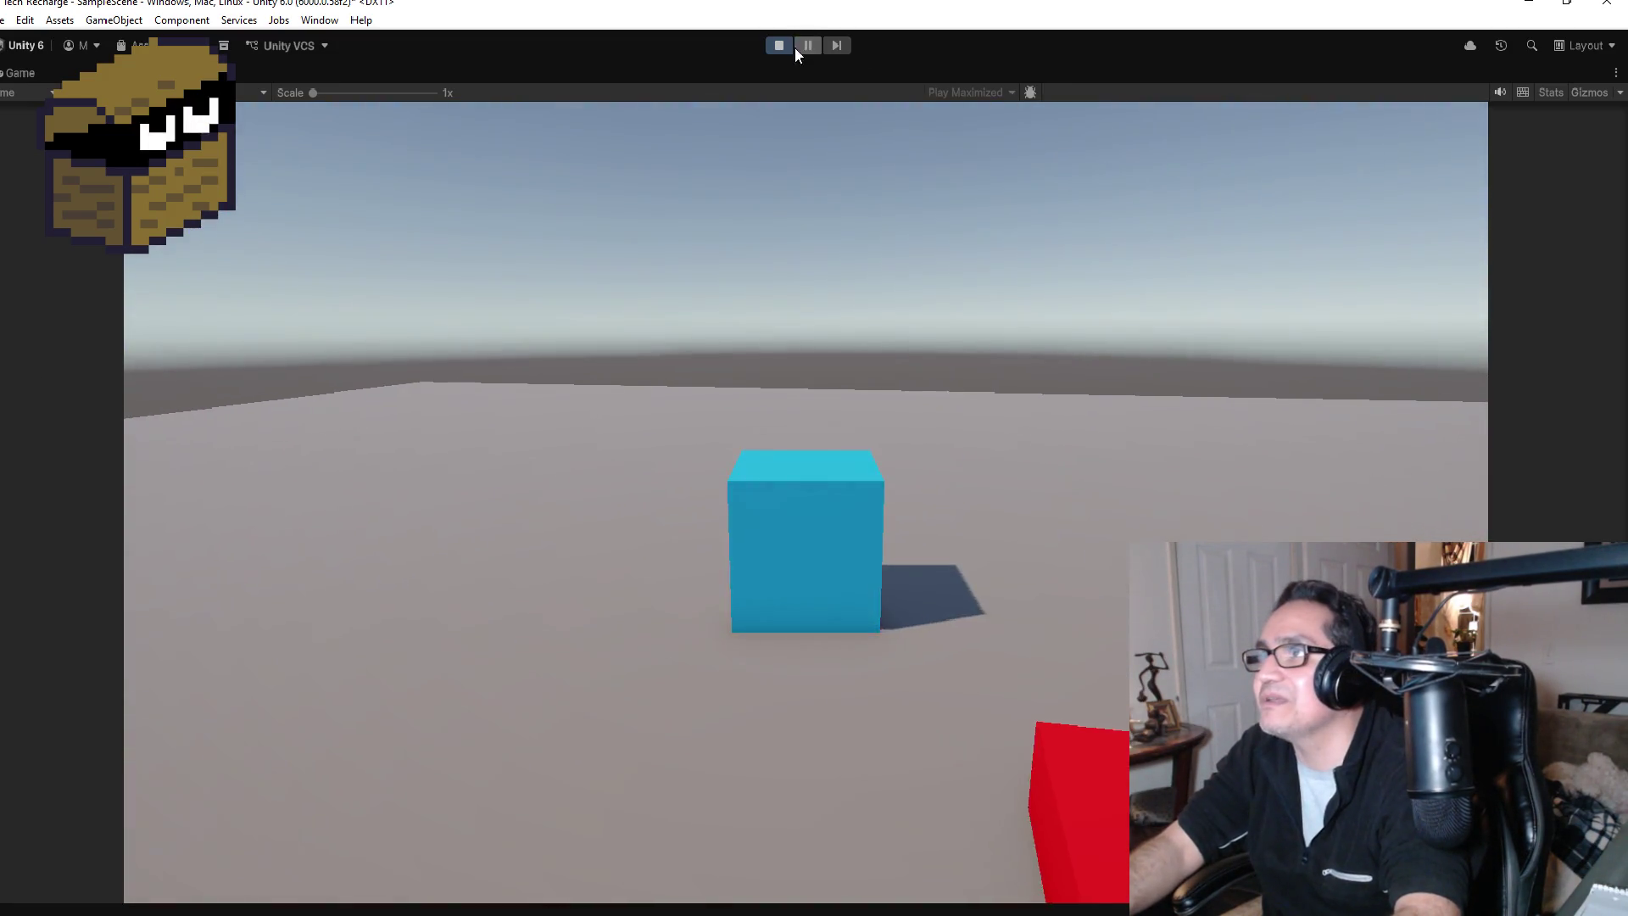
Step: Stop Play mode, then enlarge the turret render in Discord, zoom on its barrel, and close it
click(777, 48)
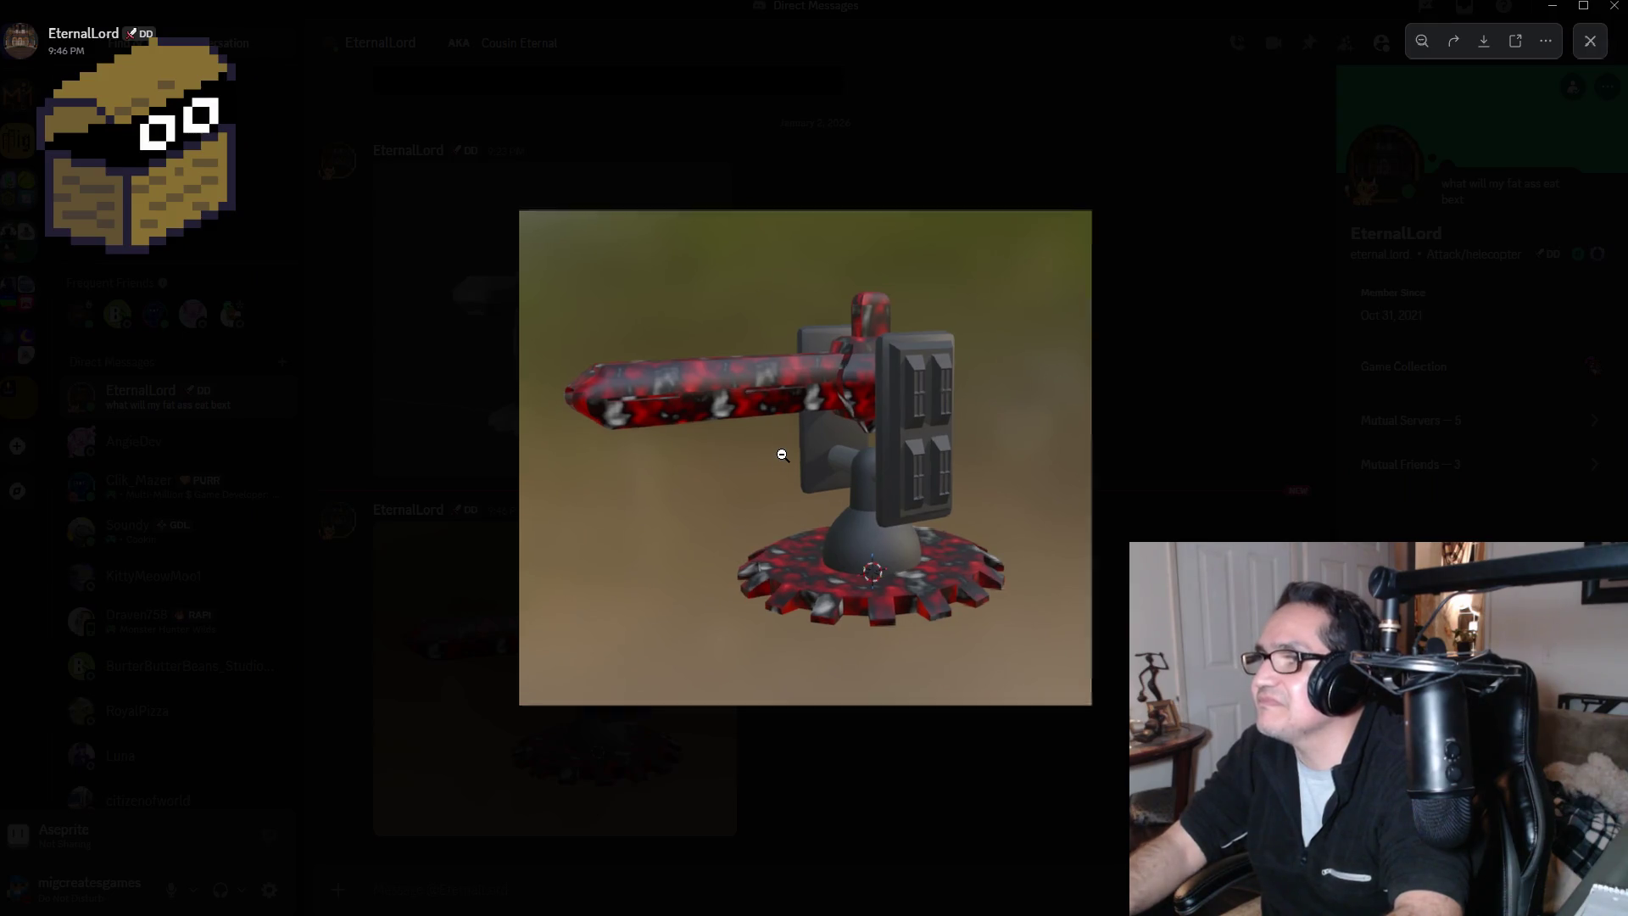
click(782, 455)
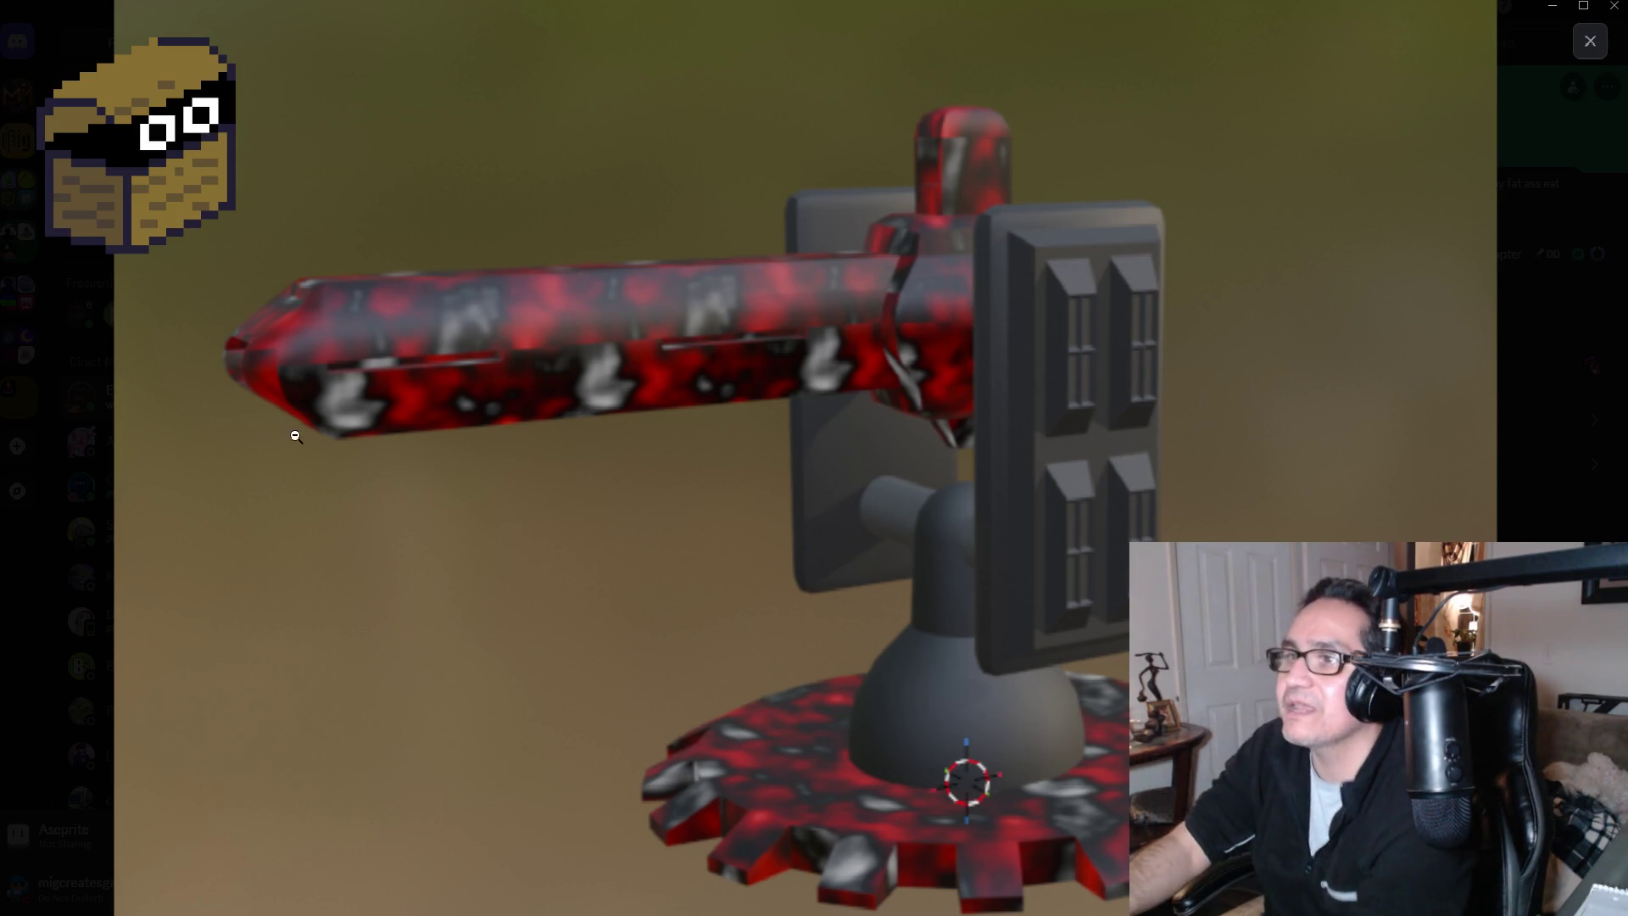
click(450, 402)
click(664, 425)
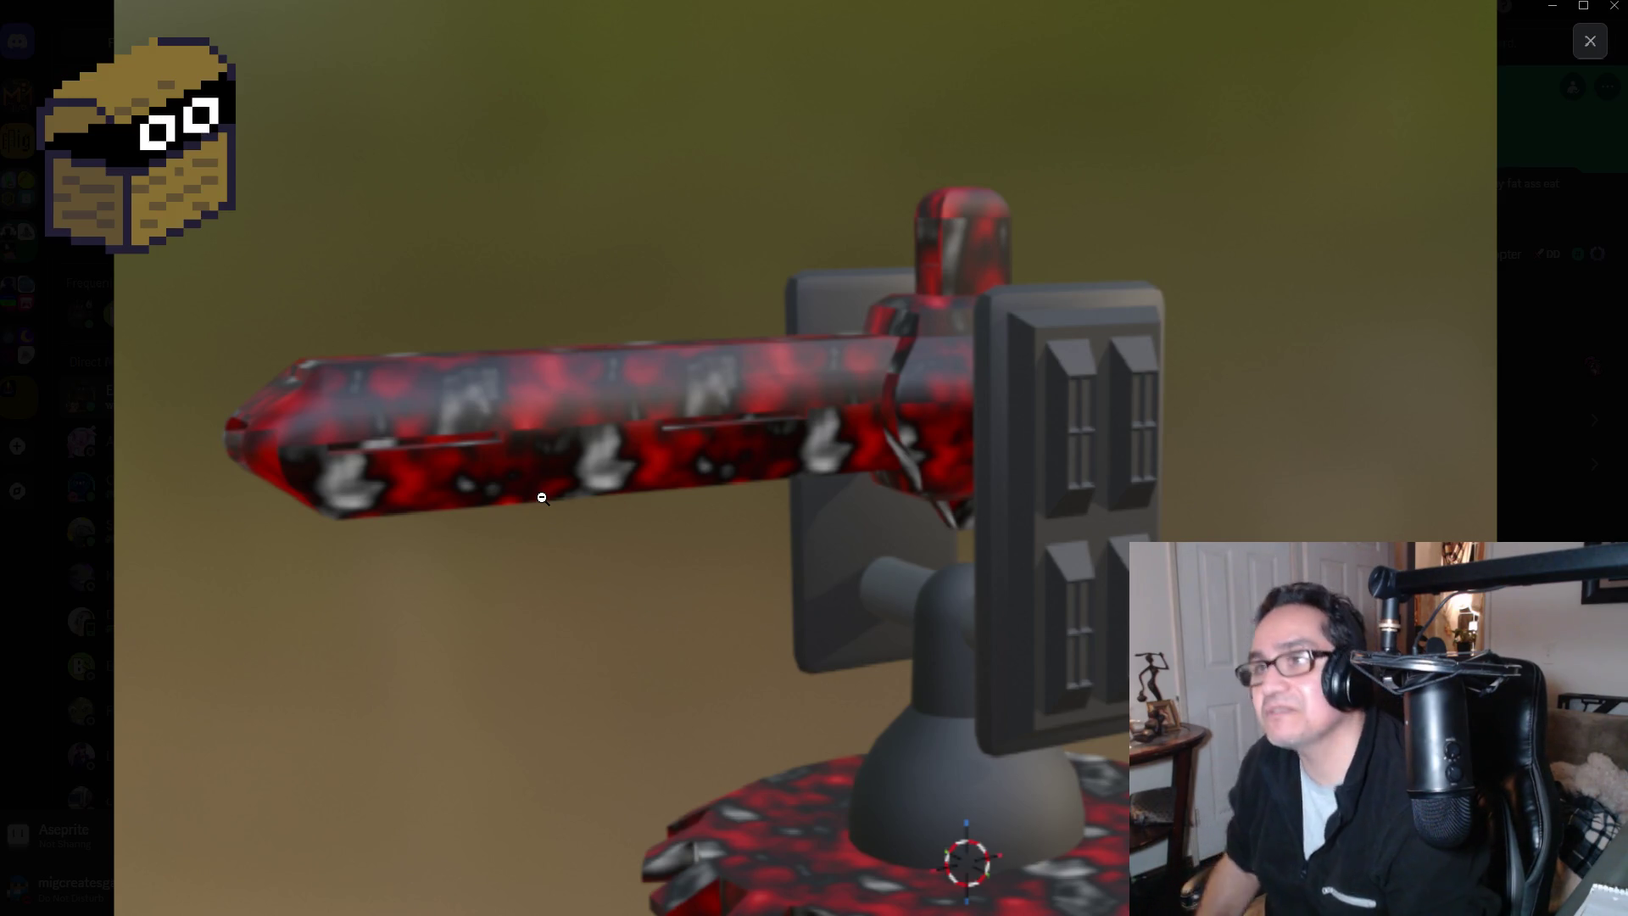
click(1593, 51)
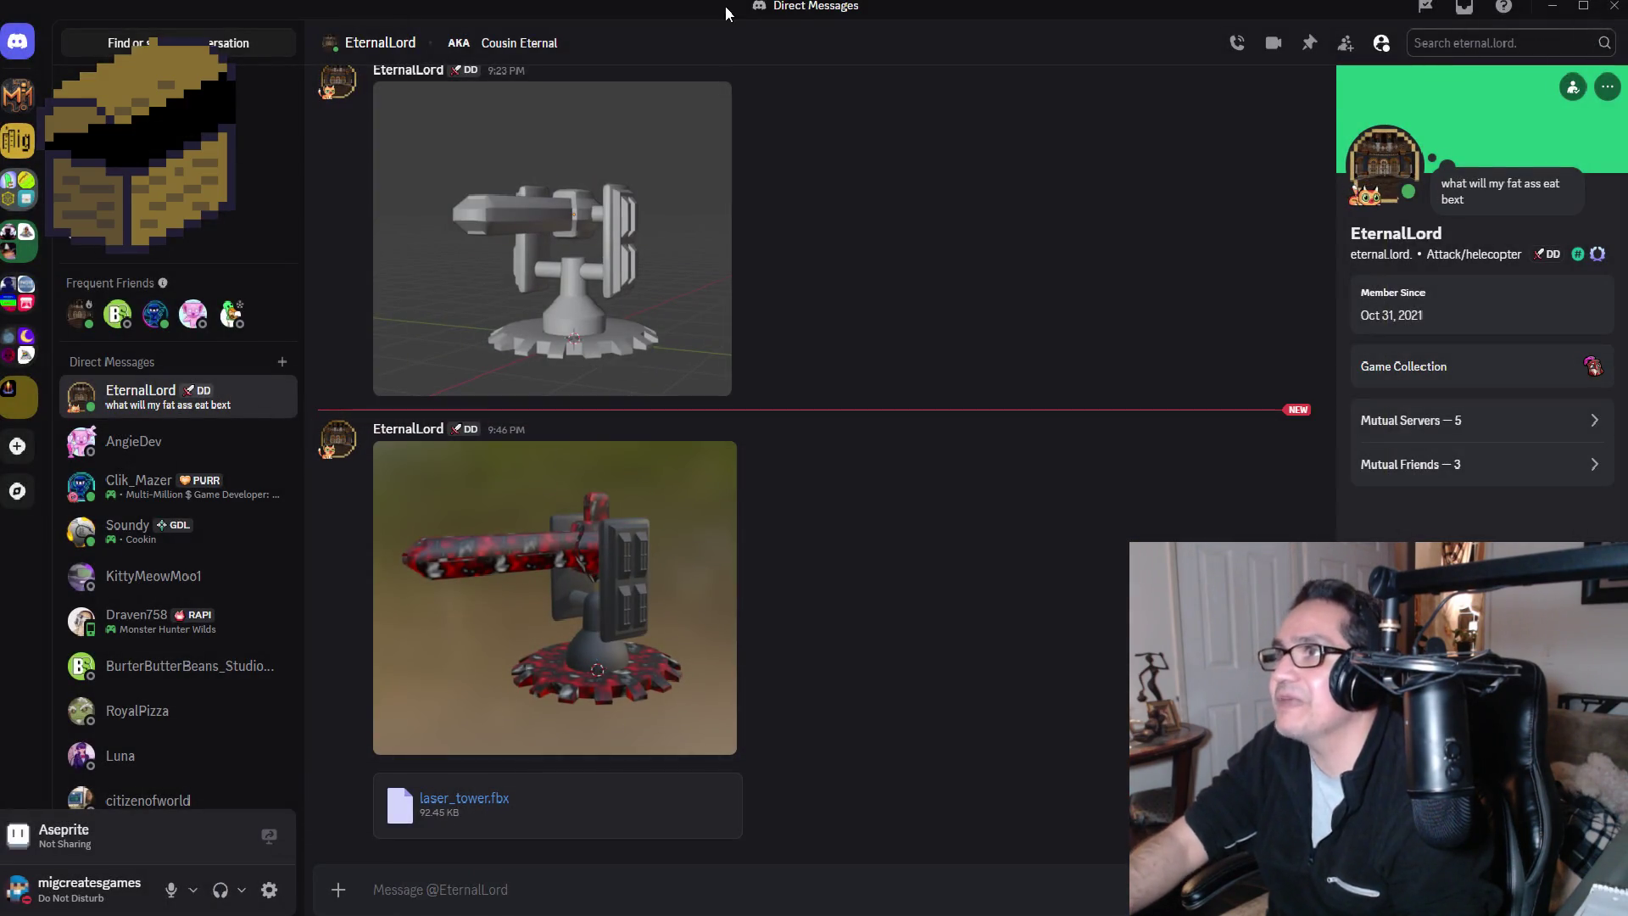
Step: Minimize Discord, return the Project panel to Assets, and browse then minimize the 3d Art Explorer window
key(super+Down)
key(super+Down)
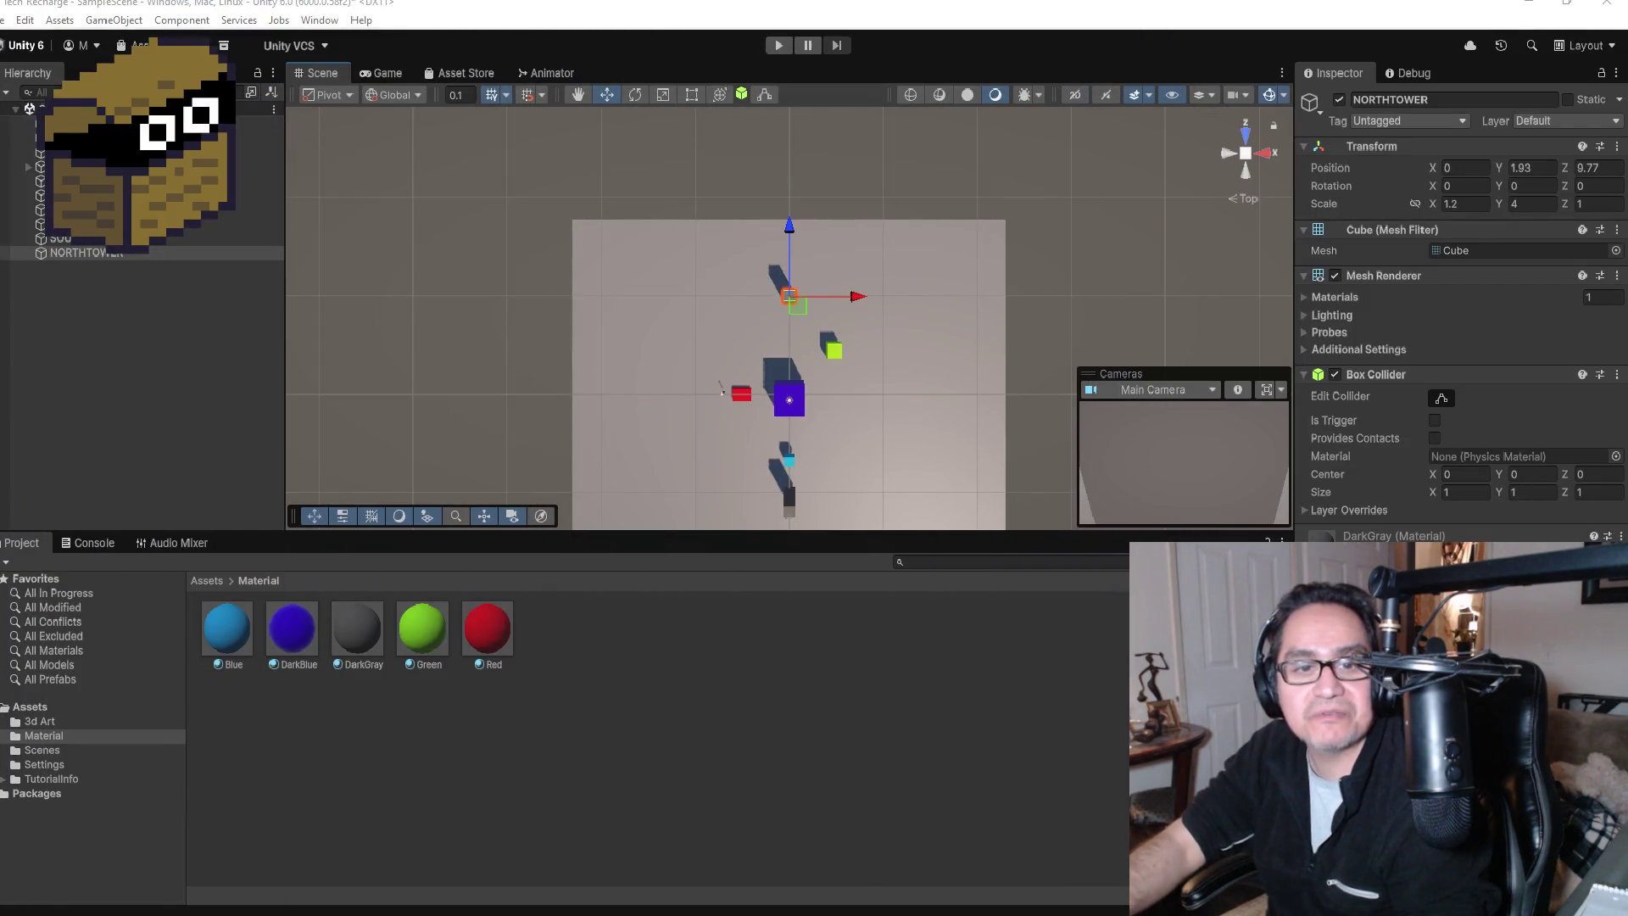
click(212, 581)
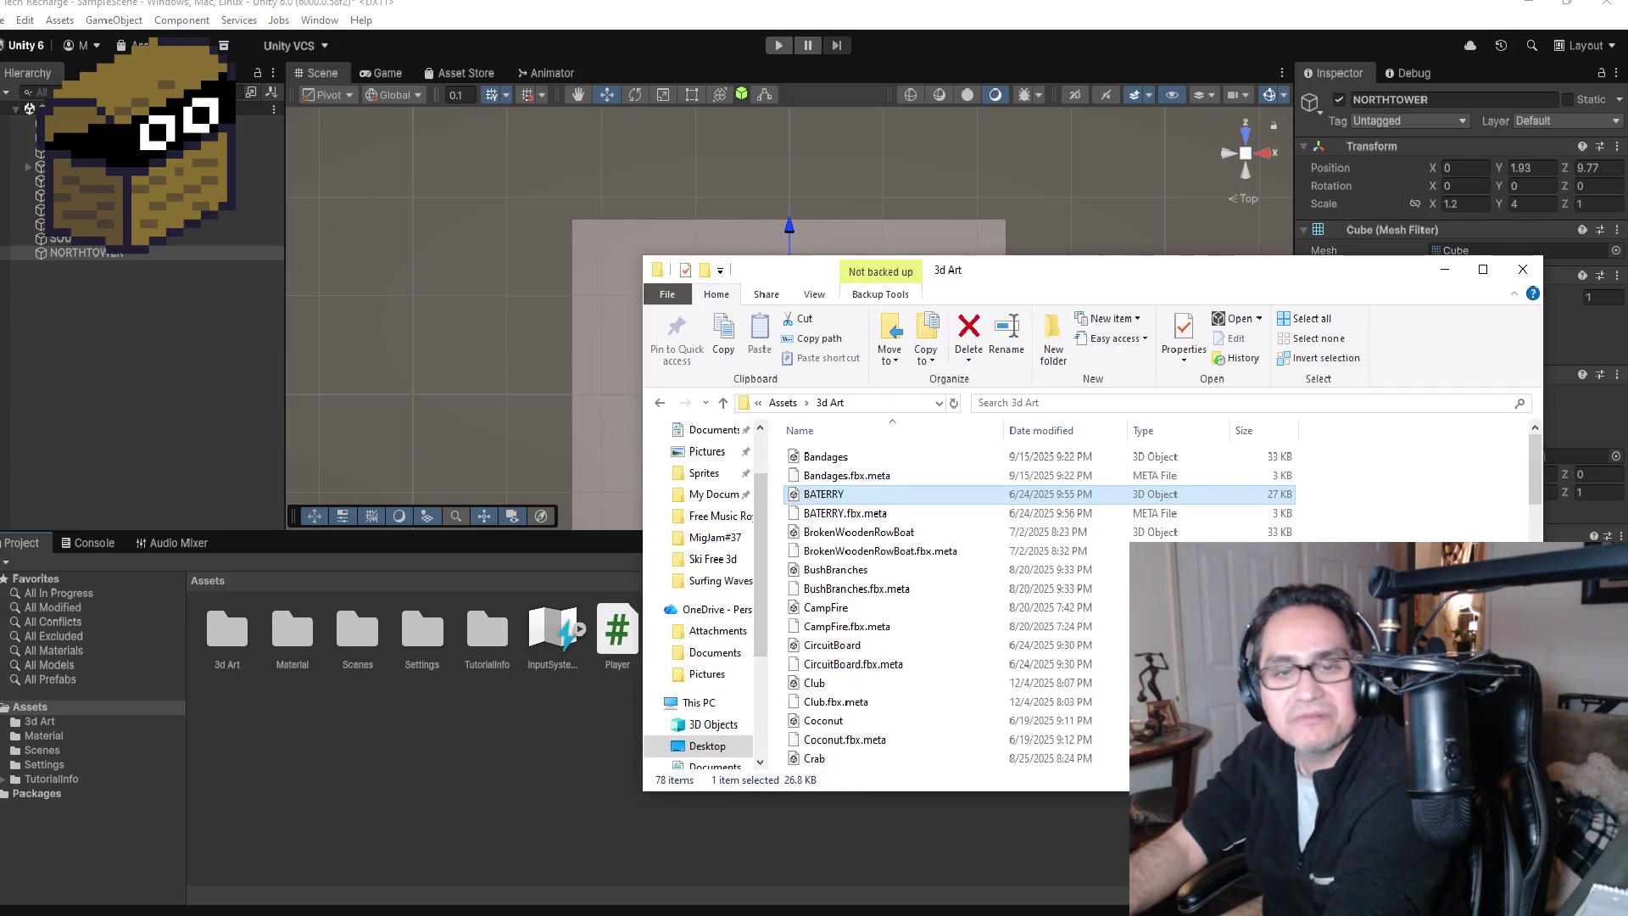
scroll(712, 532, up, 2)
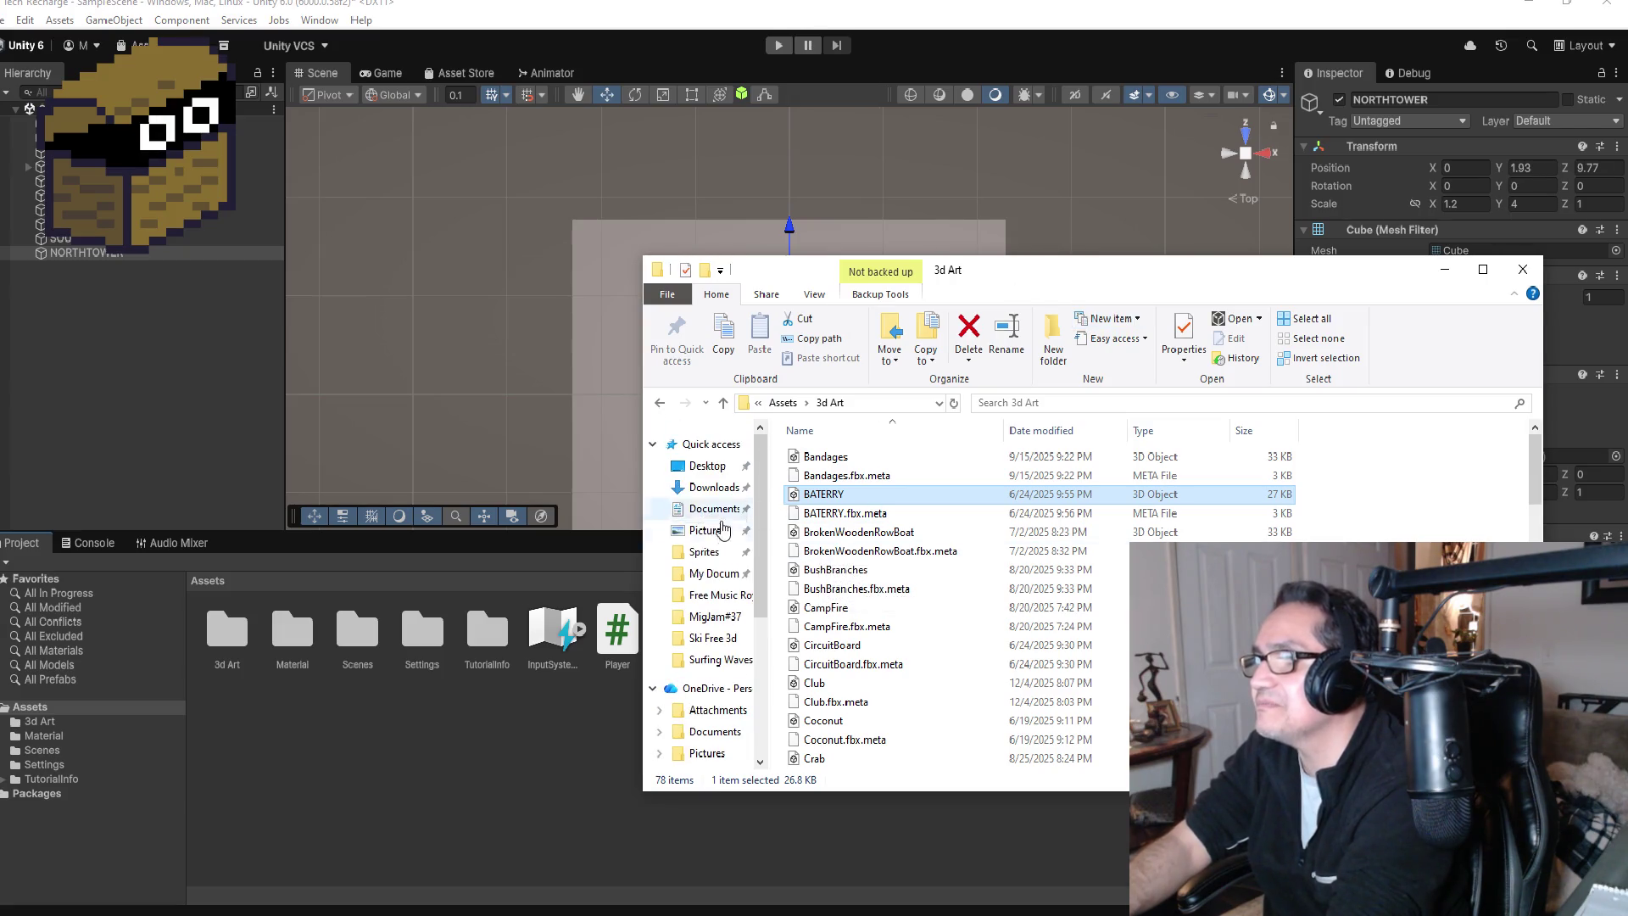
drag(1072, 276, 1, 244)
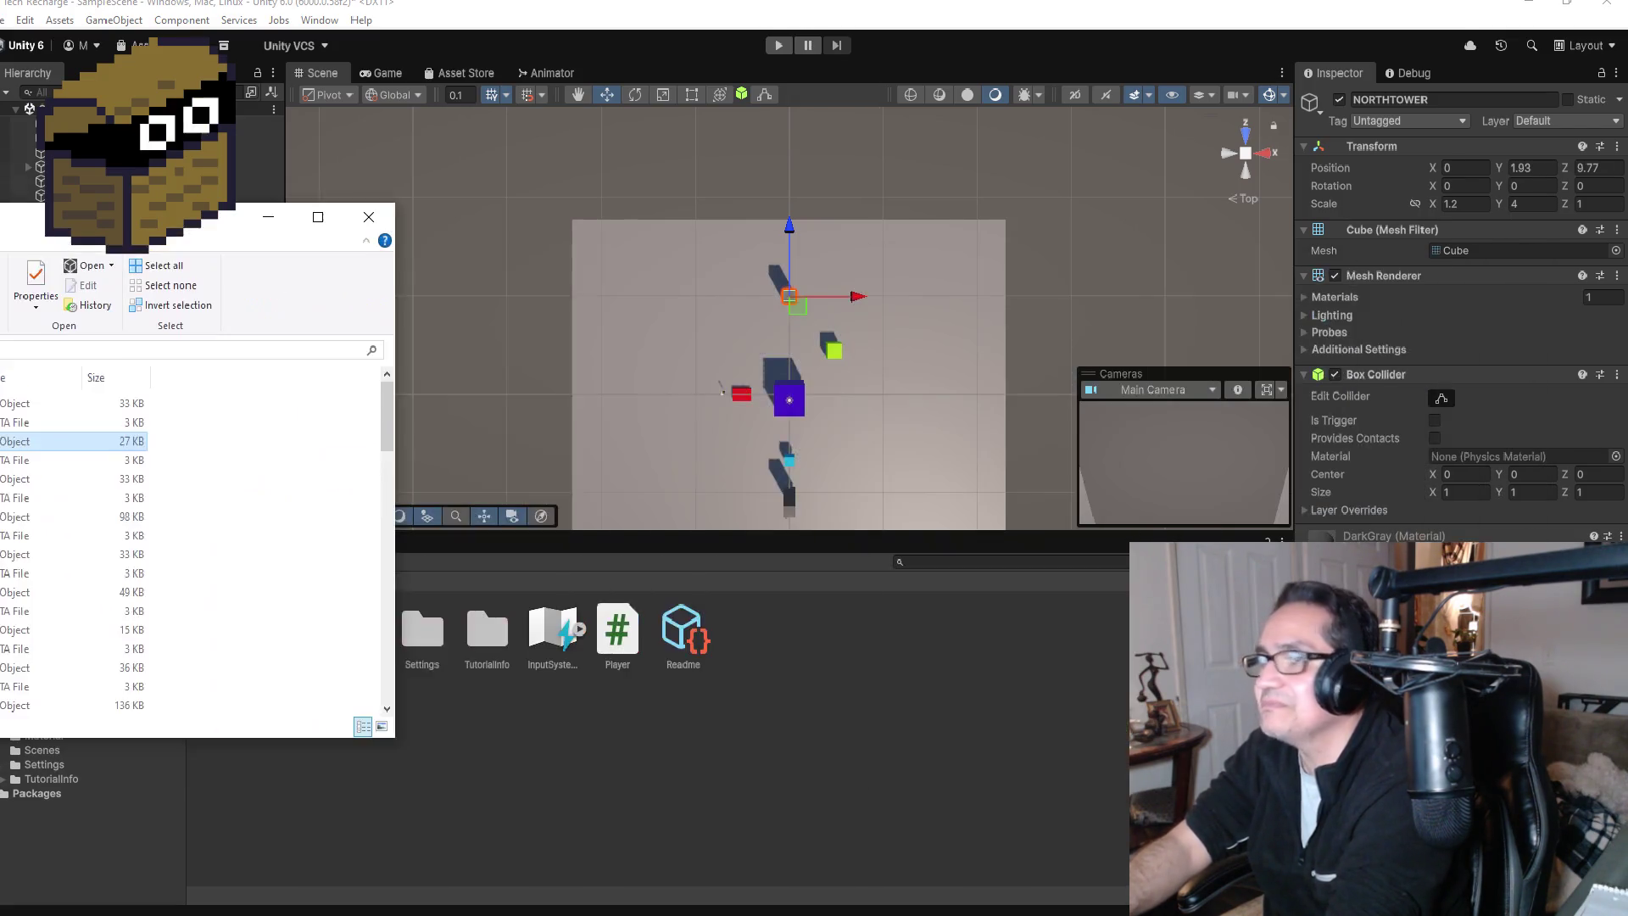
click(345, 237)
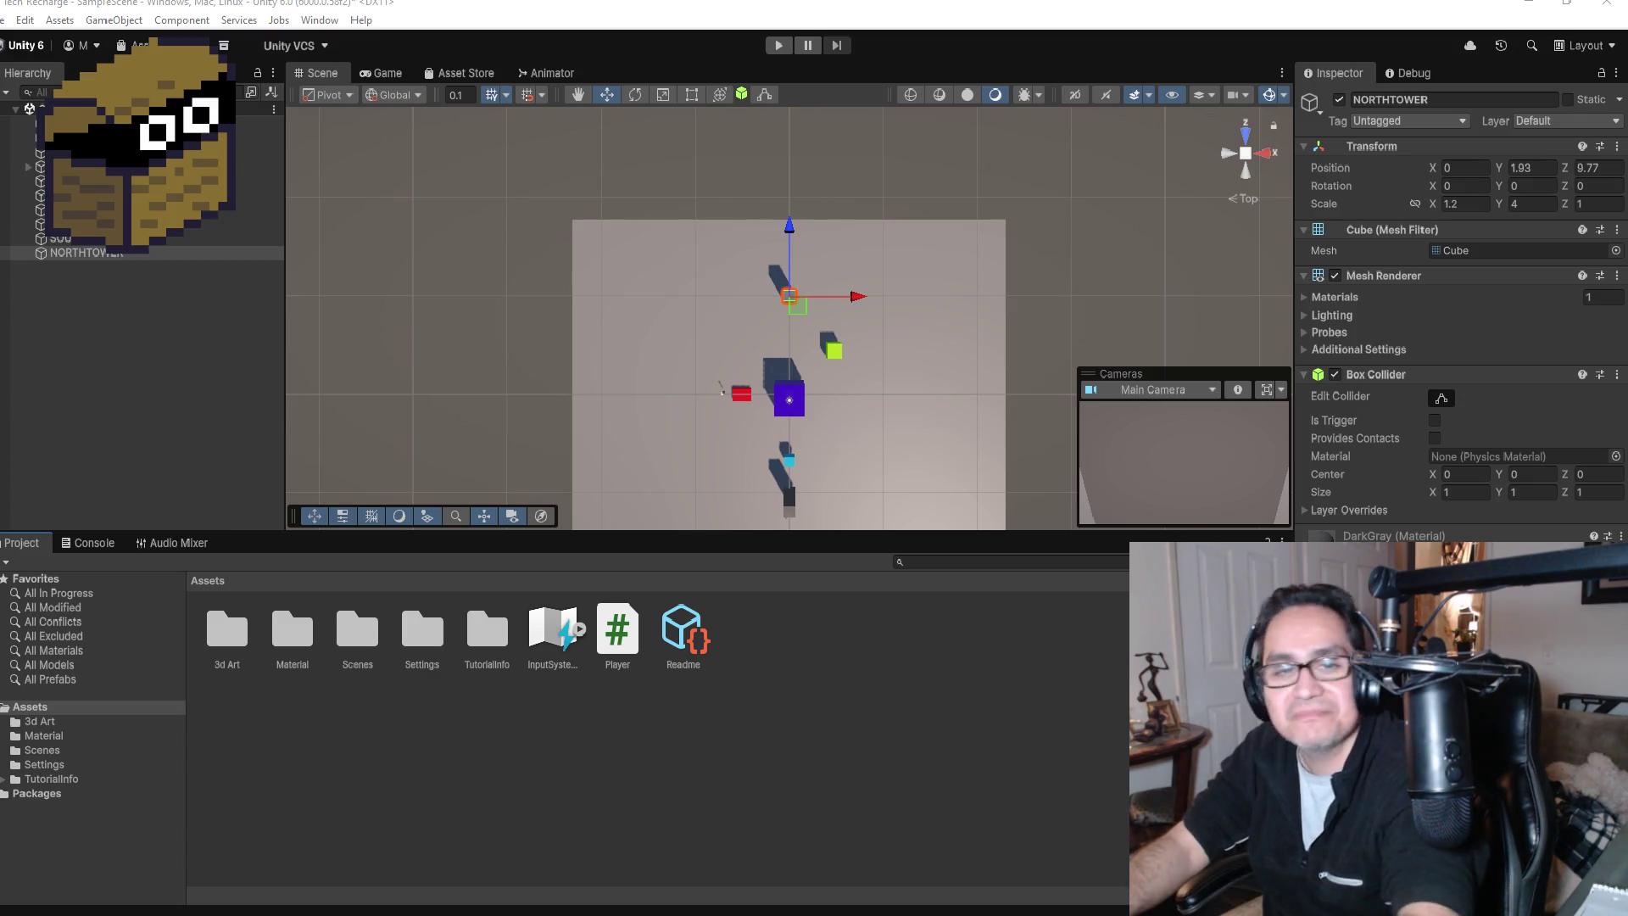
Step: Drag the file into the project, open the 3d Art folder, and select laser_tower's import settings
mouse_move(85, 253)
mouse_down()
mouse_move(139, 538)
mouse_move(225, 640)
mouse_move(305, 637)
mouse_up()
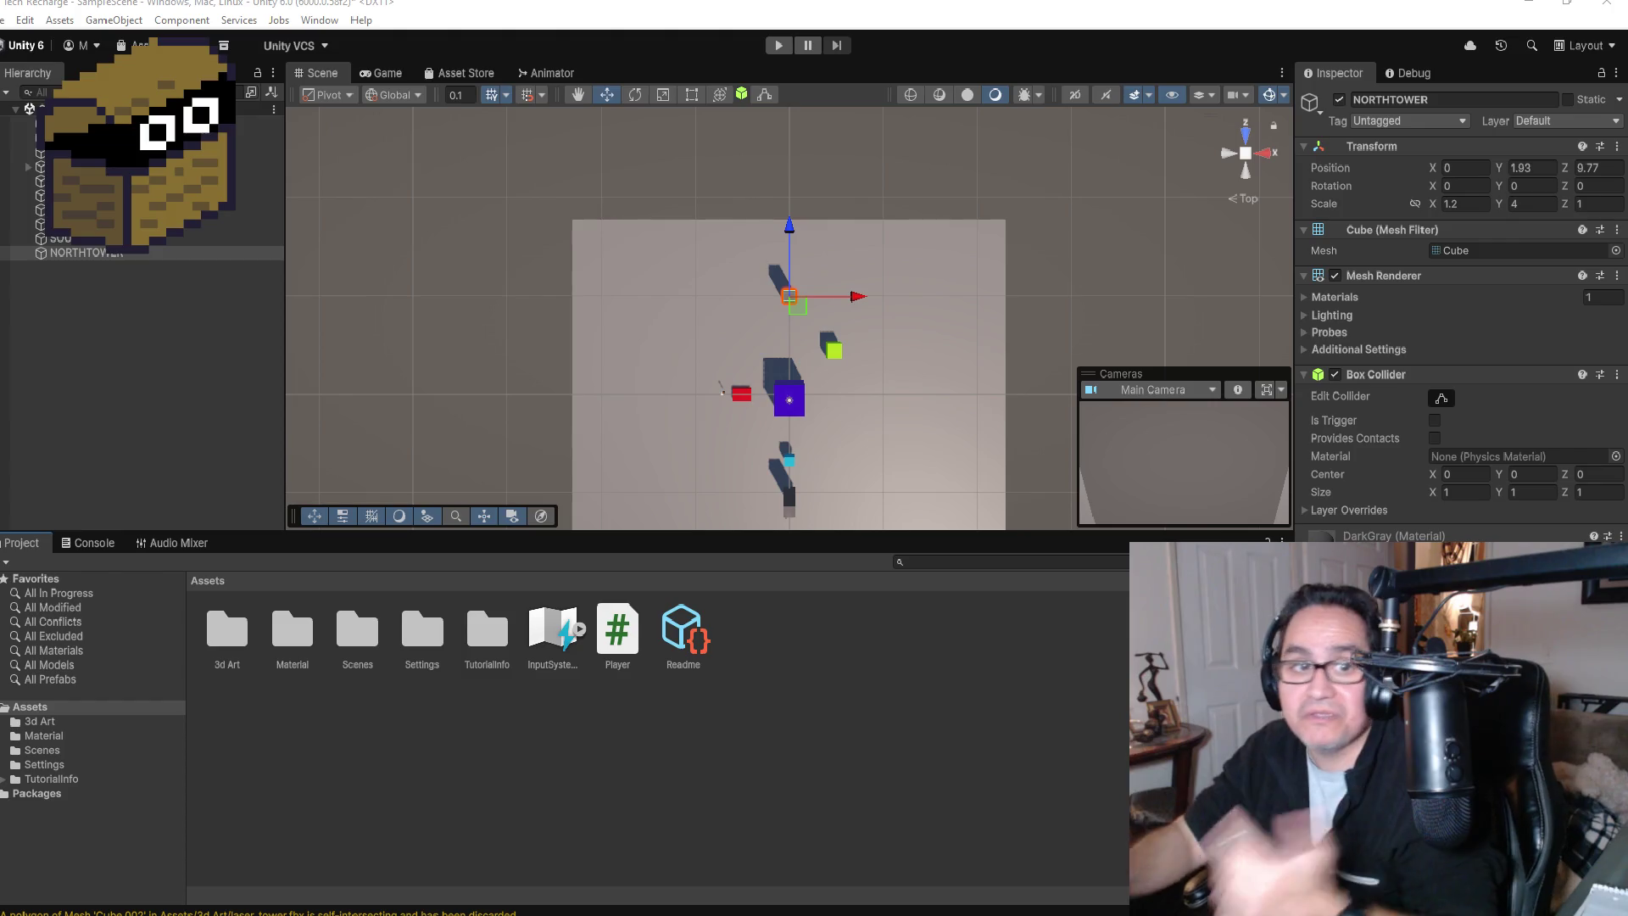
double_click(246, 634)
click(322, 631)
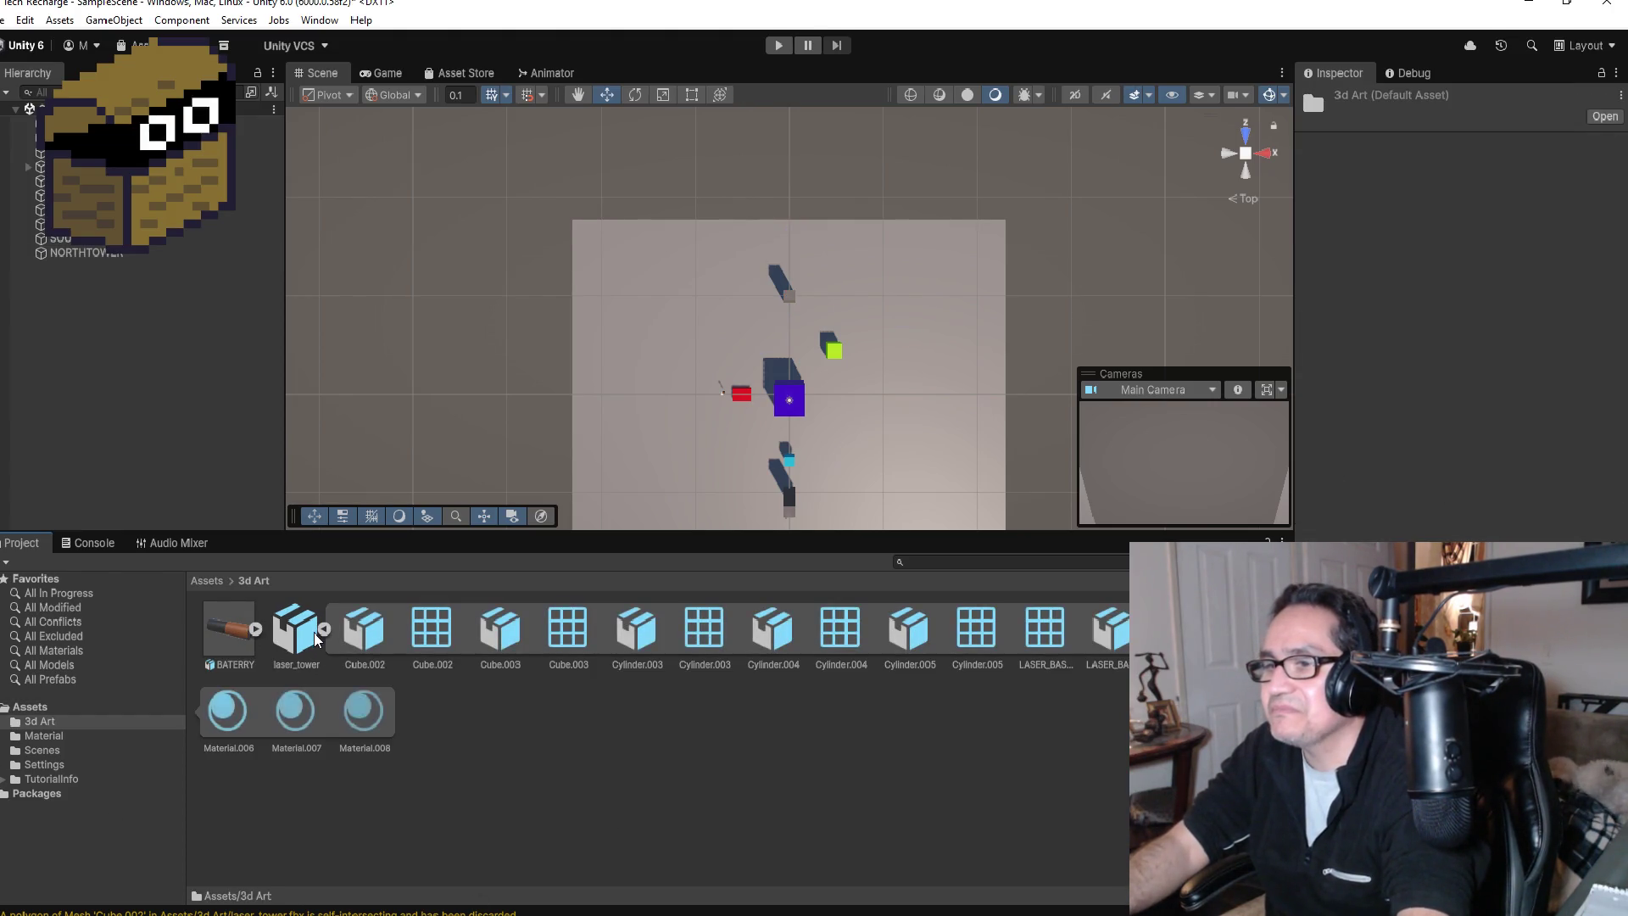
click(326, 624)
click(302, 640)
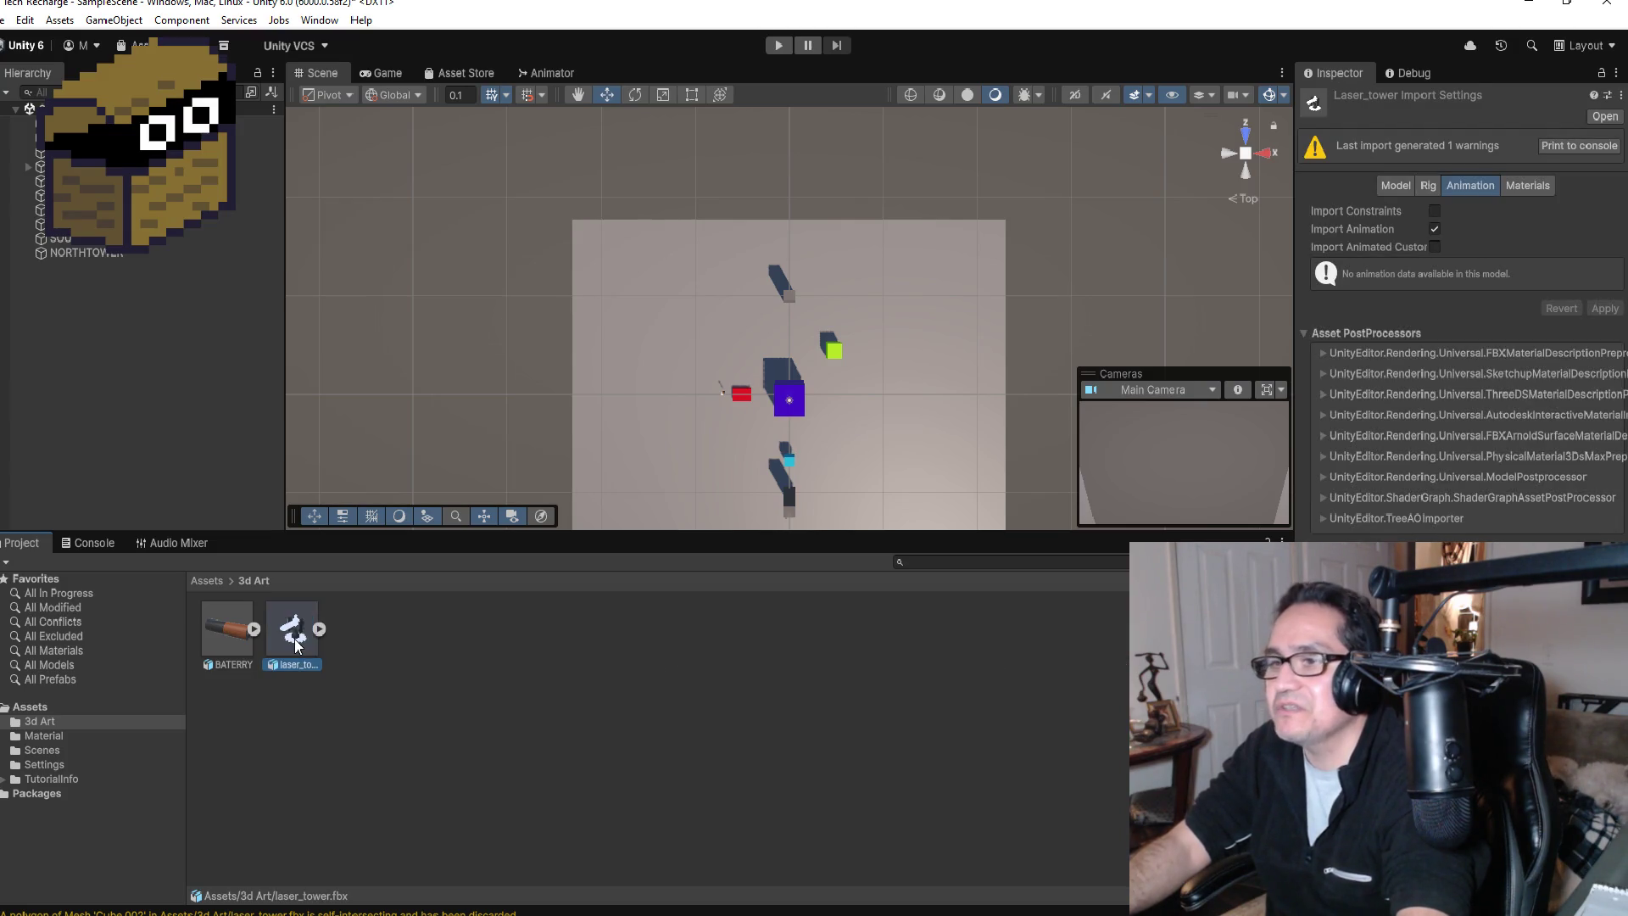
Step: Drag laser_tower into the Hierarchy, then raise it and move it over to the tall pillar
mouse_move(295, 636)
mouse_down()
mouse_move(107, 277)
mouse_move(149, 378)
mouse_up()
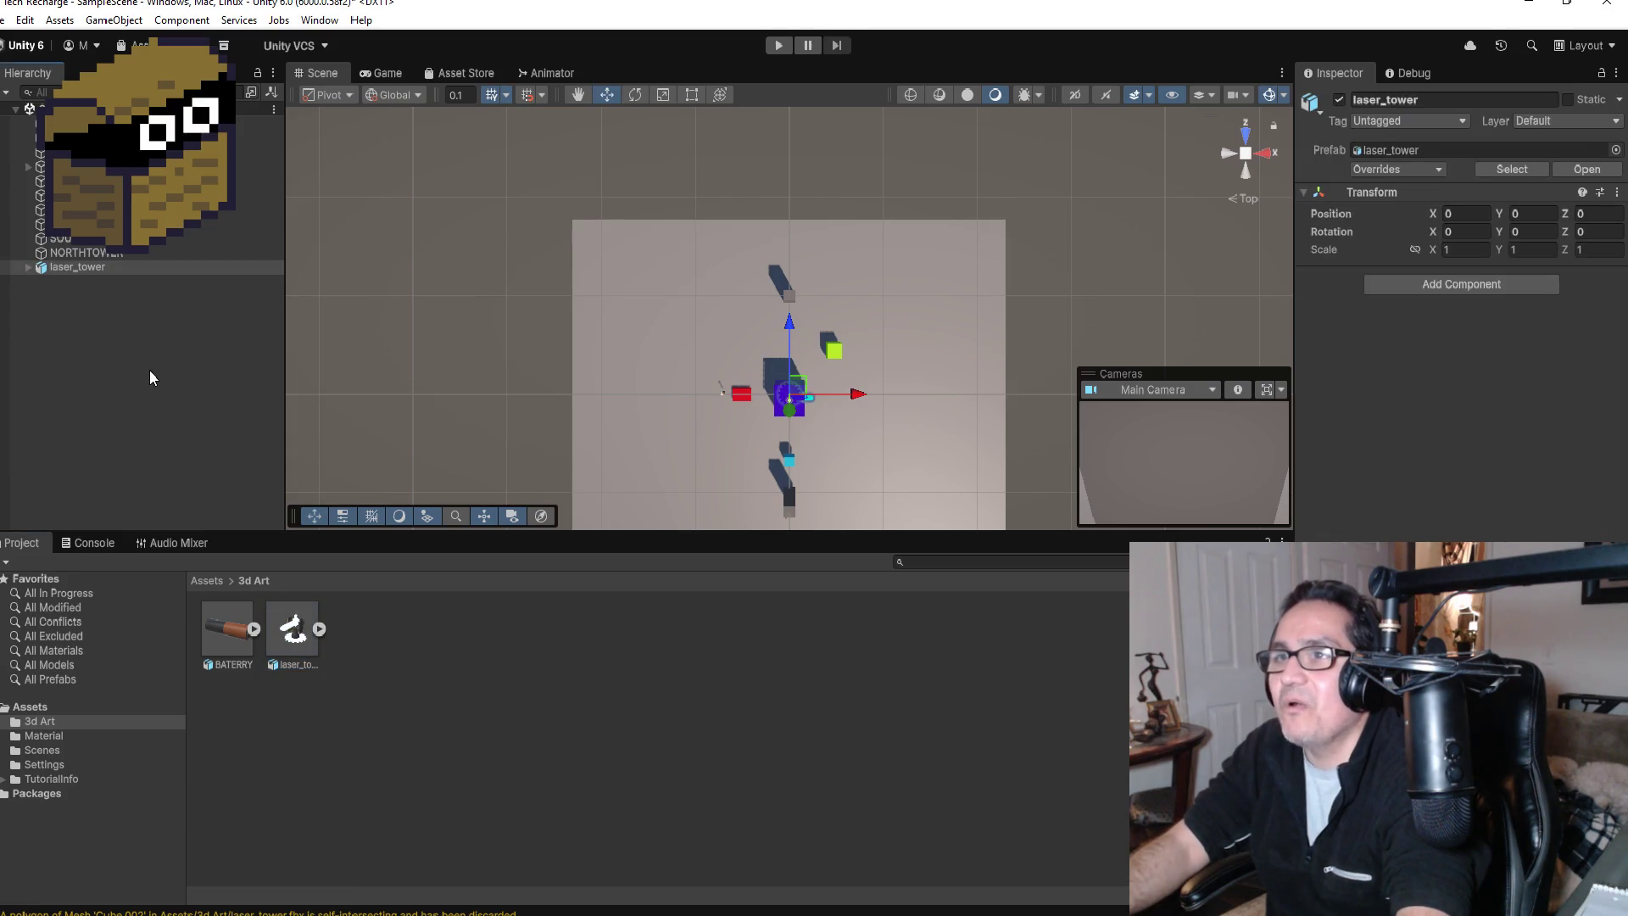
double_click(98, 267)
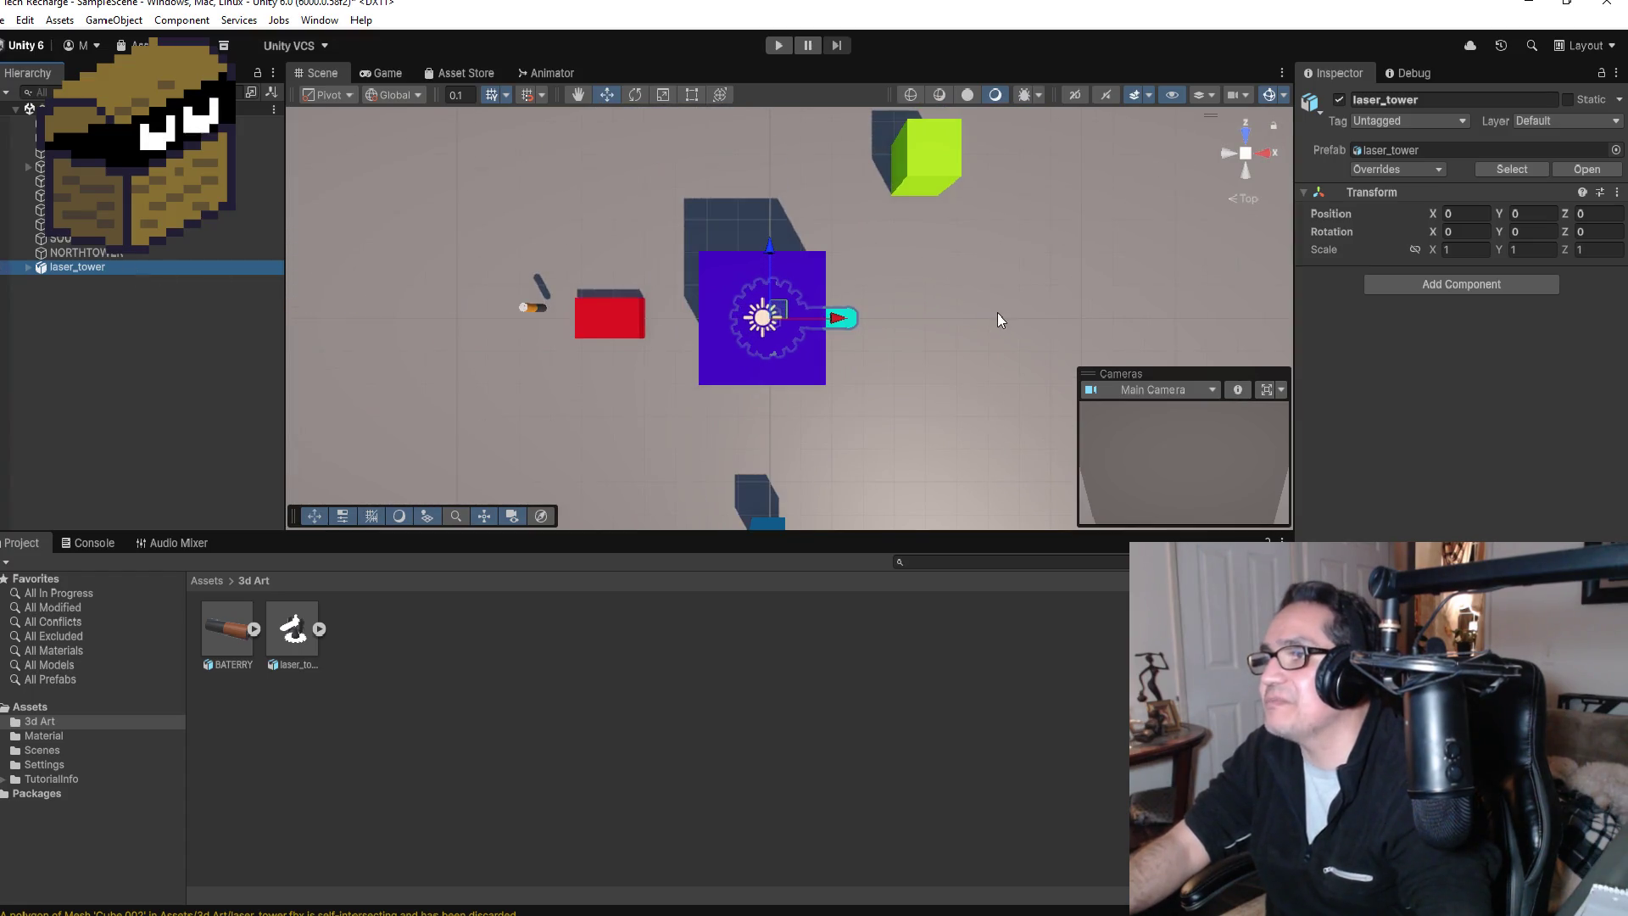
drag(997, 313, 843, 364)
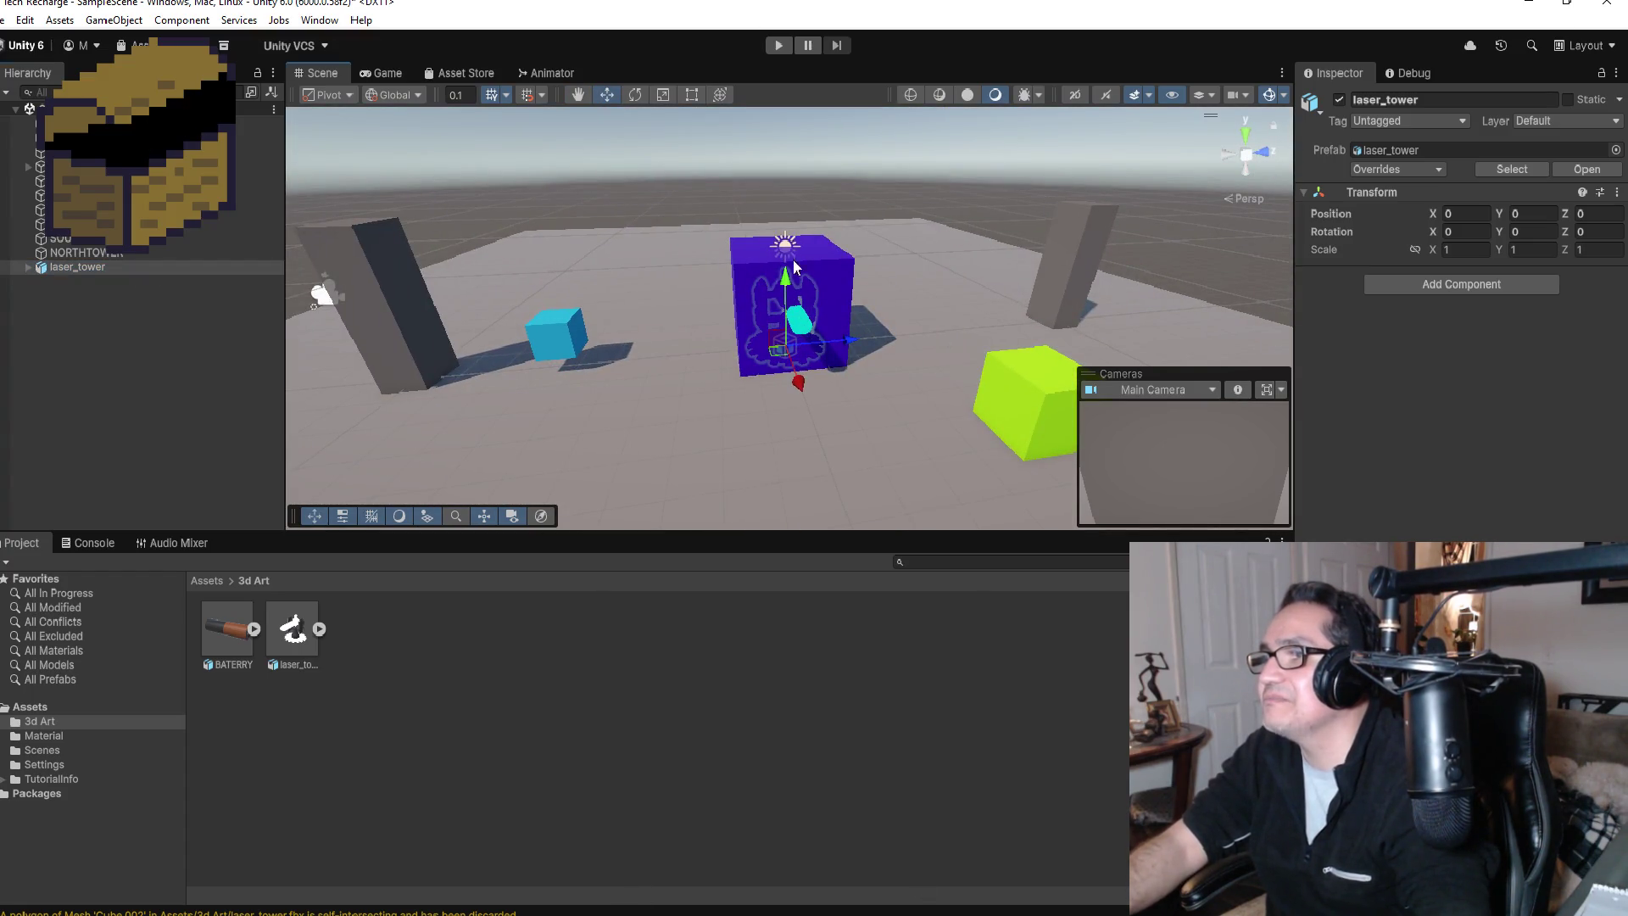
drag(794, 268, 775, 150)
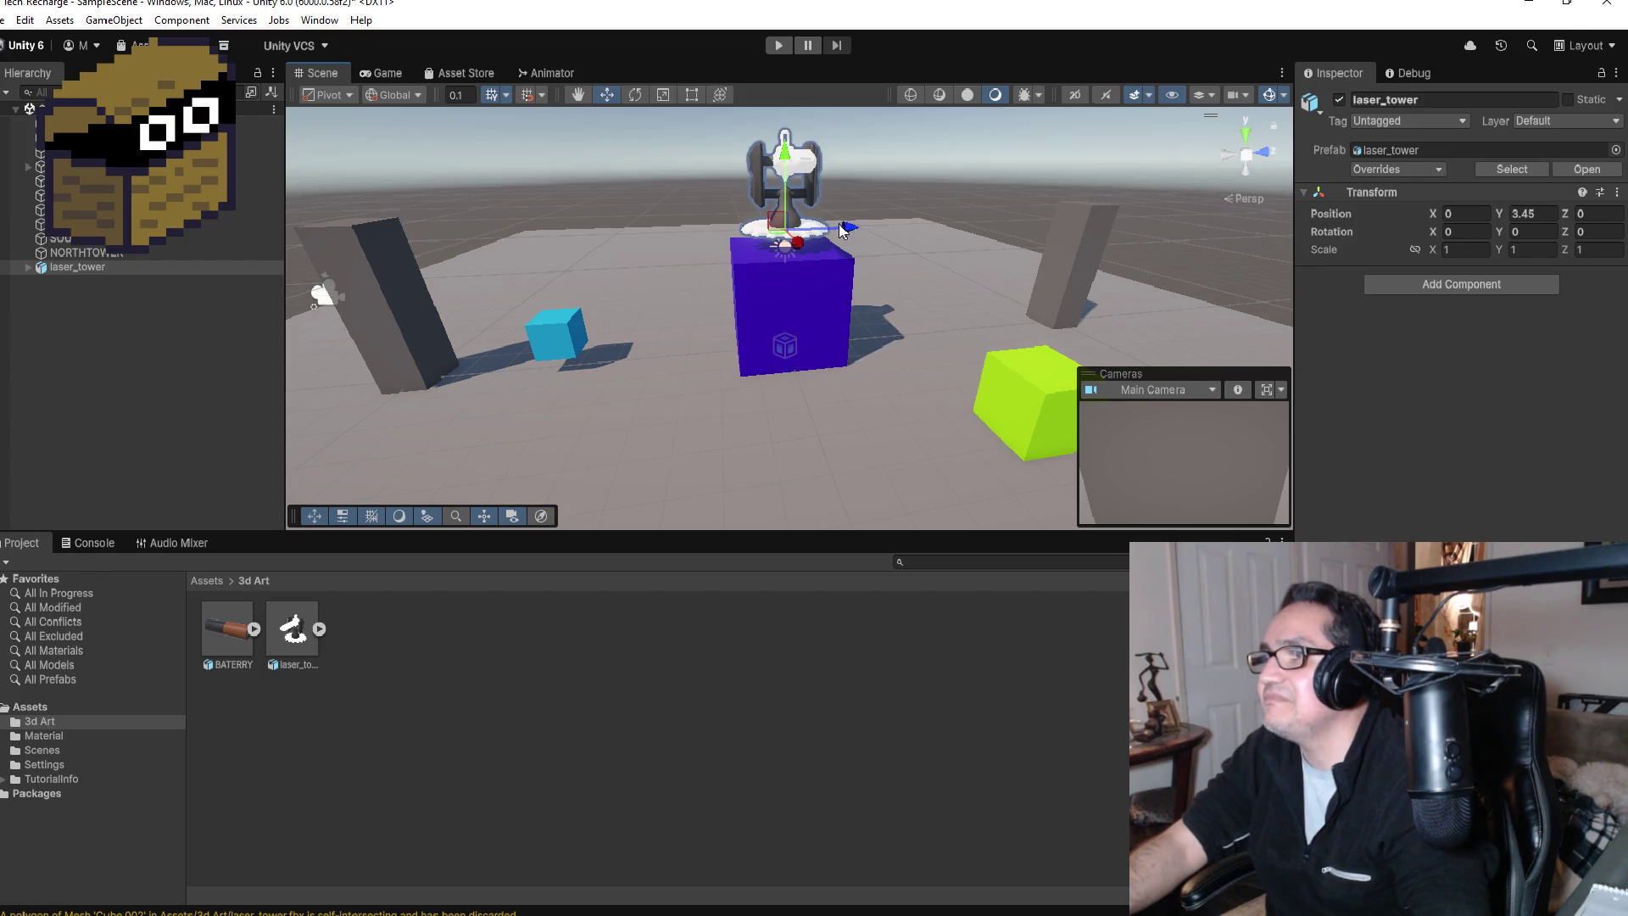
drag(841, 230, 425, 239)
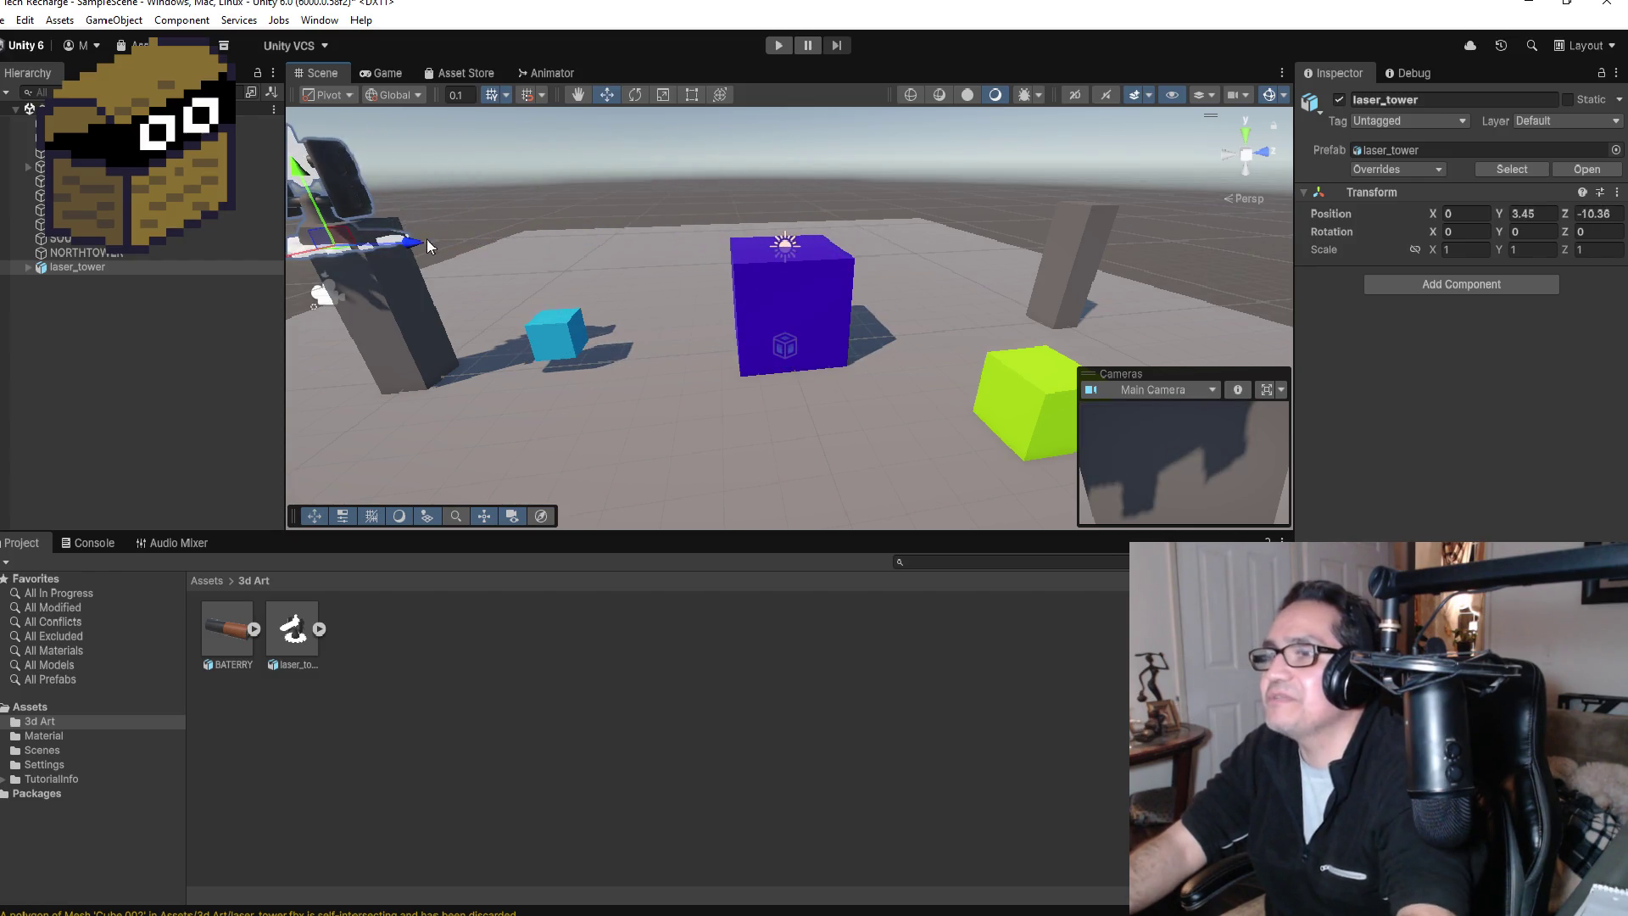
Step: Adjust laser_tower along Z and Y to rest on the pillar top at 0, 3.889, -0.024
key(f)
scroll(847, 290, down, 3)
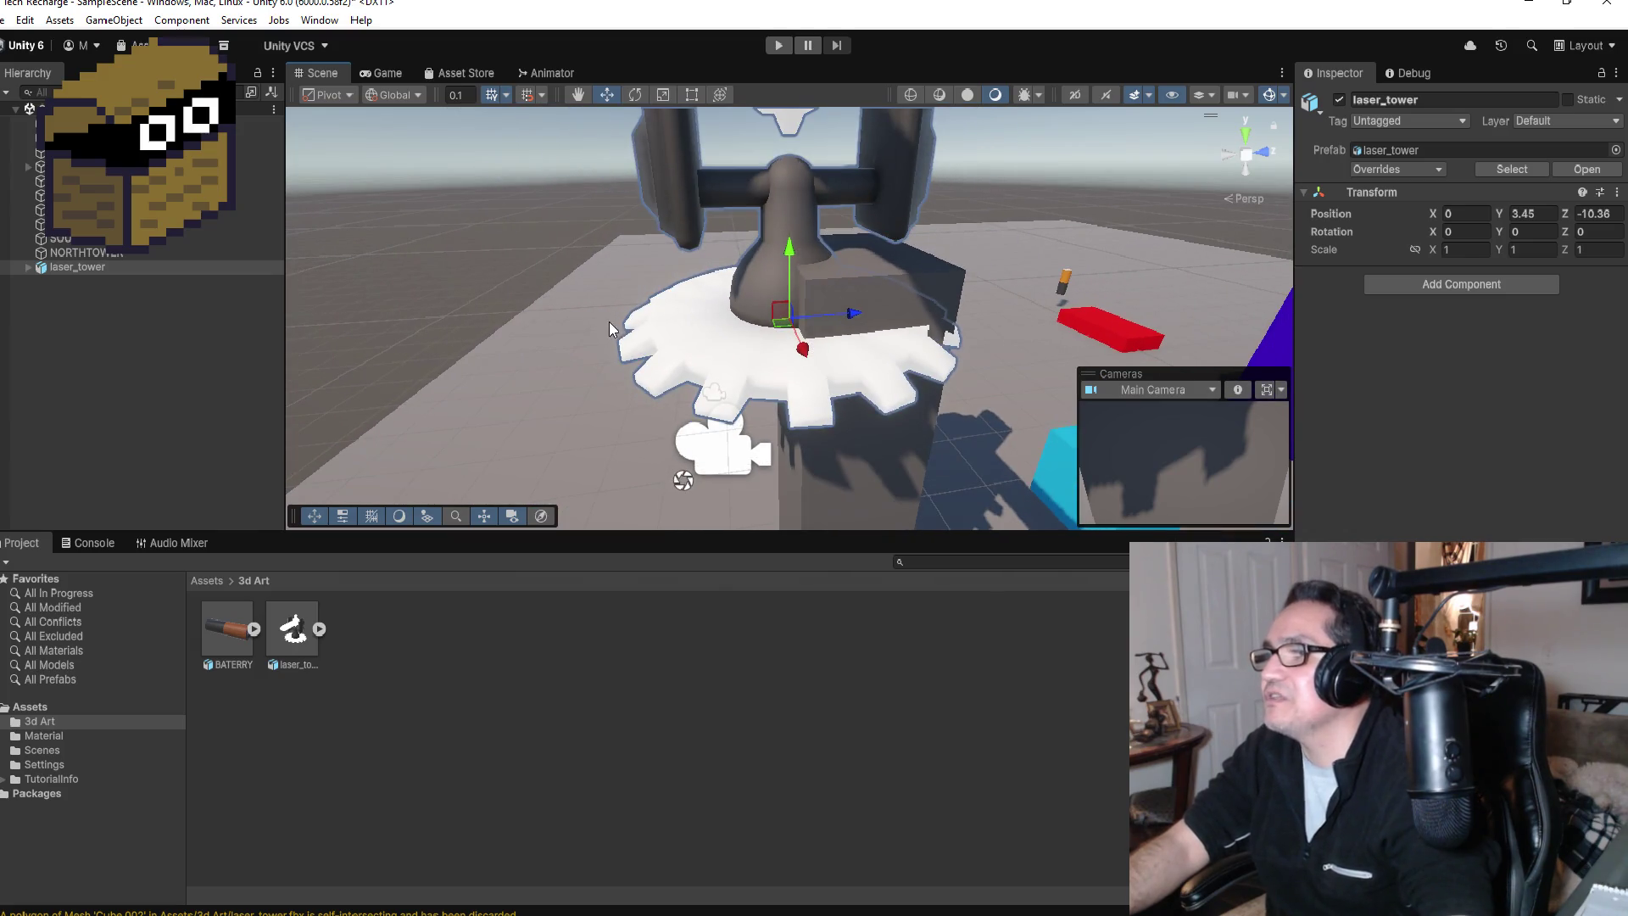
mouse_move(608, 328)
mouse_down()
mouse_move(589, 278)
mouse_move(610, 280)
mouse_up()
drag(864, 320, 909, 319)
mouse_move(852, 270)
mouse_down()
mouse_move(862, 161)
mouse_move(862, 194)
mouse_up()
drag(526, 330, 406, 222)
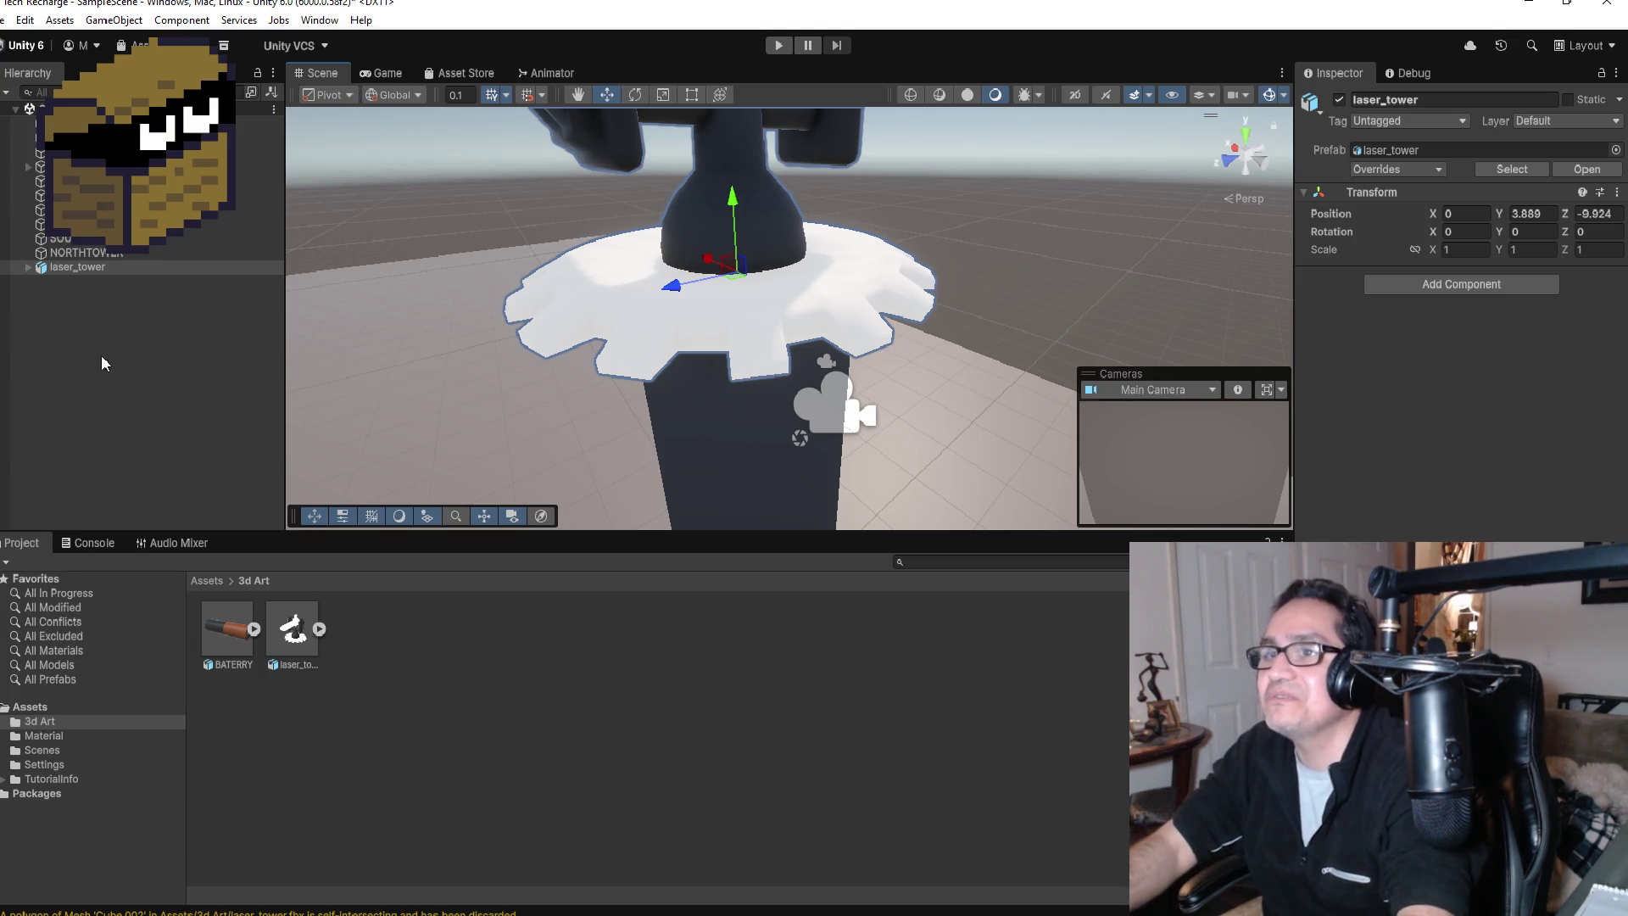
Step: Unpack the laser_tower instance completely from its prefab
click(108, 266)
right_click(108, 267)
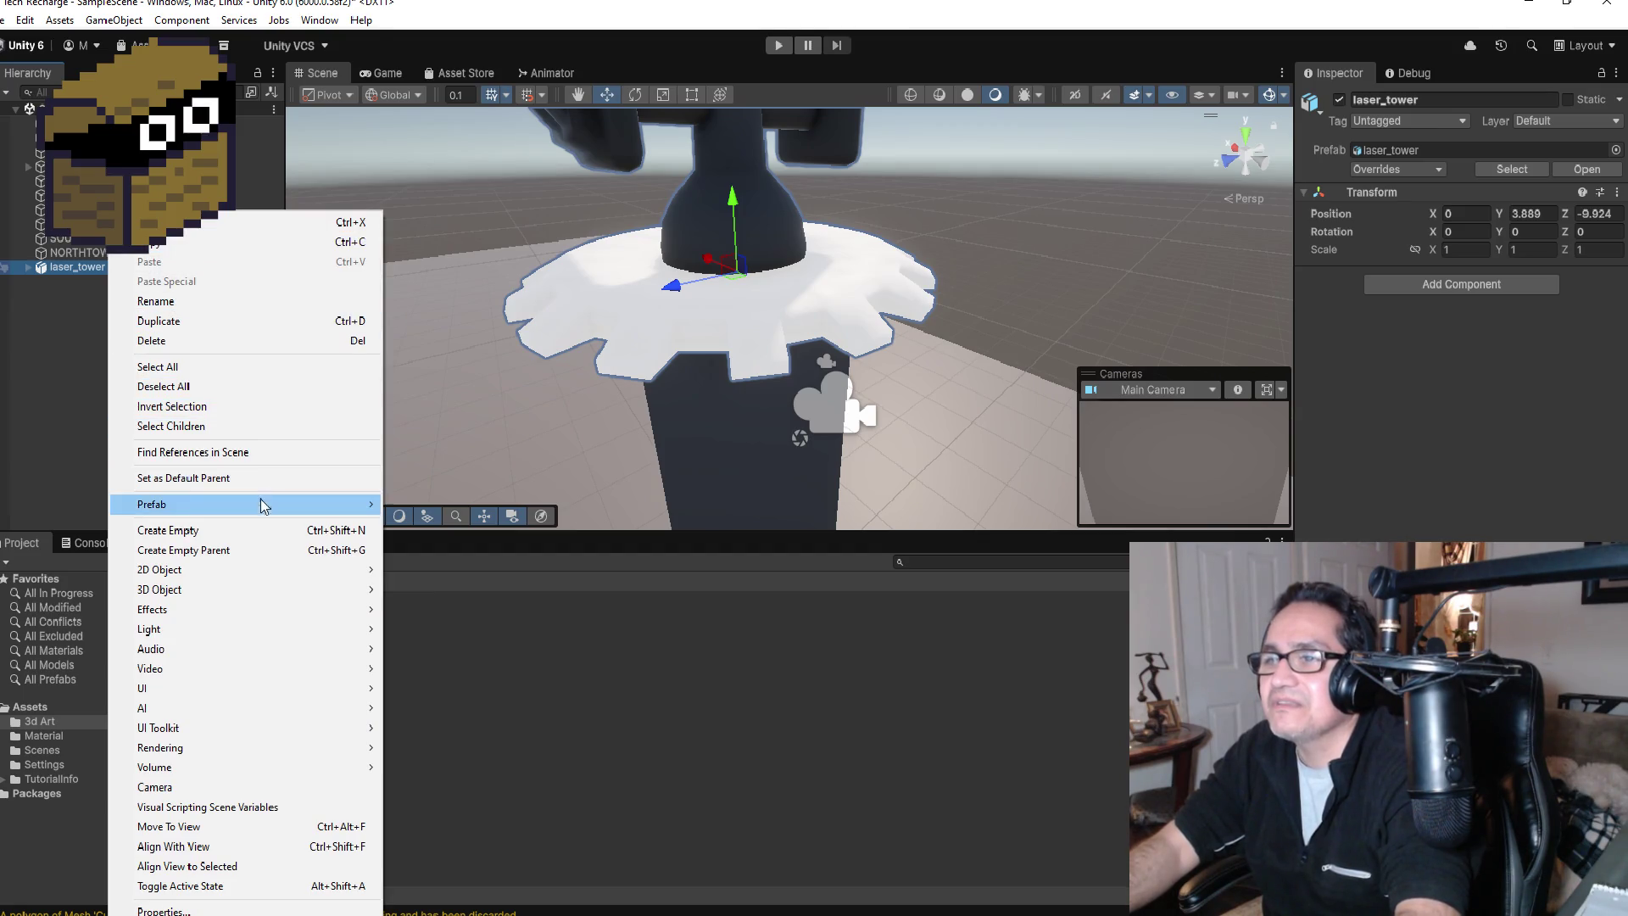
mouse_move(261, 502)
click(442, 653)
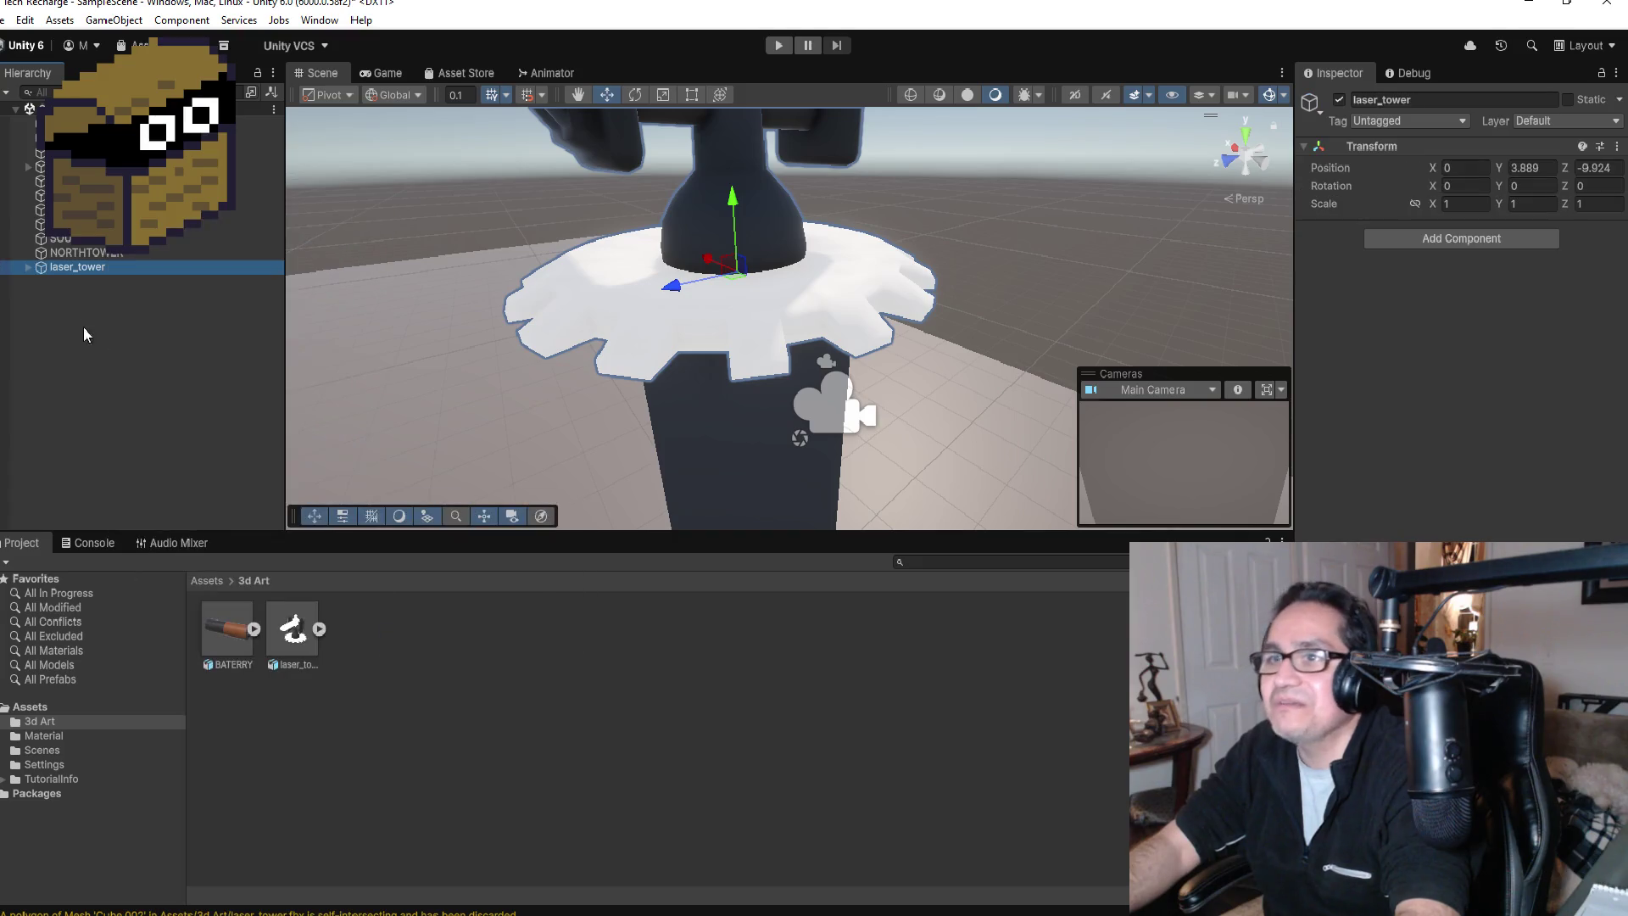
Step: Set laser_tower's scale to 0.5 on X, Y and Z
click(1470, 204)
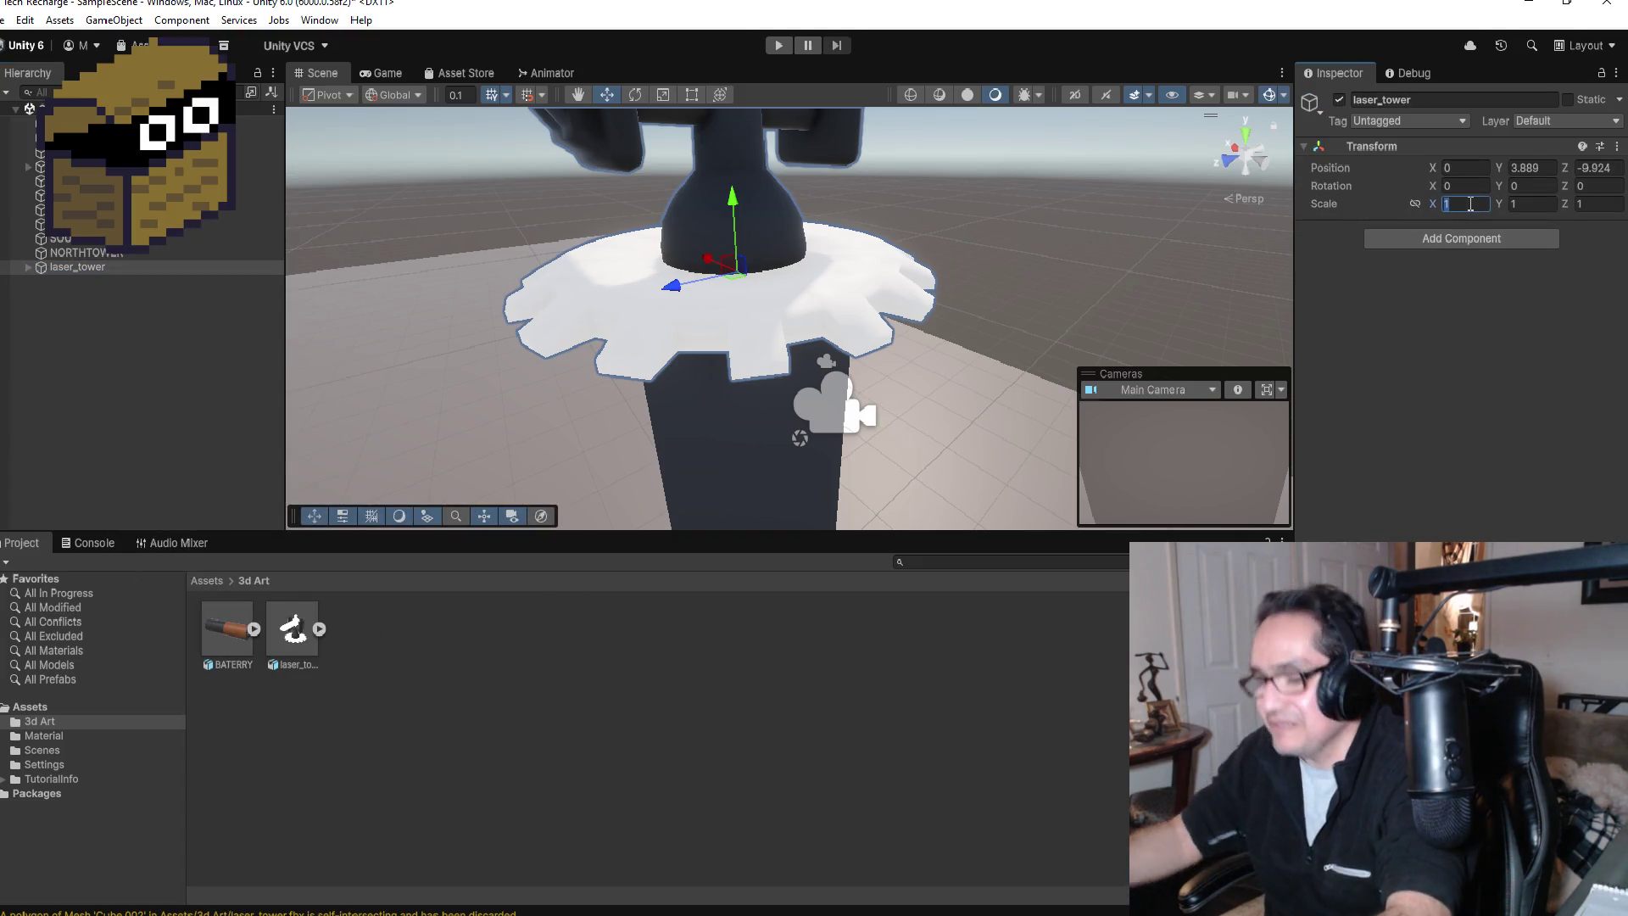
text(.5)
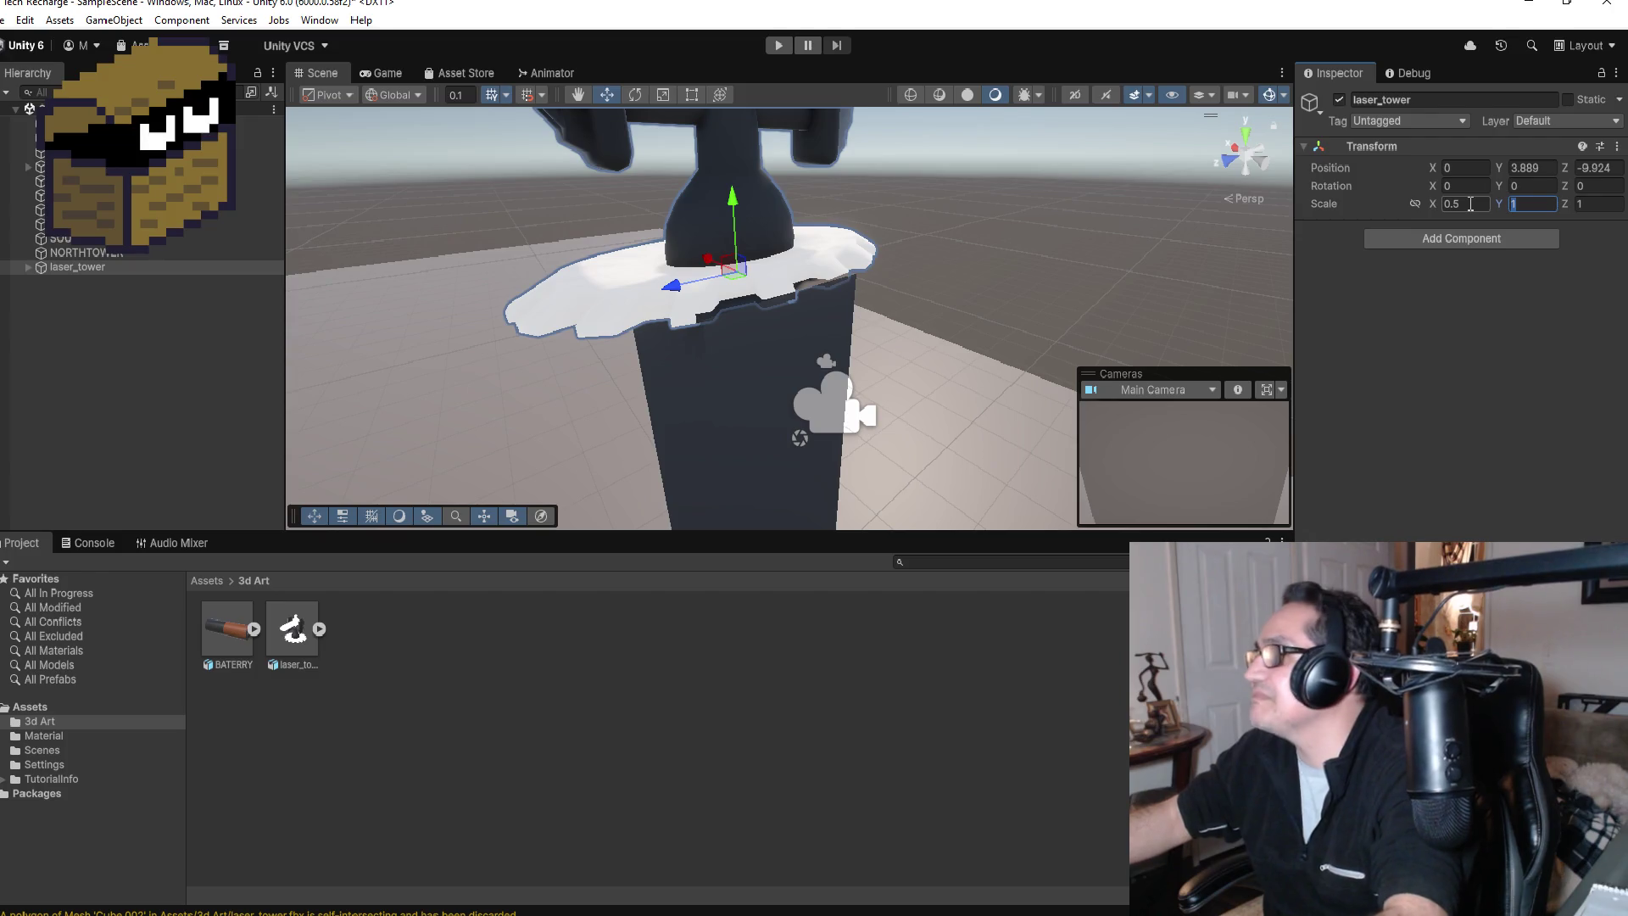
text(.5)
key(Tab)
text(.5)
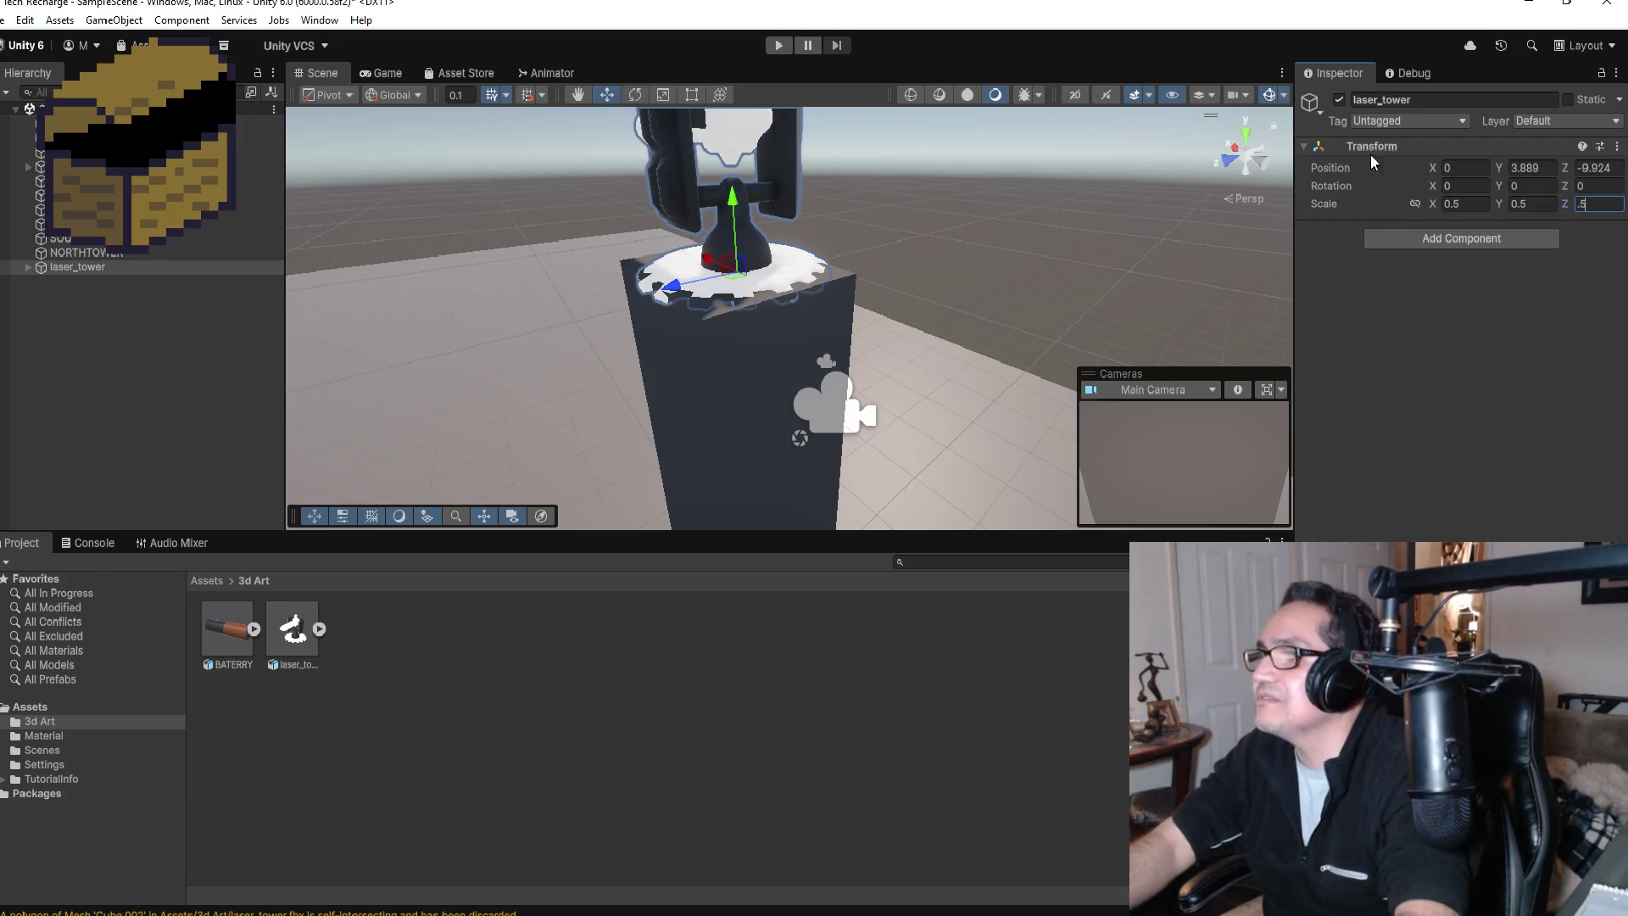
mouse_move(975, 249)
alt+mouse_down()
mouse_move(454, 236)
mouse_move(660, 278)
mouse_move(738, 384)
alt+mouse_up()
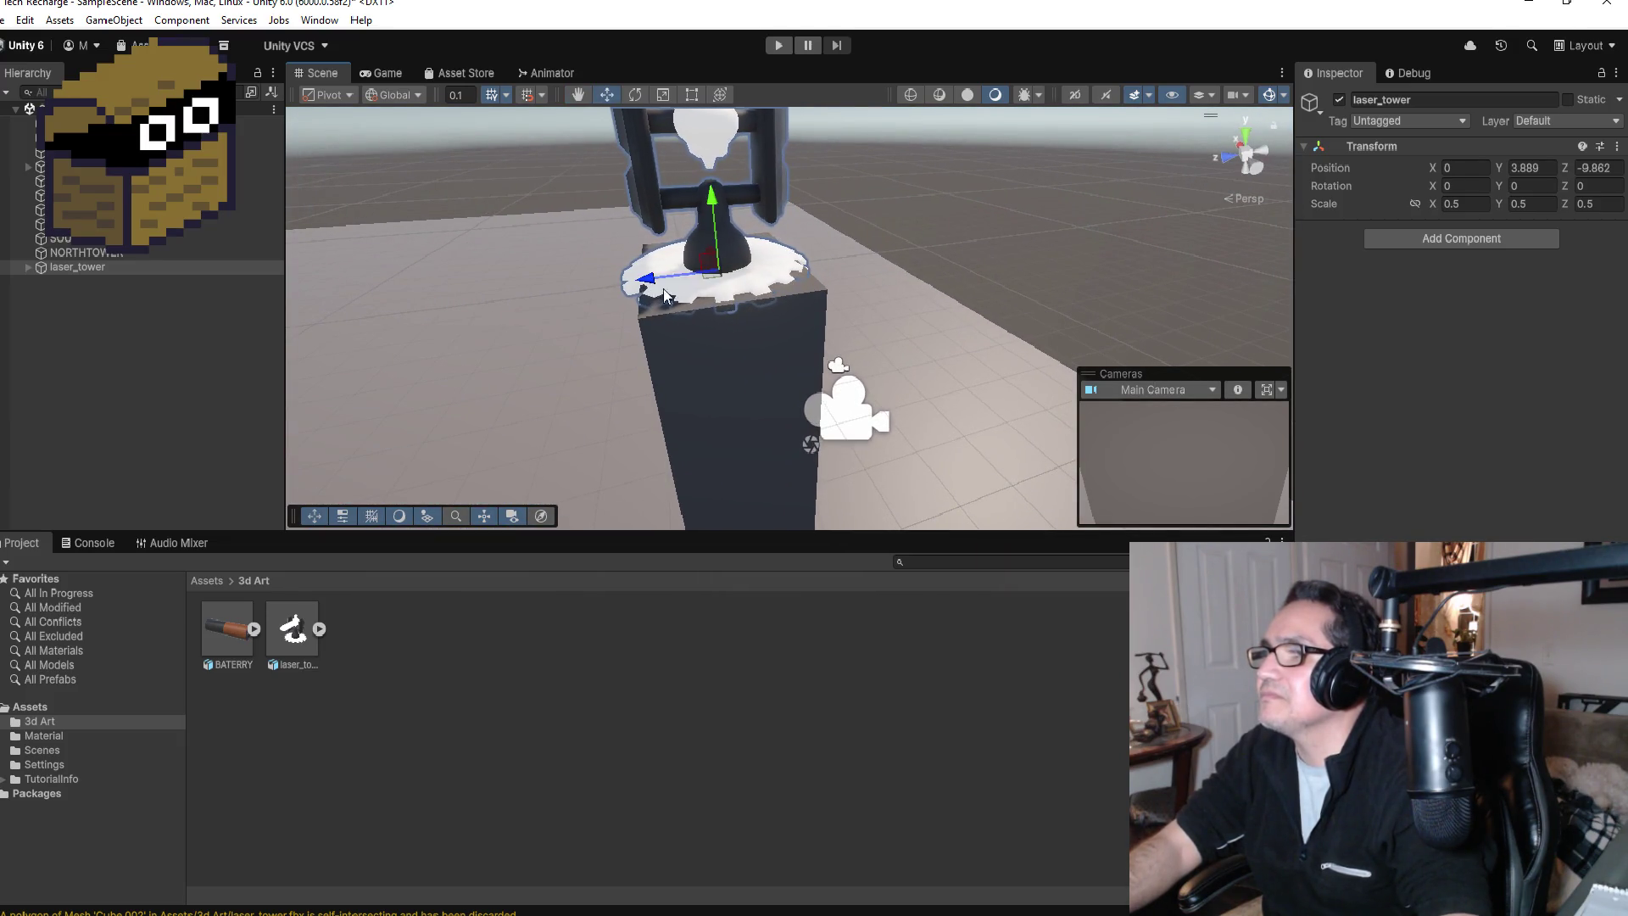
Step: Select SOUTHTOWER and set its Scale X to 1.5 and Scale Z to 1.2
click(739, 392)
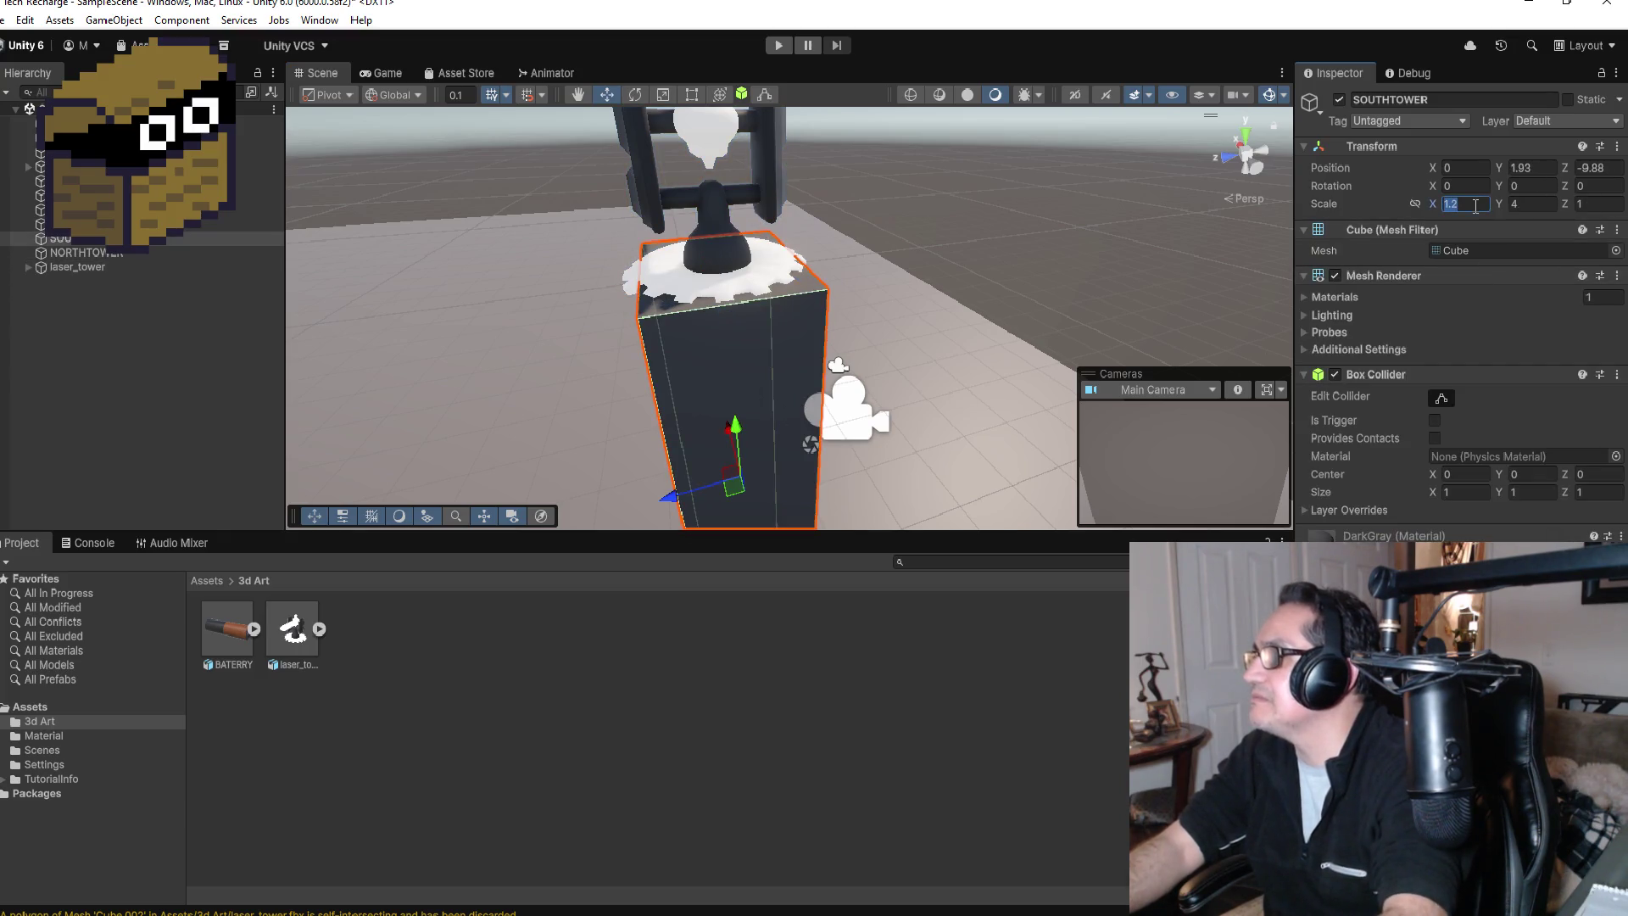
key(BackSpace)
text(3)
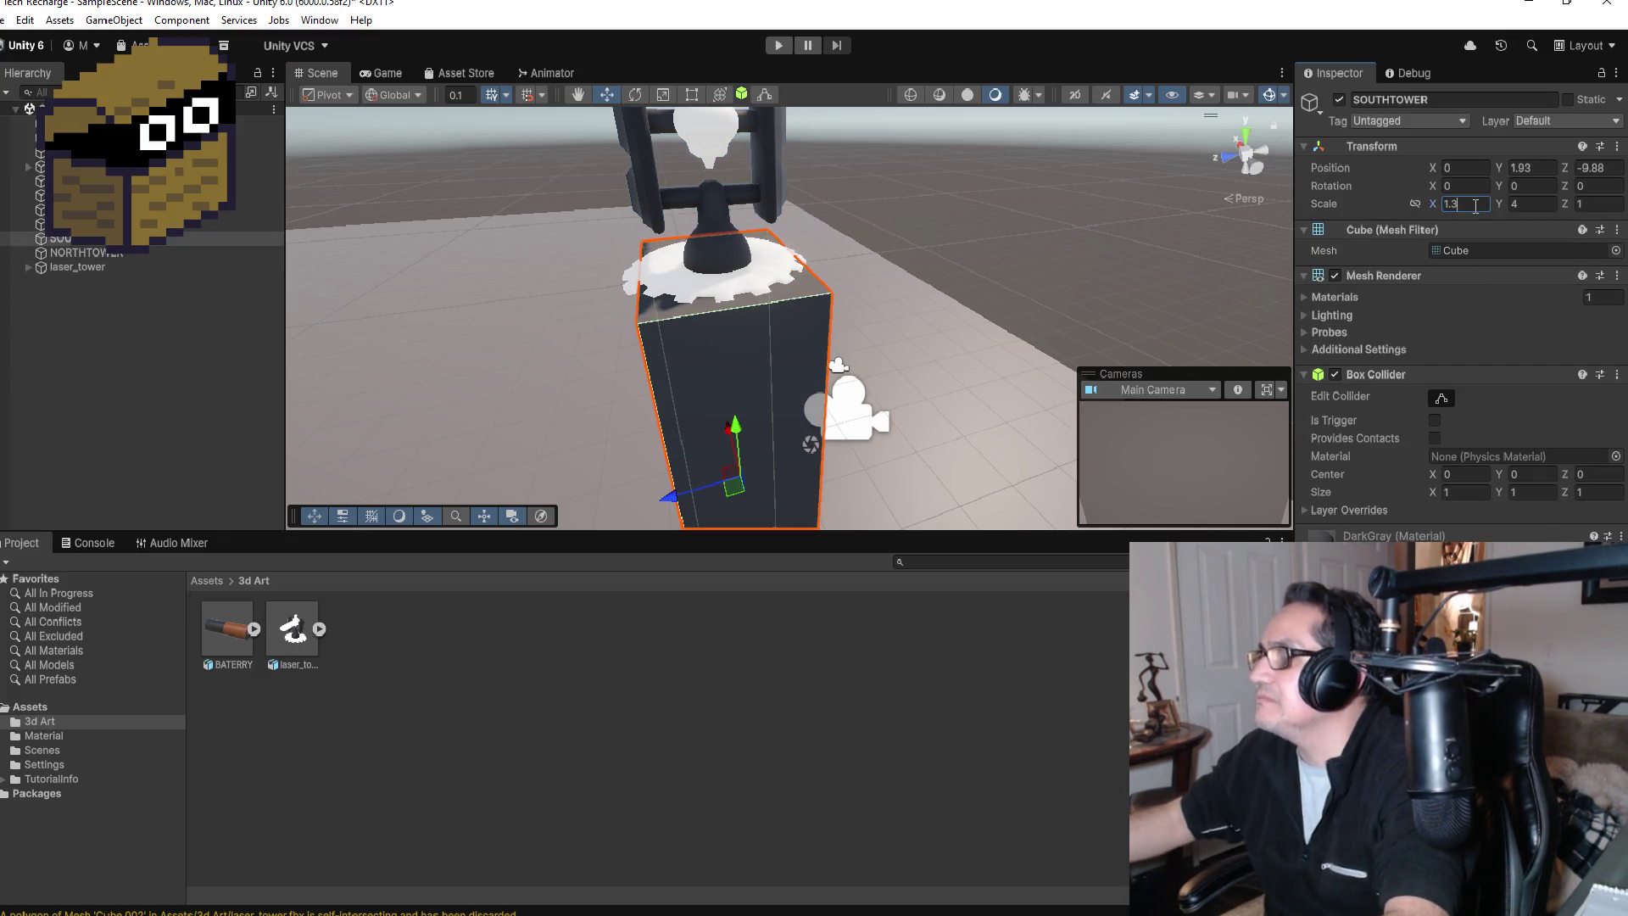
key(BackSpace)
key(BackSpace)
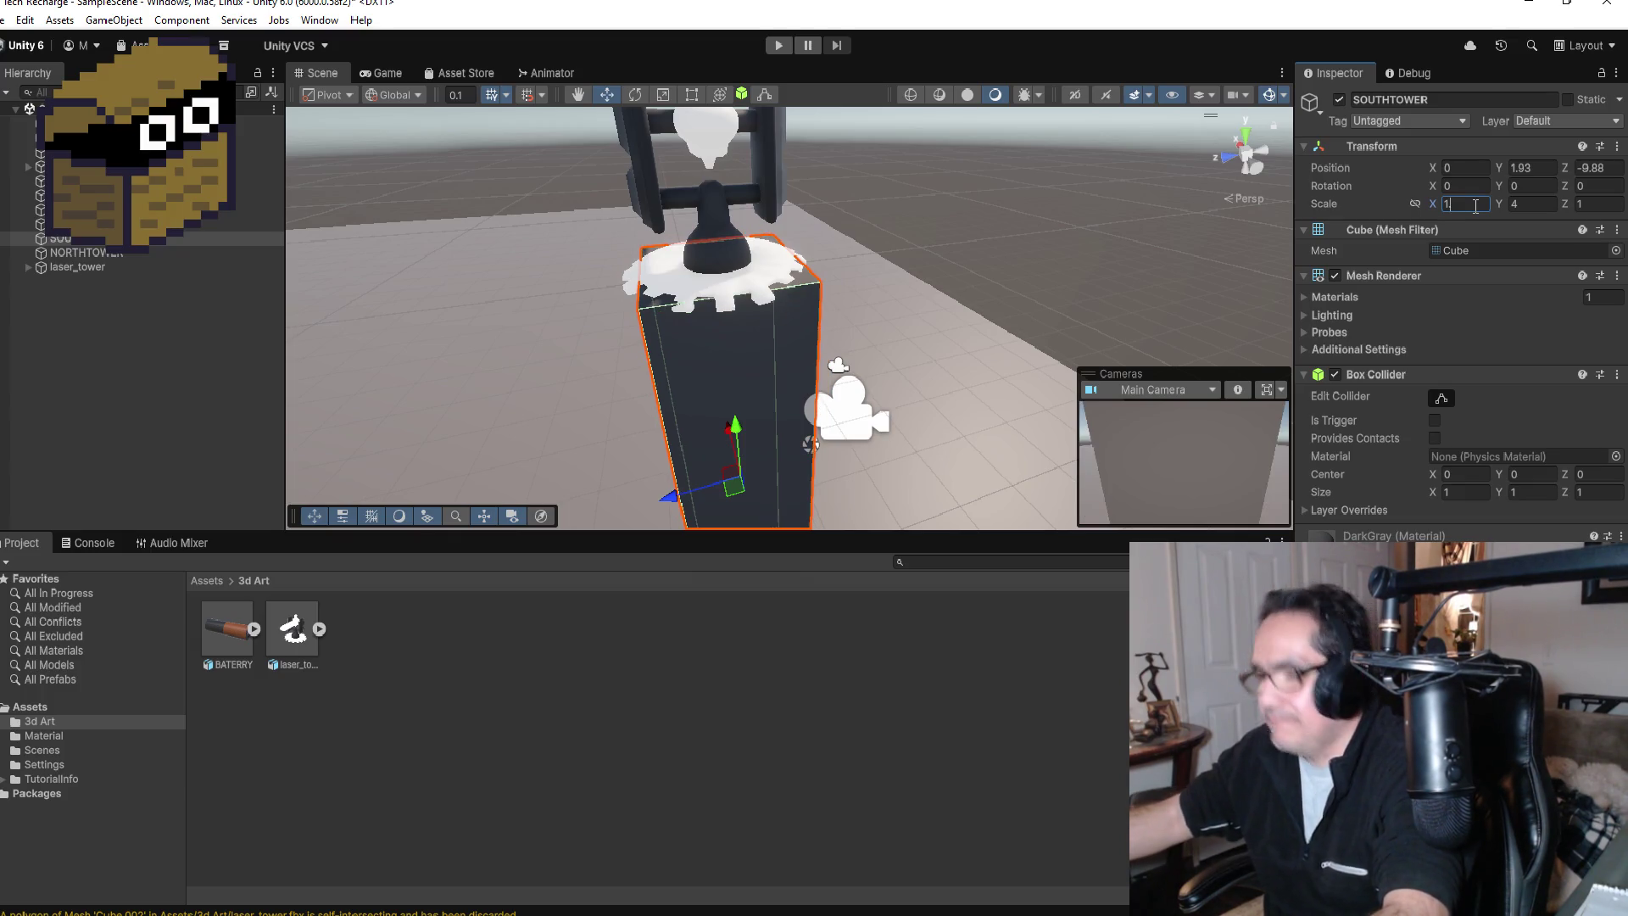
text(.5)
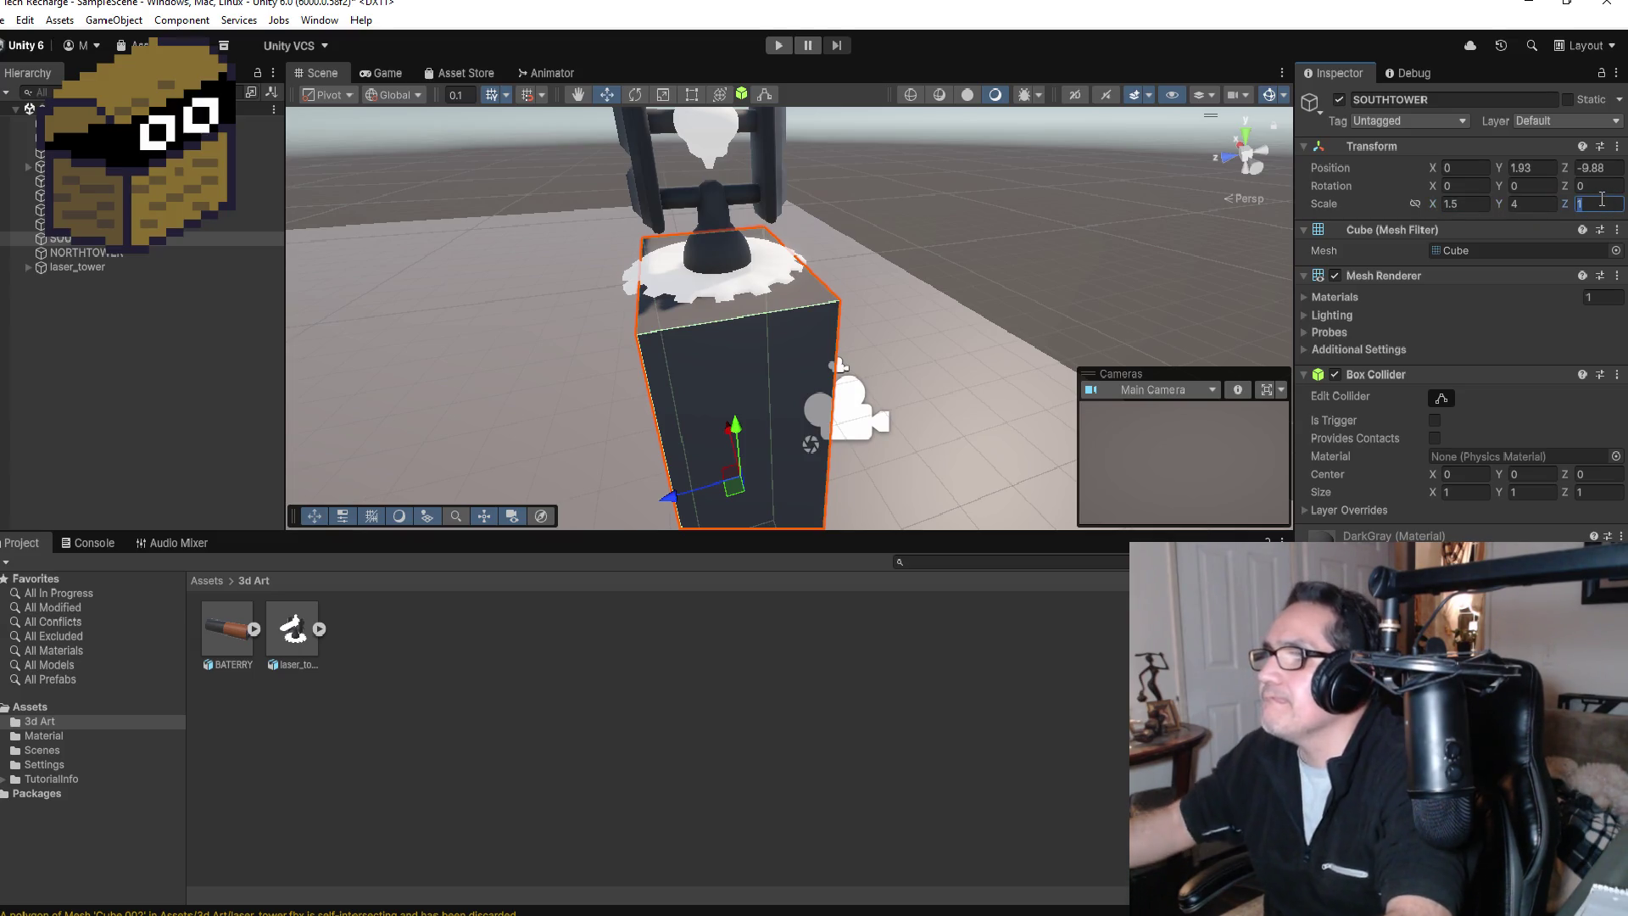
text(.2)
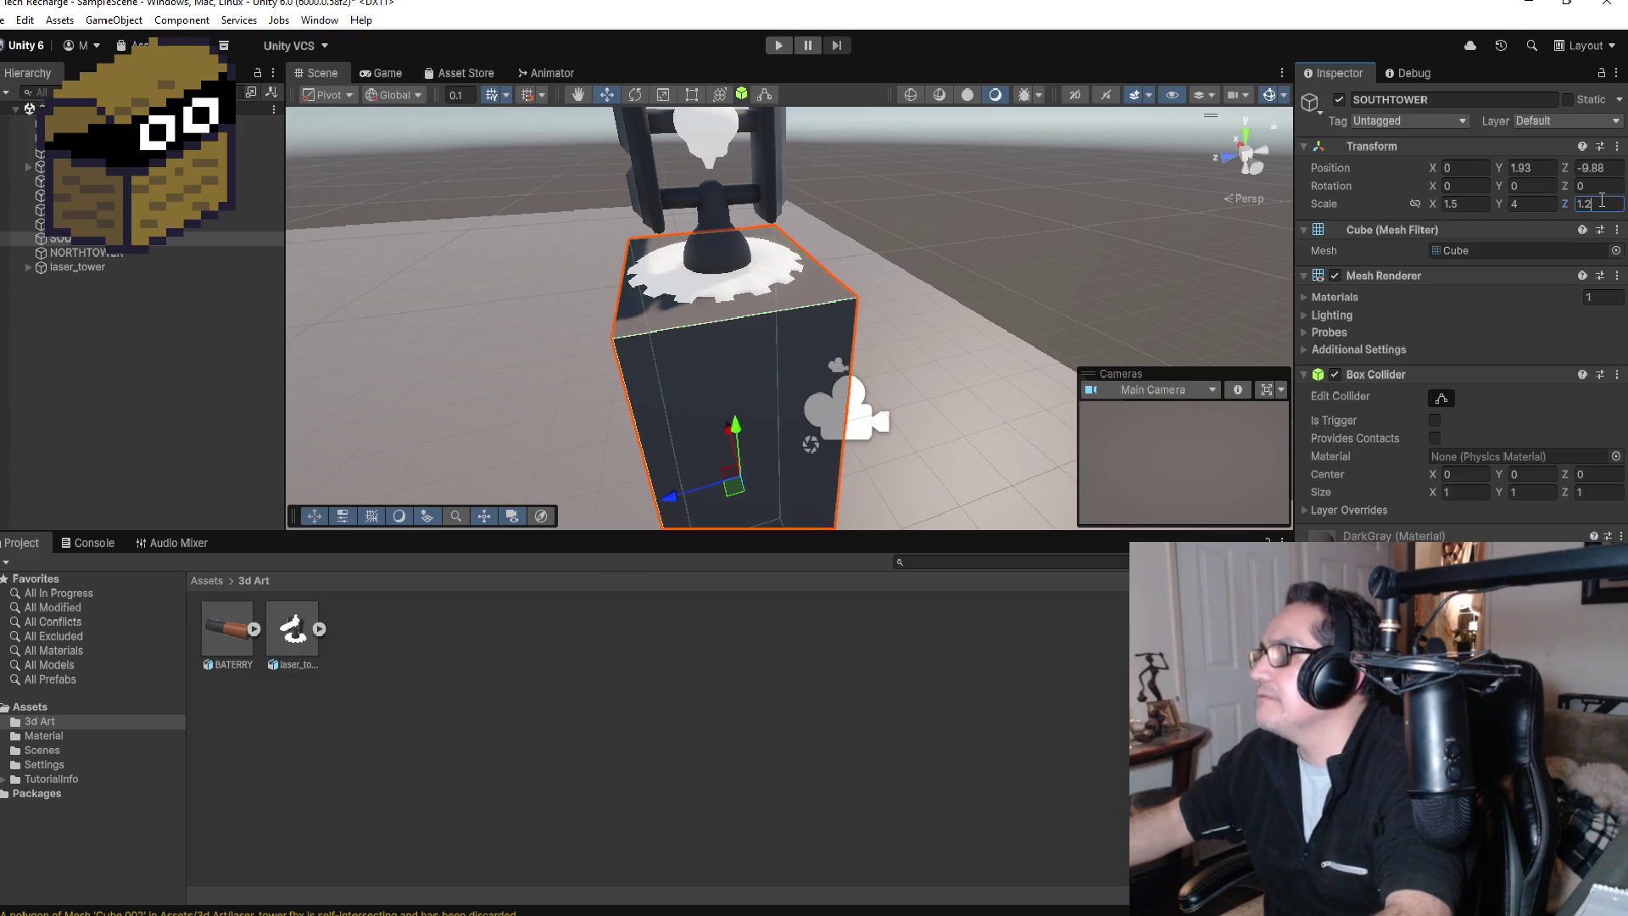
Step: Orbit around the widened pillar and select the tower's top part, Cube.002
drag(763, 363, 920, 355)
scroll(848, 357, down, 3)
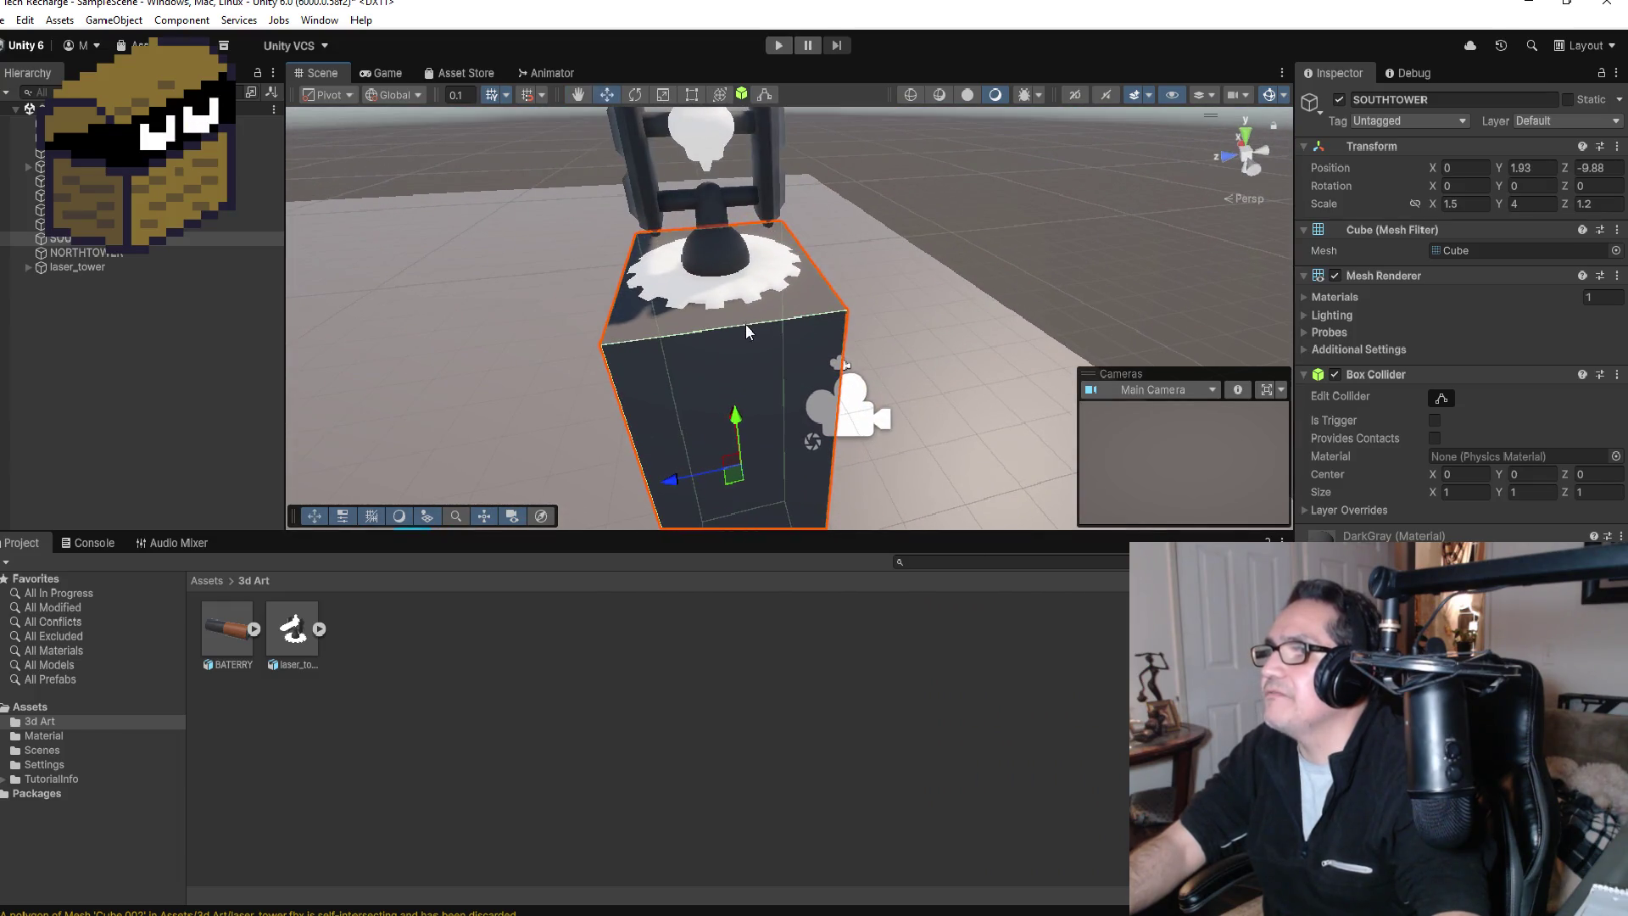
scroll(751, 222, down, 2)
click(750, 222)
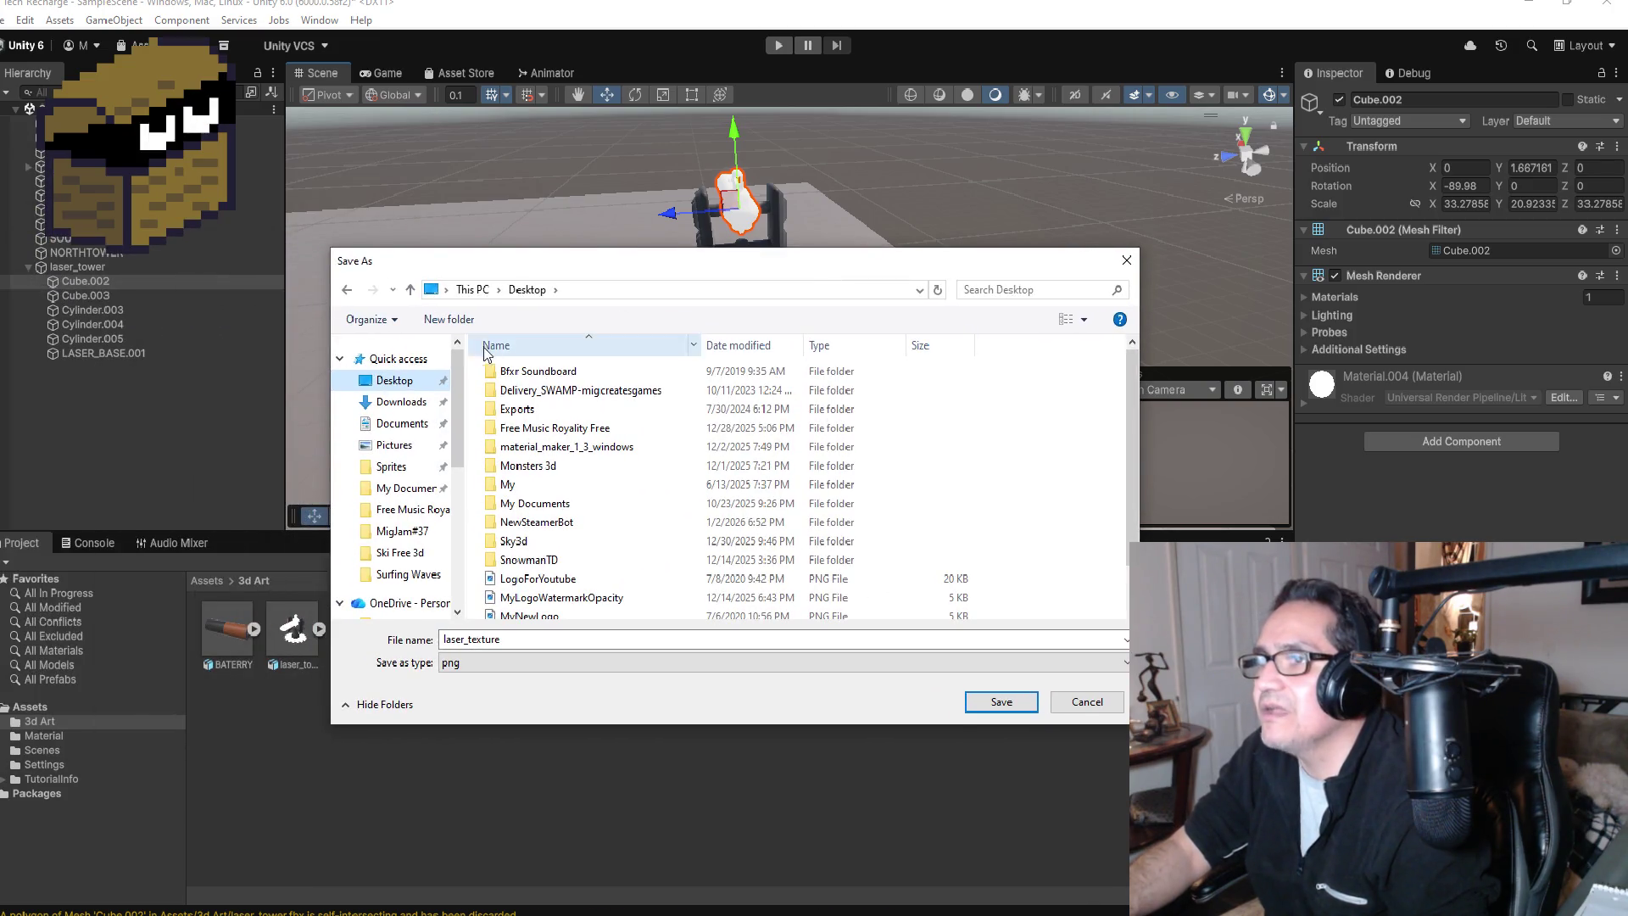
Step: Create a new Desktop folder named 'TD Tech Recharge' in the Save As dialog
right_click(478, 411)
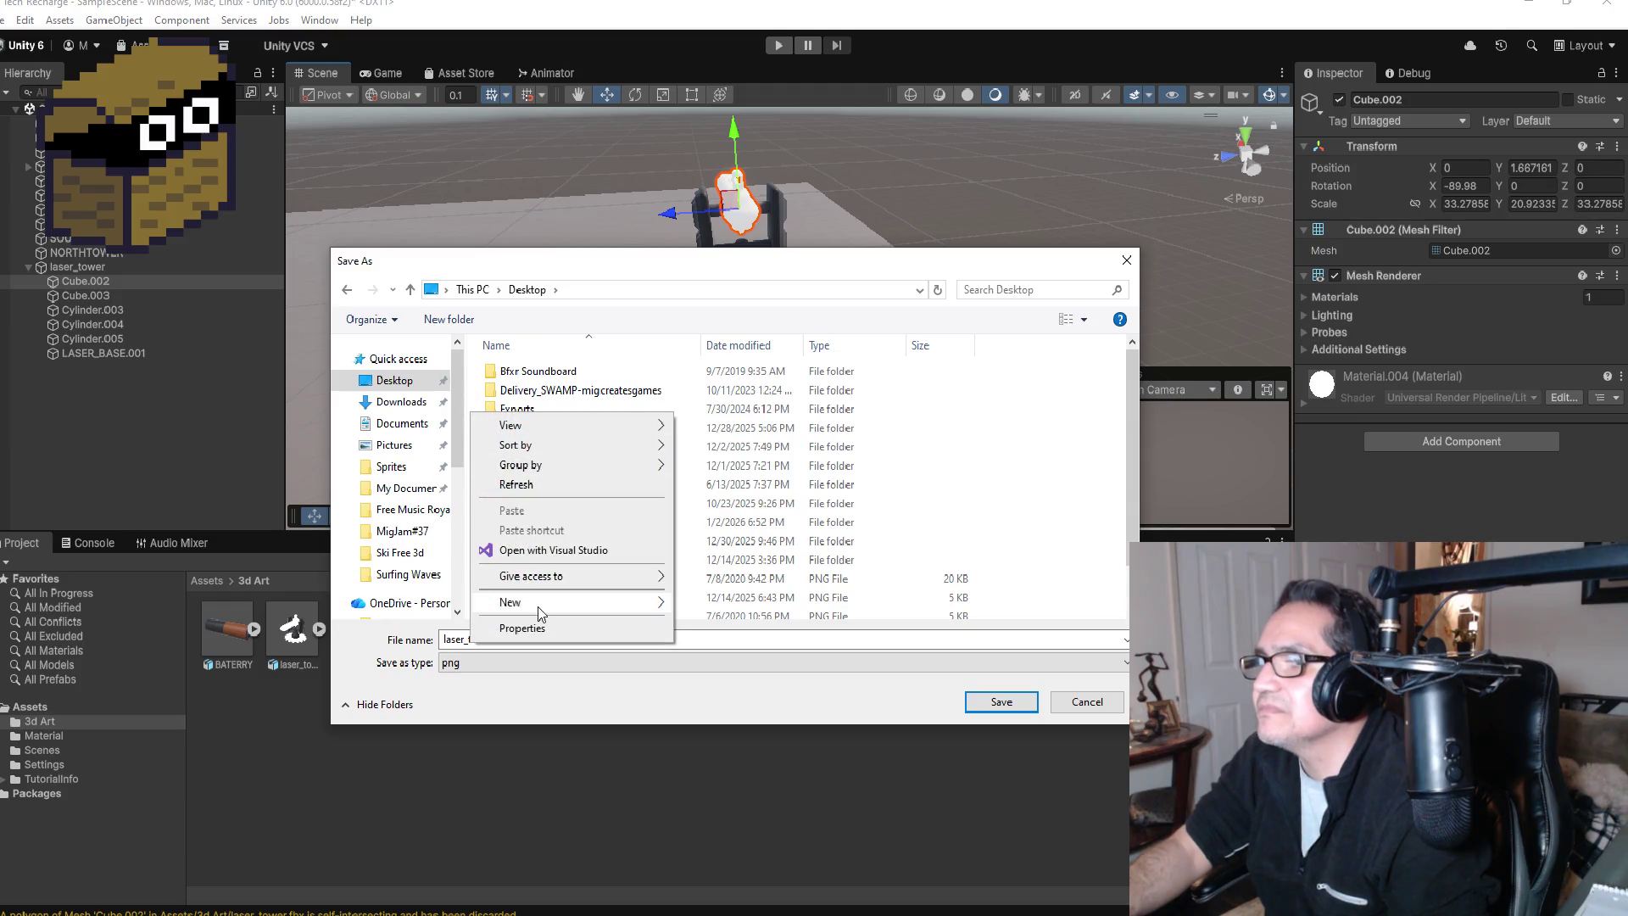
mouse_move(538, 607)
click(718, 603)
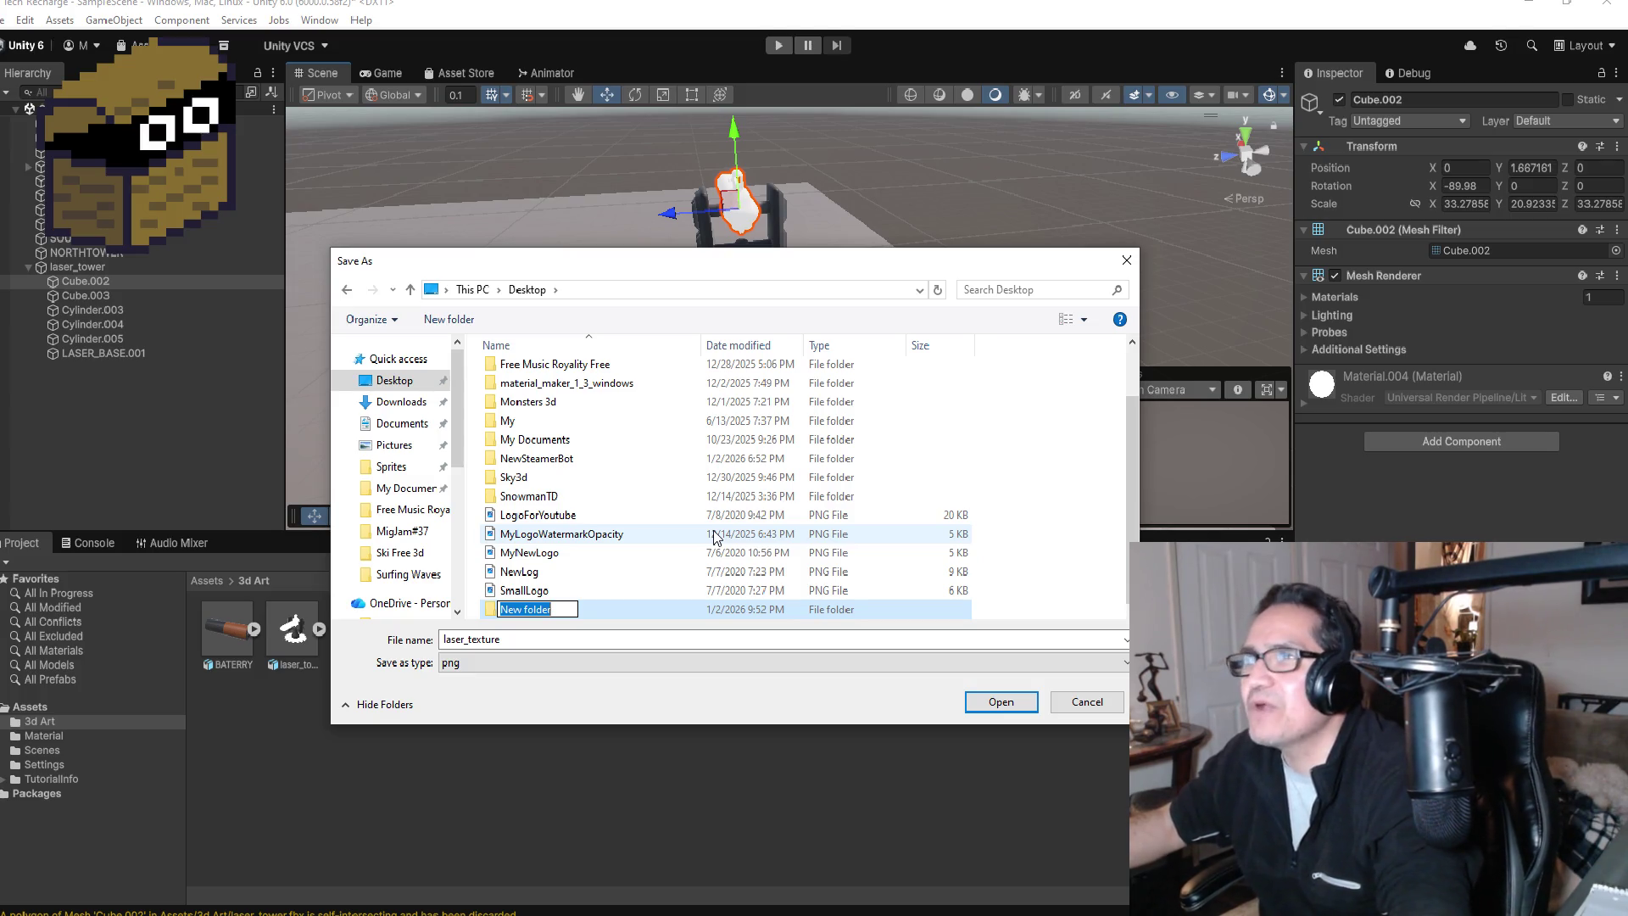
text(Tech)
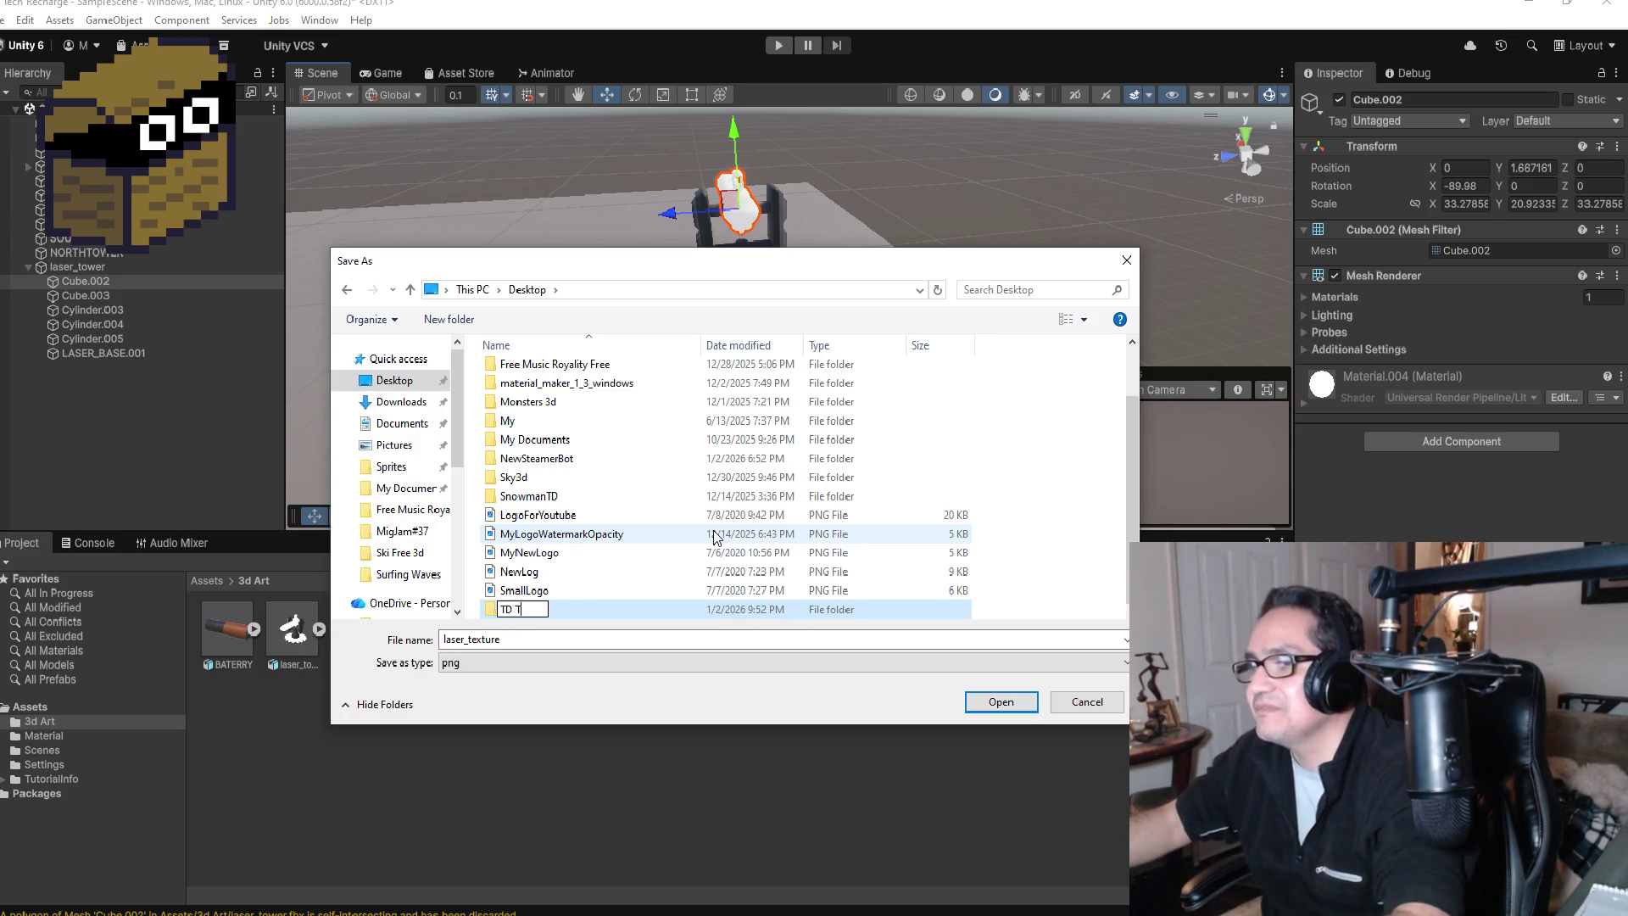
text( Recha)
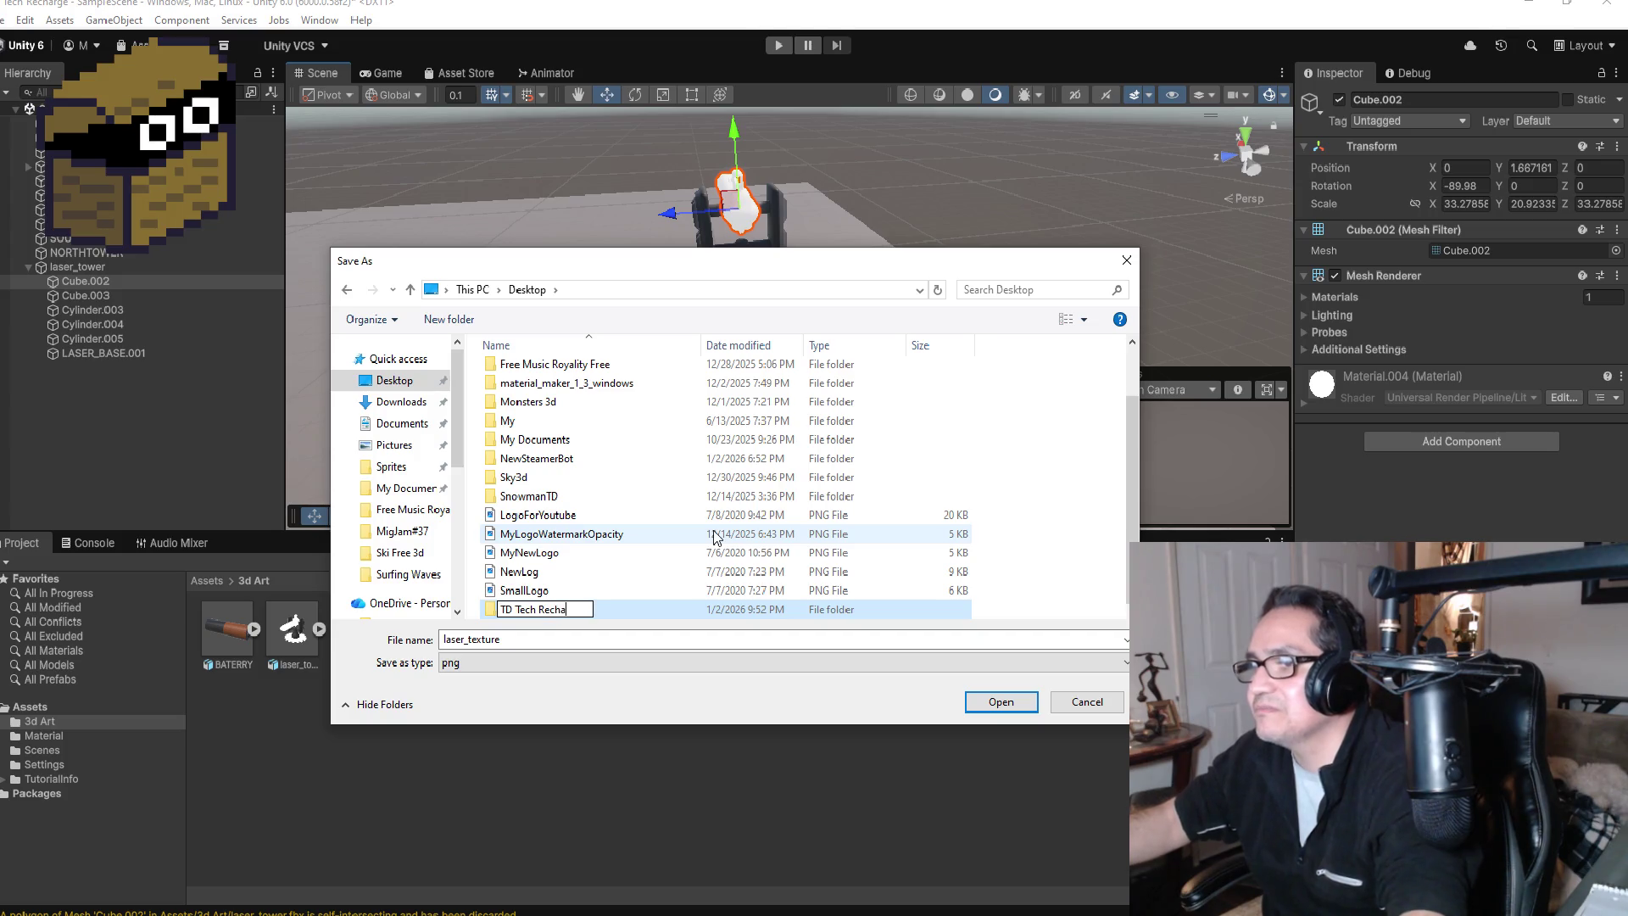
text(rge)
key(Return)
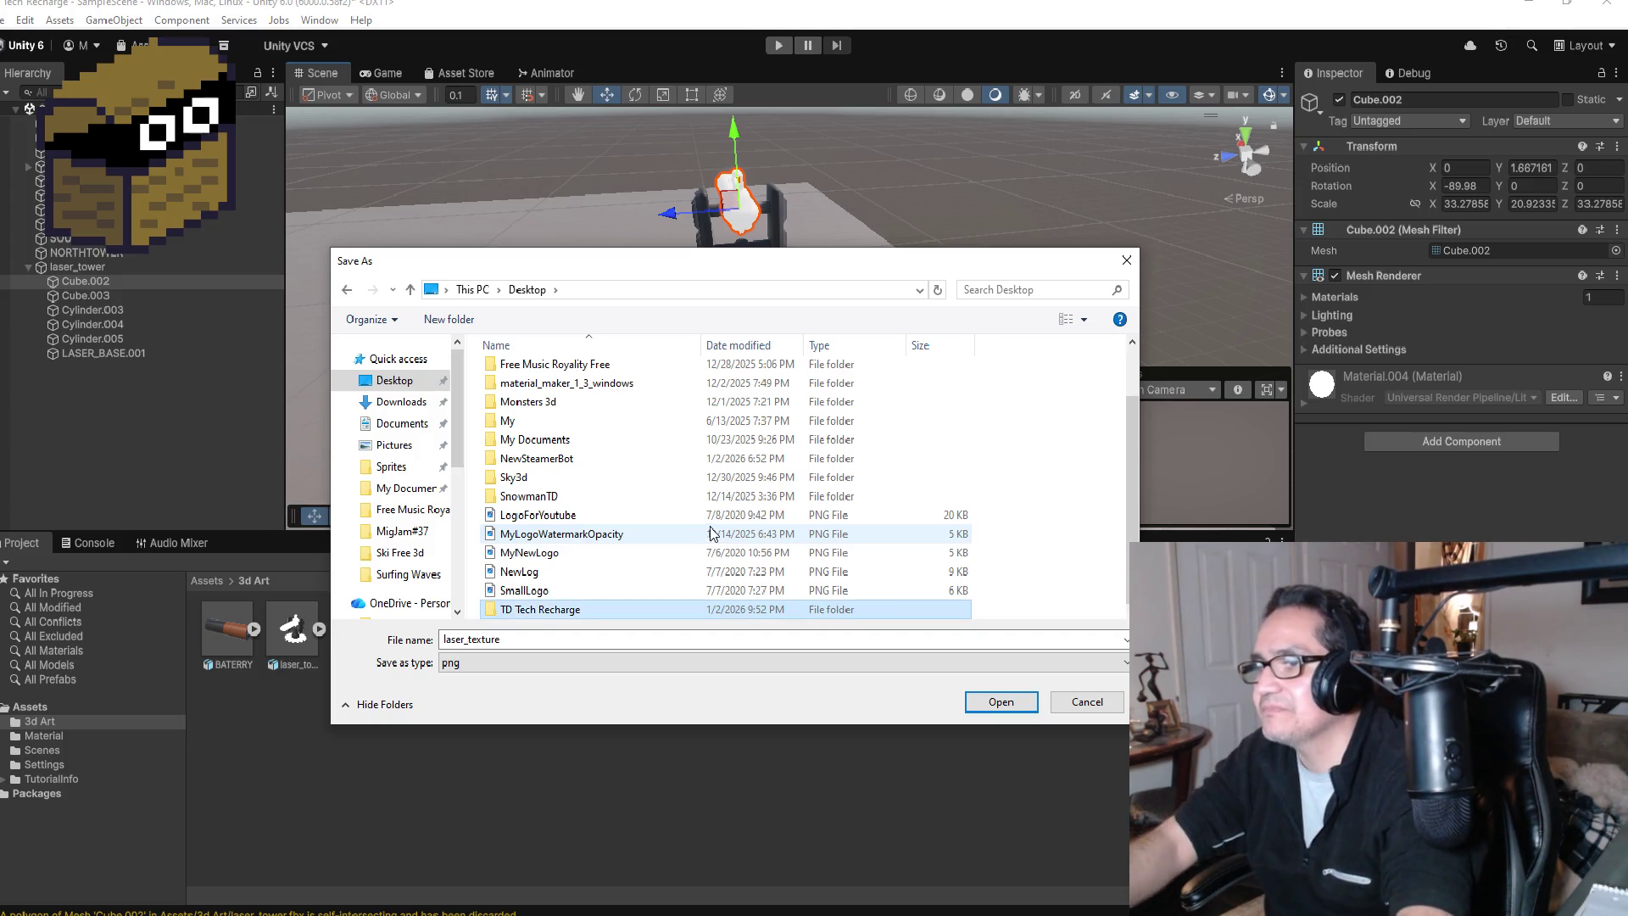
Step: Save laser_texture.png into TD Tech Recharge, then show the Assets root folder
double_click(543, 610)
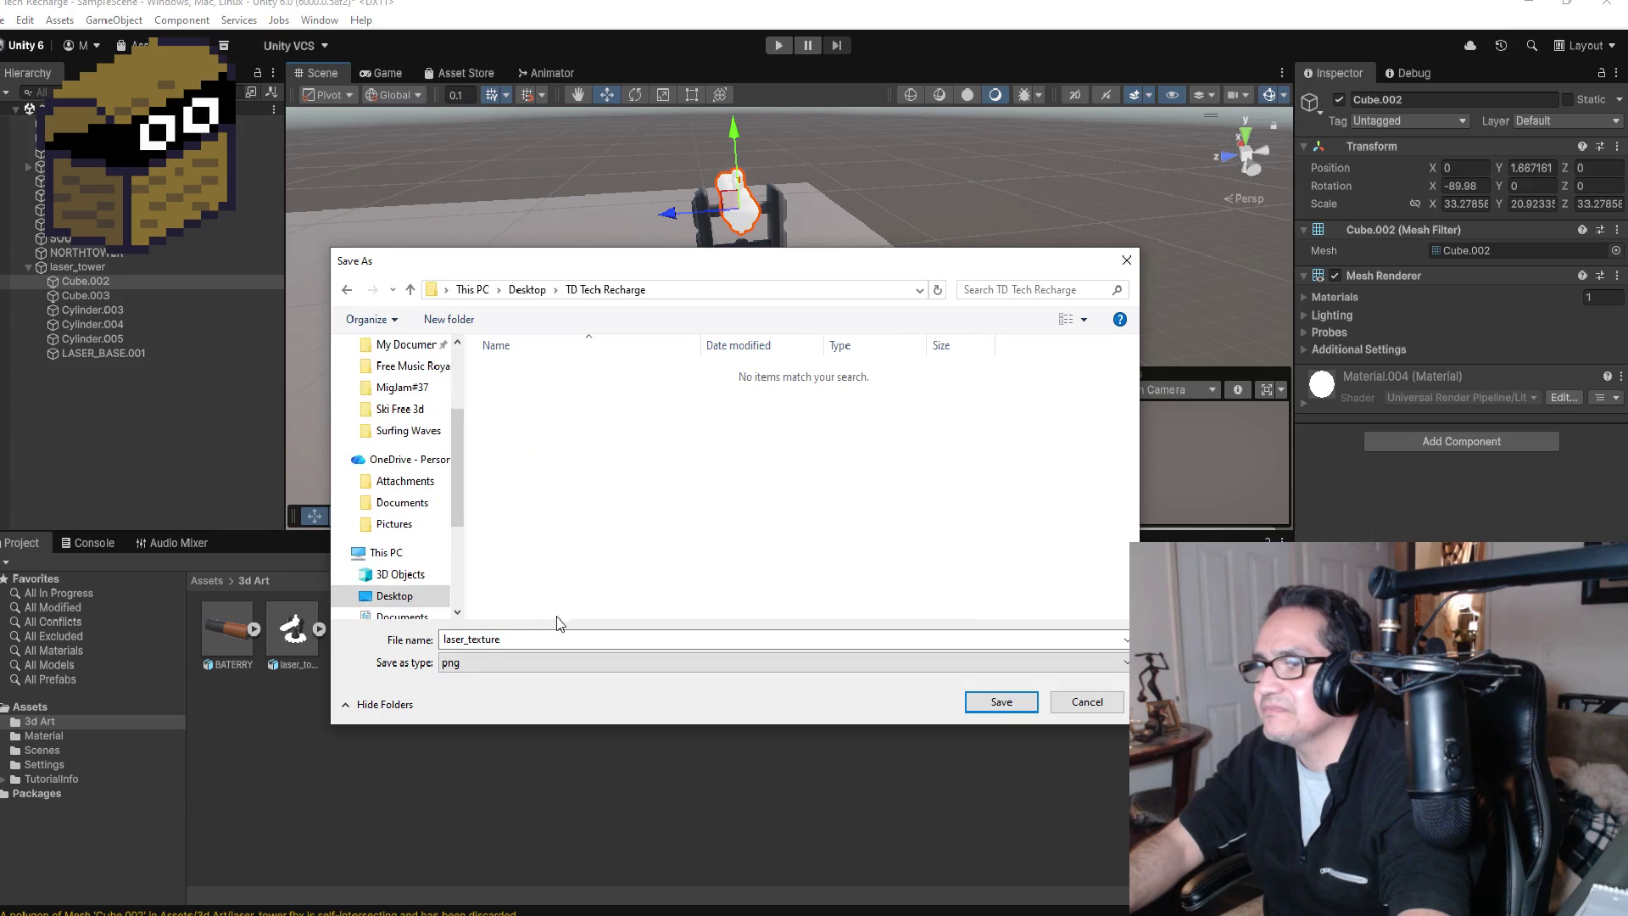
click(1000, 701)
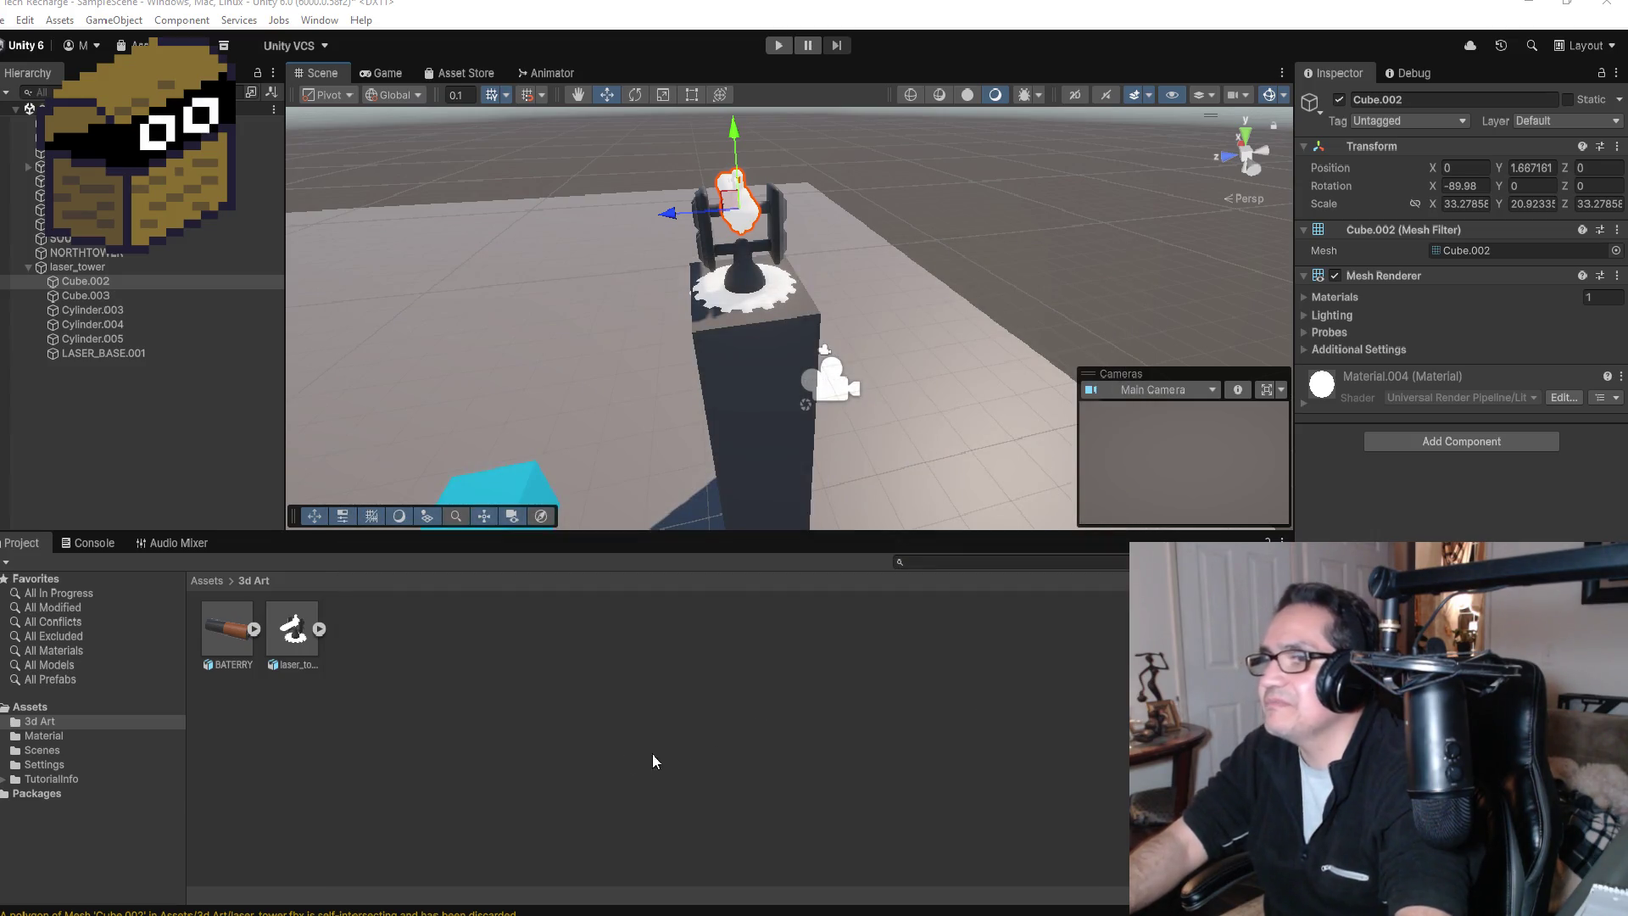
click(205, 580)
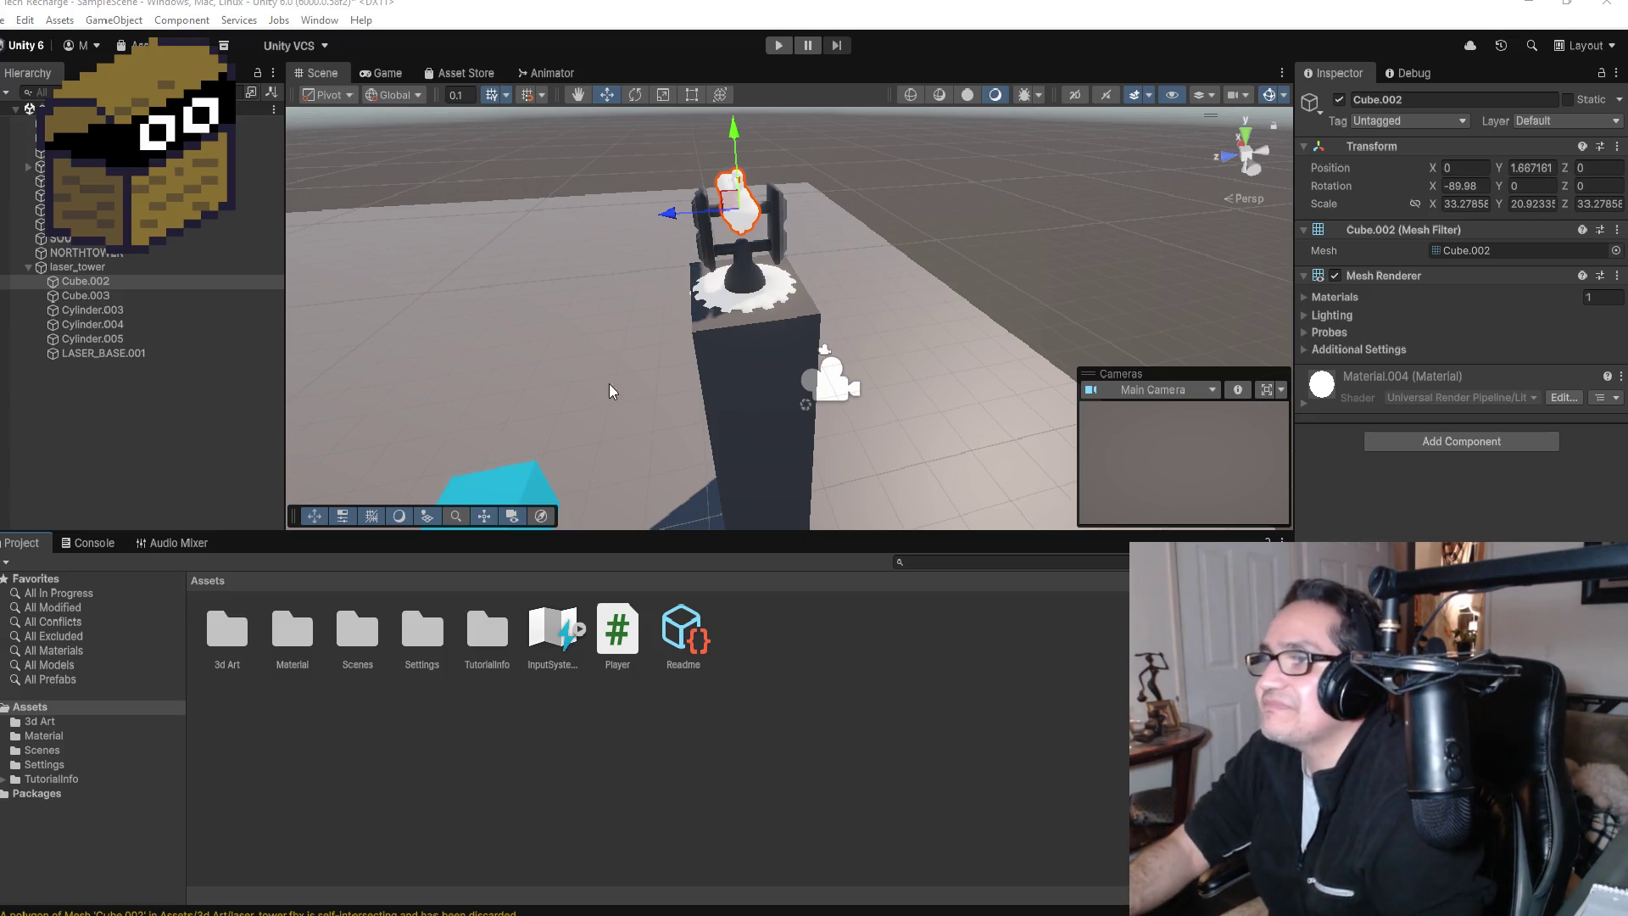
Step: Deselect Cube.002, then create a '2d Art' folder in Assets and open it
click(28, 266)
click(274, 703)
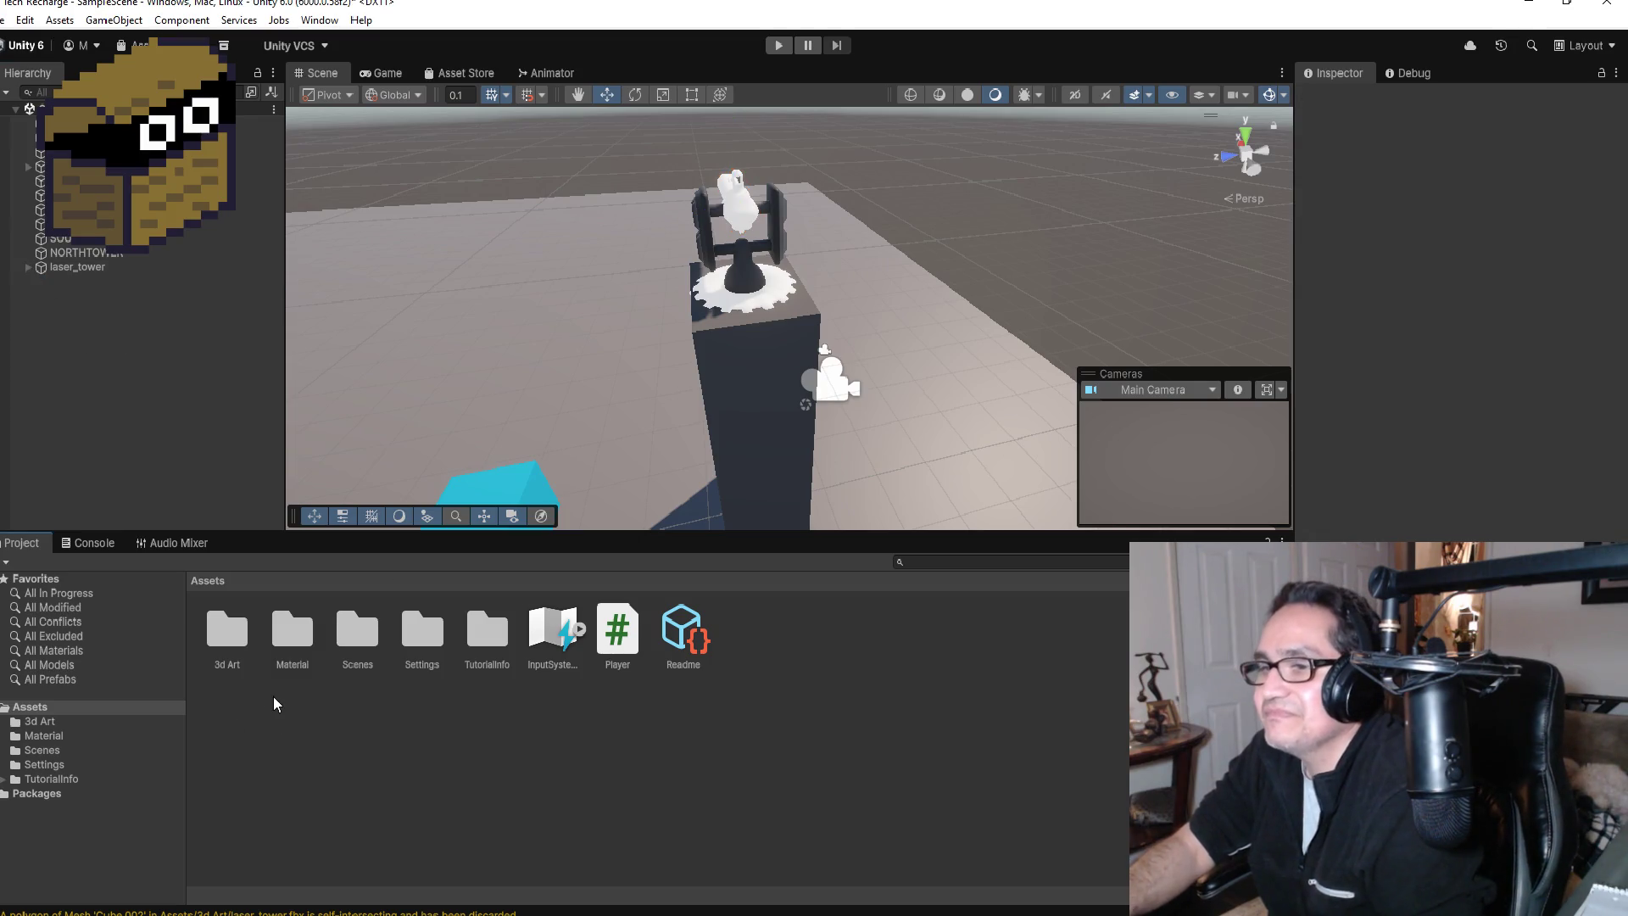
right_click(274, 698)
mouse_move(397, 211)
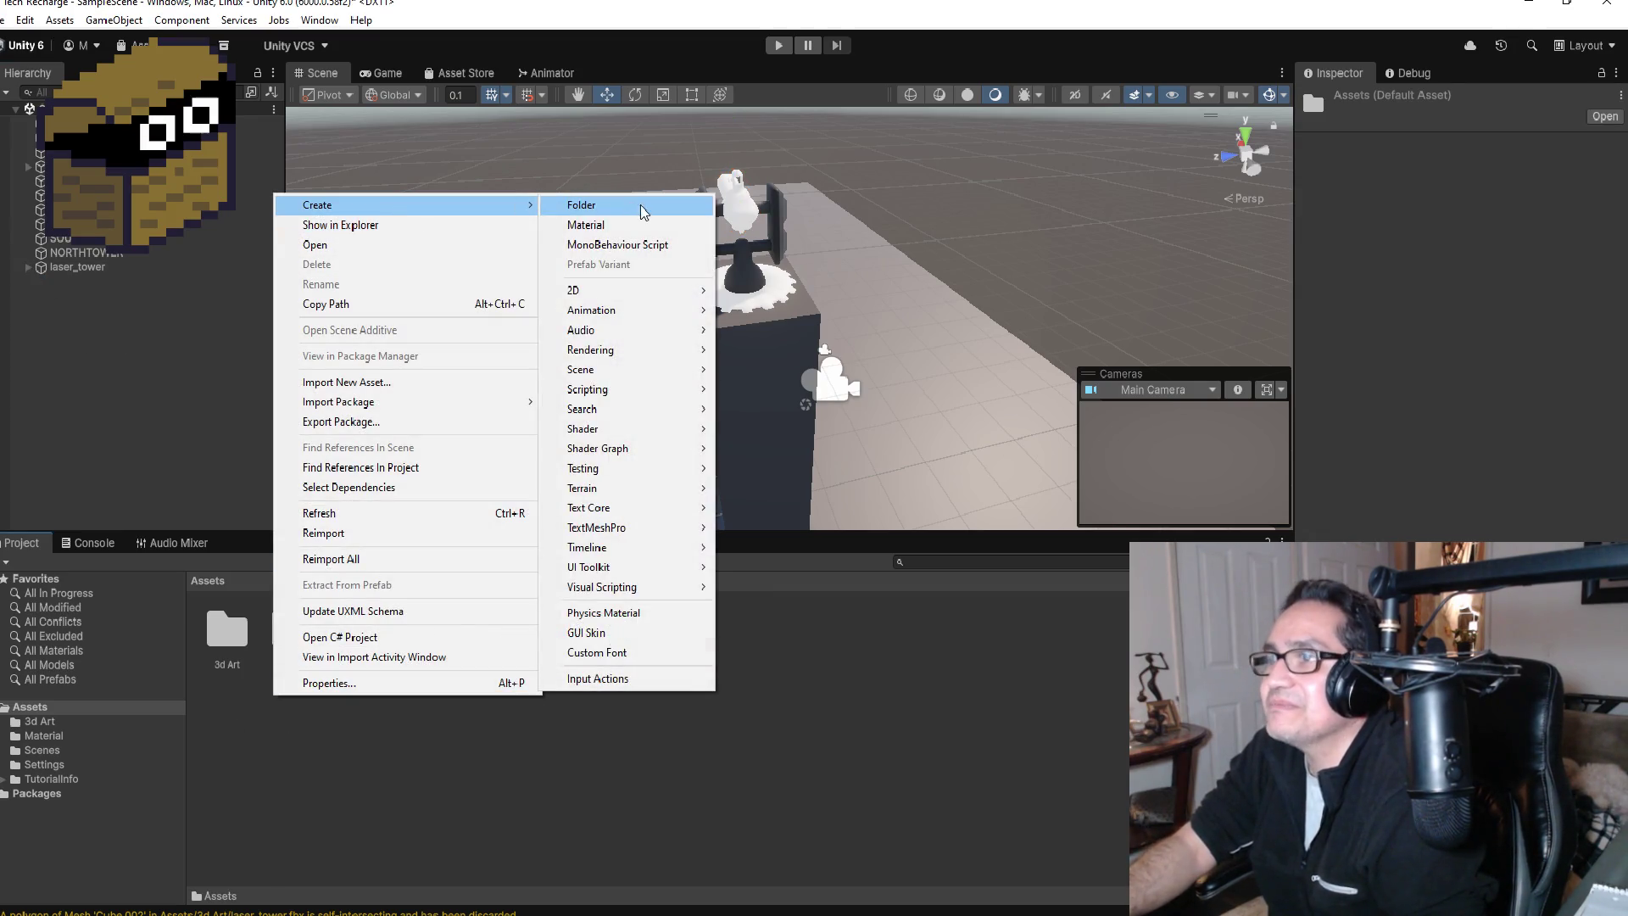
click(642, 212)
text(2)
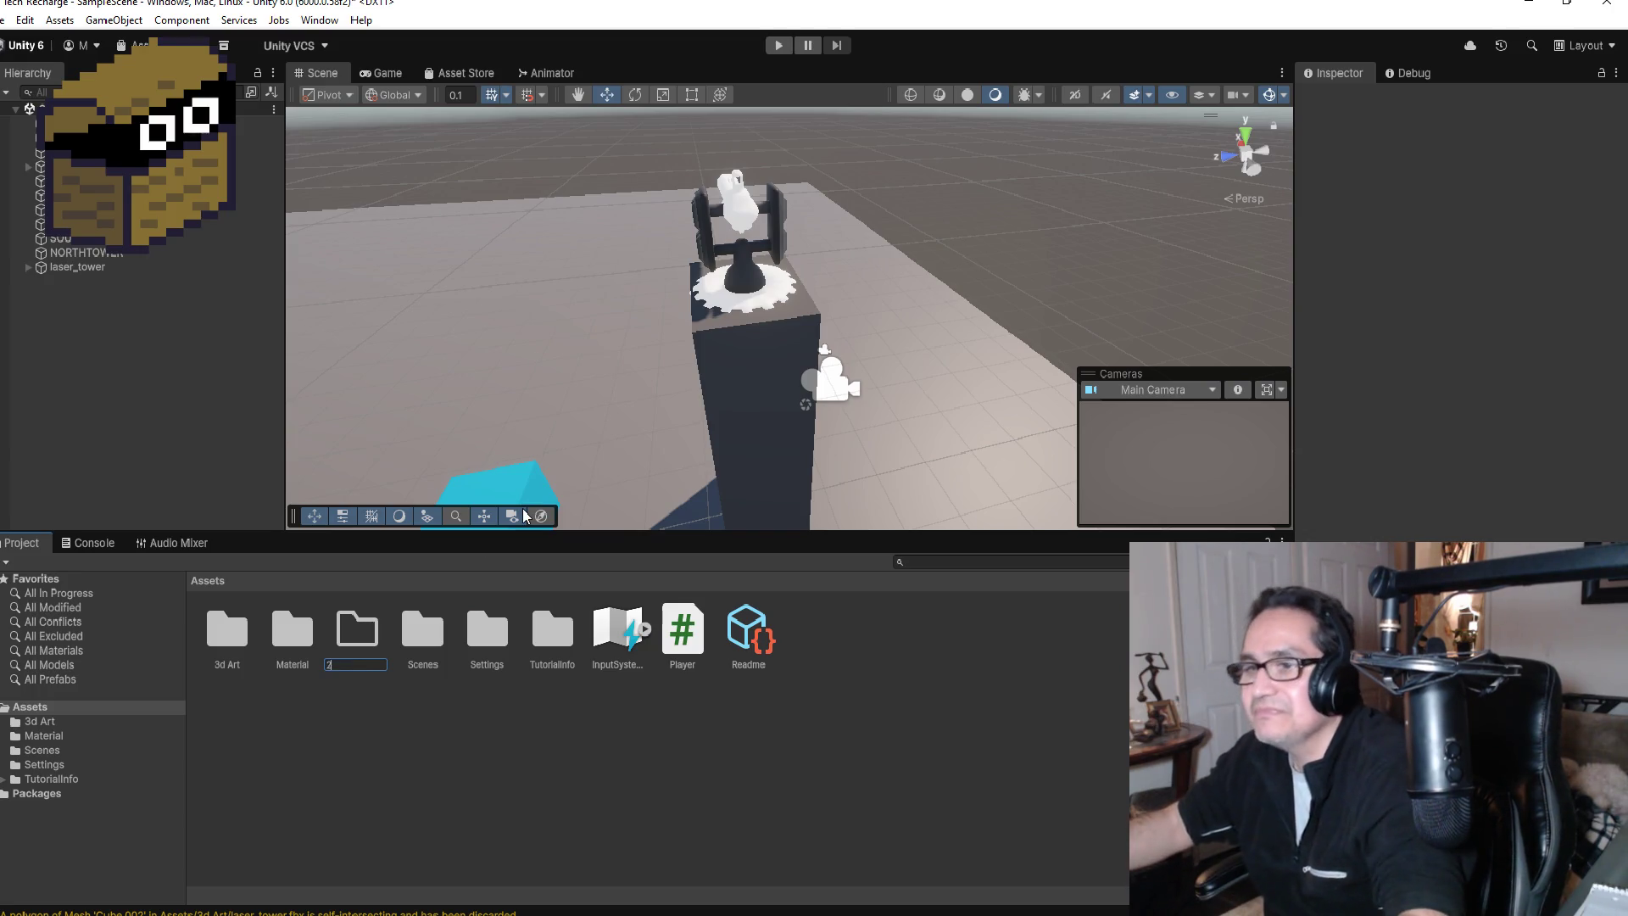
text(d)
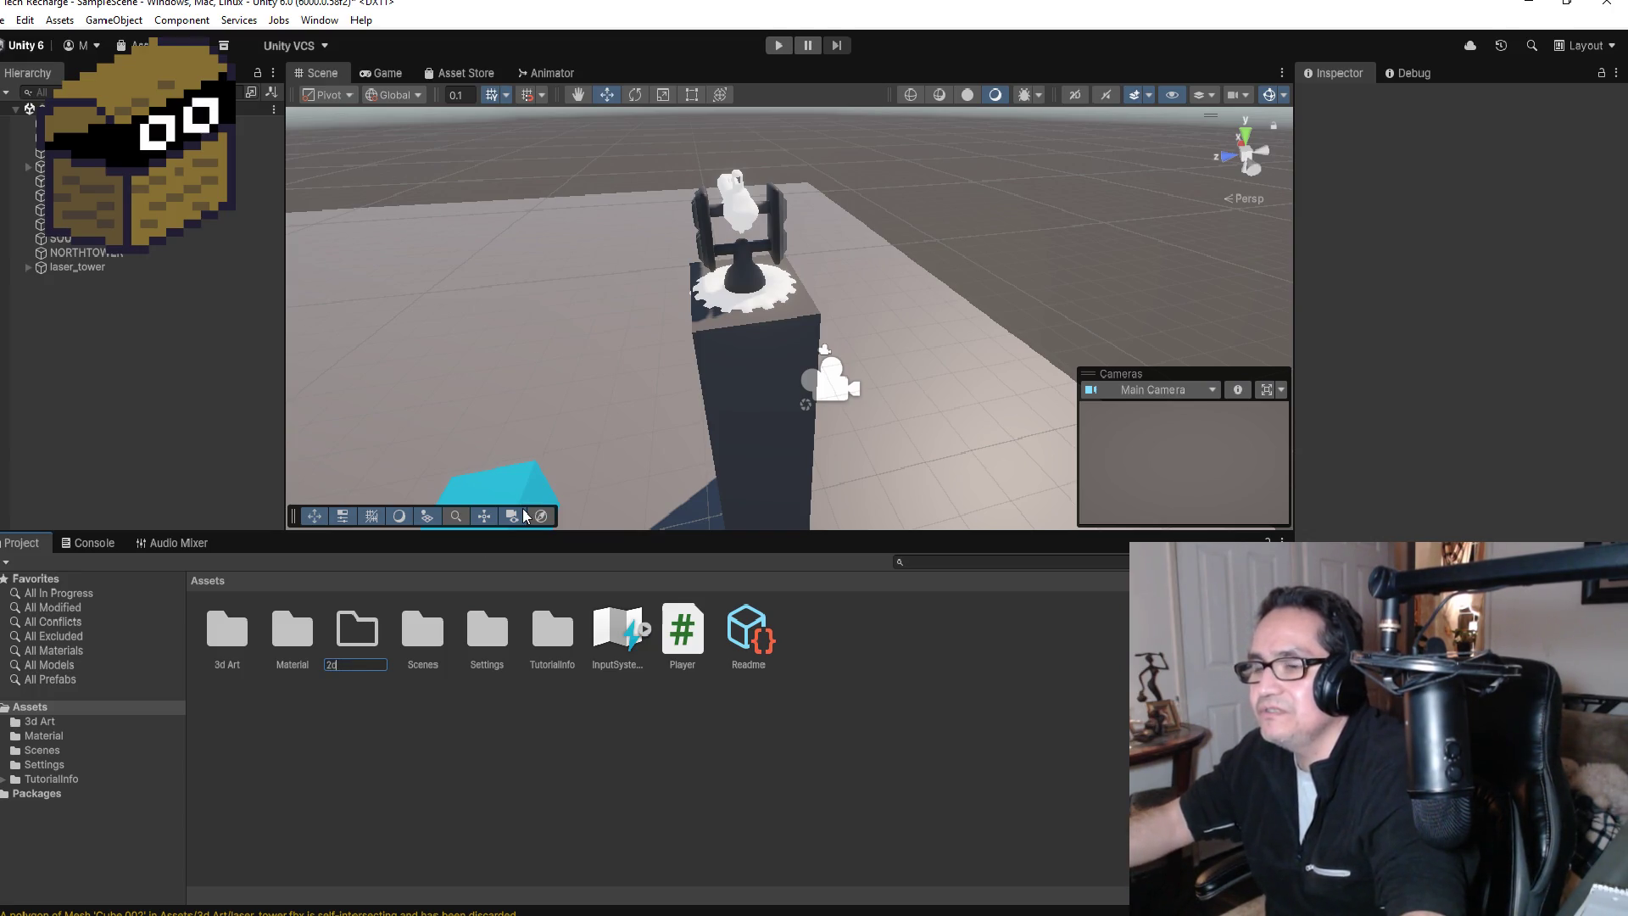
text( Art)
key(Return)
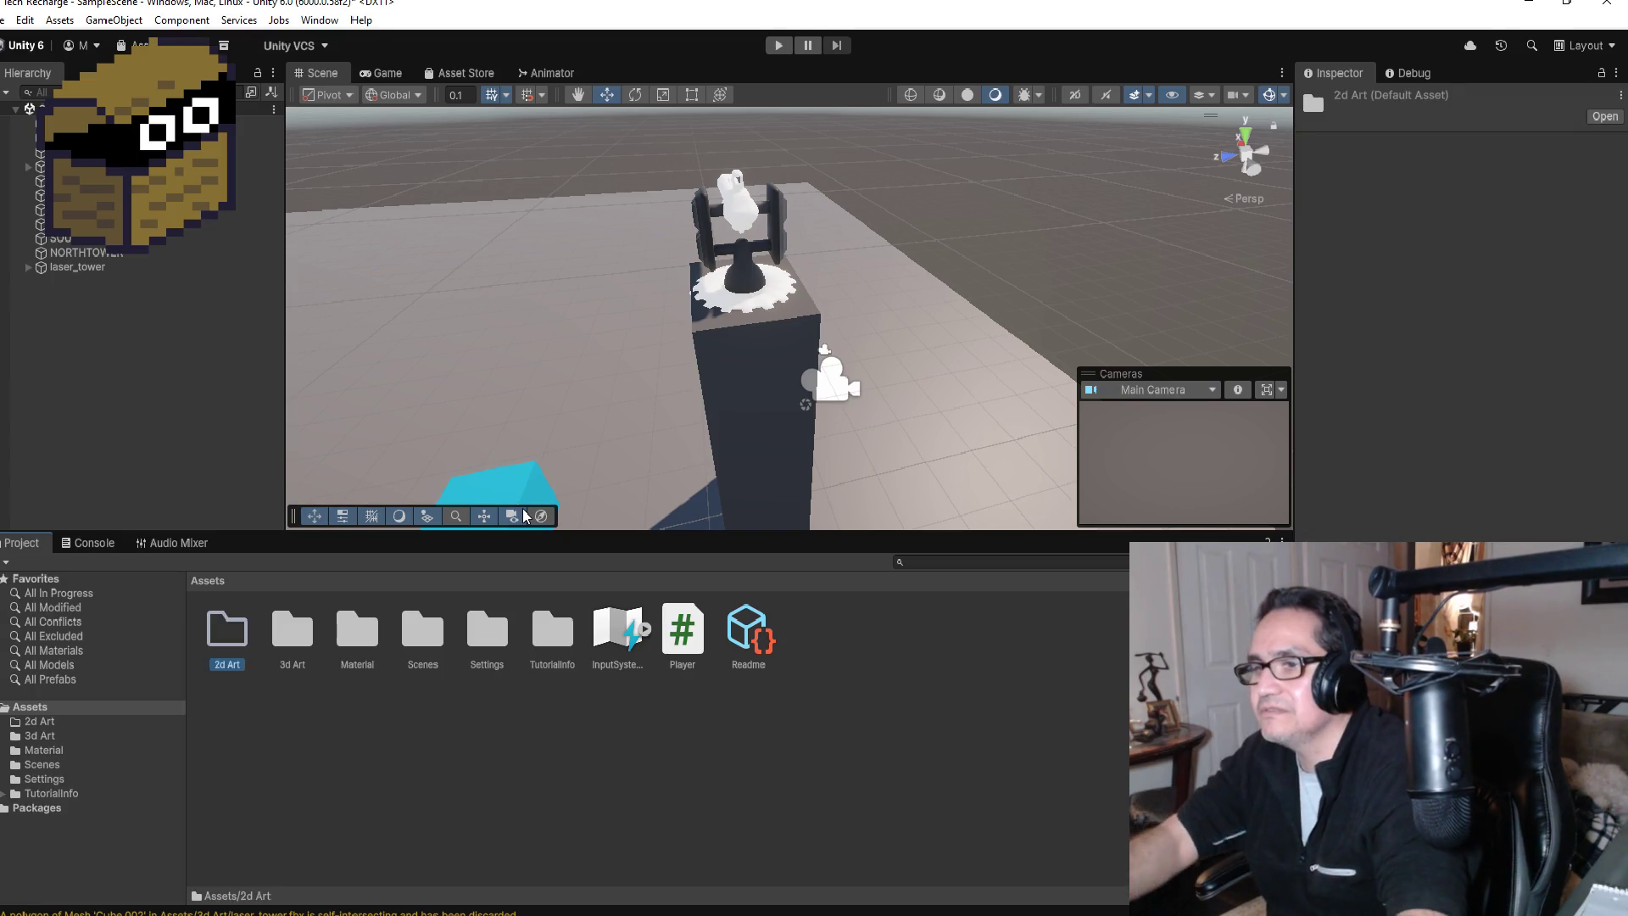
double_click(225, 638)
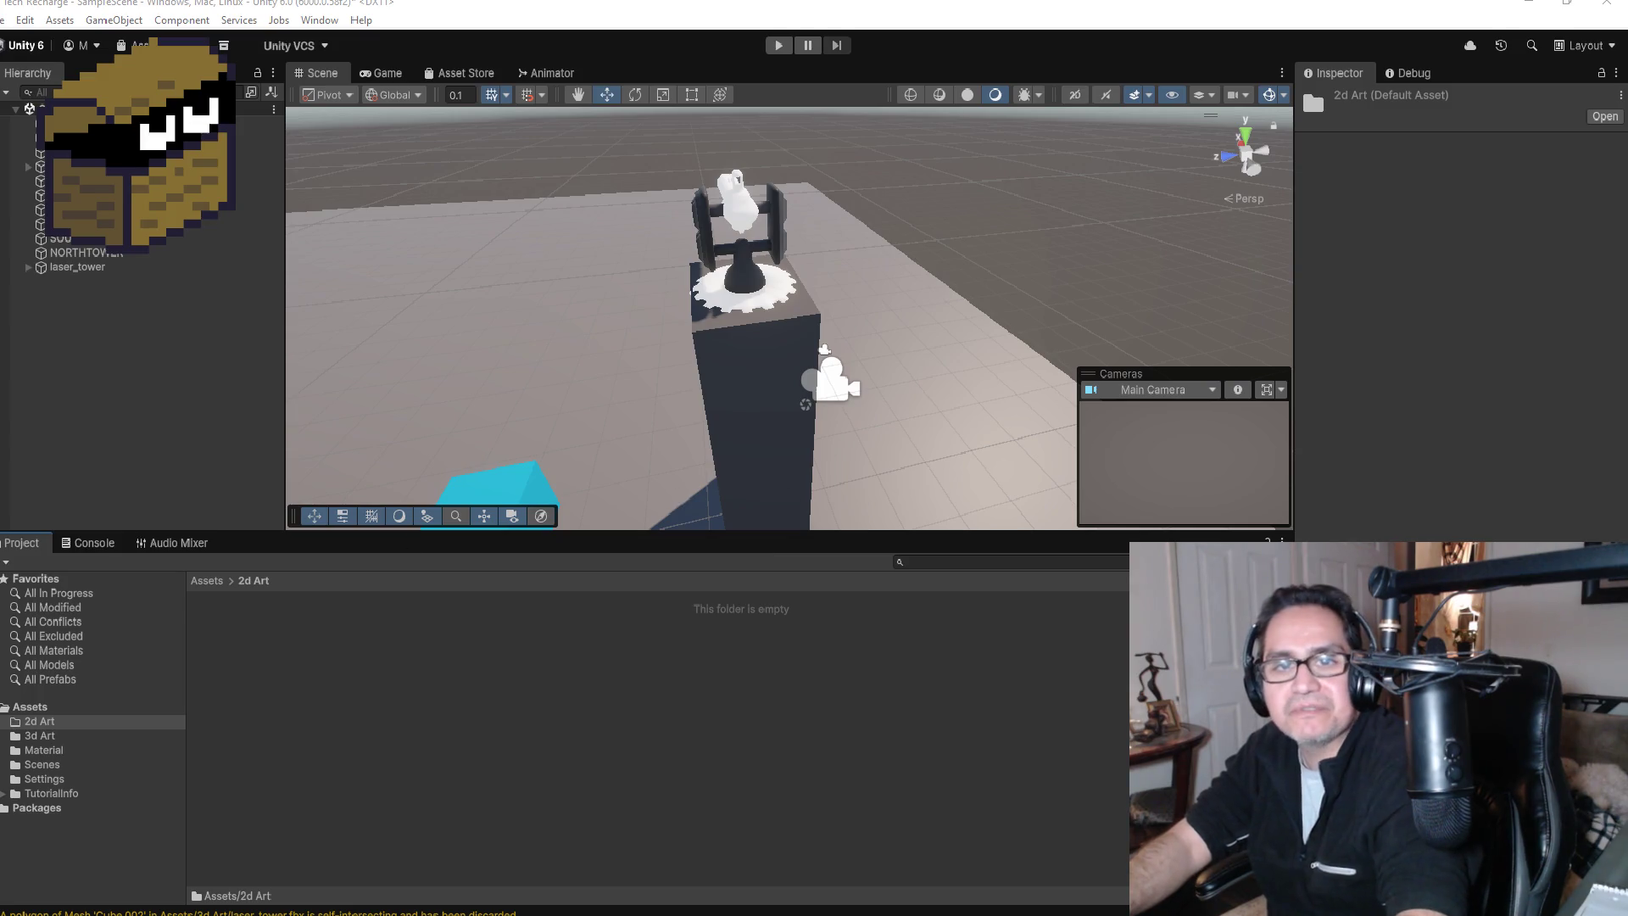
Step: Drag laser_texture from the Desktop's TD Tech Recharge folder into Unity's 2d Art folder
mouse_move(2, 40)
mouse_down()
mouse_move(775, 237)
mouse_move(903, 163)
mouse_move(899, 179)
mouse_up()
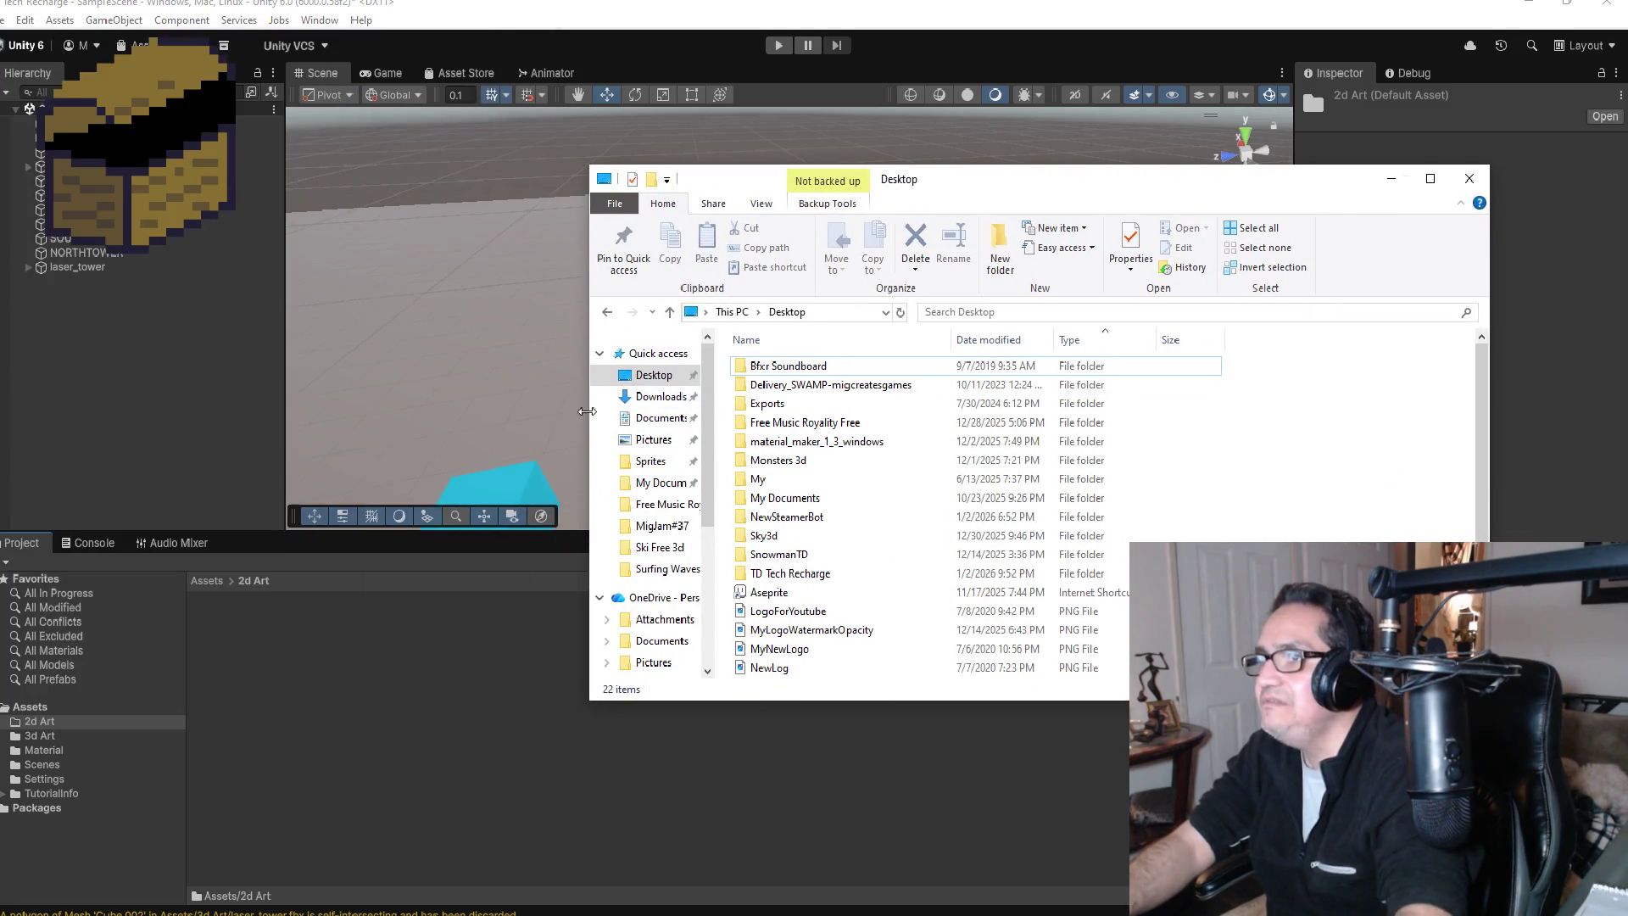
click(807, 592)
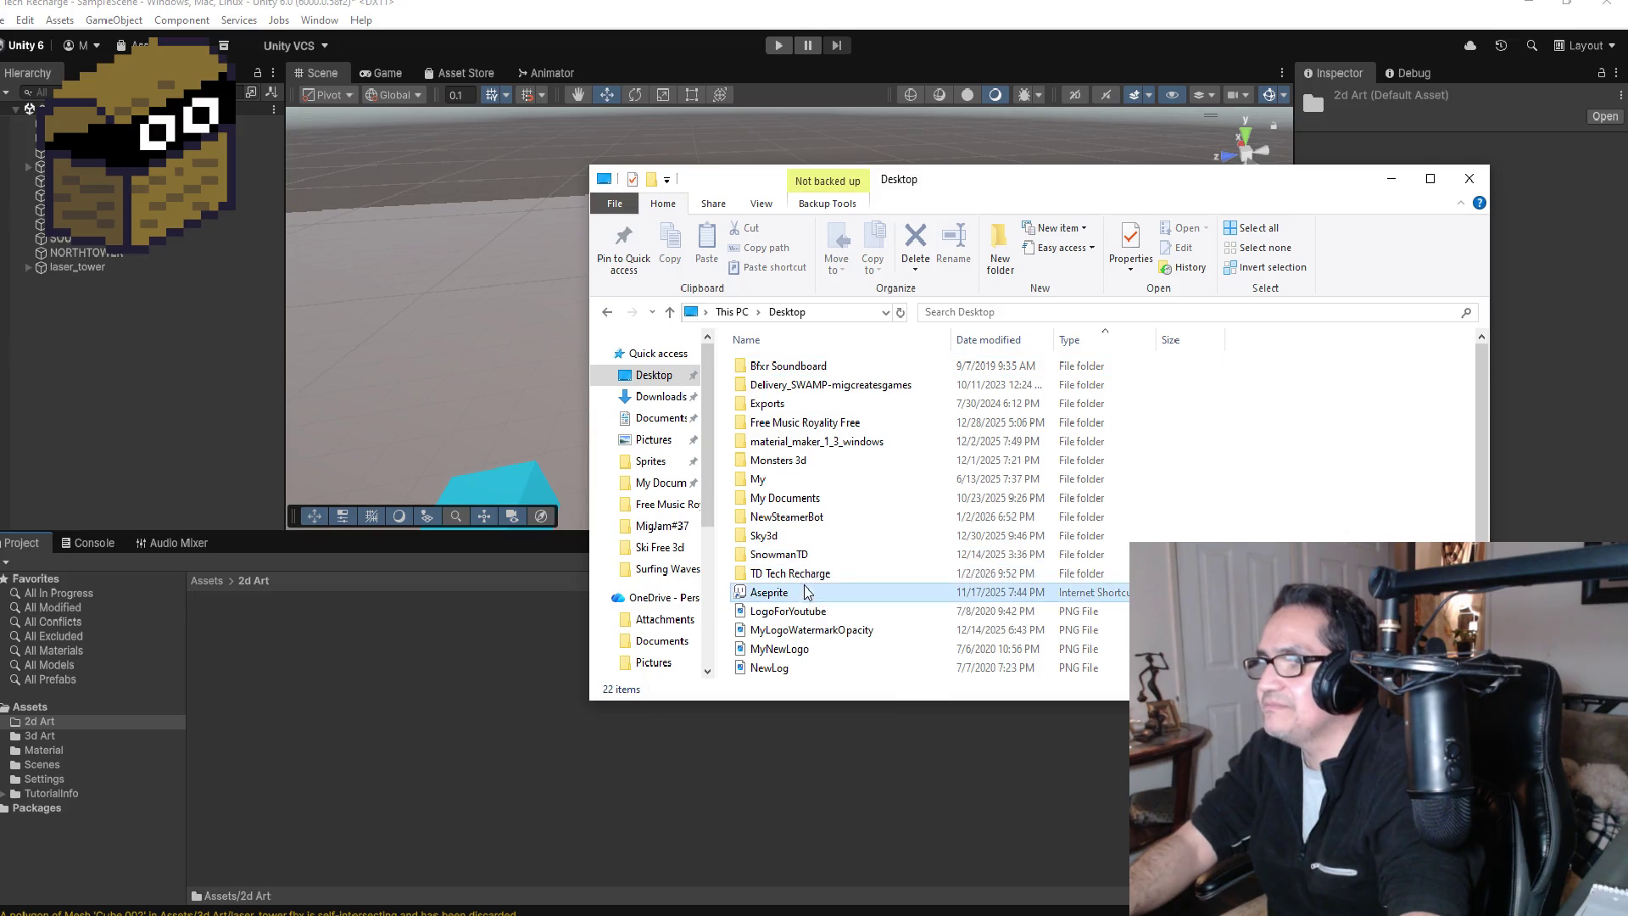
double_click(788, 573)
click(786, 376)
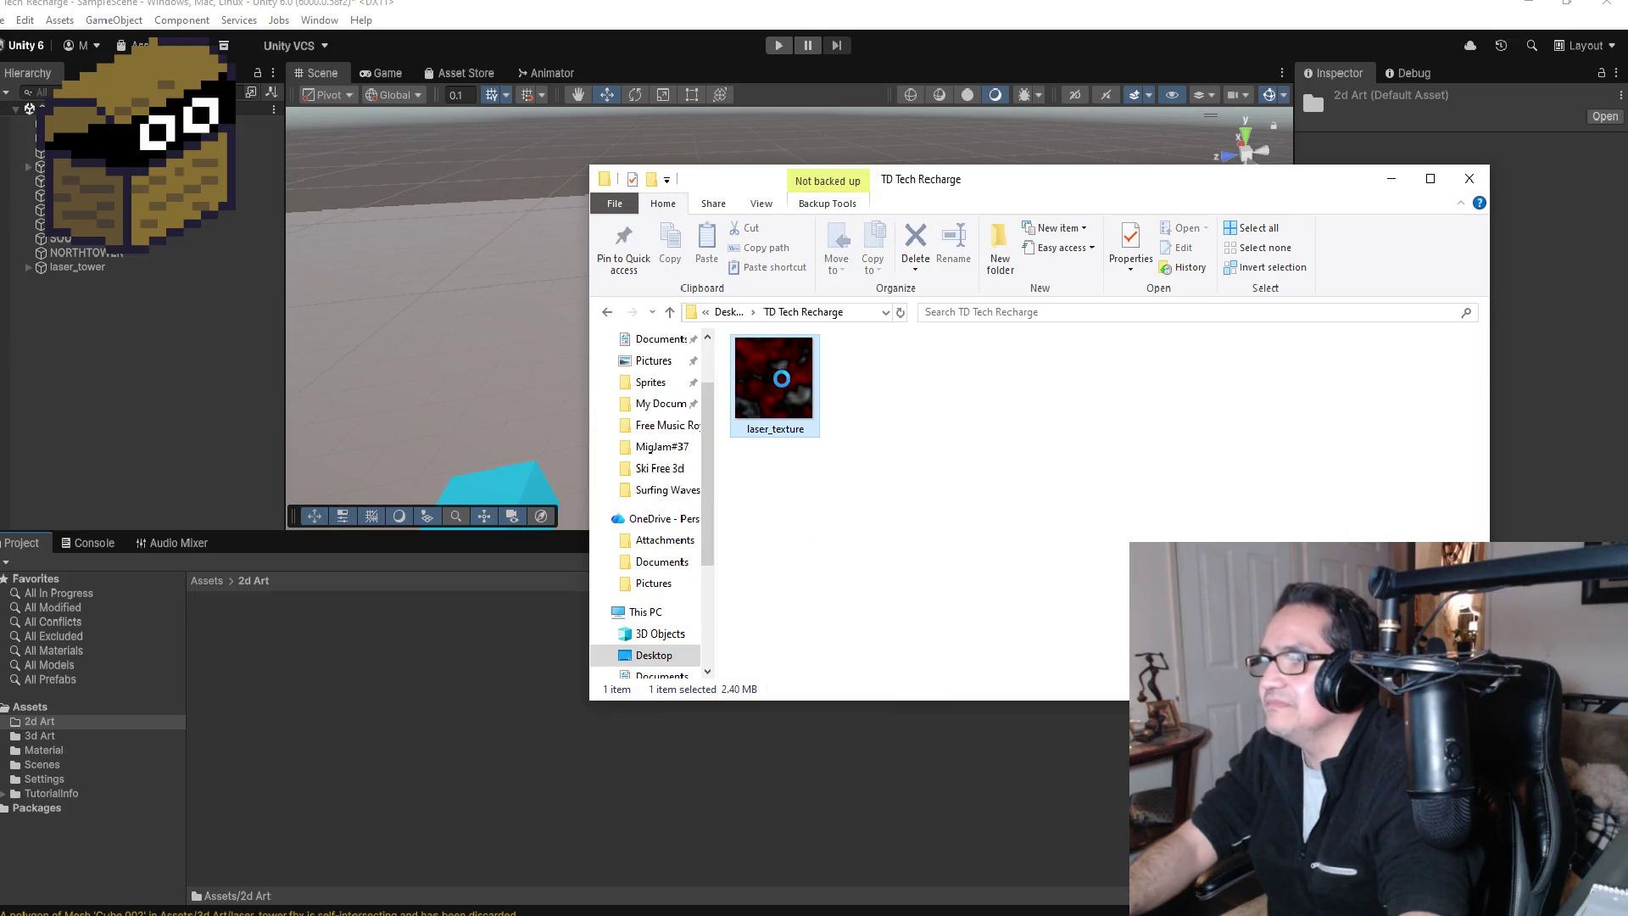
mouse_move(780, 380)
mouse_down()
mouse_move(605, 505)
mouse_move(351, 642)
mouse_up()
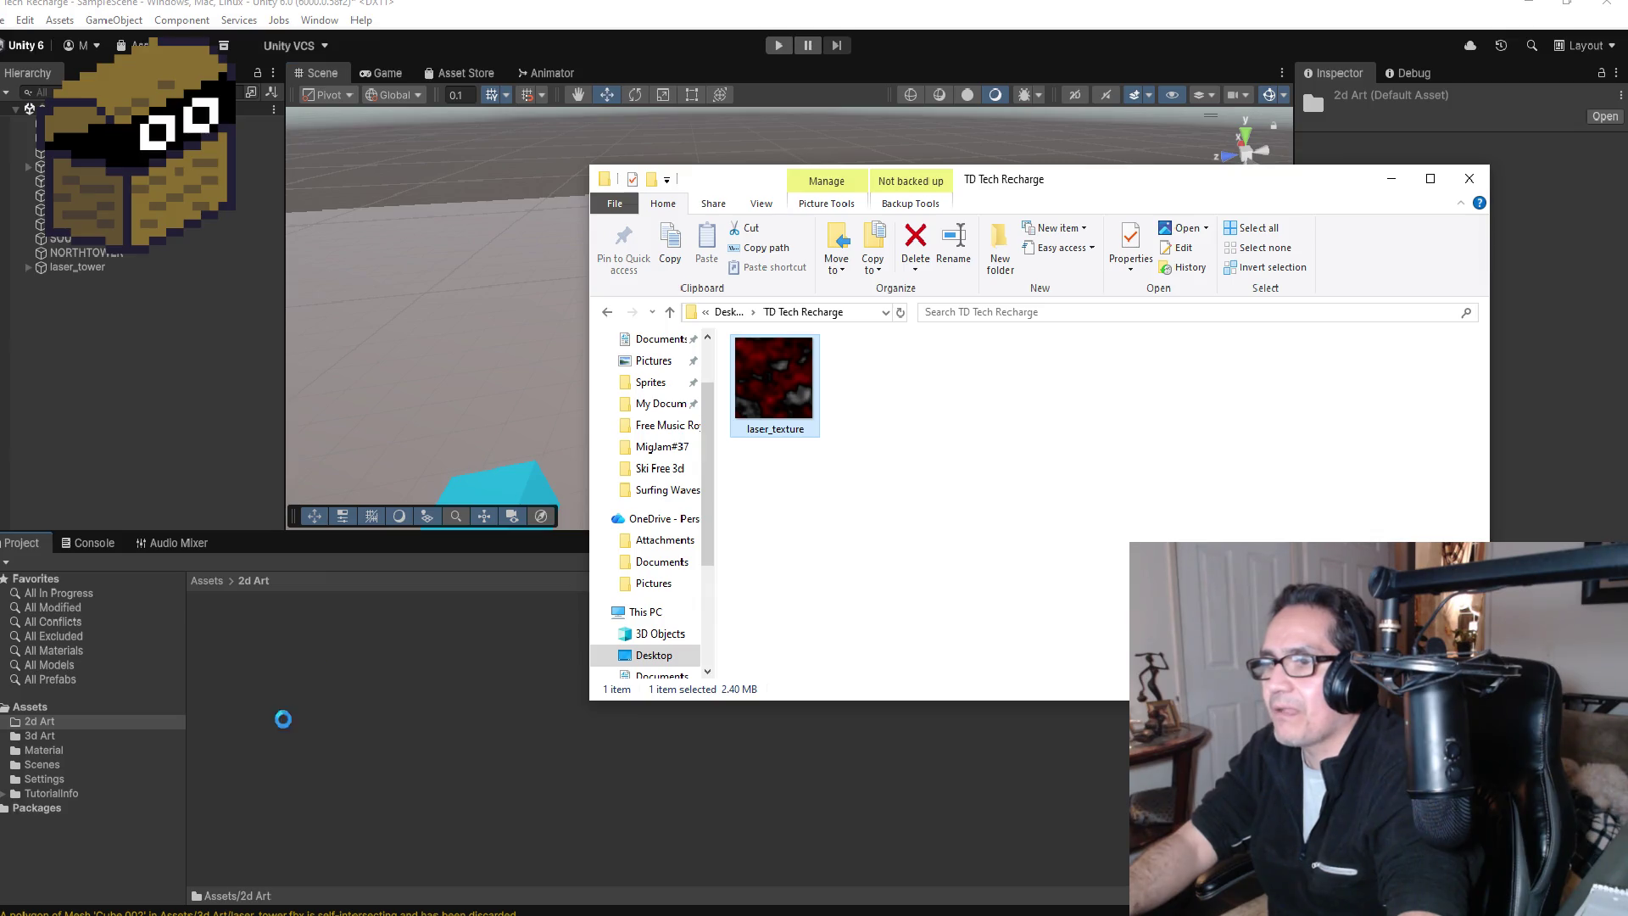
Step: Check laser_texture's import settings in 2d Art, then open the Material folder
click(338, 677)
click(207, 583)
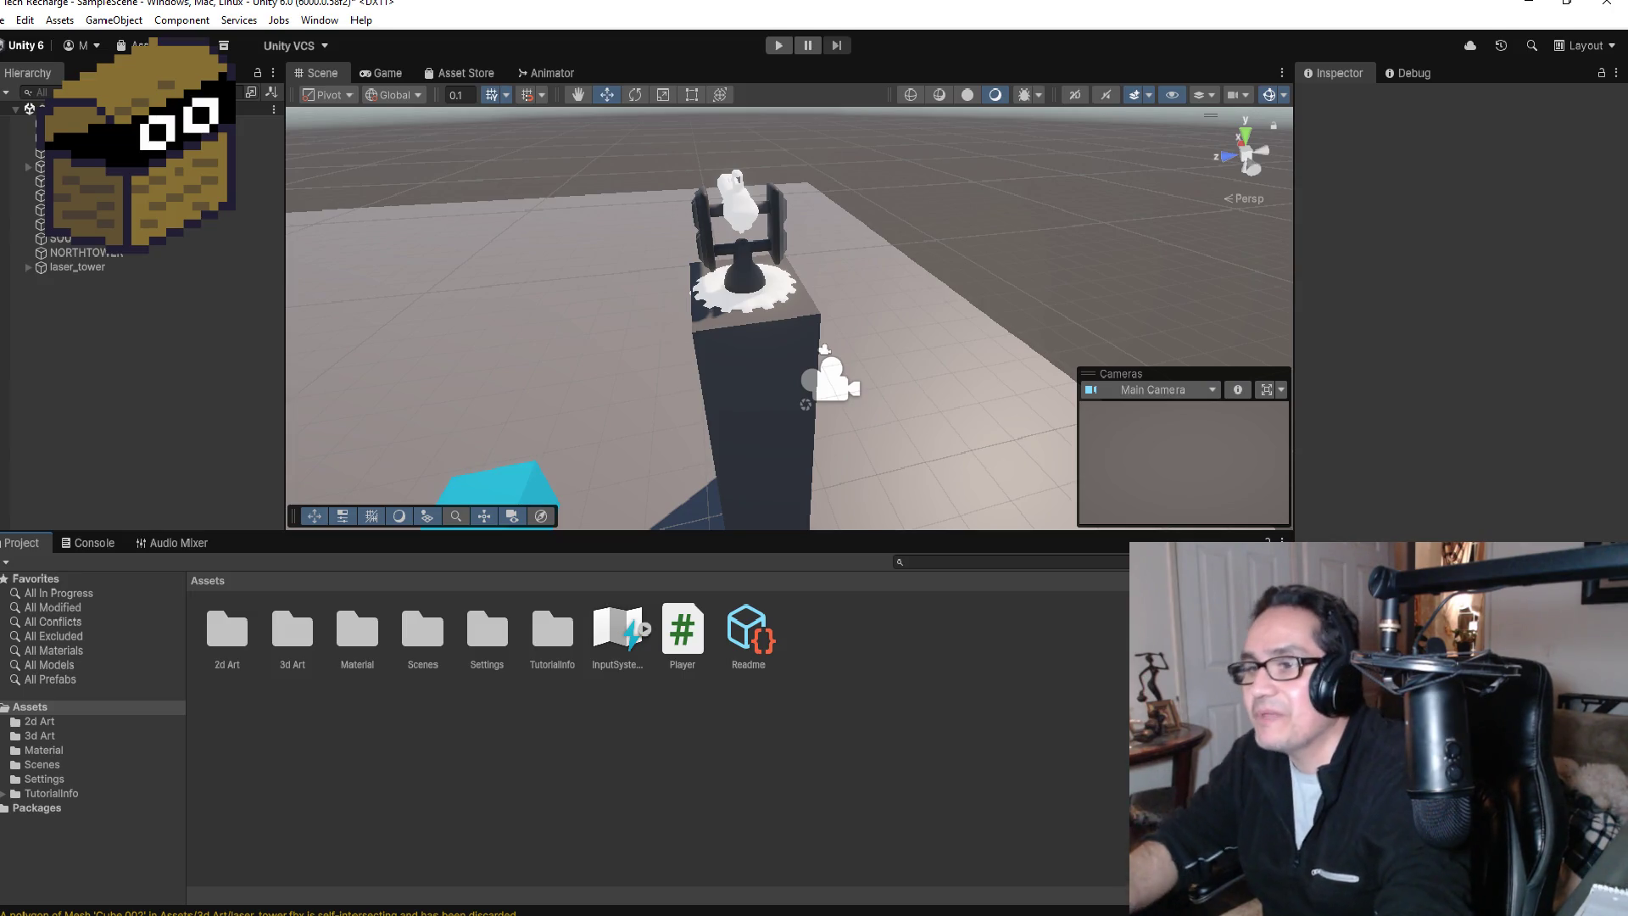
double_click(211, 626)
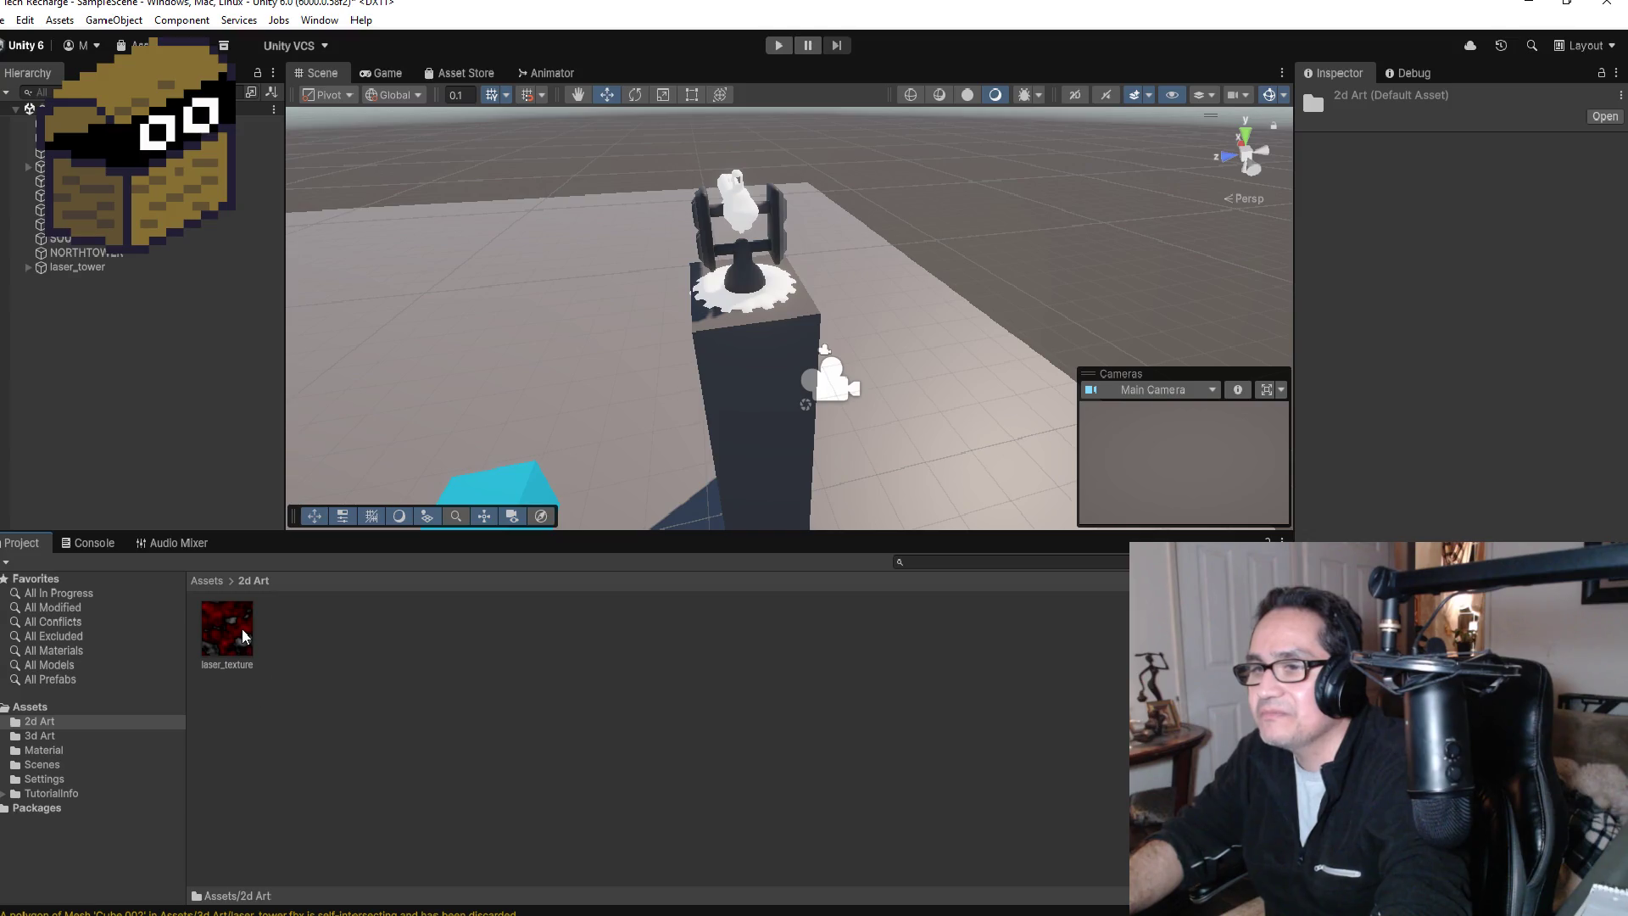
click(241, 627)
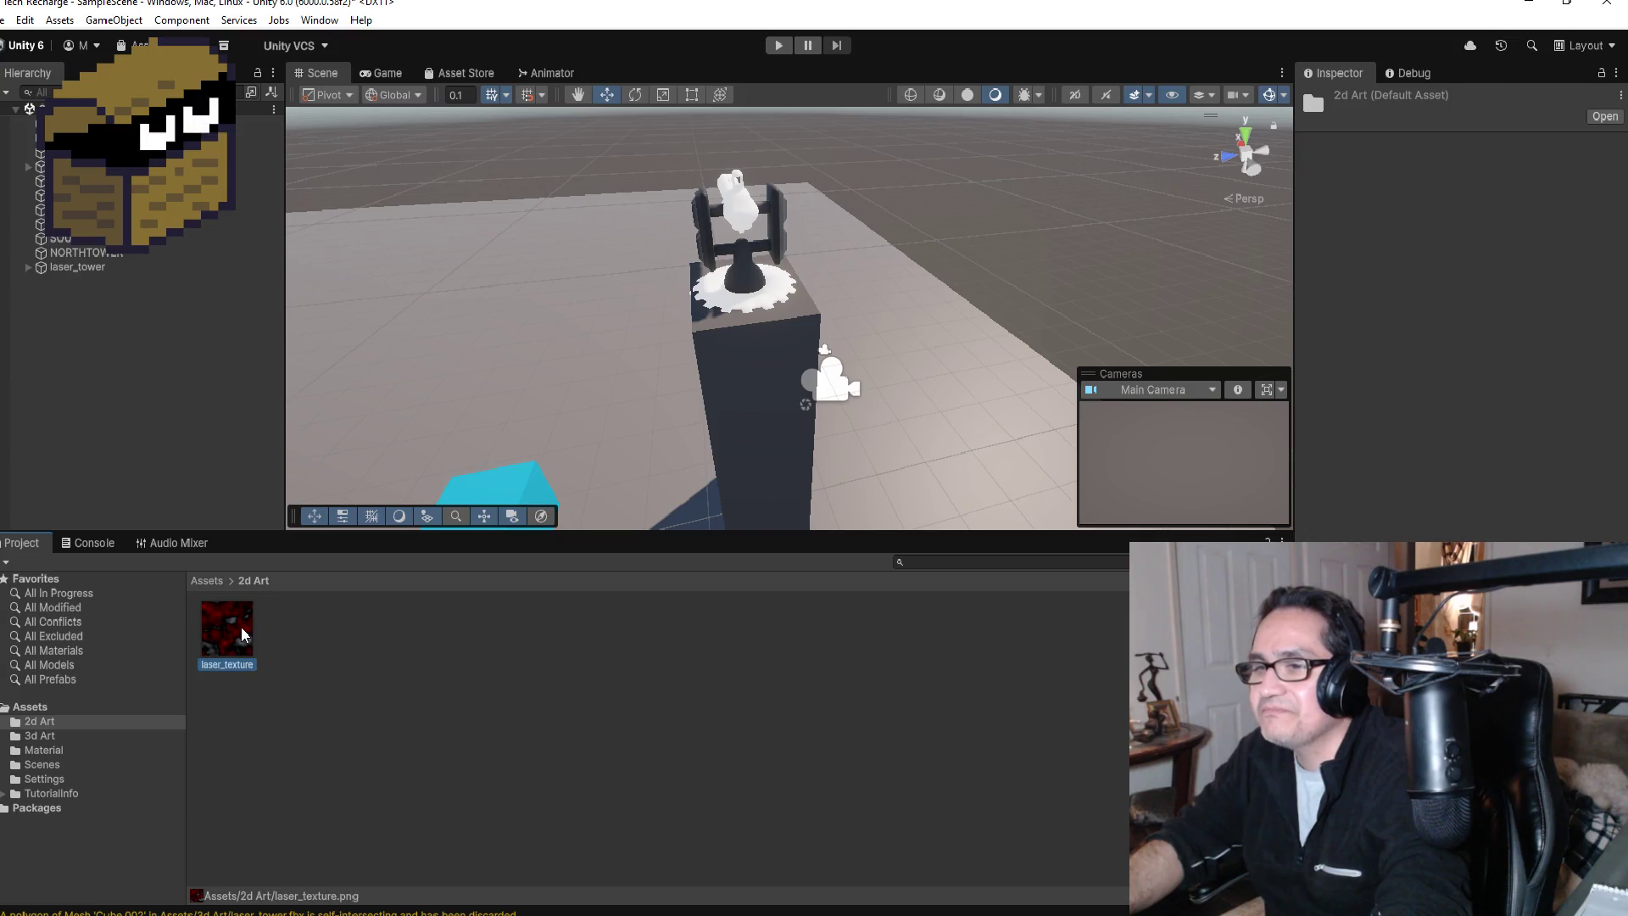
click(206, 580)
double_click(357, 636)
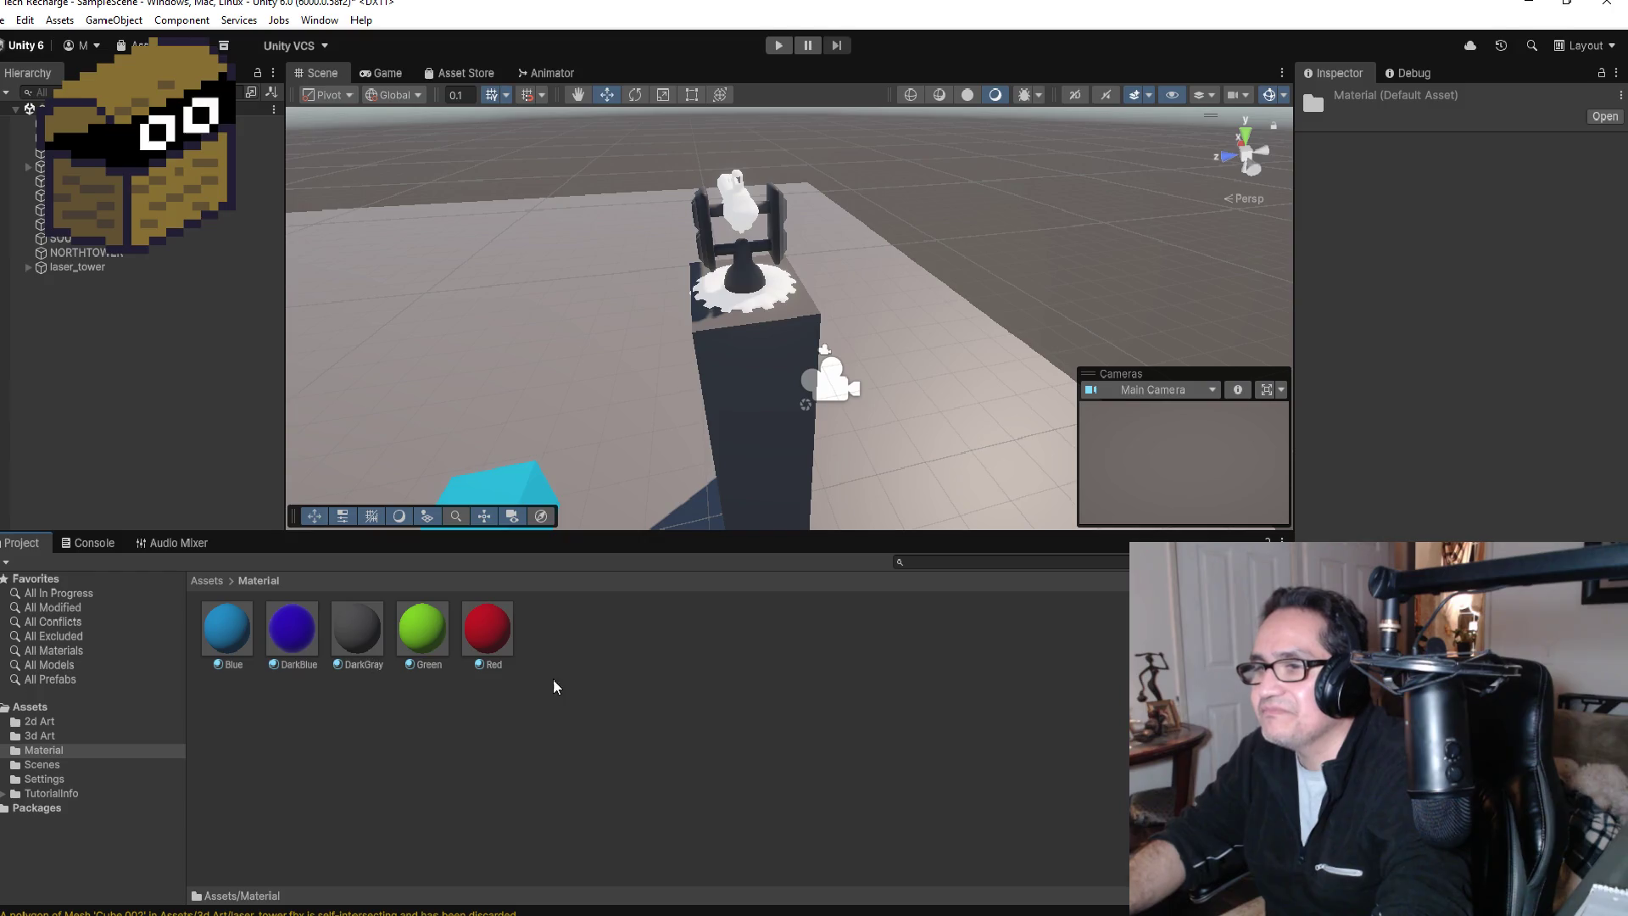
right_click(609, 629)
Step: Create a material named 'New Material' in the Material folder, then switch to Chrome
mouse_move(728, 135)
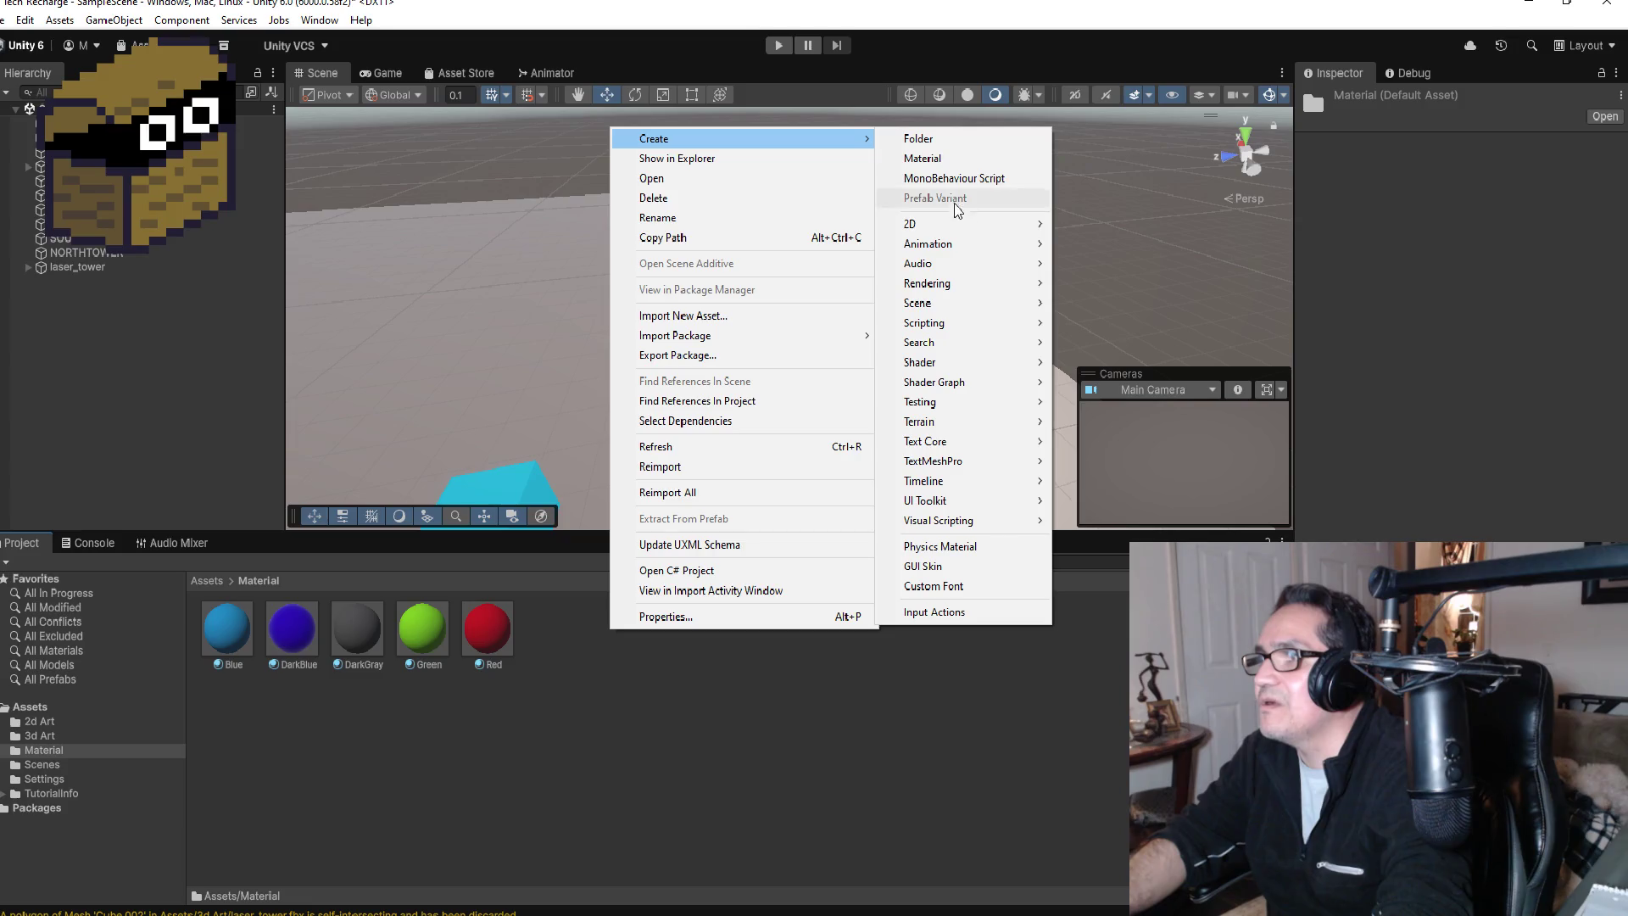
click(928, 157)
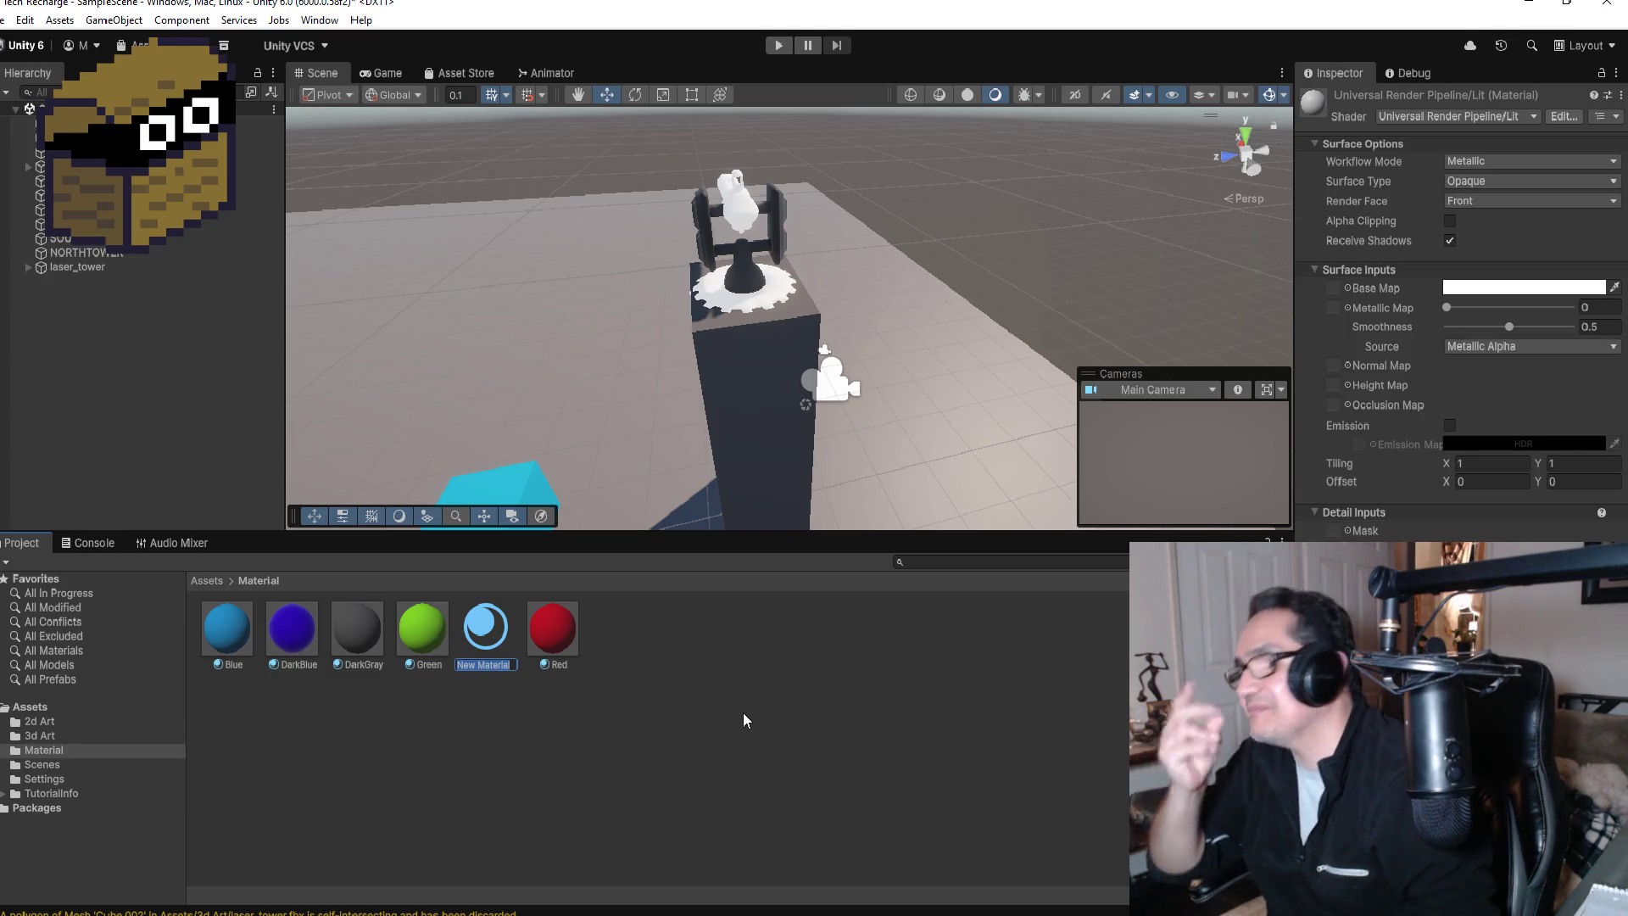
key(Return)
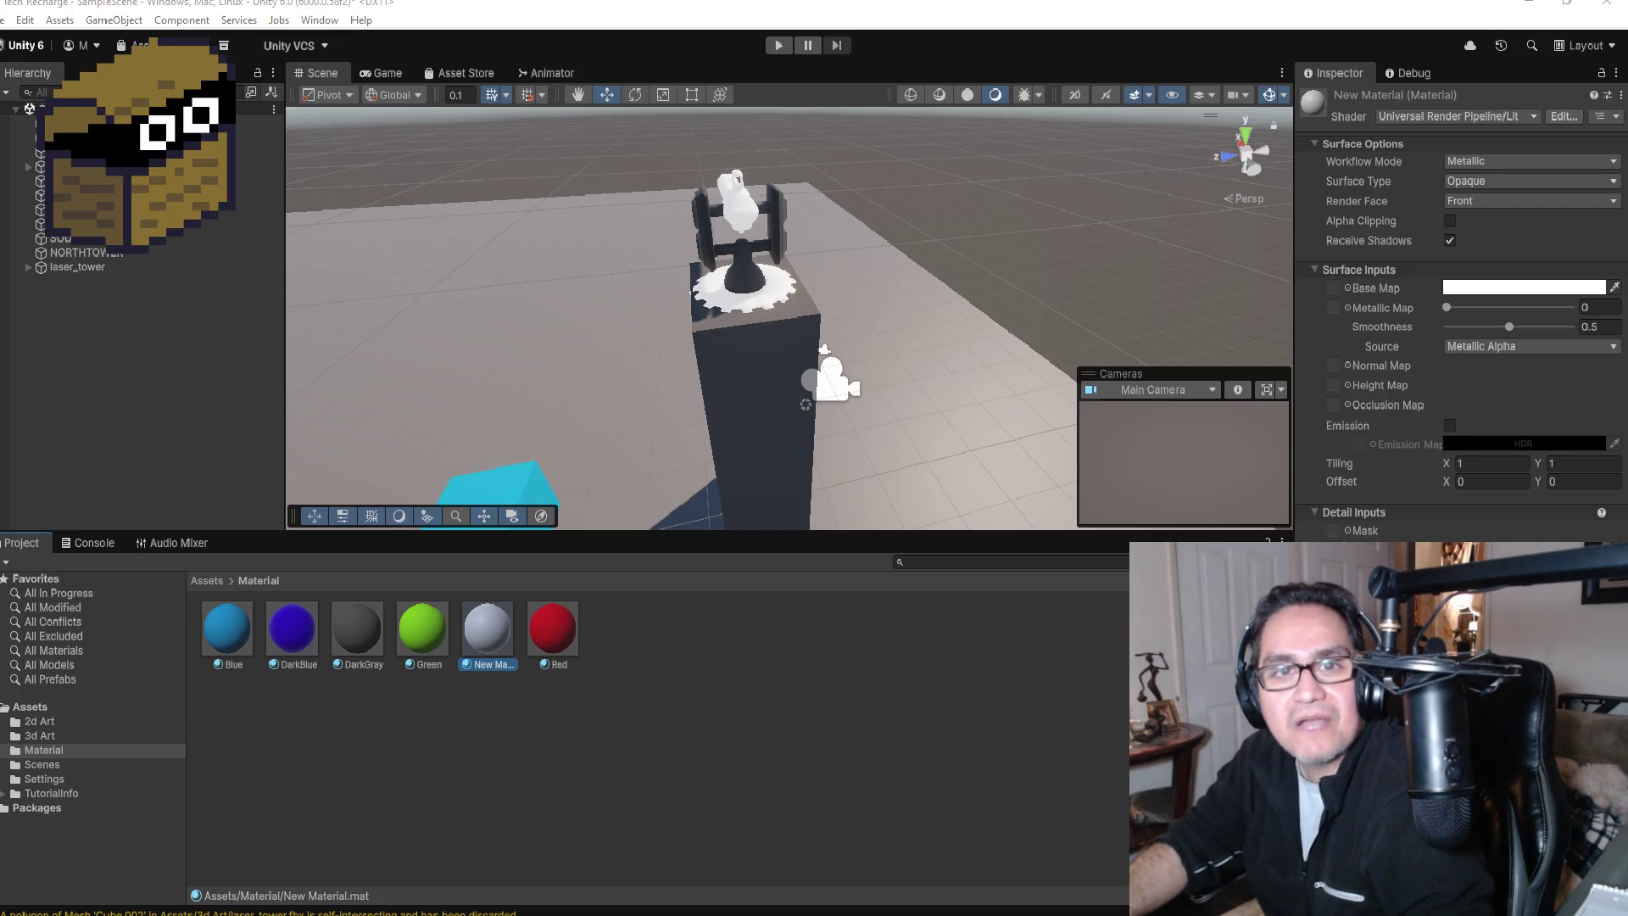
key(alt+Tab)
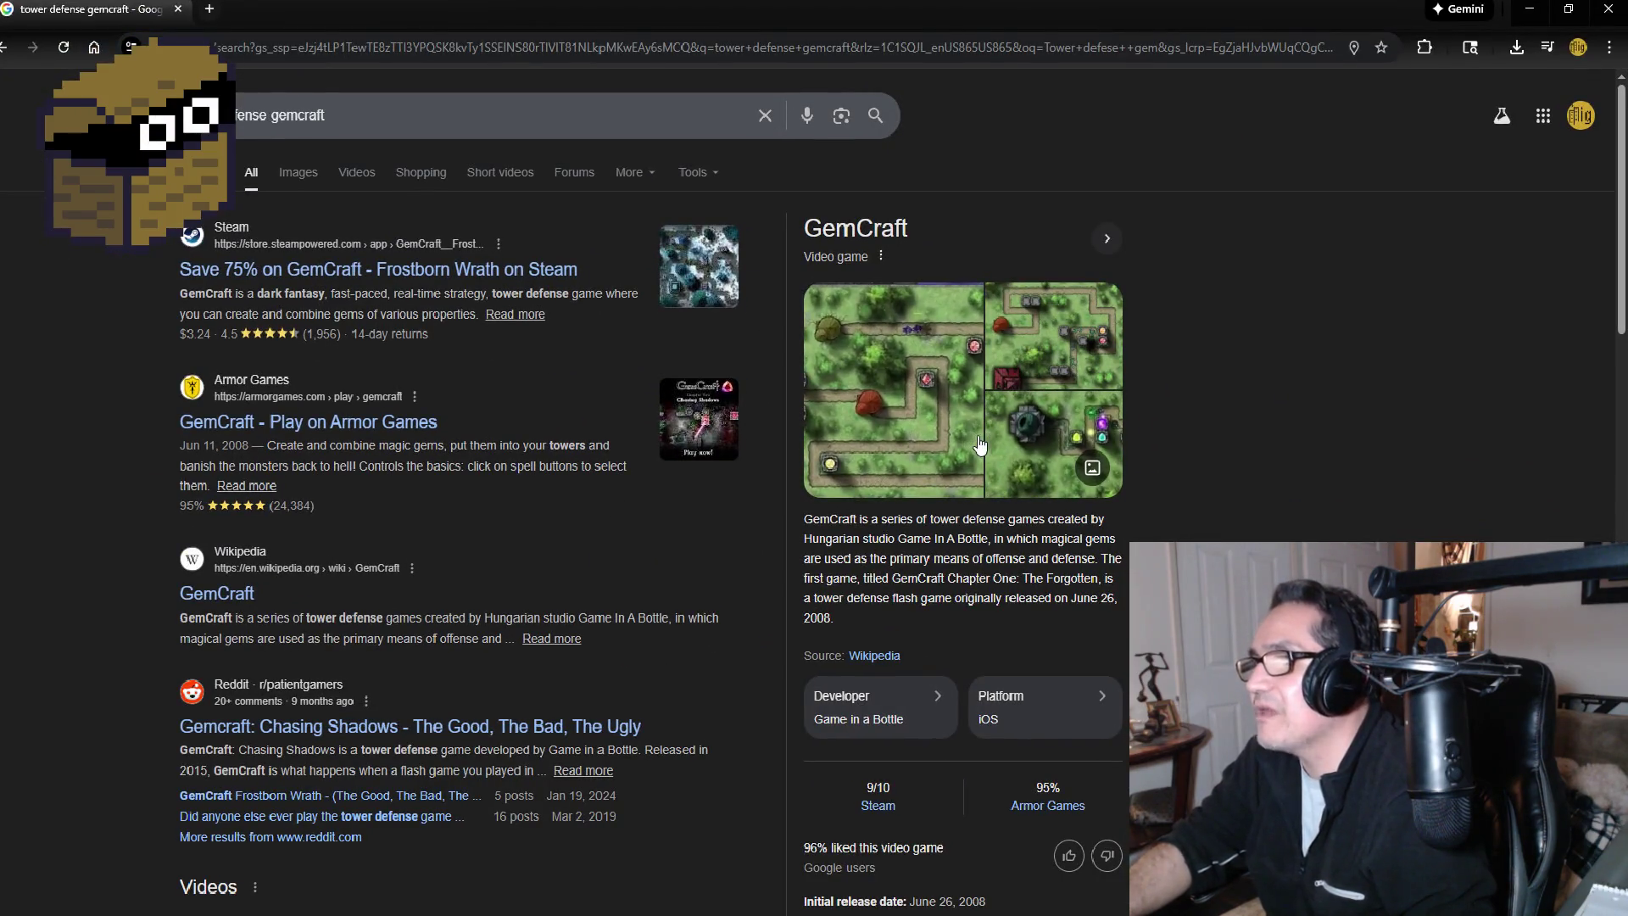
Step: Search Google for 'tower defense games' and open the Steam Tower Defense result
click(357, 105)
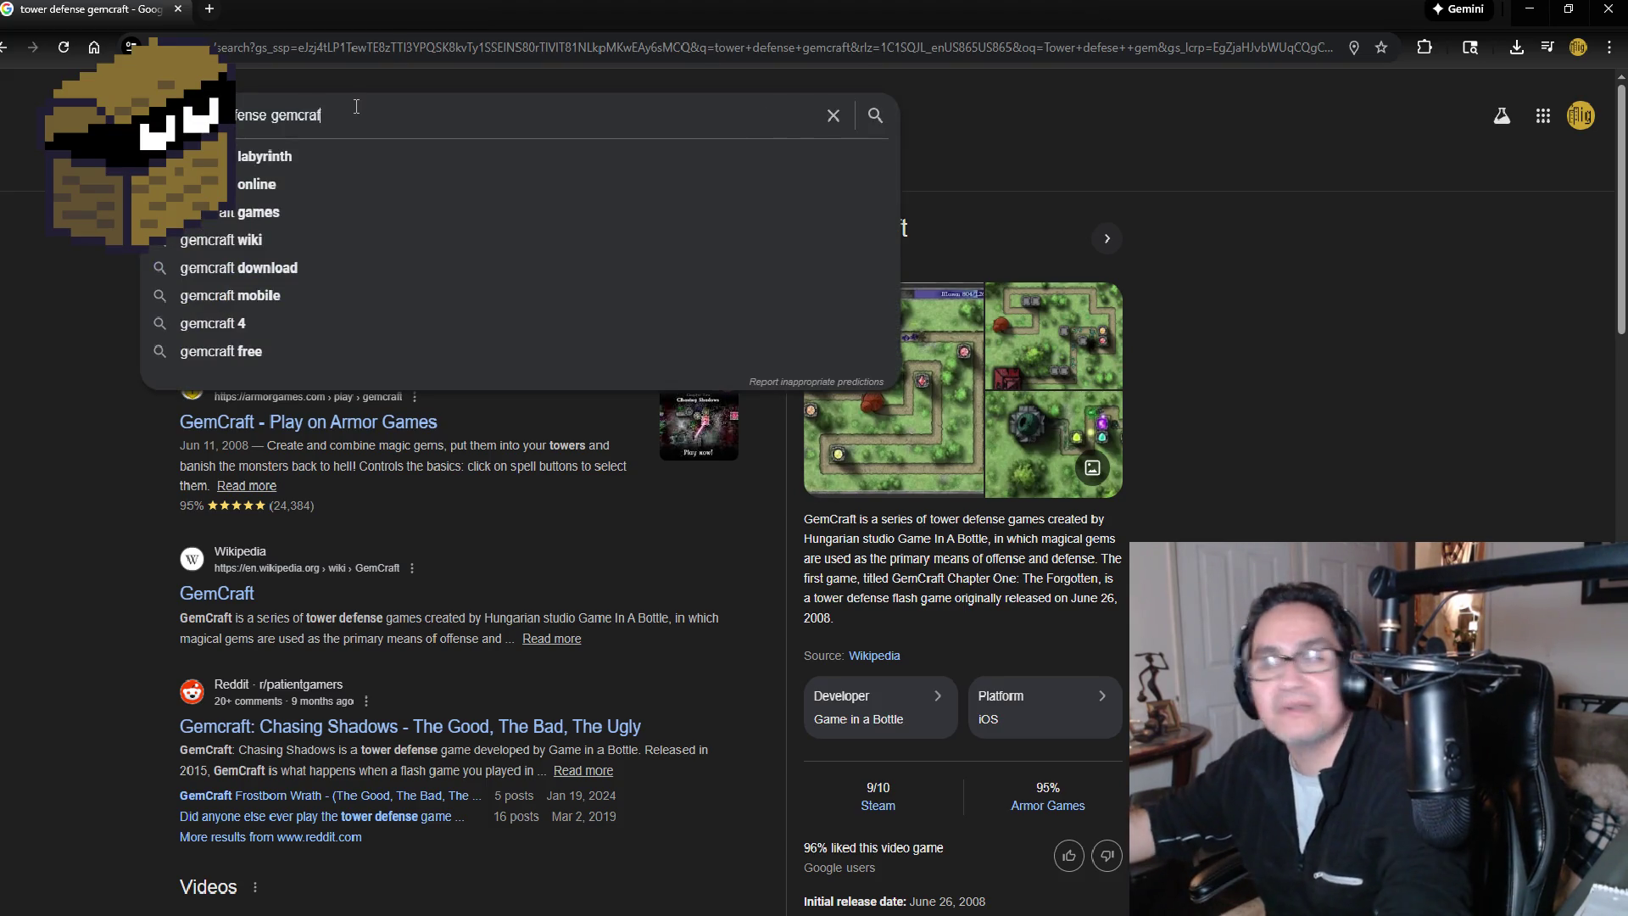
key(BackSpace)
key(BackSpace)
key(BackSpace)
key(BackSpace)
key(BackSpace)
key(BackSpace)
key(BackSpace)
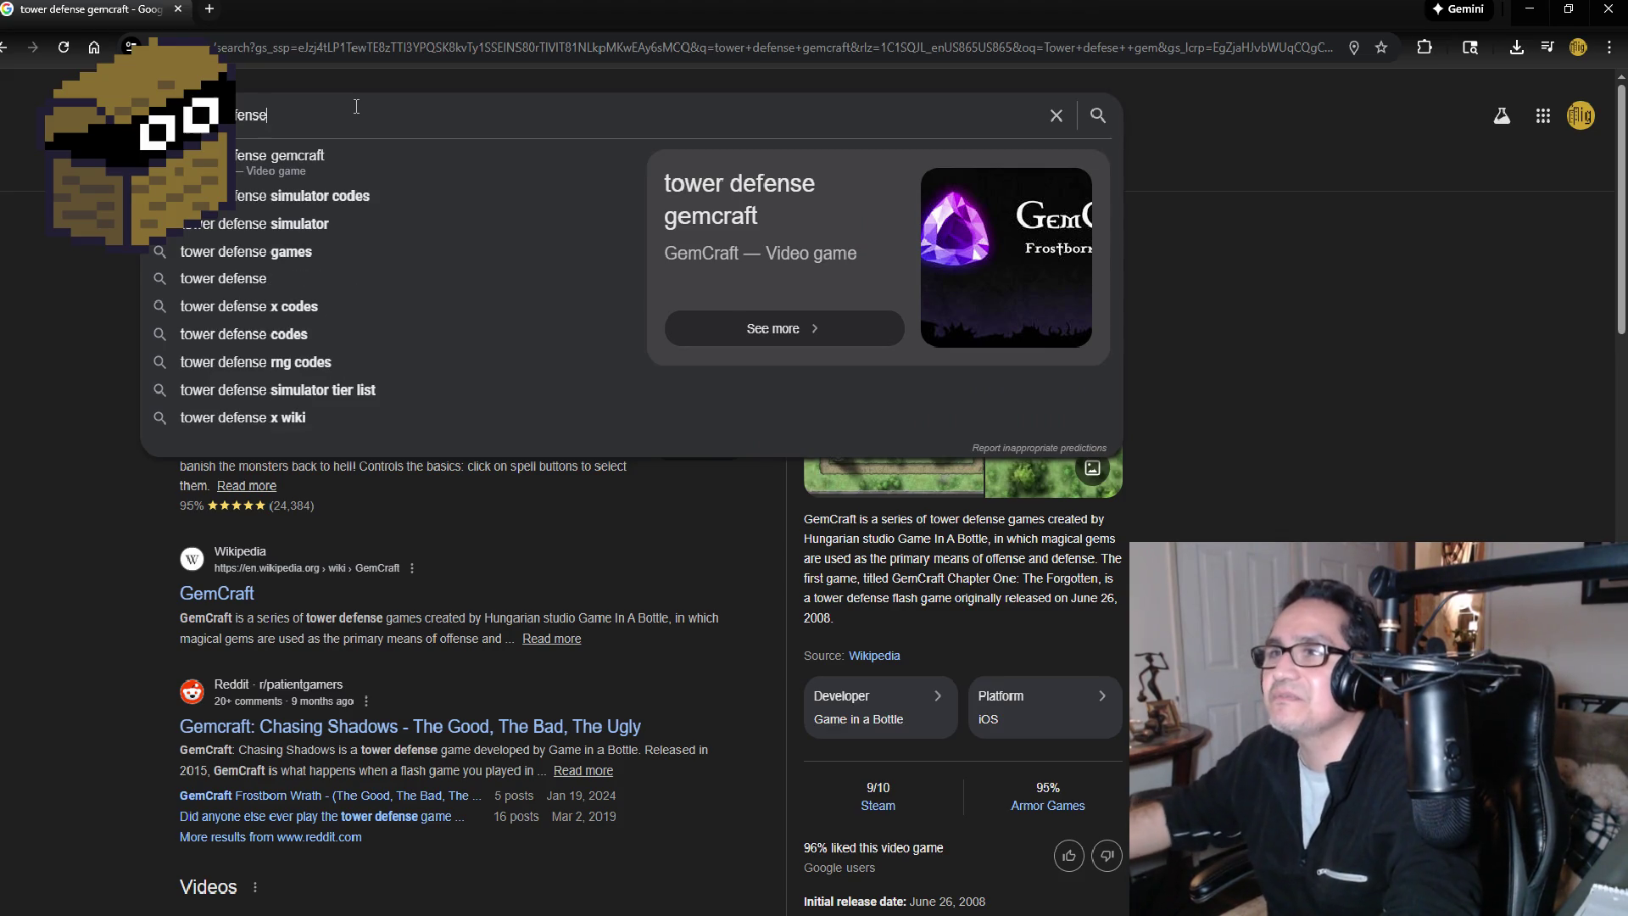
text( games)
key(Return)
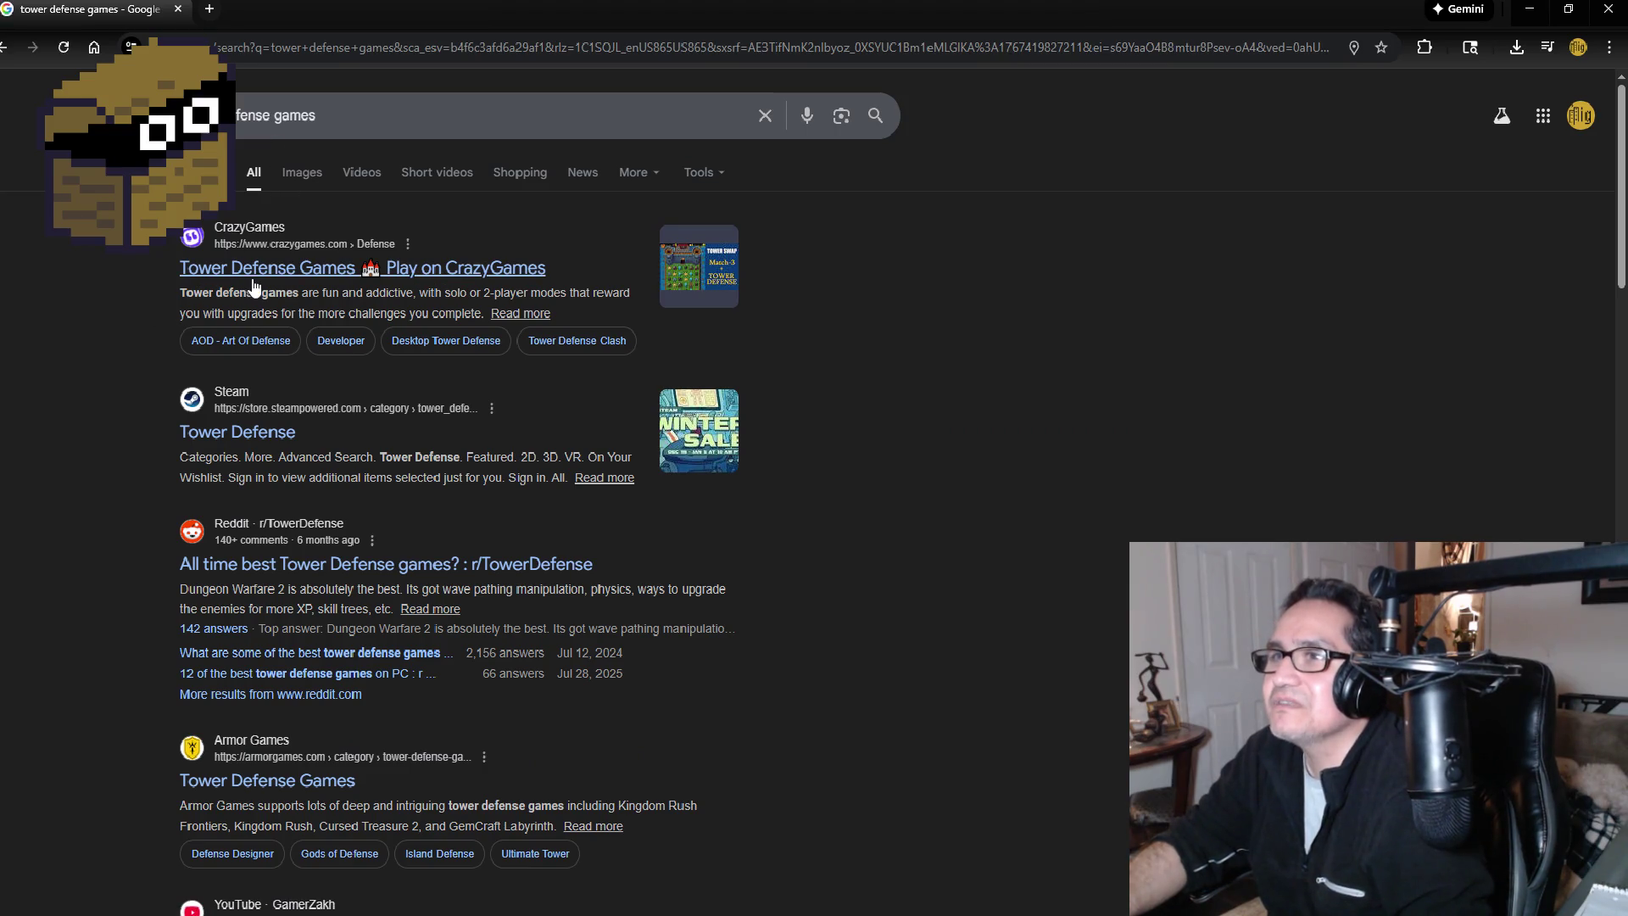
scroll(109, 375, down, 1)
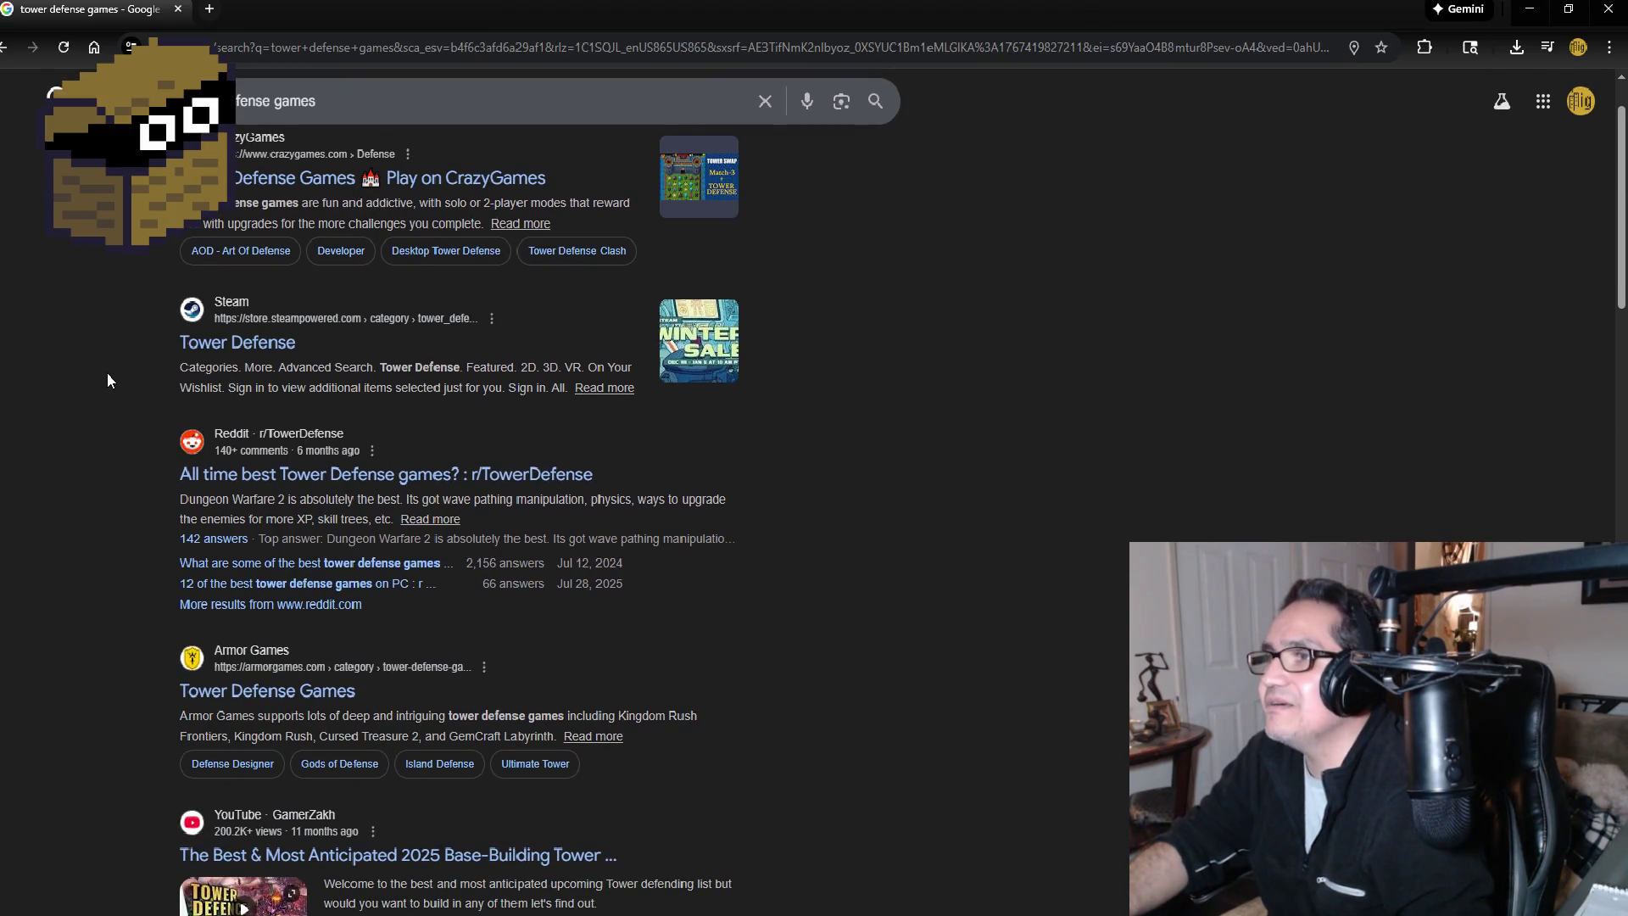
click(211, 345)
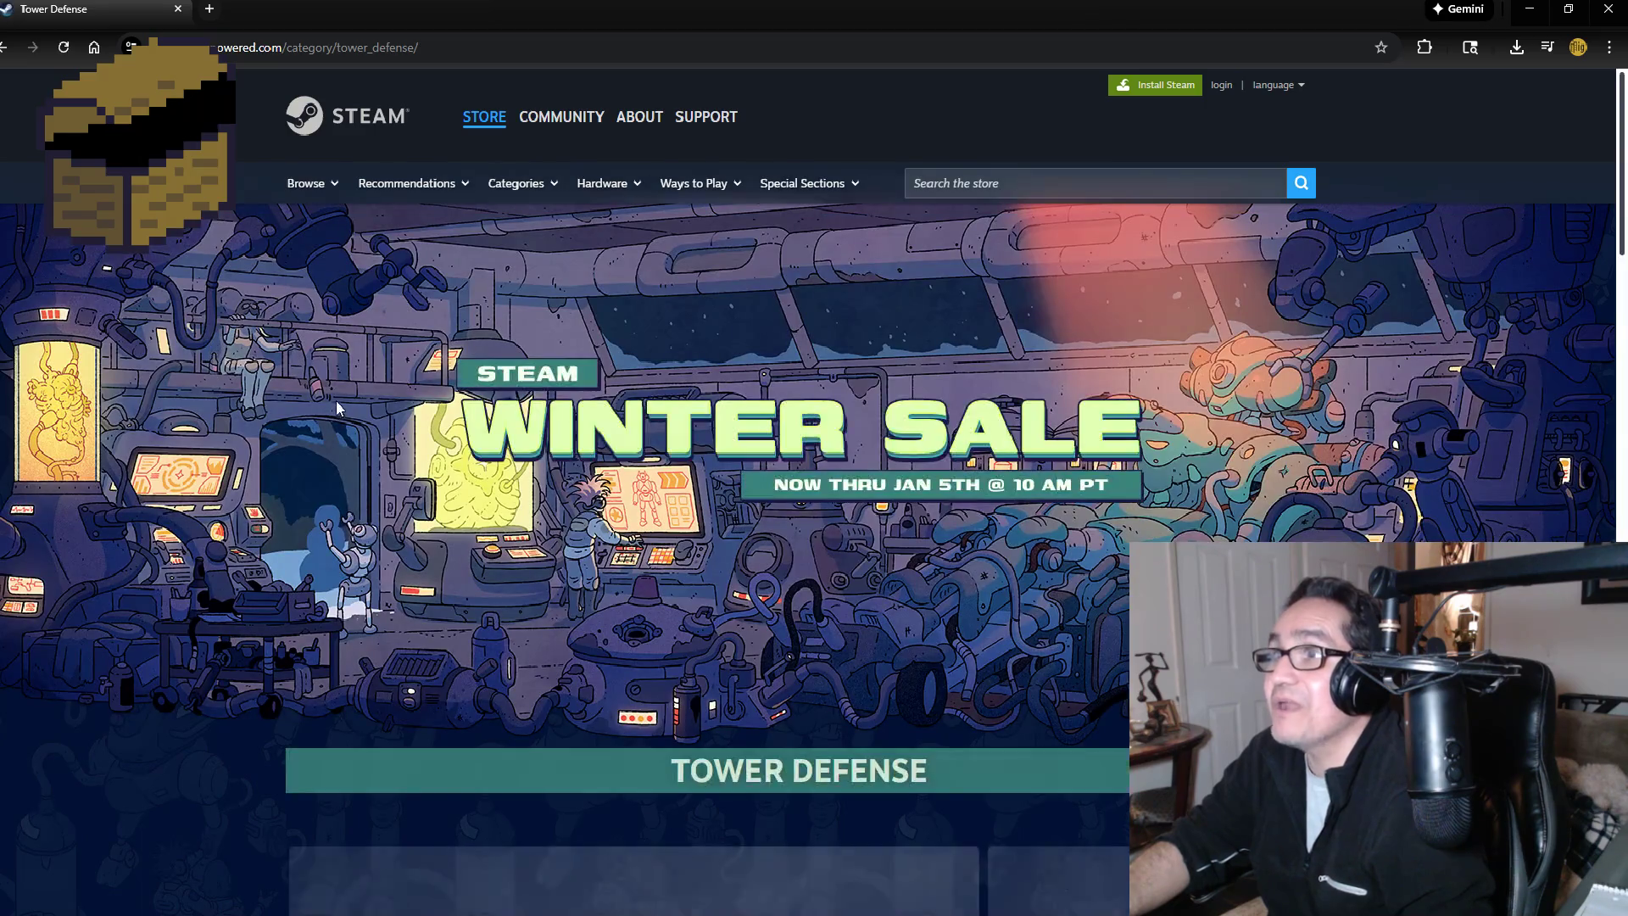
Step: Scroll down the Steam Tower Defense category page to the events section
scroll(964, 178, down, 1)
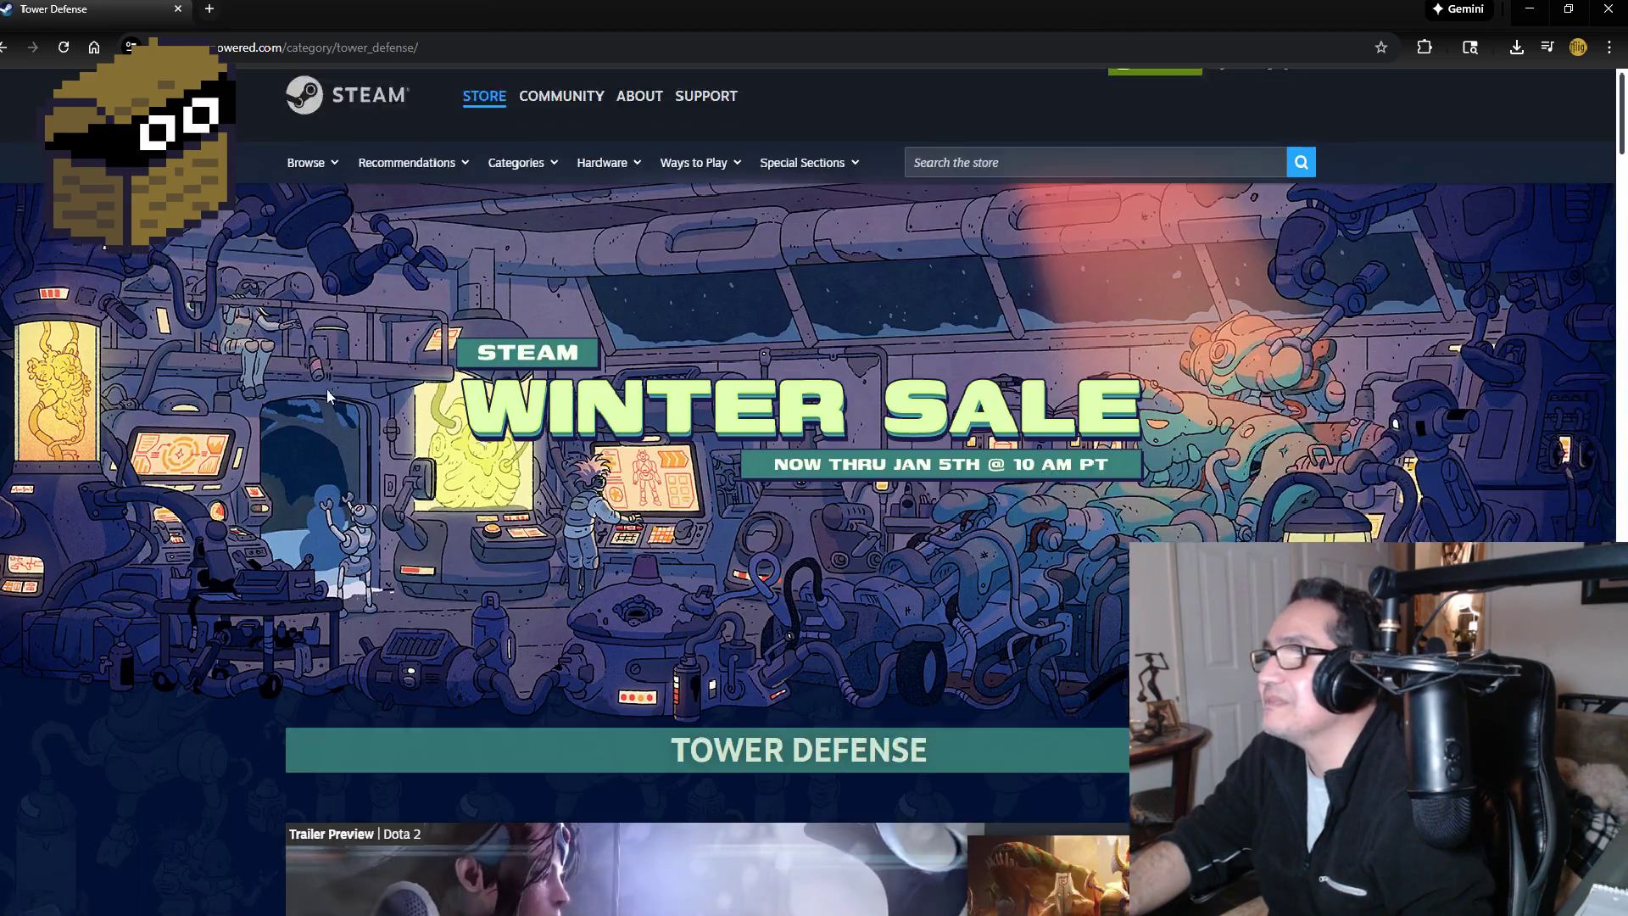
scroll(965, 171, down, 10)
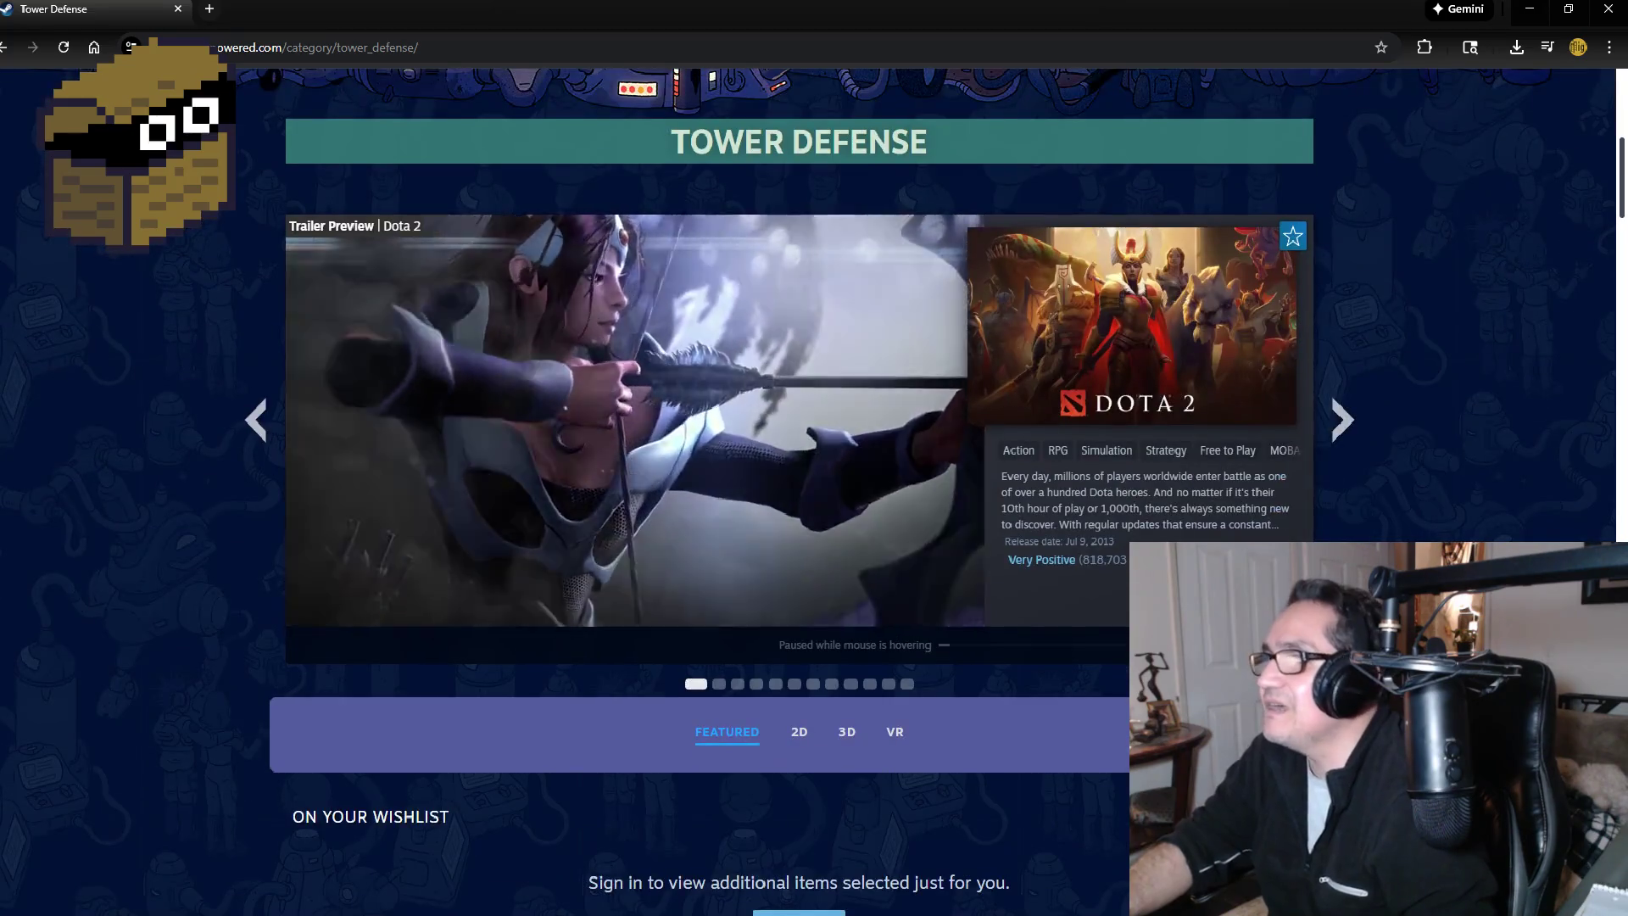
scroll(805, 492, down, 8)
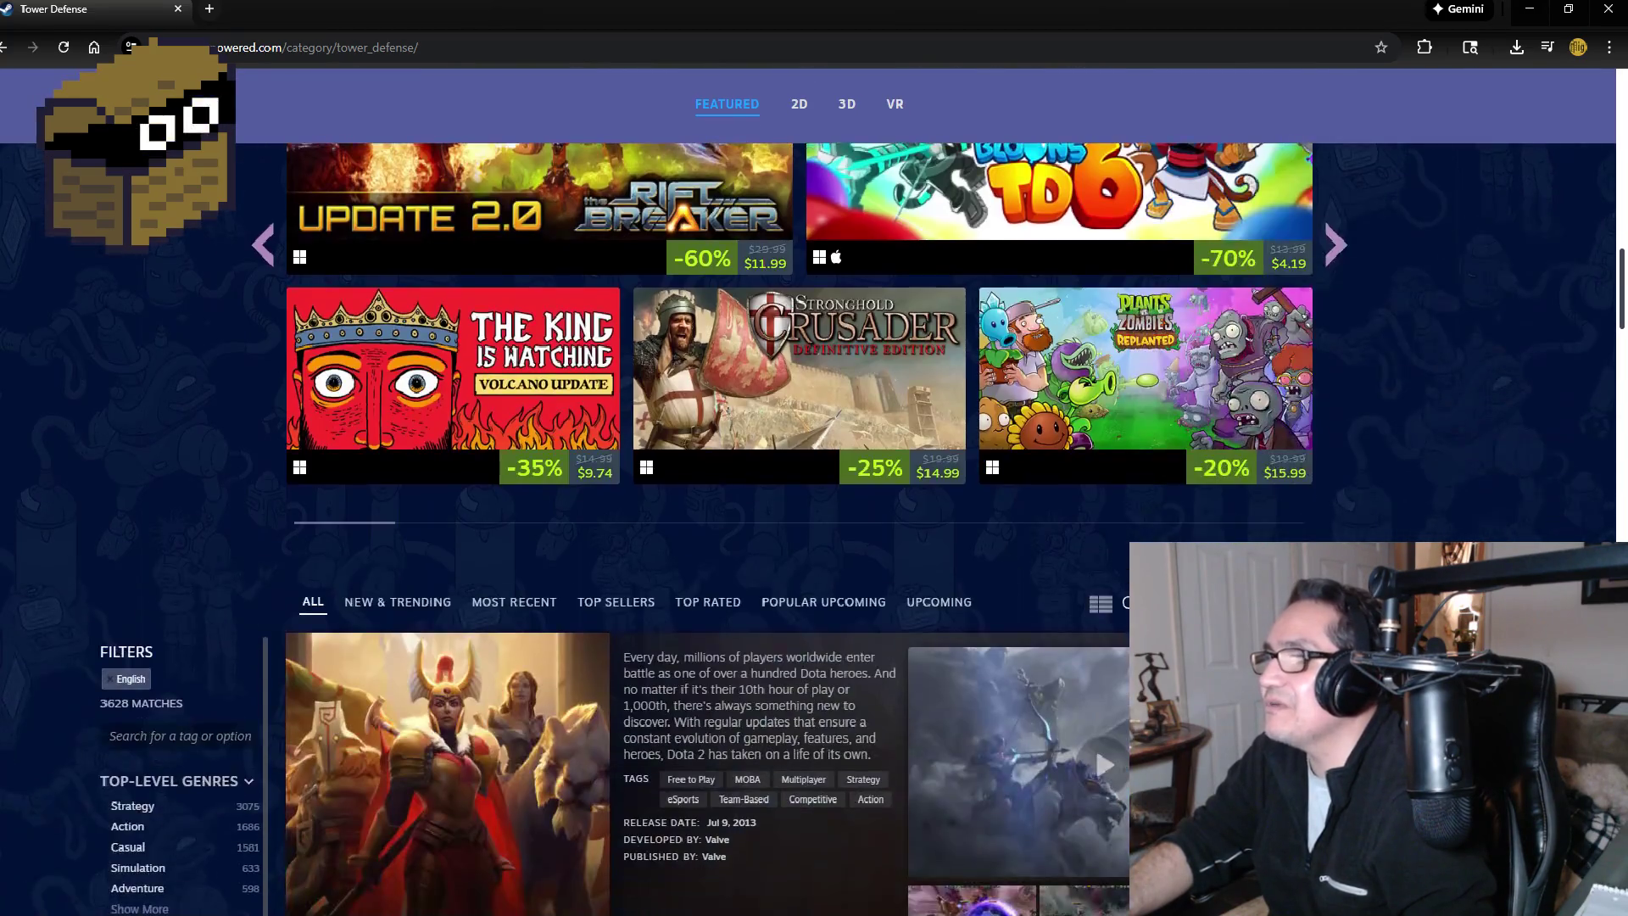
scroll(806, 492, down, 4)
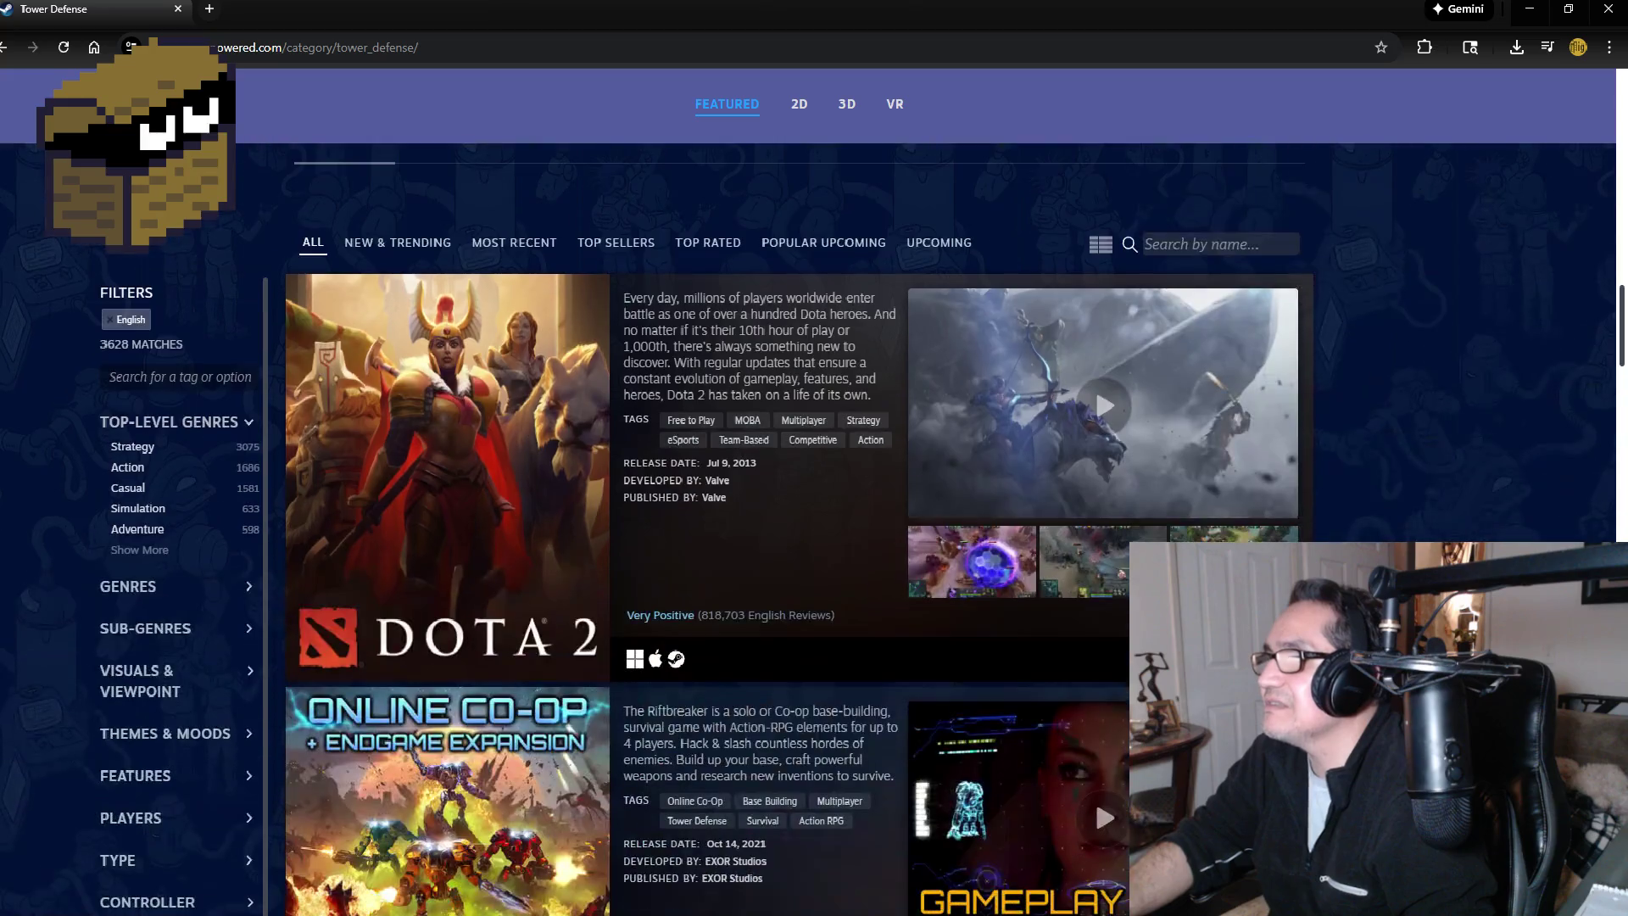
scroll(805, 492, down, 4)
scroll(844, 155, down, 11)
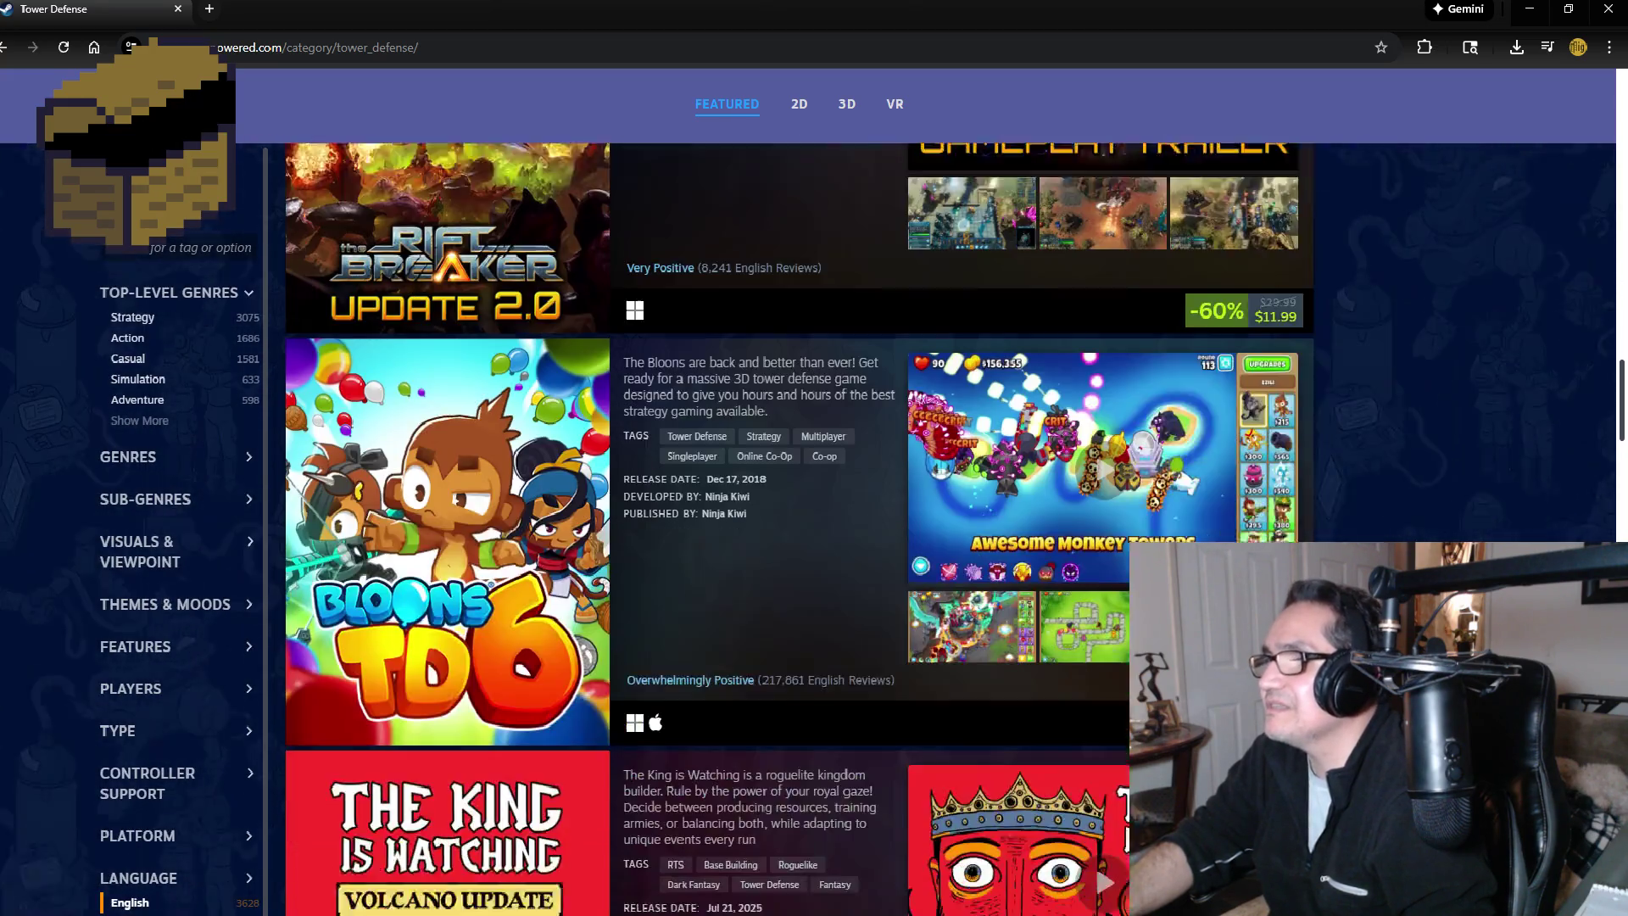
scroll(845, 155, down, 4)
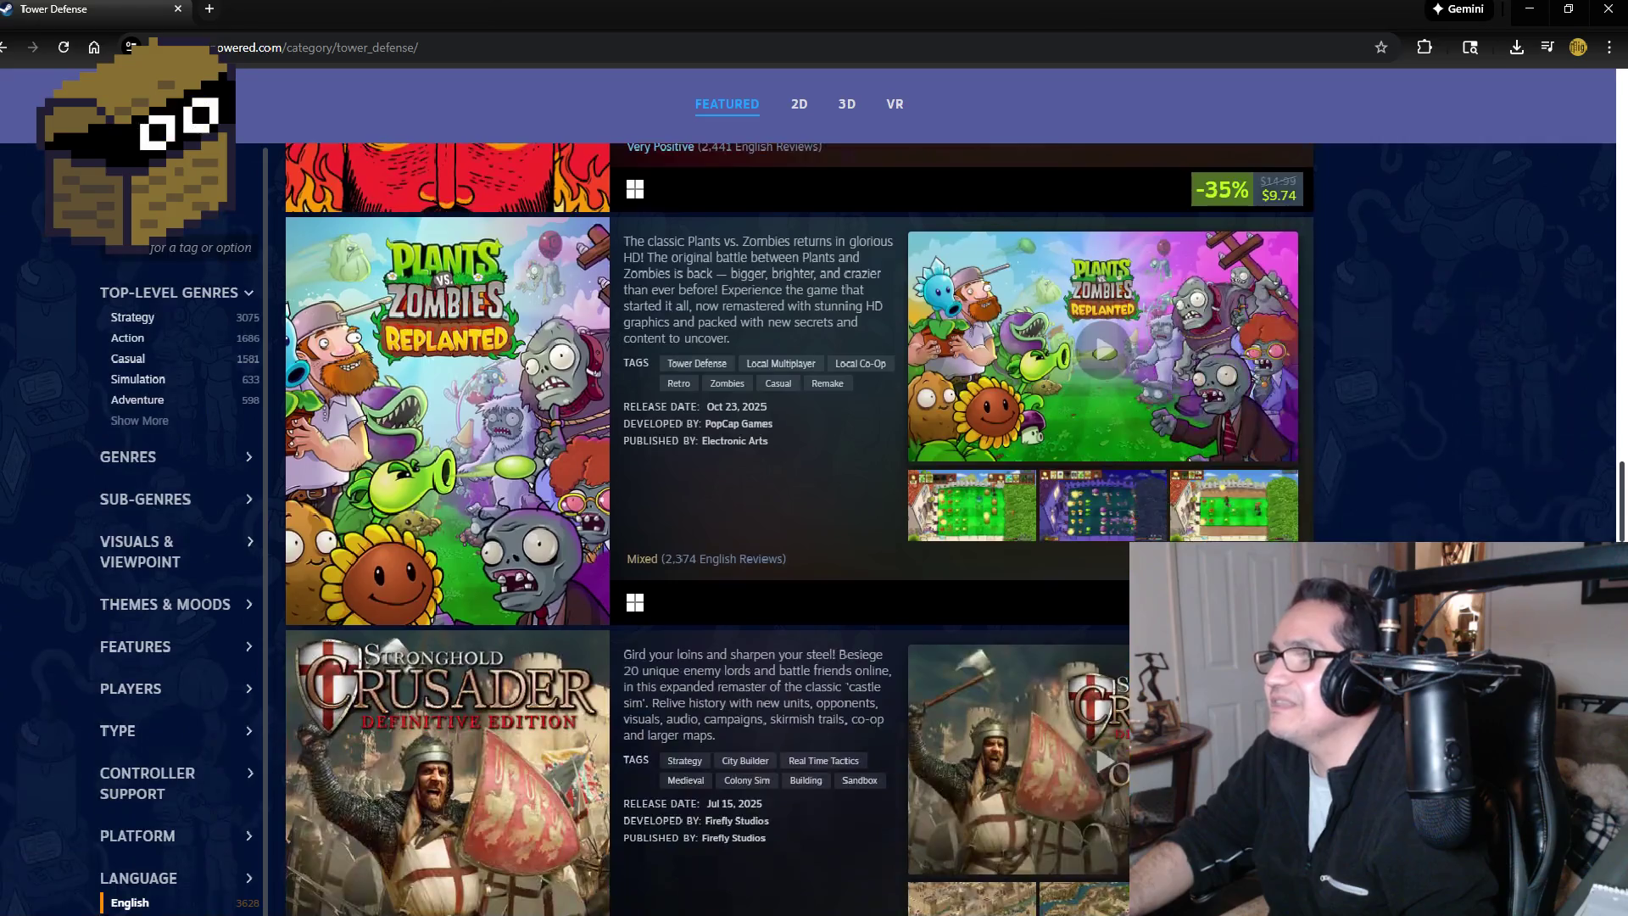
scroll(797, 526, down, 5)
scroll(797, 526, down, 5)
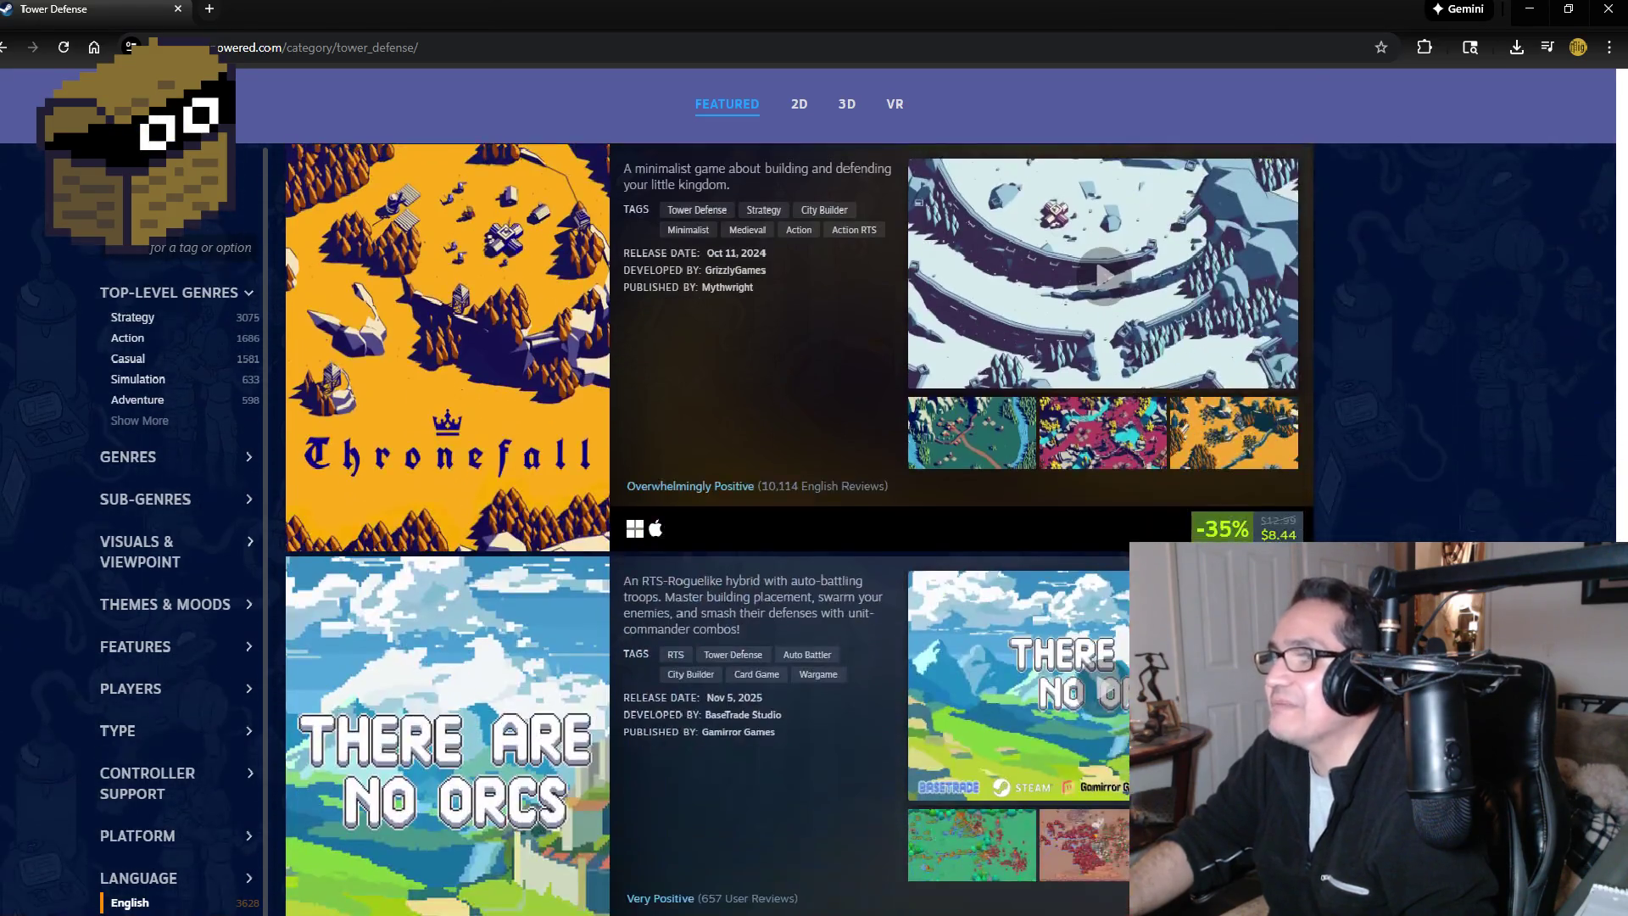
scroll(797, 526, down, 3)
scroll(797, 526, down, 12)
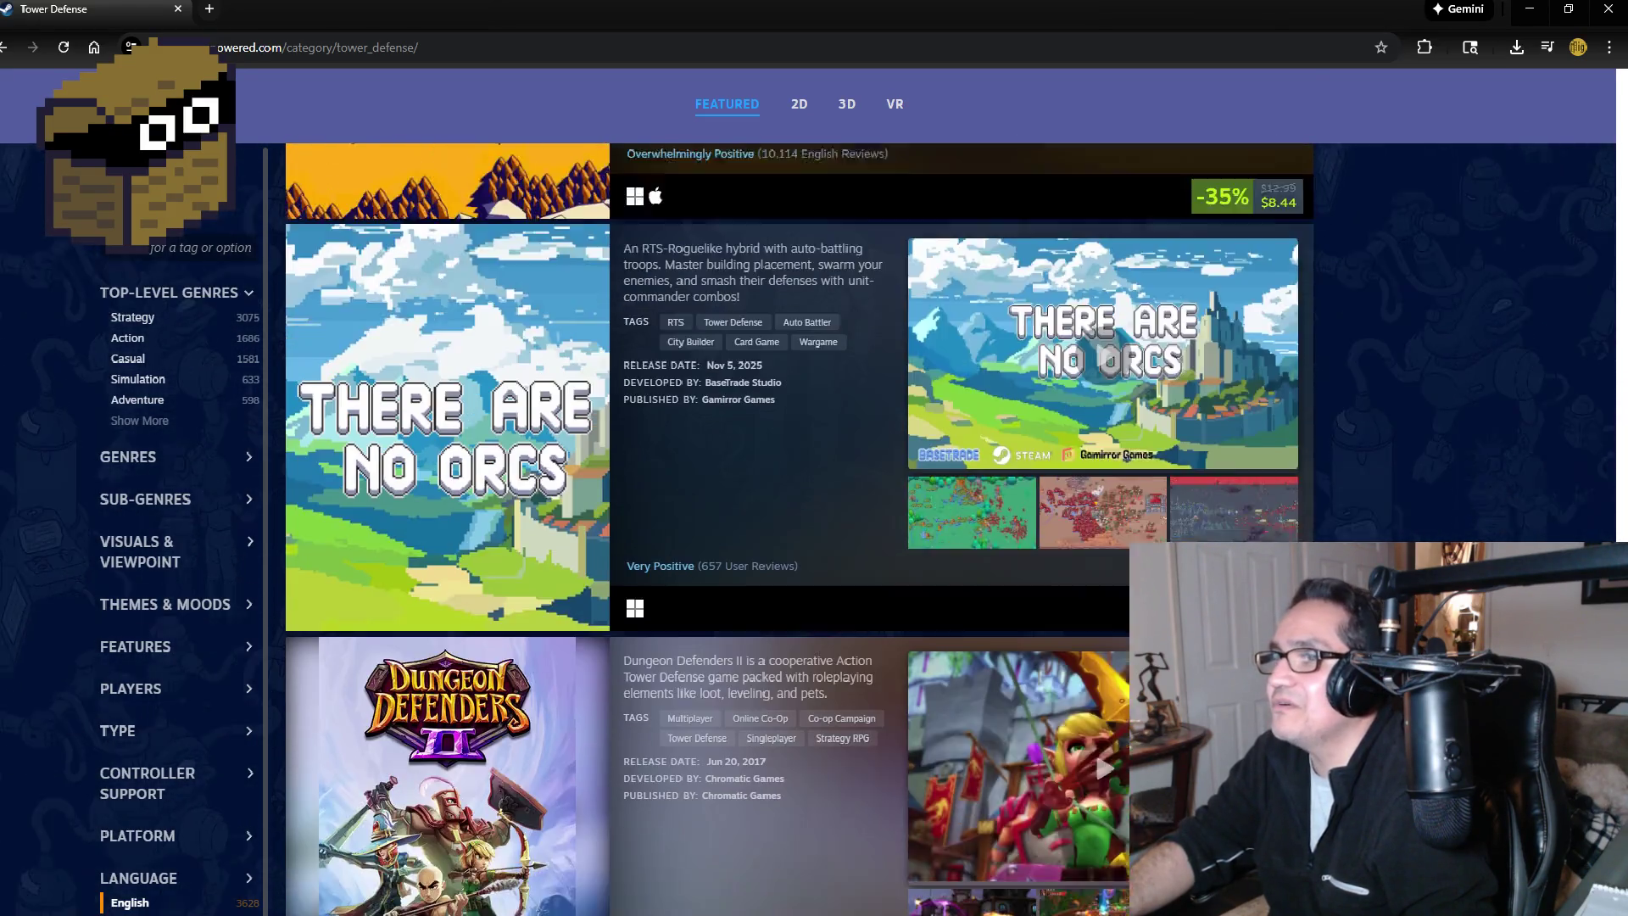
scroll(797, 526, down, 15)
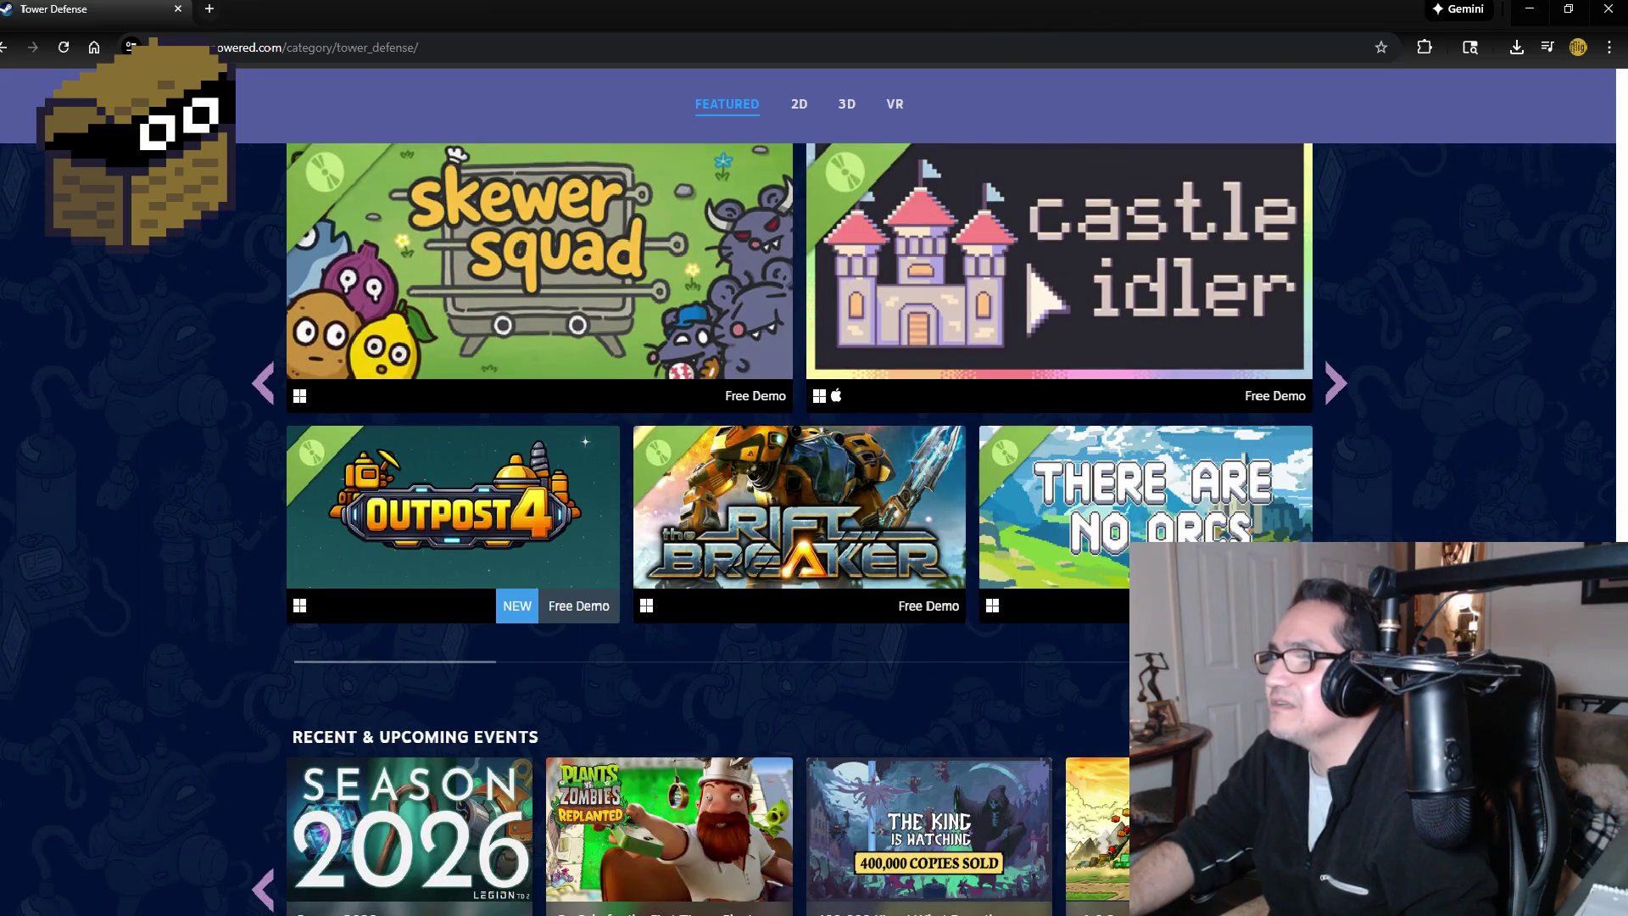
scroll(1365, 498, down, 7)
scroll(1365, 497, up, 3)
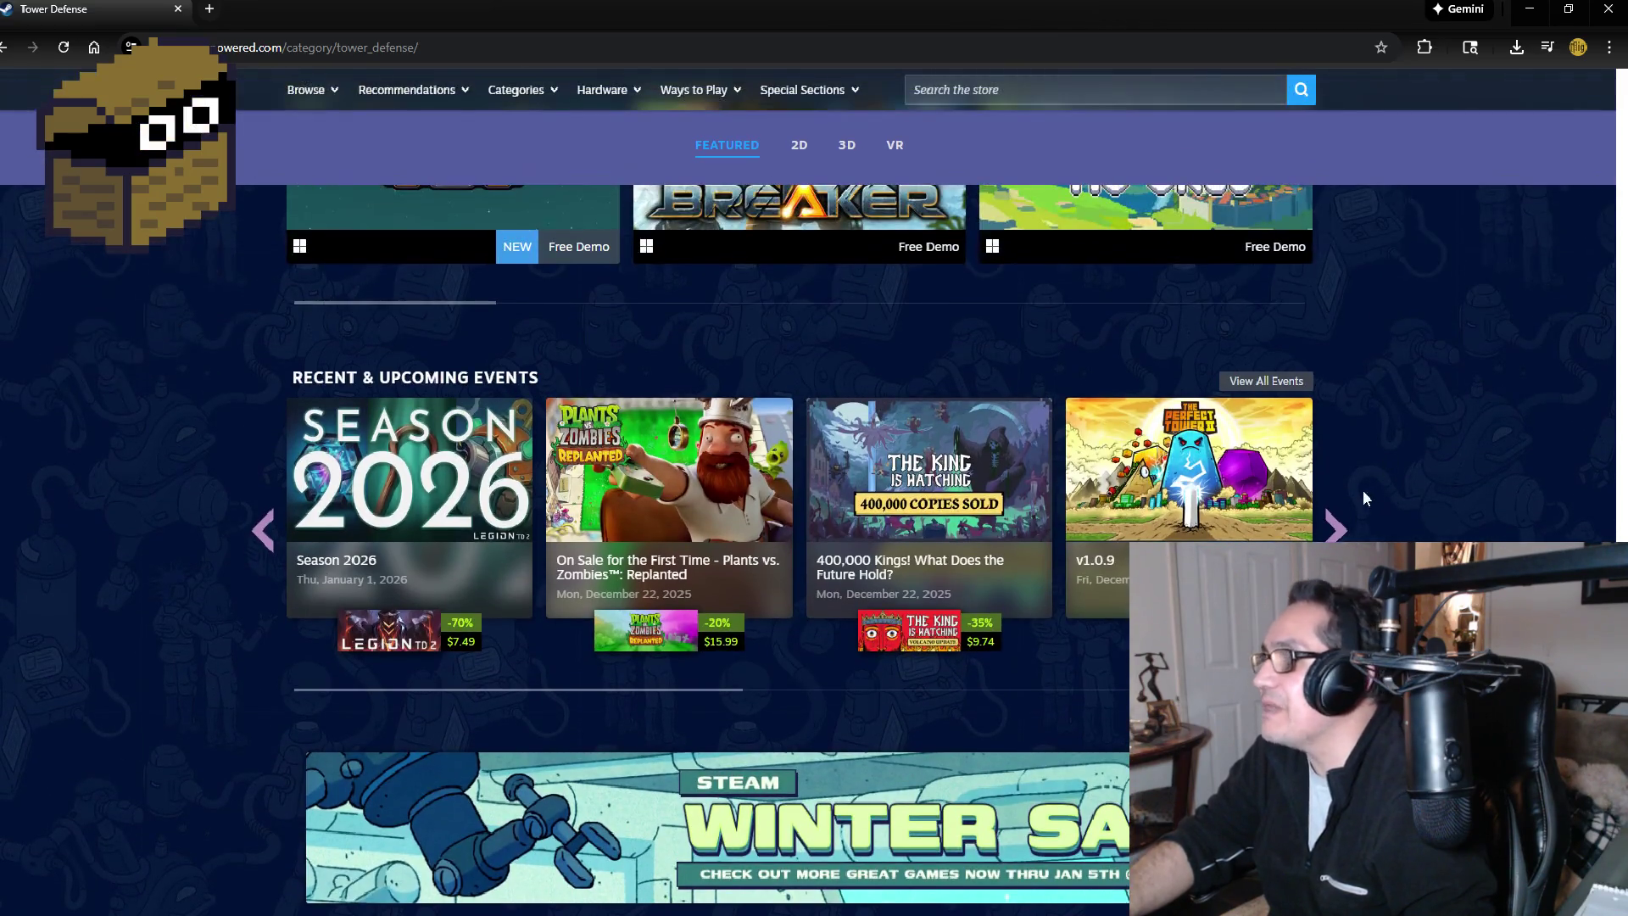
Step: Advance the Recent & Upcoming Events carousel nine pages, then scroll back up
click(1337, 527)
click(1337, 527)
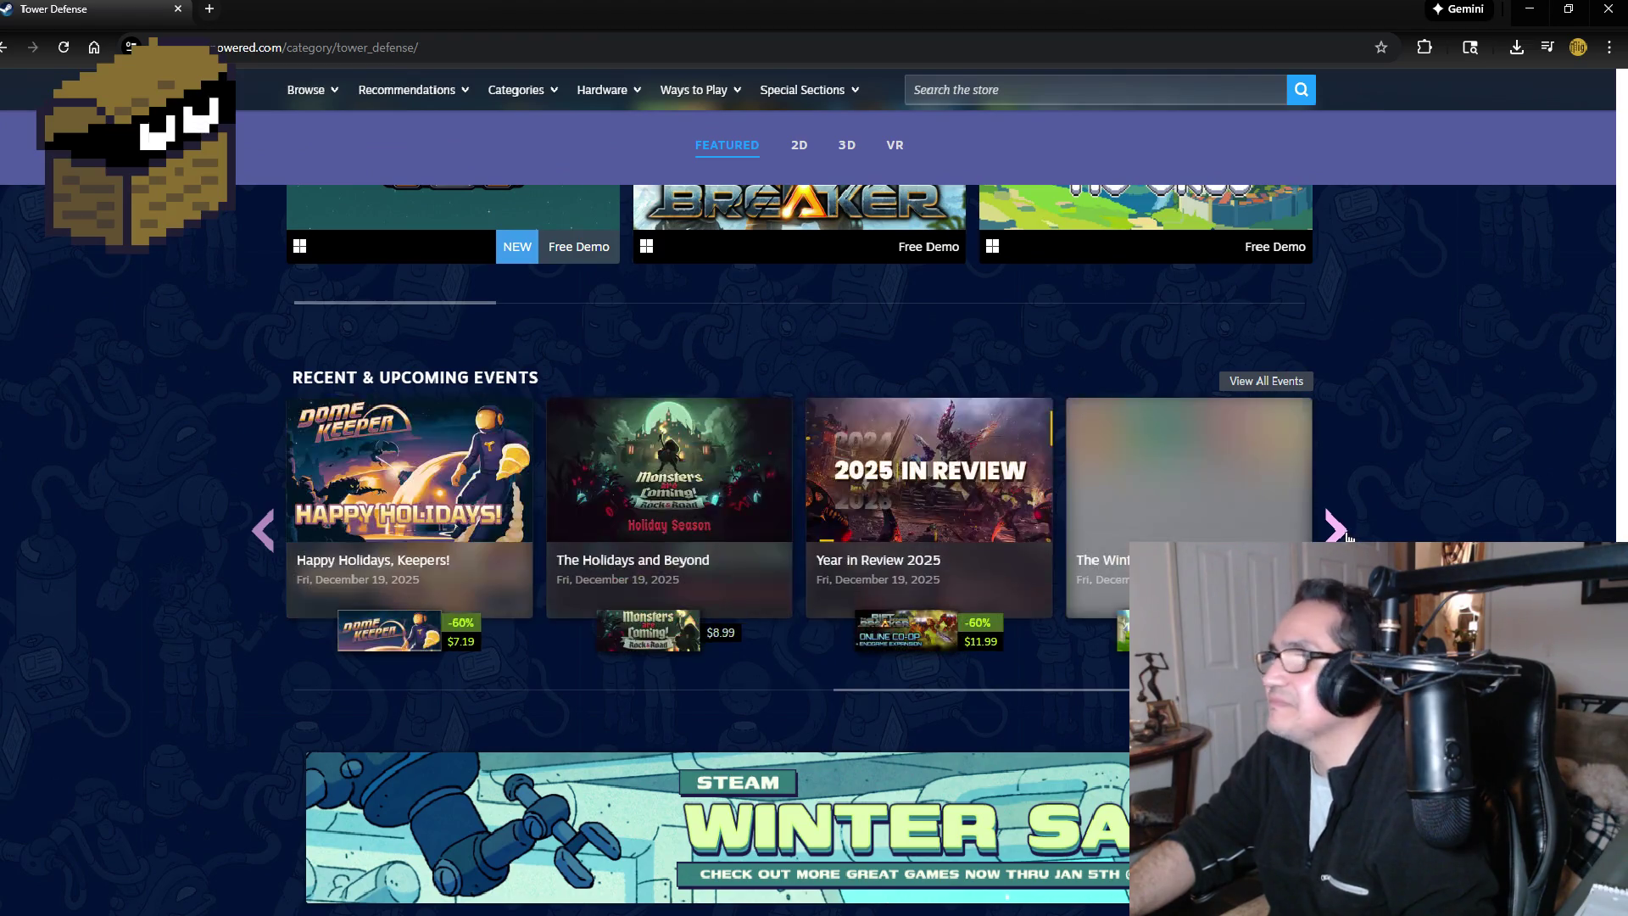
click(1337, 527)
click(1337, 527)
click(1344, 532)
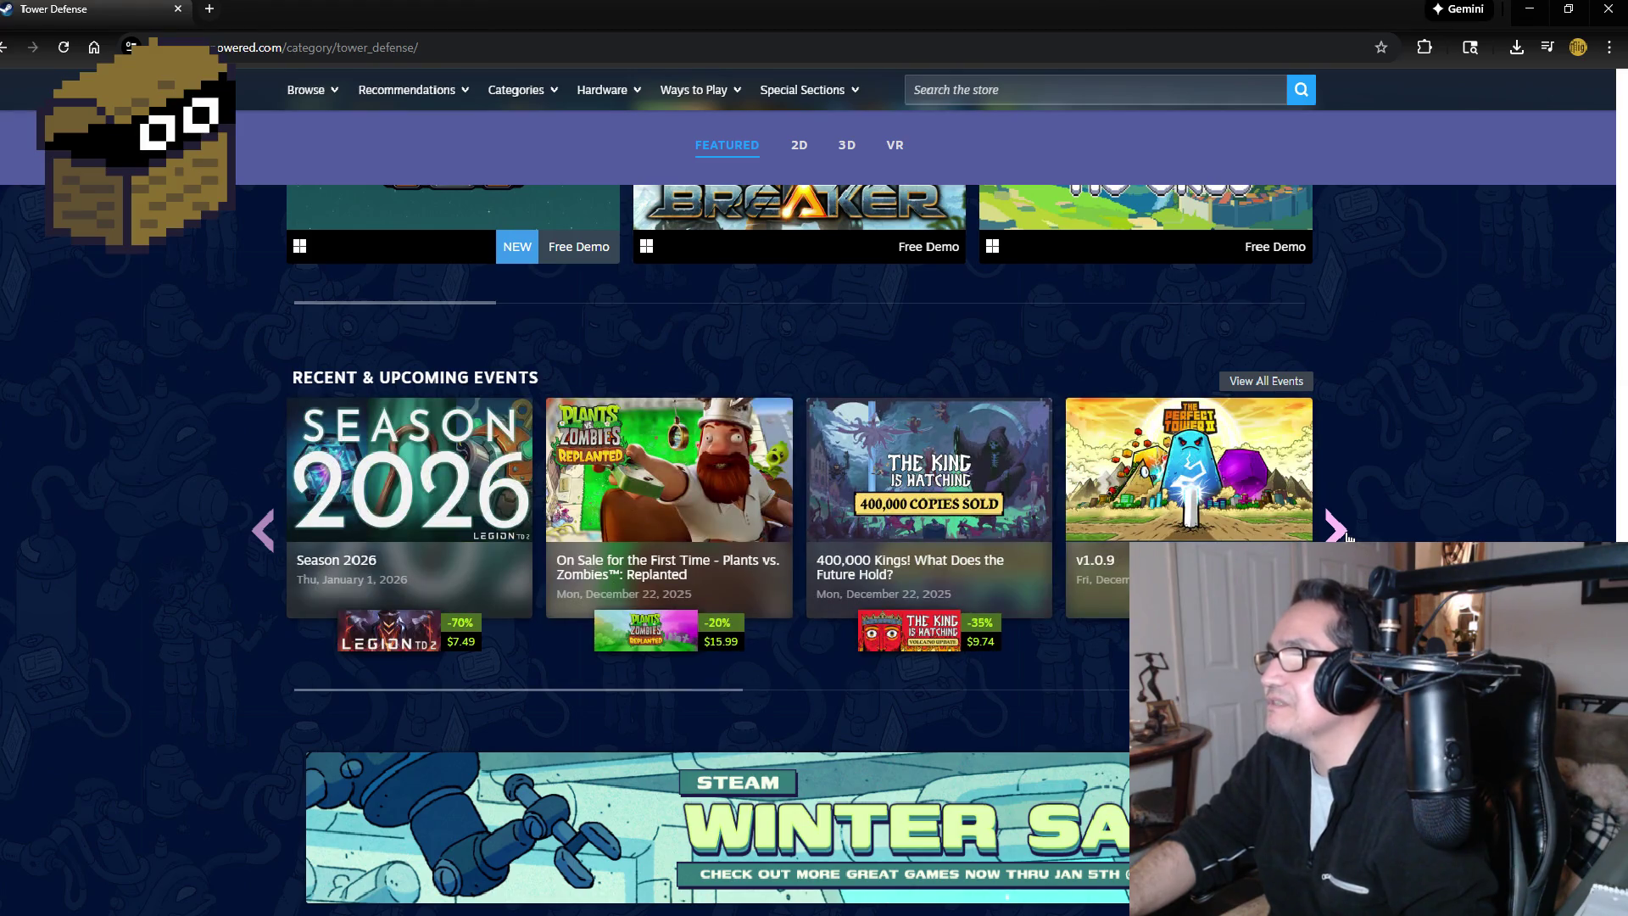
click(1344, 533)
click(1344, 532)
click(1344, 532)
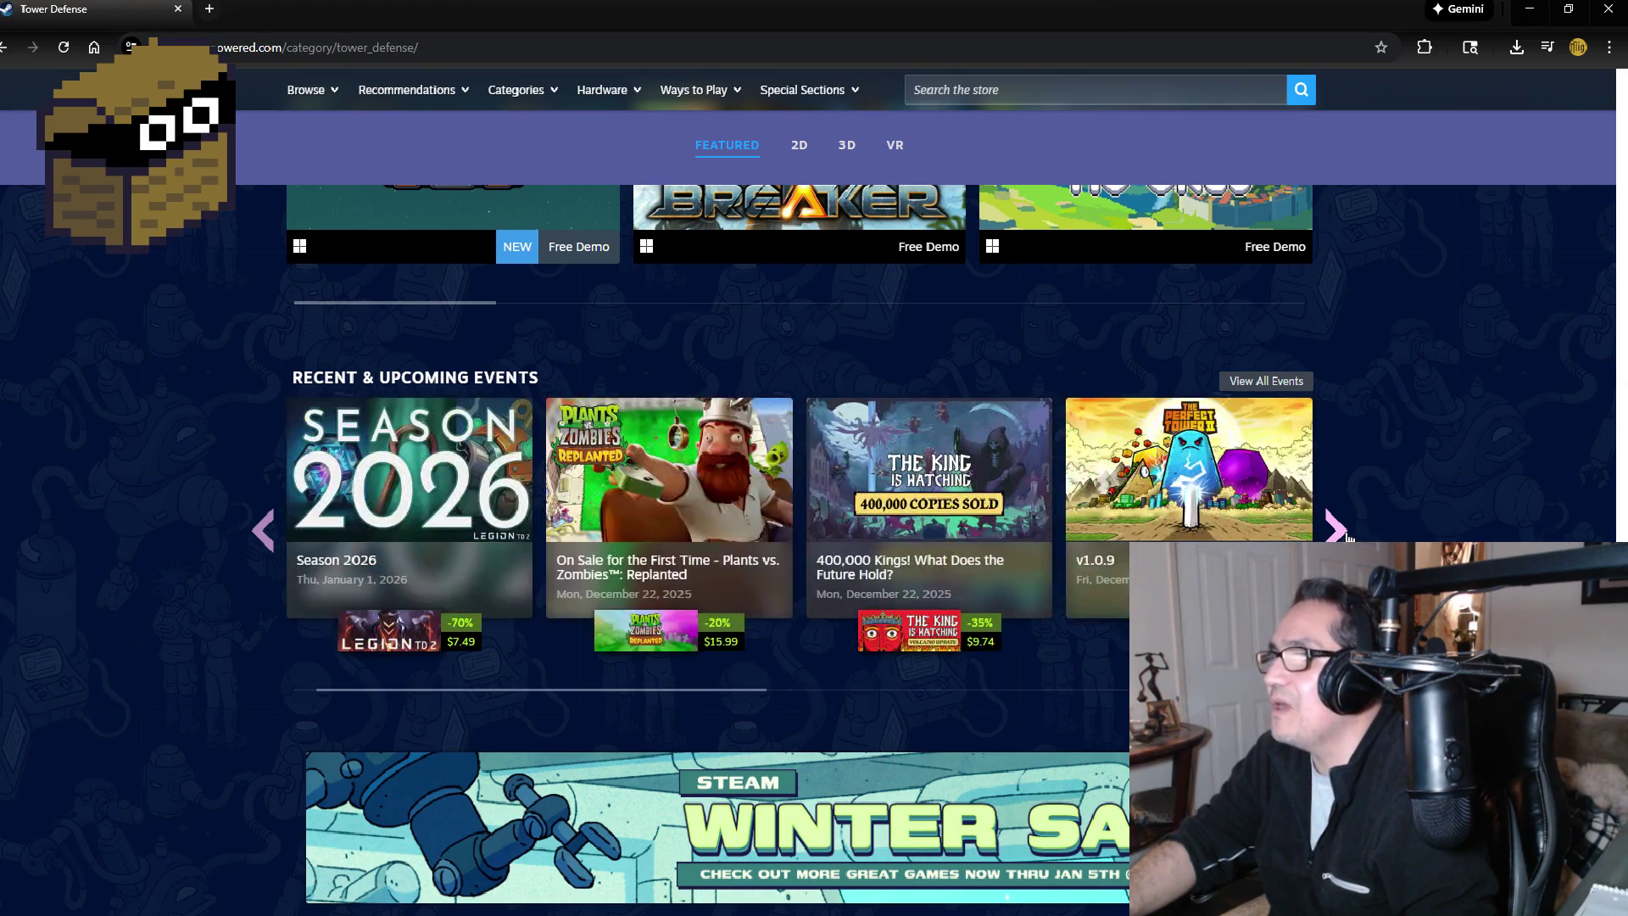
click(1344, 532)
scroll(430, 155, up, 3)
scroll(430, 155, up, 3)
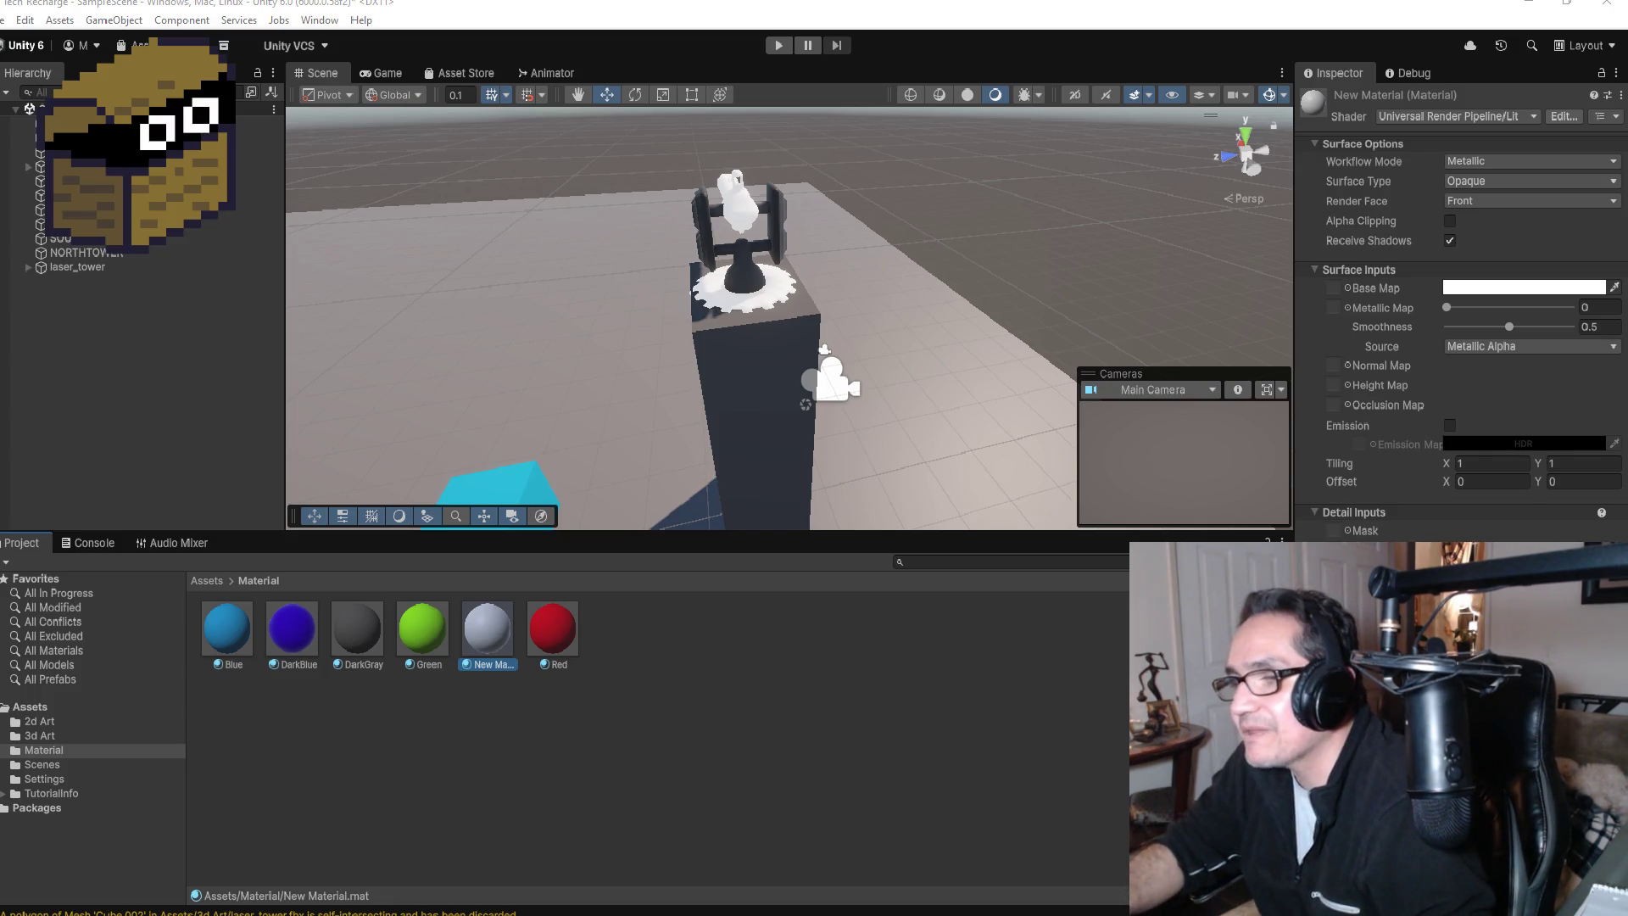
Step: Minimize Unity, launch Steam, and switch the library from 3D ACTION to TOWER DEFENSE
click(1529, 11)
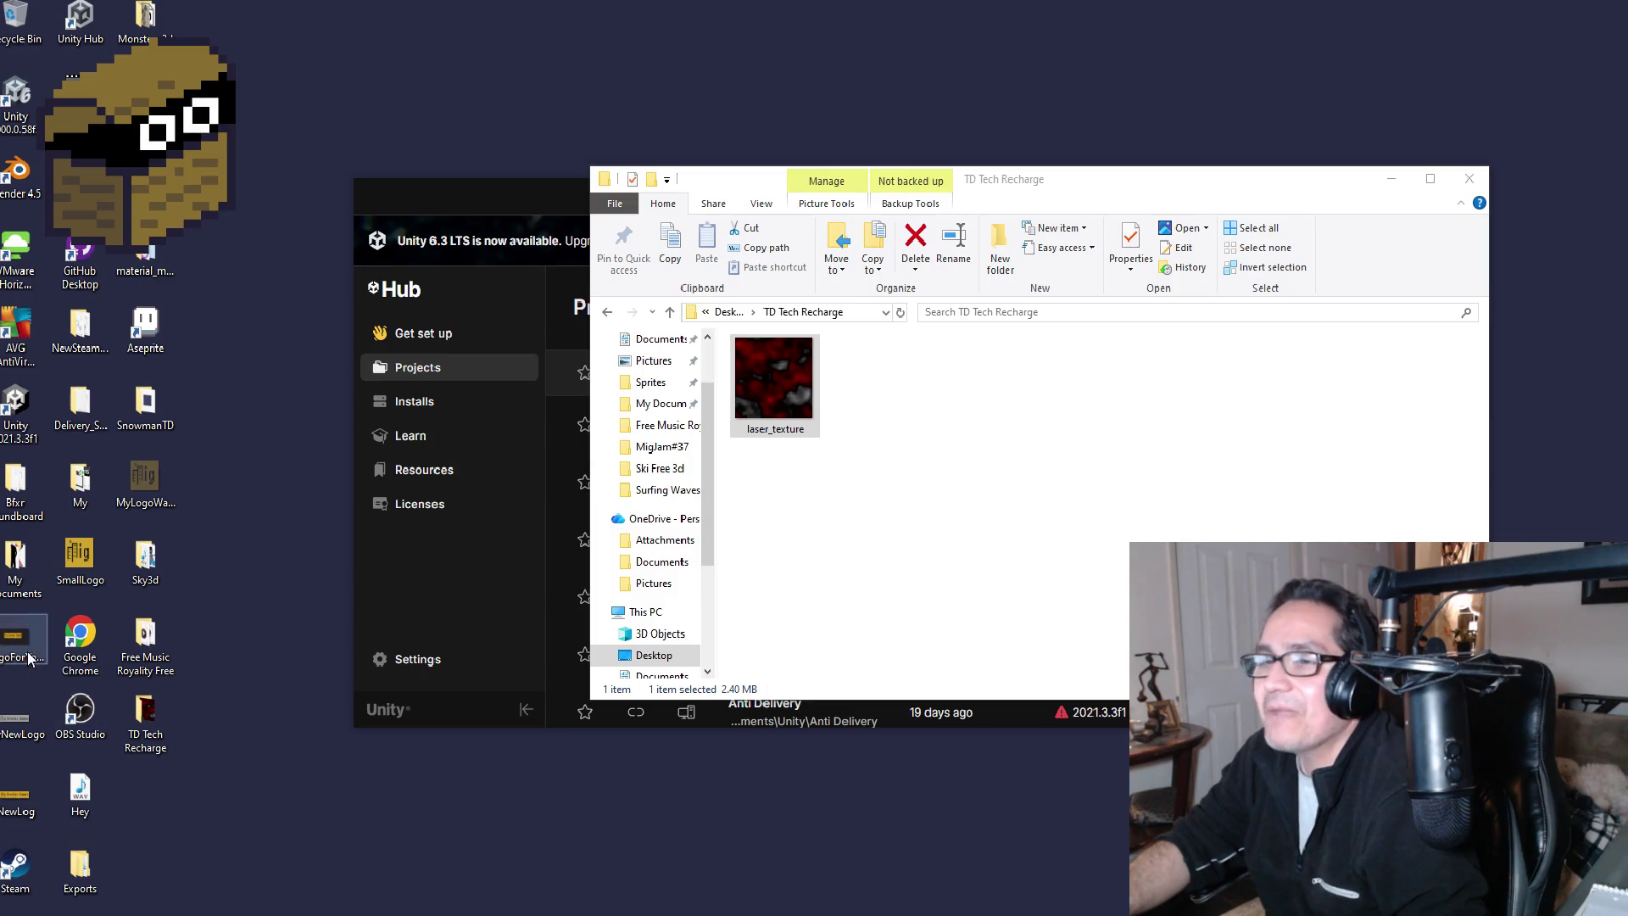
double_click(23, 862)
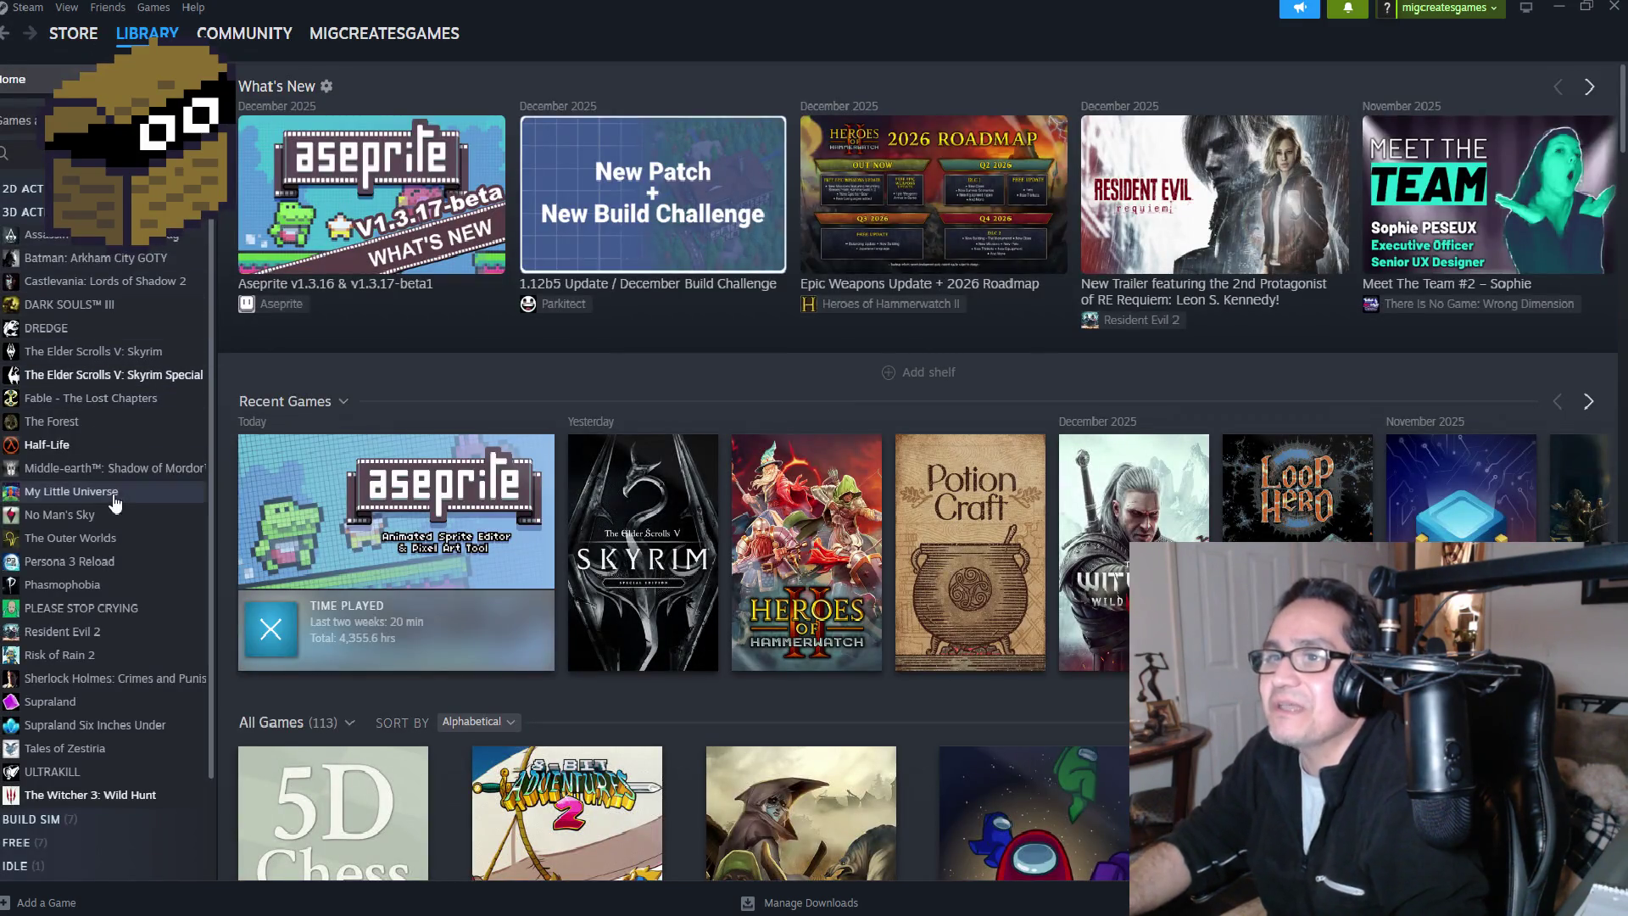
click(34, 212)
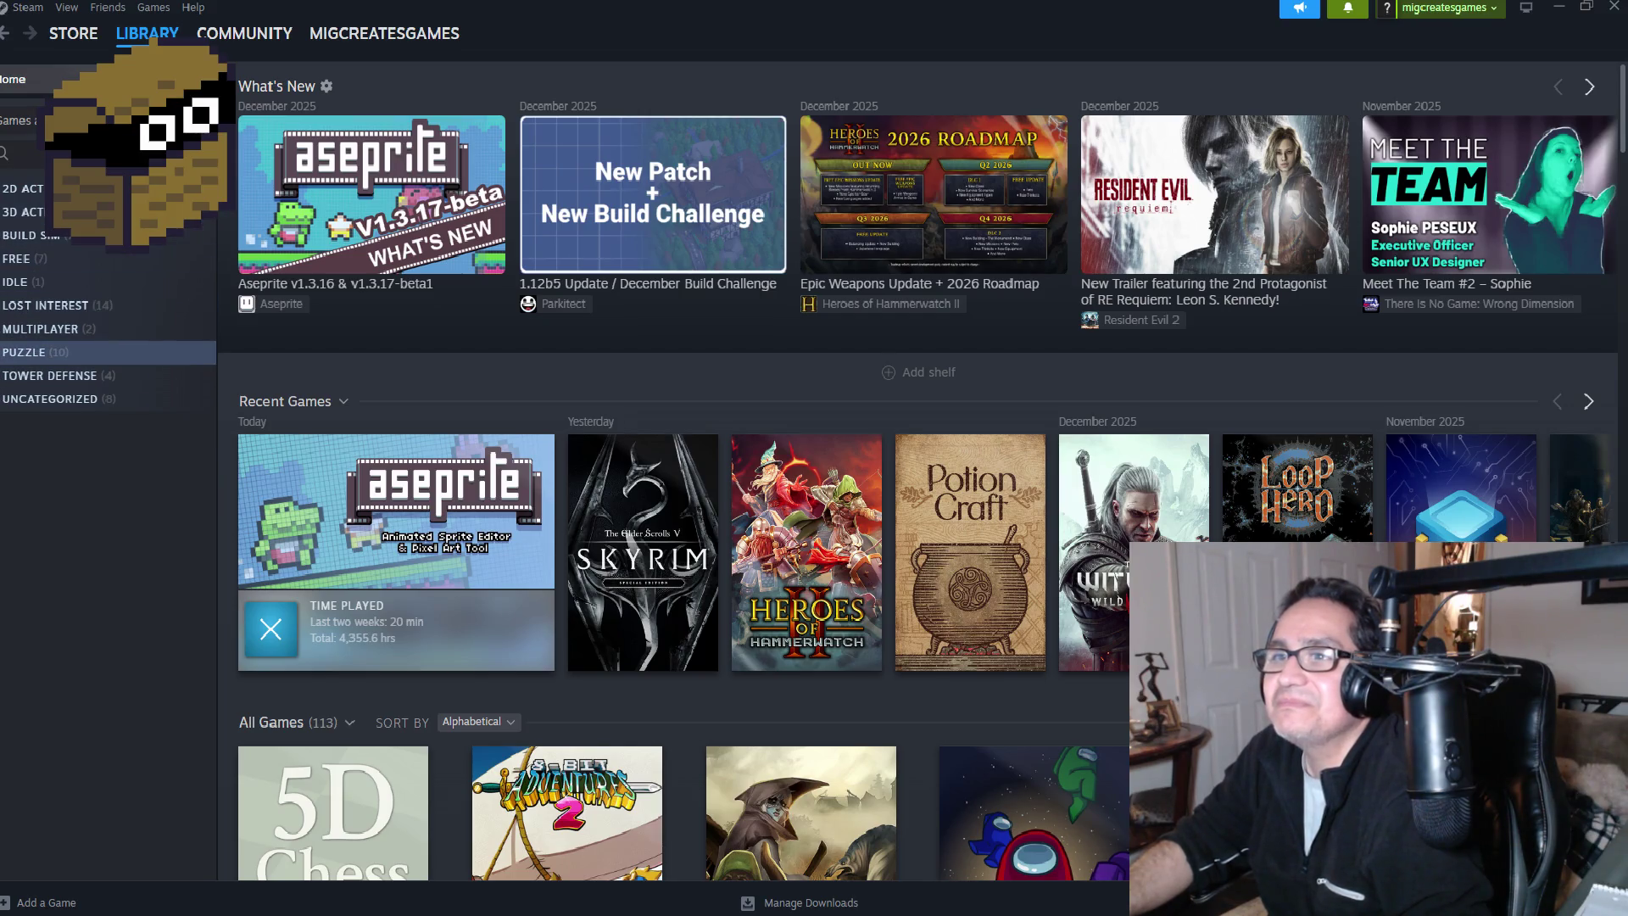
click(51, 375)
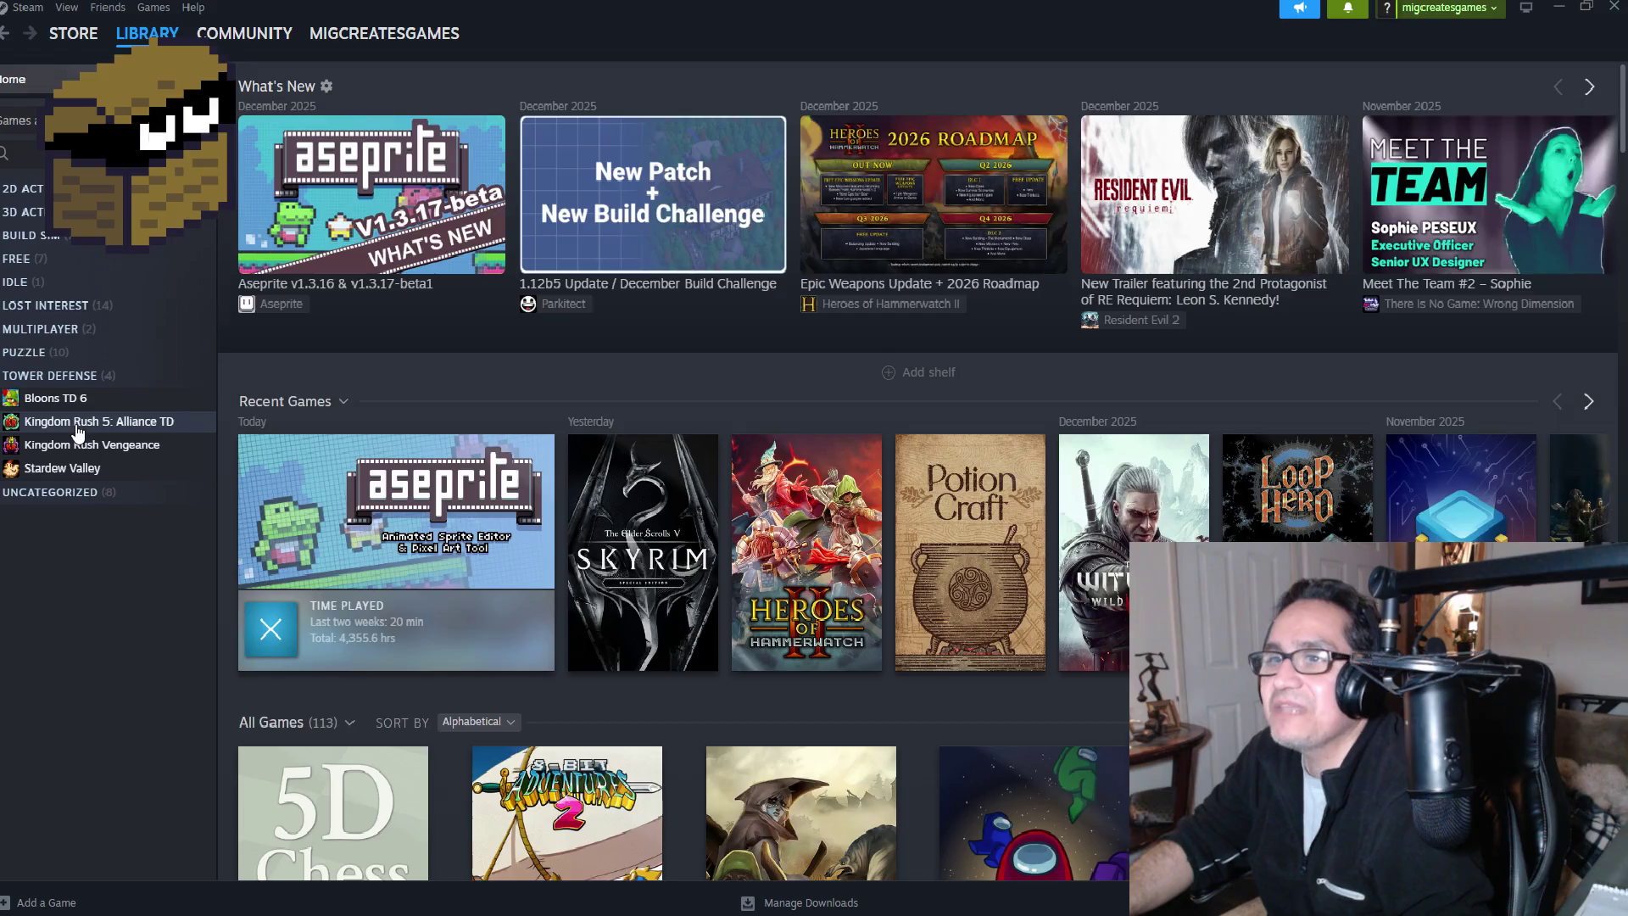
Step: View the Kingdom Rush 5: Alliance TD and Kingdom Rush Vengeance pages, then close Steam
click(78, 431)
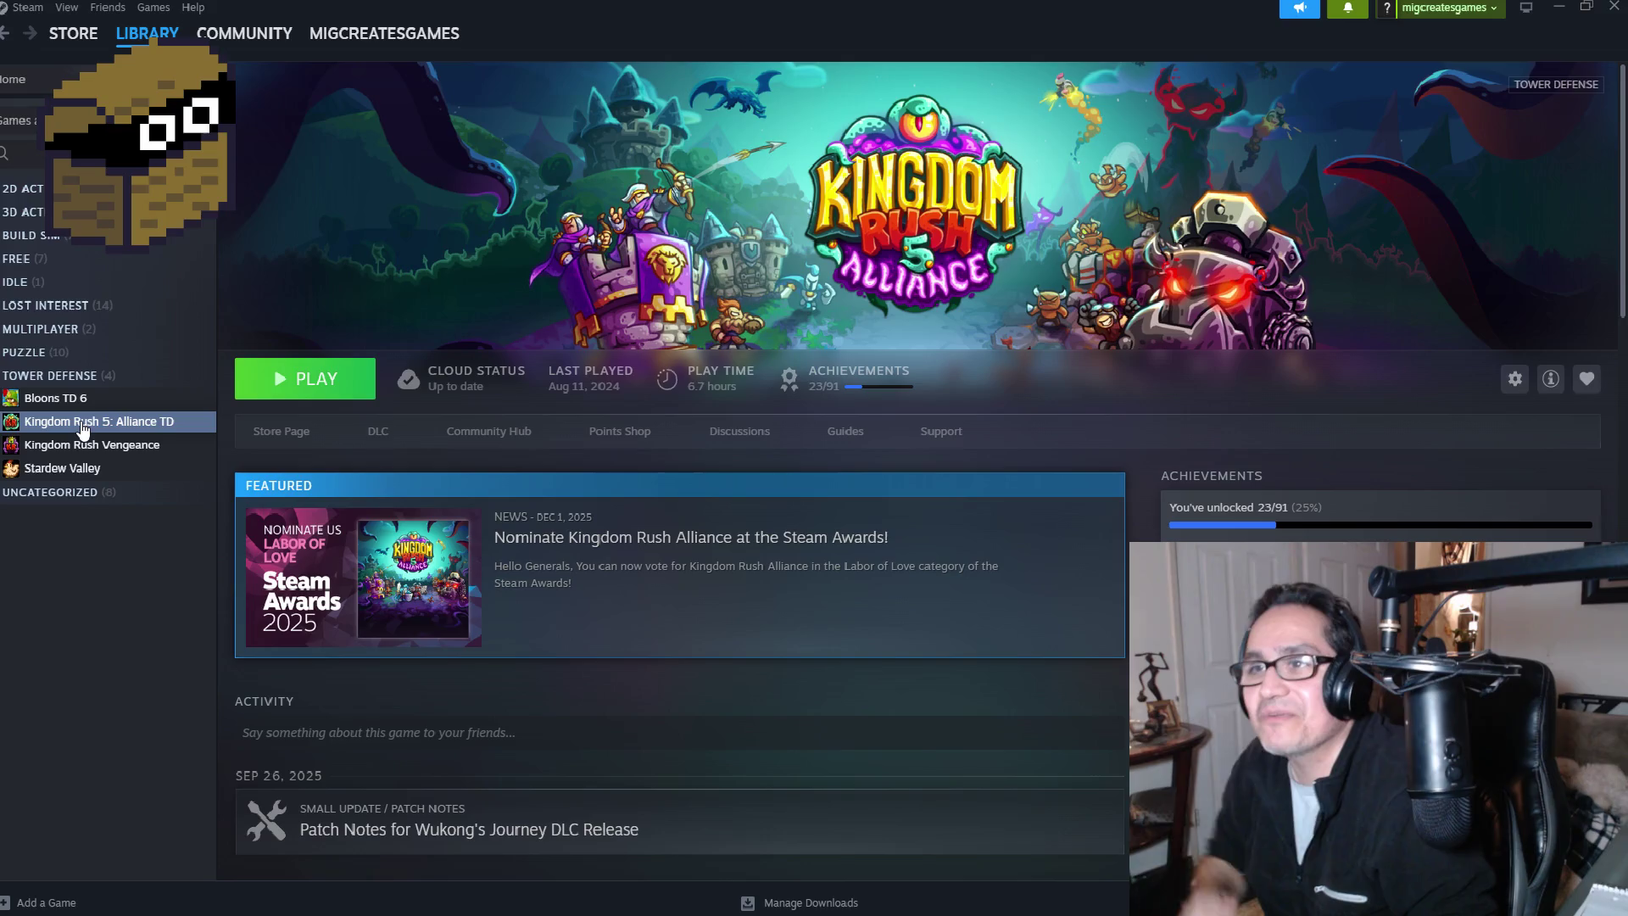
click(110, 446)
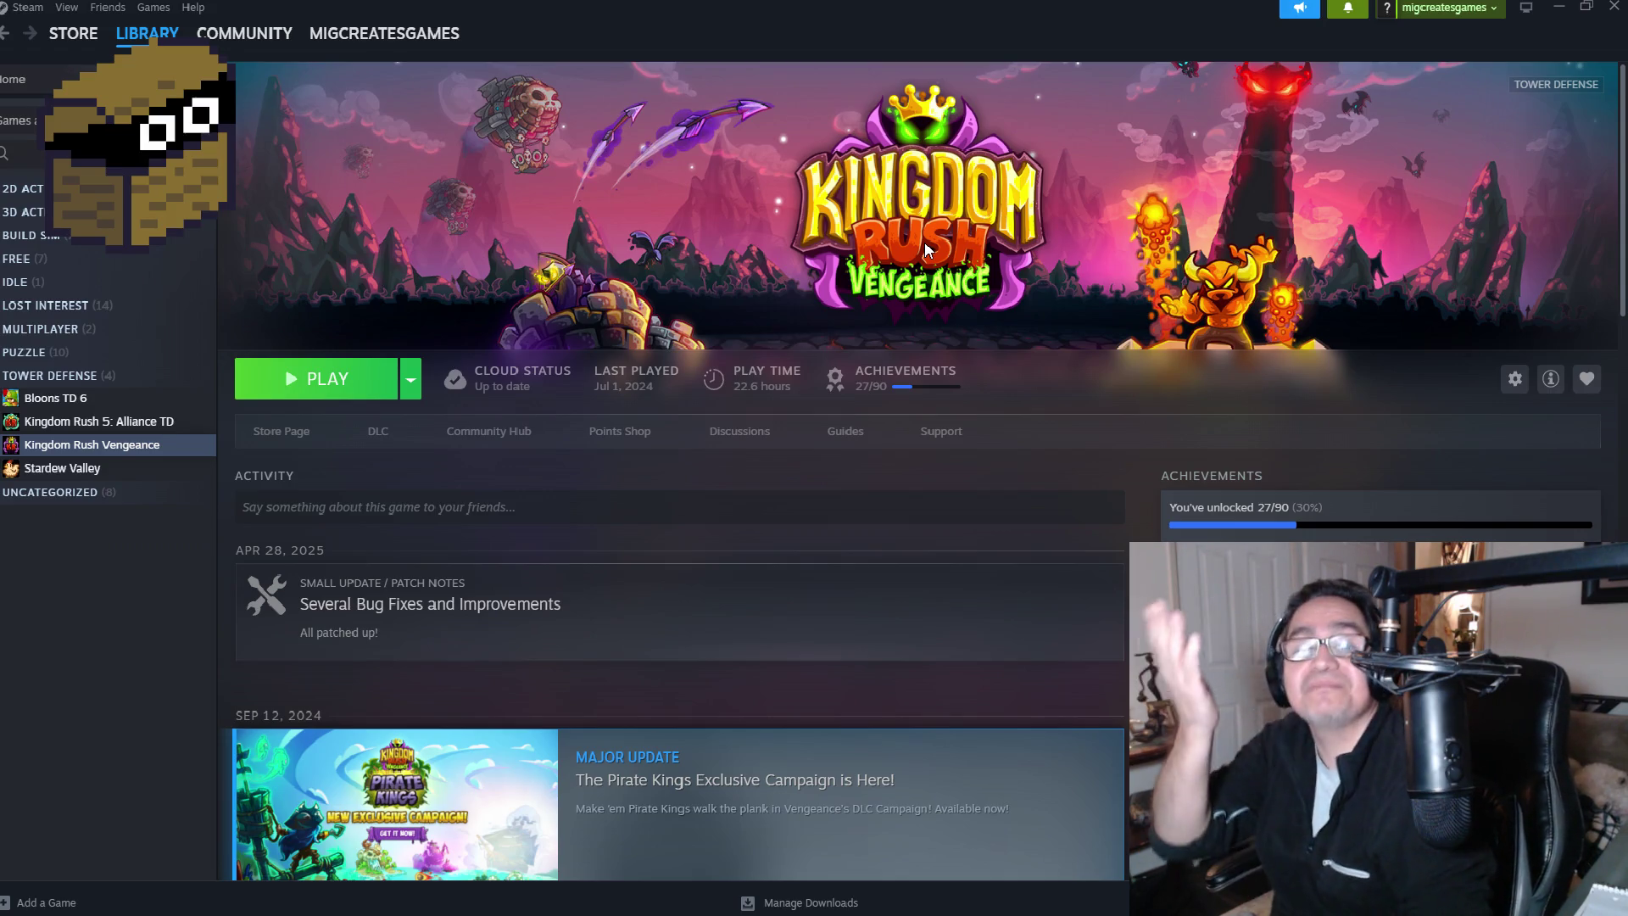
click(1611, 13)
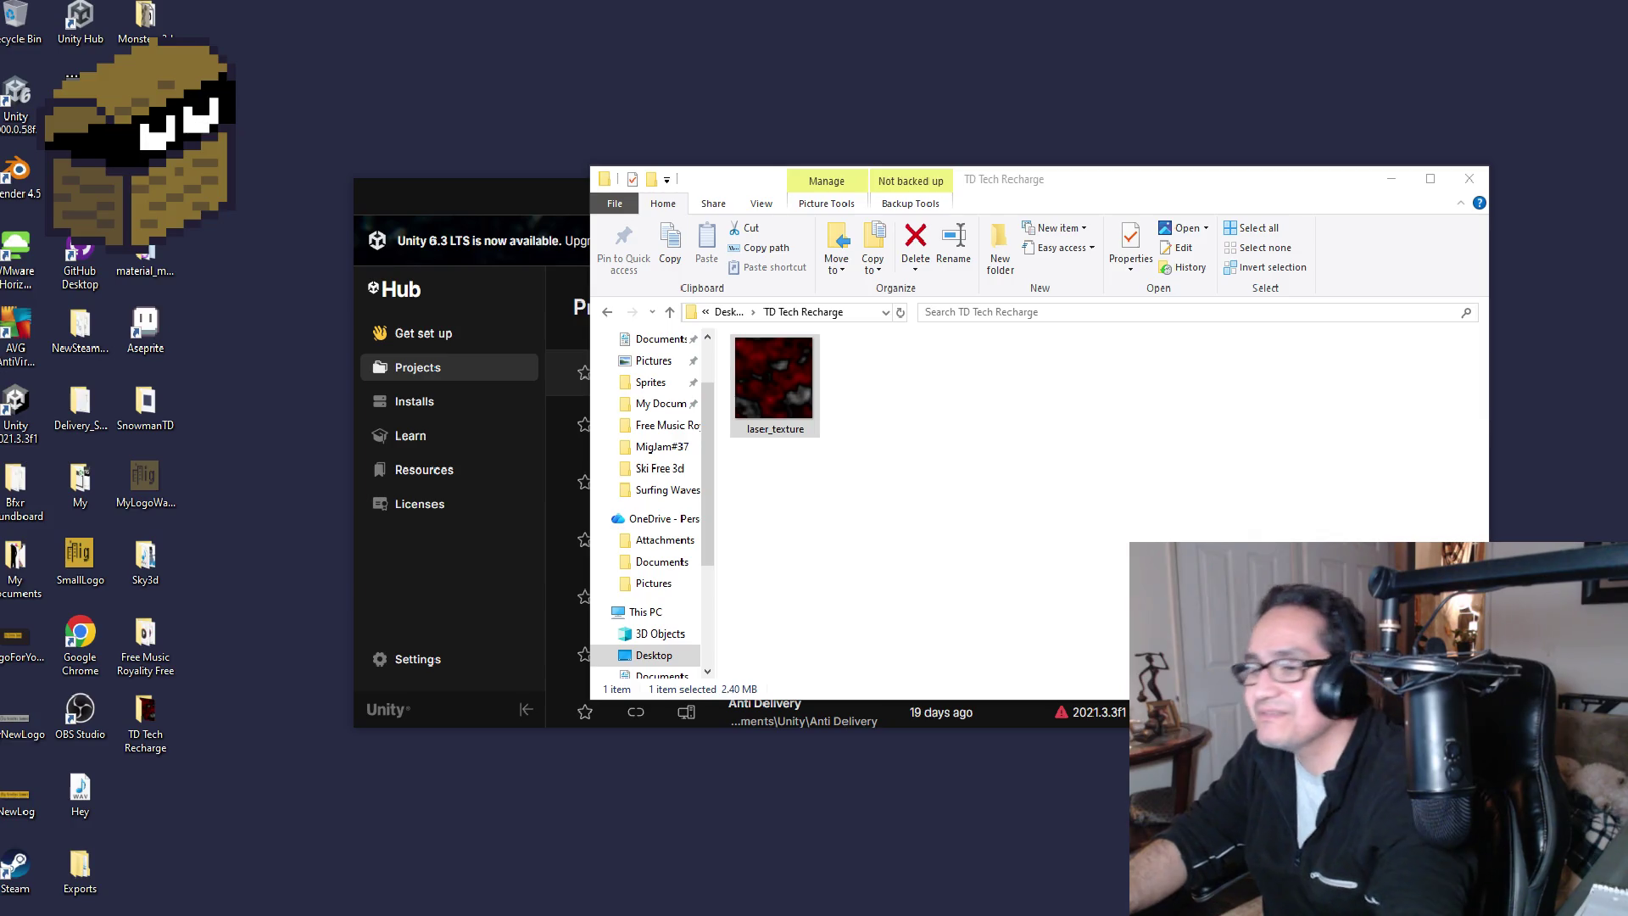
Step: Switch back to the Unity editor showing the Material folder
key(alt+Tab)
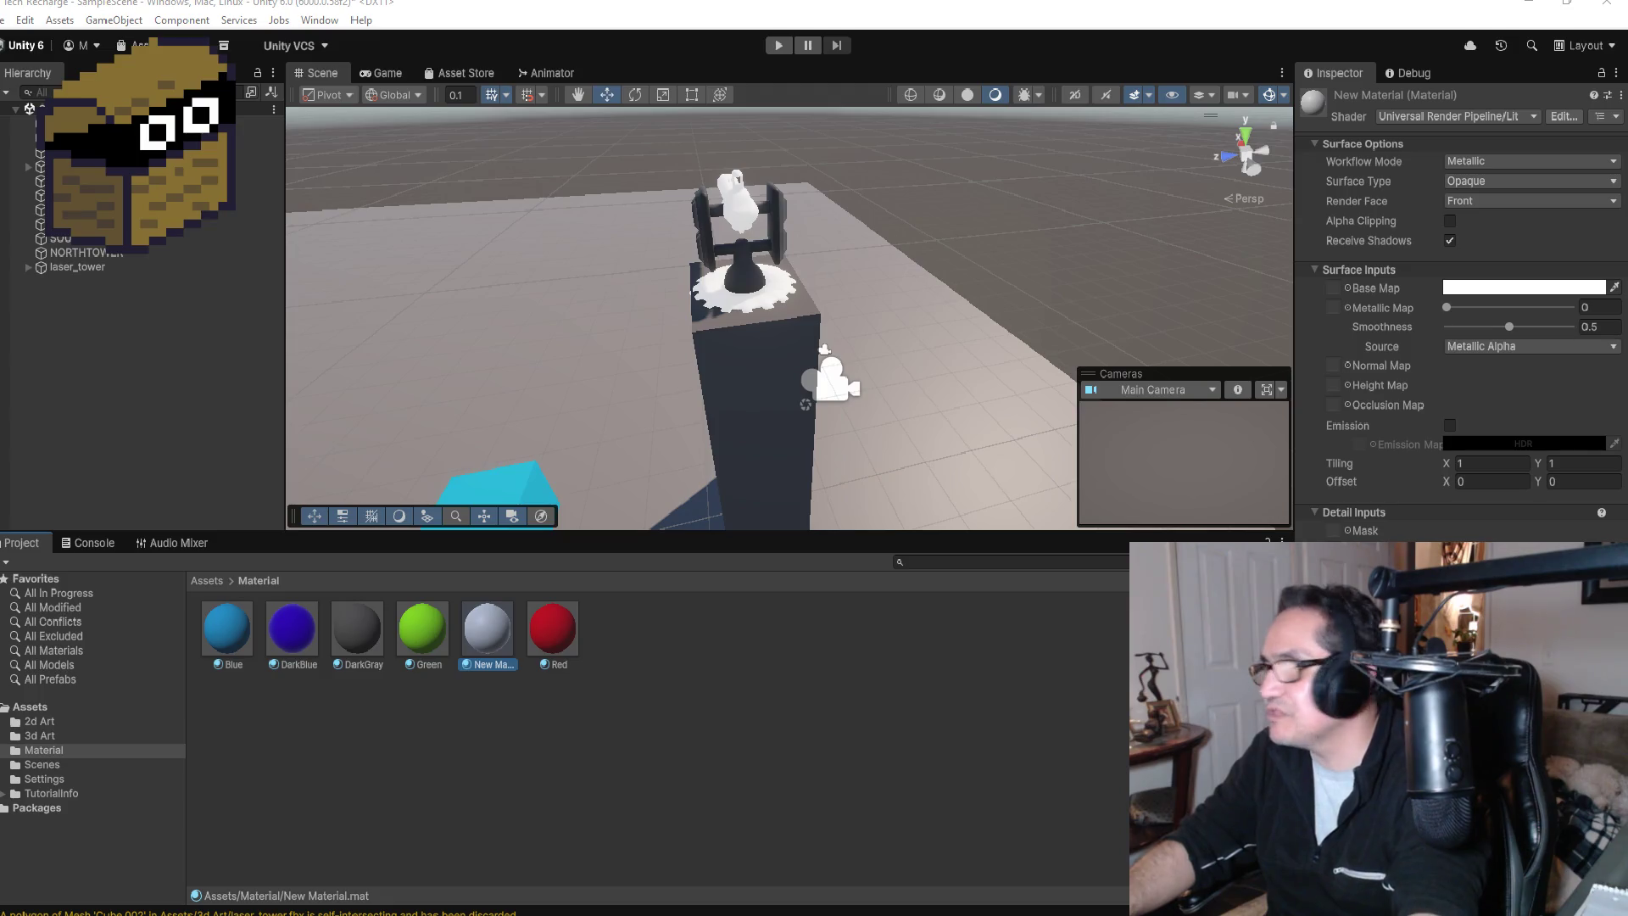
Step: Rename New Material in the Material folder to 'MatPlasmaGun'
right_click(495, 619)
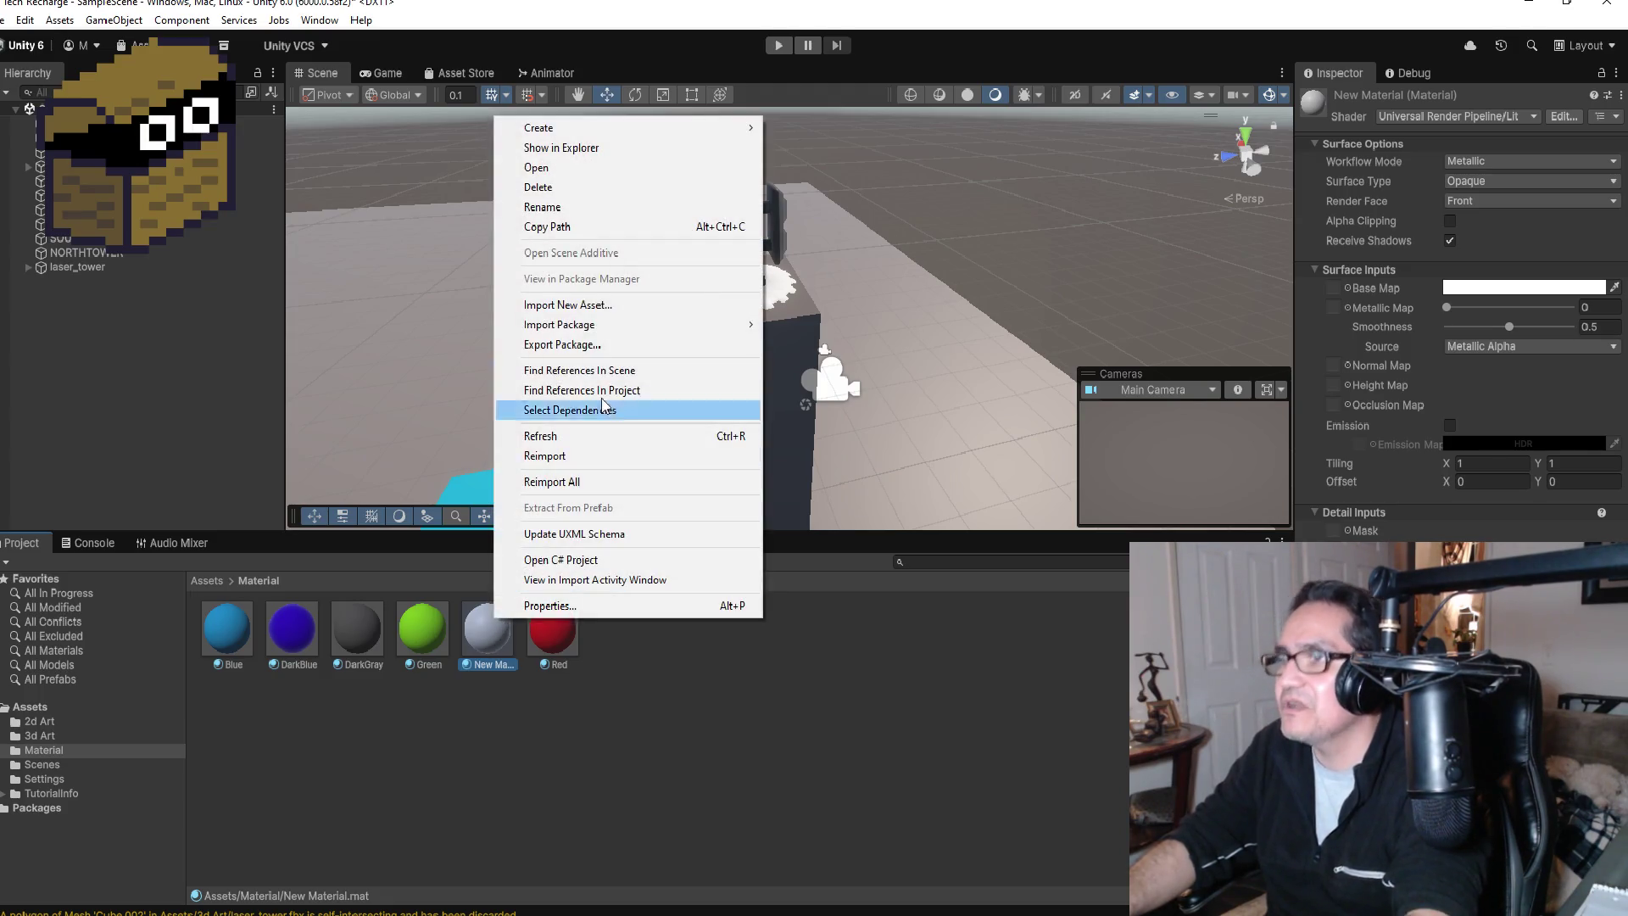
click(582, 211)
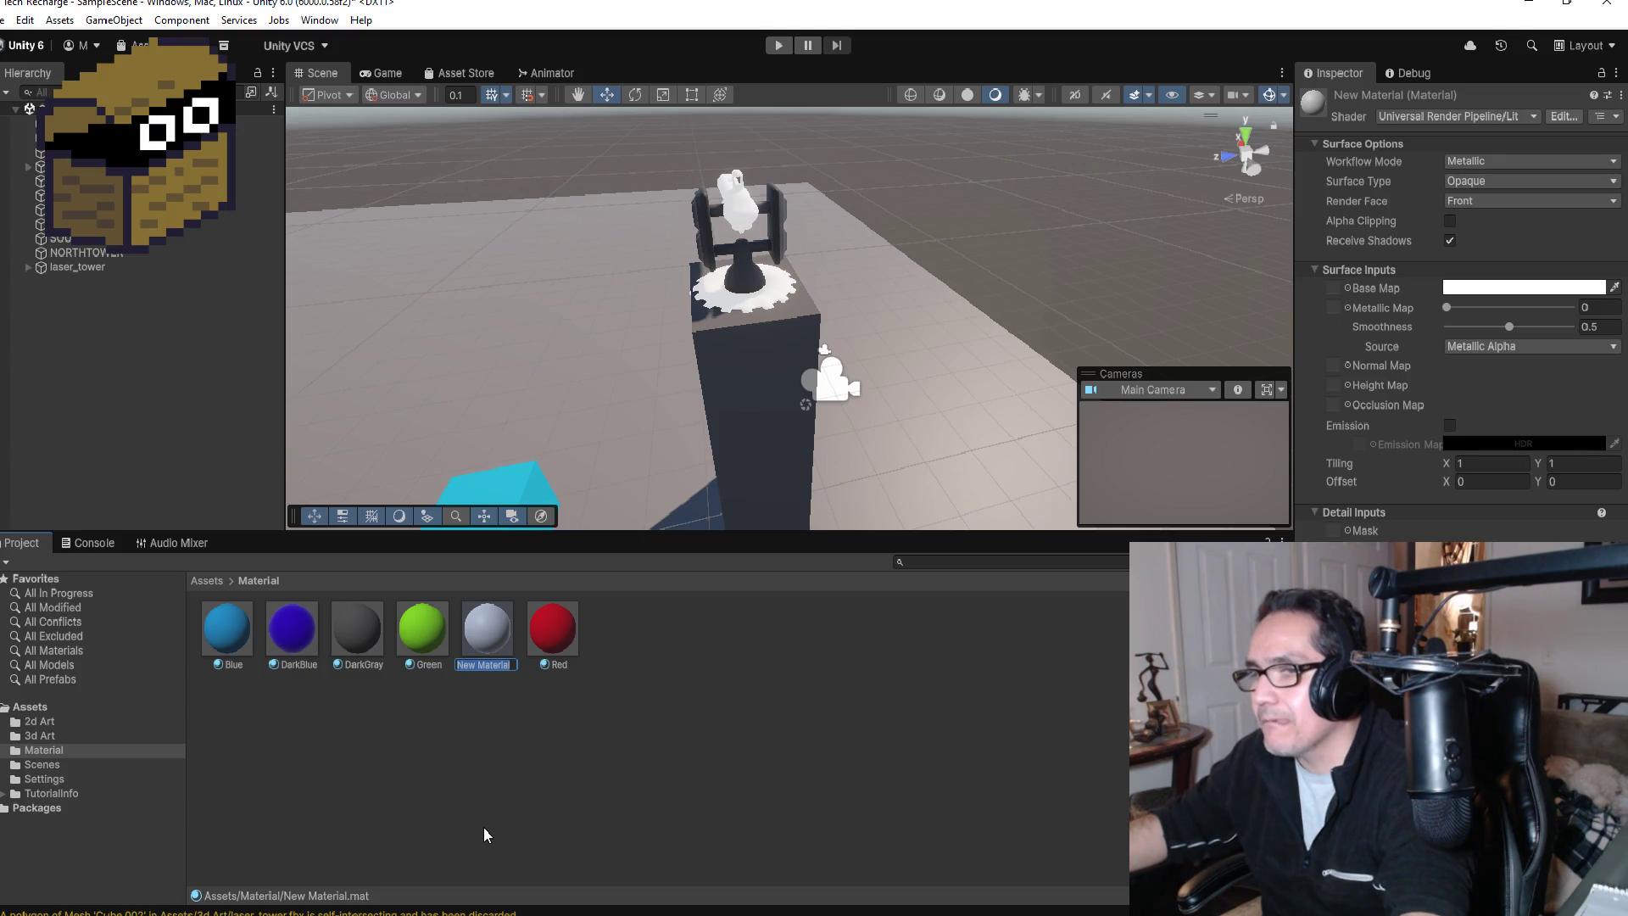
text(Mat)
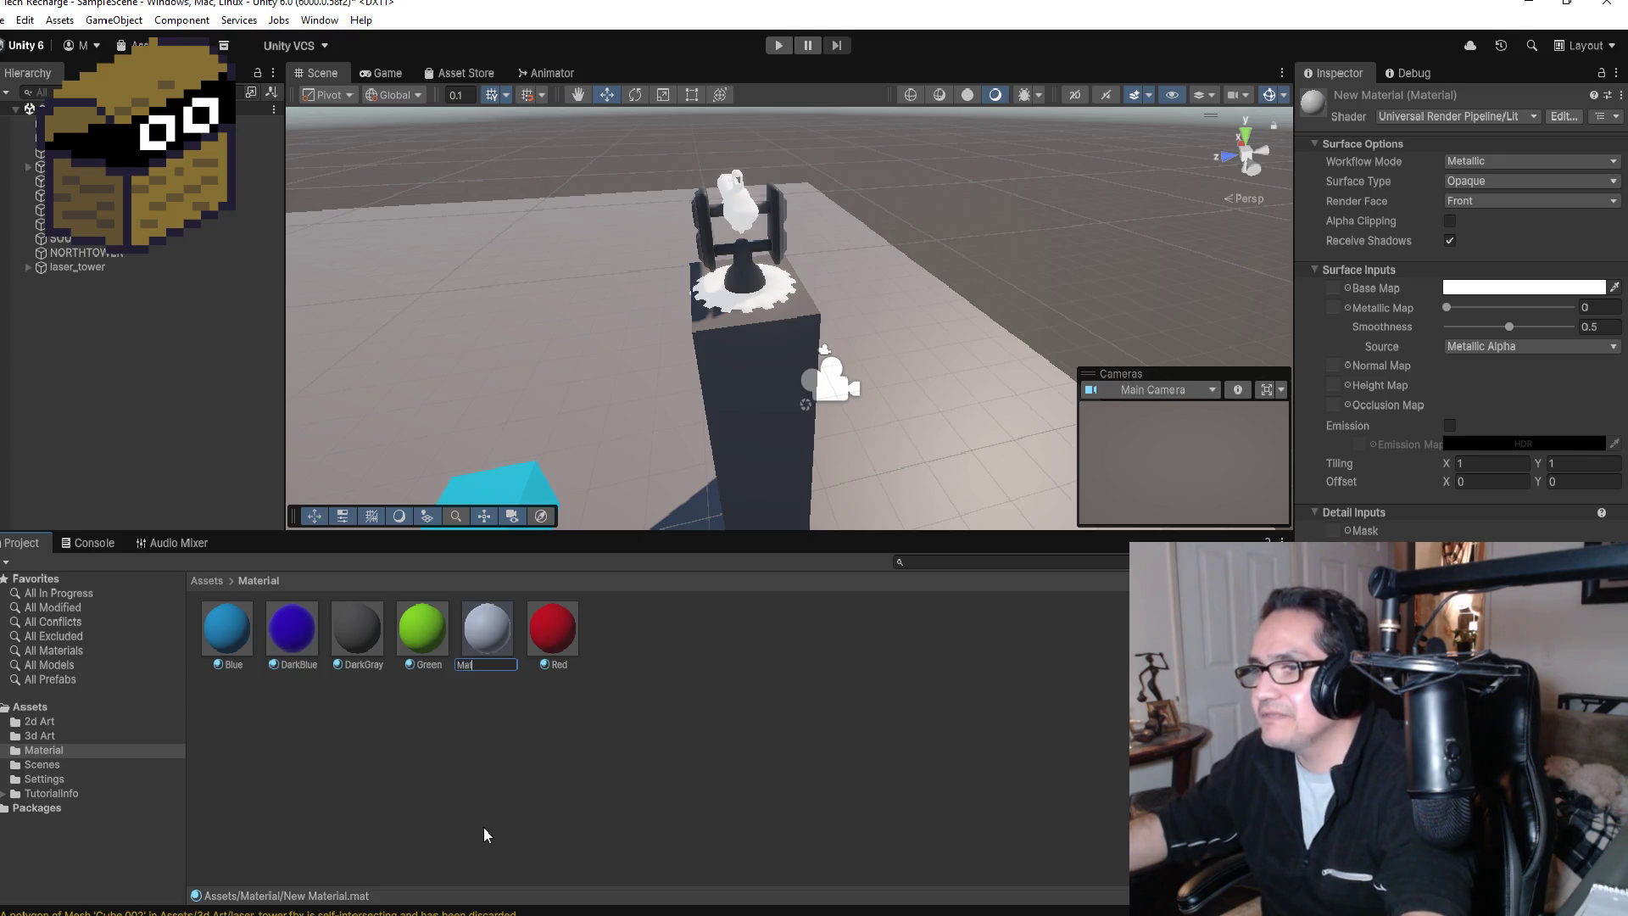
text(PlasmaGun)
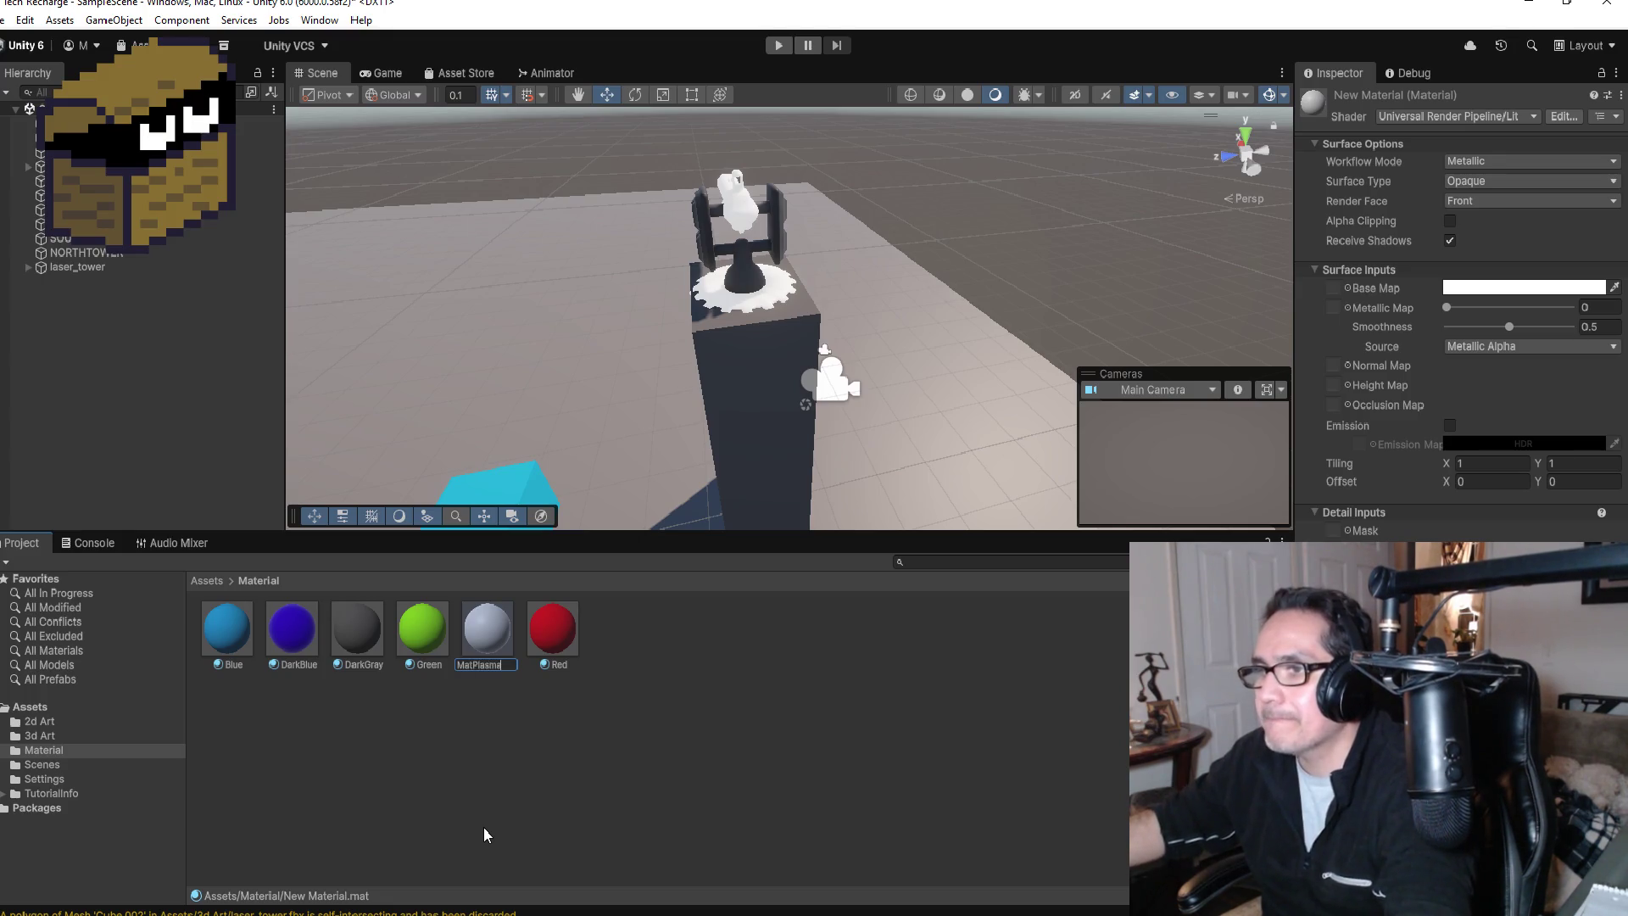
key(Return)
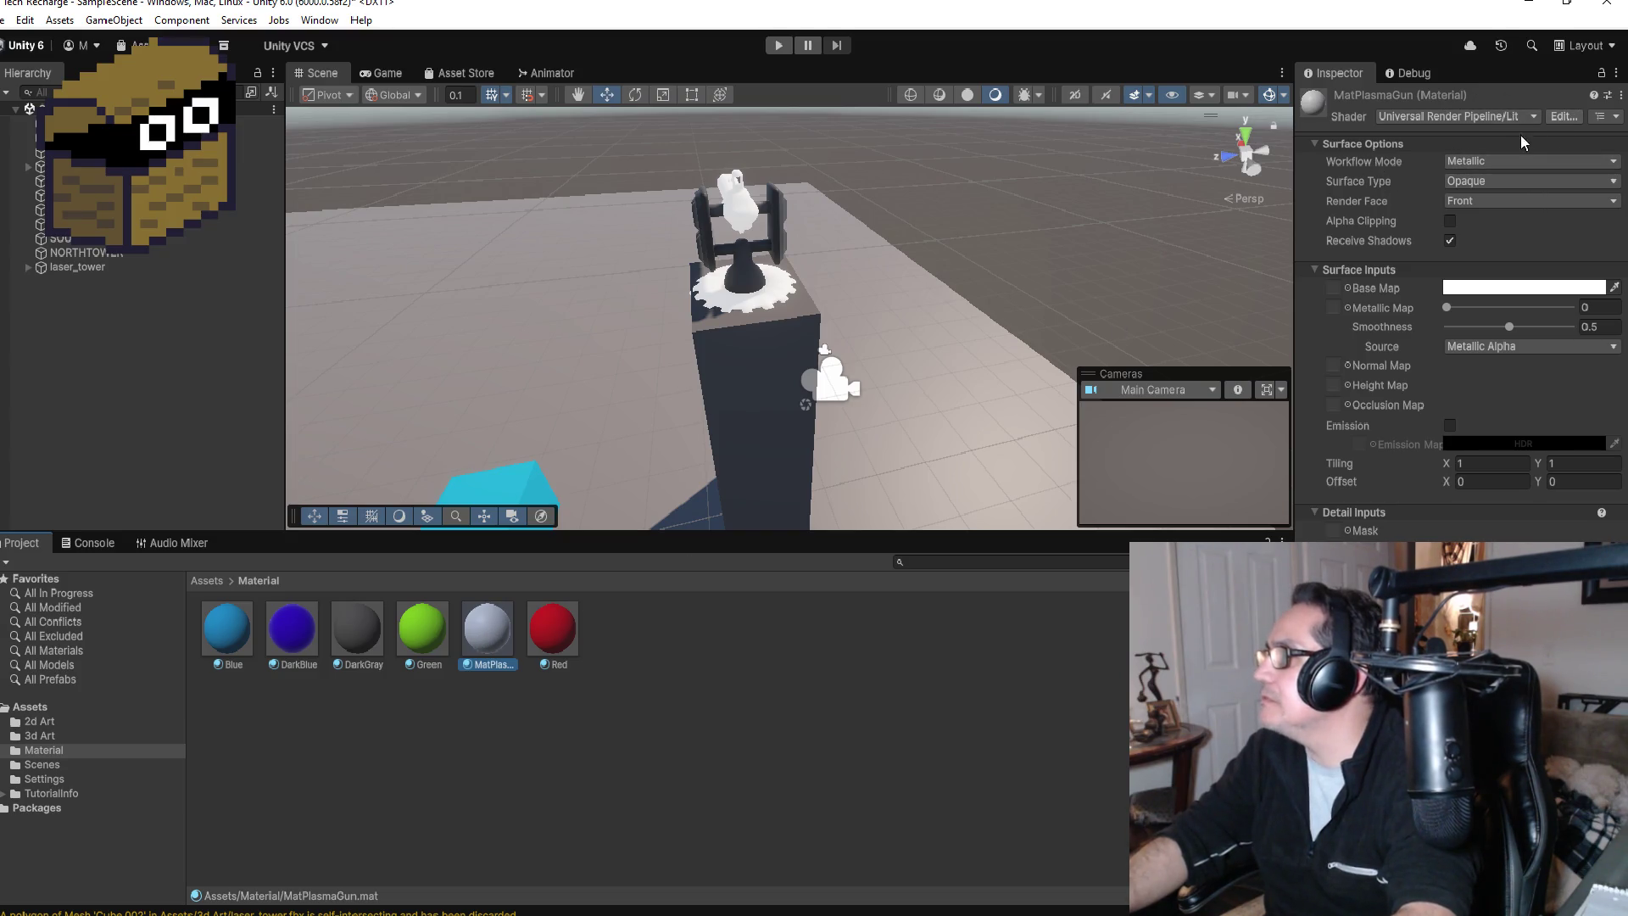
click(581, 717)
click(487, 628)
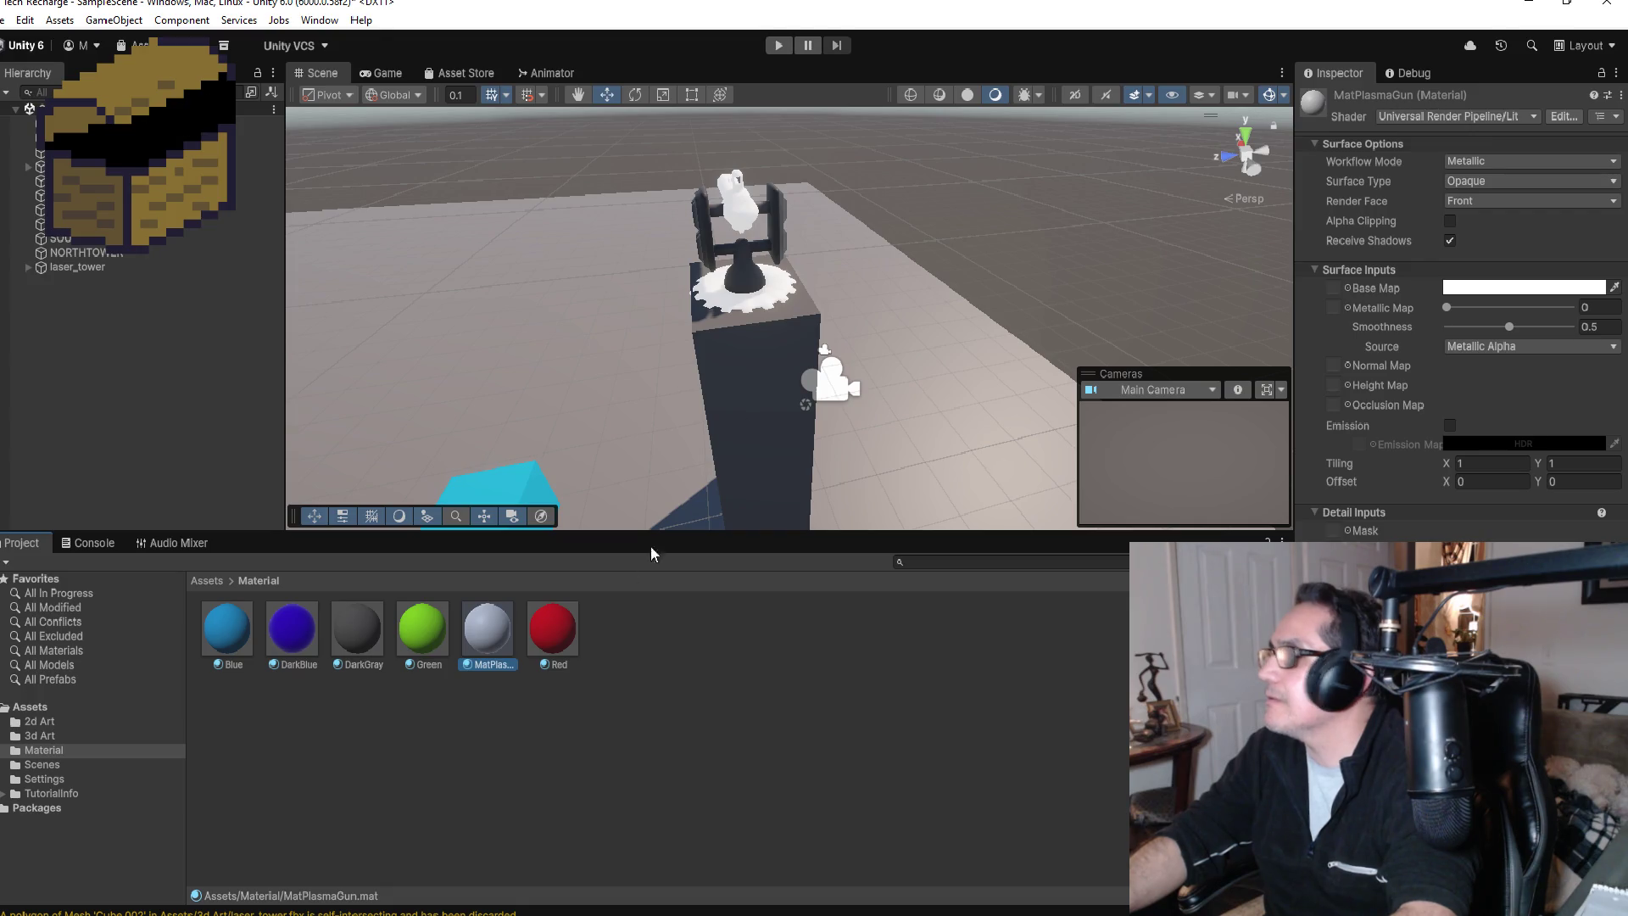
Step: Set MatPlasmaGun's shader to Legacy Shaders > Particles > Alpha Blended
click(512, 742)
click(476, 632)
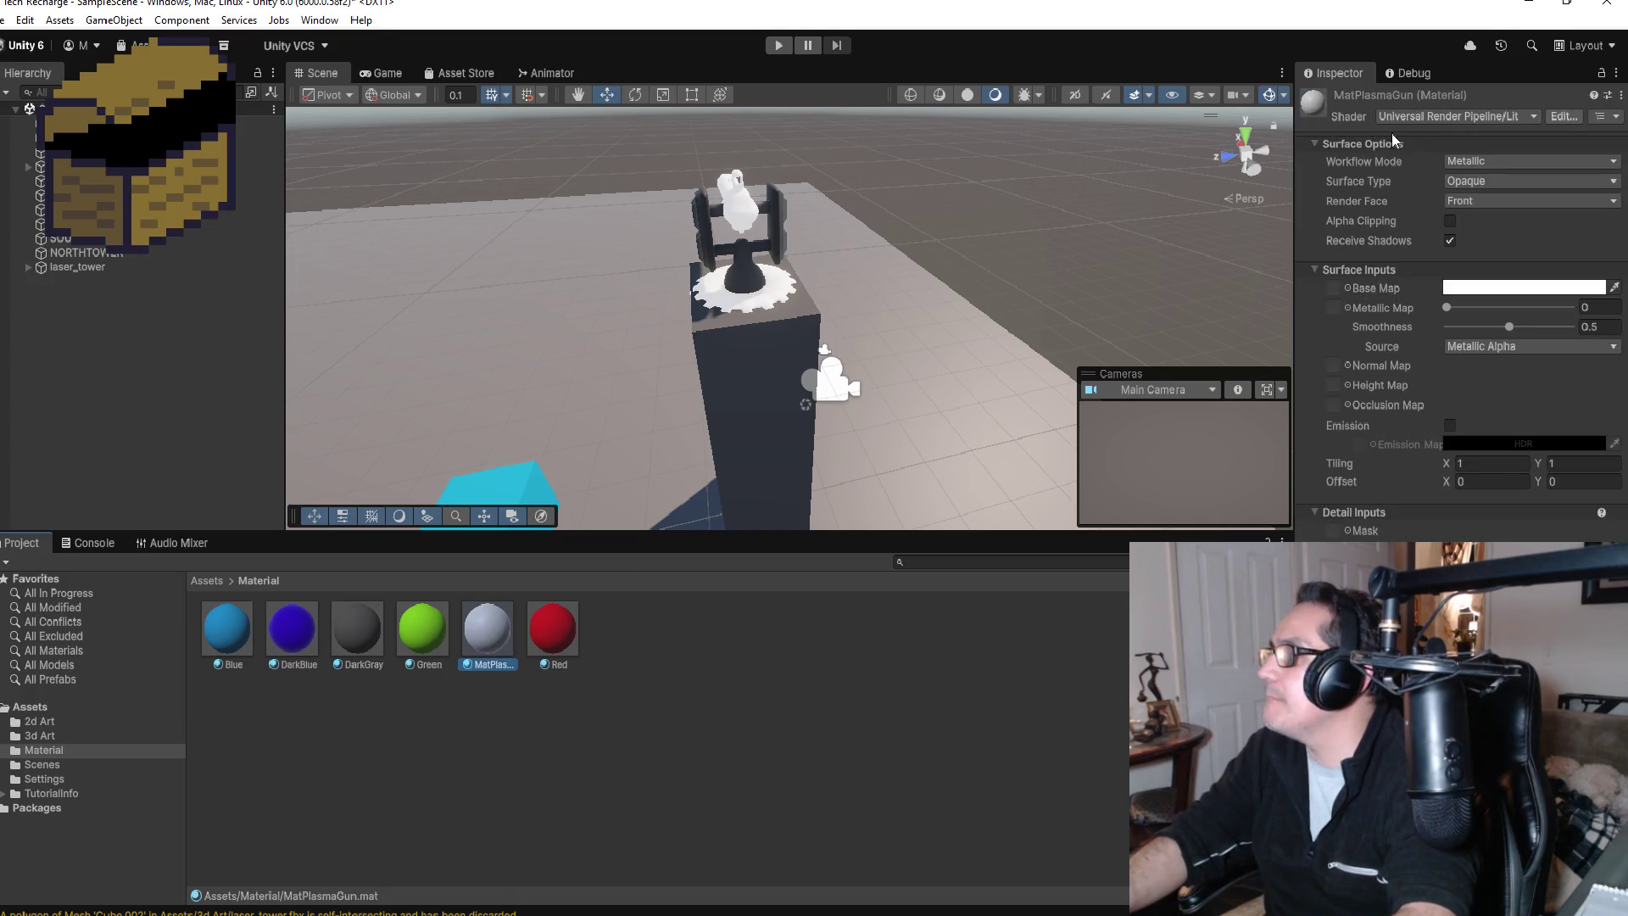
click(1455, 119)
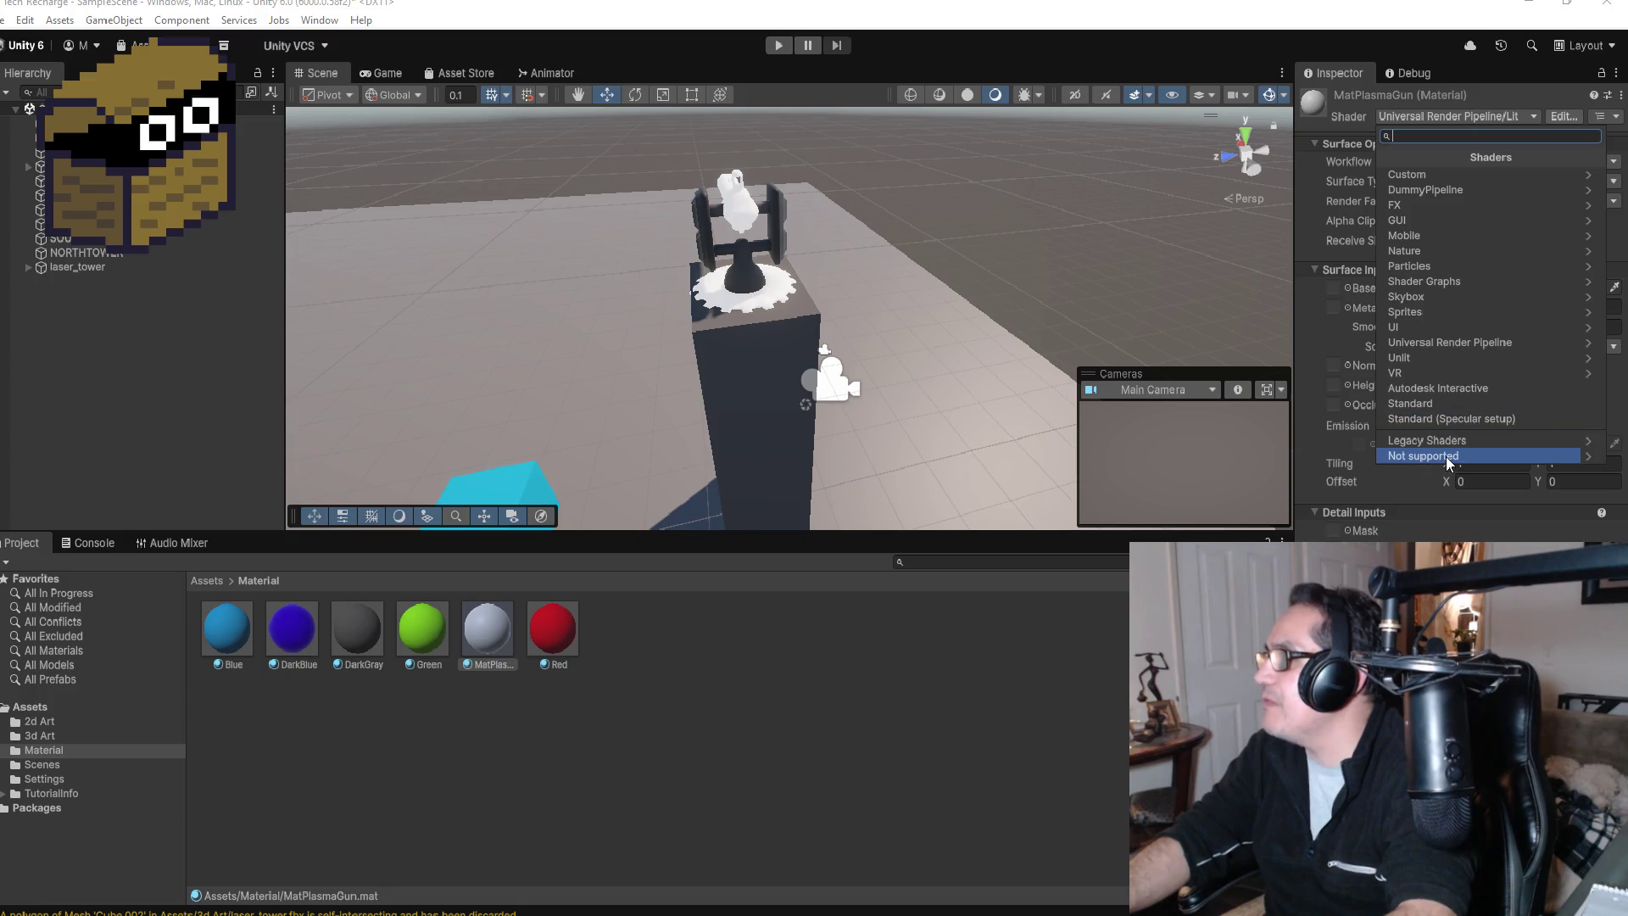
click(1470, 439)
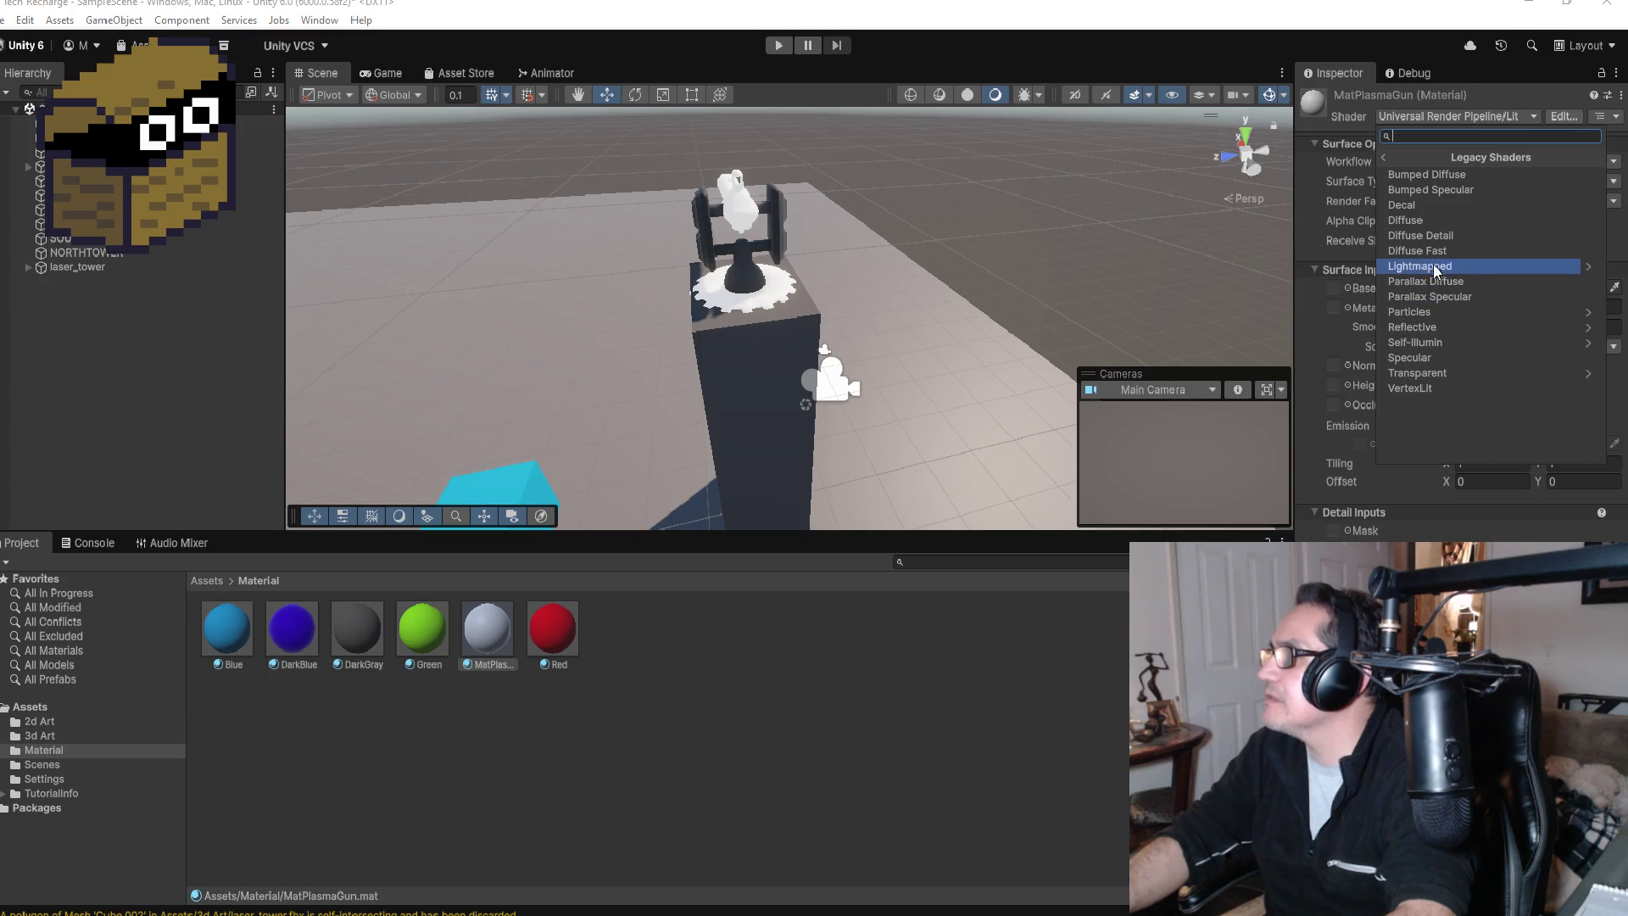
click(1433, 315)
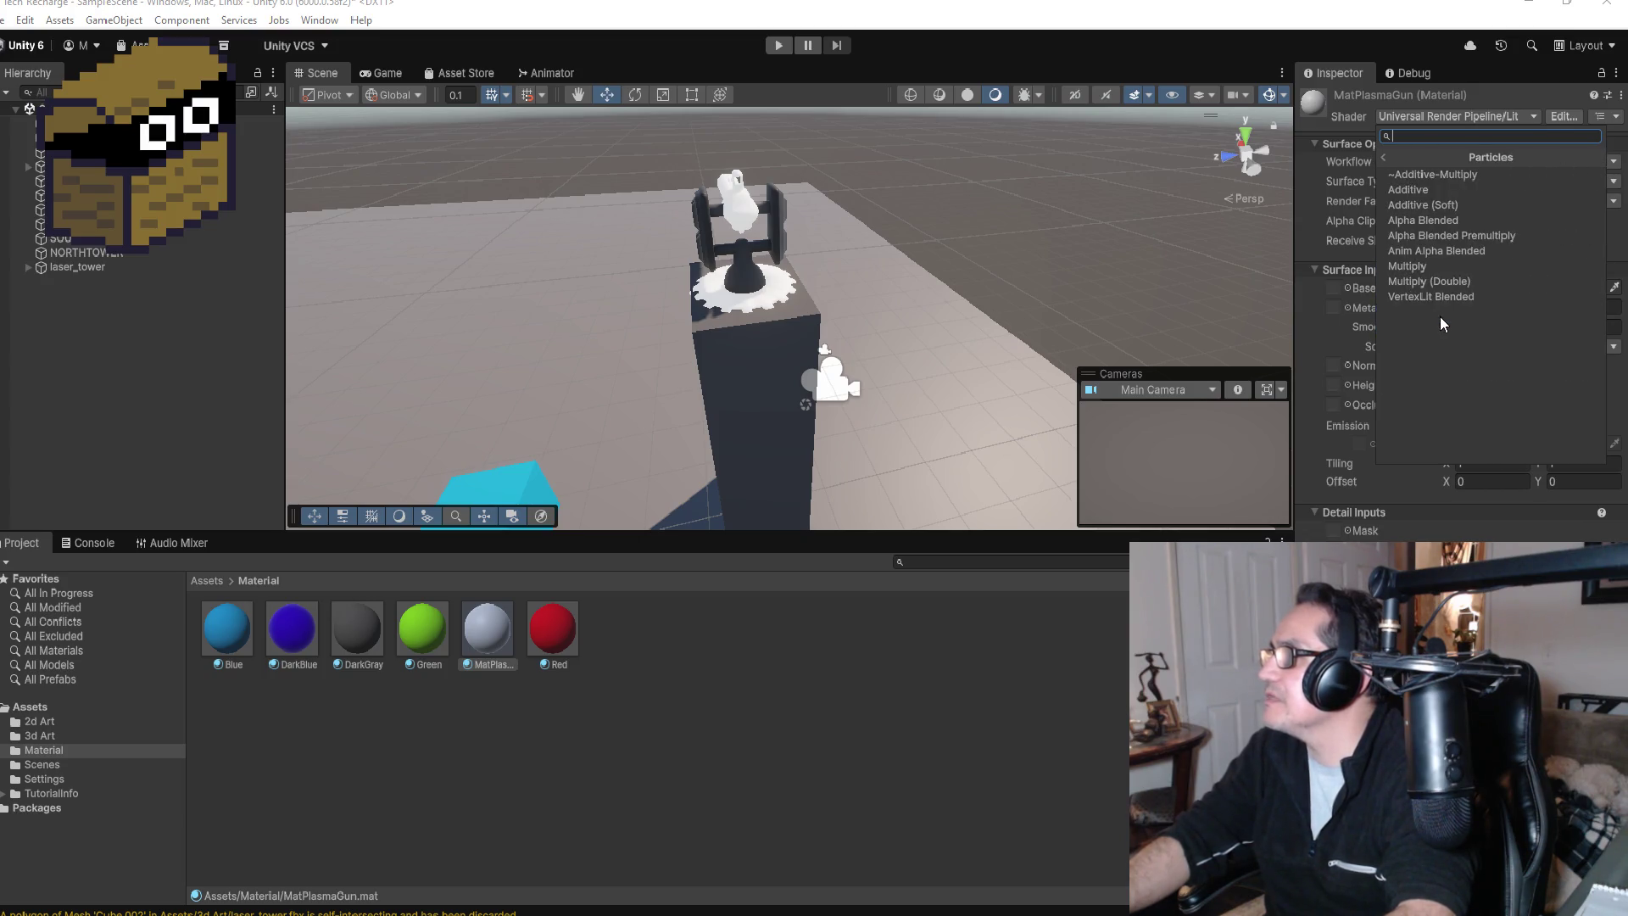
click(1442, 222)
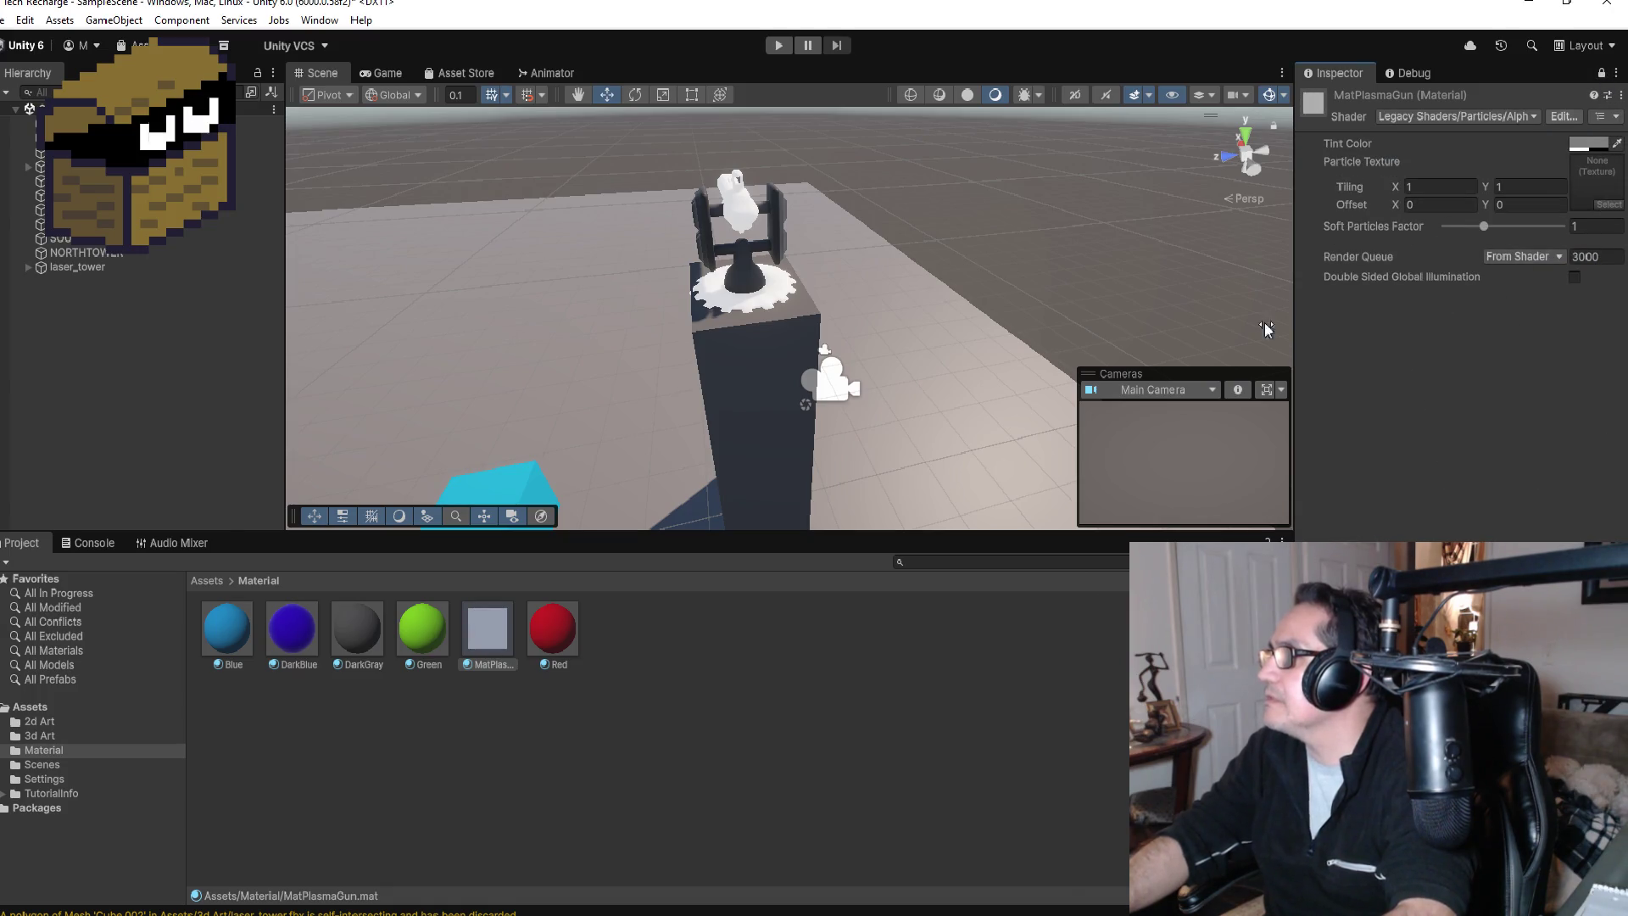
Step: Go up to Assets and open the 2d Art folder containing laser_texture
click(211, 580)
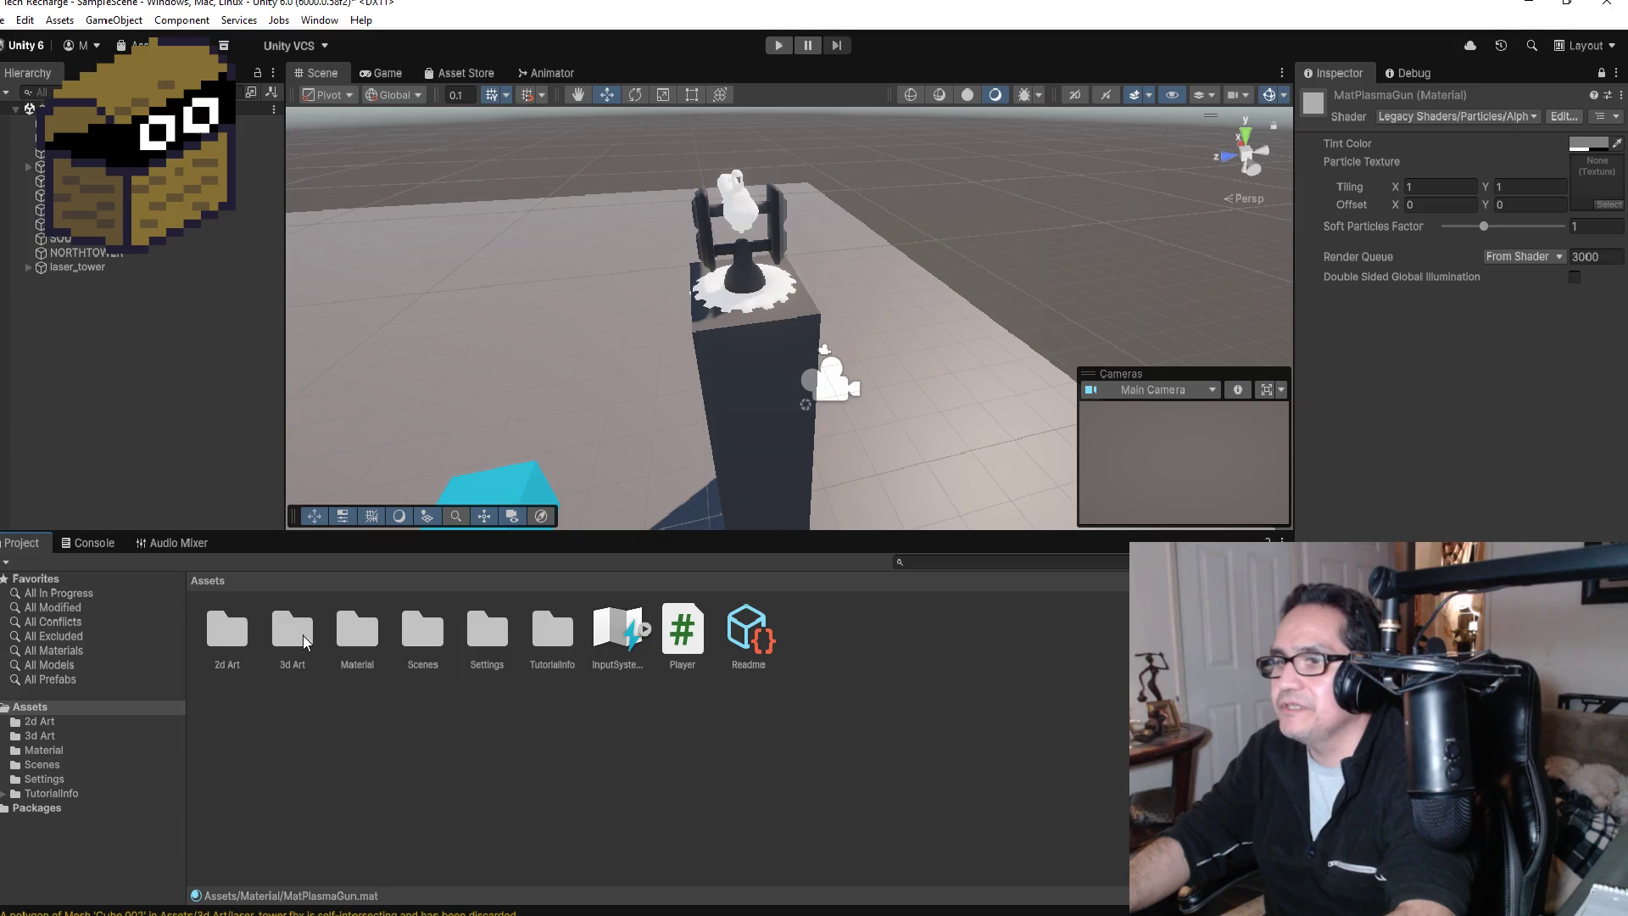
click(305, 642)
double_click(227, 632)
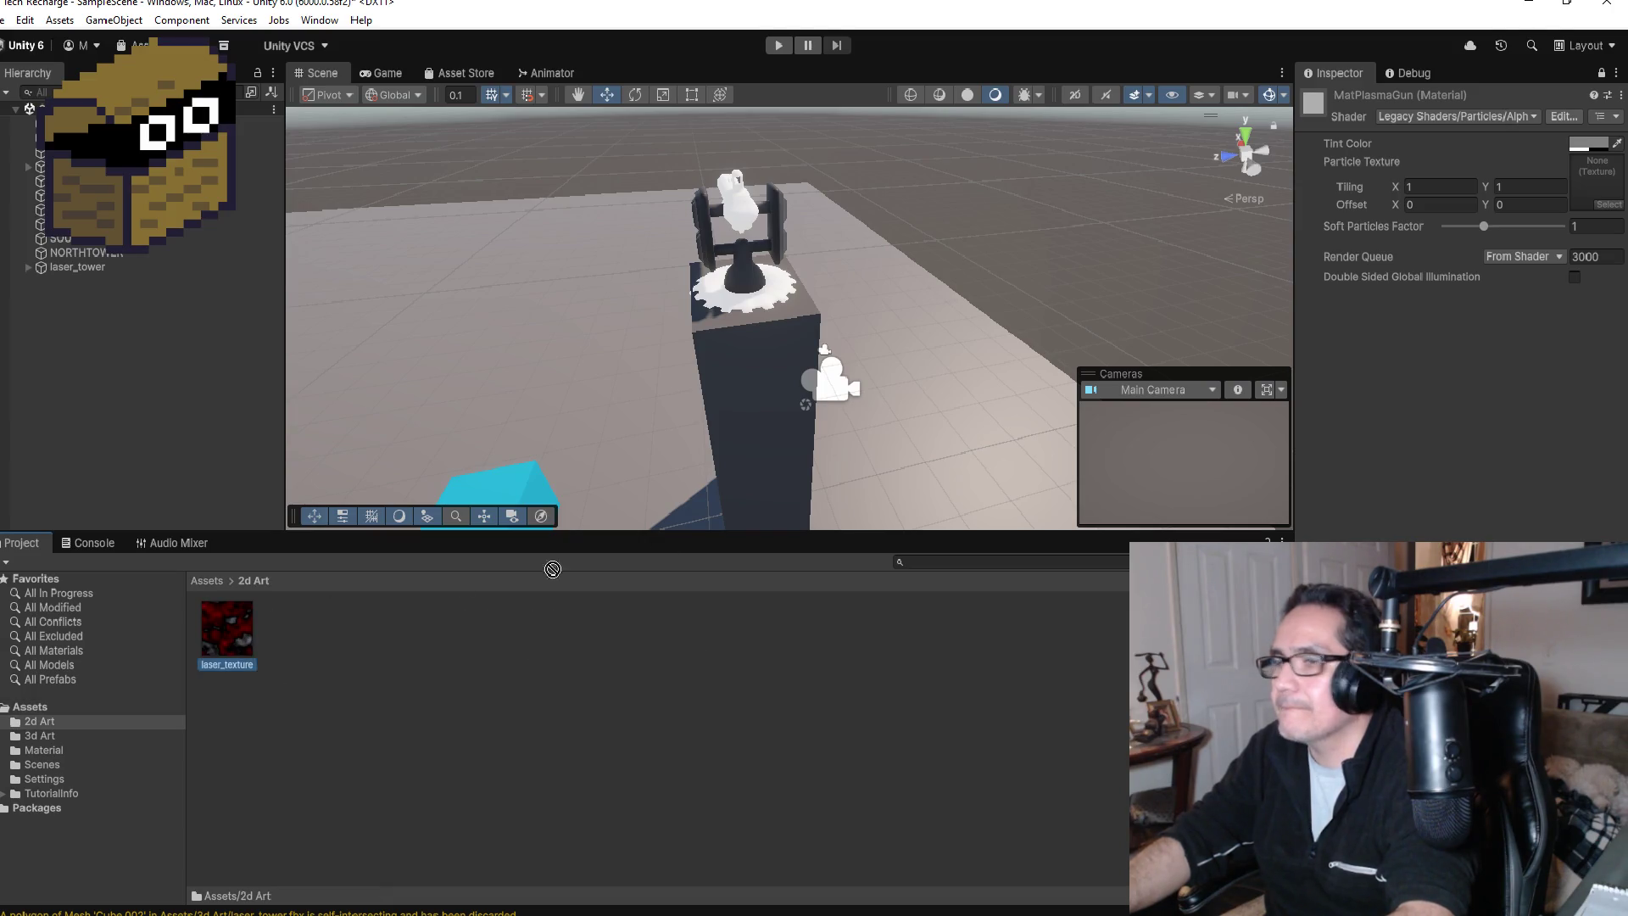
Step: Drop laser_texture into MatPlasmaGun's Particle Texture slot, unlock the Inspector, and reselect MatPlasmaGun in Assets > Material
mouse_move(552, 568)
mouse_down()
mouse_move(1591, 218)
mouse_move(1596, 183)
mouse_up()
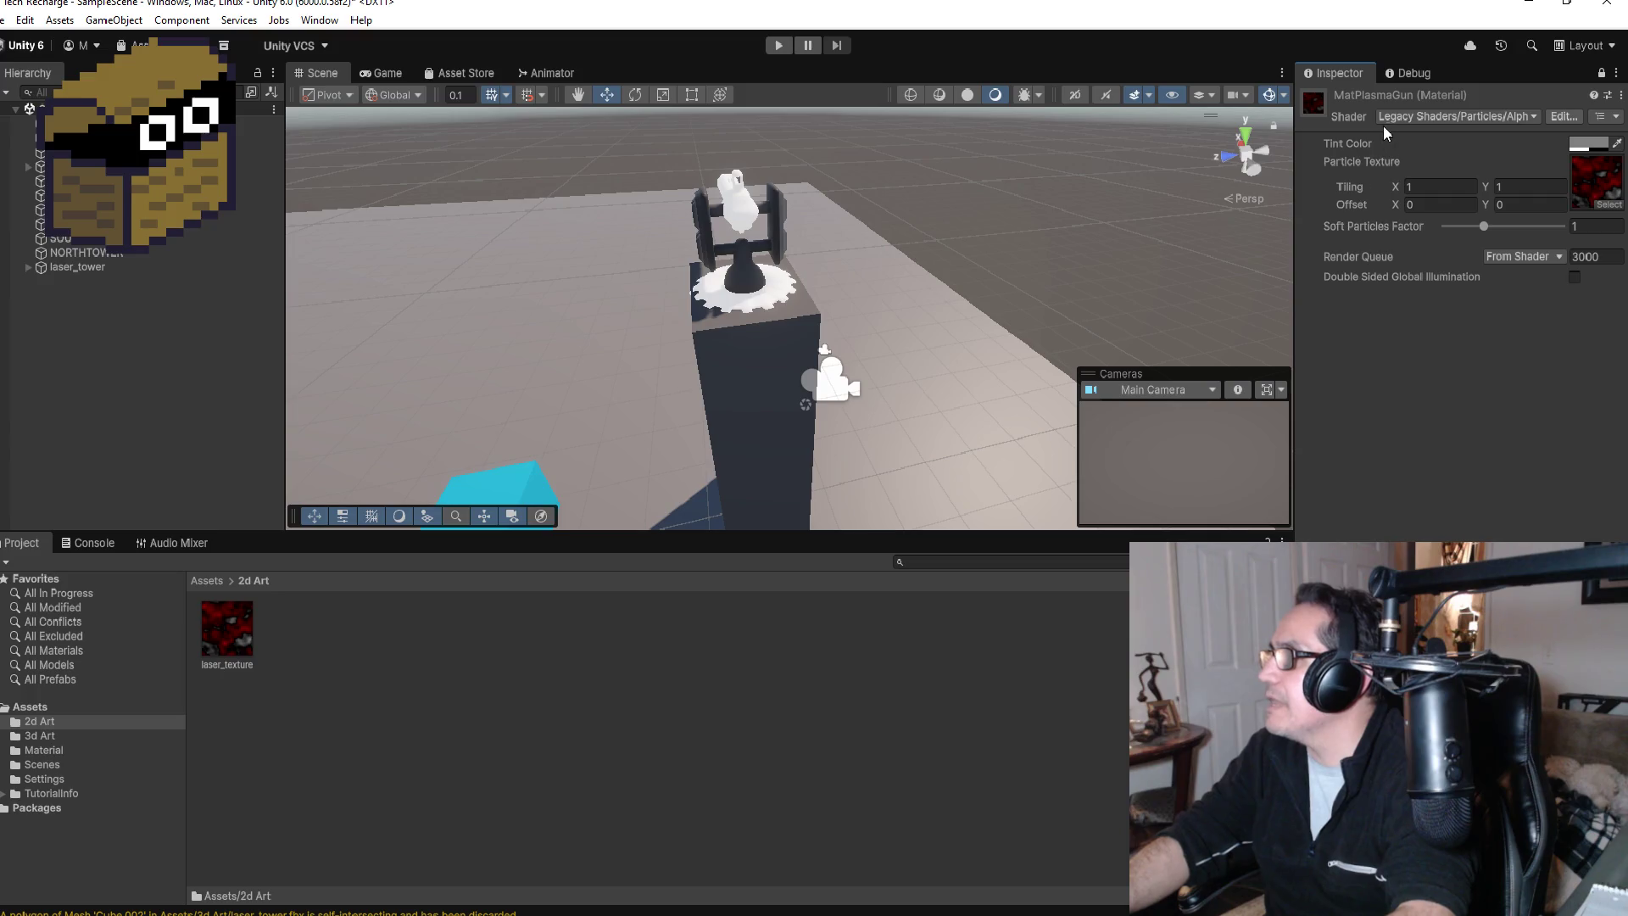
click(1601, 75)
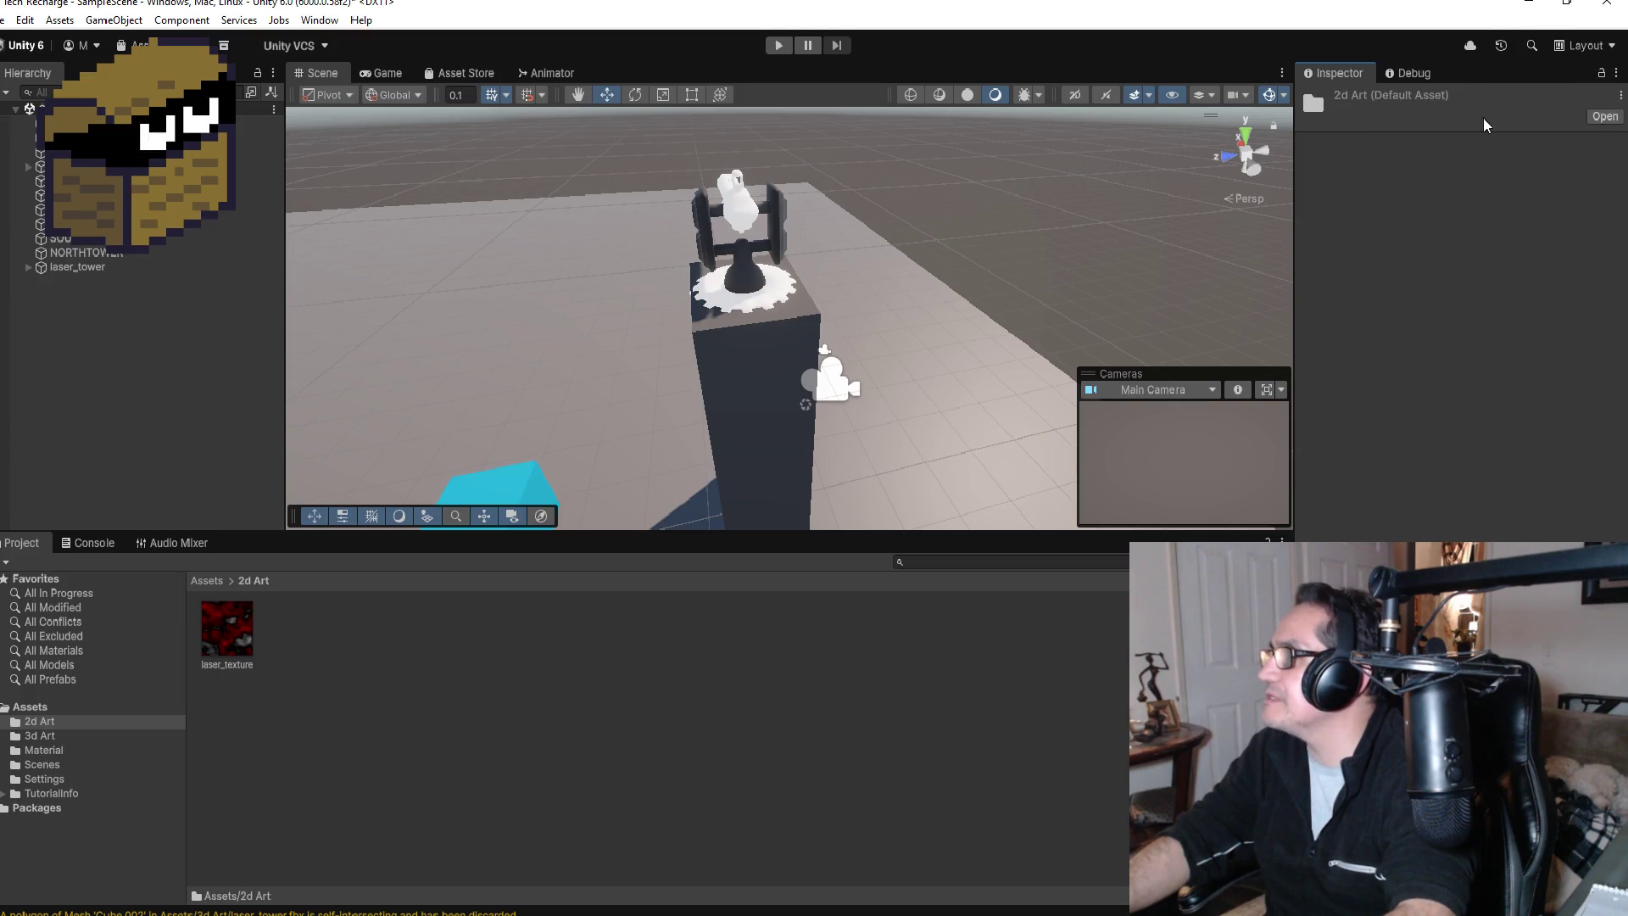
click(206, 582)
double_click(353, 639)
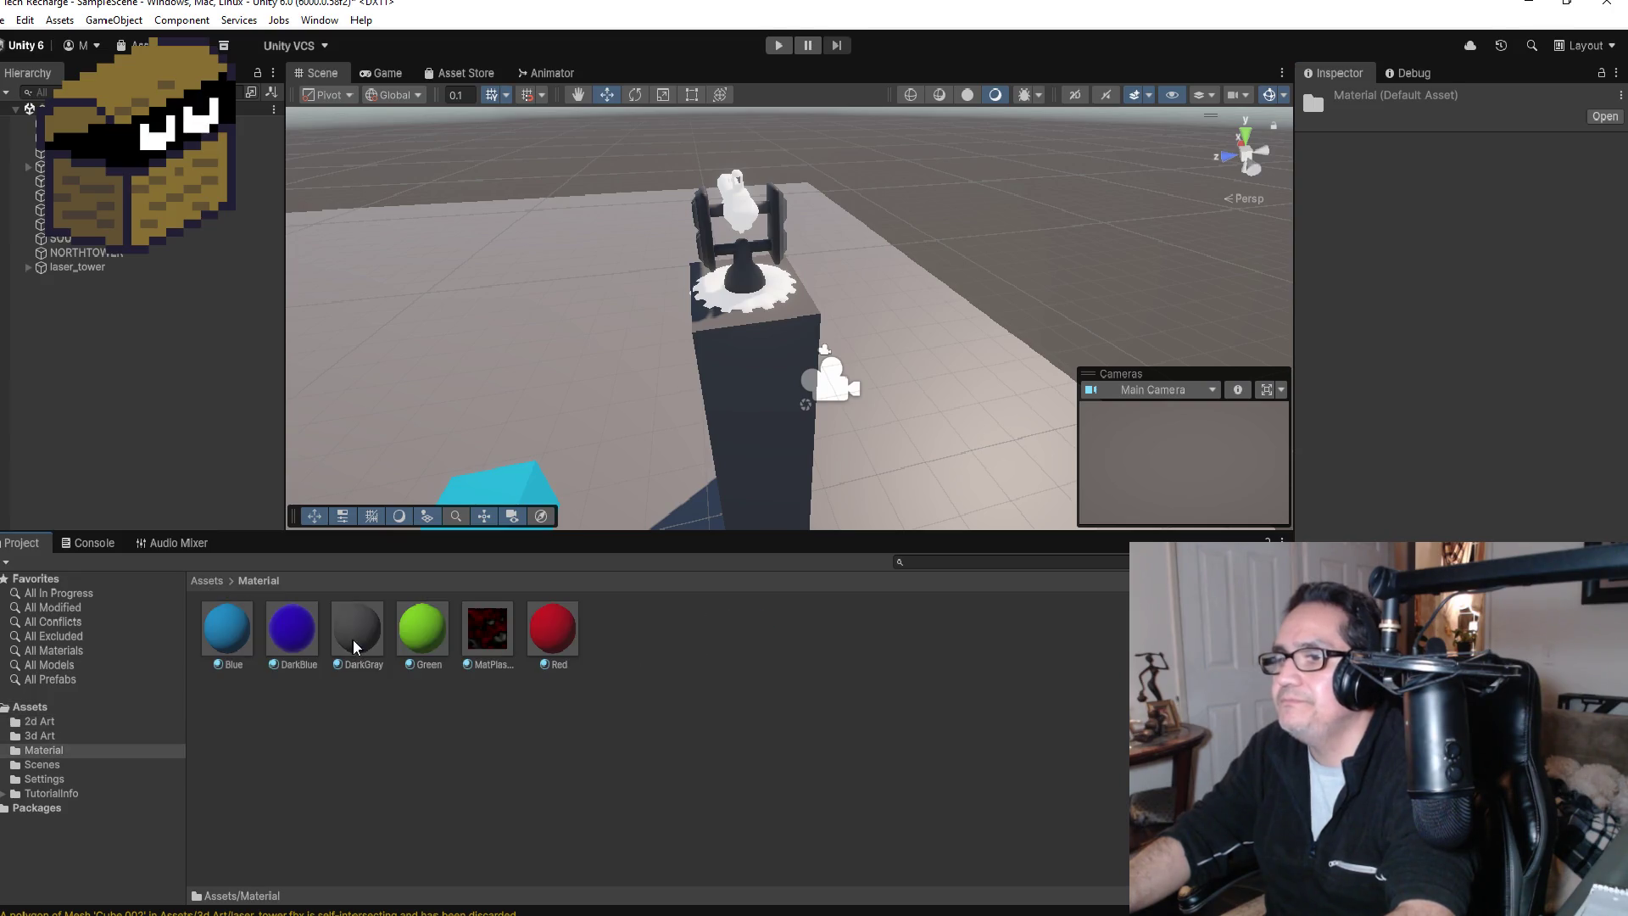
click(492, 639)
Step: Try the Standard shader, then the URP unlit particle shader, on MatPlasmaGun
click(1488, 119)
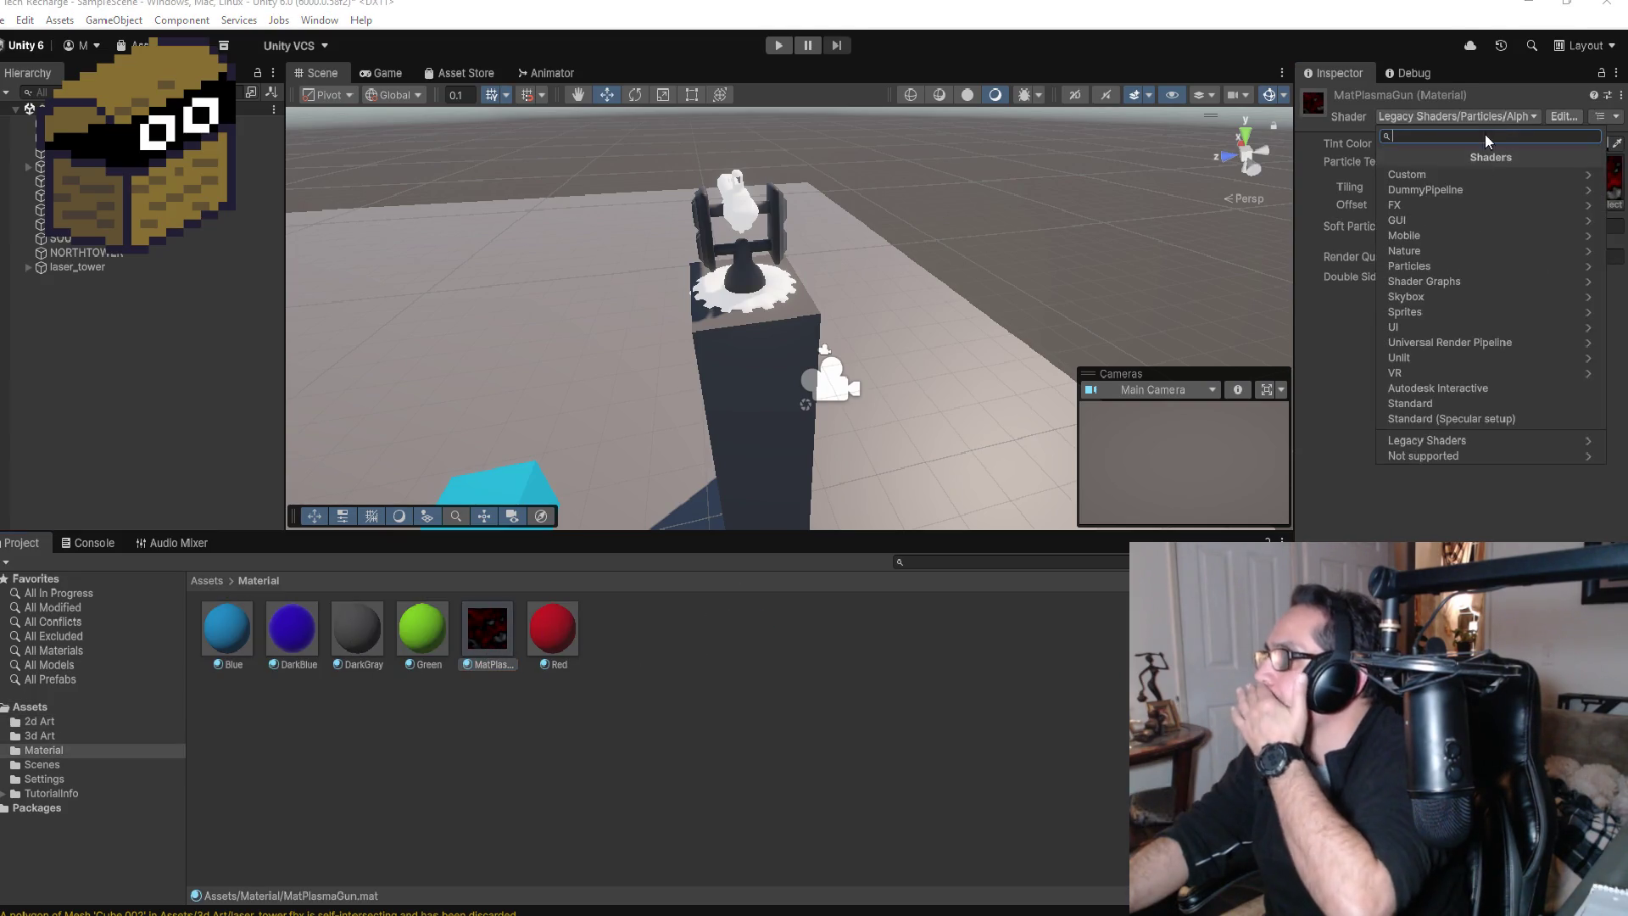
click(1446, 404)
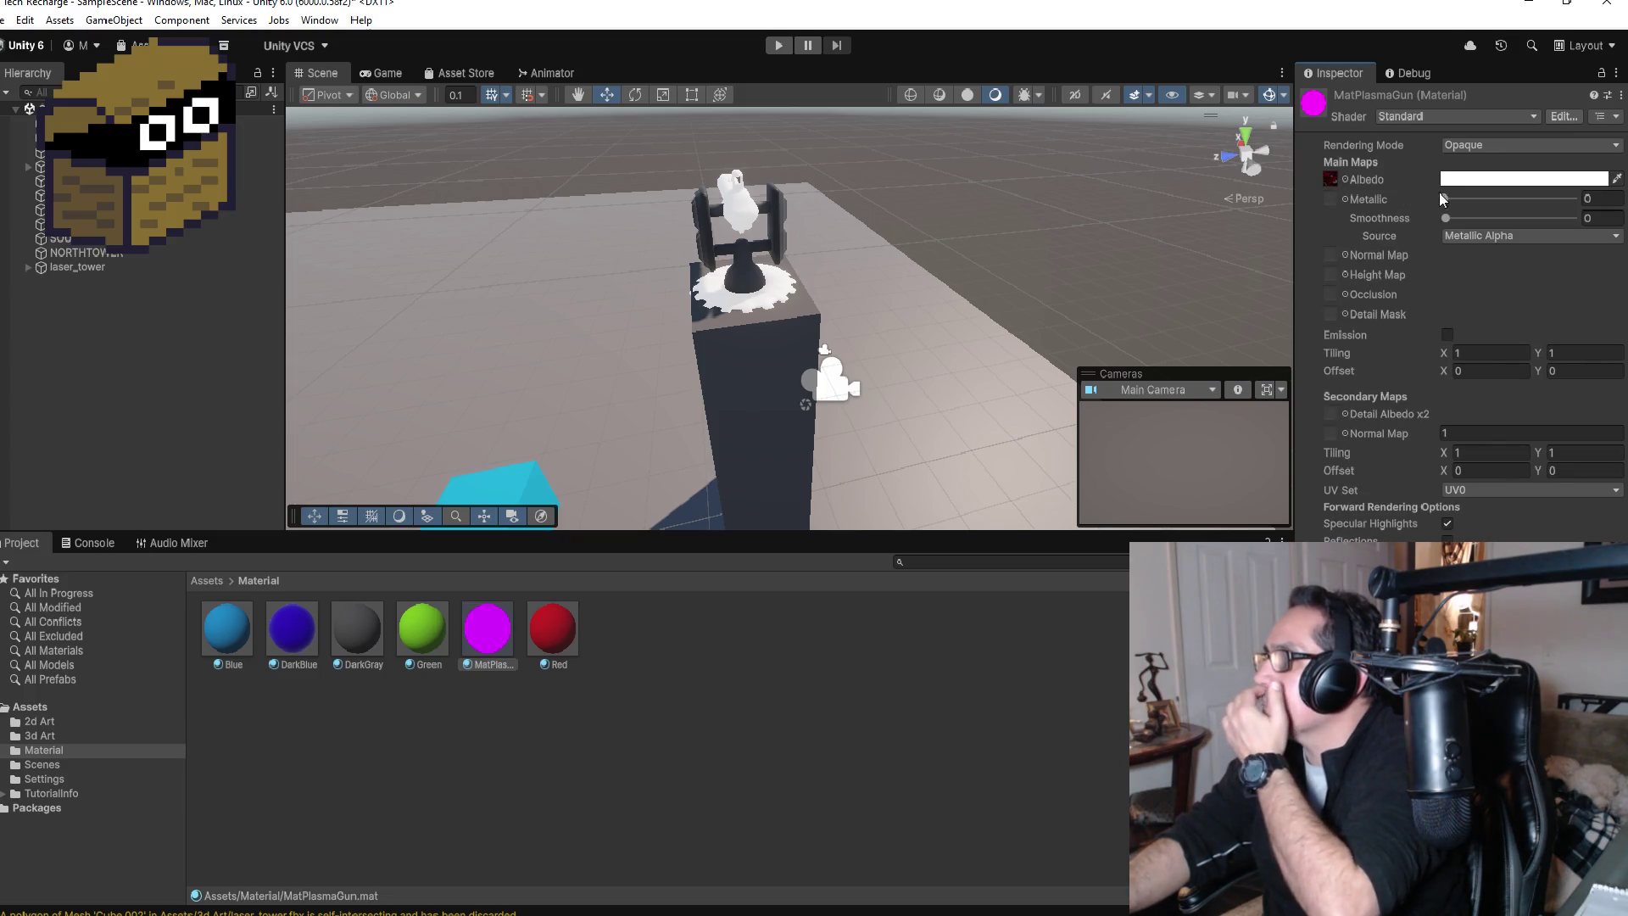
click(1440, 115)
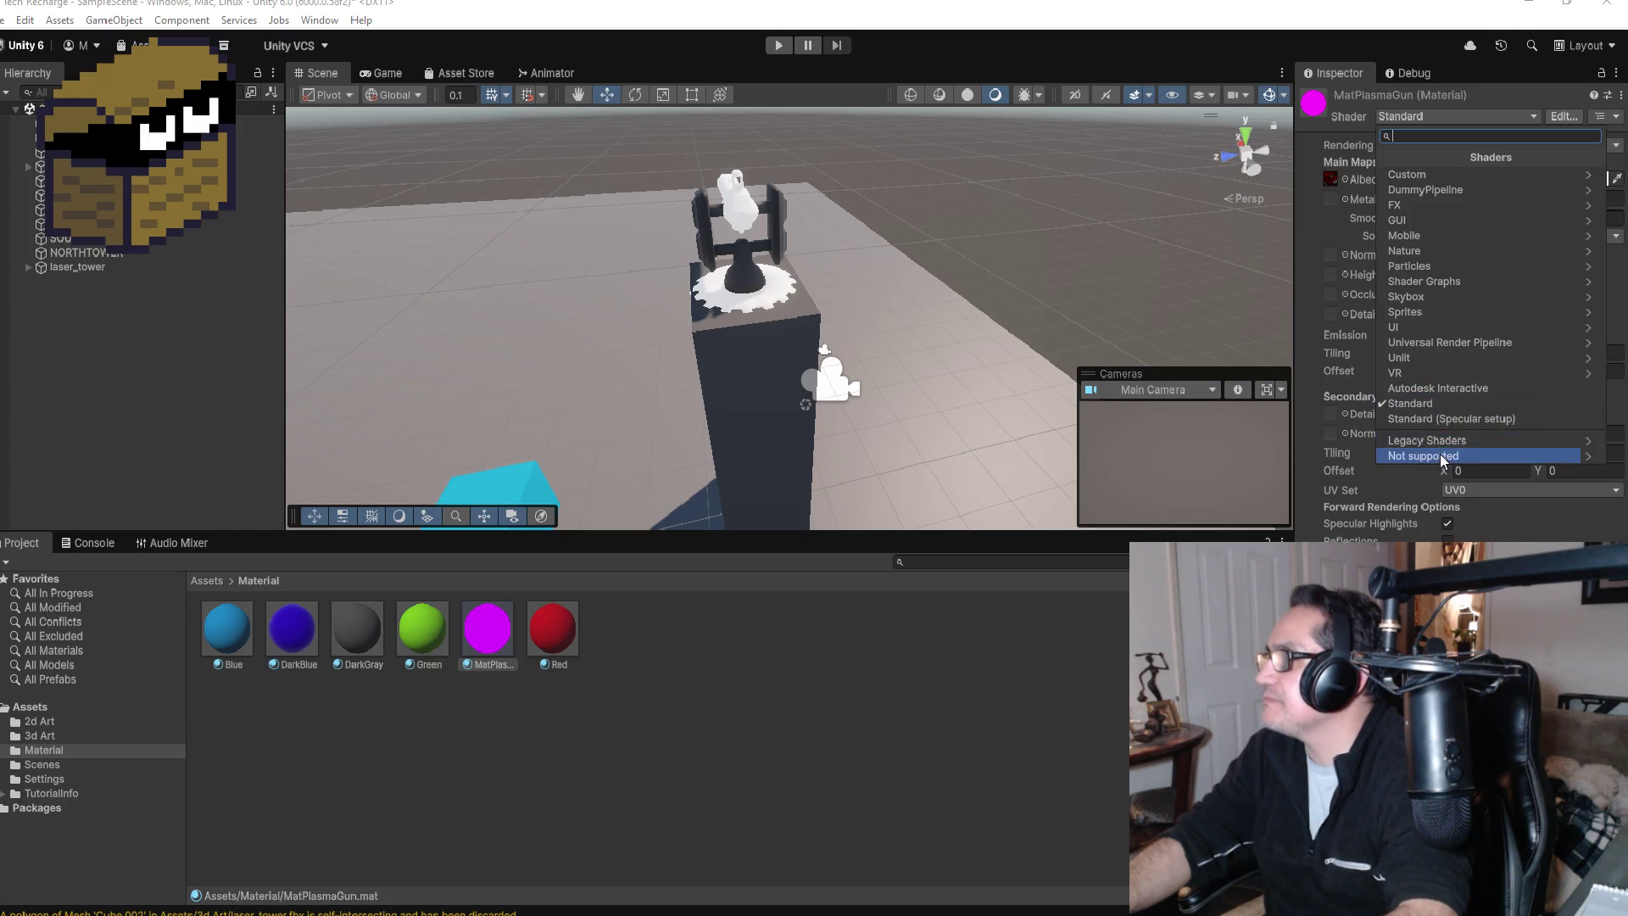
click(1460, 346)
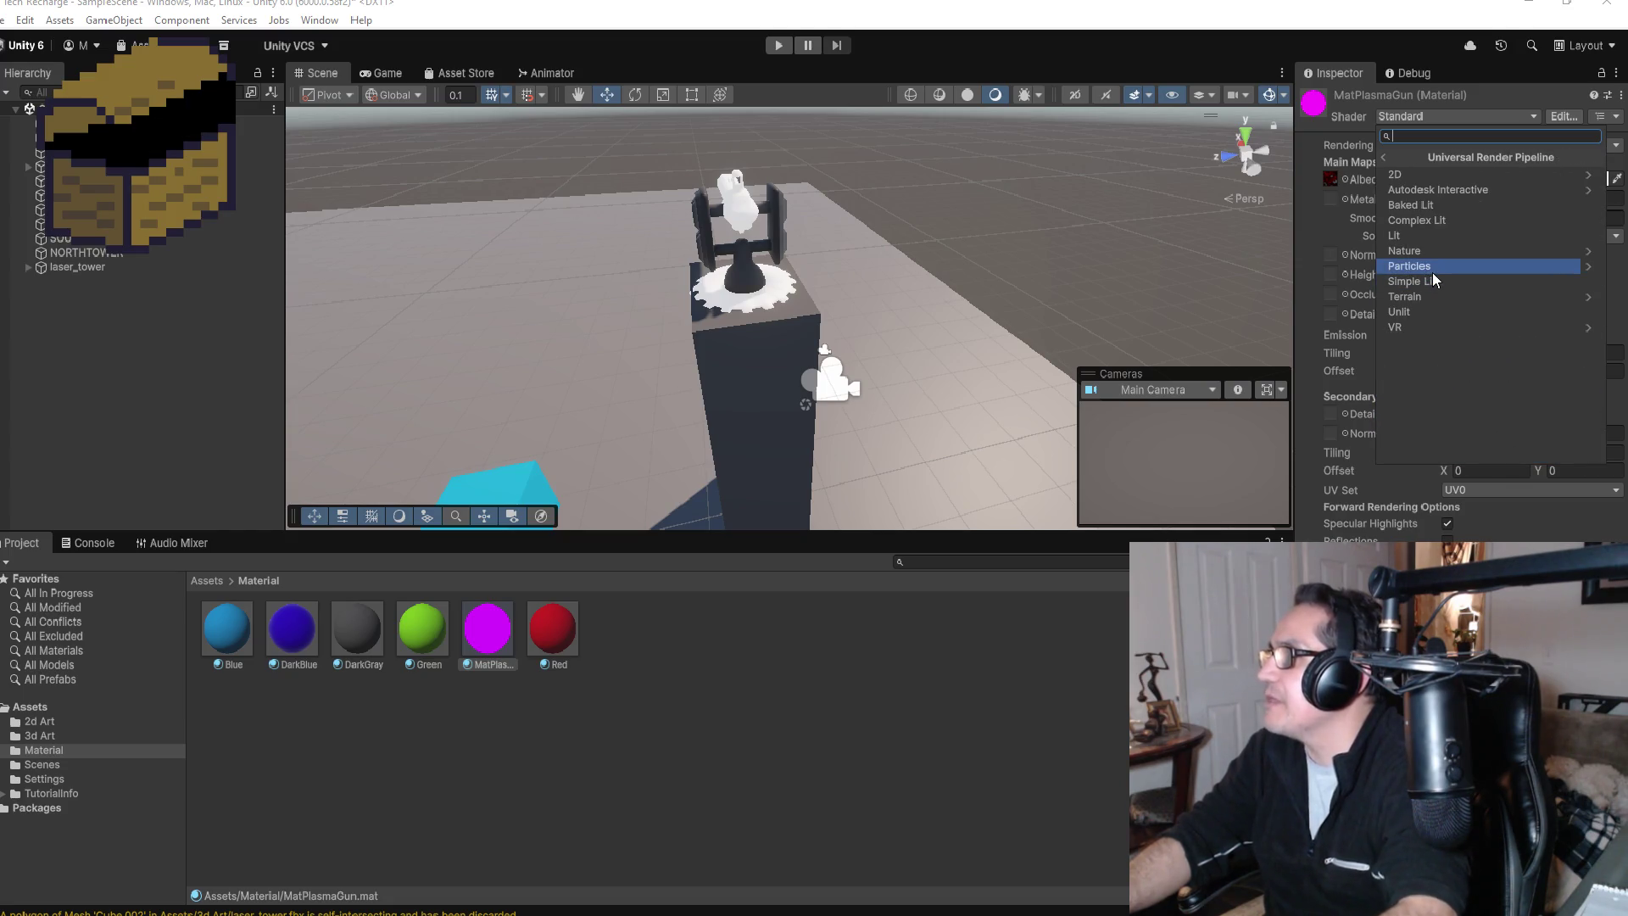
click(1432, 272)
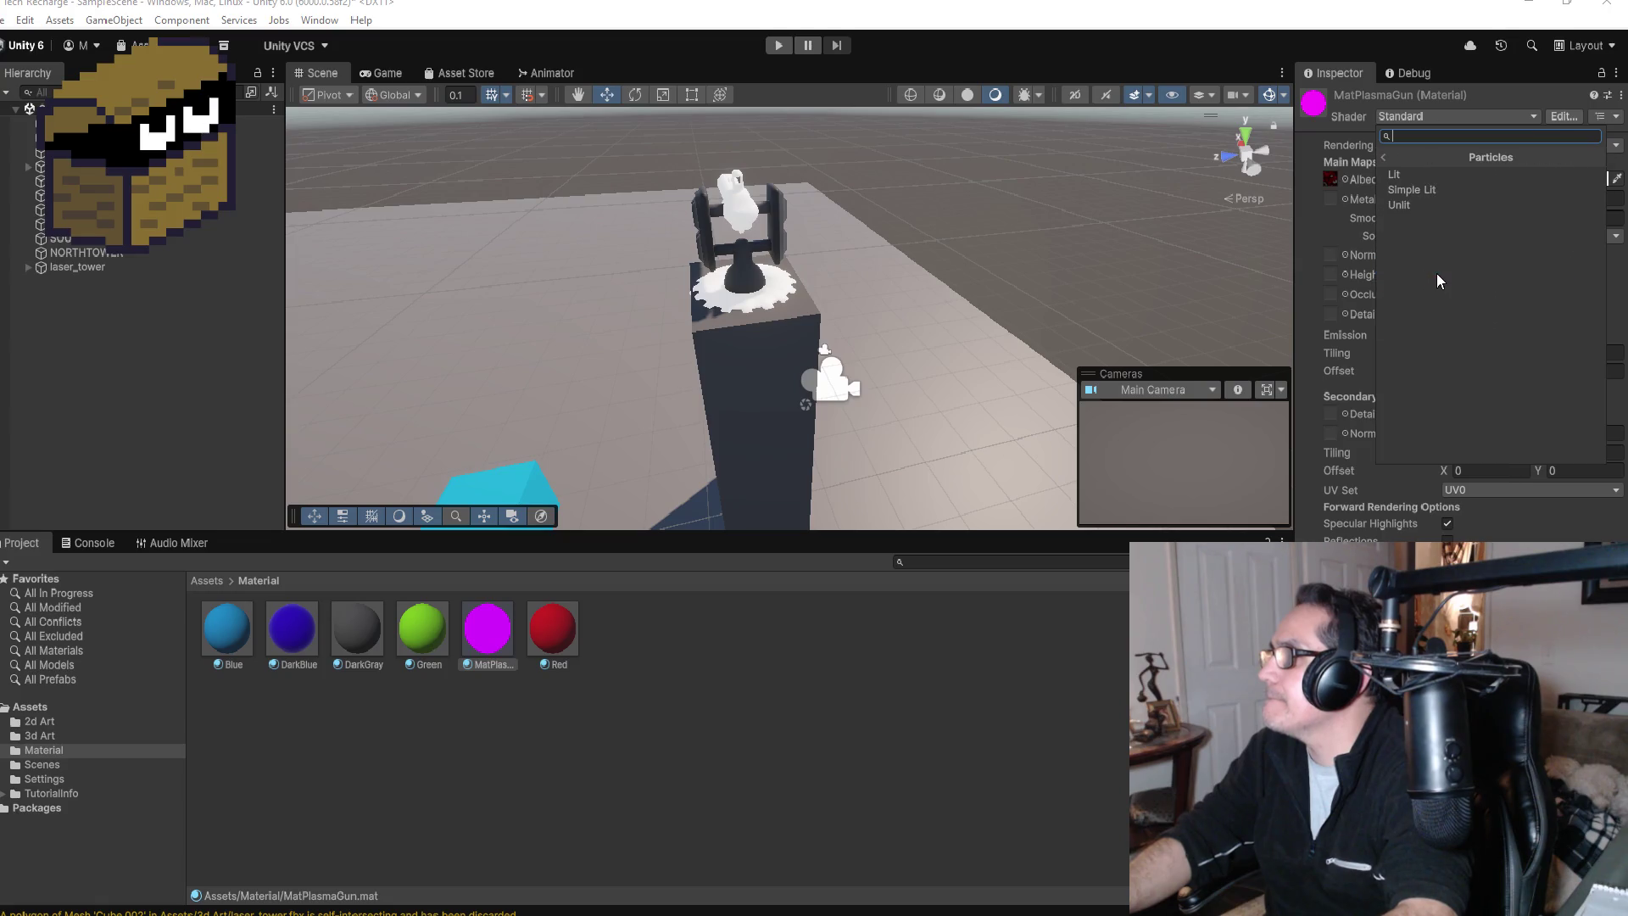
click(1429, 204)
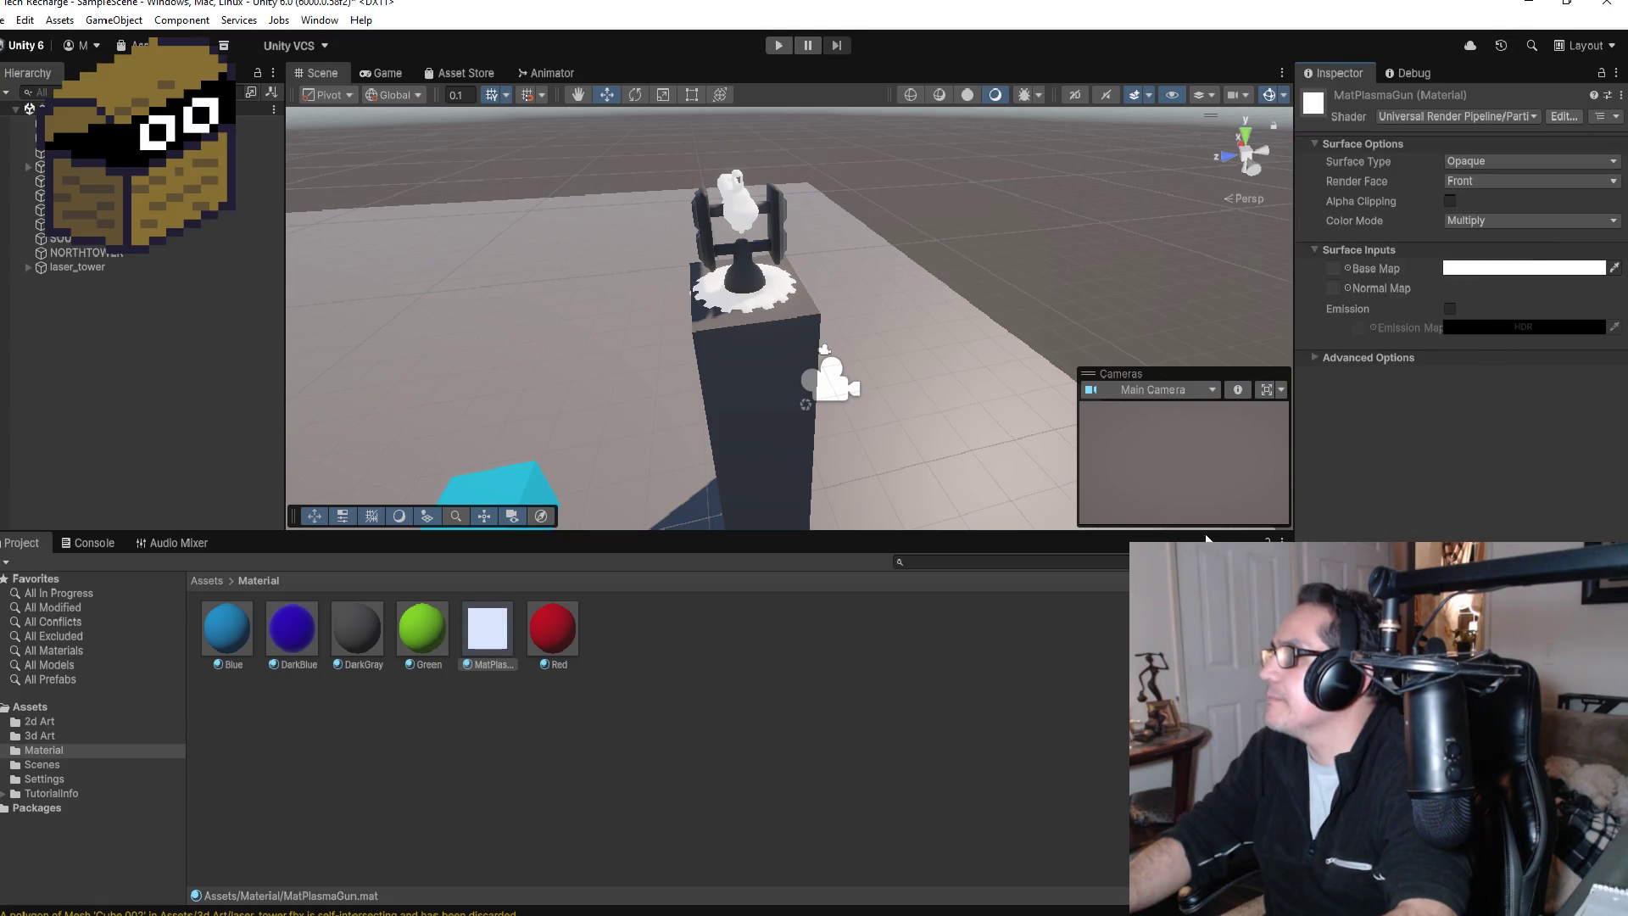
Step: Try the URP Lit shader, then another URP particle shader, on MatPlasmaGun
click(1452, 112)
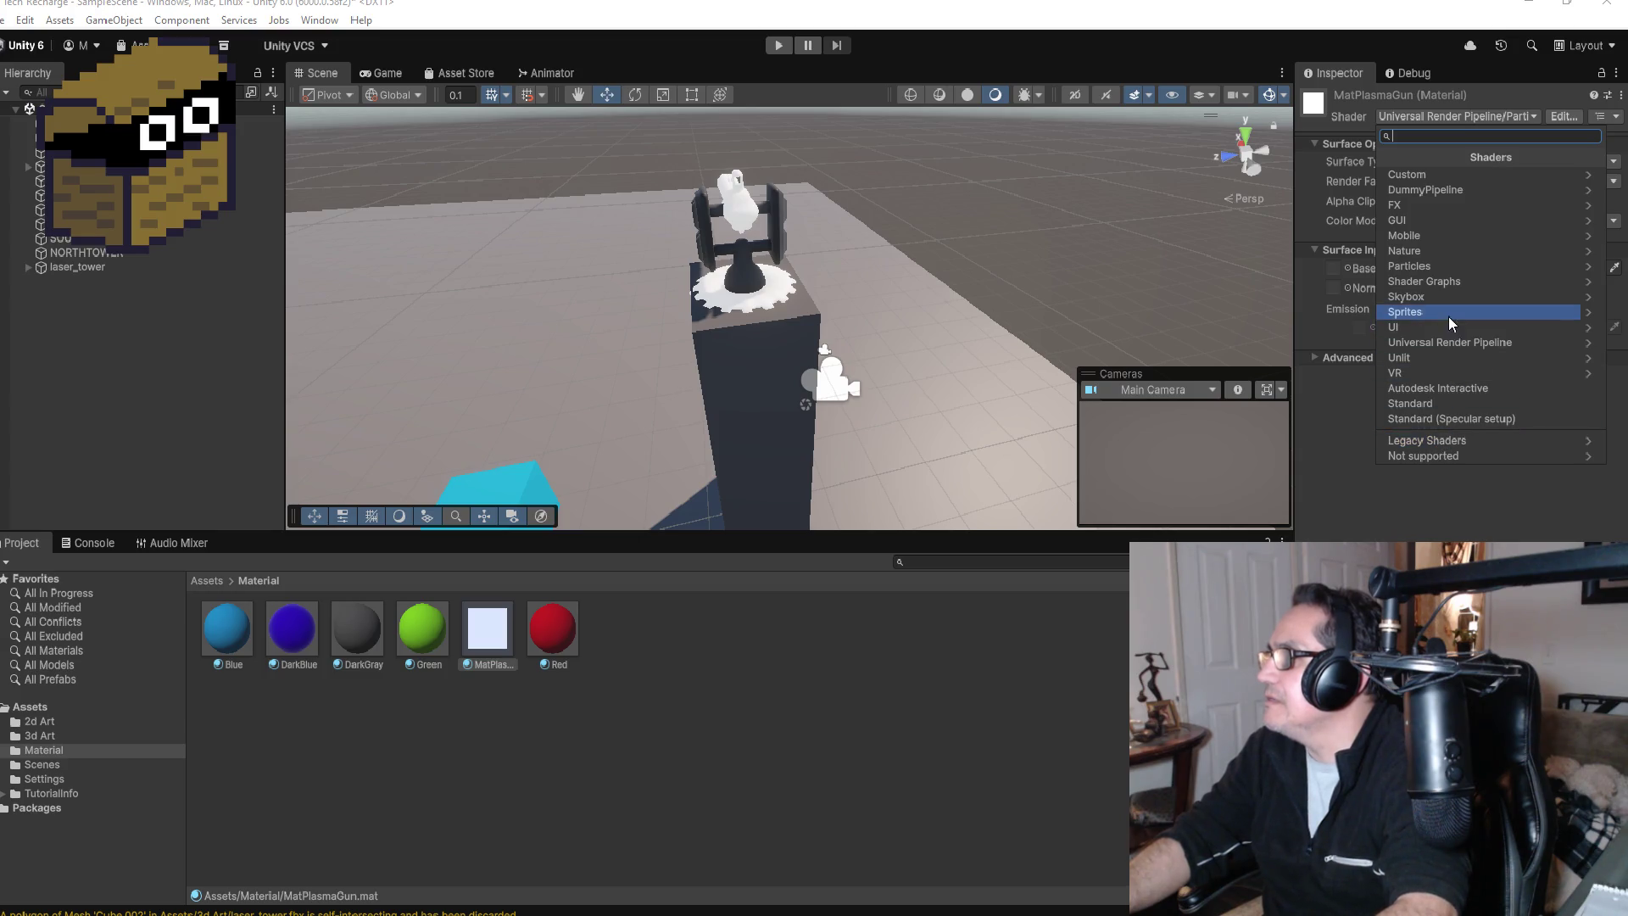
click(1451, 342)
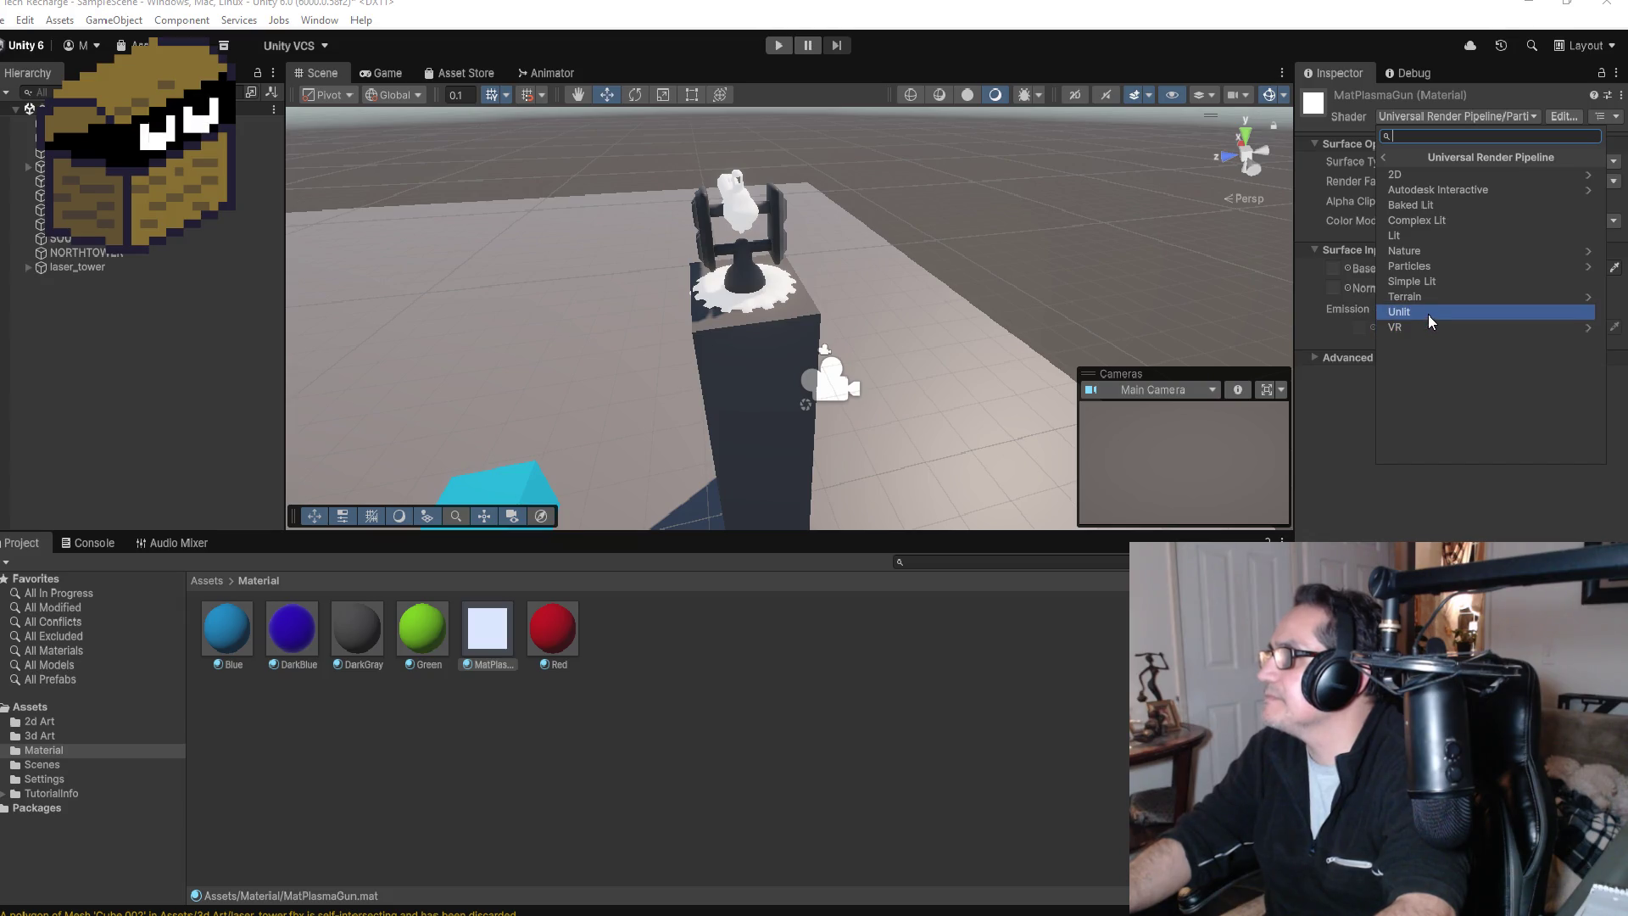
click(1452, 238)
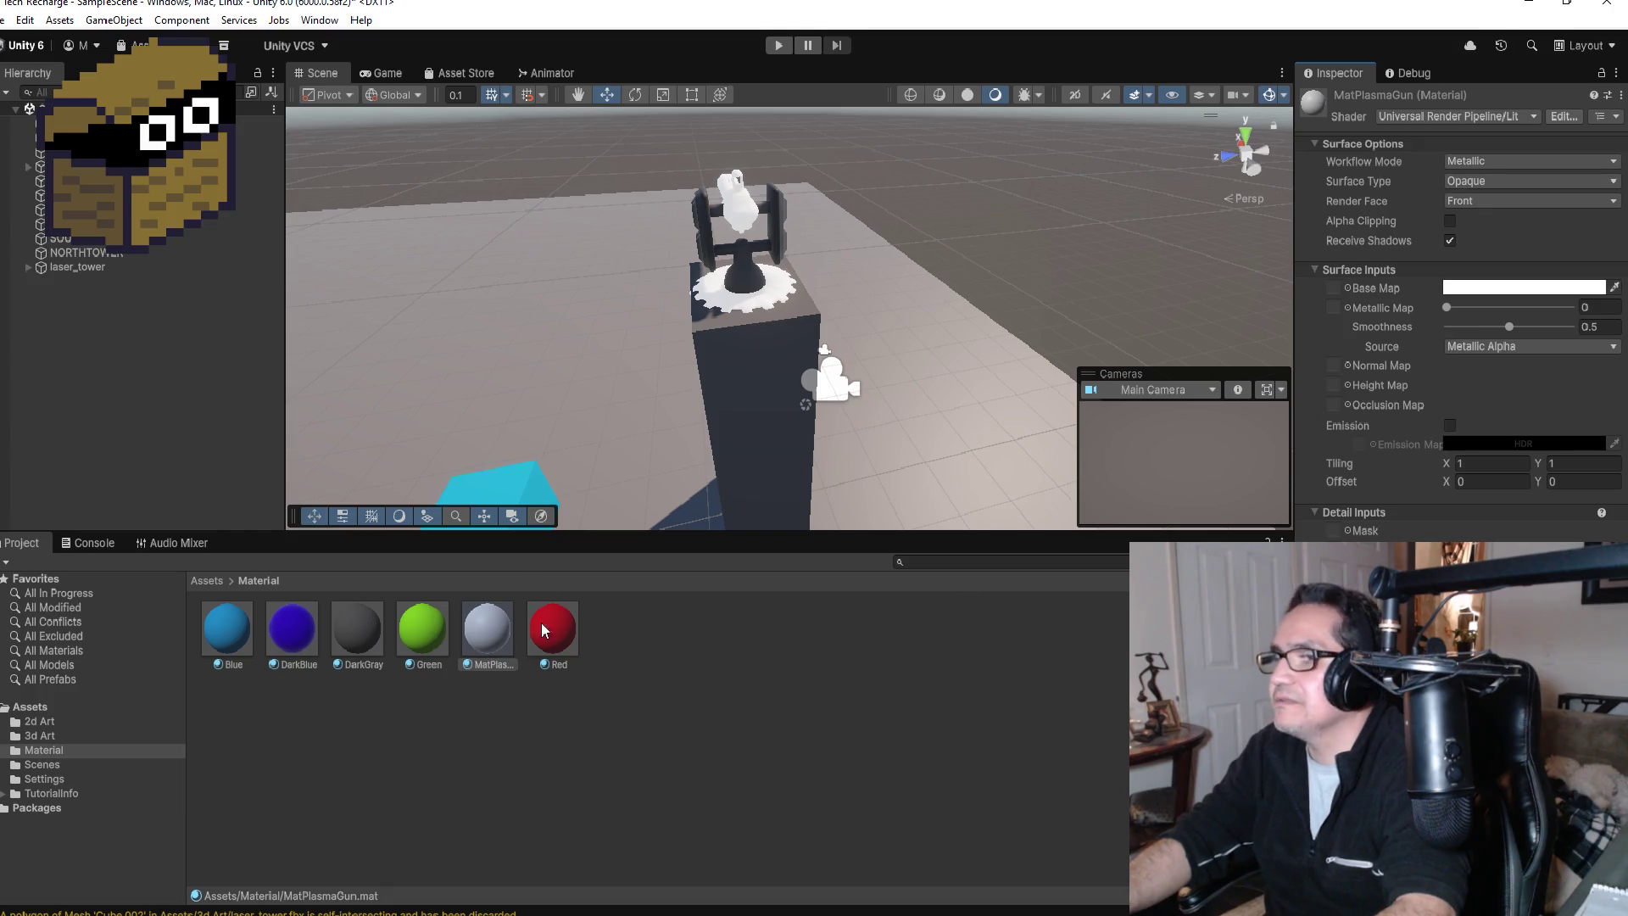
click(1483, 115)
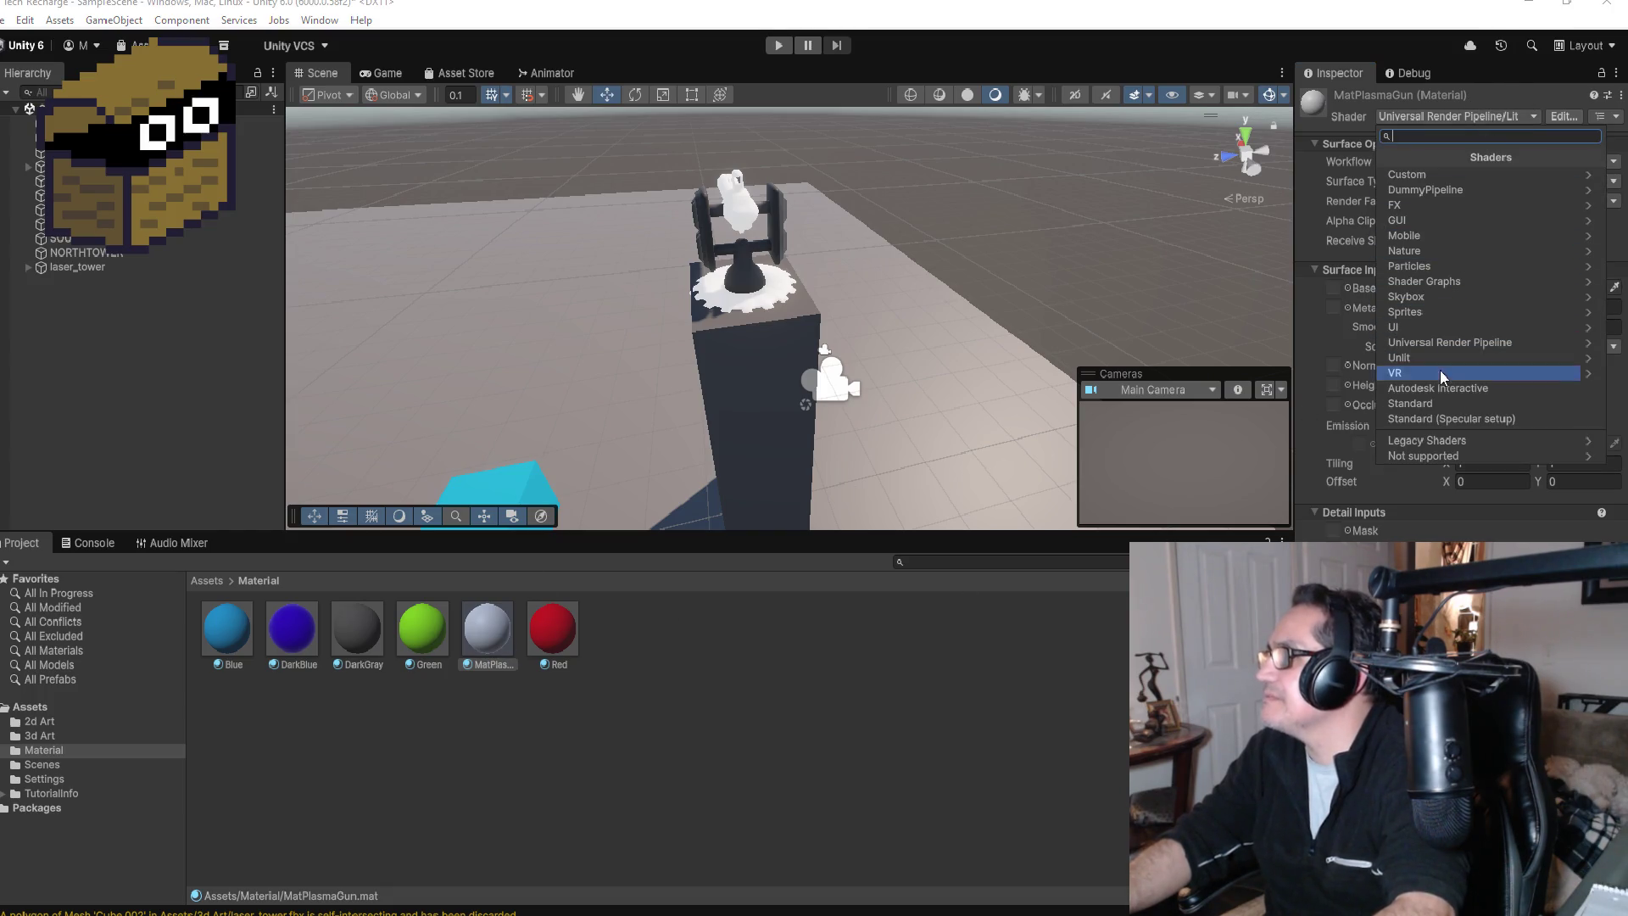
click(1442, 344)
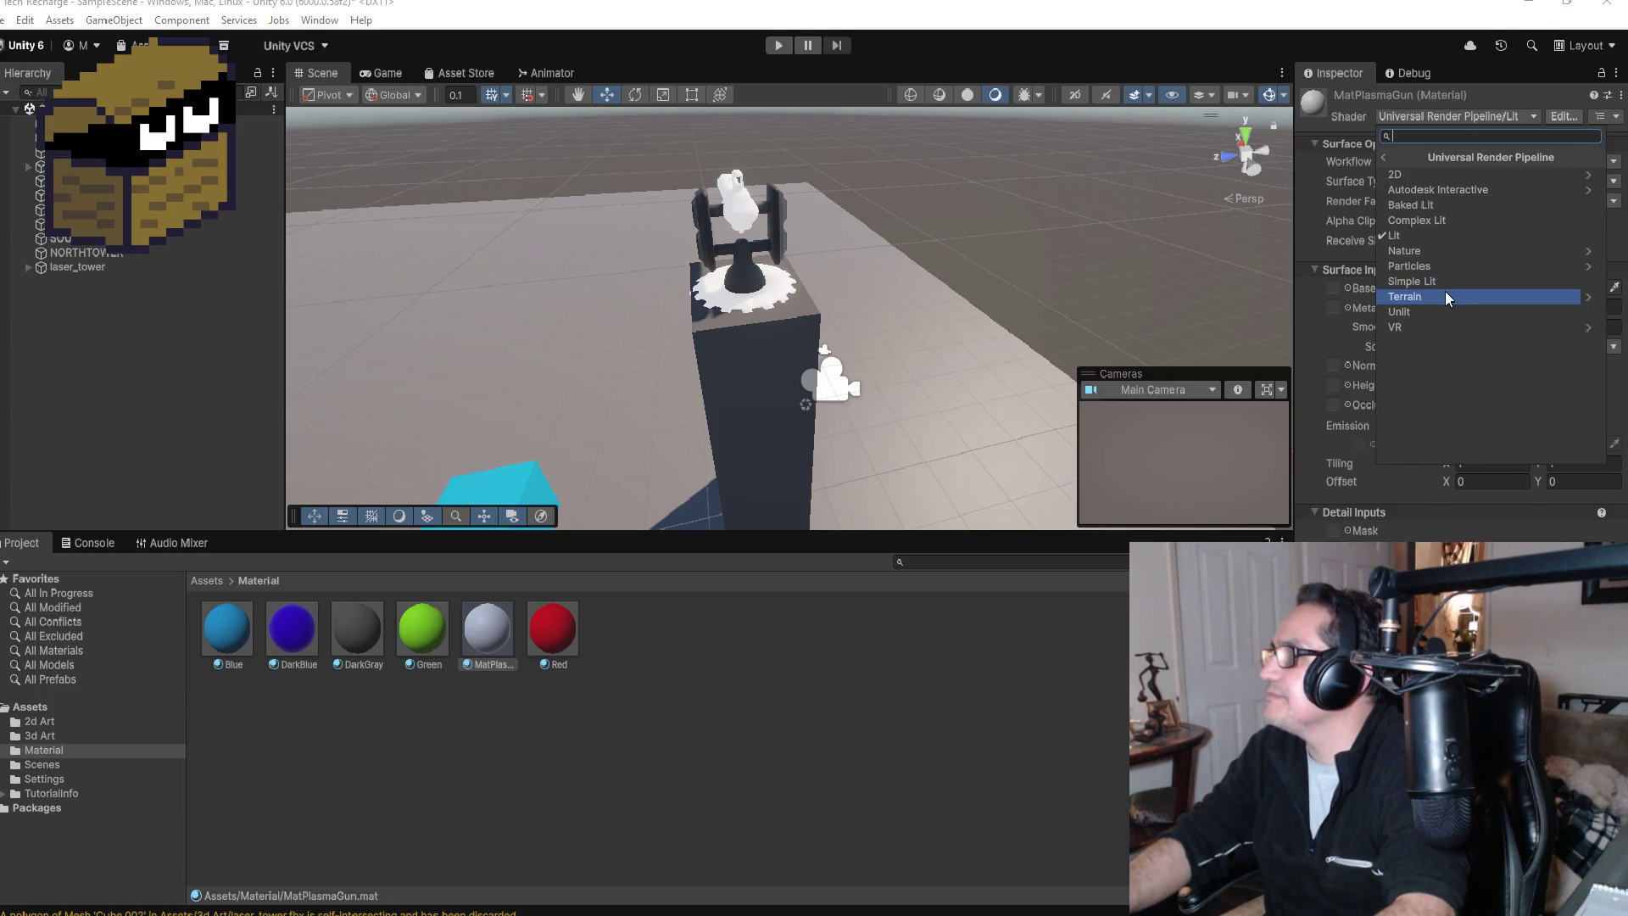
click(1453, 267)
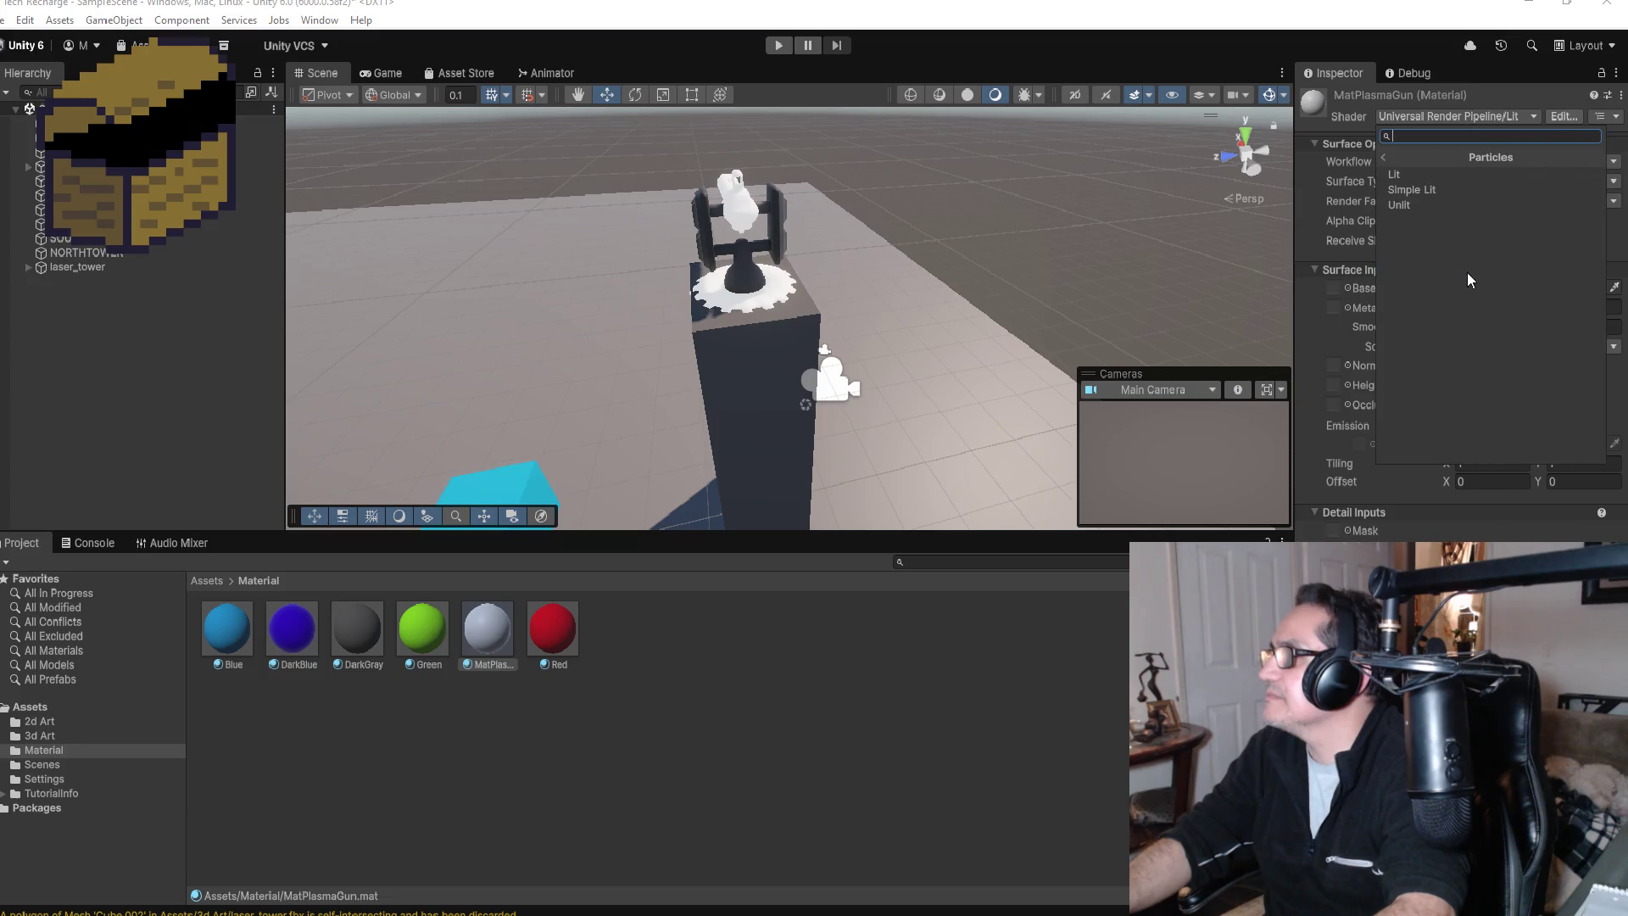
click(1436, 189)
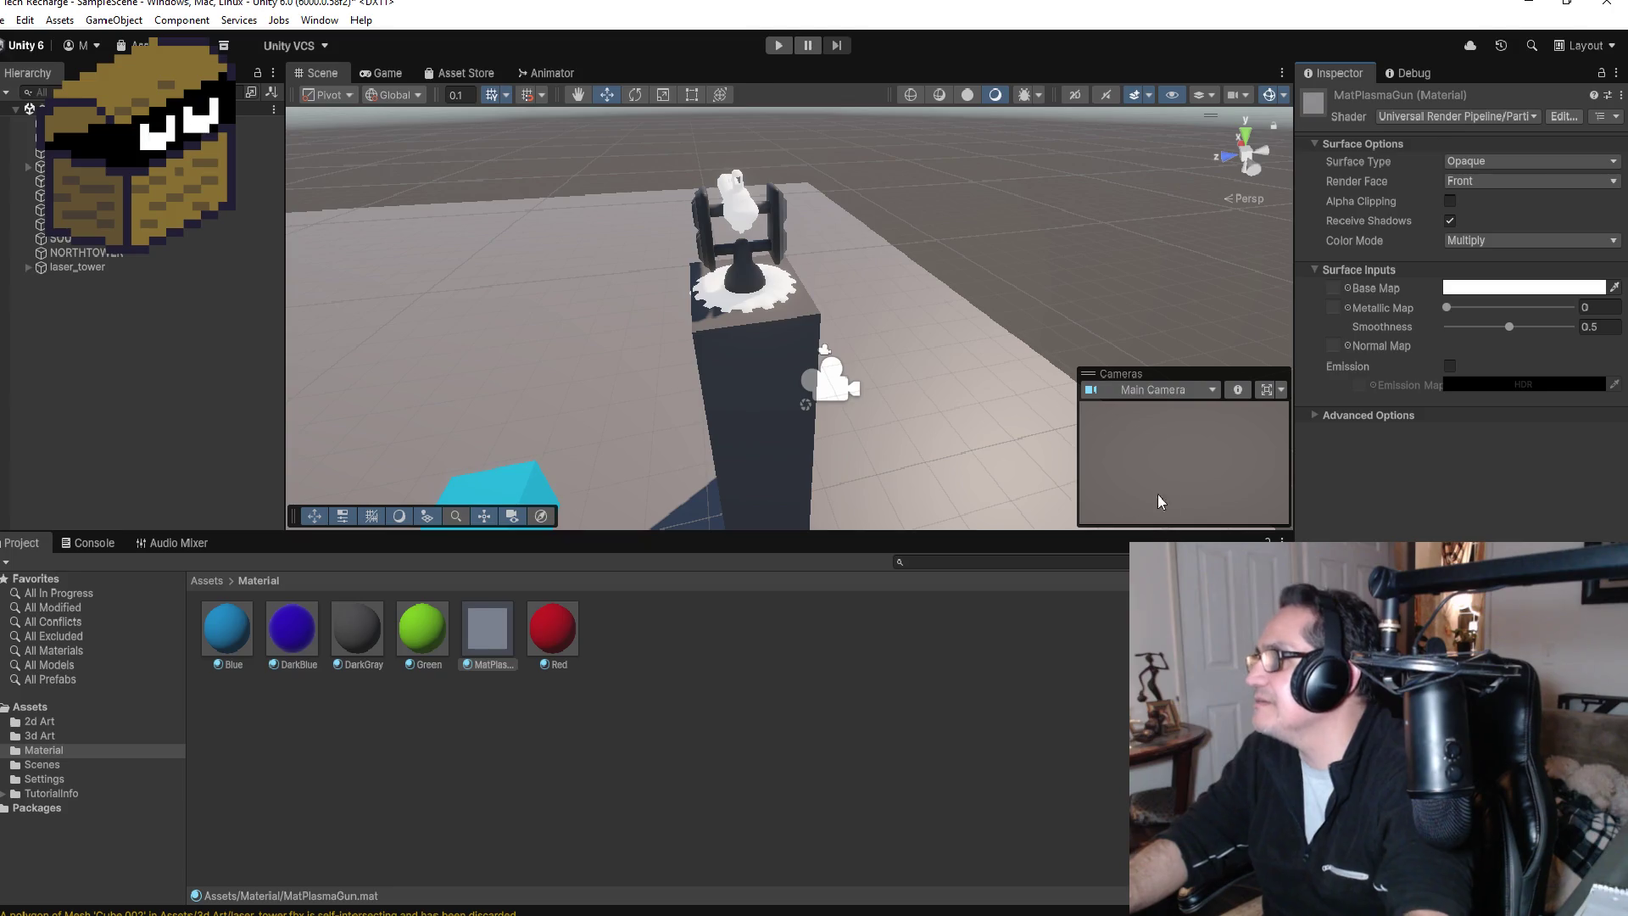
Step: Set MatPlasmaGun to Legacy Shaders > Particles > Additive
click(1491, 118)
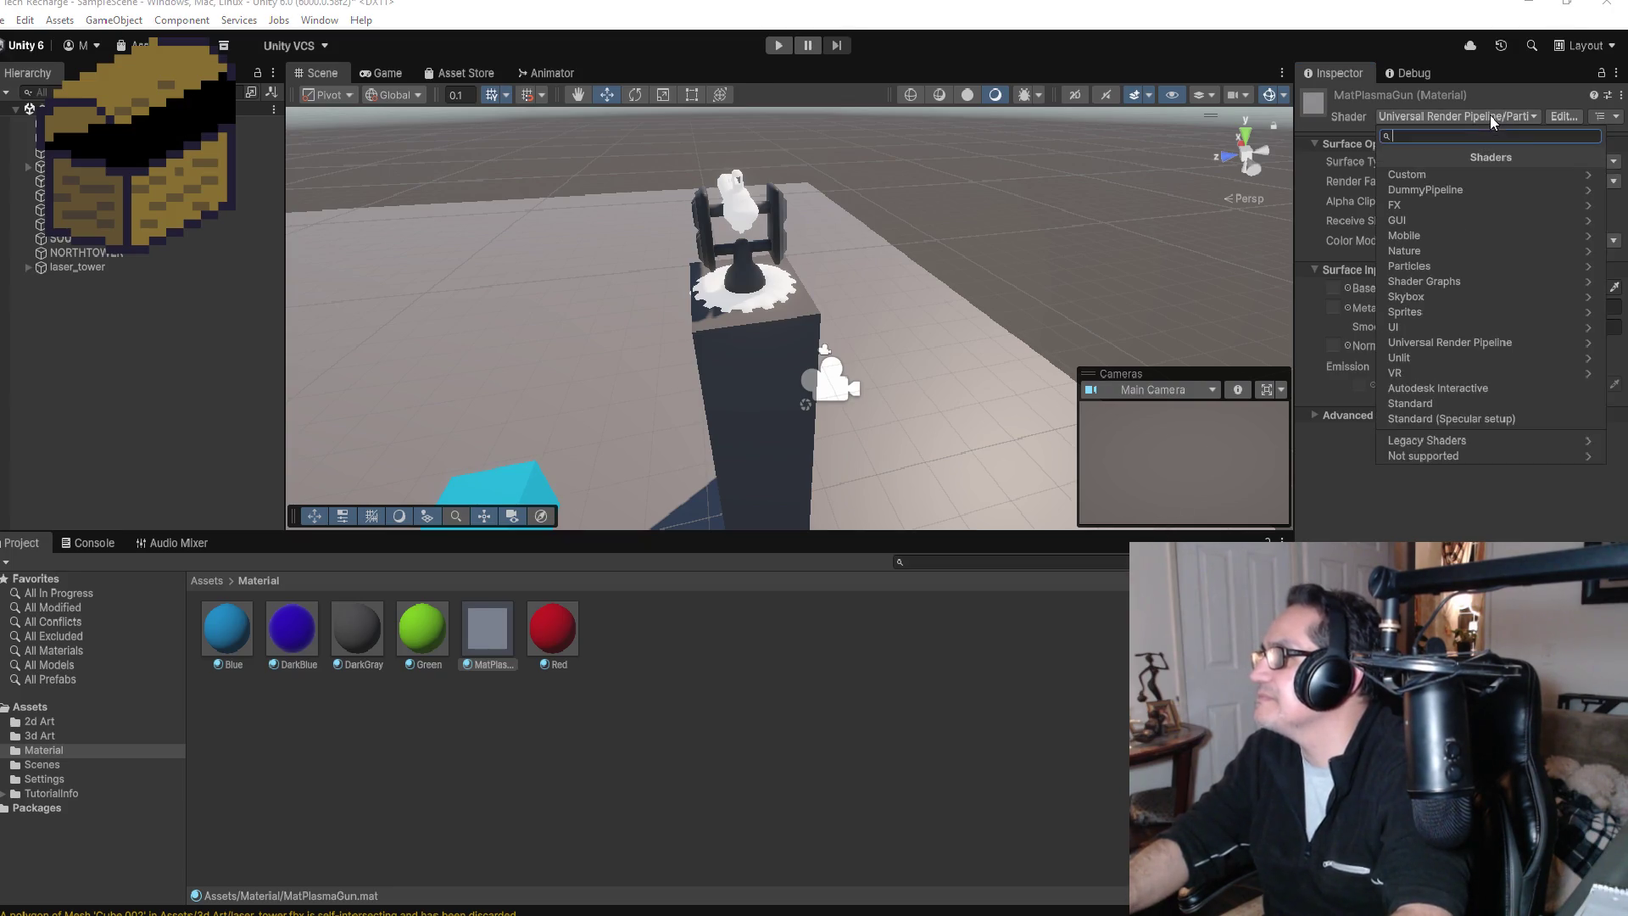
click(1428, 444)
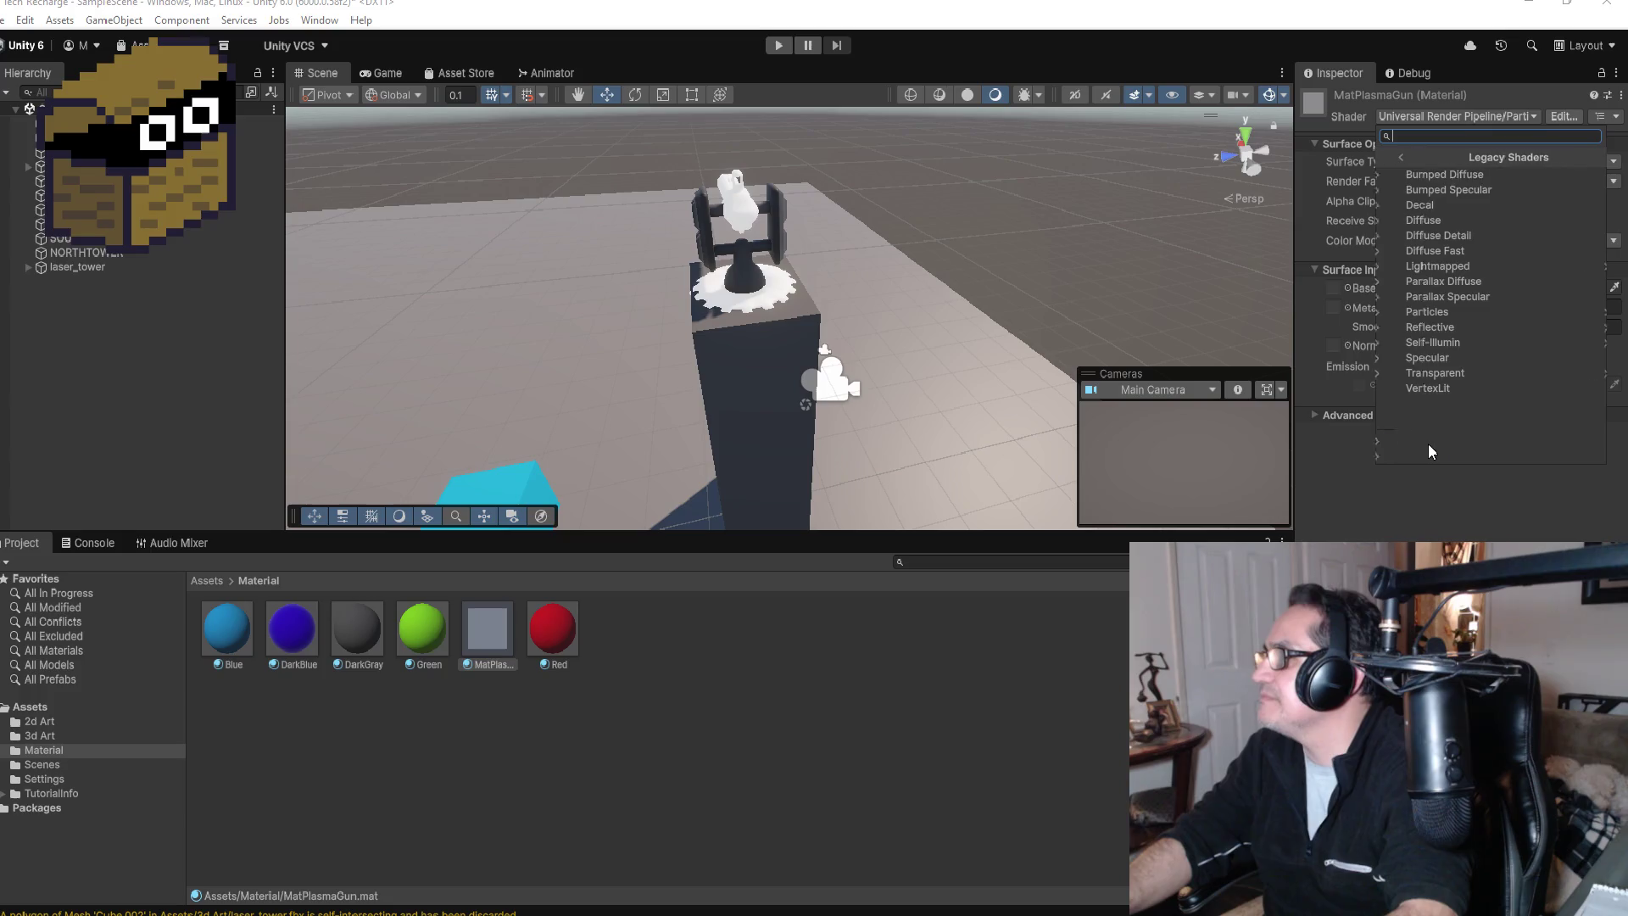
click(1429, 315)
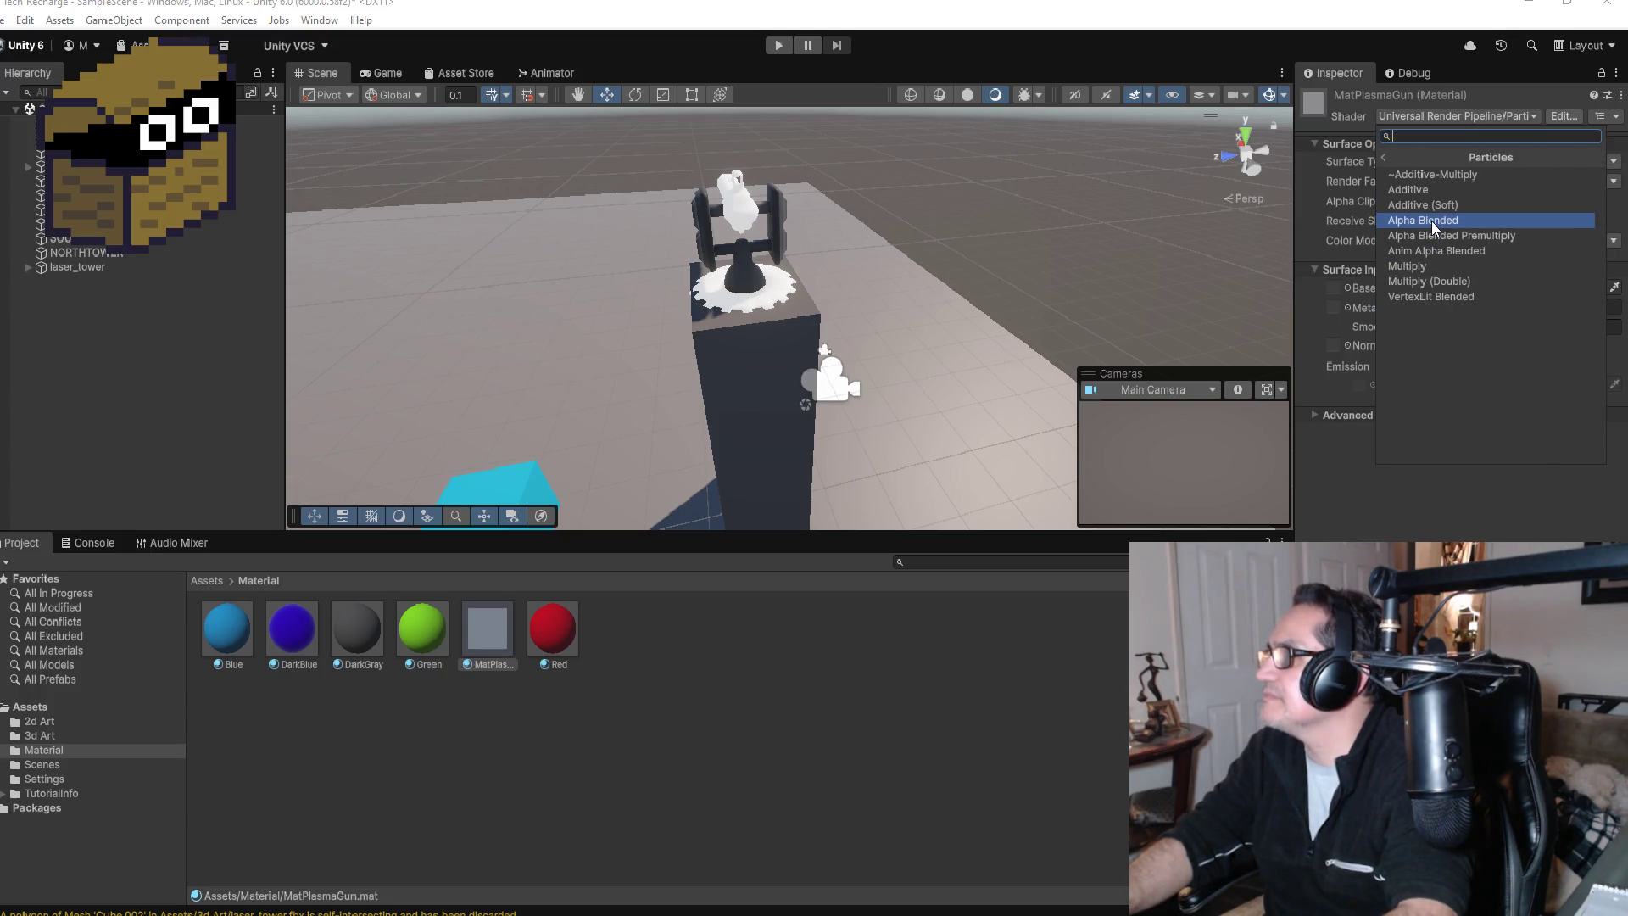
click(1429, 189)
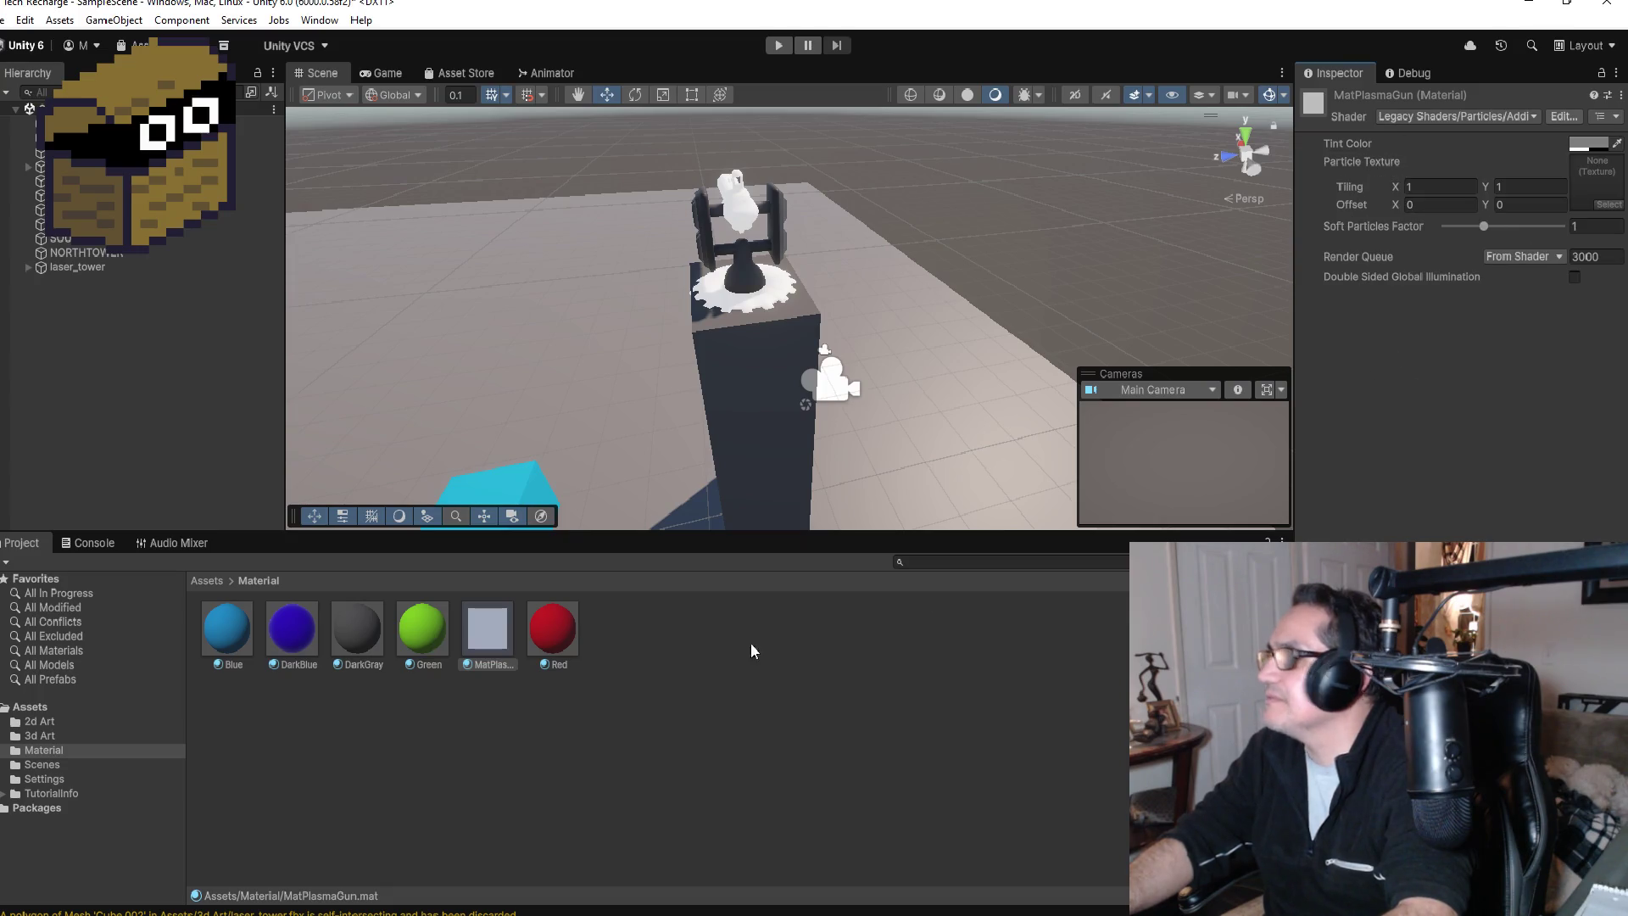
Step: Lock the Inspector on MatPlasmaGun and assign laser_texture from 2d Art as its Particle Texture
click(213, 582)
double_click(363, 639)
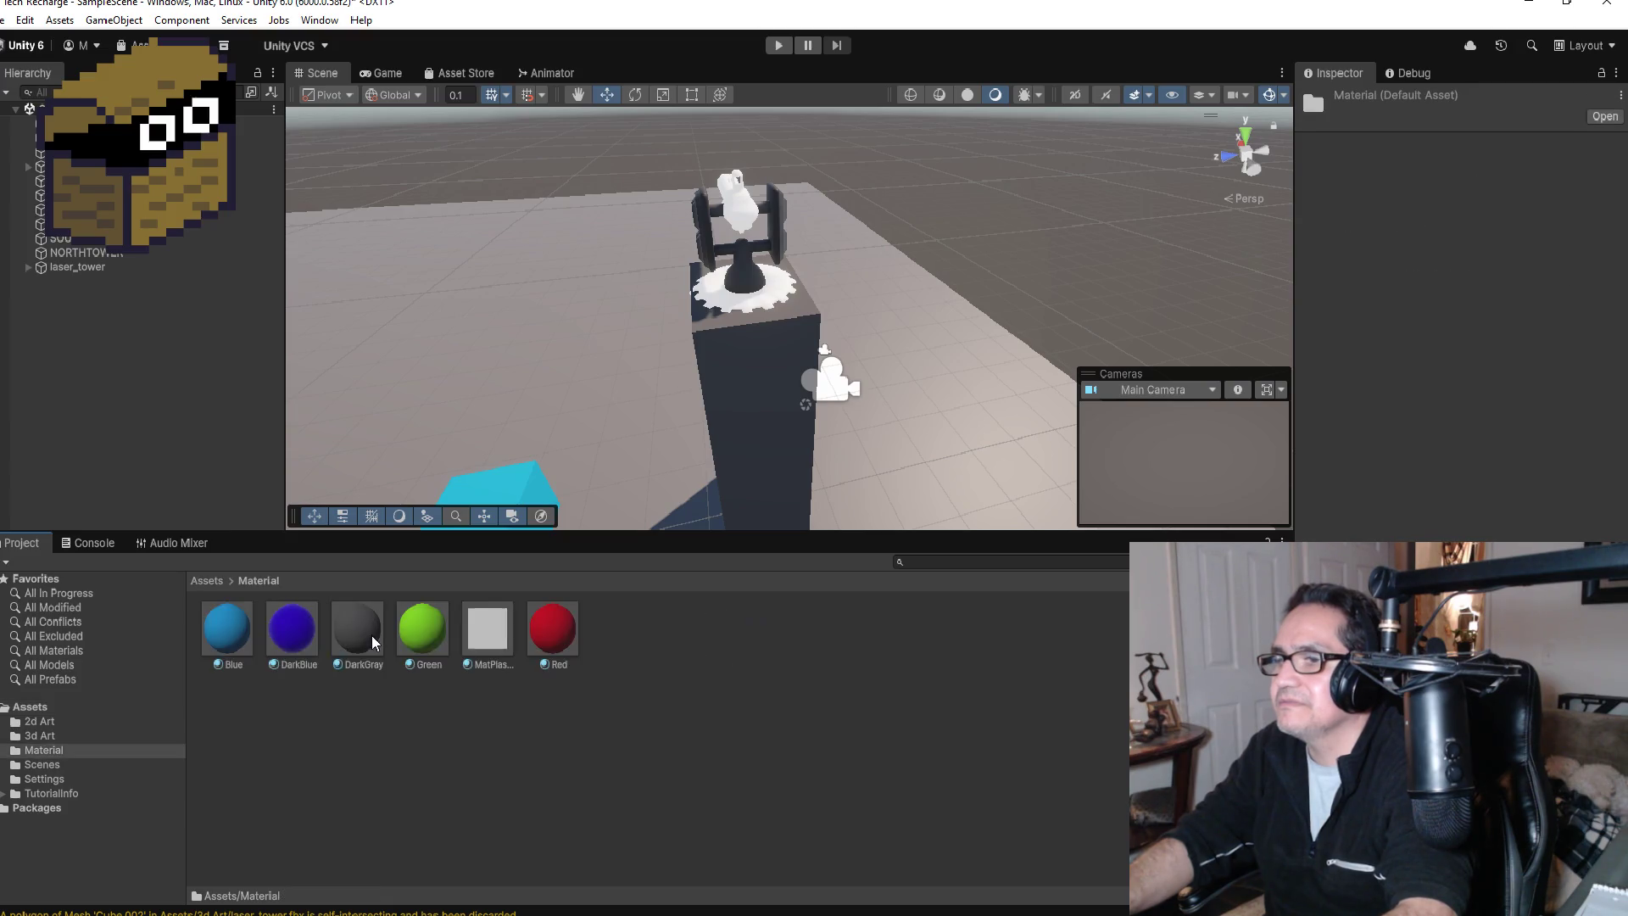
click(480, 618)
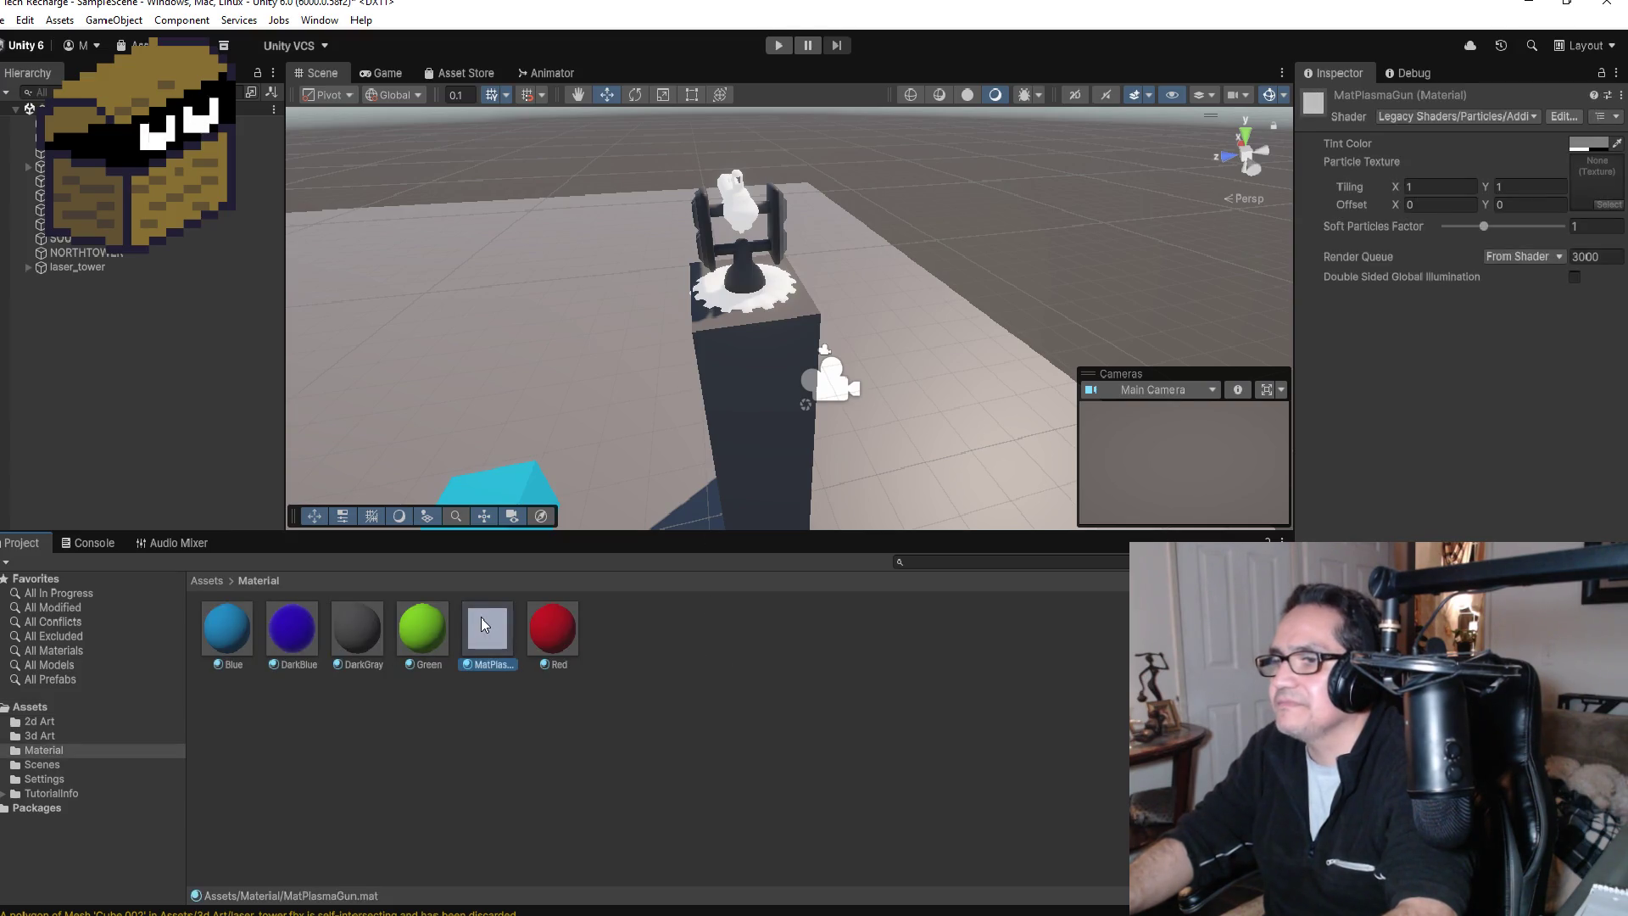
click(1601, 80)
click(214, 582)
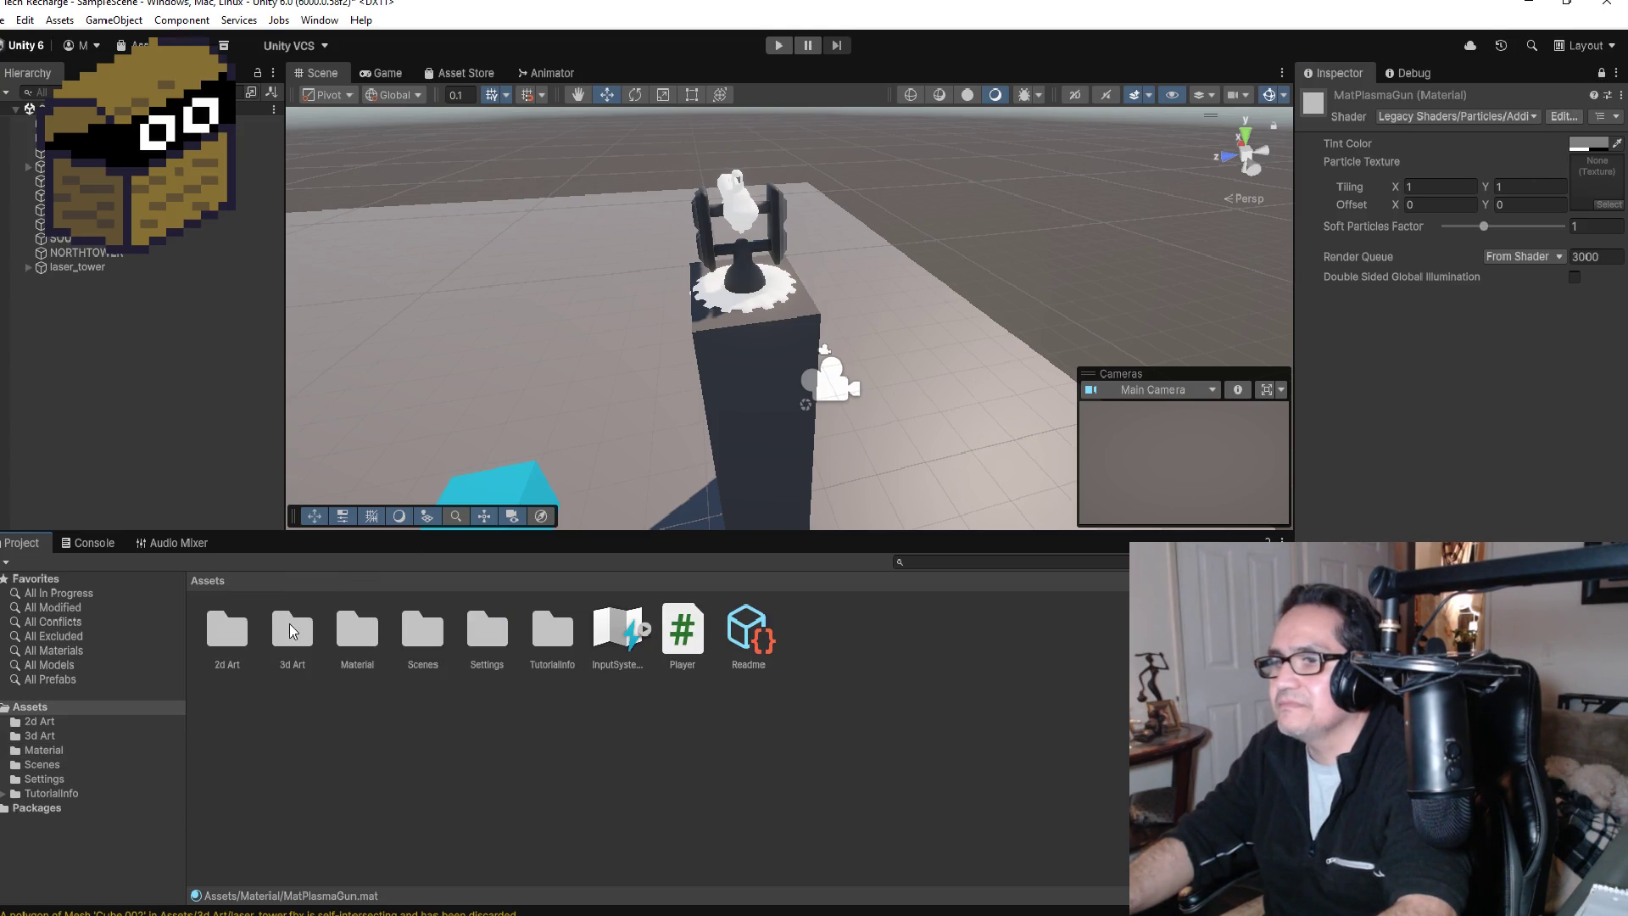
double_click(239, 642)
mouse_move(233, 627)
mouse_down()
mouse_move(1251, 354)
mouse_move(1596, 181)
mouse_up()
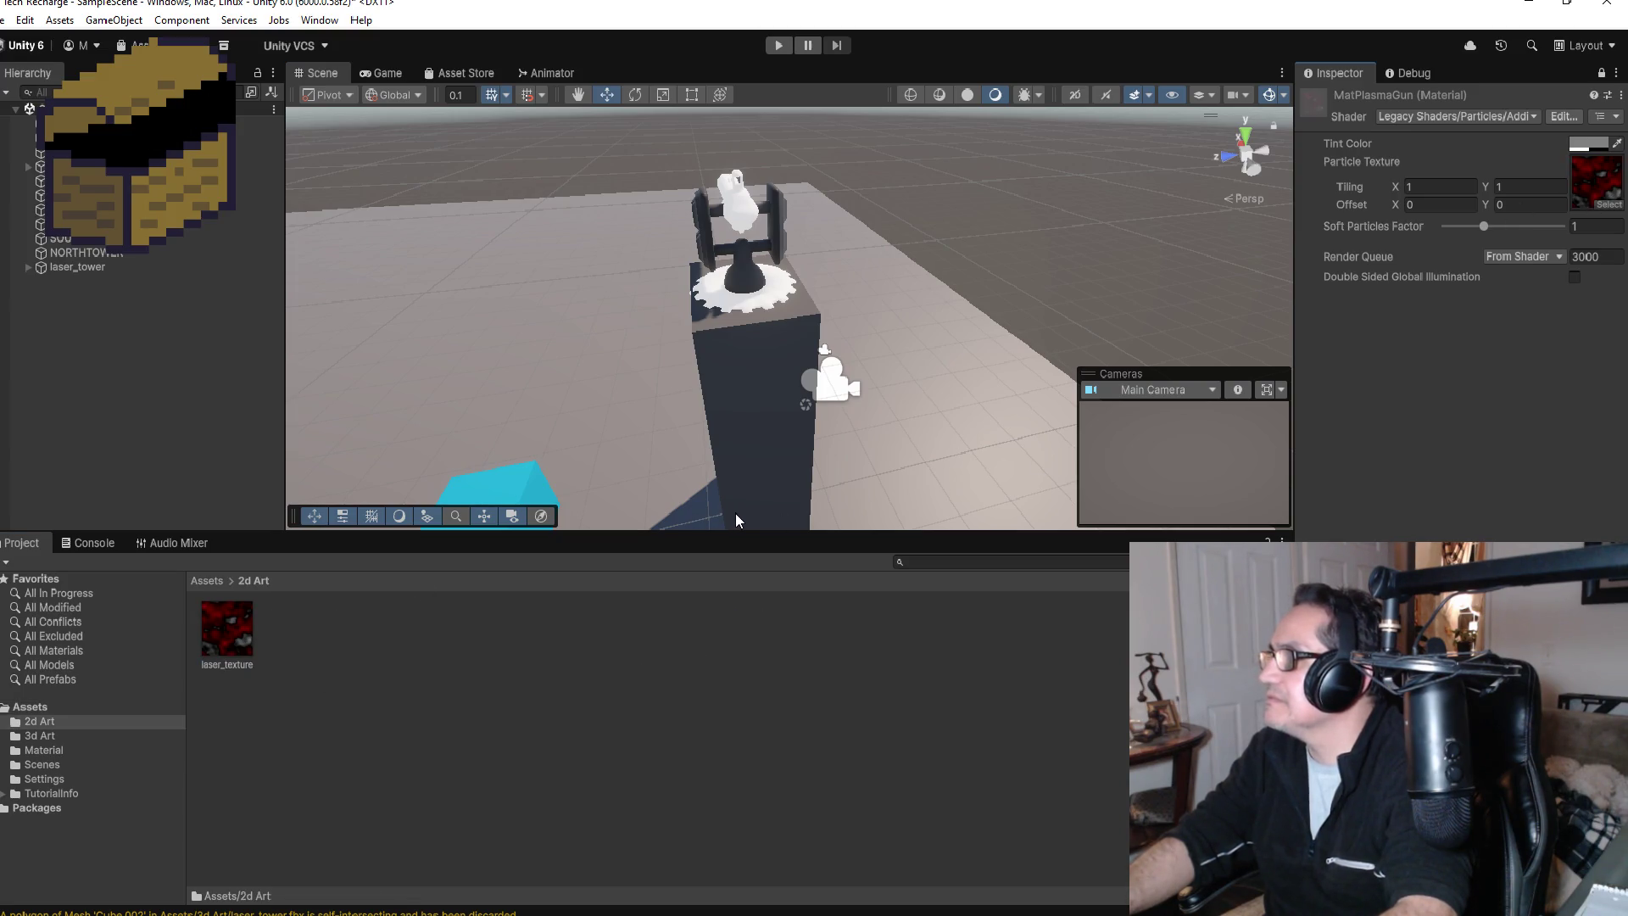
Step: Unlock the Inspector and apply MatPlasmaGun from the Material folder to the tower's gun
click(208, 582)
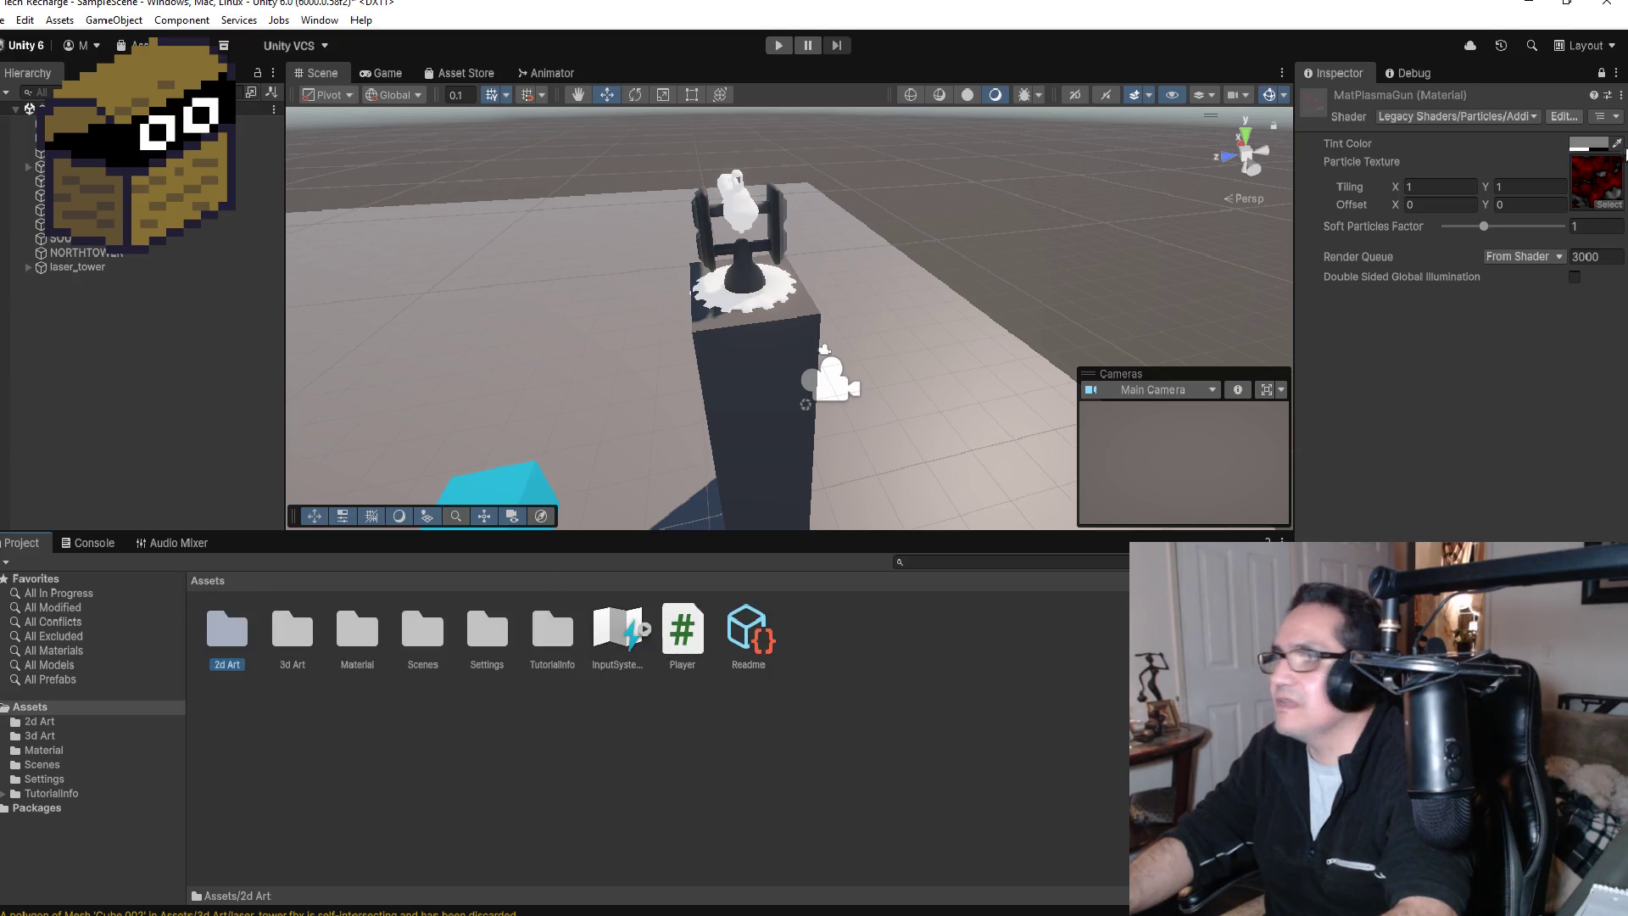
click(1601, 73)
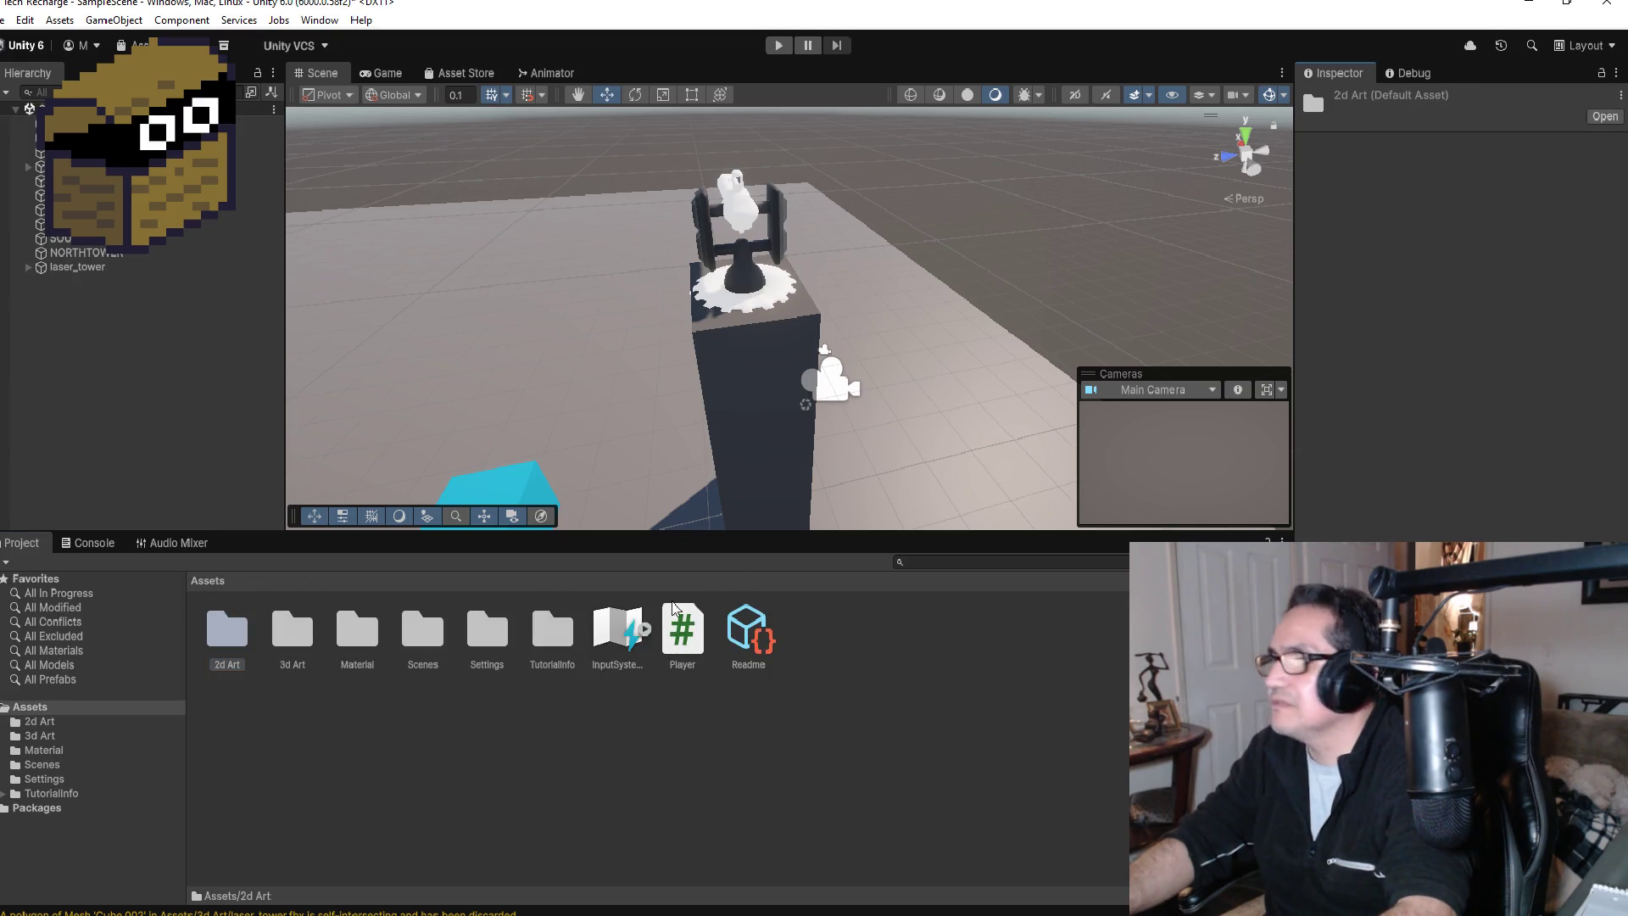
click(487, 632)
click(357, 630)
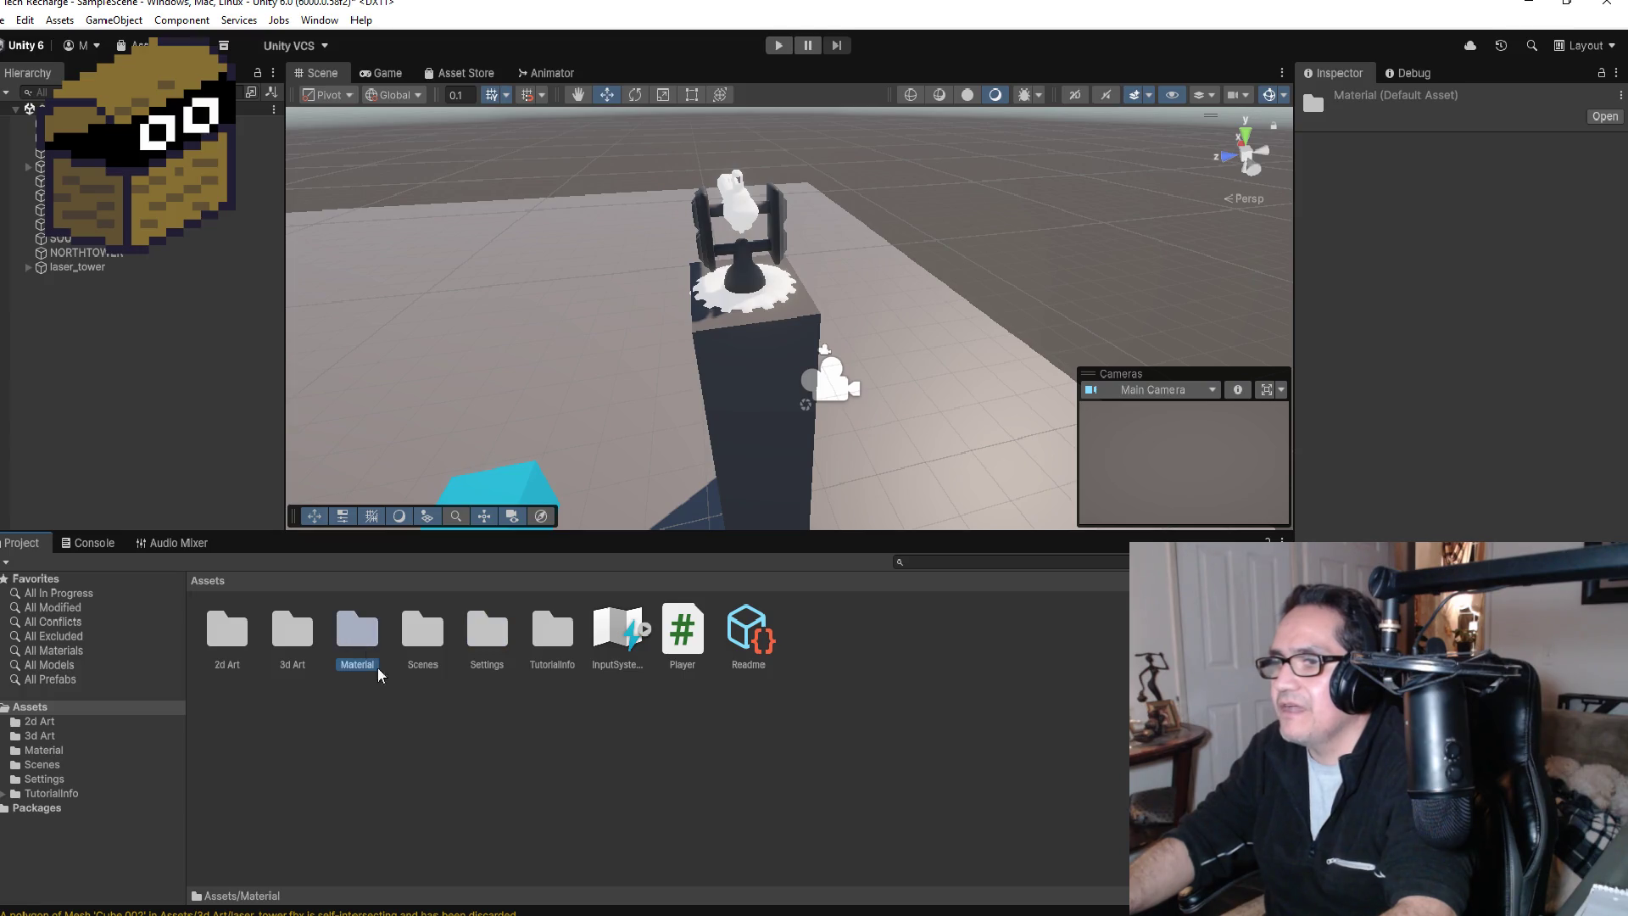
double_click(357, 629)
click(482, 626)
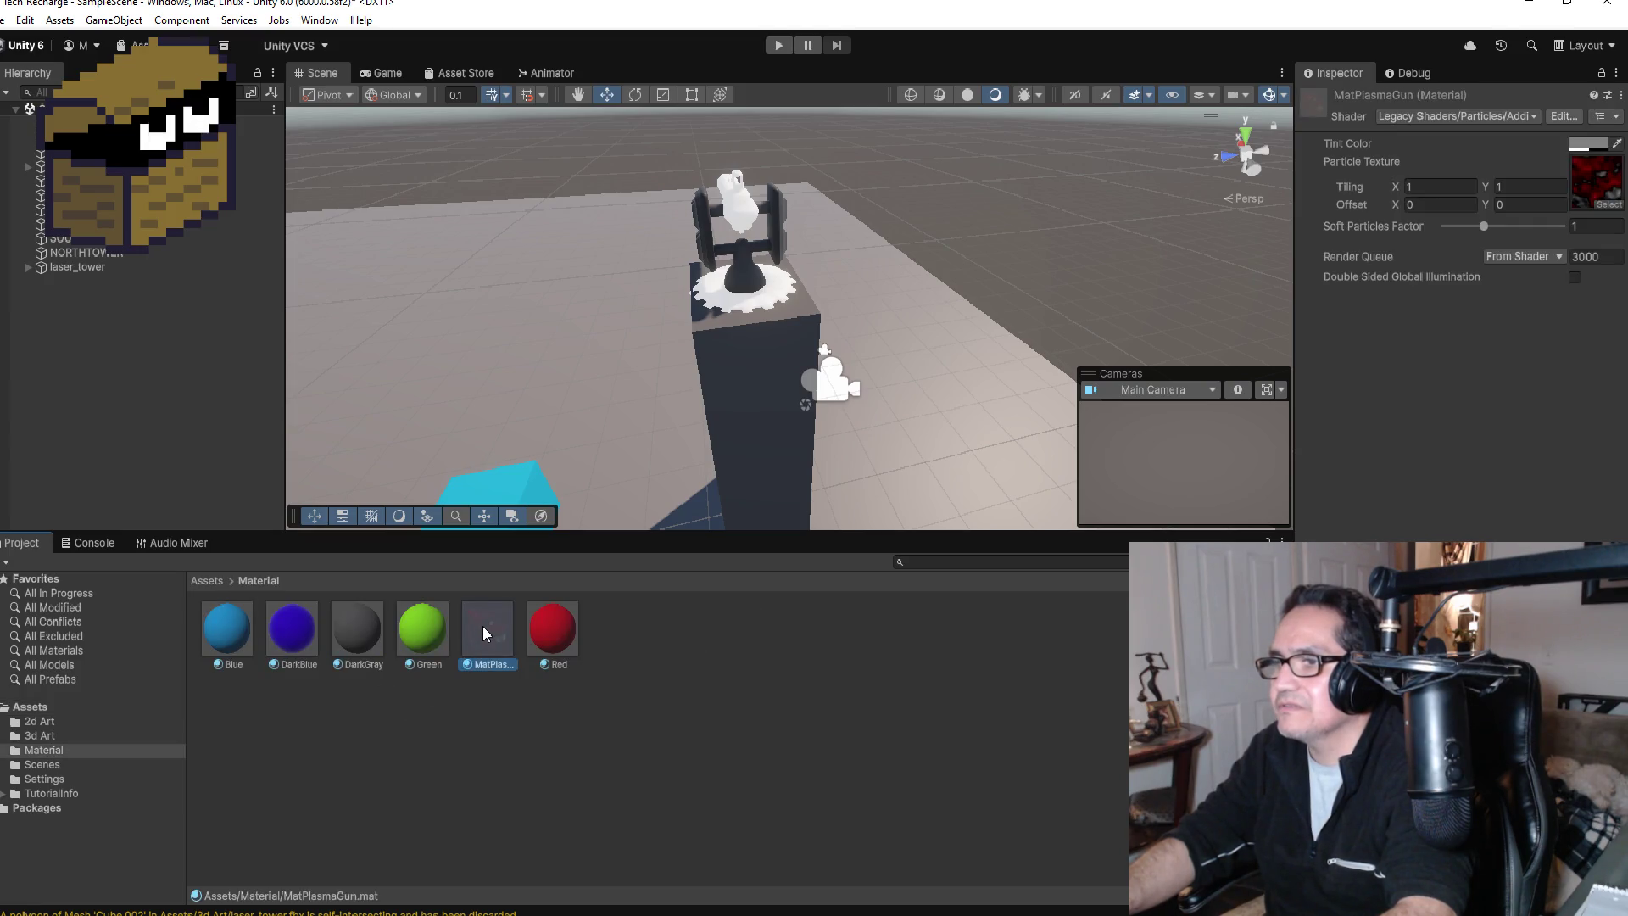
mouse_move(481, 626)
mouse_down()
mouse_move(749, 367)
mouse_move(764, 212)
mouse_move(740, 212)
mouse_up()
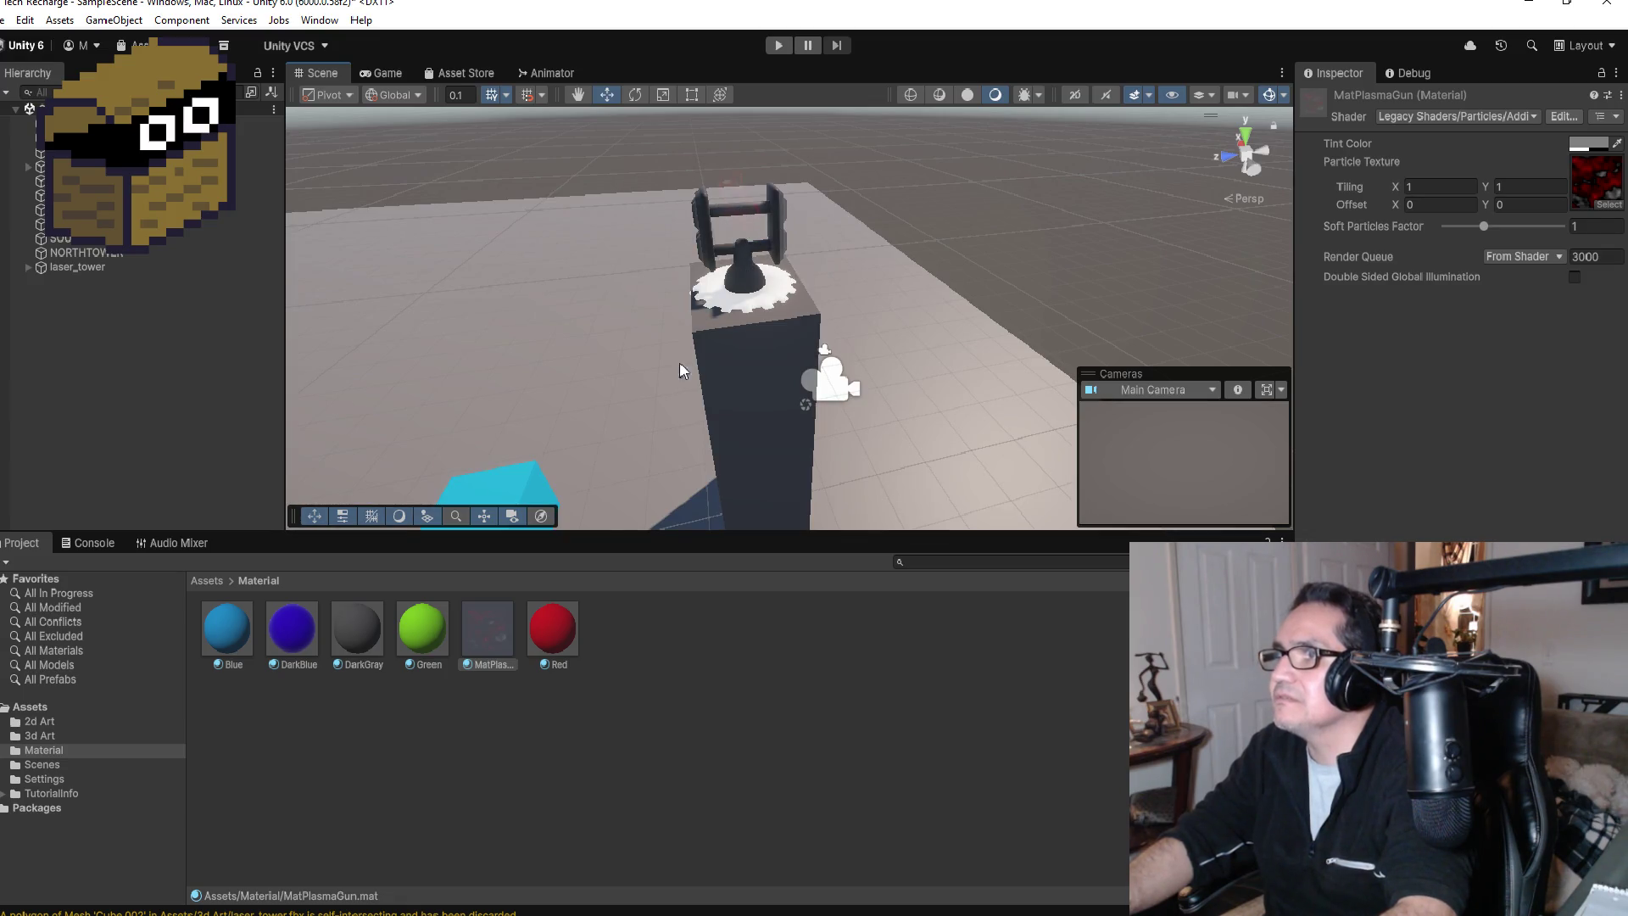
Step: Switch MatPlasmaGun via Standard to Legacy Particles > Alpha Blended and inspect the red-textured gun barrel
click(1501, 116)
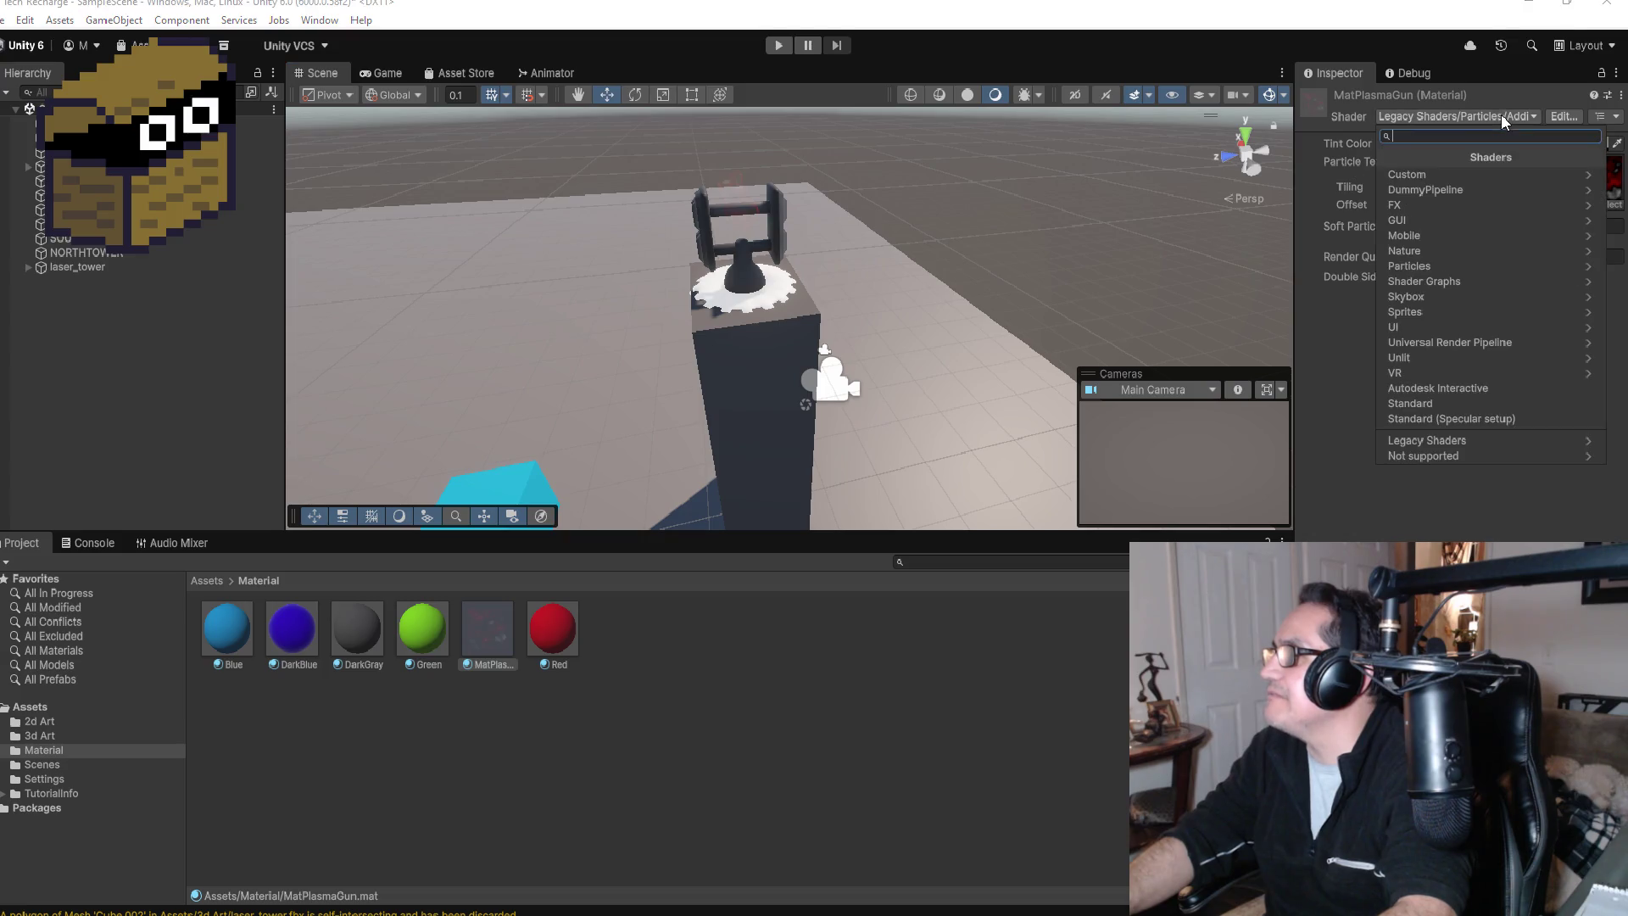
click(1447, 410)
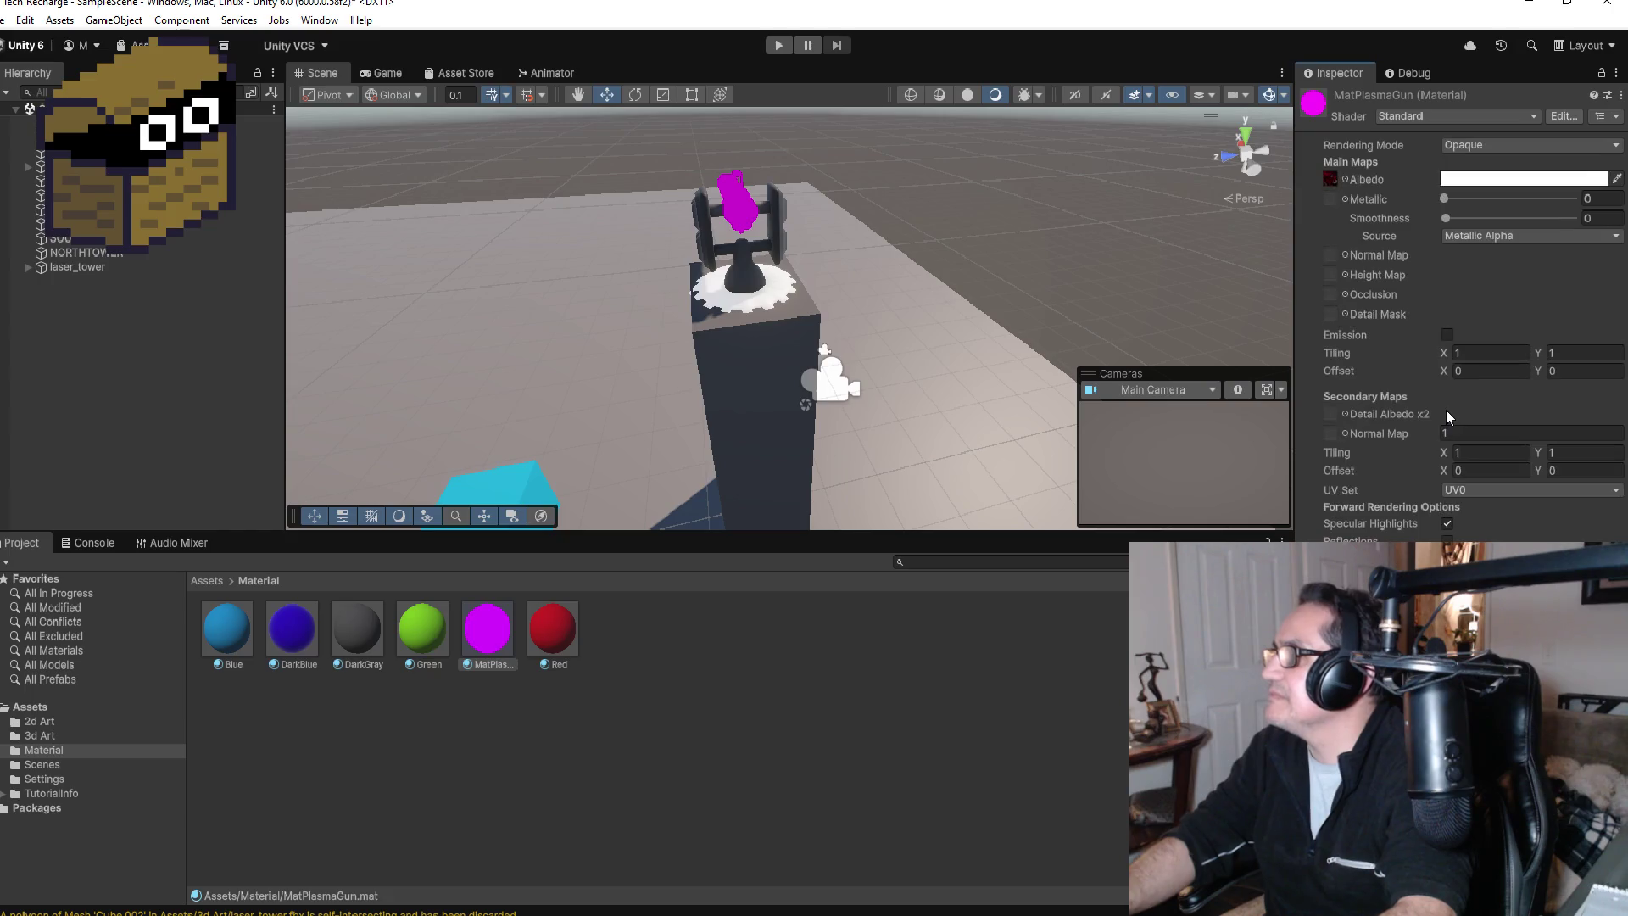
click(1442, 116)
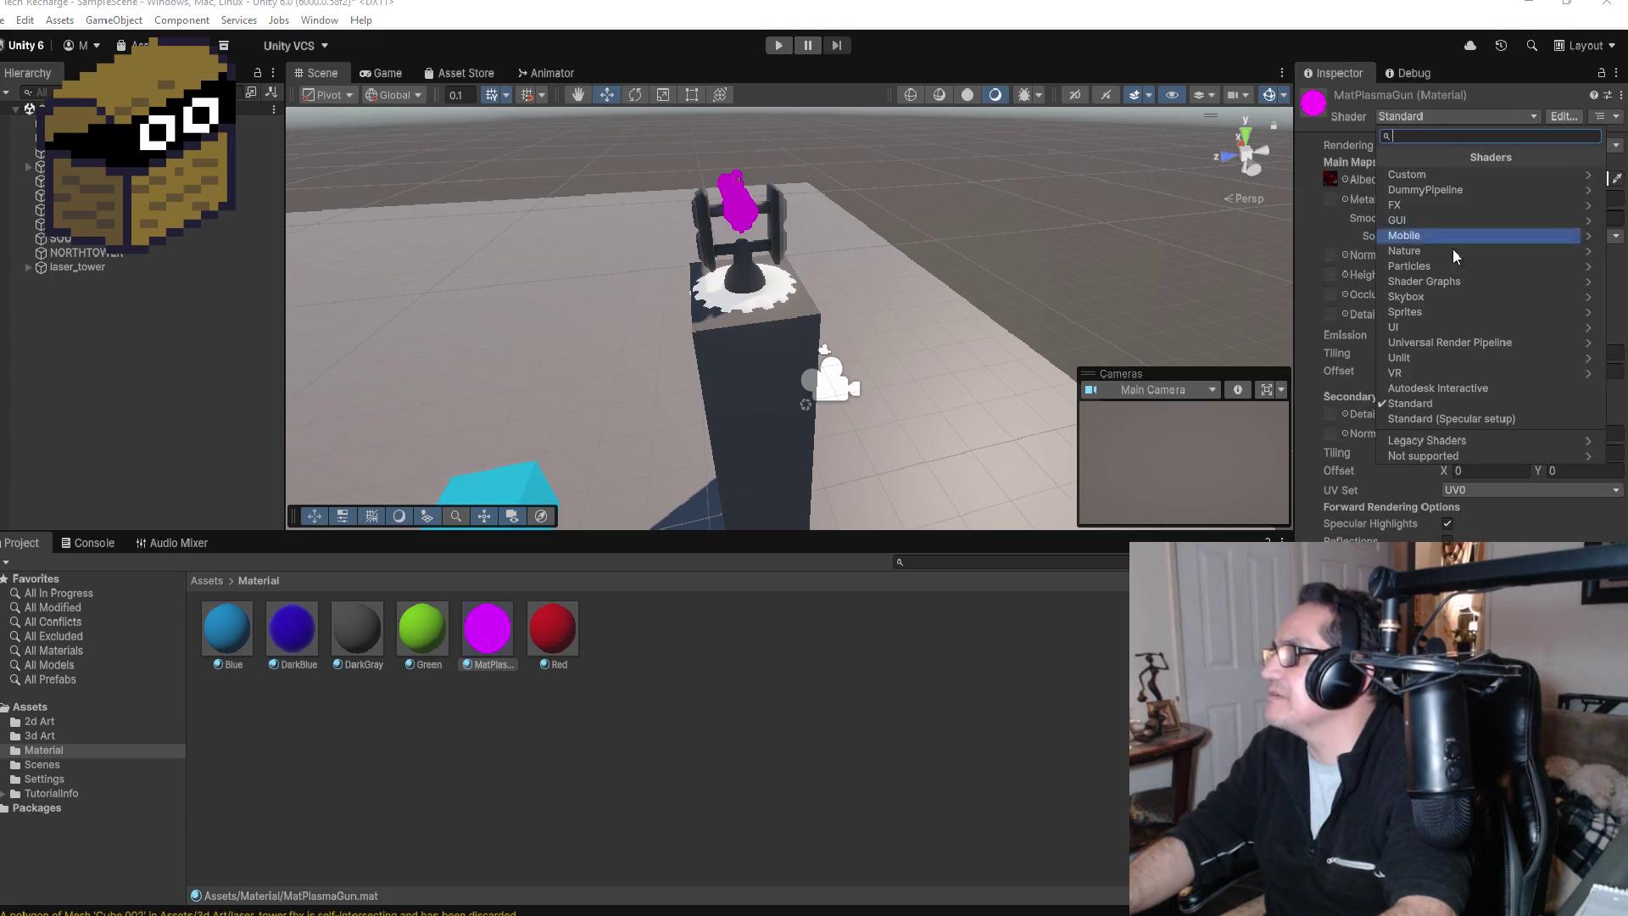
click(1448, 439)
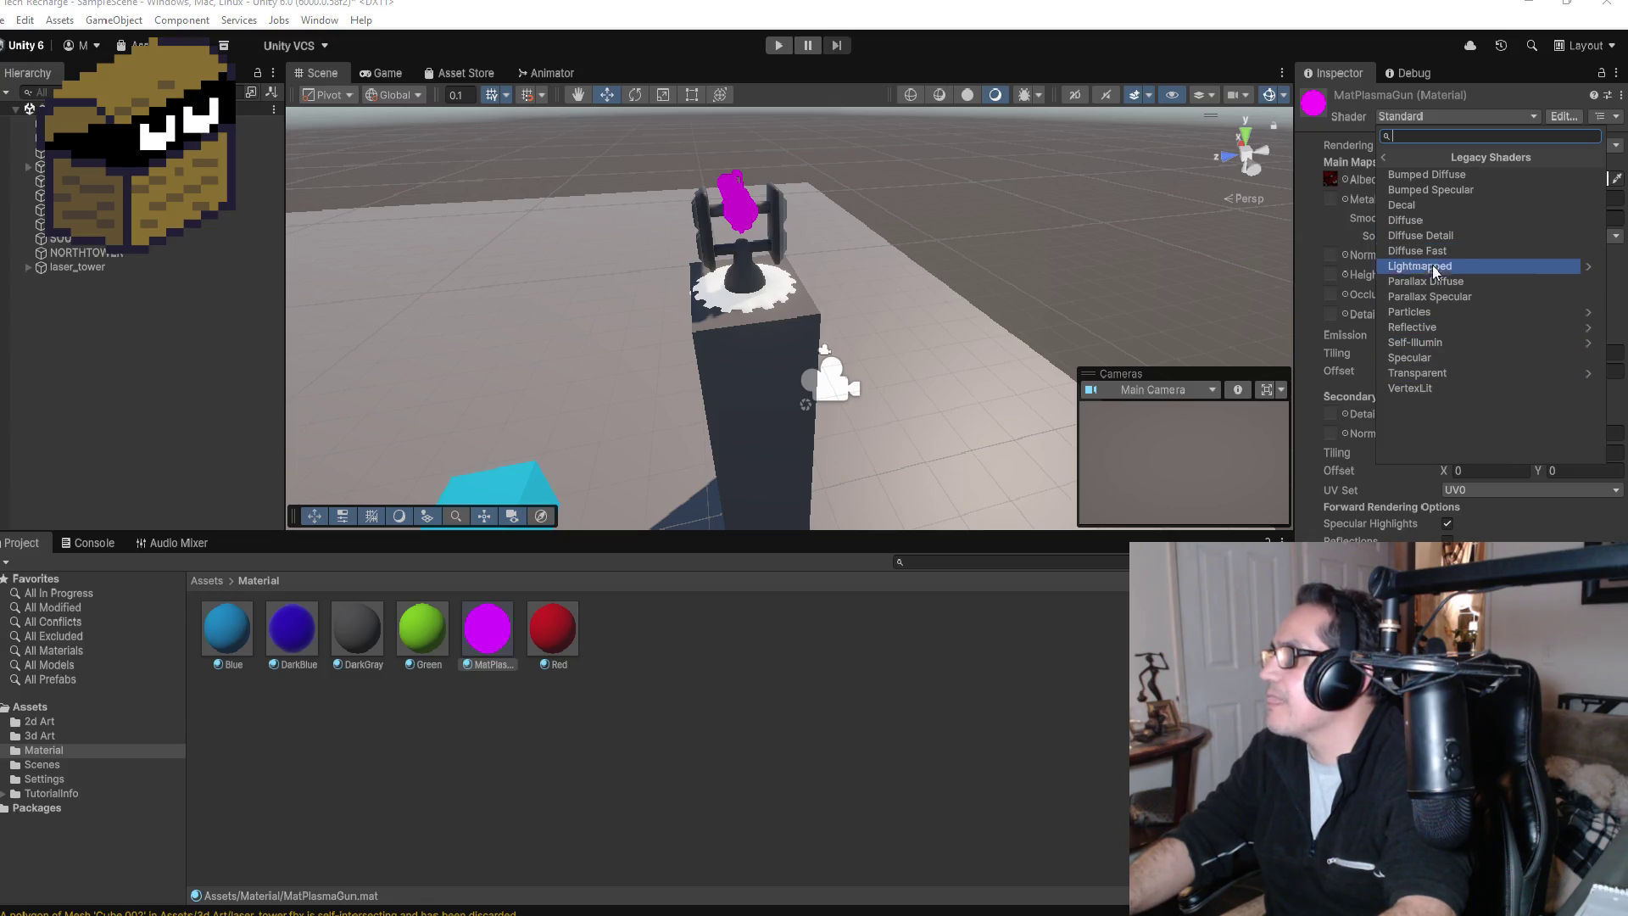
click(1438, 314)
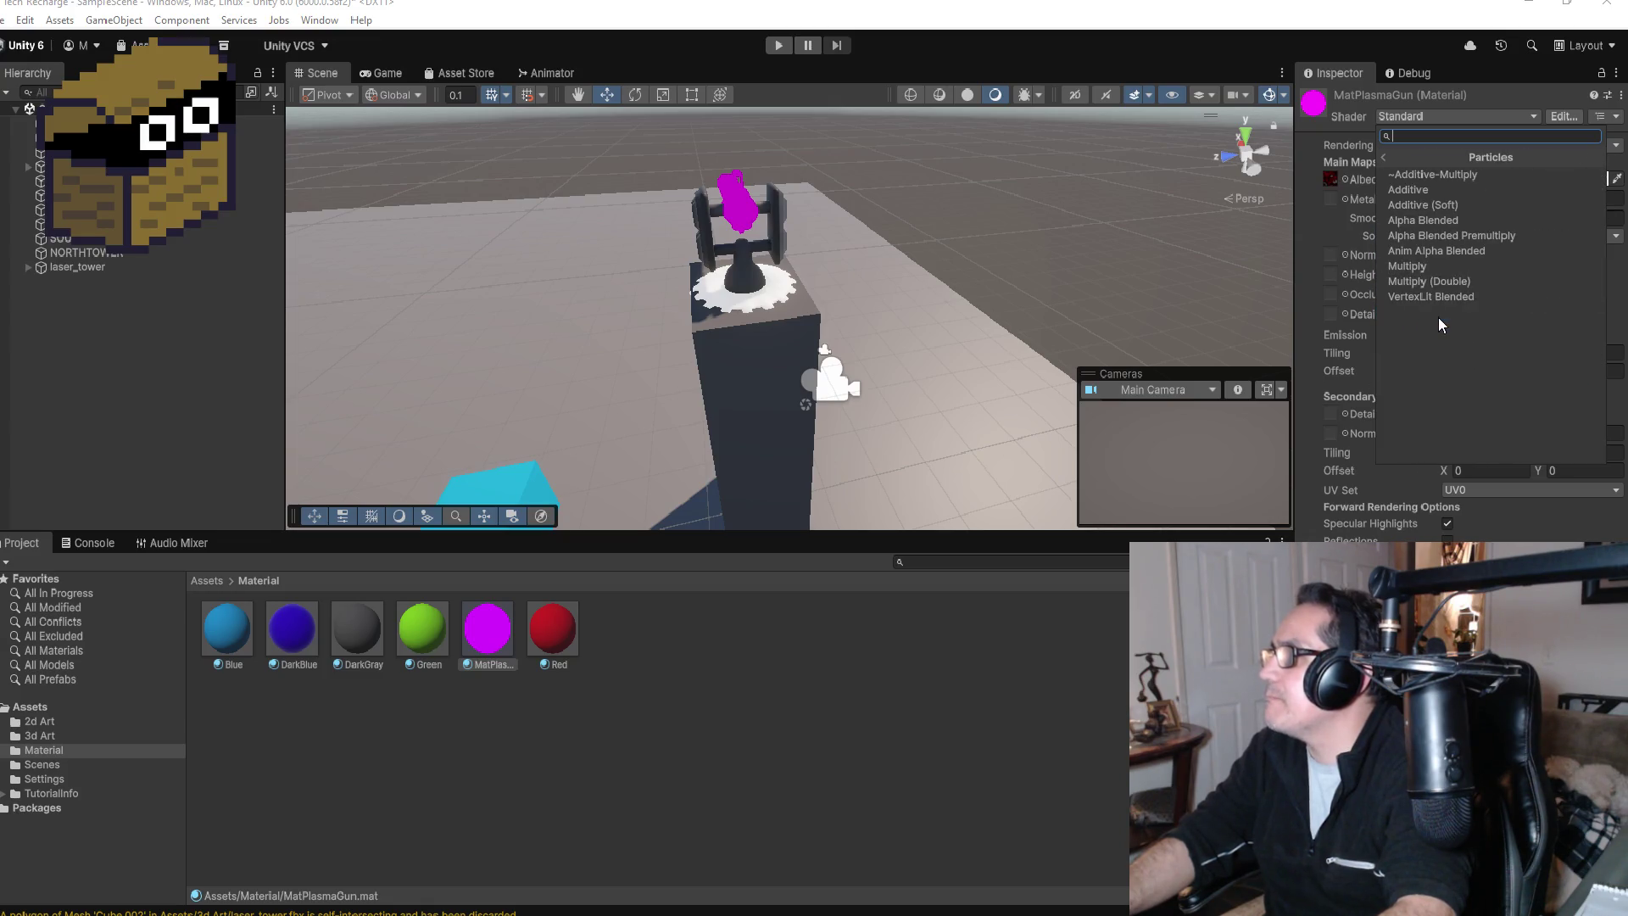
click(1452, 225)
mouse_move(864, 252)
mouse_down()
mouse_move(1255, 255)
mouse_move(826, 257)
mouse_move(839, 257)
mouse_up()
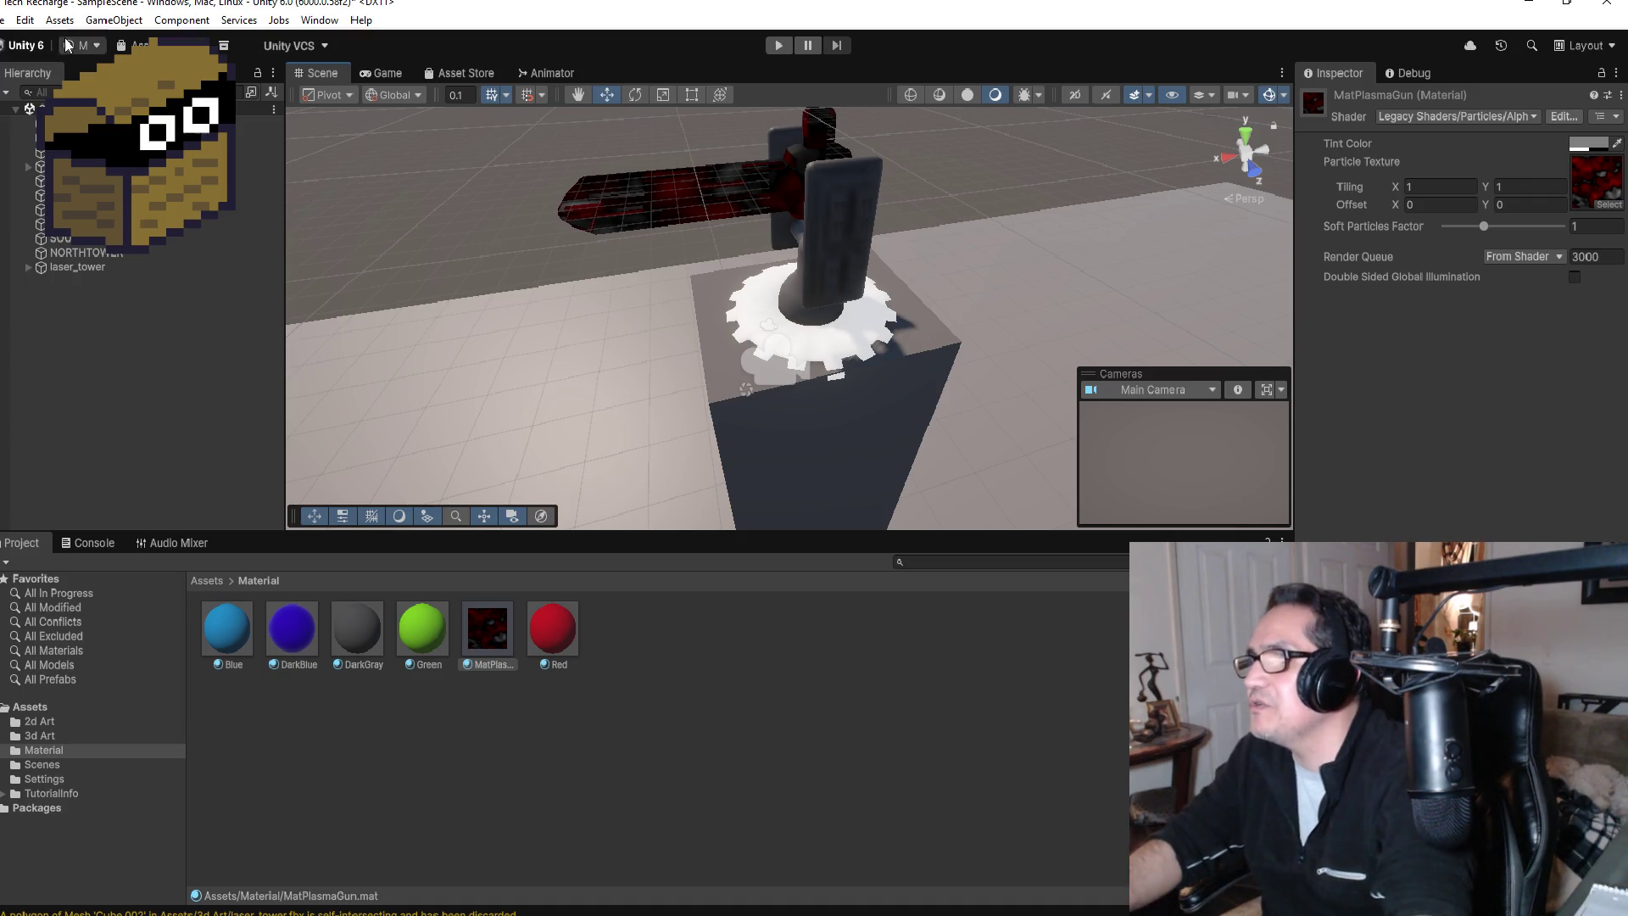
Step: Zoom out, select the SOUTHTOWER pillar, and orbit to a top-down view of the level
scroll(1059, 348, down, 6)
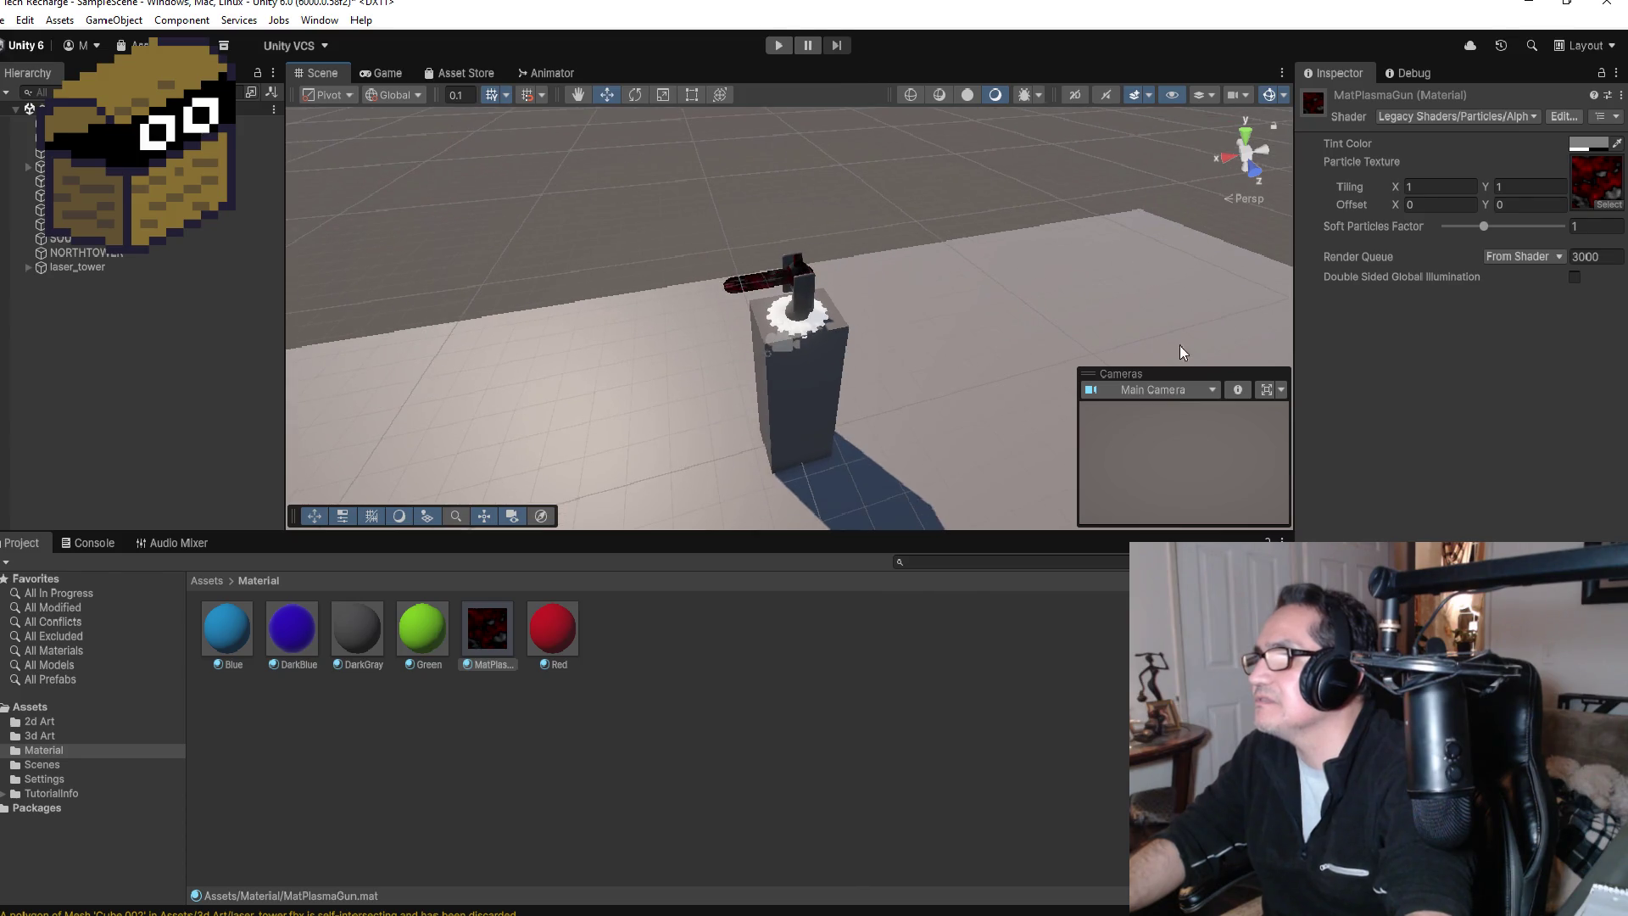
scroll(943, 336, down, 3)
click(806, 369)
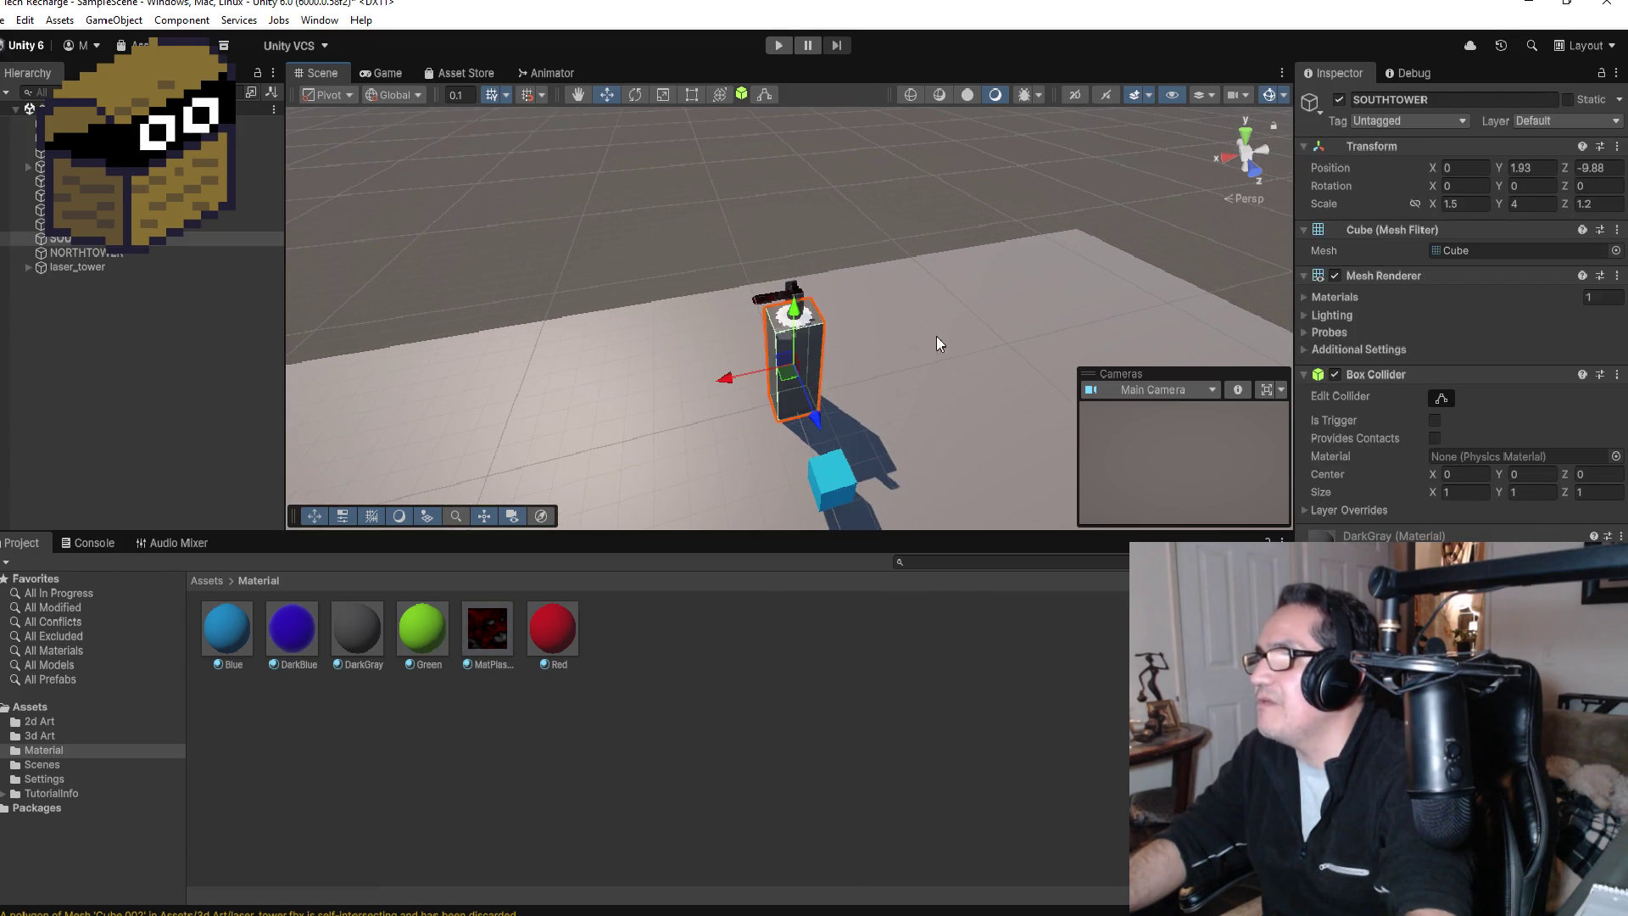
mouse_move(943, 322)
mouse_down()
mouse_move(911, 407)
mouse_move(876, 432)
mouse_move(963, 389)
mouse_move(821, 376)
mouse_up()
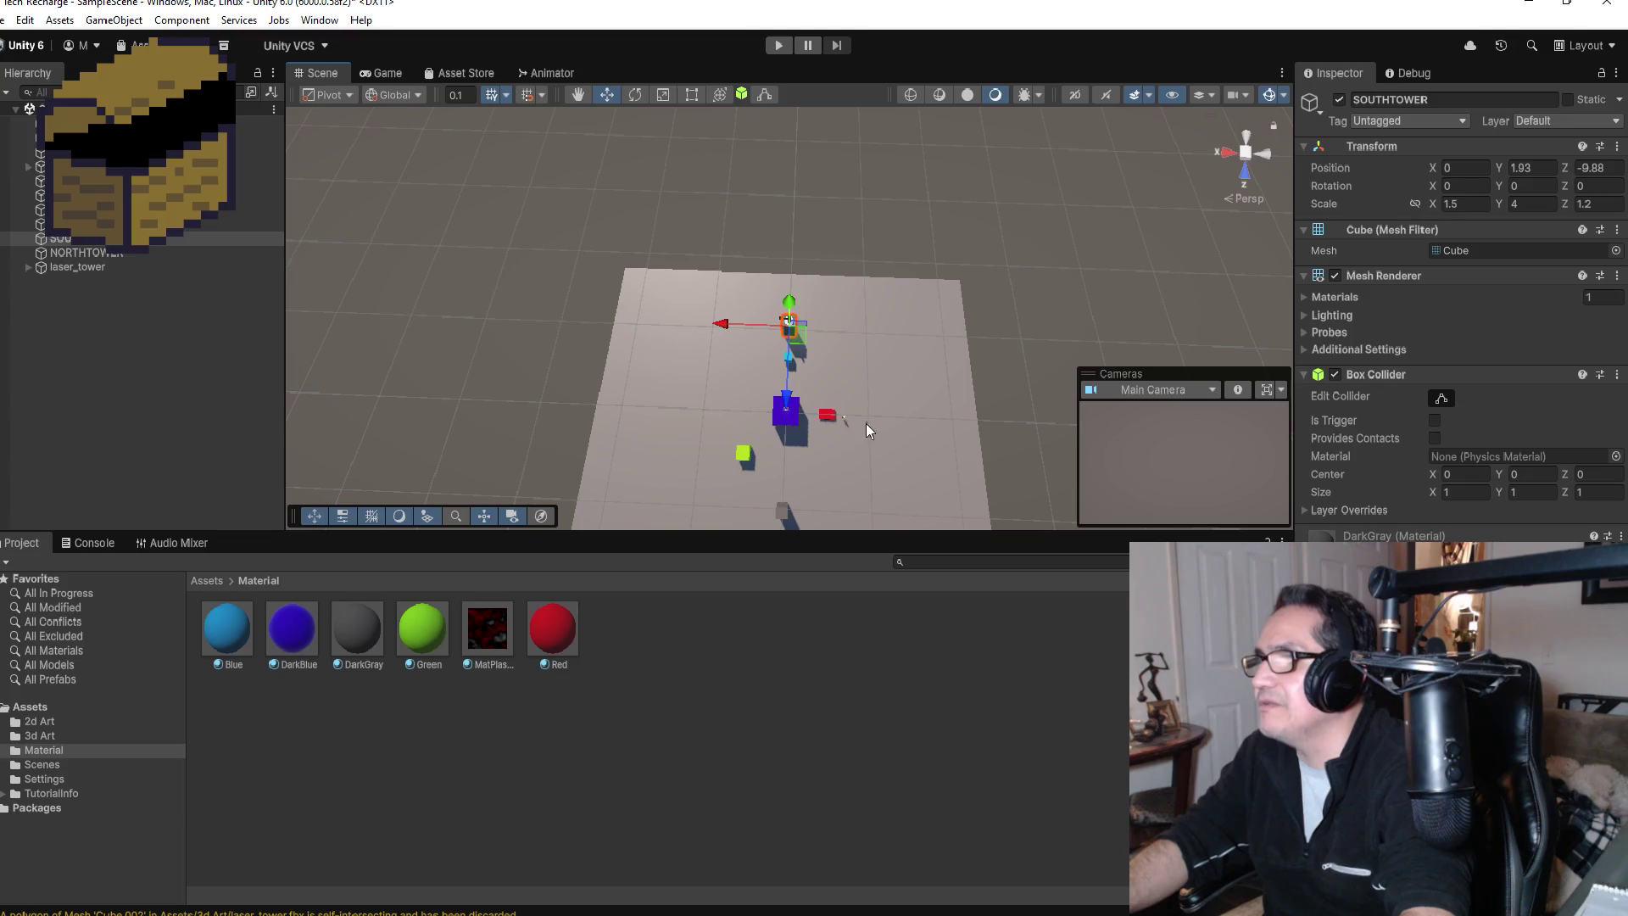
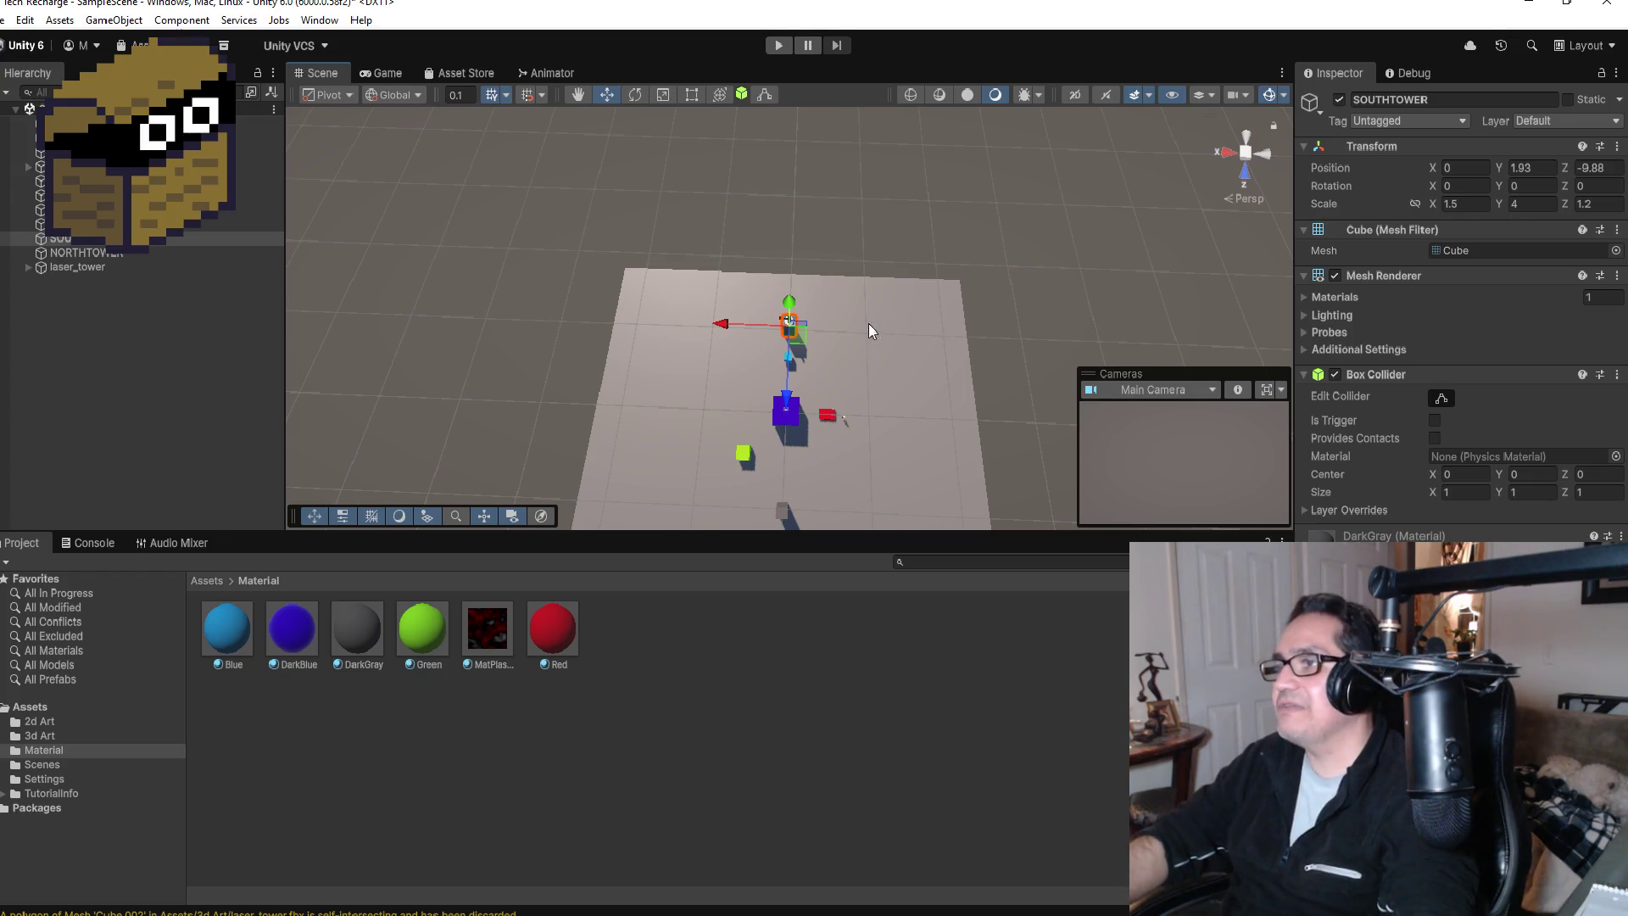
Step: Frame the red recharge pod and orbit around it to inspect it
scroll(836, 377, up, 2)
click(786, 449)
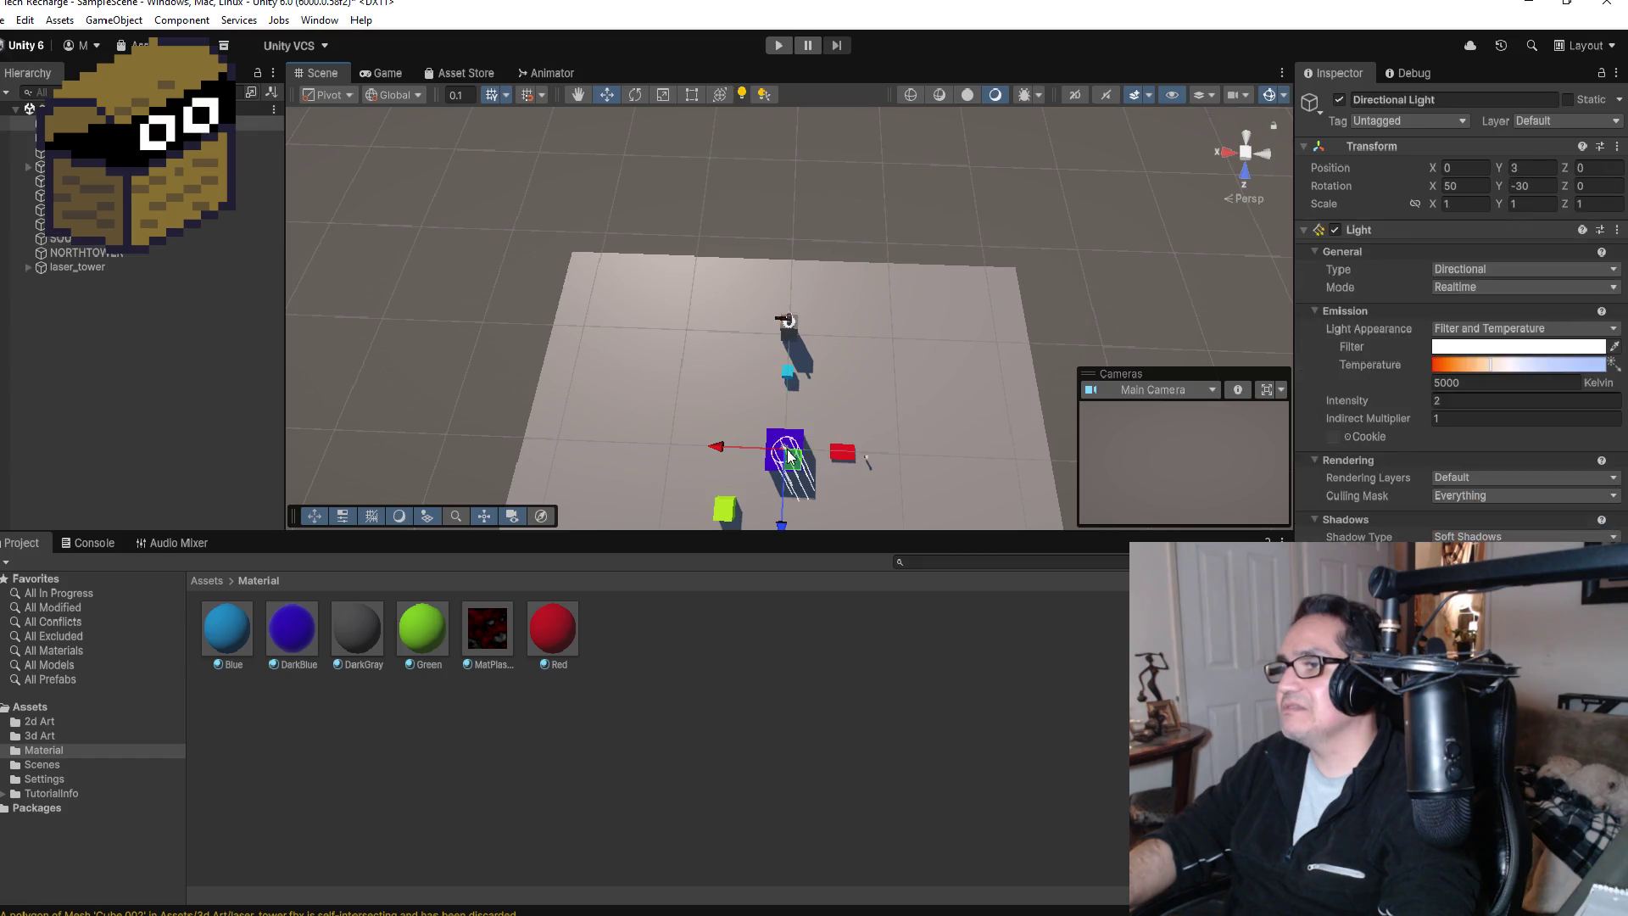
click(850, 446)
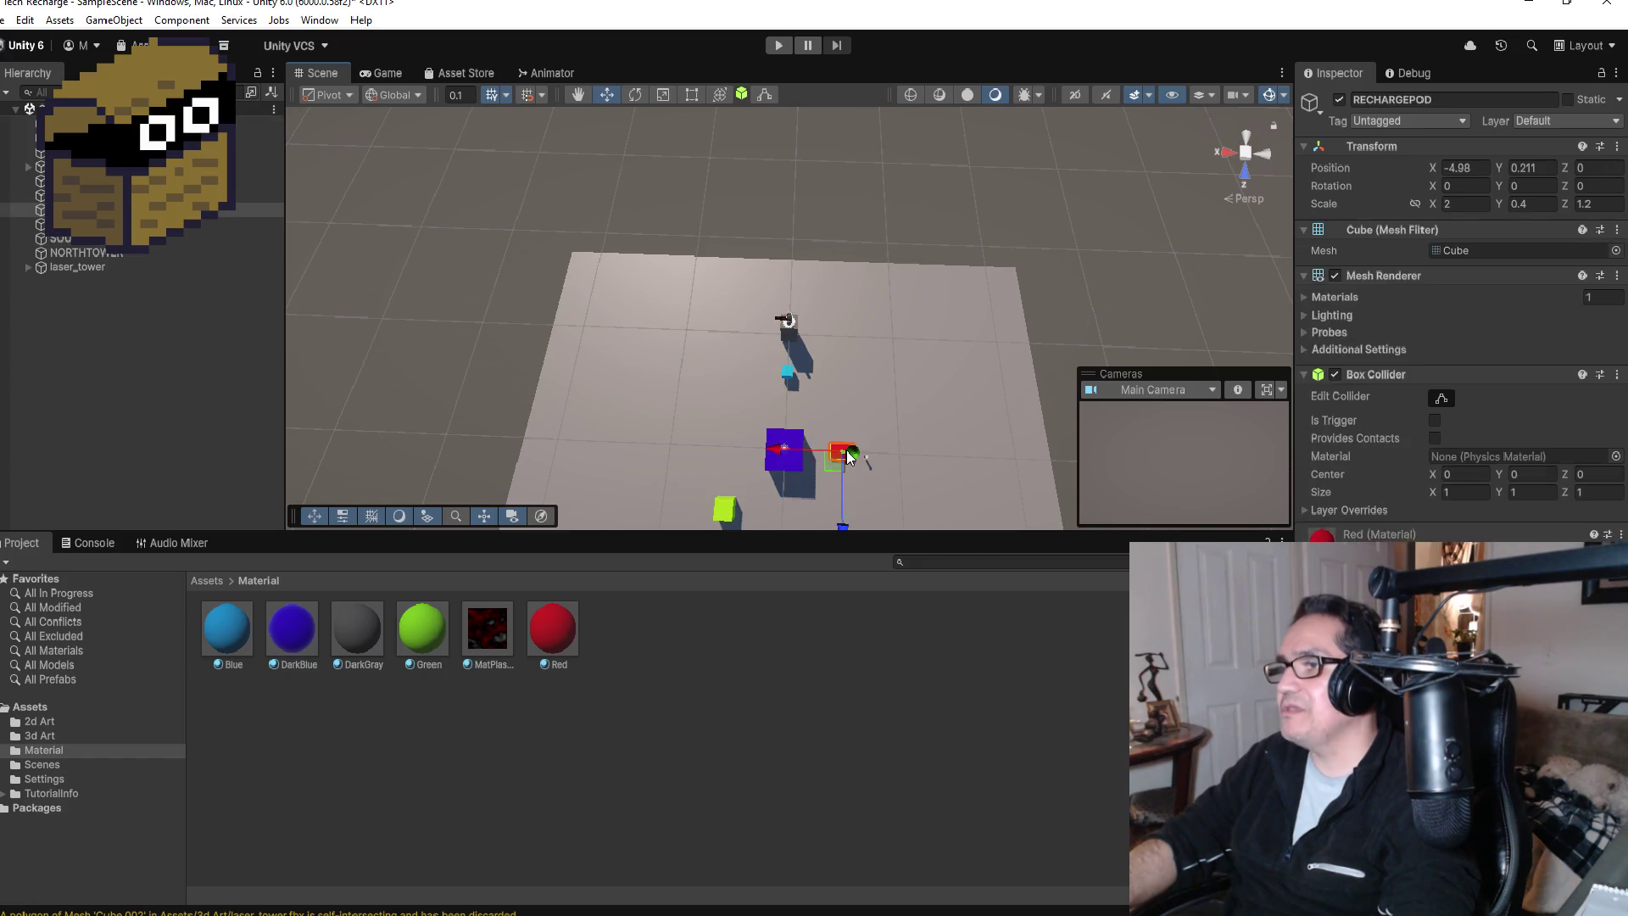
key(f)
scroll(802, 292, down, 5)
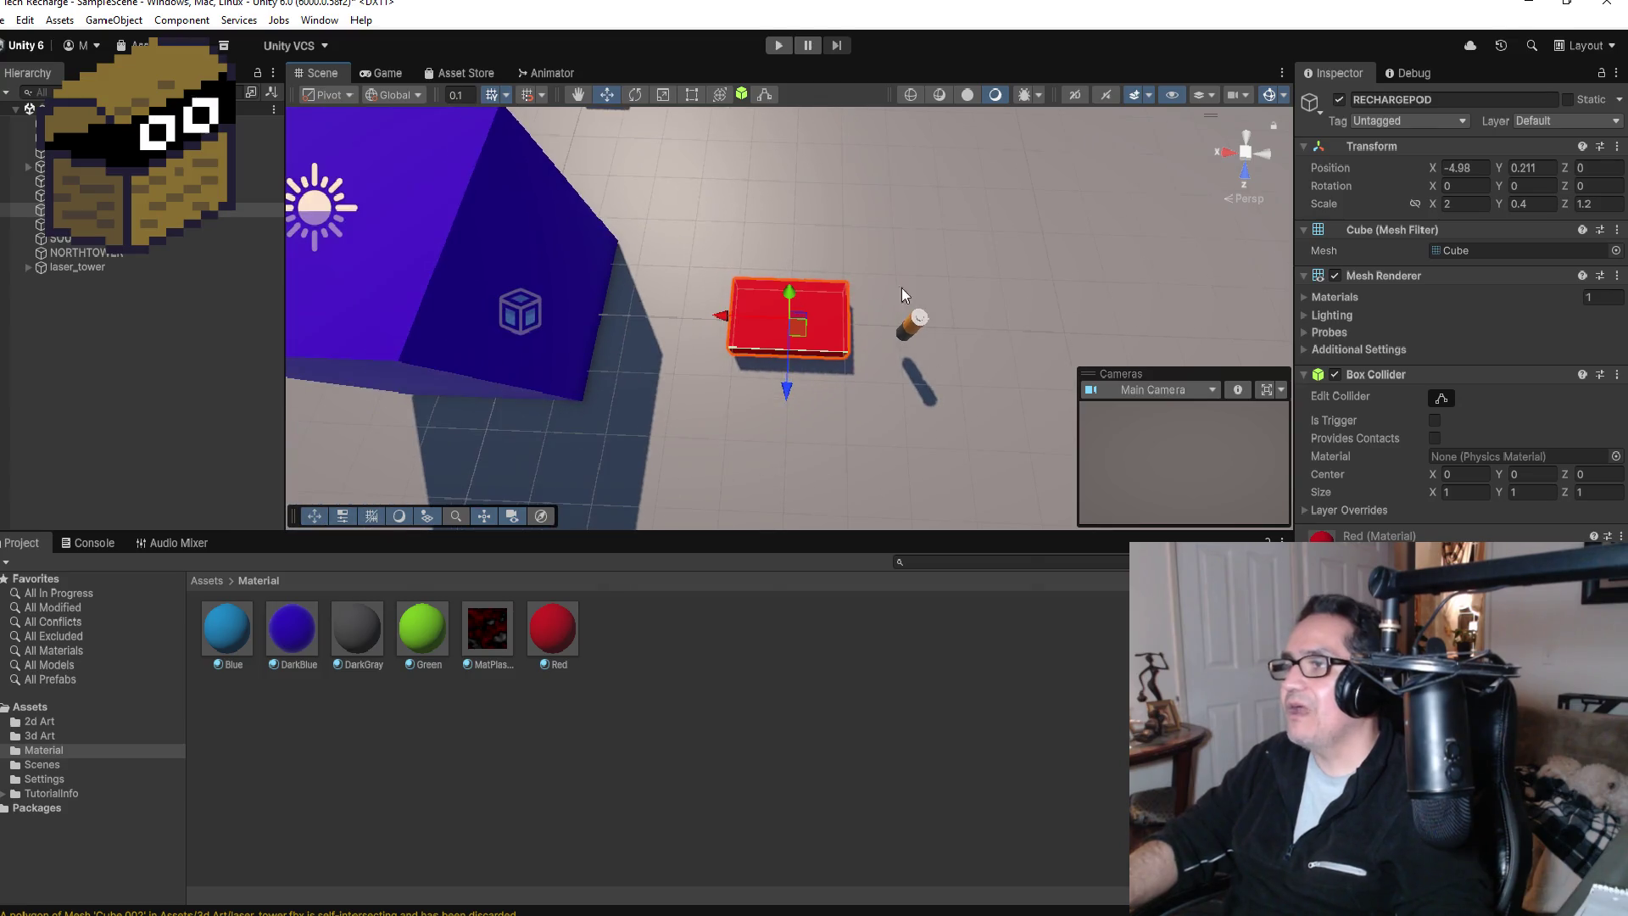
drag(1007, 244, 568, 102)
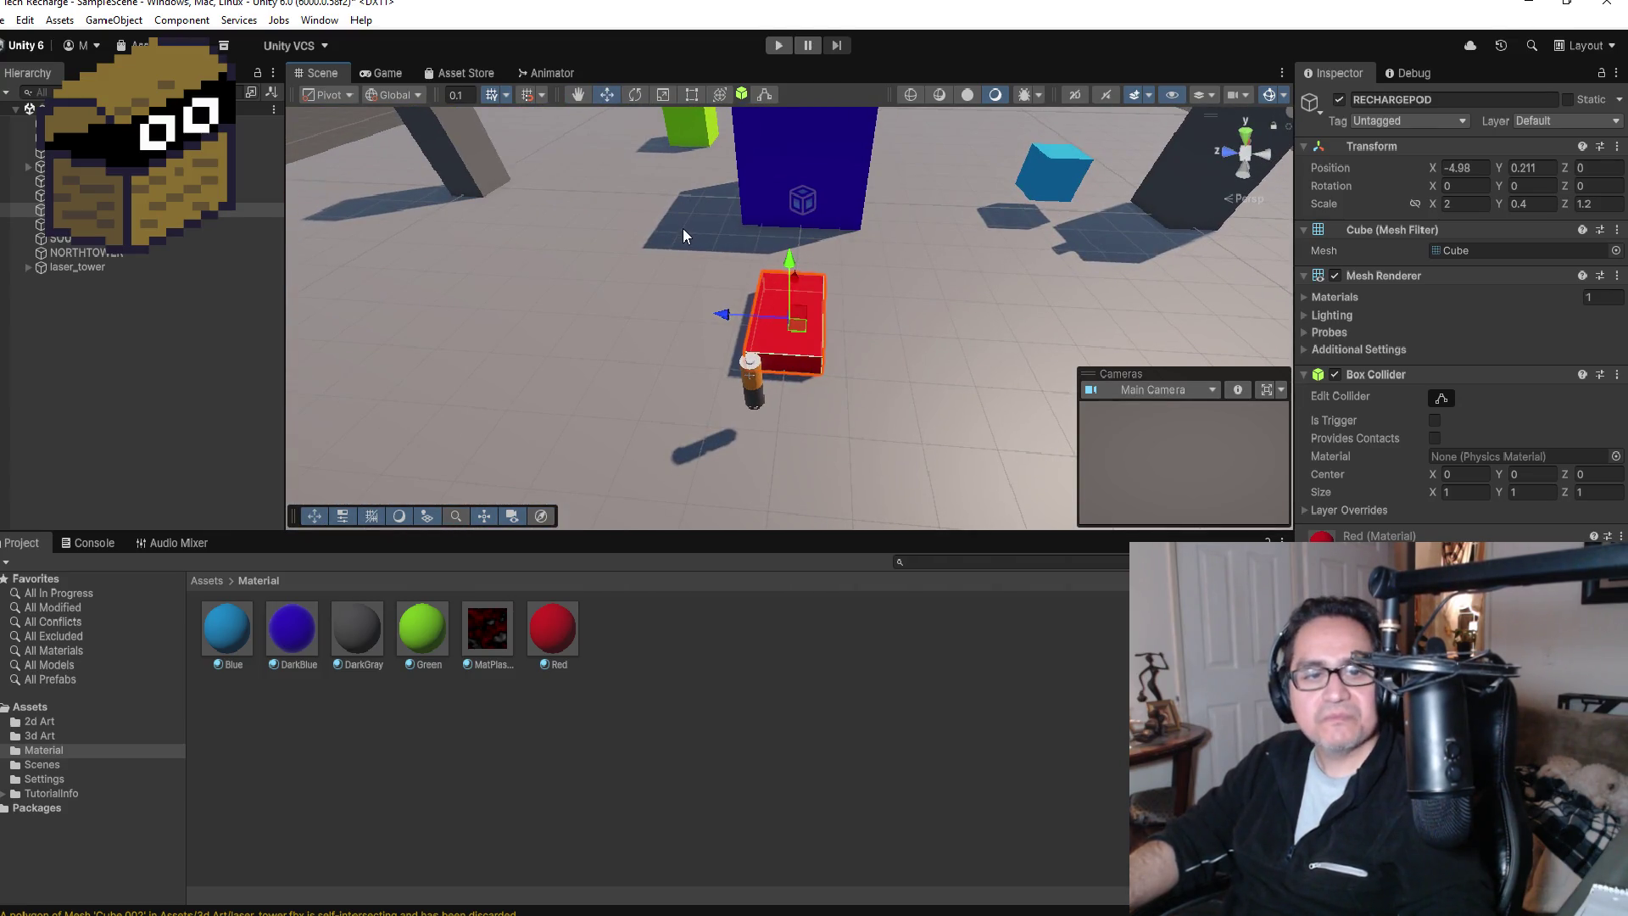
drag(684, 231, 726, 282)
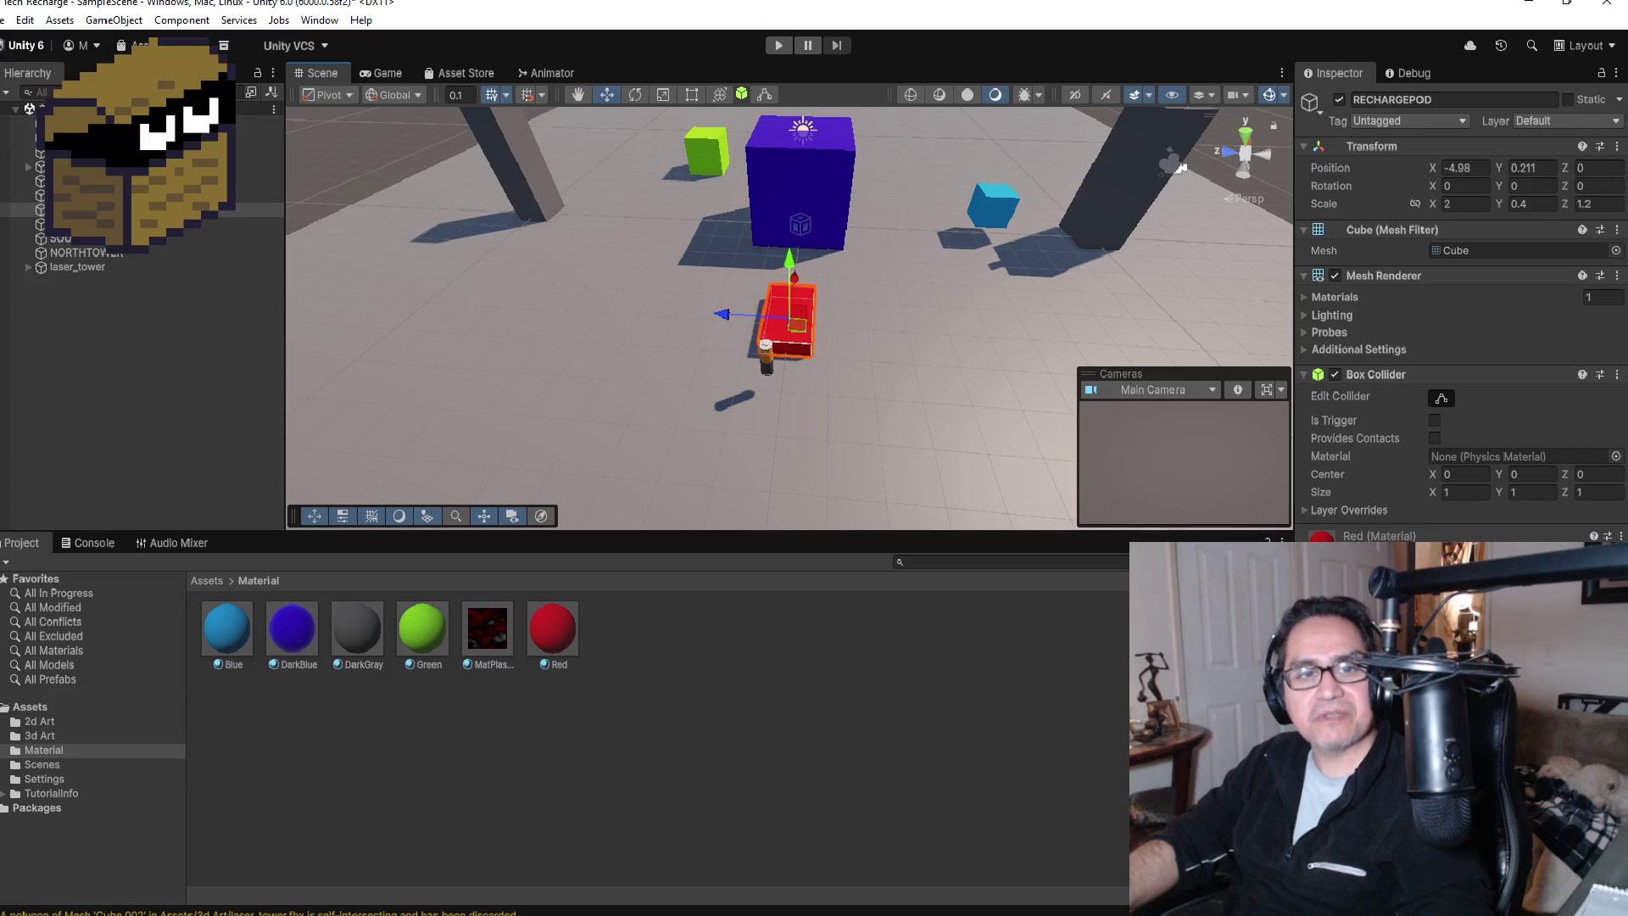
scroll(671, 324, down, 3)
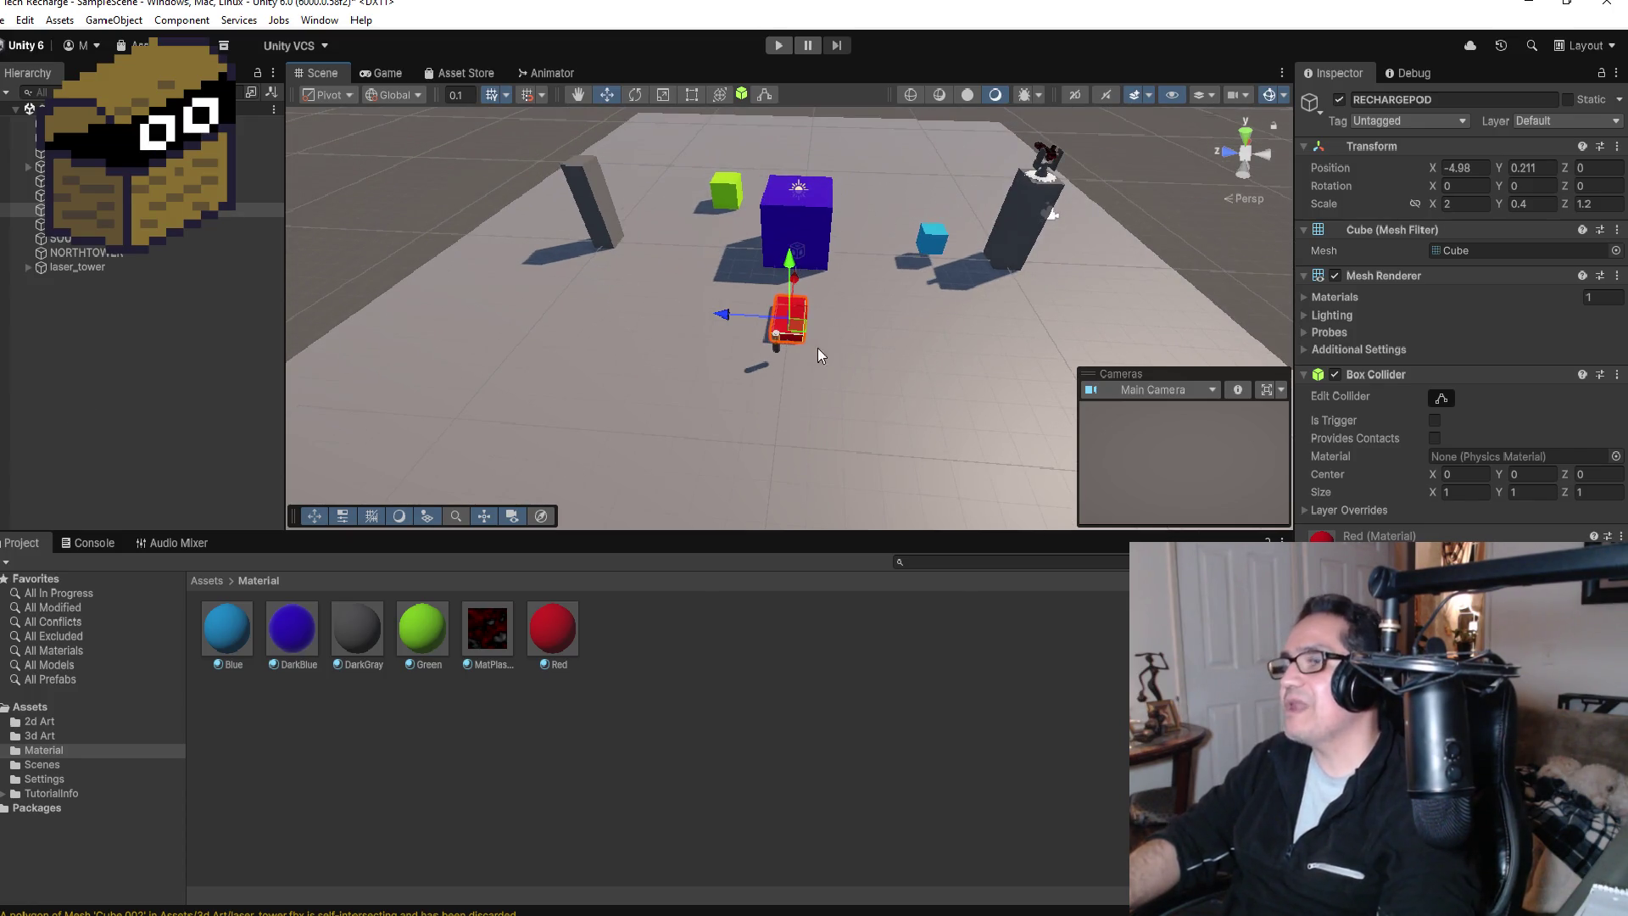
scroll(819, 348, down, 2)
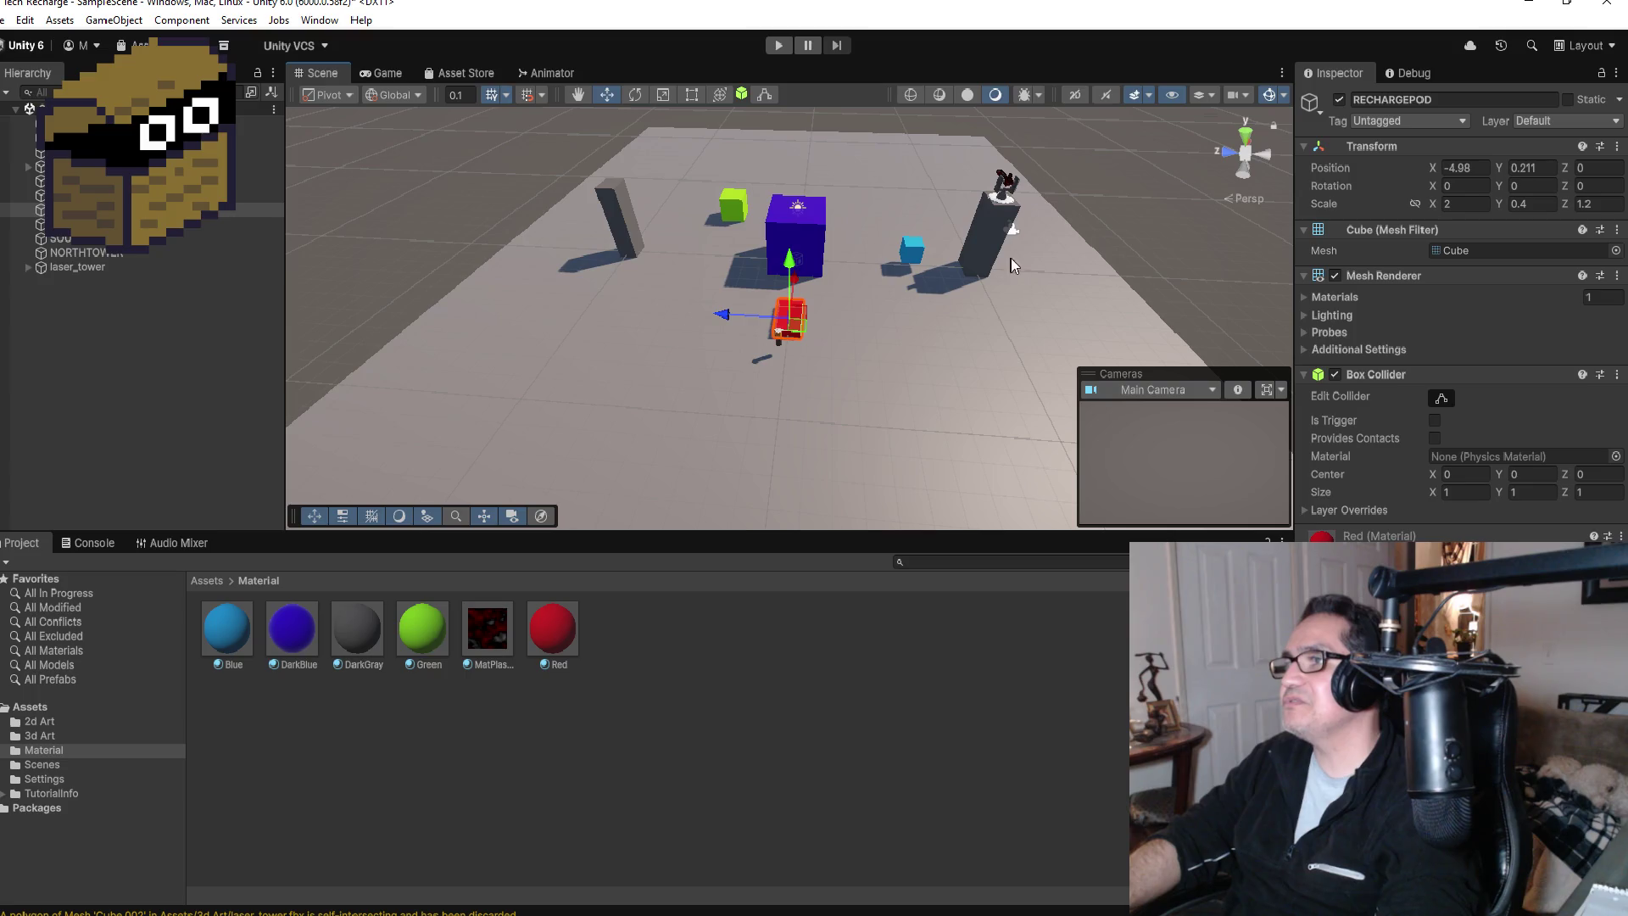
Step: Apply MatPlastic to the laser tower's gear base so it turns dark red and black
click(1005, 201)
key(f)
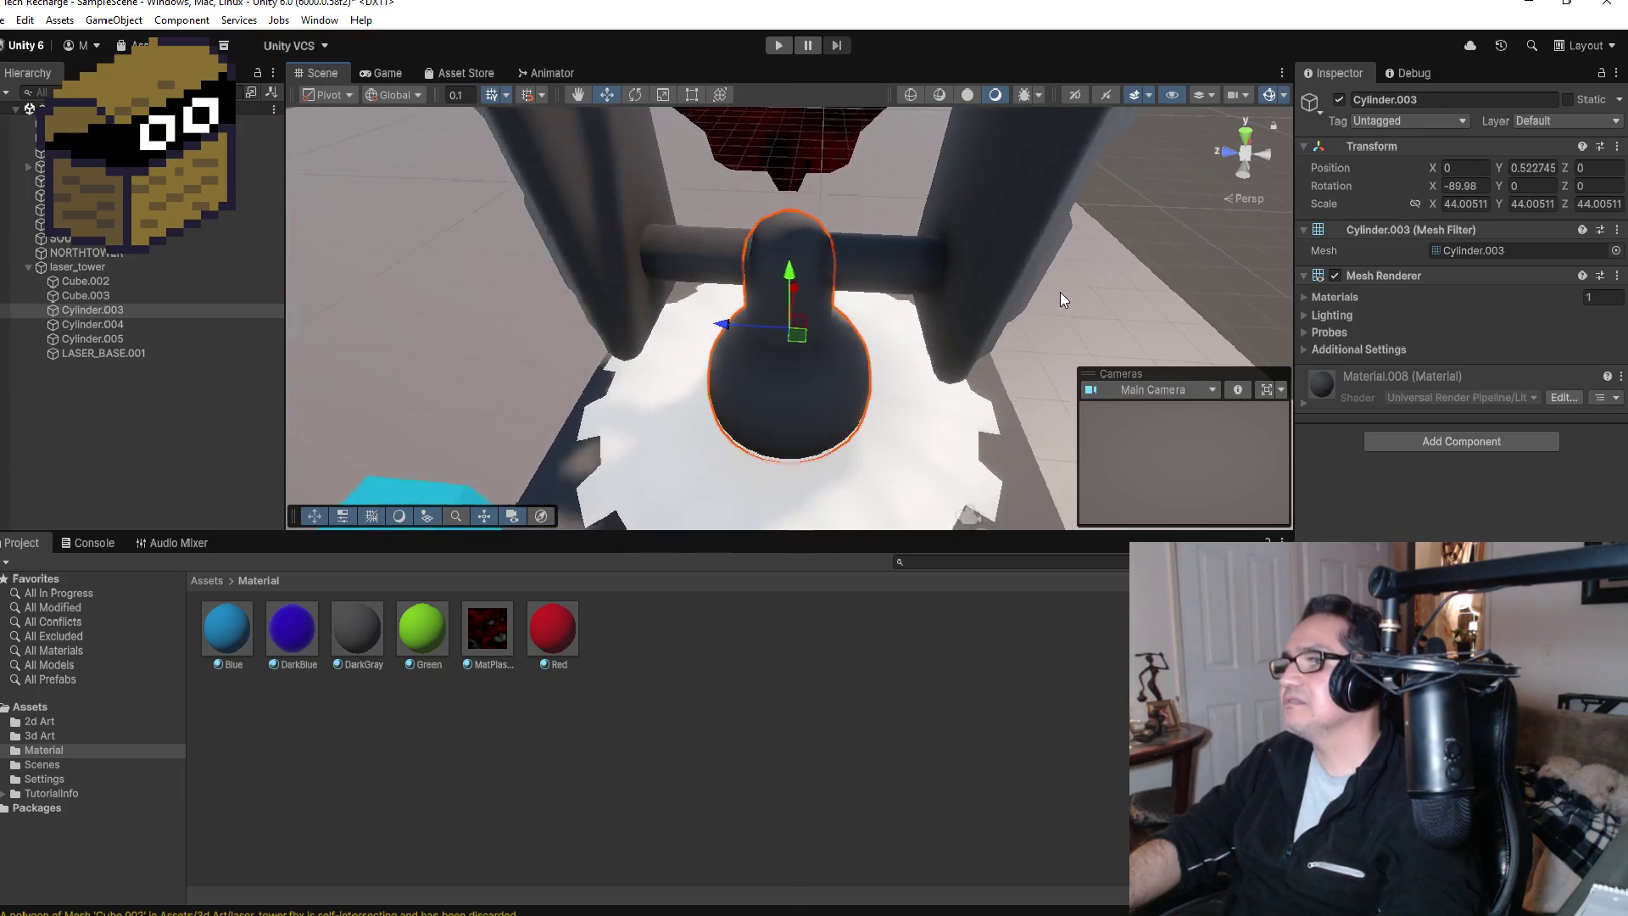
drag(1127, 286, 415, 681)
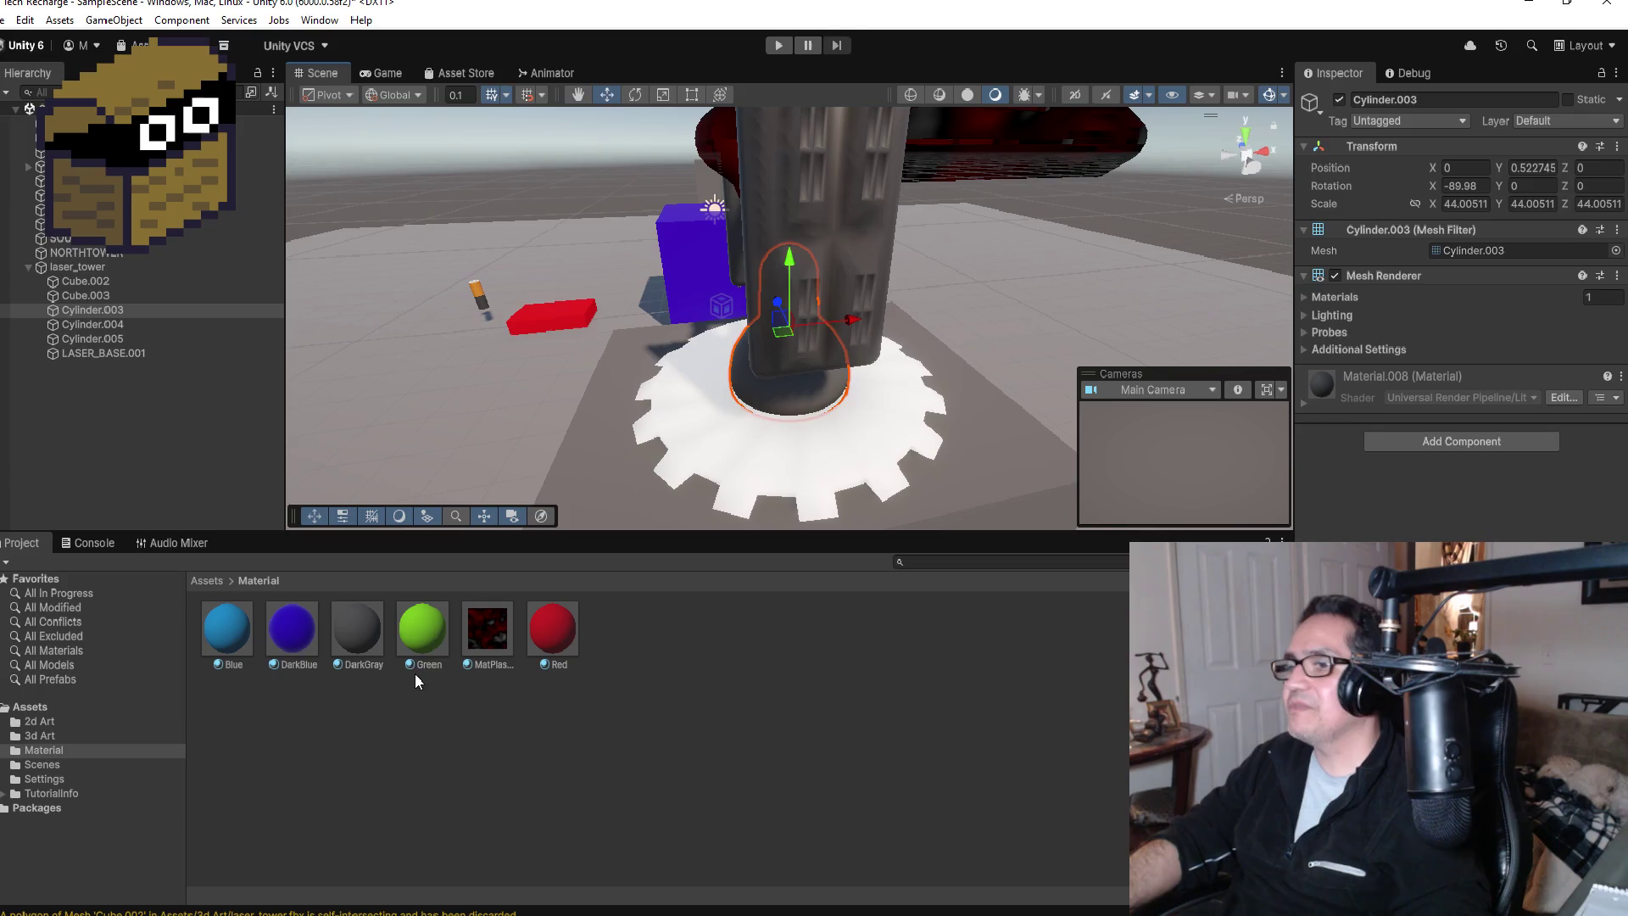
drag(495, 640, 720, 454)
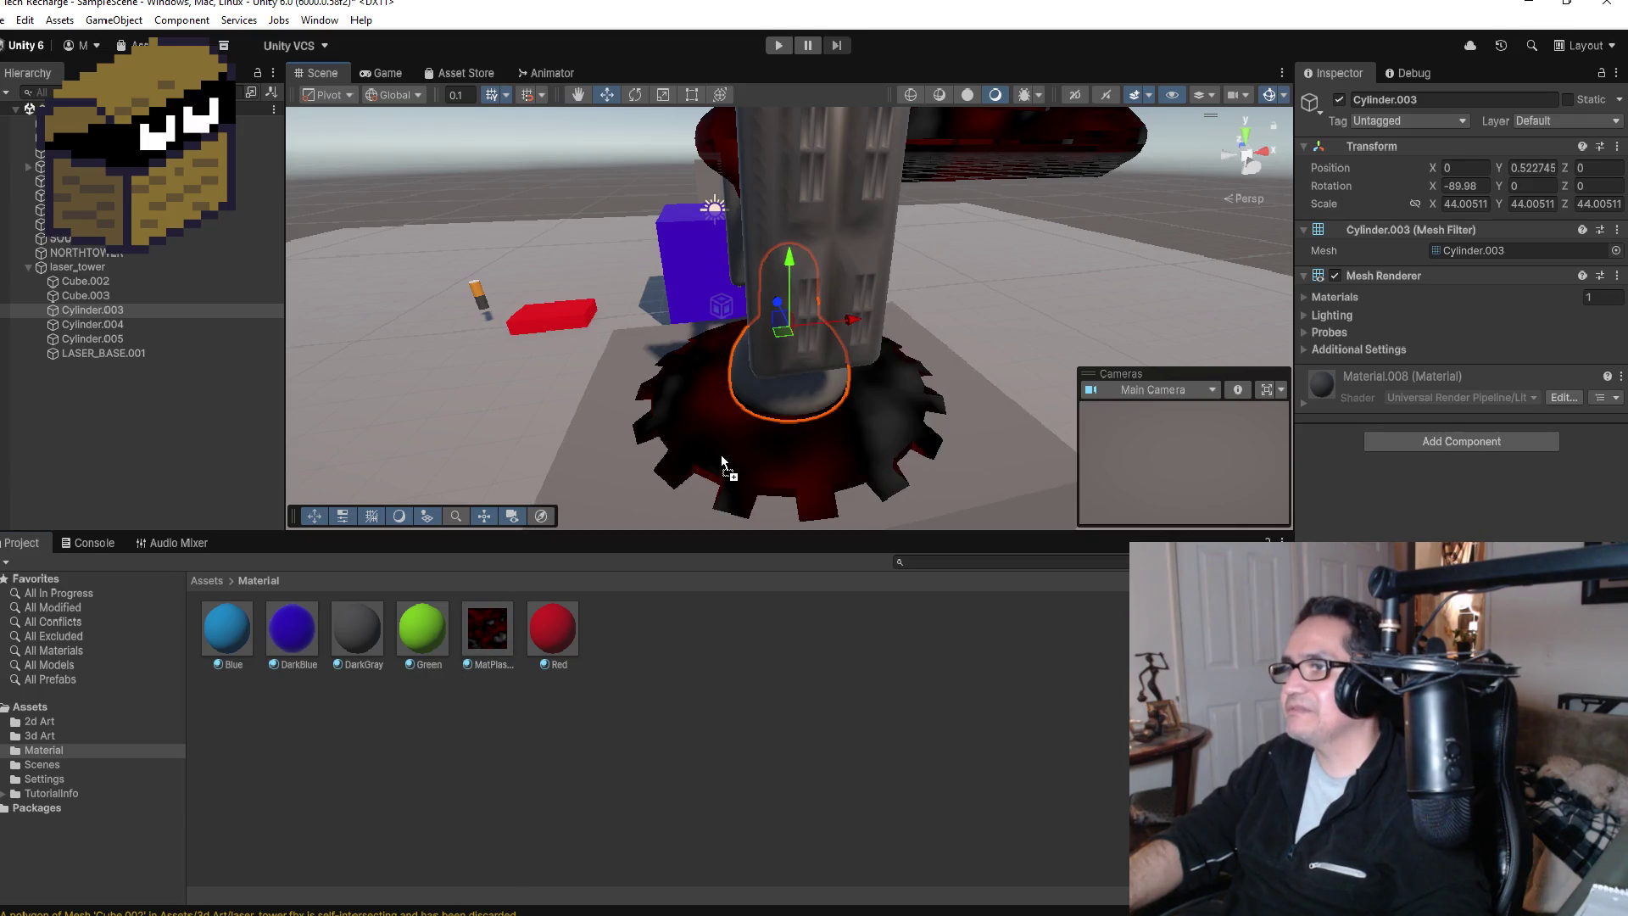
scroll(1050, 374, down, 3)
mouse_move(1049, 370)
mouse_down()
mouse_move(1050, 303)
mouse_move(933, 316)
mouse_move(1062, 323)
mouse_move(1050, 335)
mouse_move(798, 369)
mouse_move(1165, 319)
mouse_up()
click(990, 338)
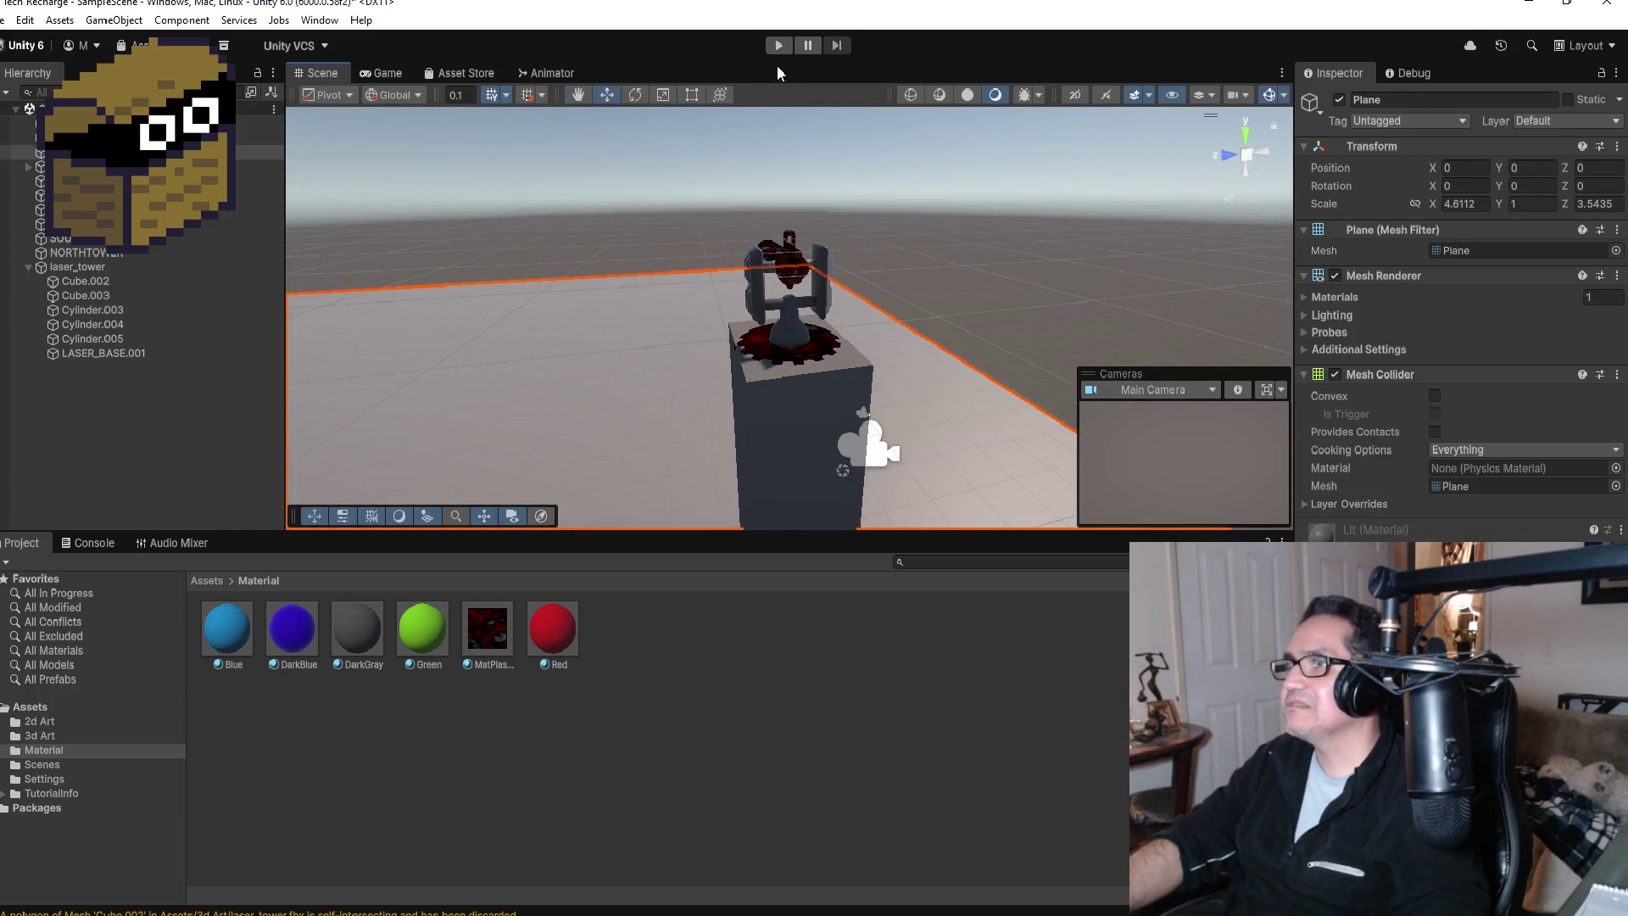
click(775, 48)
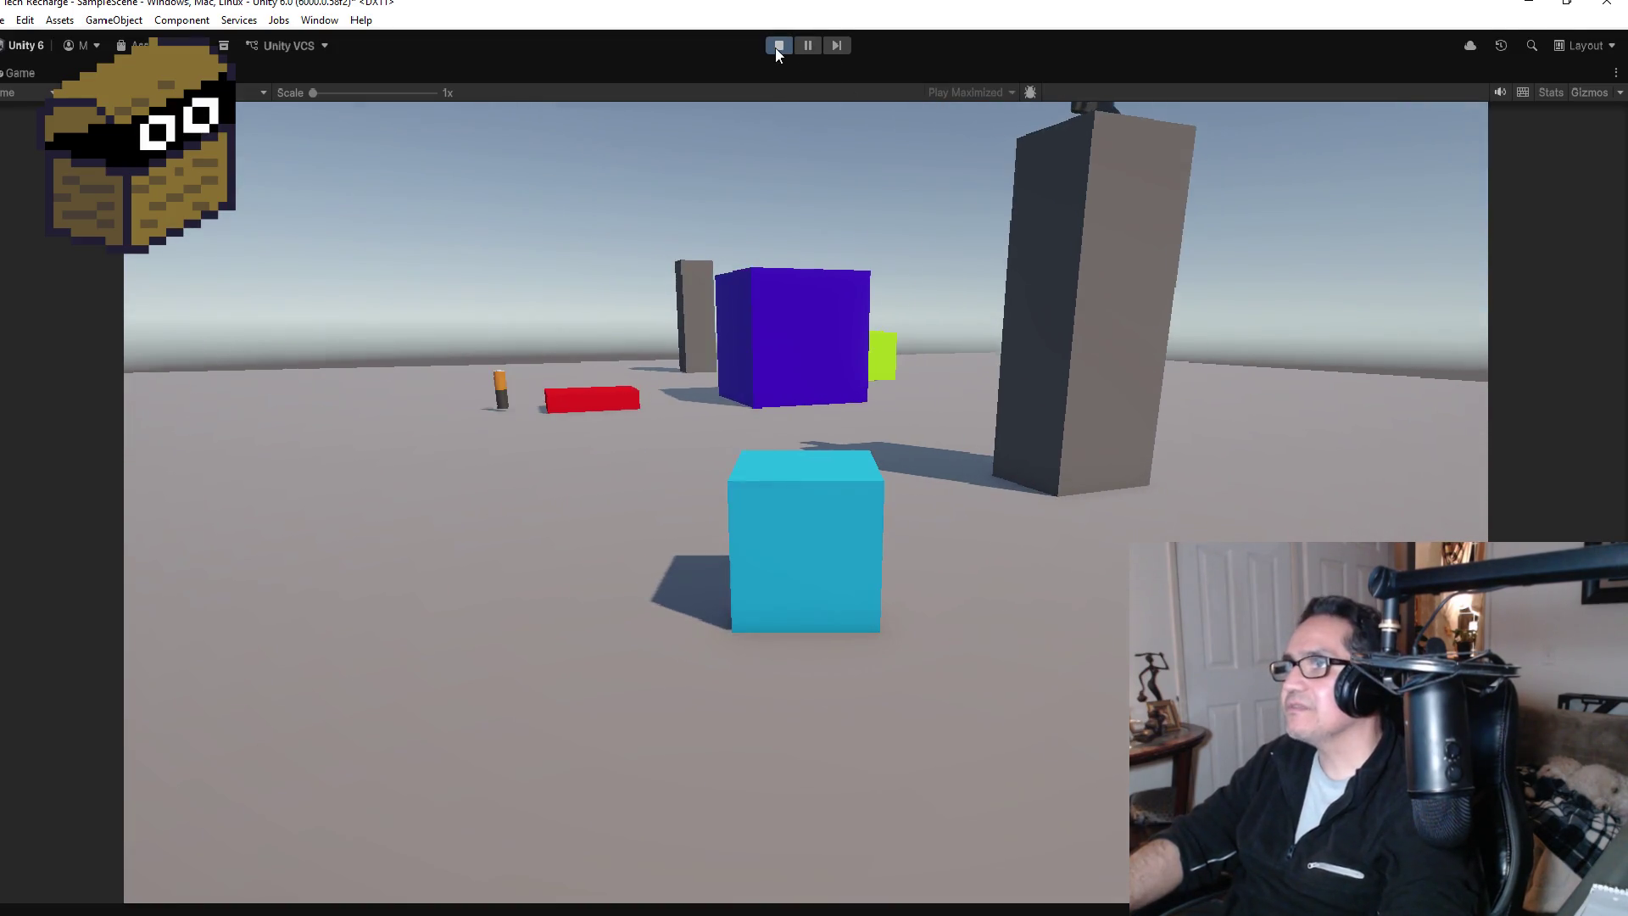
click(777, 46)
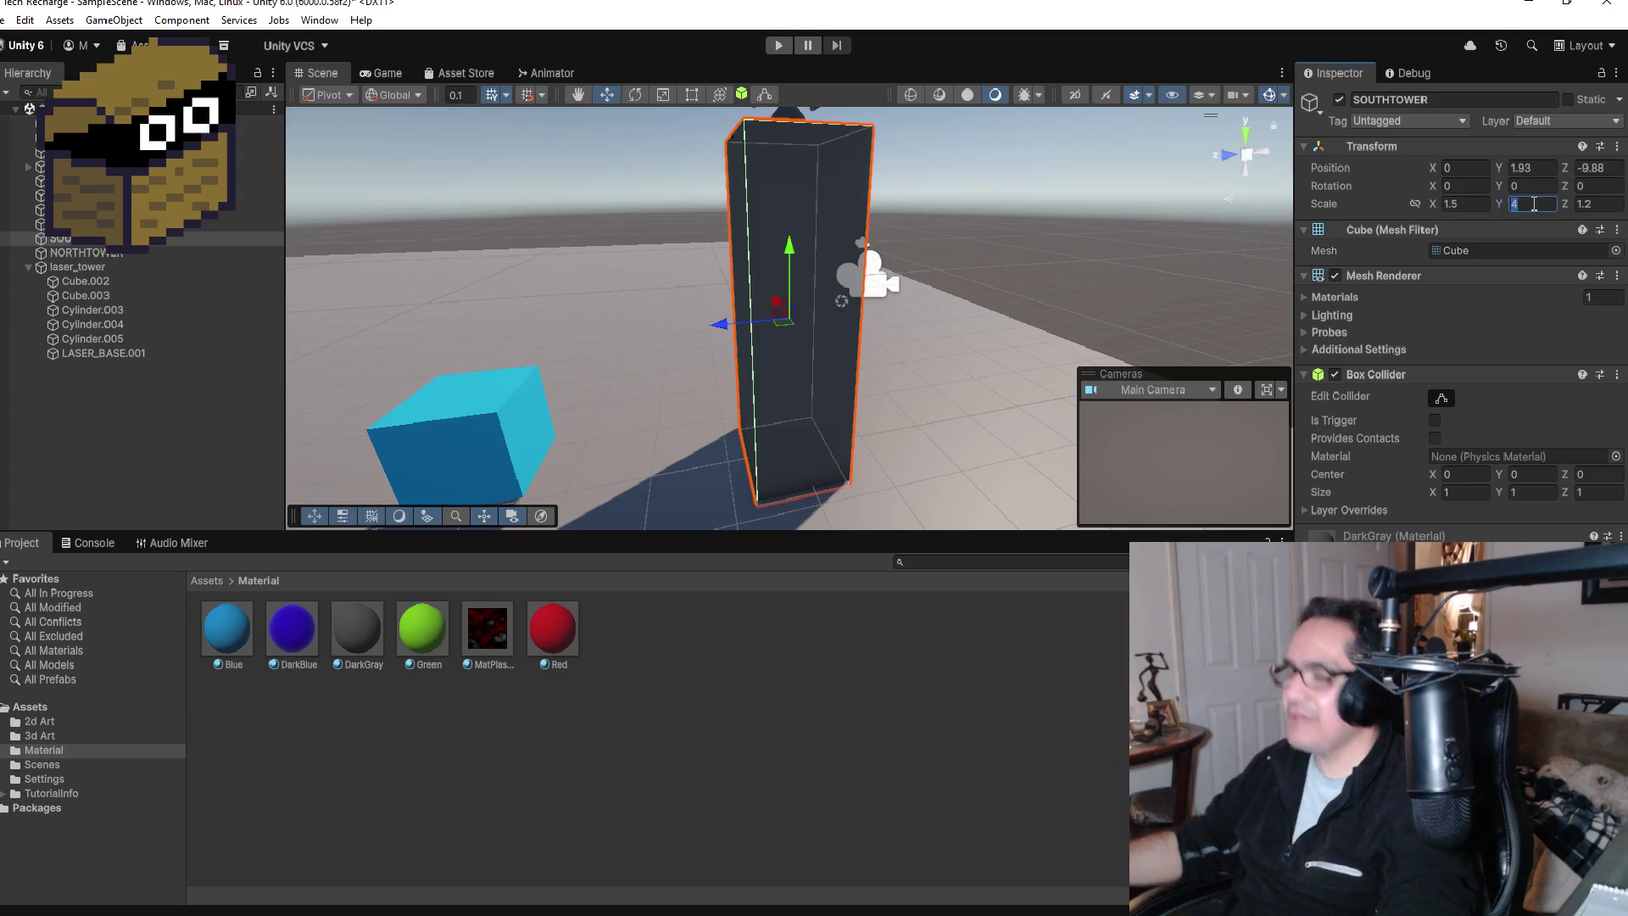
Step: Set SOUTHTOWER's Y scale to 3.5 and lower it to Y position 1.63
text(43)
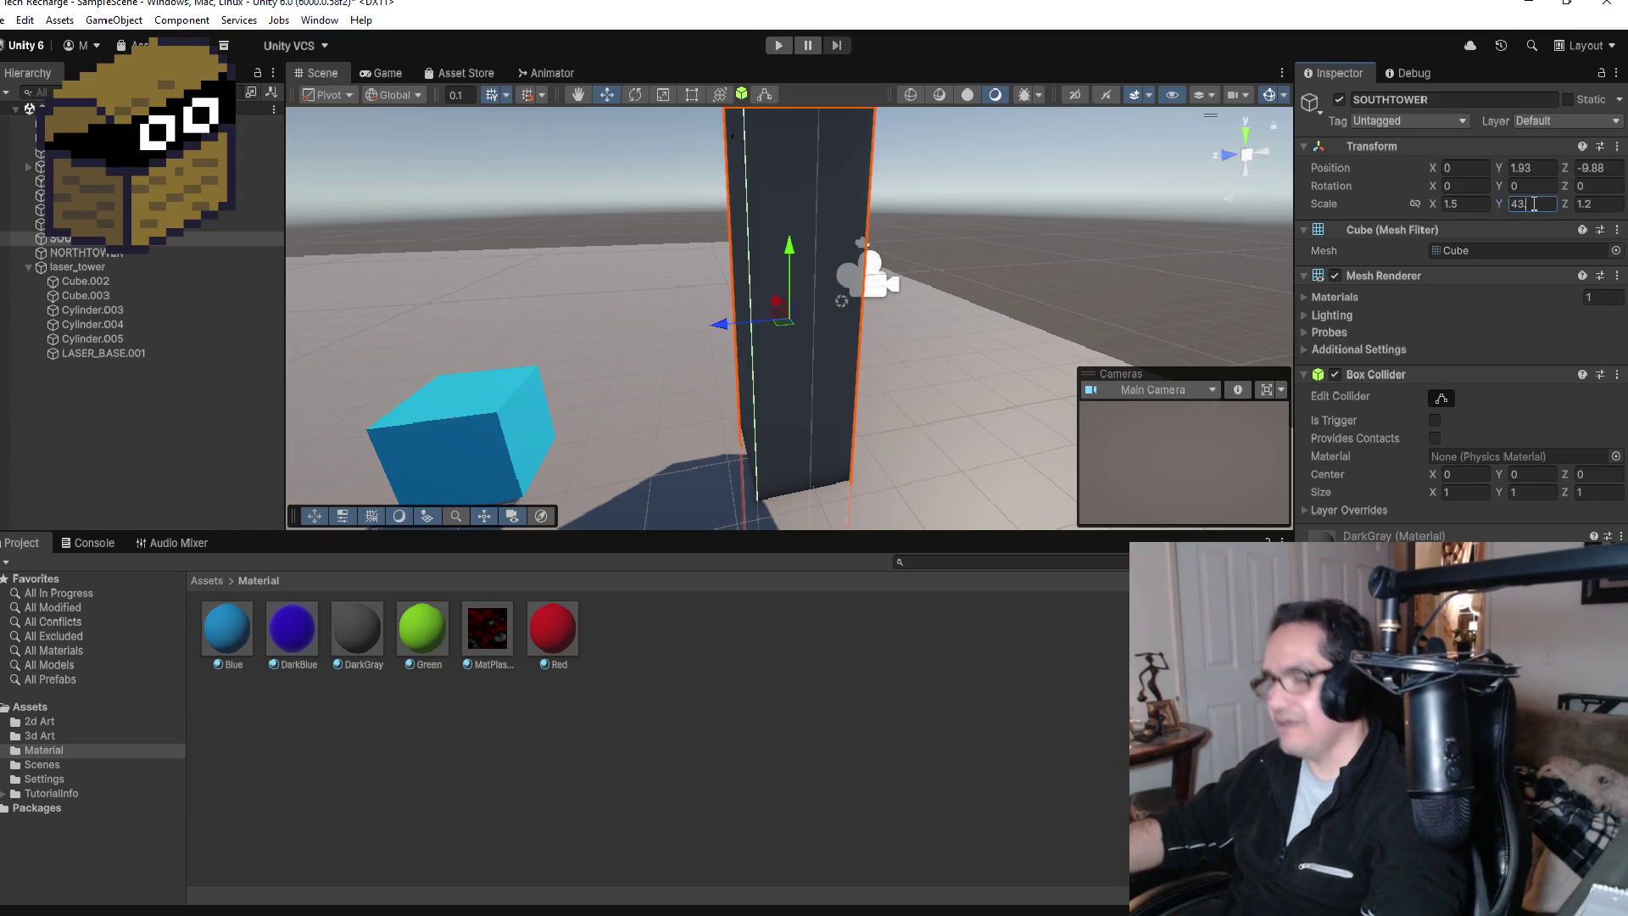
key(BackSpace)
key(BackSpace)
text(3.5)
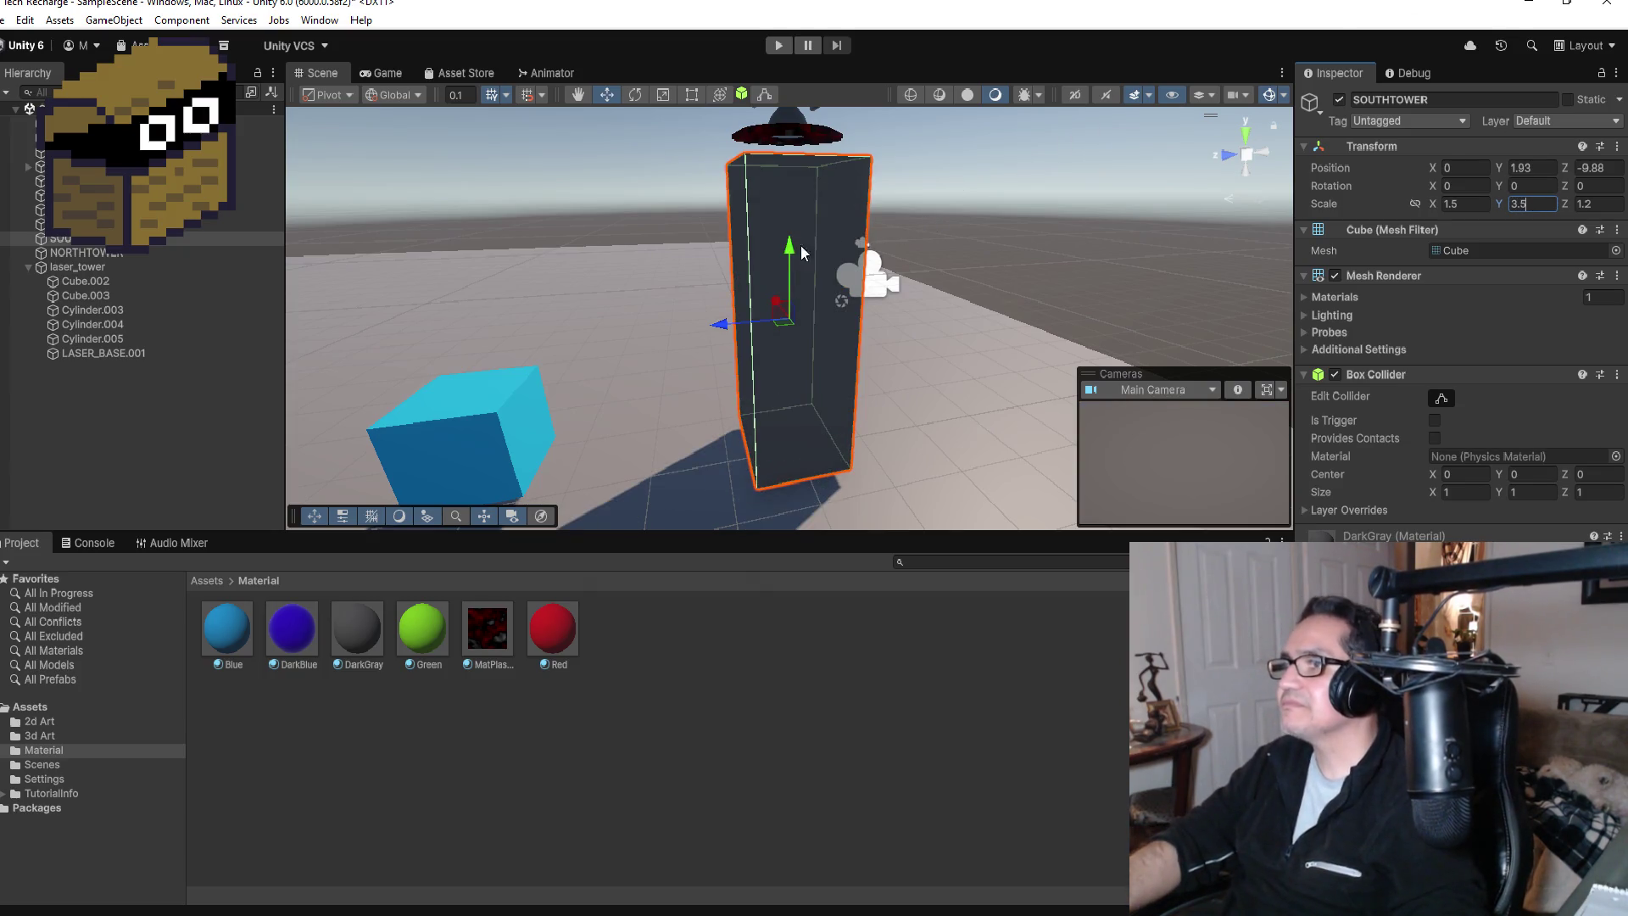
drag(789, 252, 793, 273)
scroll(800, 165, down, 2)
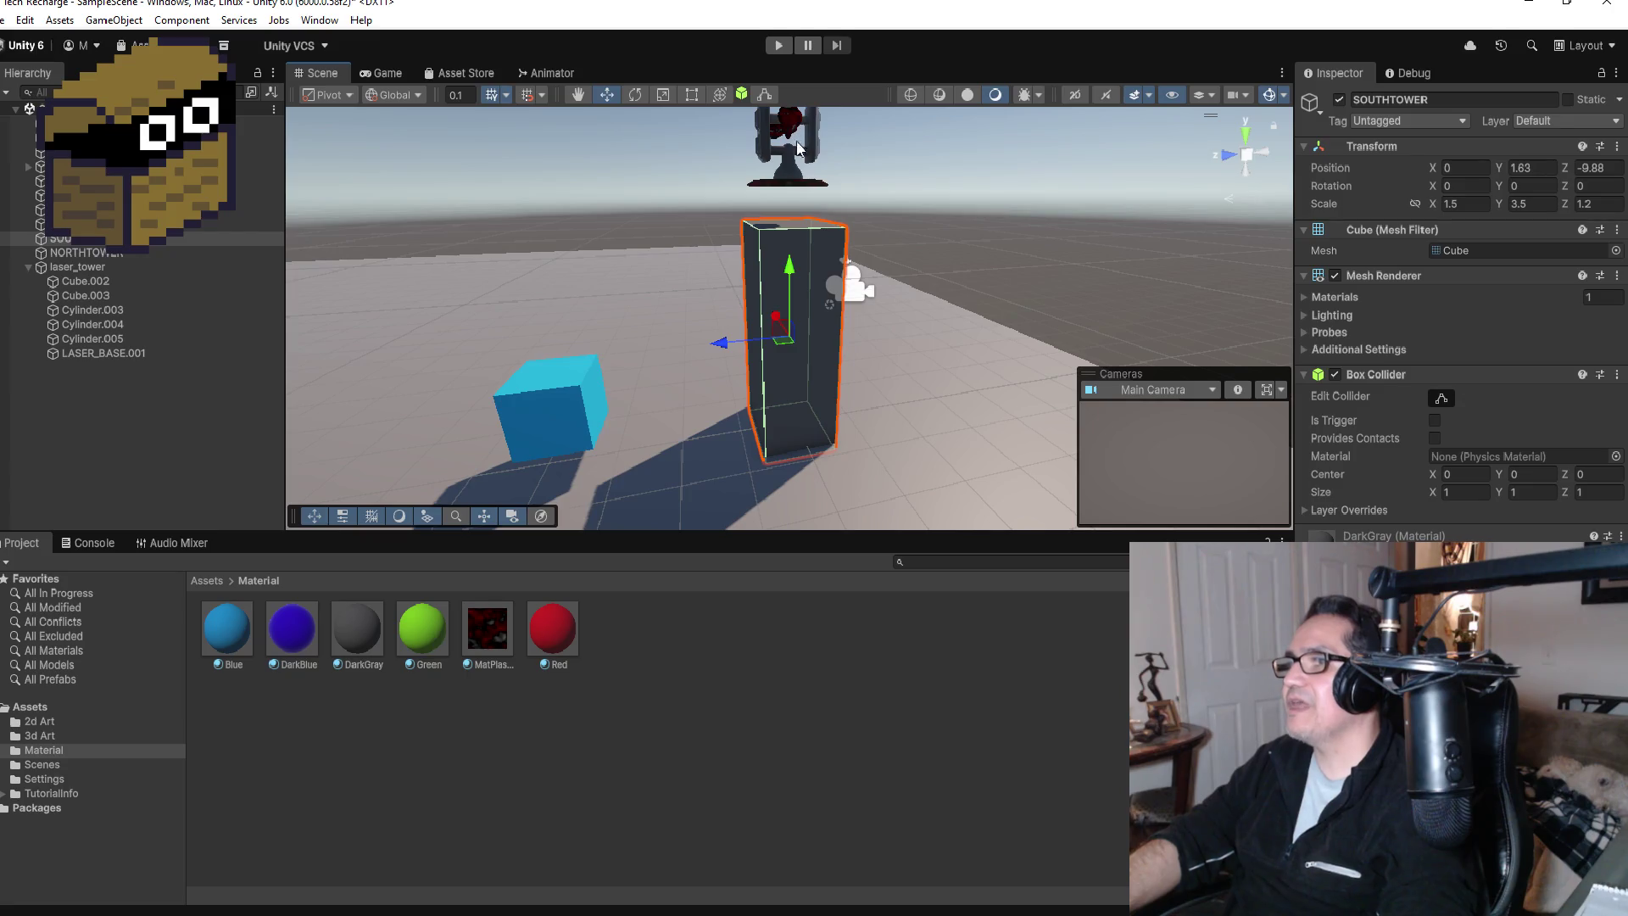
click(796, 165)
scroll(795, 169, down, 2)
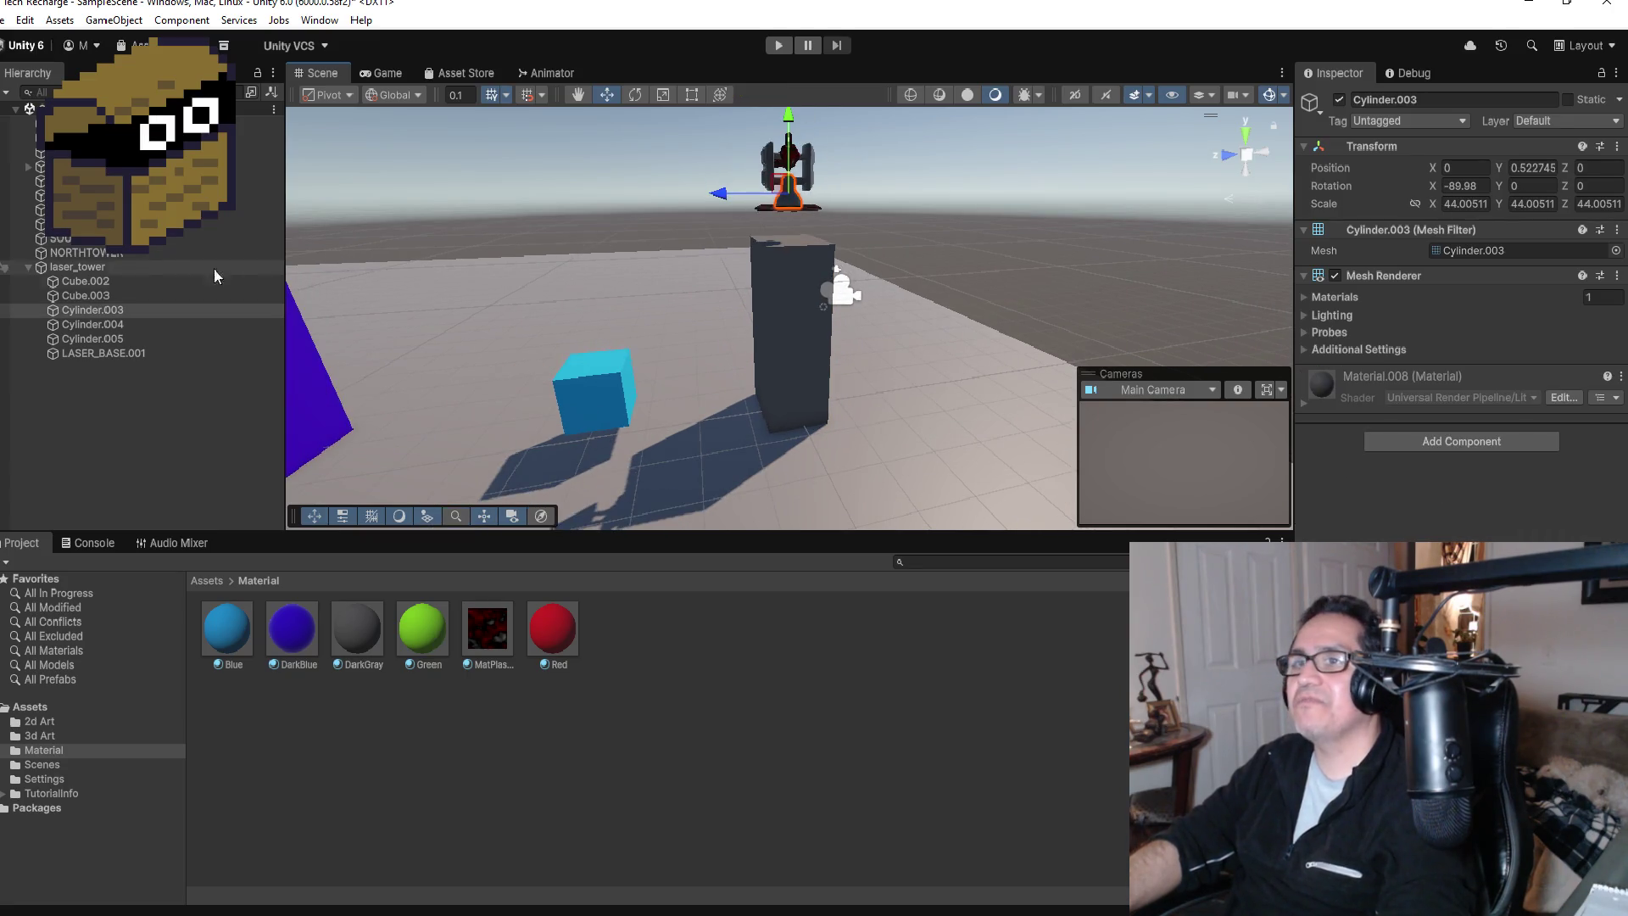
Step: Lower the laser_tower to Y 3.35 so it sits on the south tower
click(73, 267)
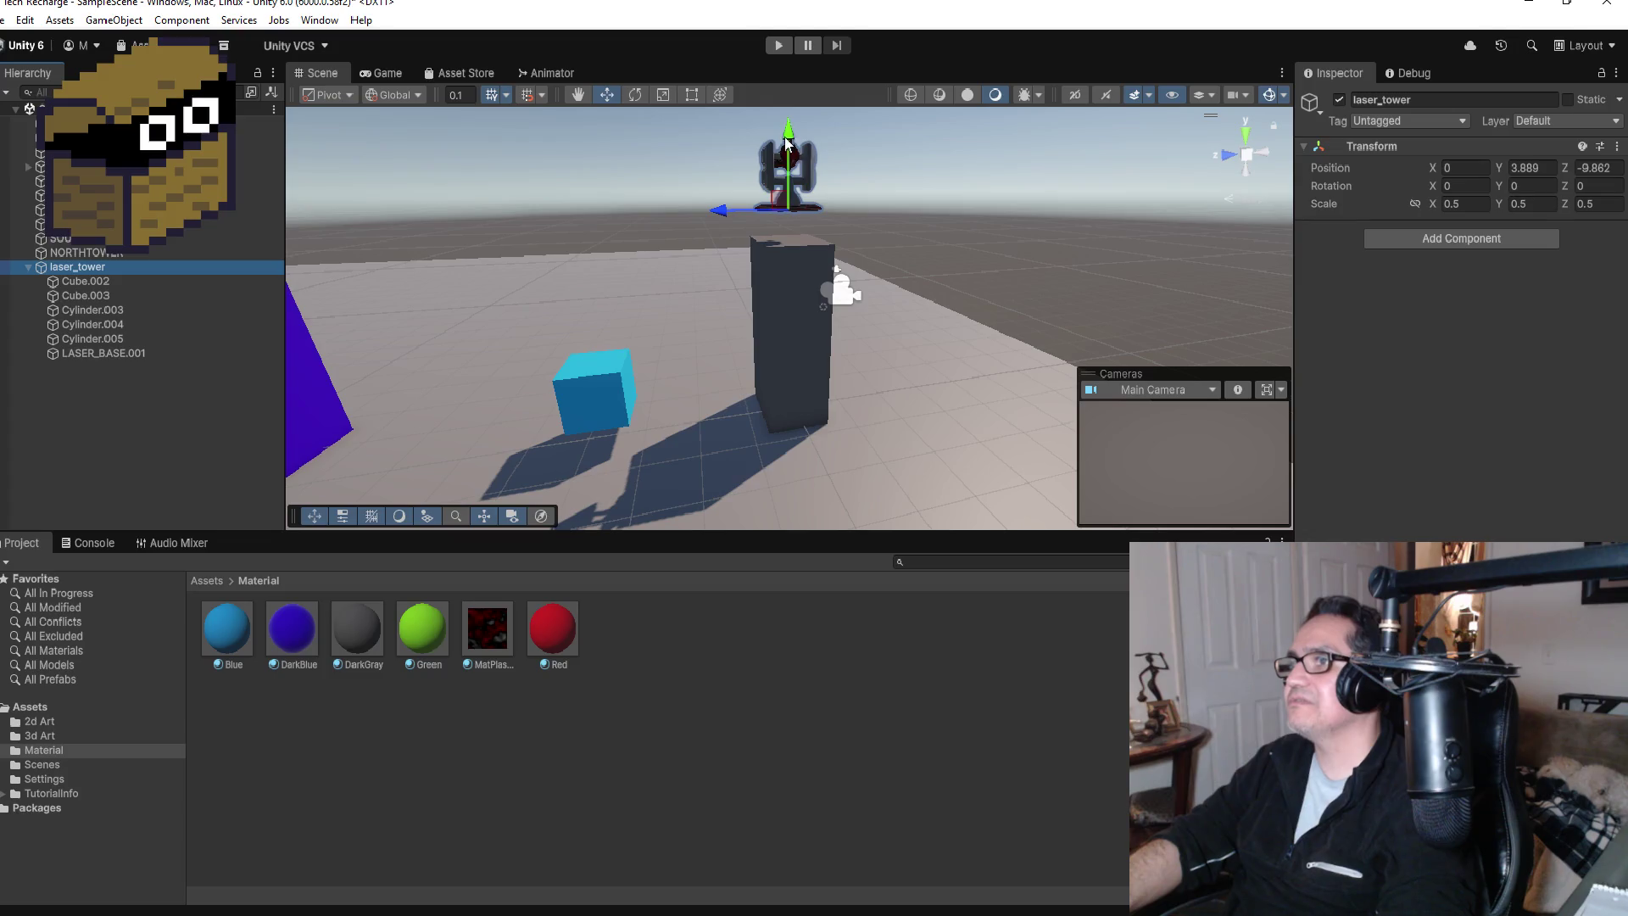
drag(786, 144, 786, 173)
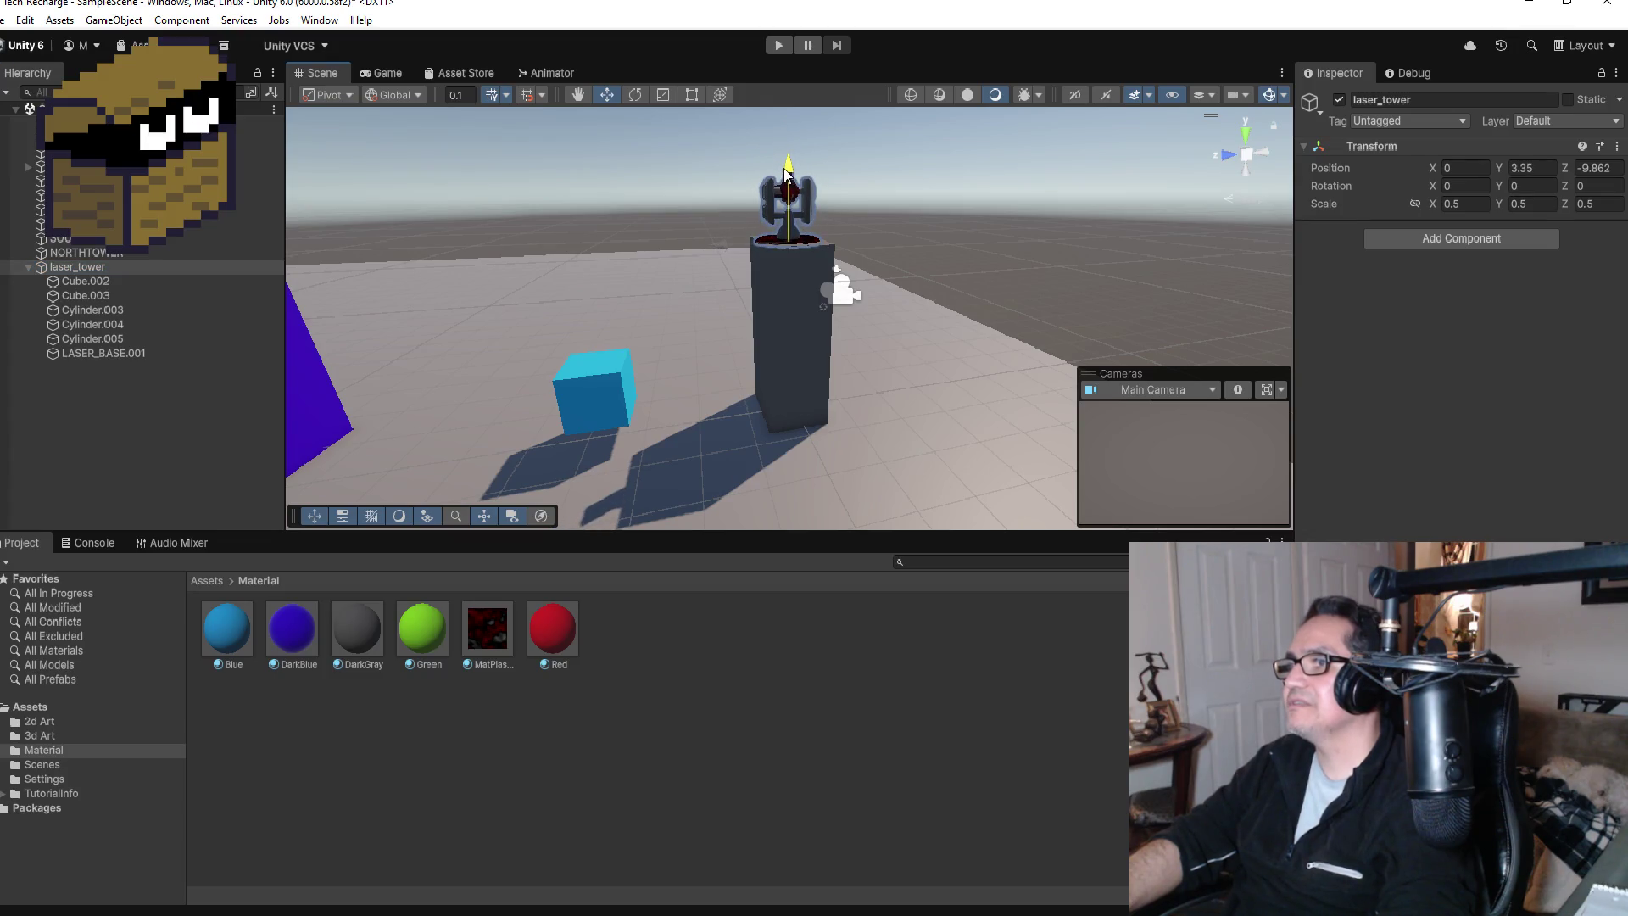
key(f)
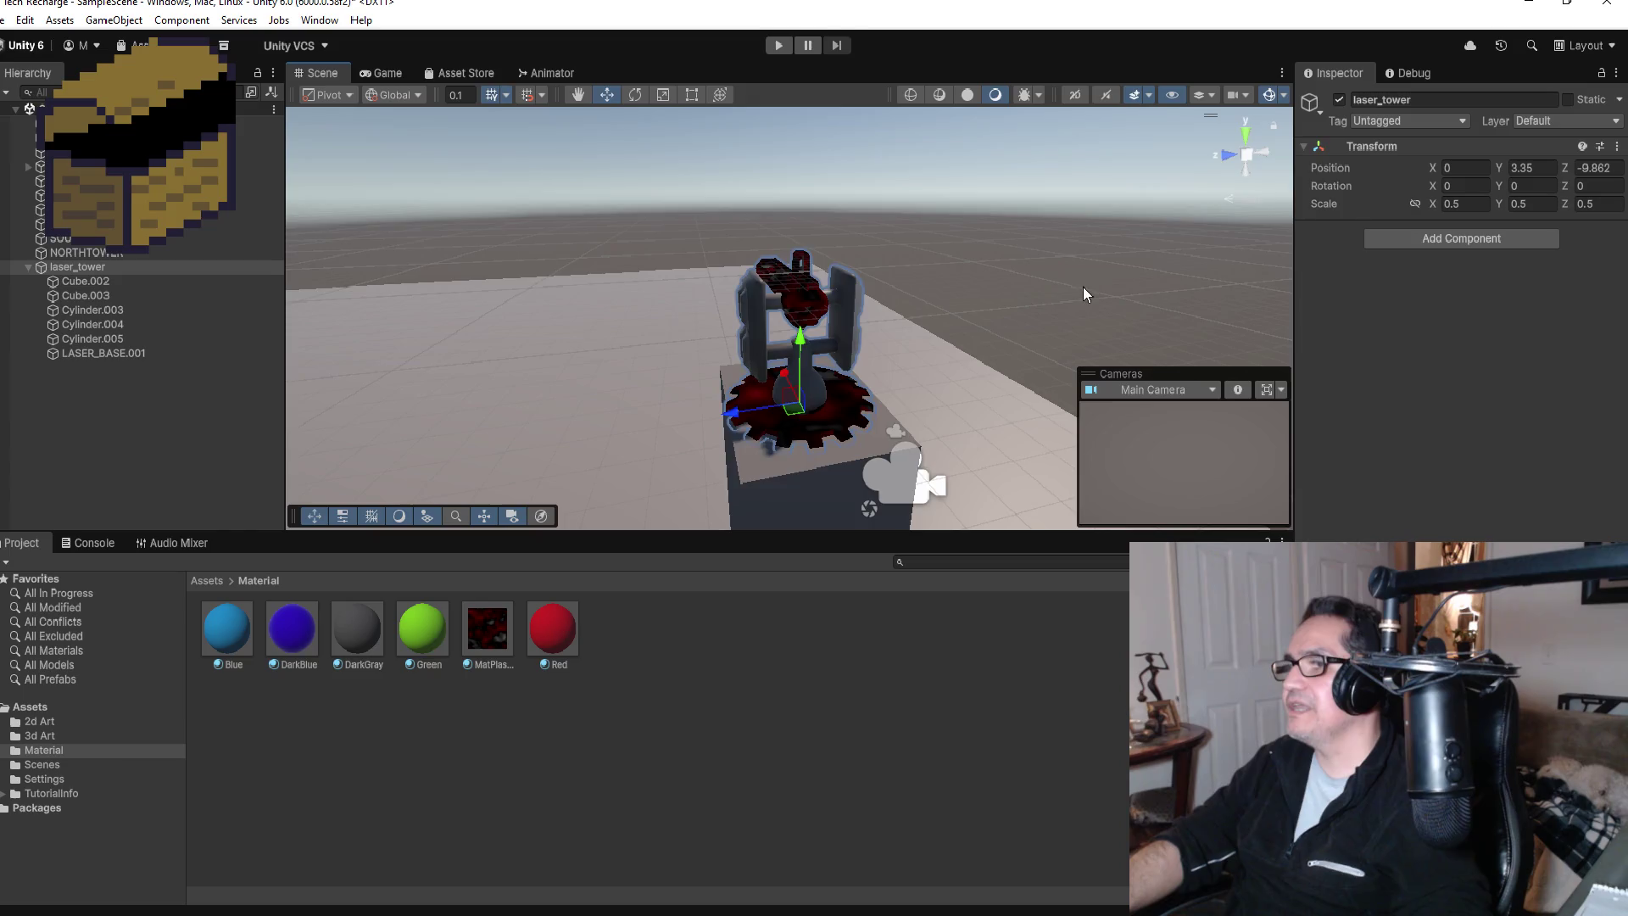
drag(1082, 287, 751, 287)
Step: Rotate the laser_tower about 87° around Y, then start play mode
click(100, 281)
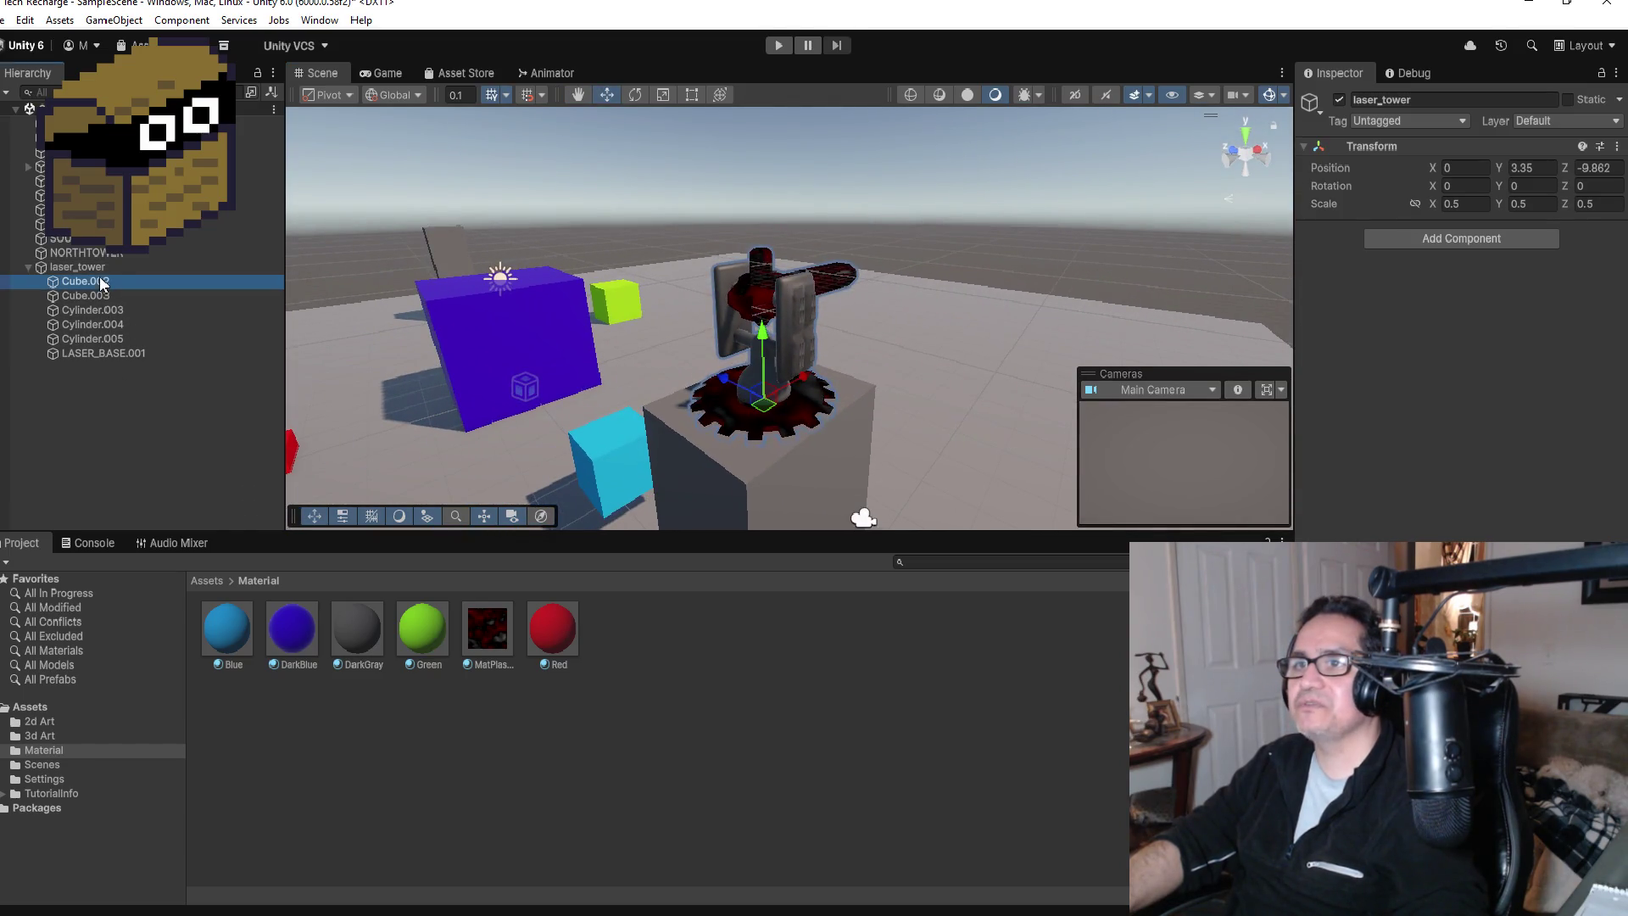
click(170, 353)
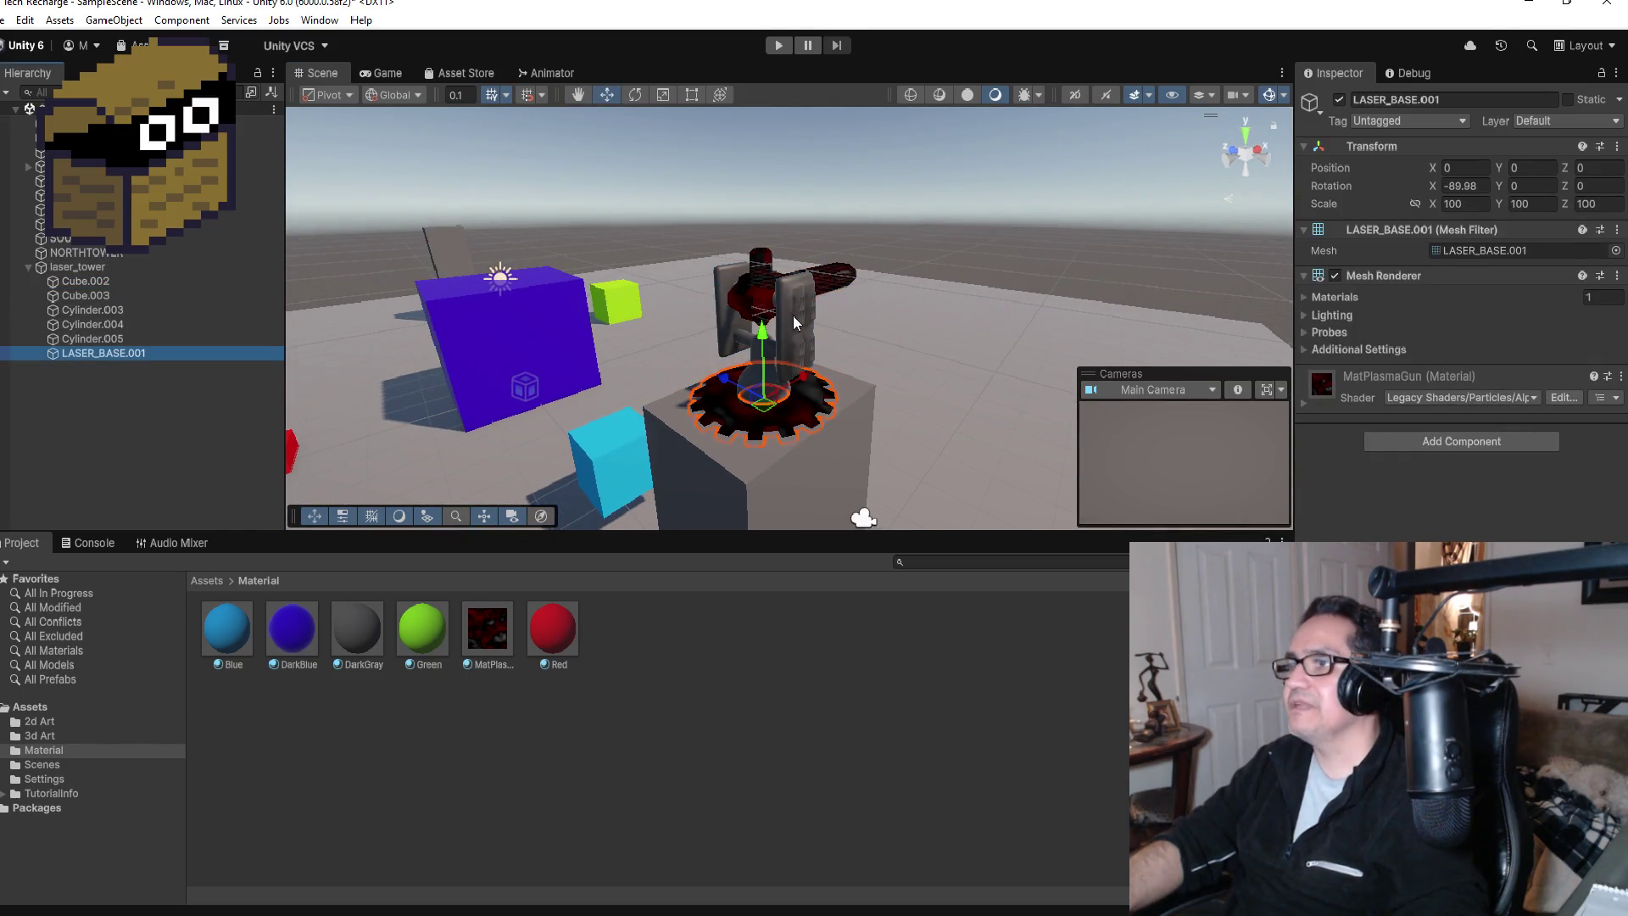
click(635, 94)
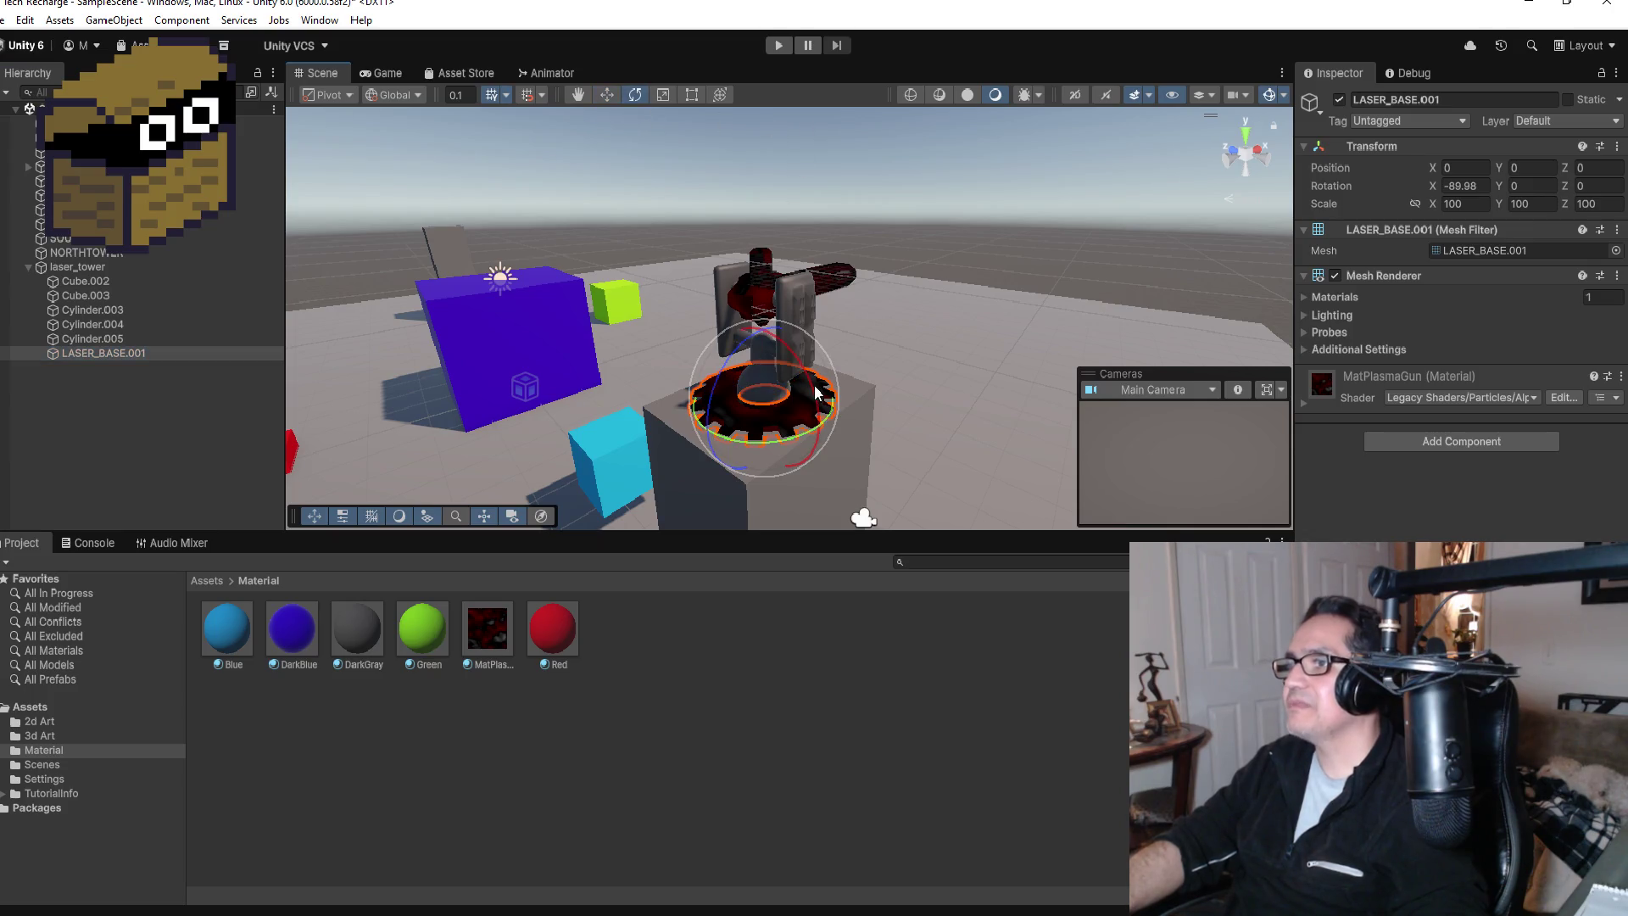
drag(827, 419, 761, 439)
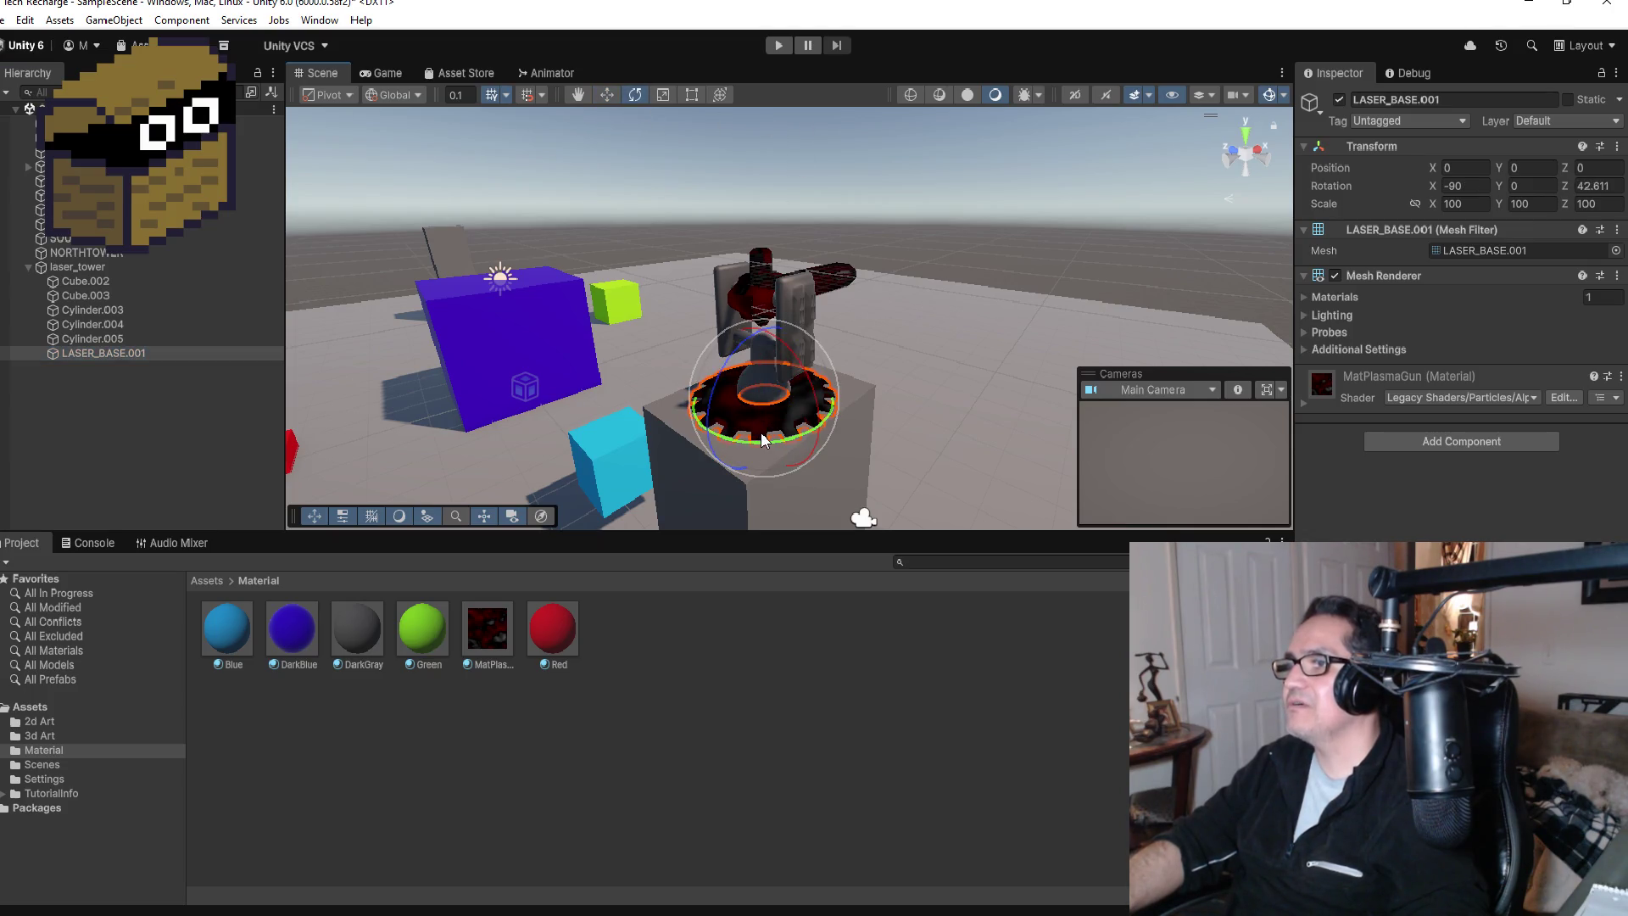
click(98, 268)
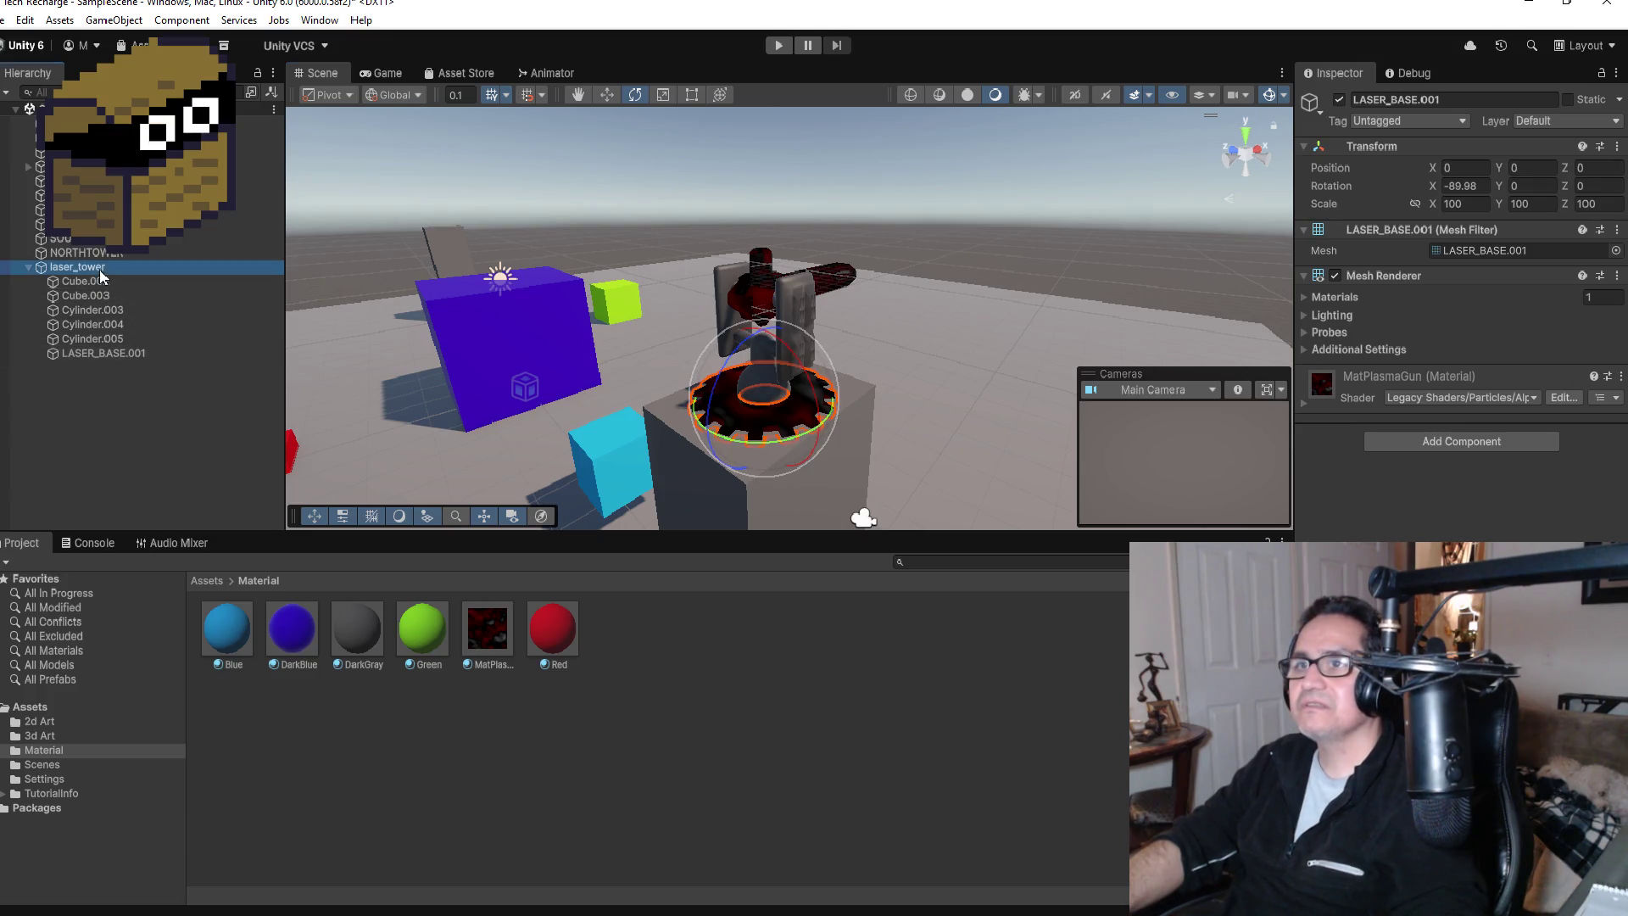
mouse_move(833, 411)
mouse_down()
mouse_move(614, 426)
mouse_move(729, 373)
mouse_move(800, 287)
mouse_move(669, 430)
mouse_move(590, 414)
mouse_up()
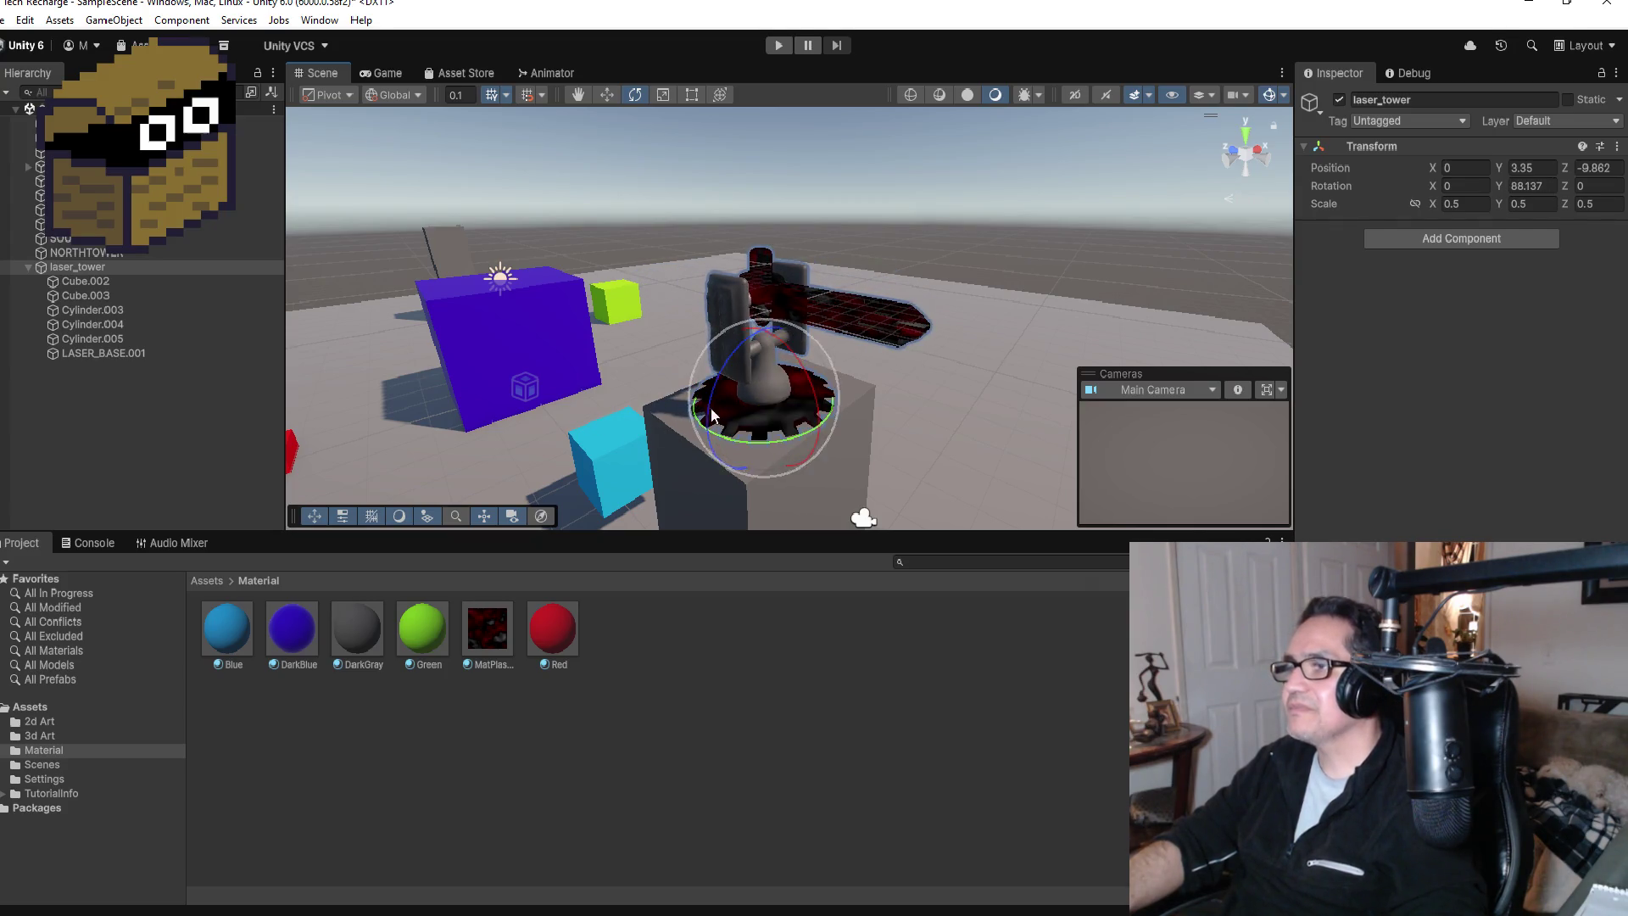
key(f)
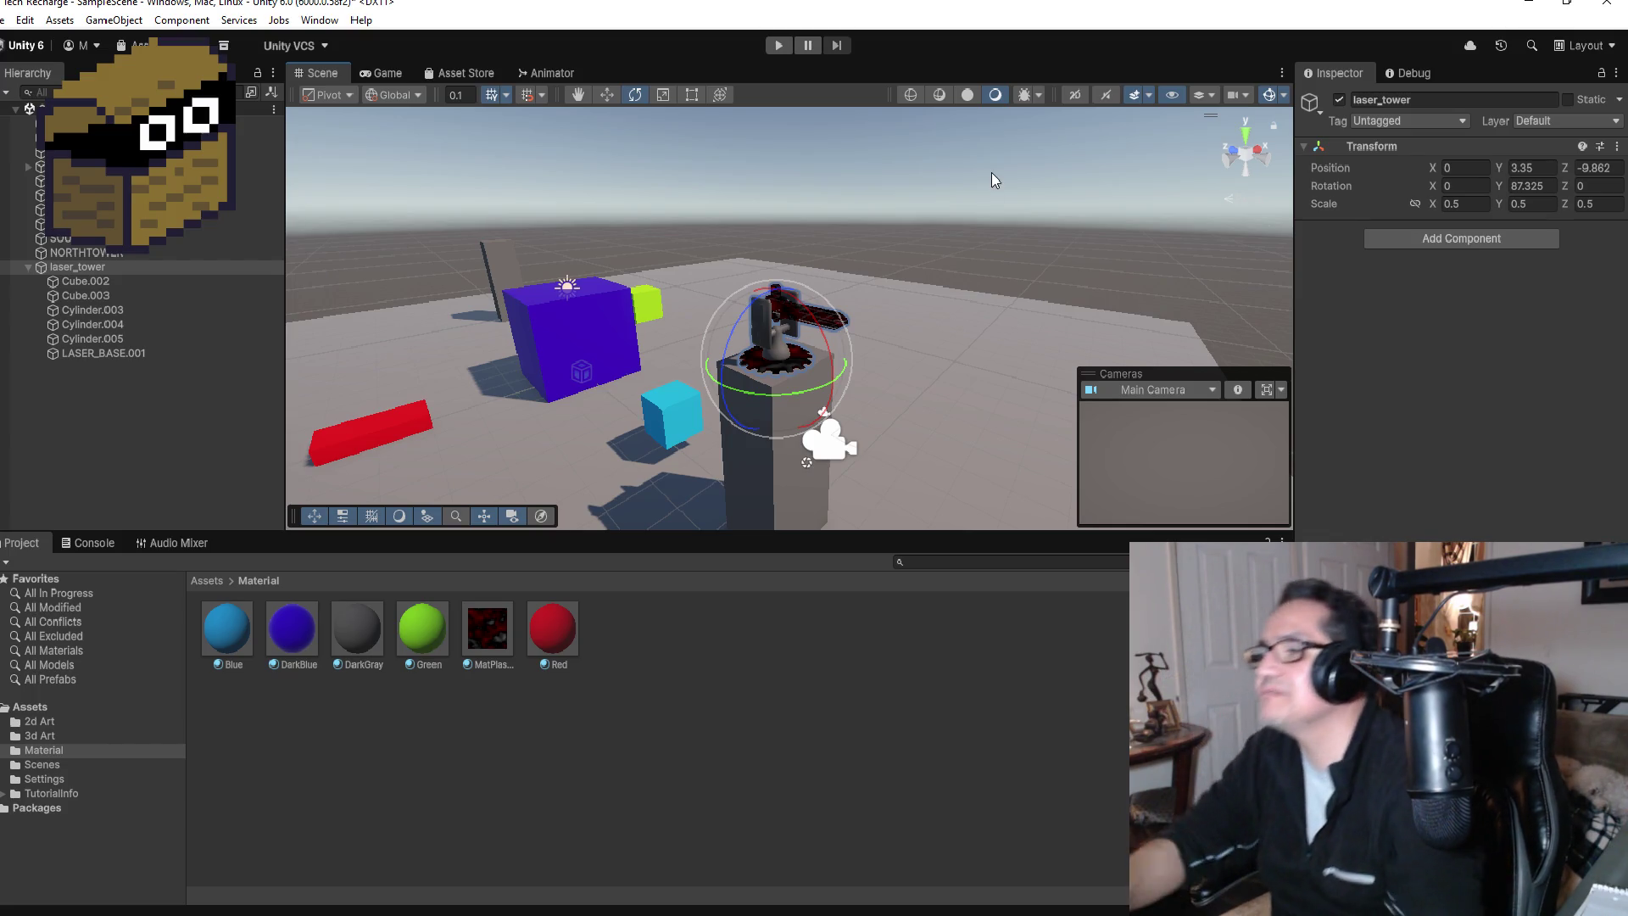
click(777, 45)
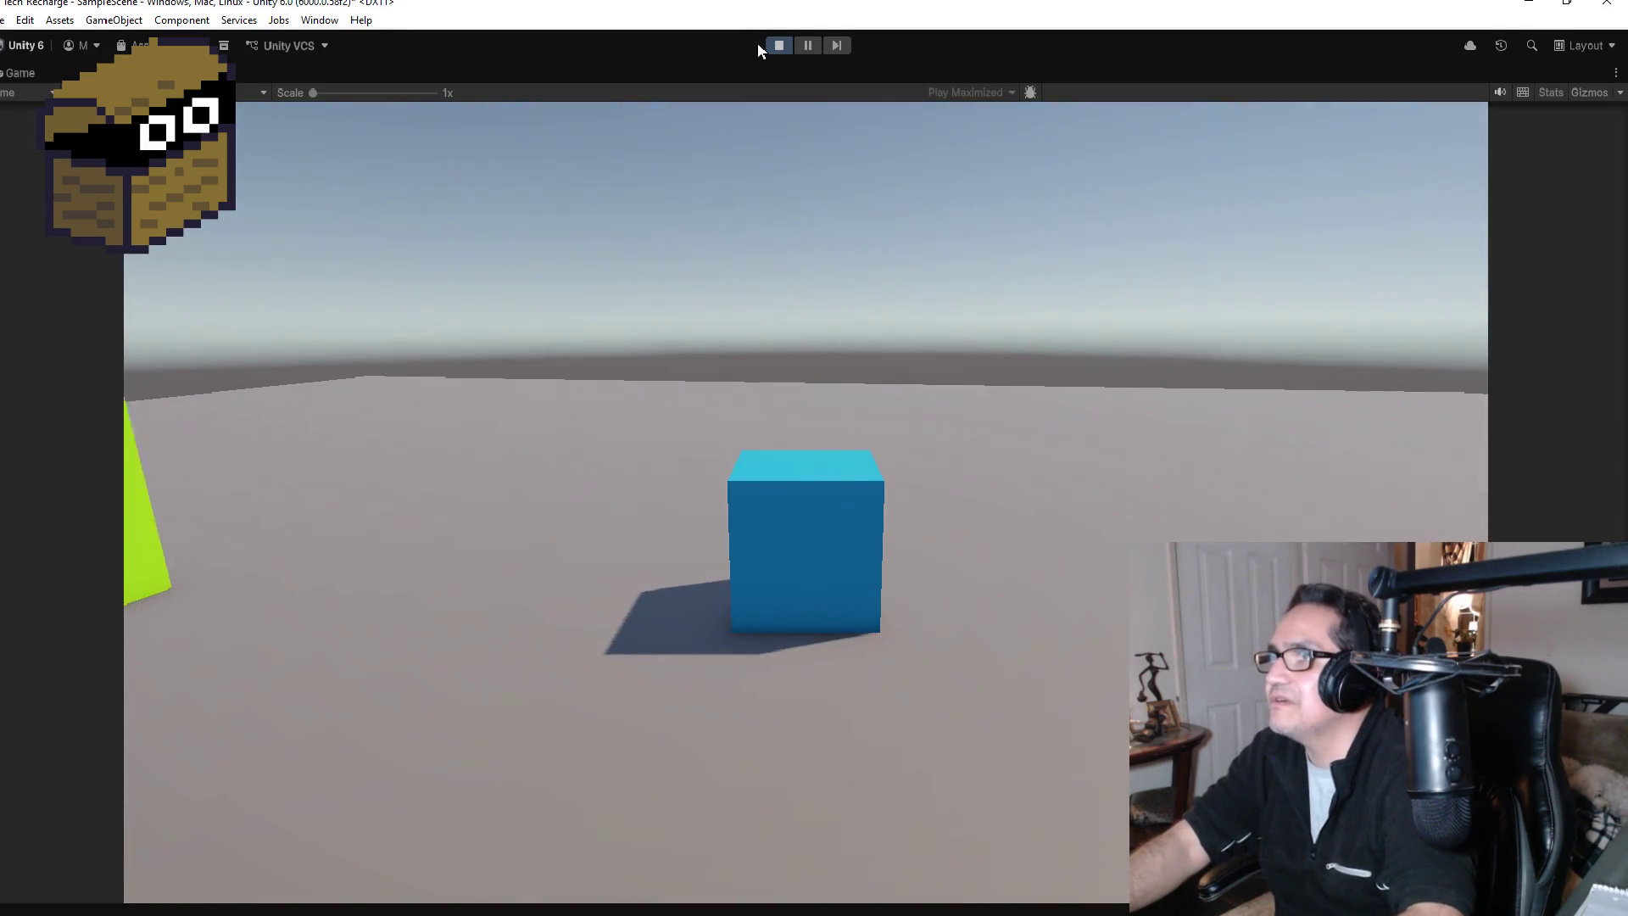
Step: Watch the turret atop the tower in play mode, then stop playing
click(778, 47)
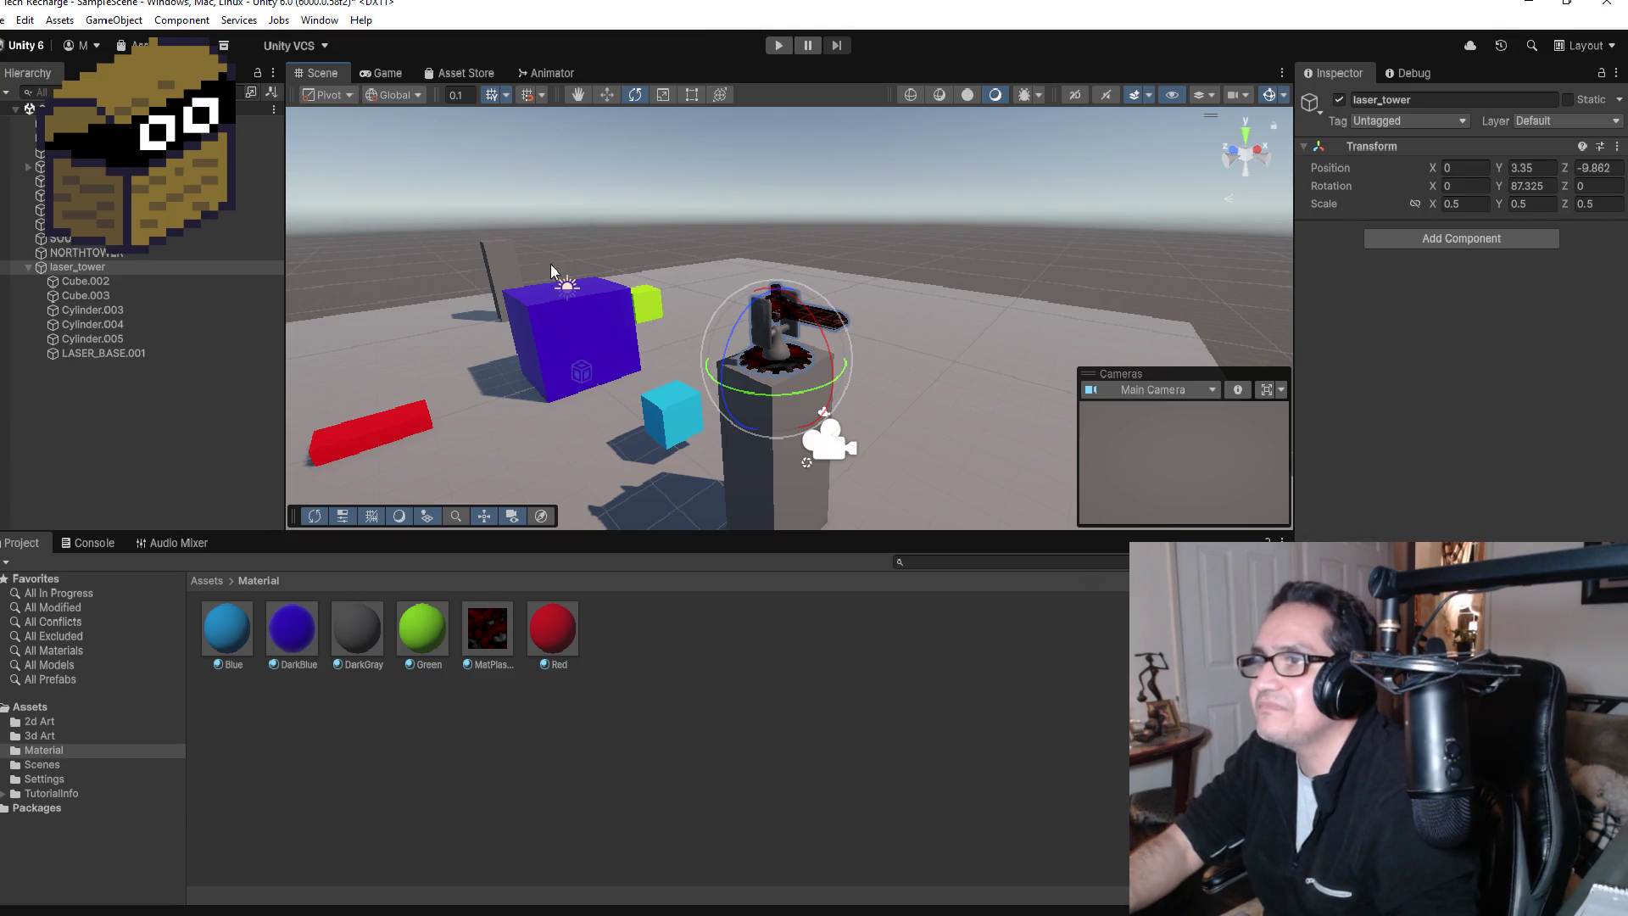
Step: Delete the NORTHTOWER pillar, then collapse and select the laser_tower group
click(500, 272)
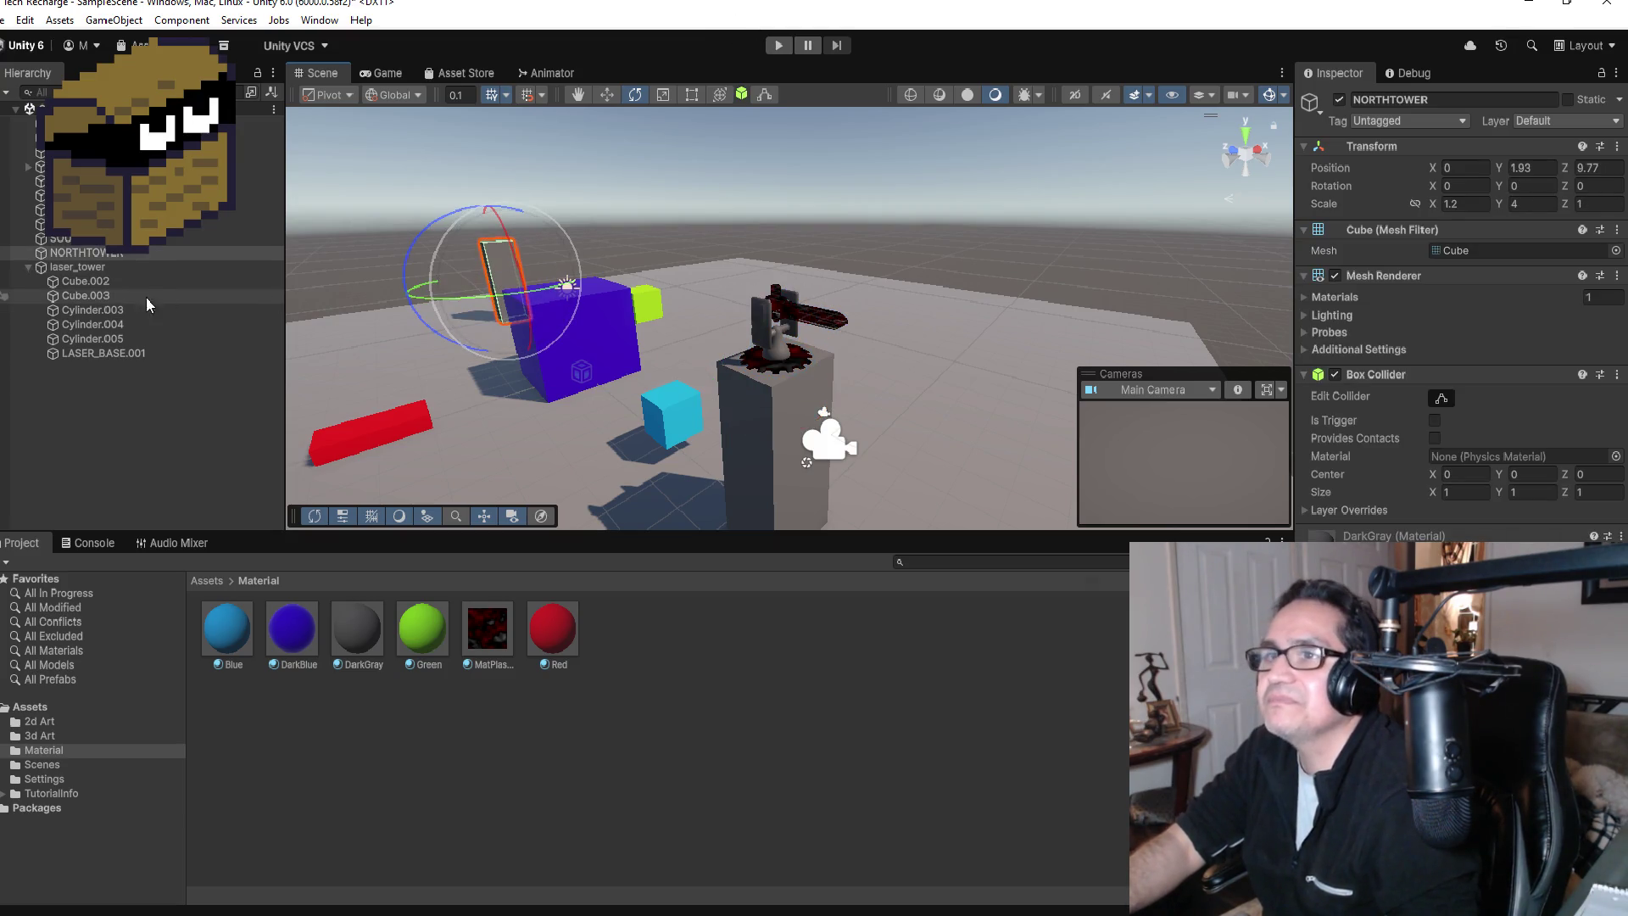
double_click(123, 254)
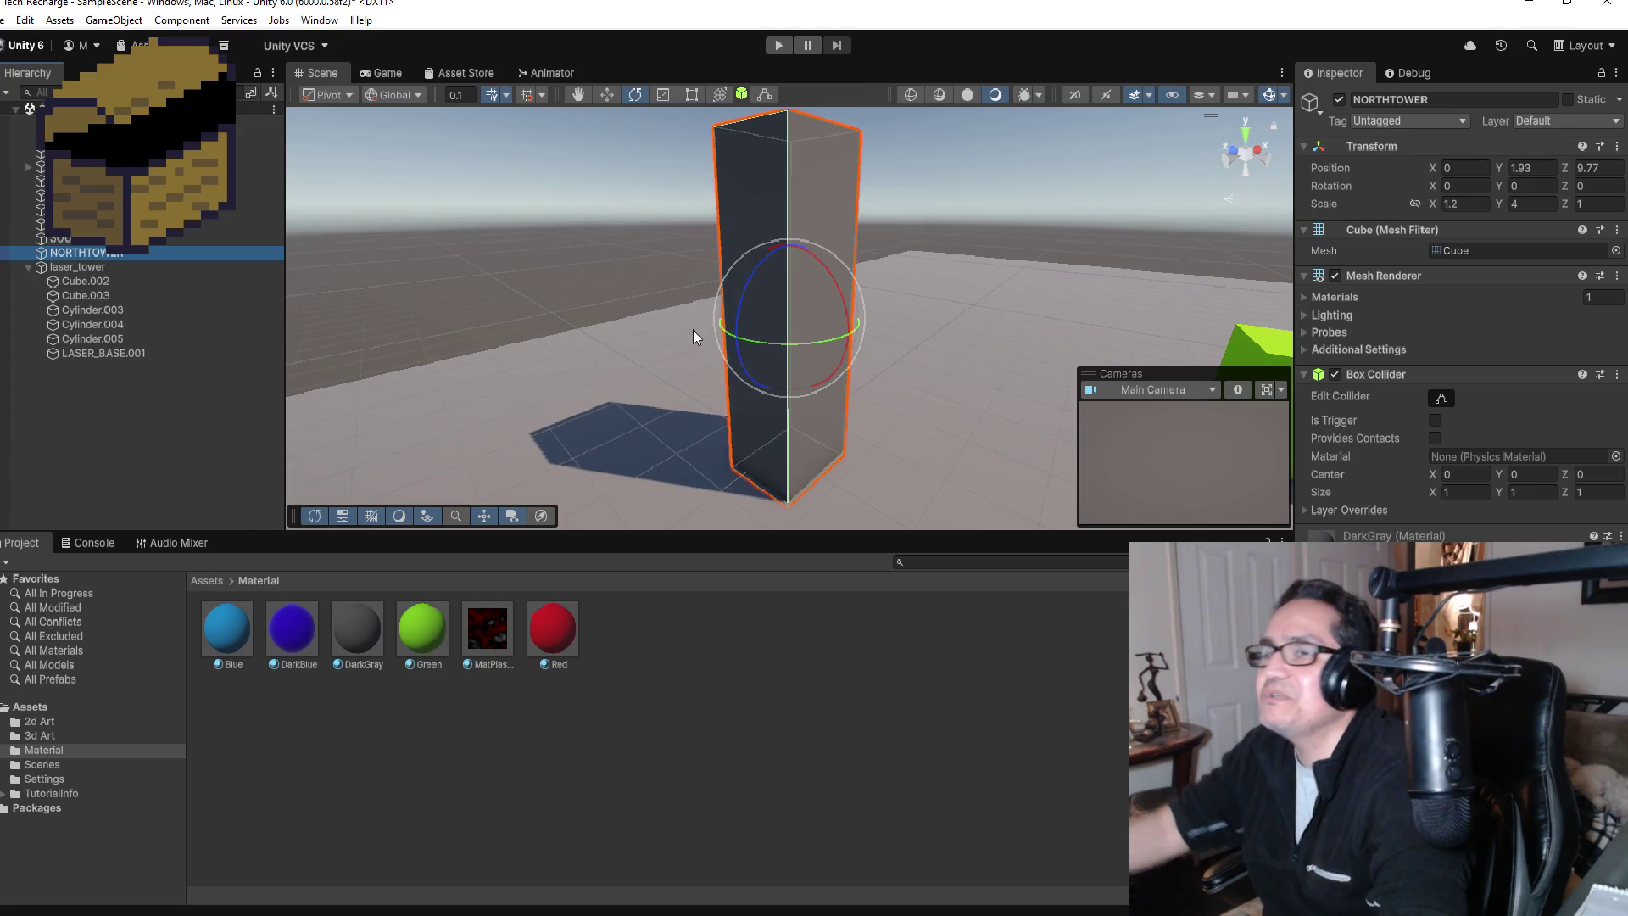
key(Delete)
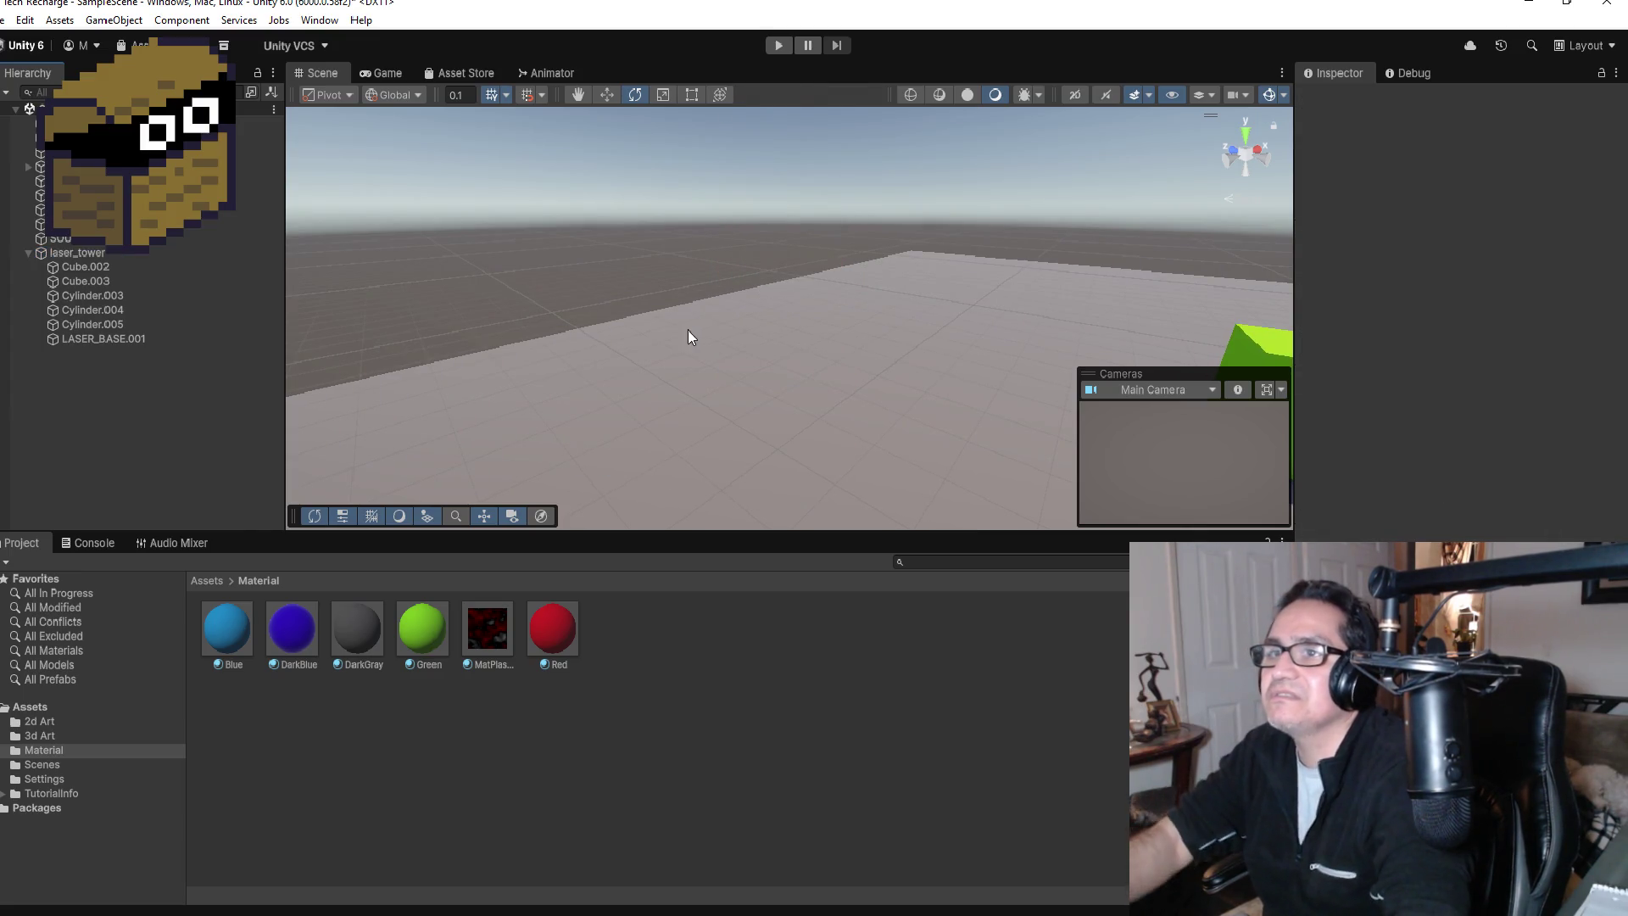
click(29, 252)
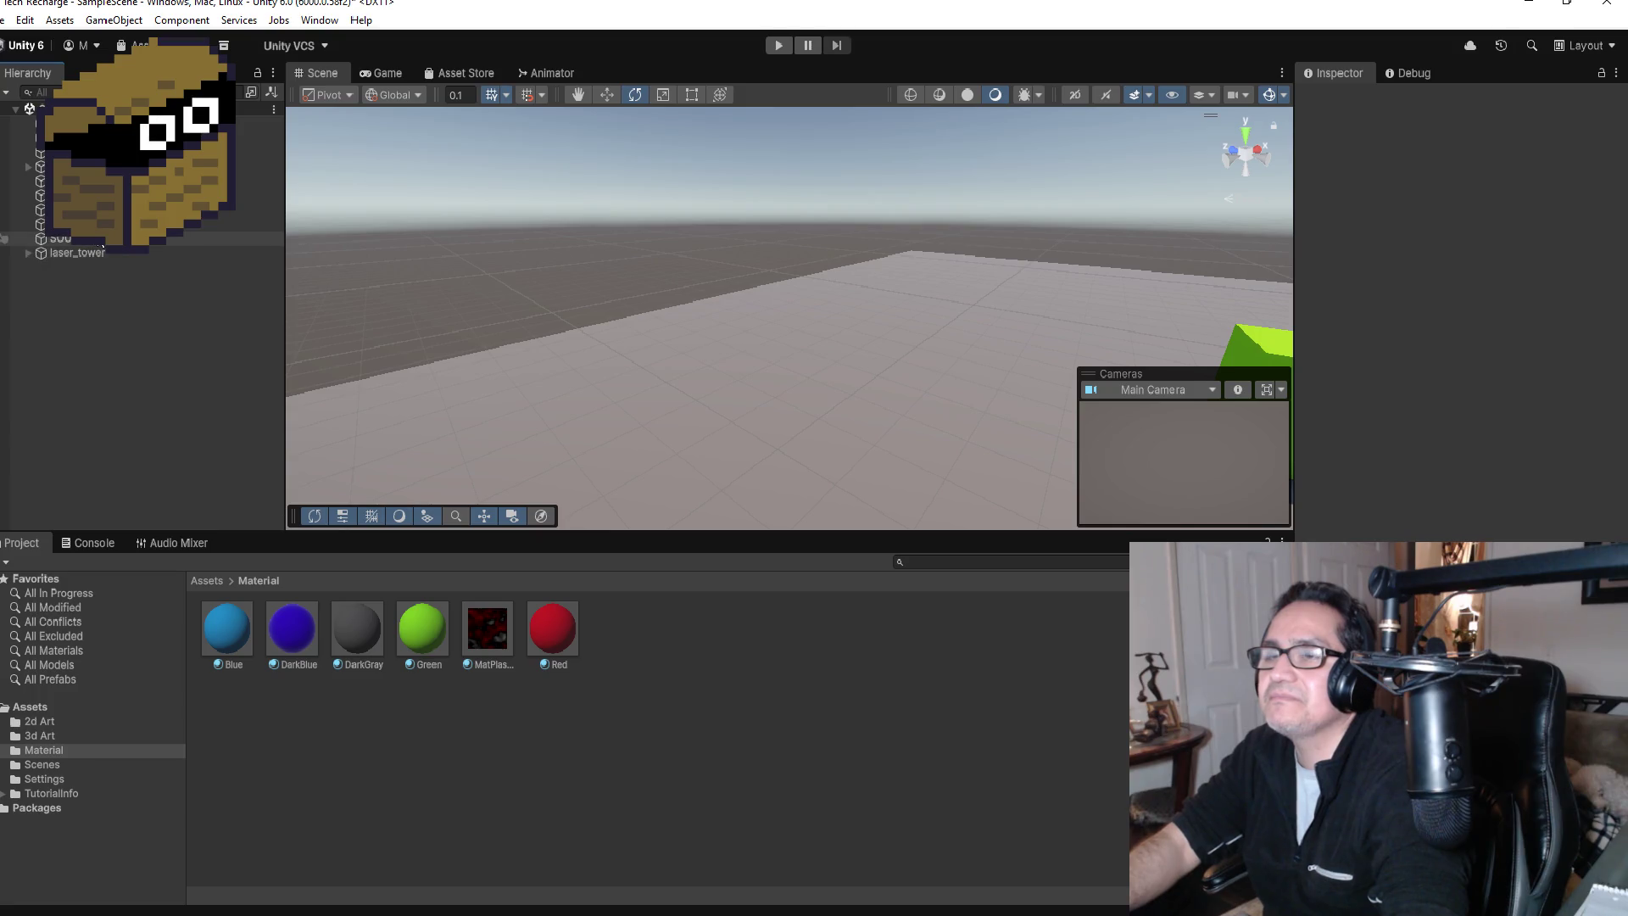